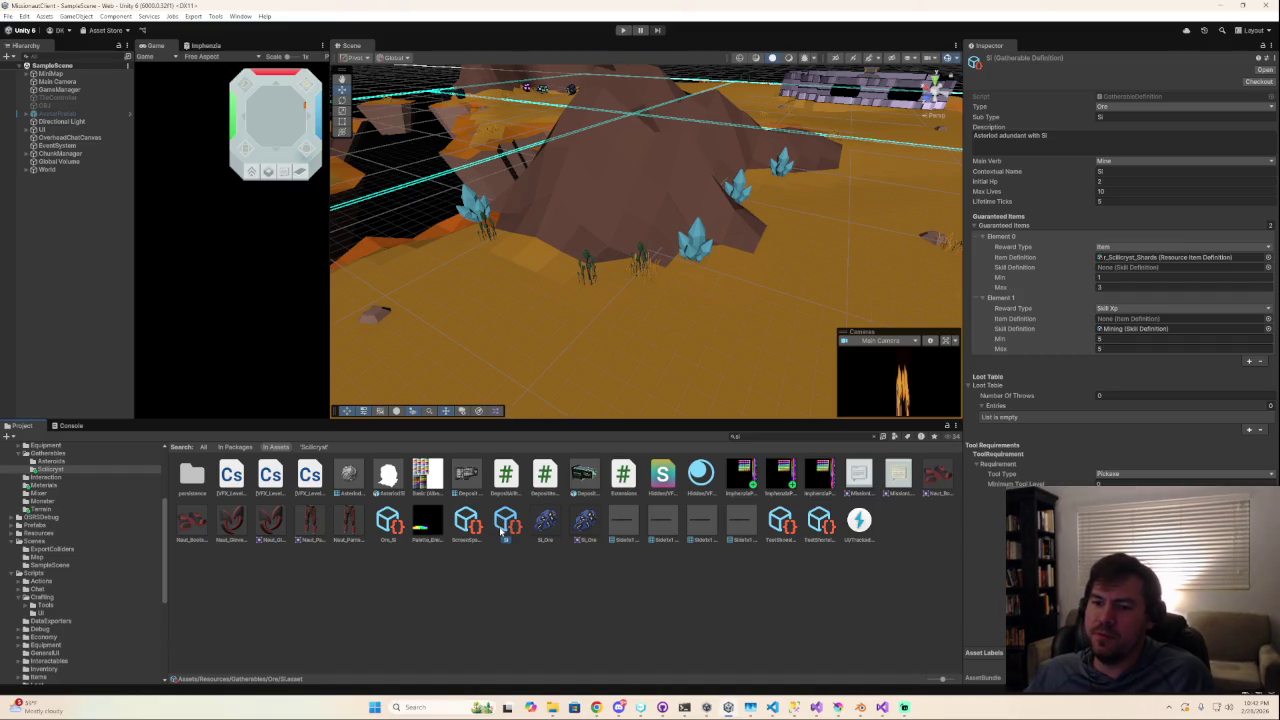
Duplicate the Si gatherable definition and rename the copy ScilicrystDeposit.
click(523, 597)
click(506, 520)
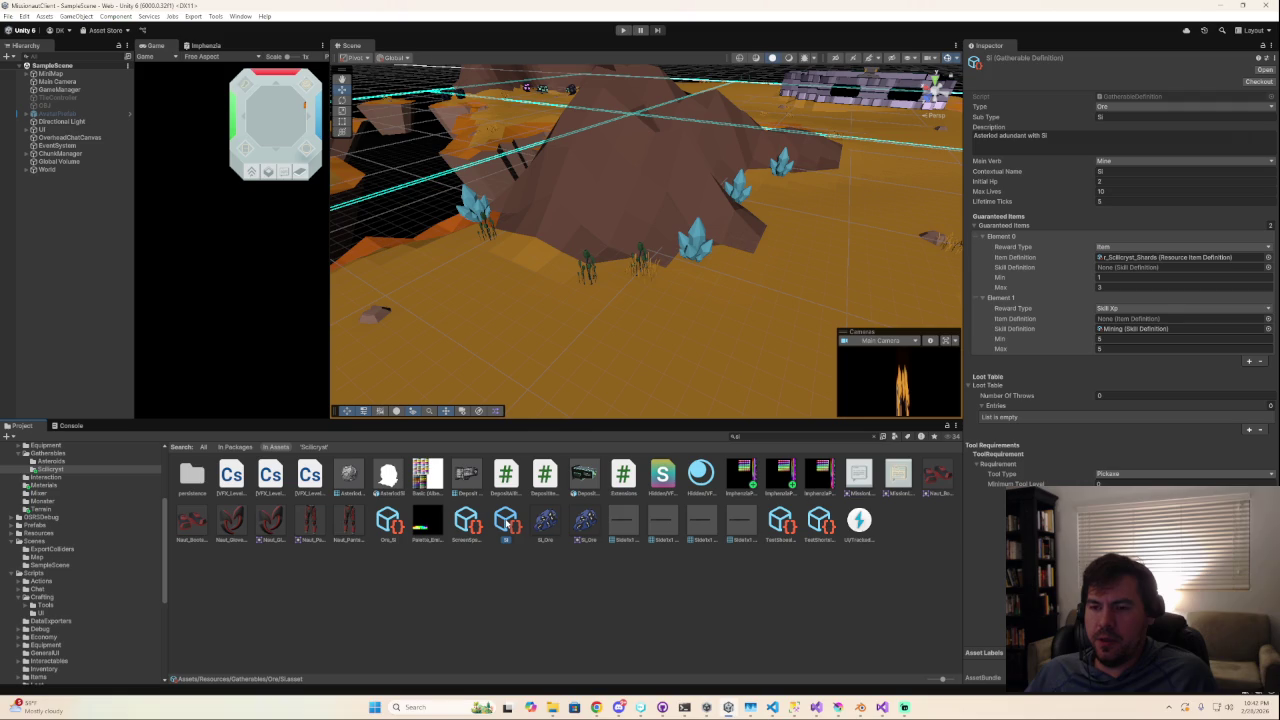
key(ctrl+d)
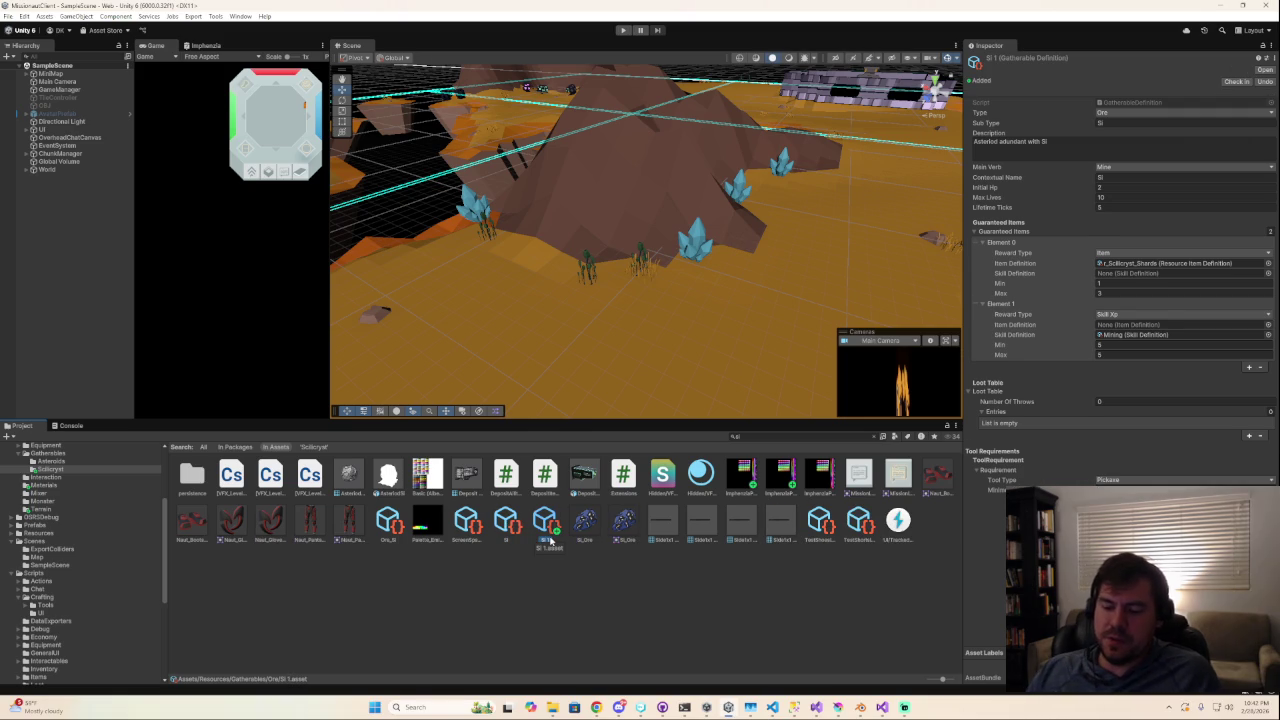
click(548, 540)
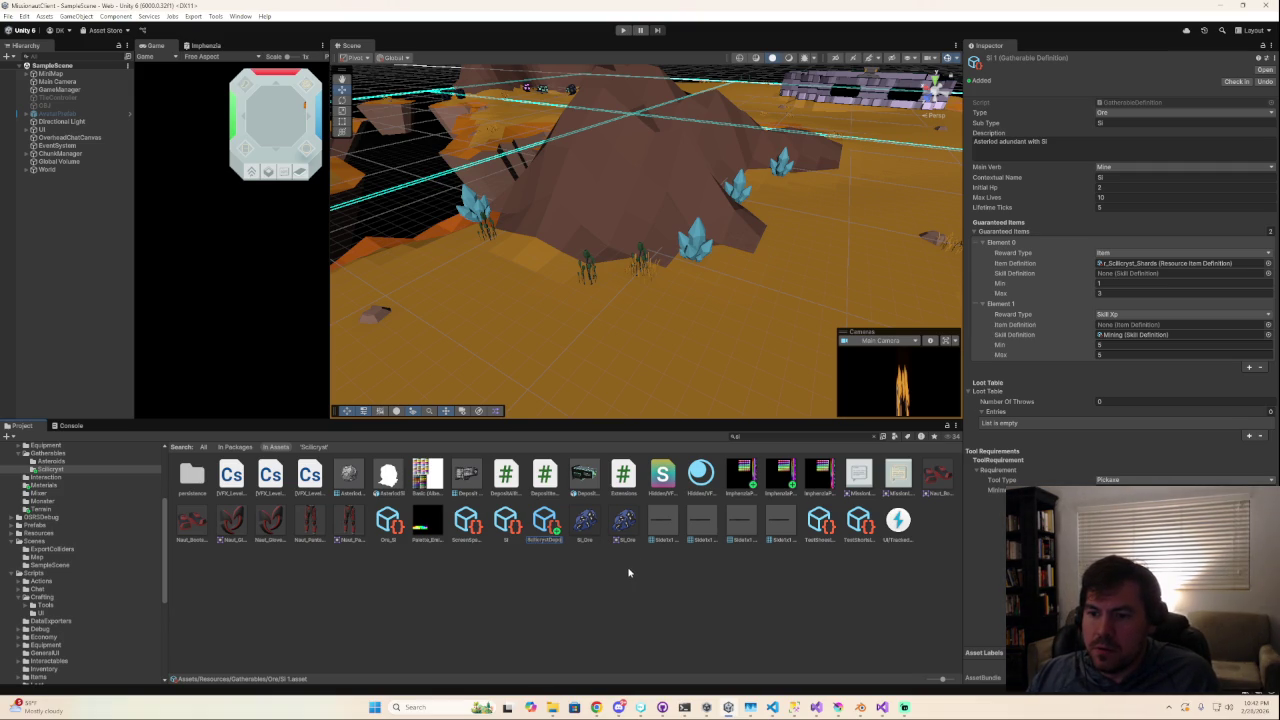
key(Return)
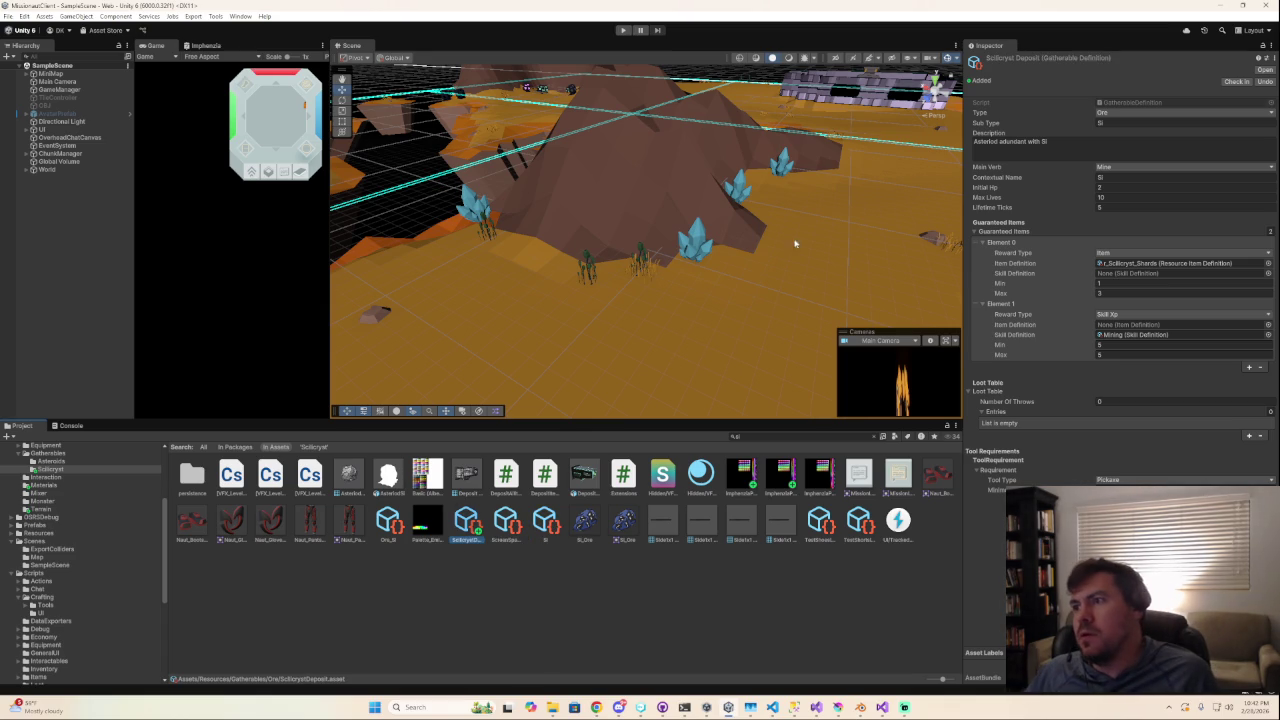
Set the Sub Type to Scilicryst Deposit and the description to 'A natural deposit of scilicryst'.
click(1127, 122)
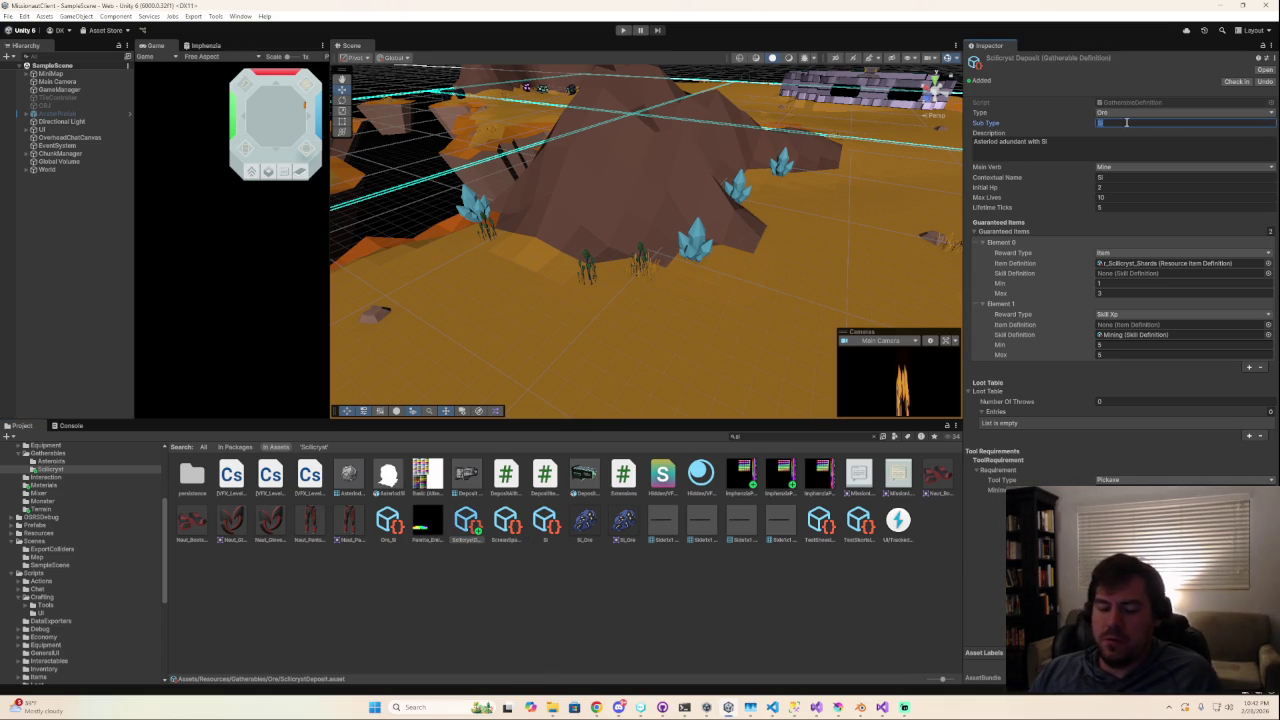
text(Scilicryst Deposit)
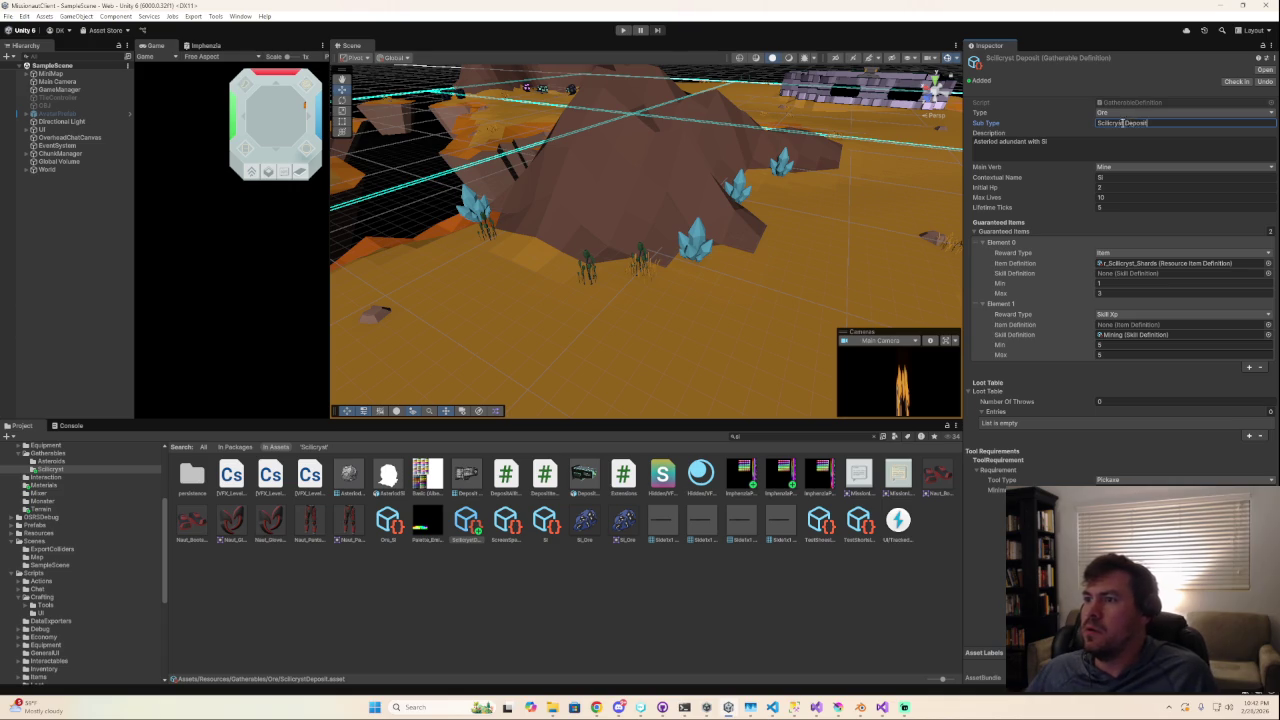
click(1065, 140)
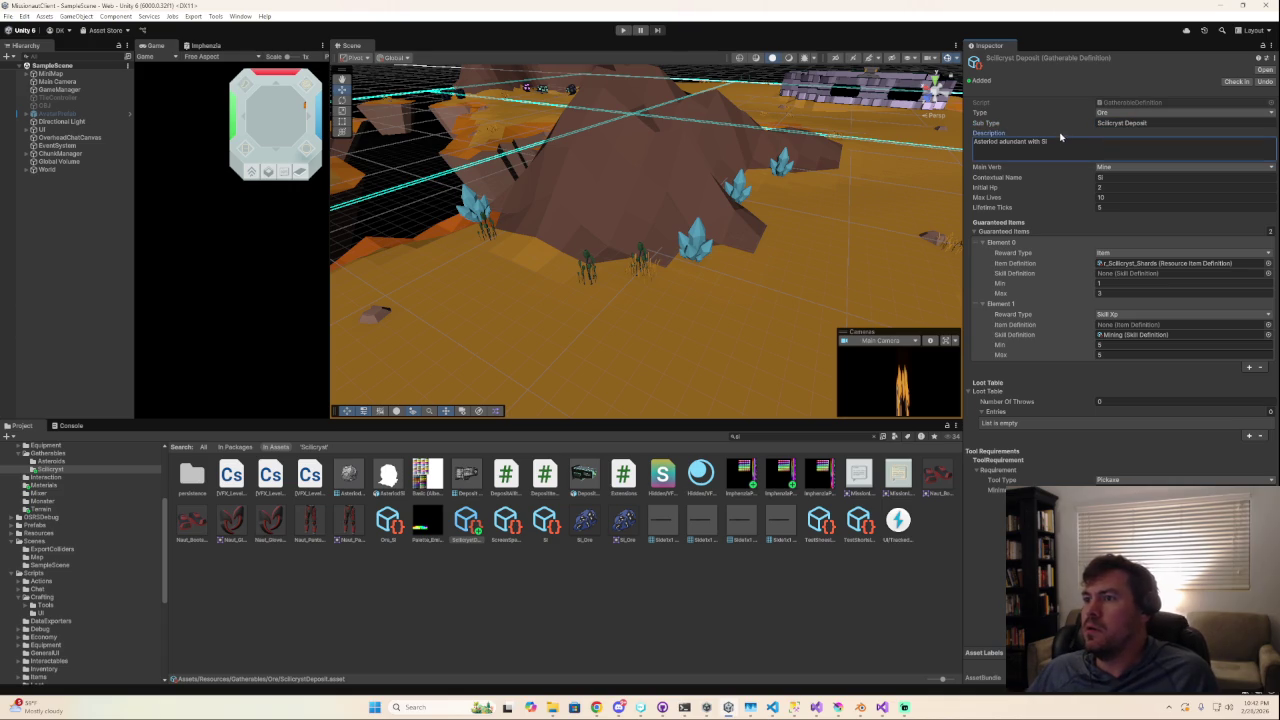
drag(1077, 144, 905, 145)
text(A)
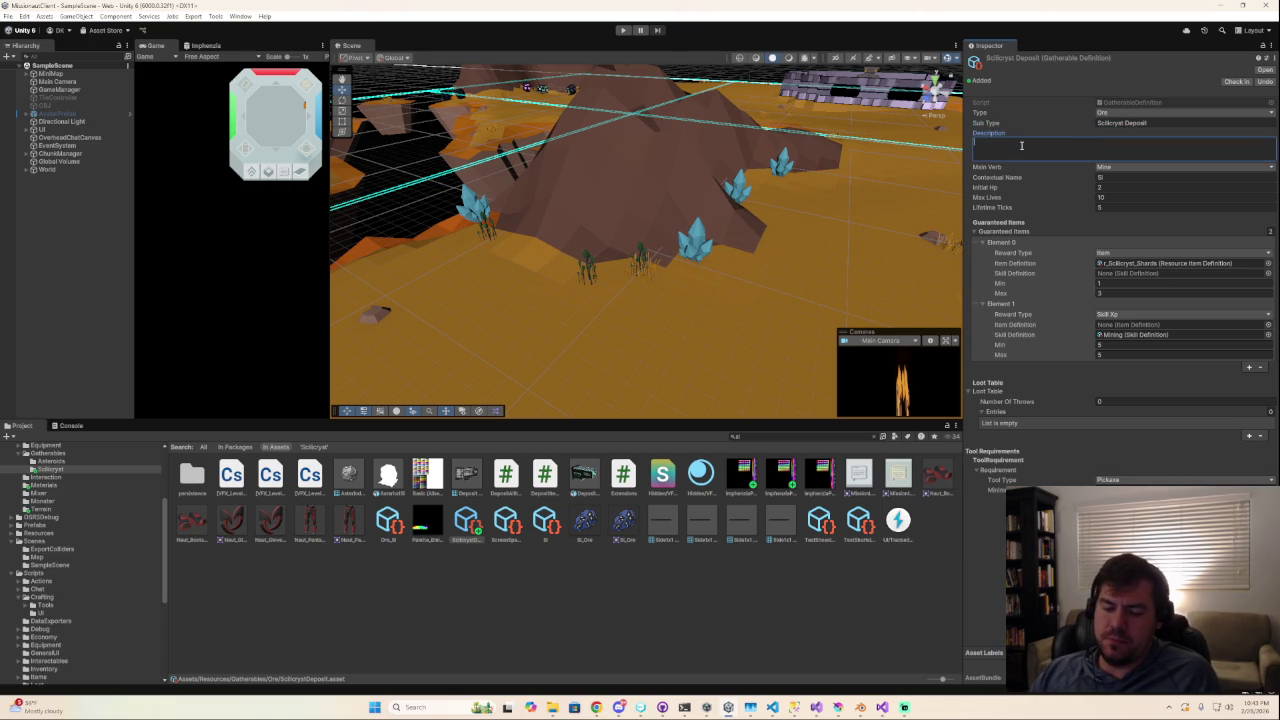
text( depo)
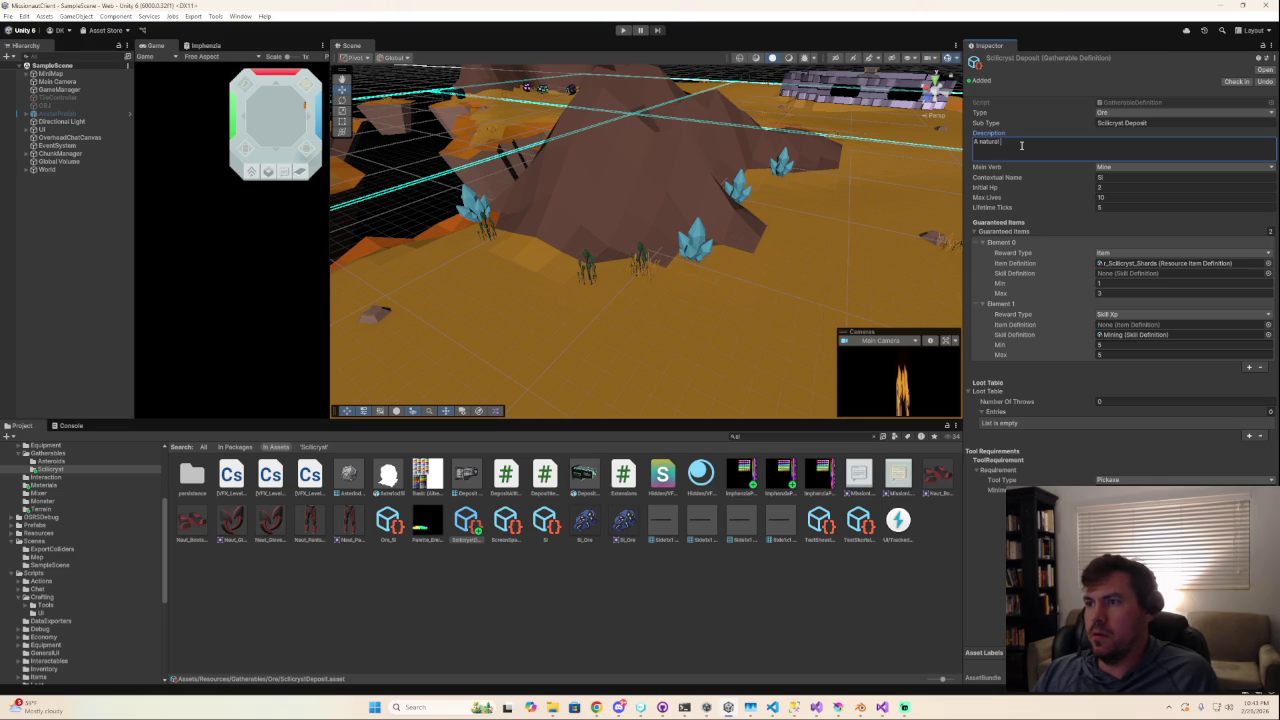
text(sit o)
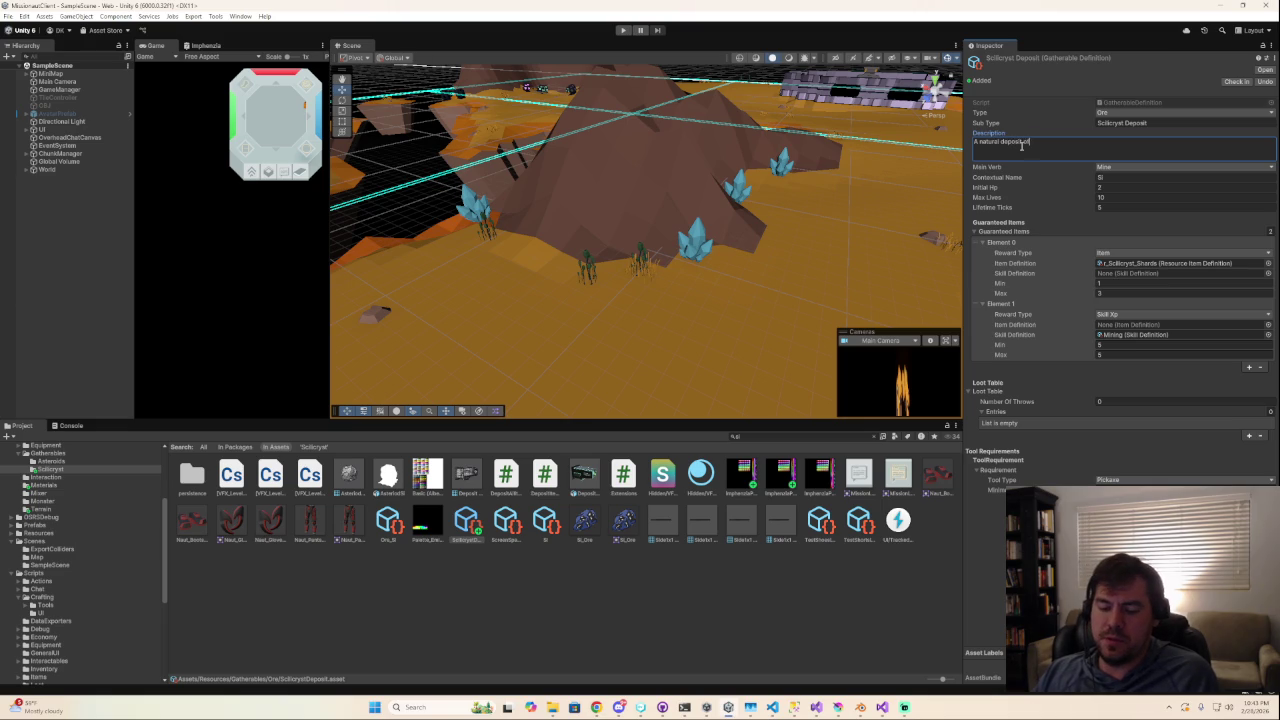
text(cilicryst)
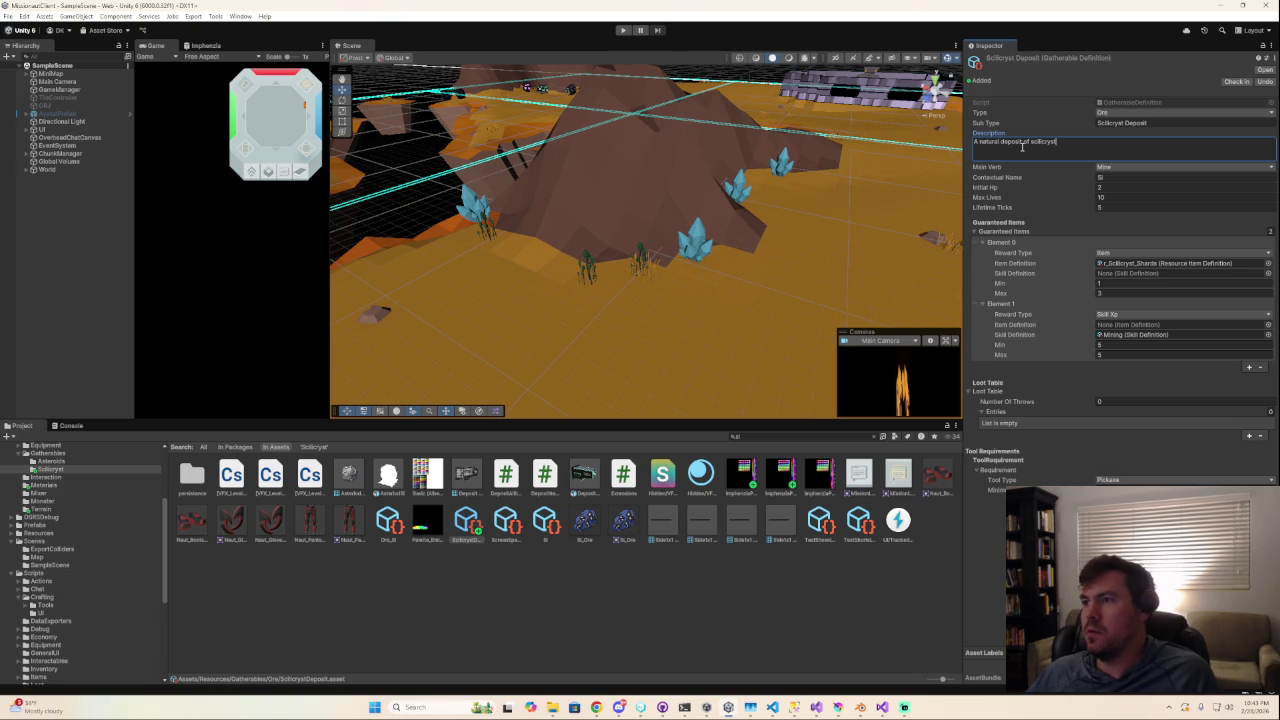
Copy the Sub Type into the Contextual Name so it also reads Scilicryst Deposit.
click(1119, 176)
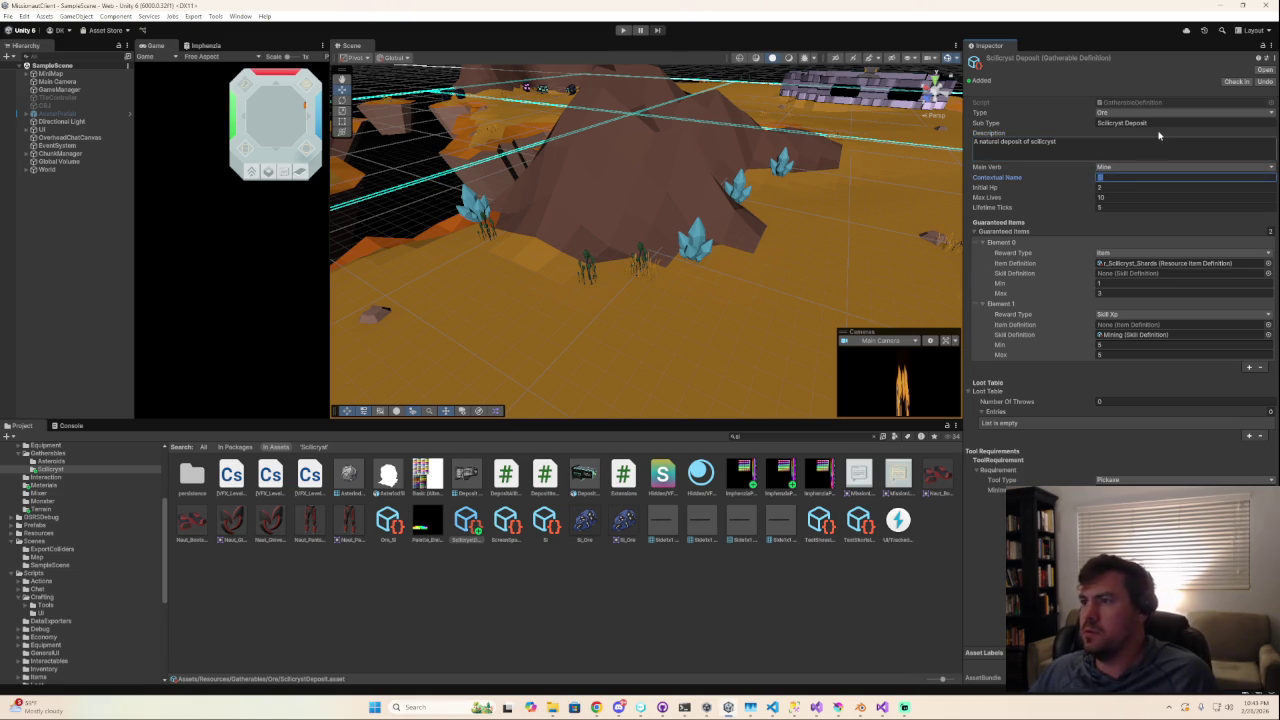
click(1053, 124)
key(ctrl+c)
click(1117, 177)
key(ctrl+v)
Set Lifetime Ticks to 10 and Element 1's minimum skill XP to 5.
click(1112, 187)
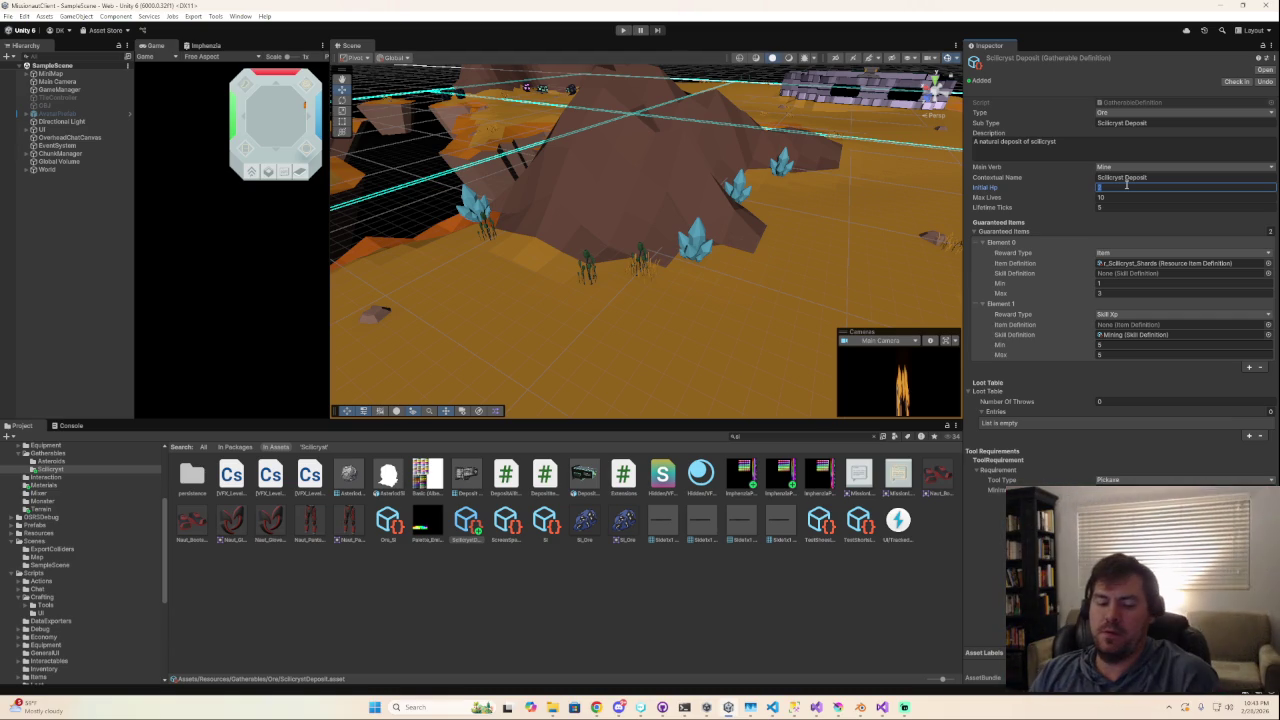
click(1110, 206)
text(10)
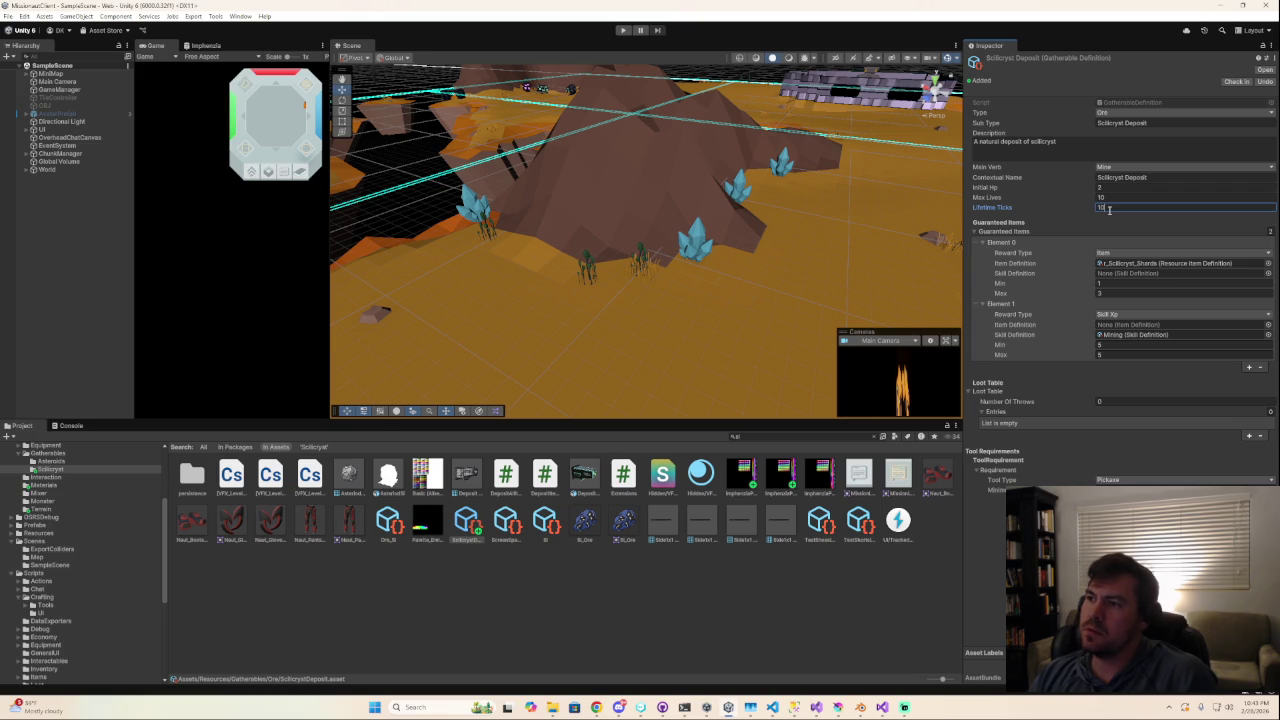
click(1121, 345)
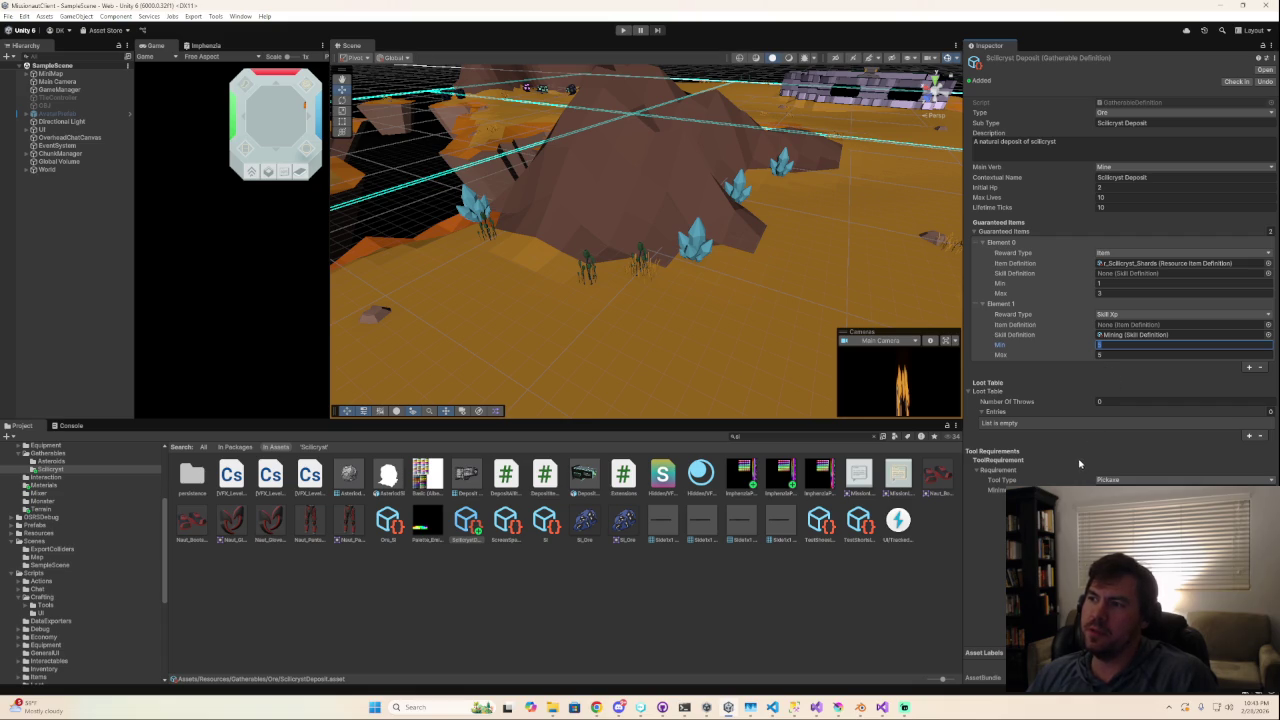
text(5)
key(Return)
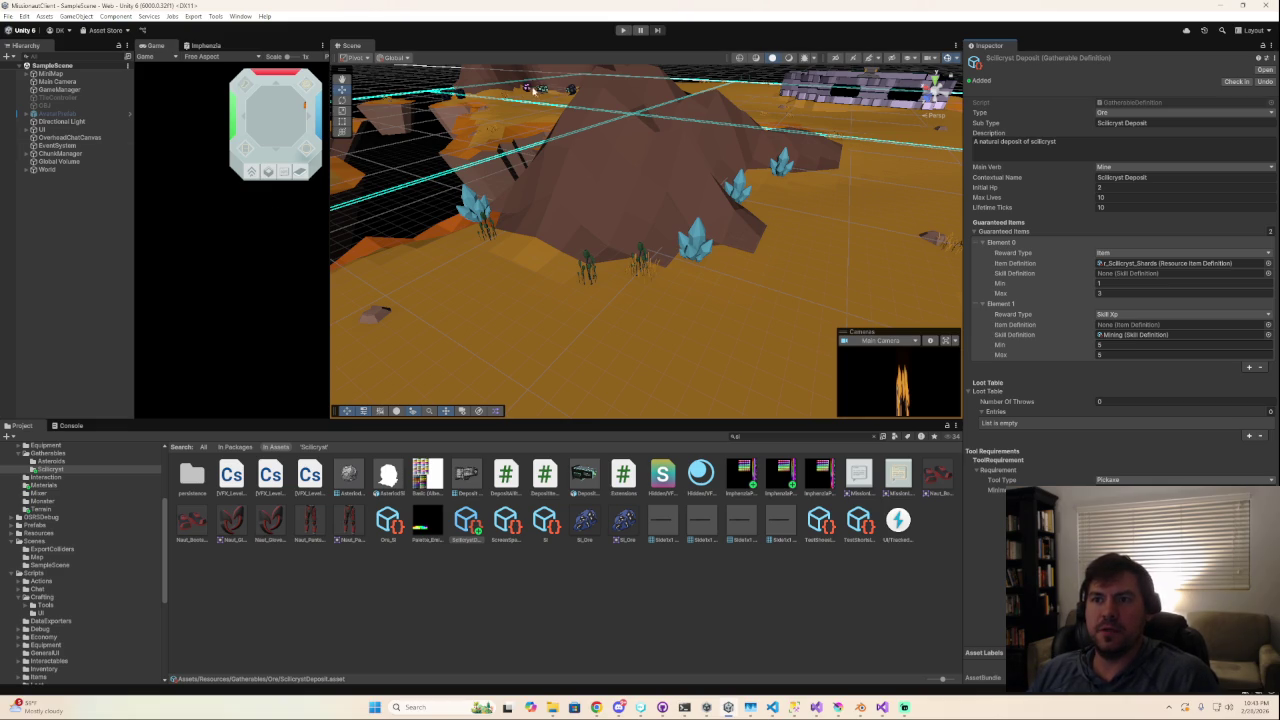
Bring the resources into view and select Ore - Fe (1) and its Asteroid part.
right_drag(641, 364, 514, 320)
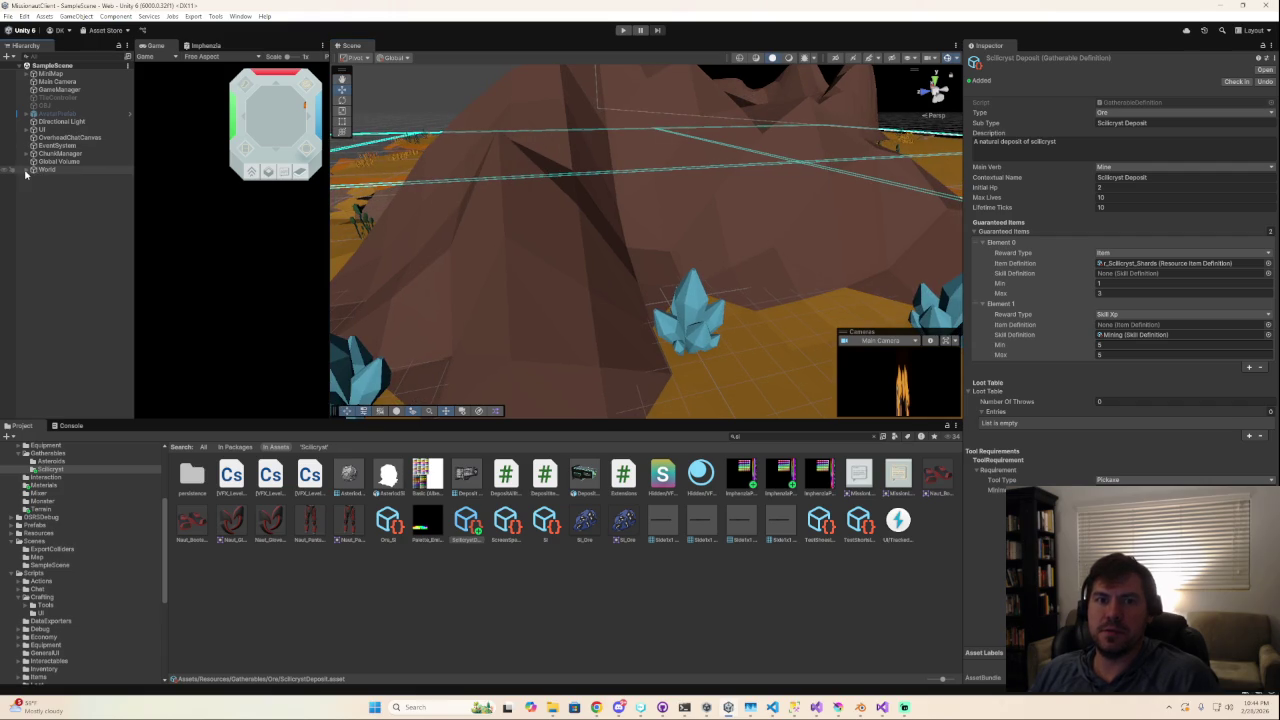
click(28, 169)
click(74, 322)
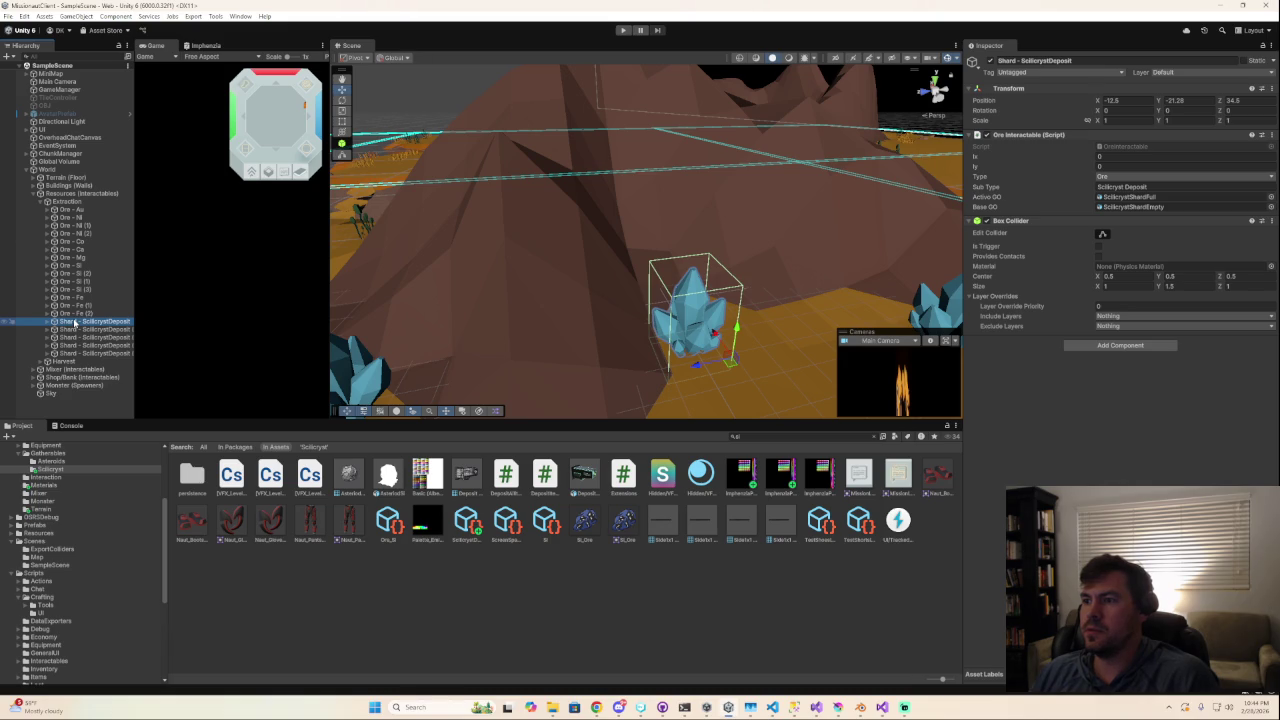
click(48, 306)
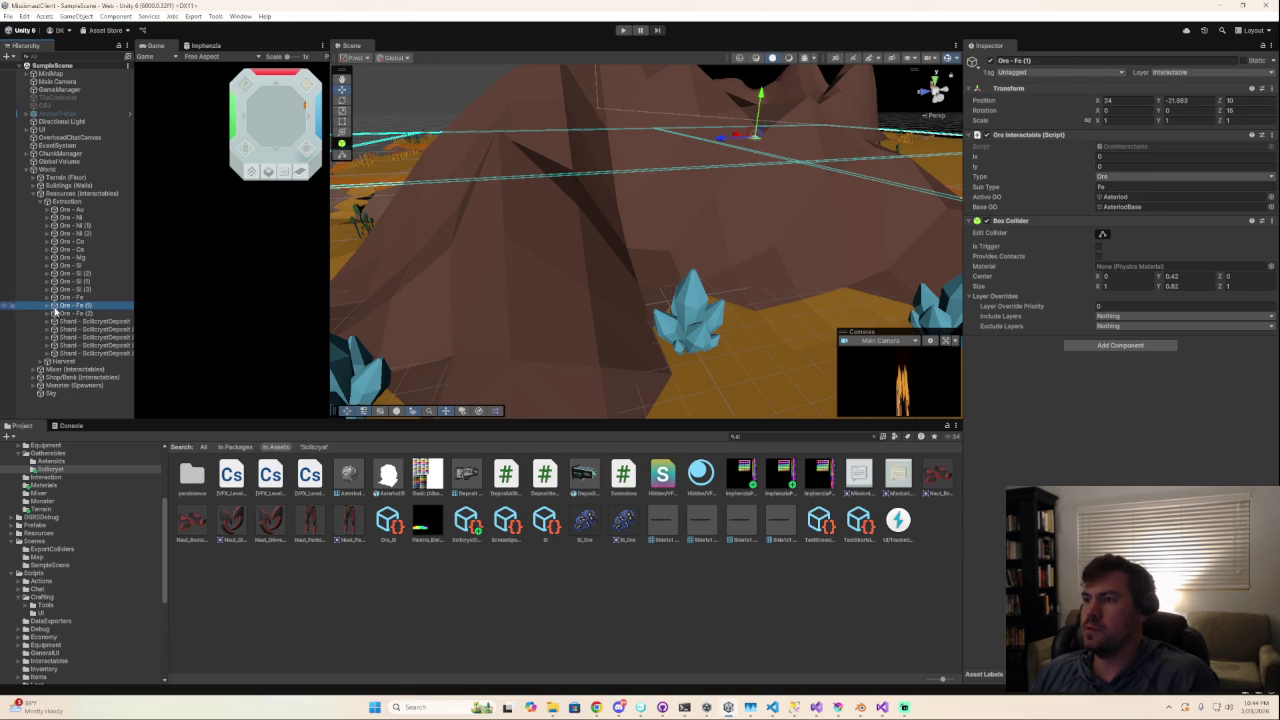
click(47, 305)
click(83, 314)
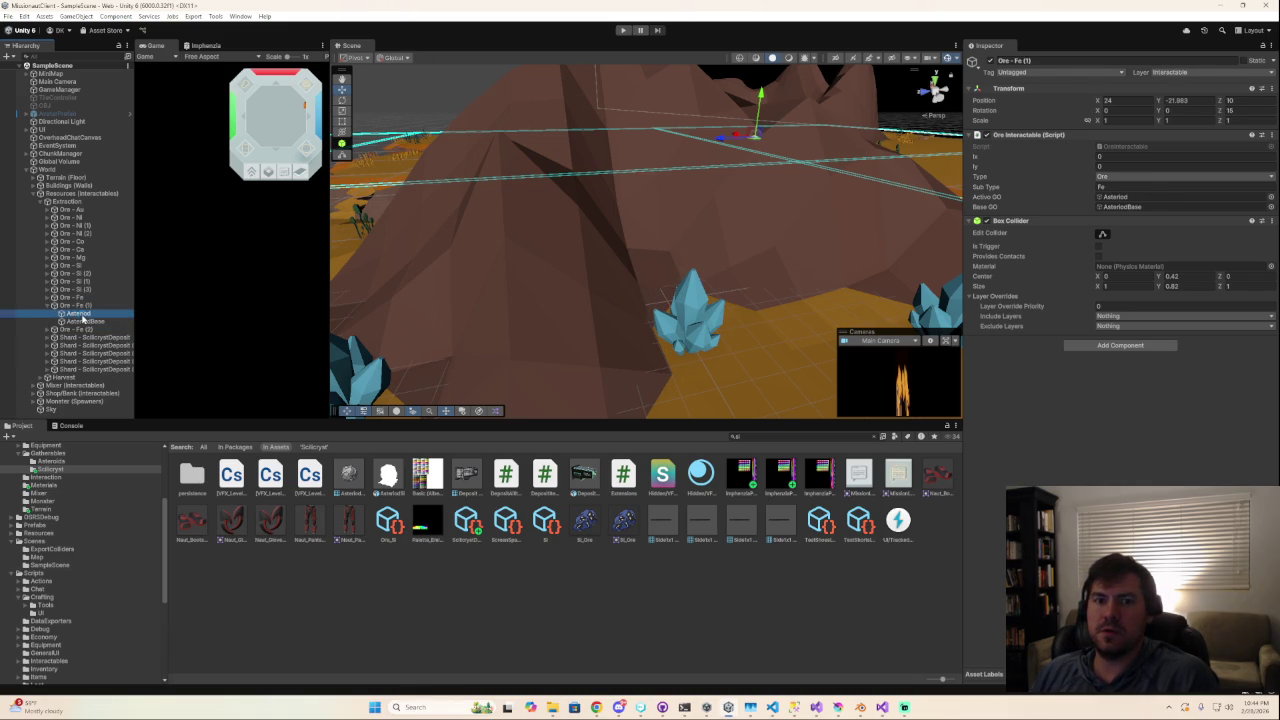
Compare the Asteroid and AsteroidBase parts' components and colliders across the iron deposits.
click(84, 328)
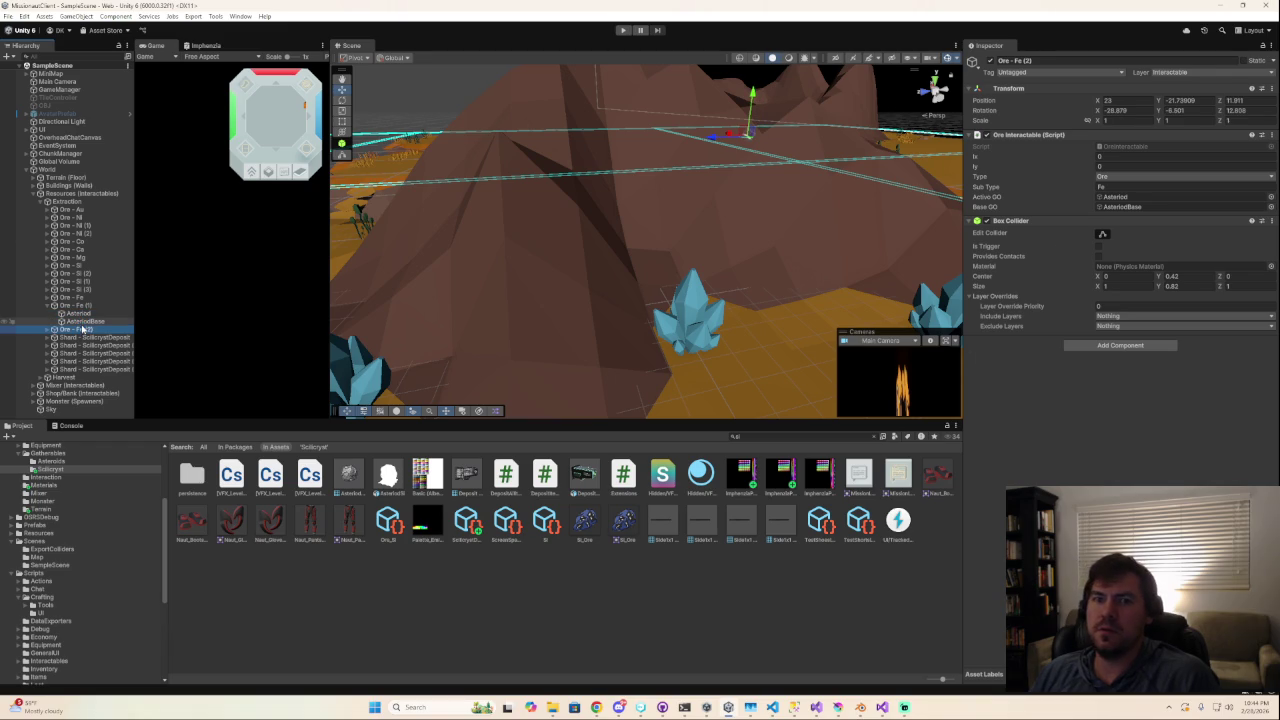
click(84, 320)
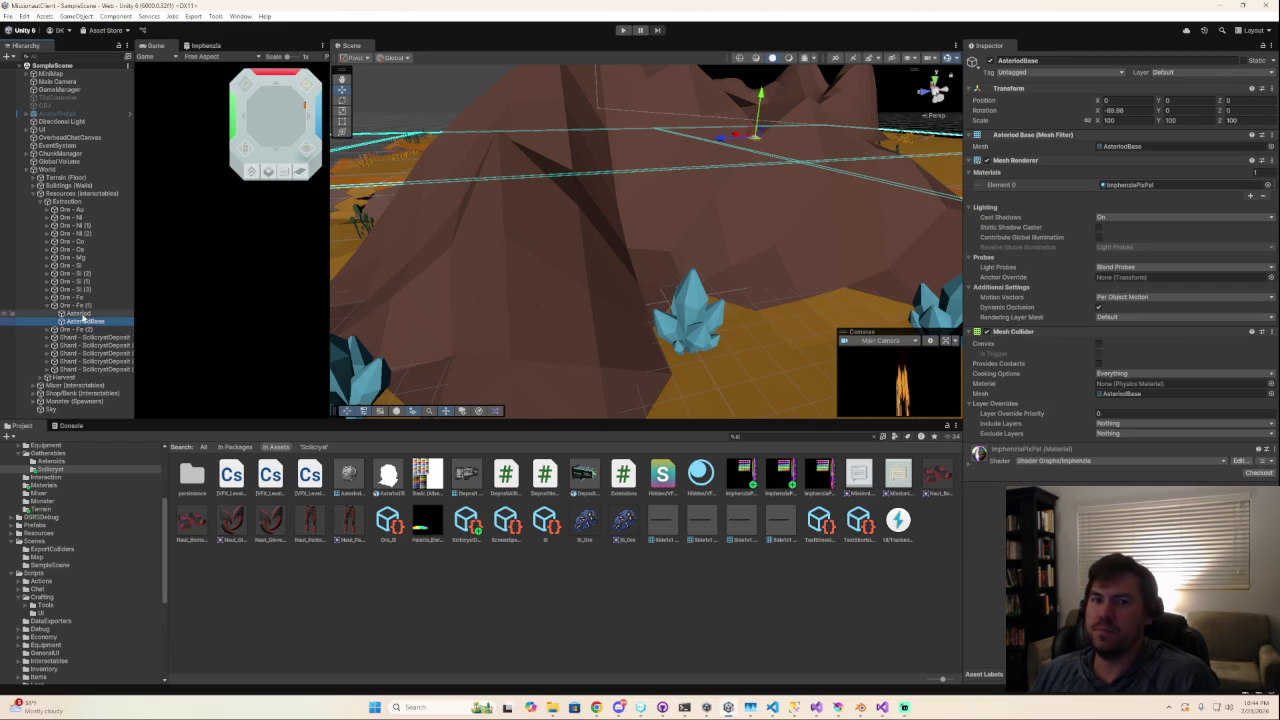
click(84, 314)
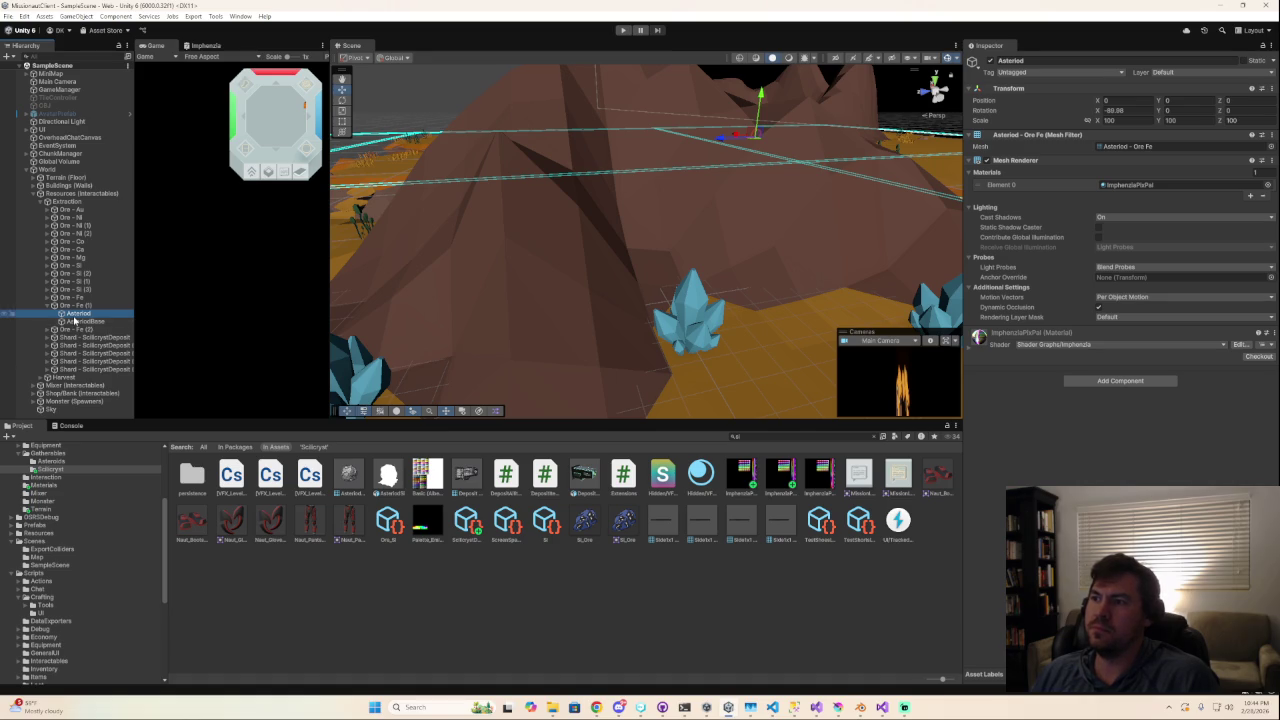
click(74, 321)
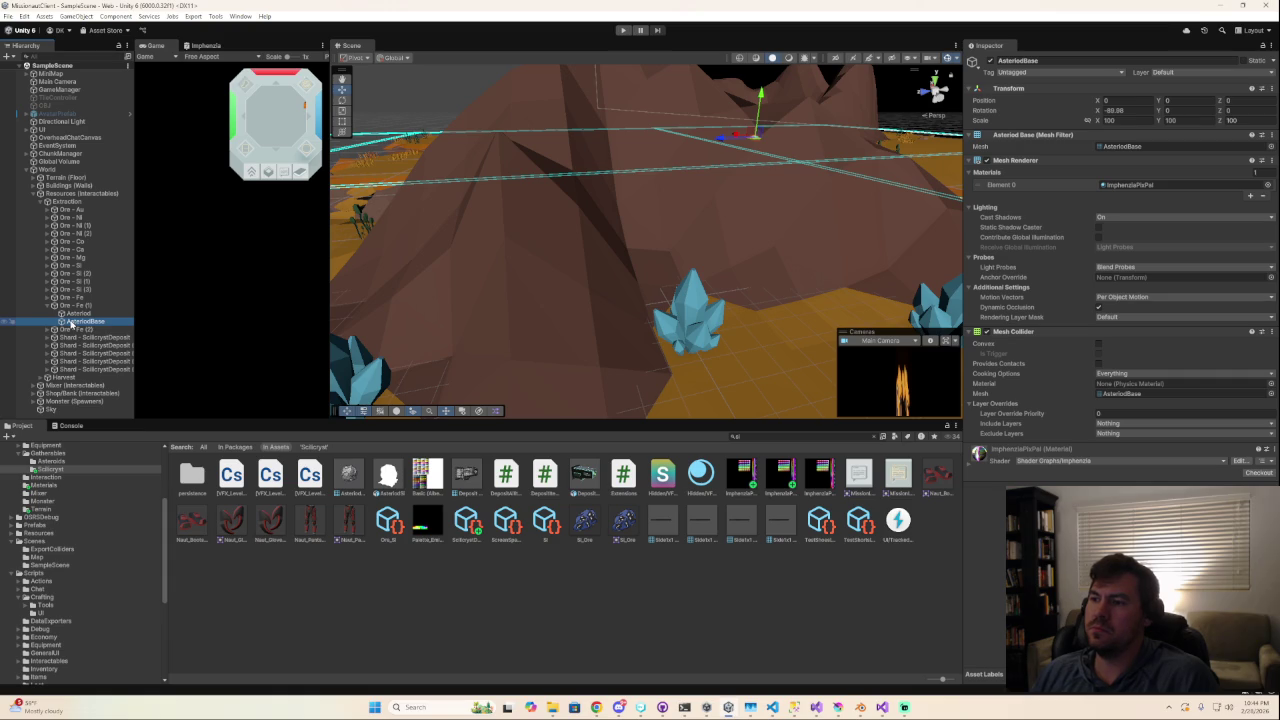
click(73, 313)
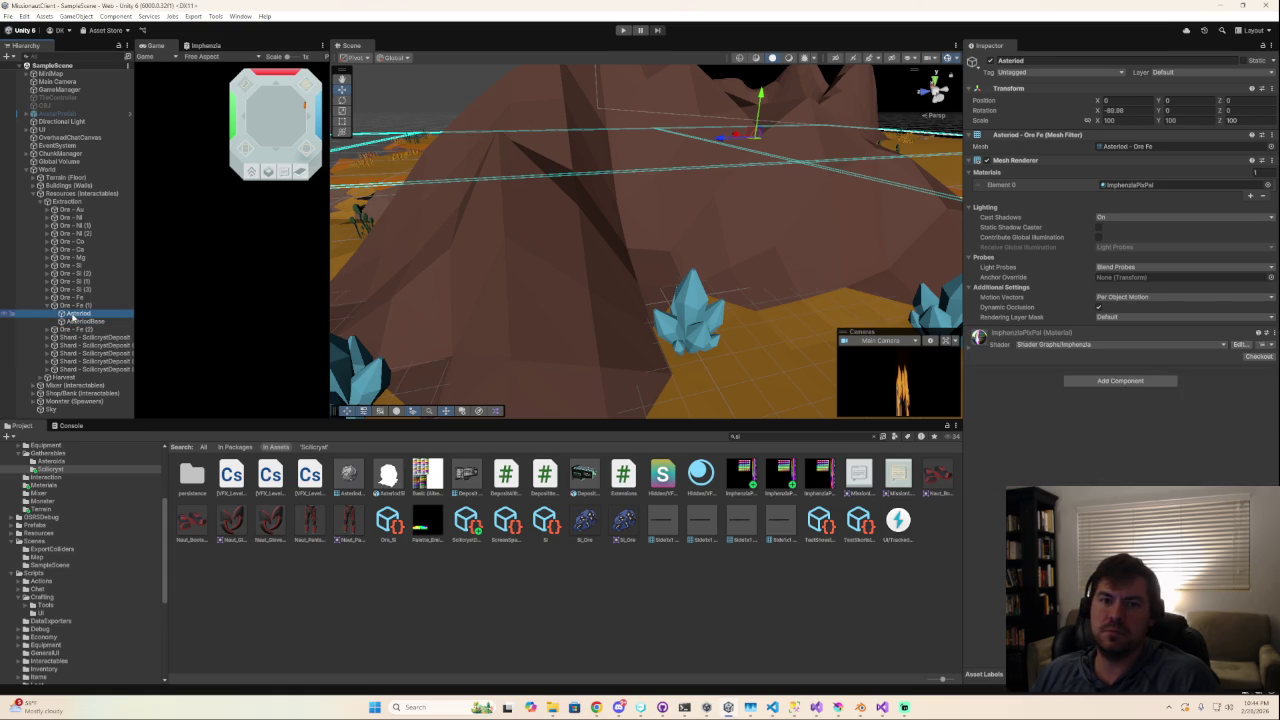
click(74, 305)
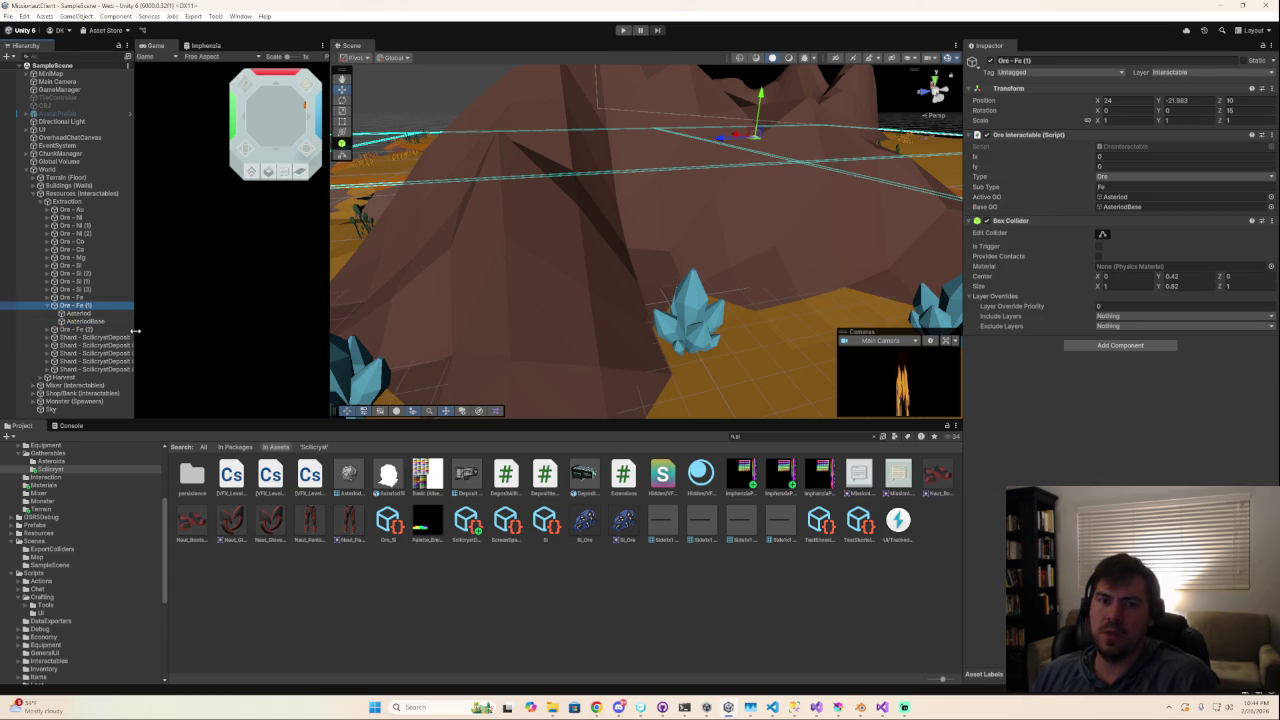
click(88, 338)
Put all five shard deposits on the Interactable layer, applied to the parent objects only.
shift+click(102, 369)
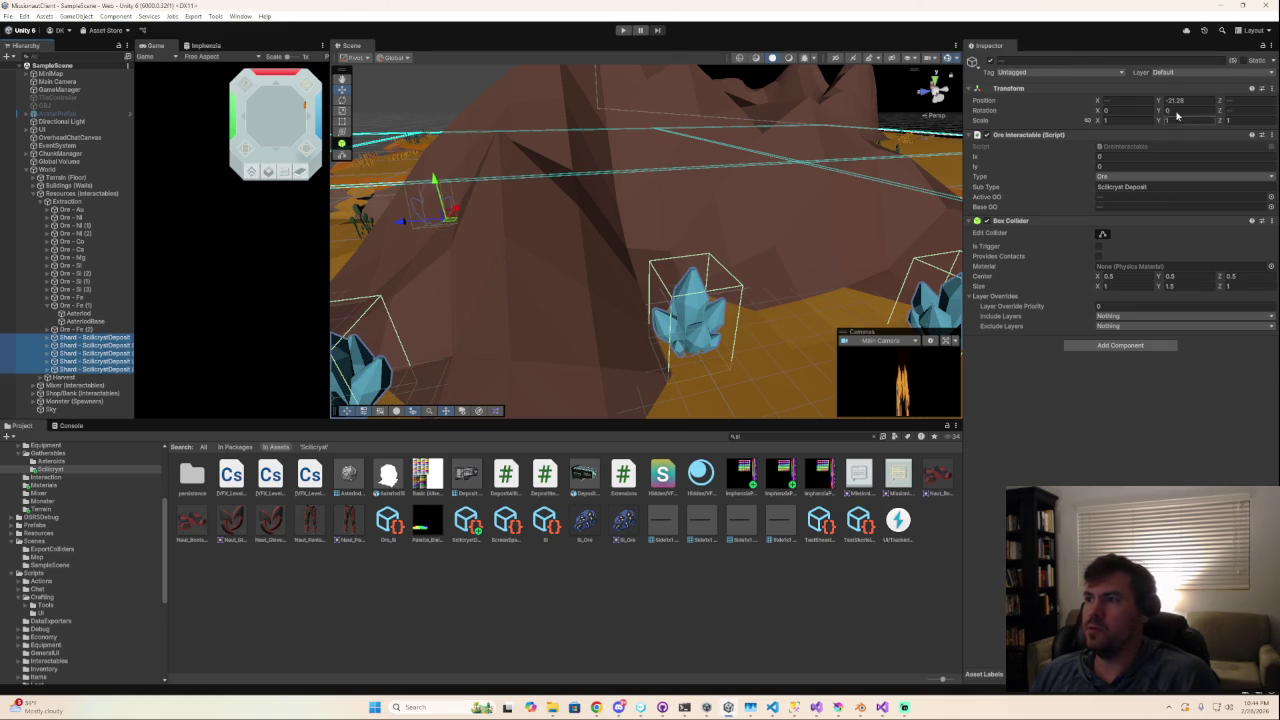
click(1178, 73)
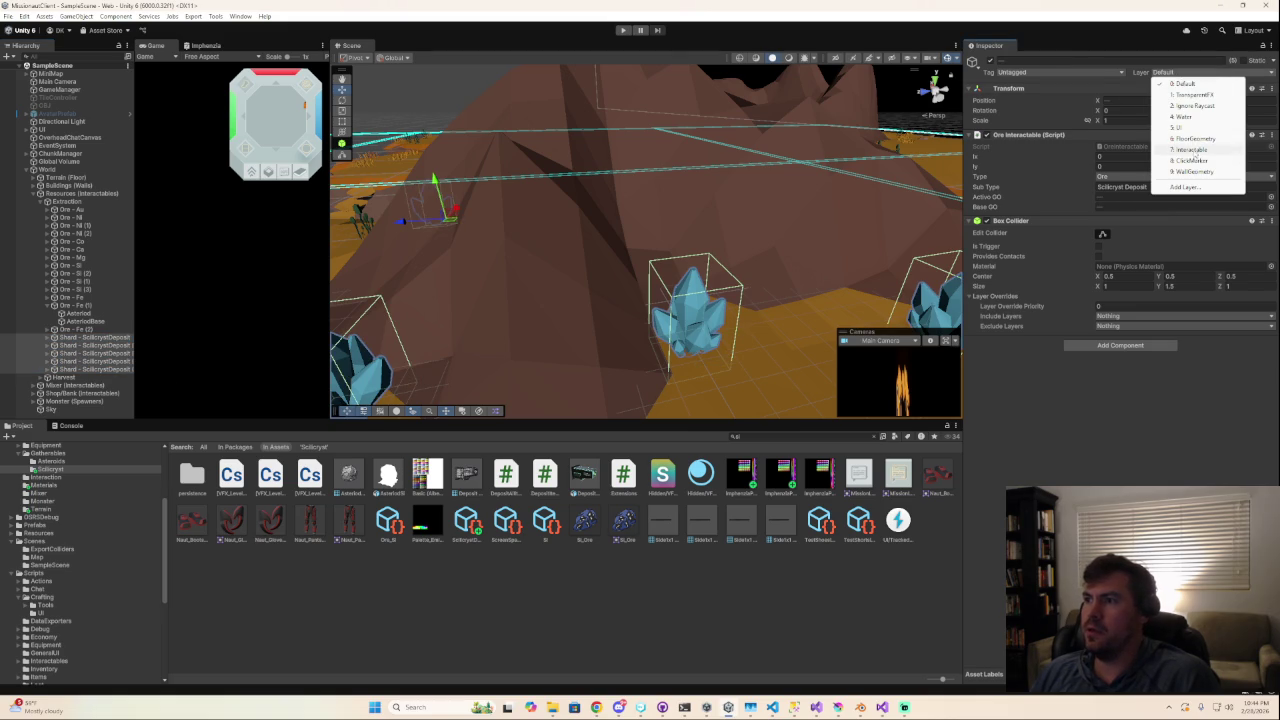
click(1195, 150)
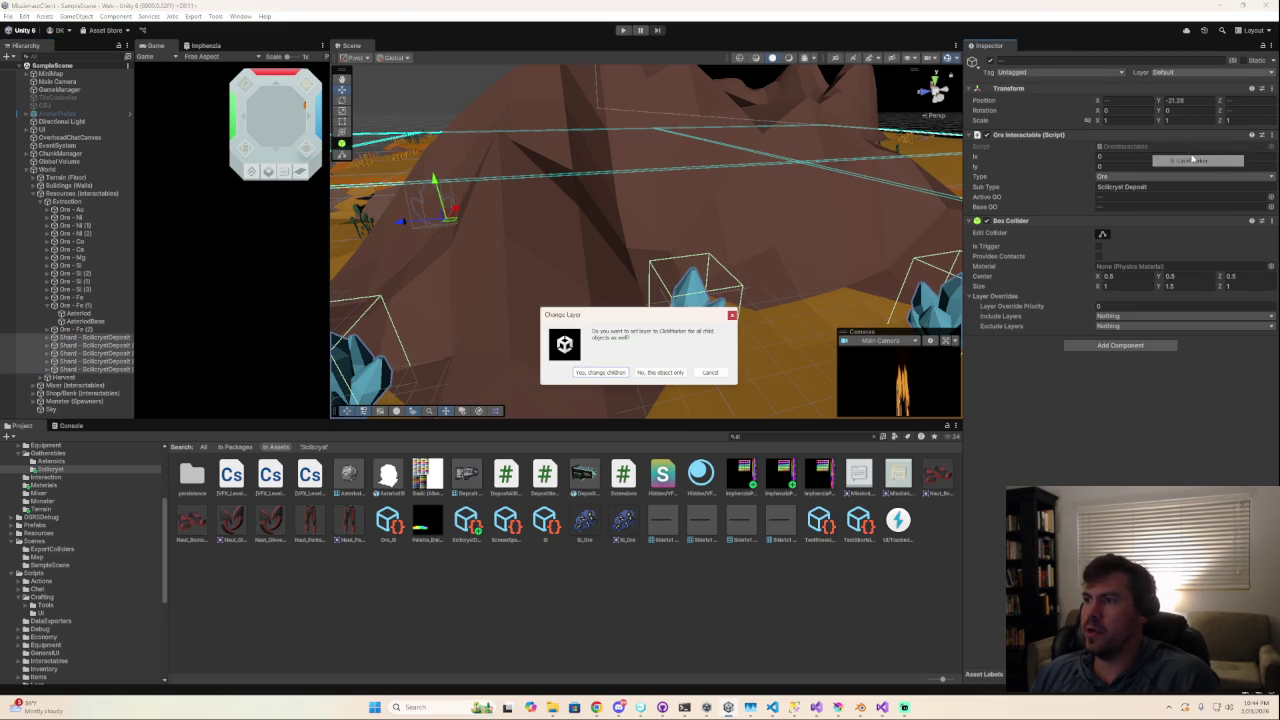
click(710, 372)
click(1180, 73)
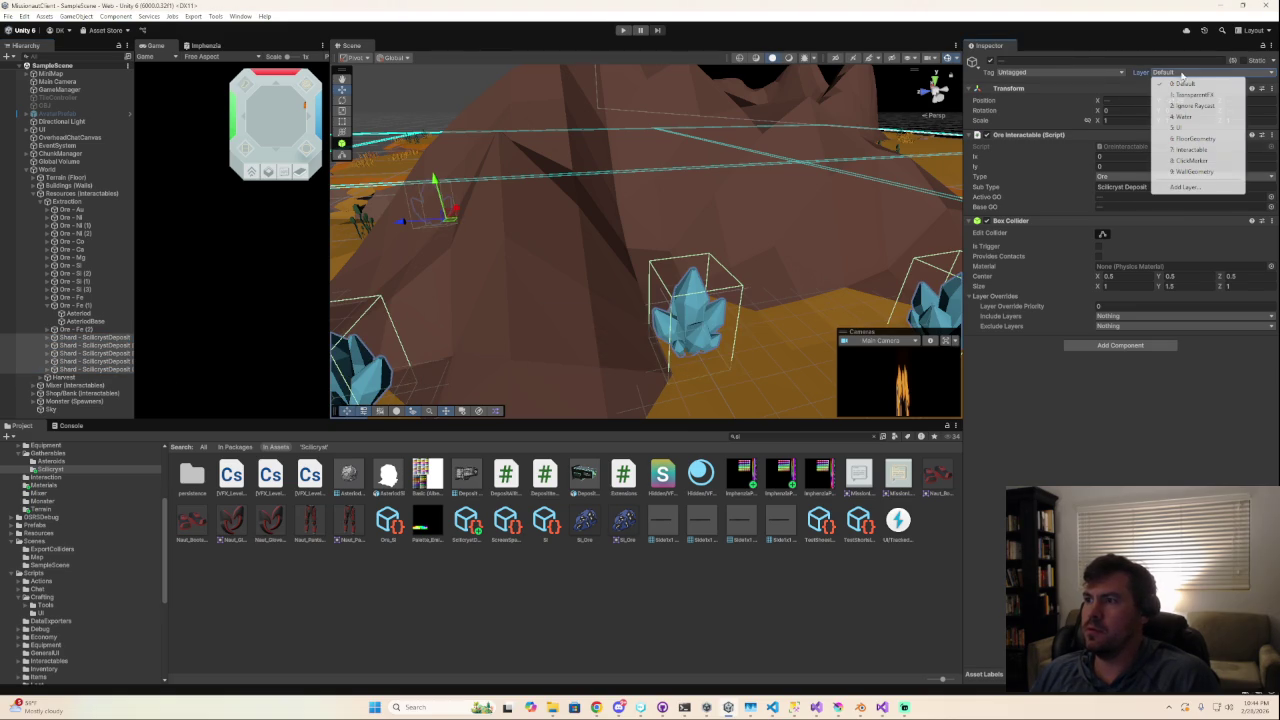
click(1190, 149)
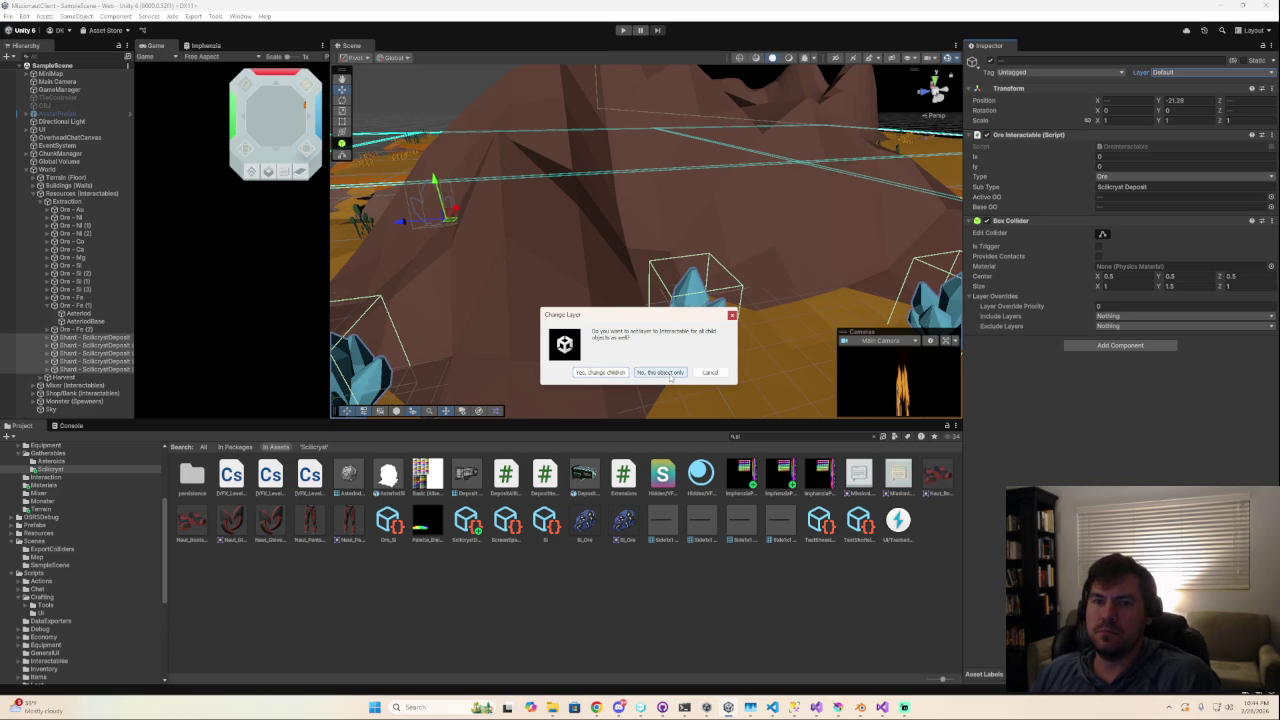
click(672, 374)
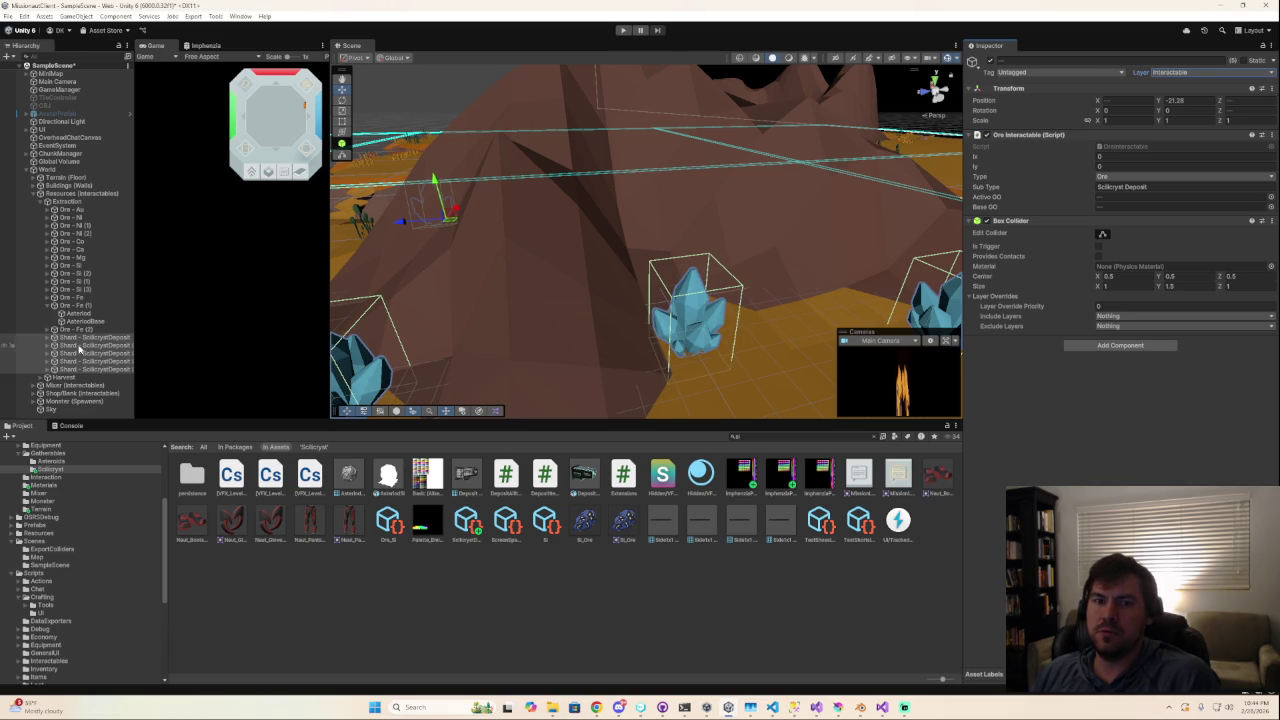
Check the layers of Ore - Fe (2), its AsteroidBase child and the shard deposits.
click(78, 330)
click(80, 321)
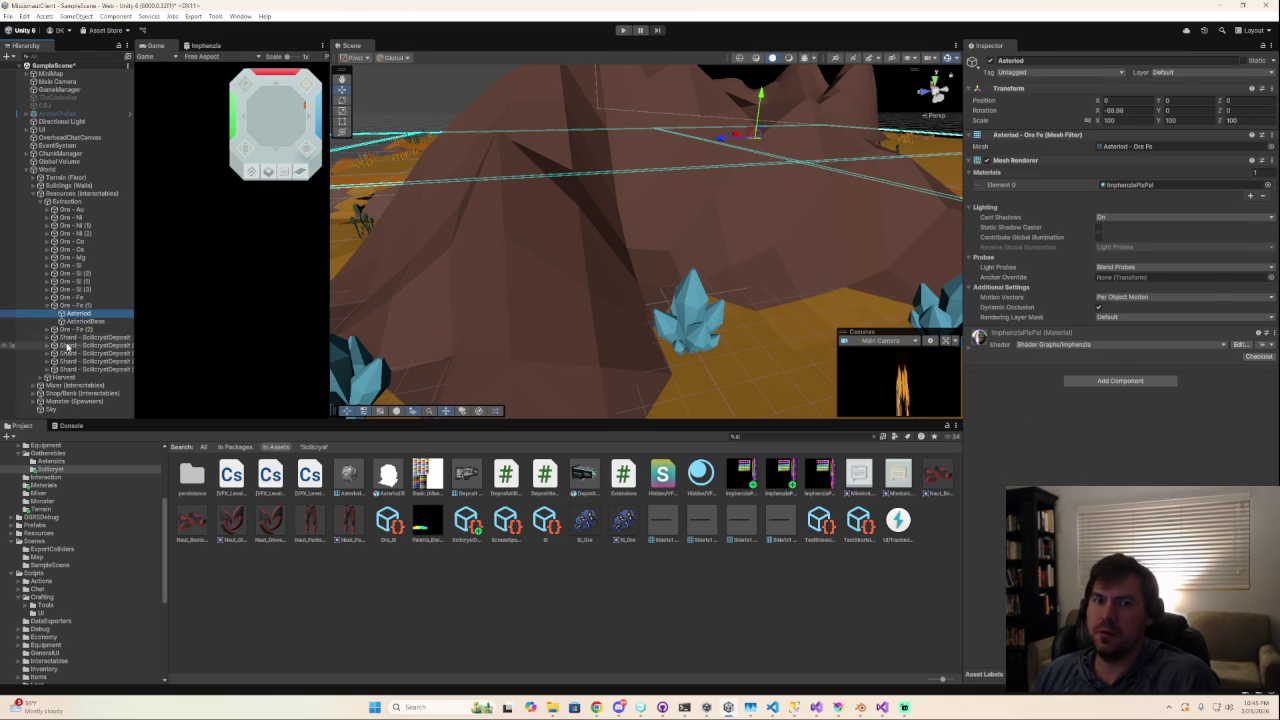
click(70, 347)
click(78, 361)
click(80, 369)
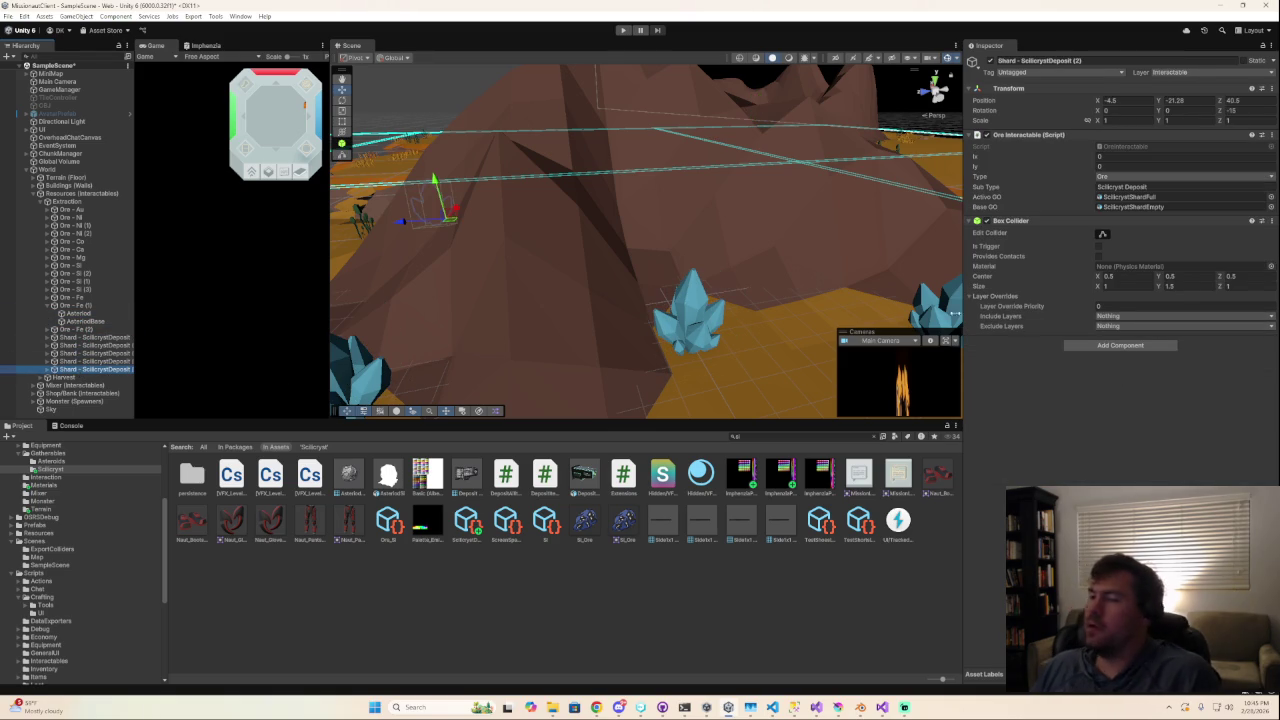
Inspect the last shard's ScilicrystShardFull and ScilicrystShardEmpty children against the iron ore deposit.
scroll(667, 300, down, 3)
alt+drag(667, 300, 560, 300)
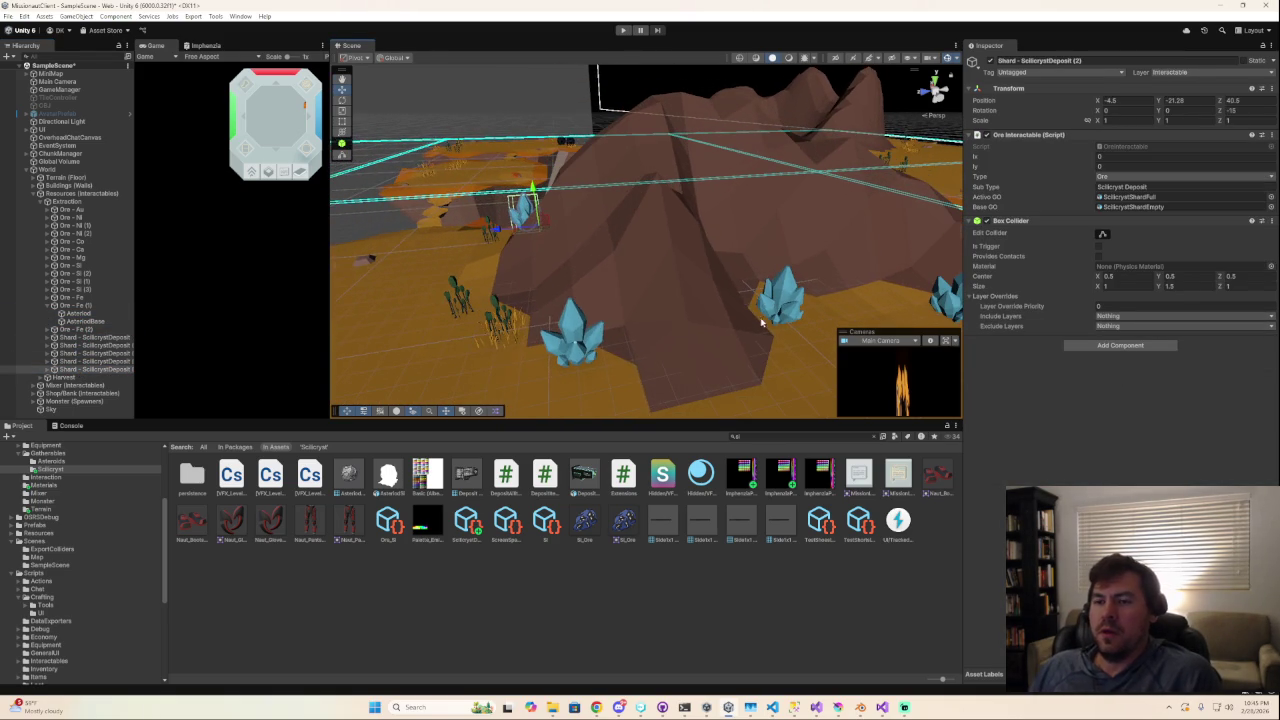
click(47, 369)
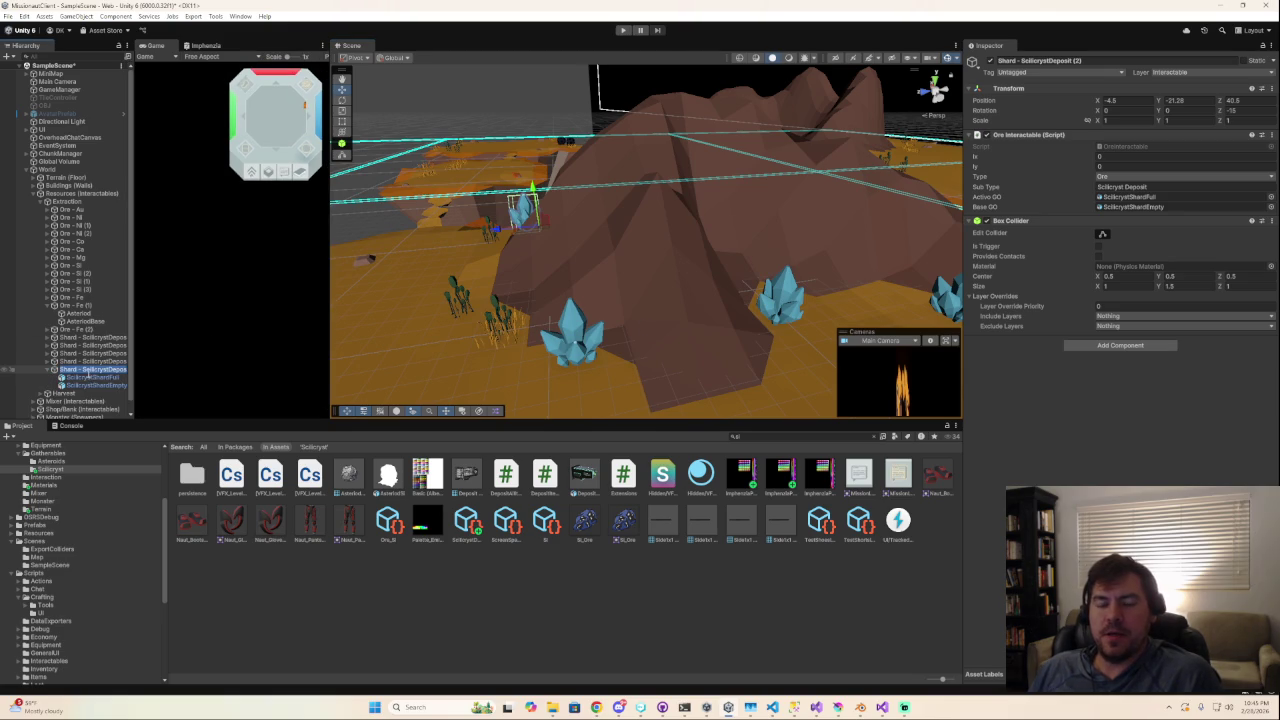
click(91, 384)
click(89, 377)
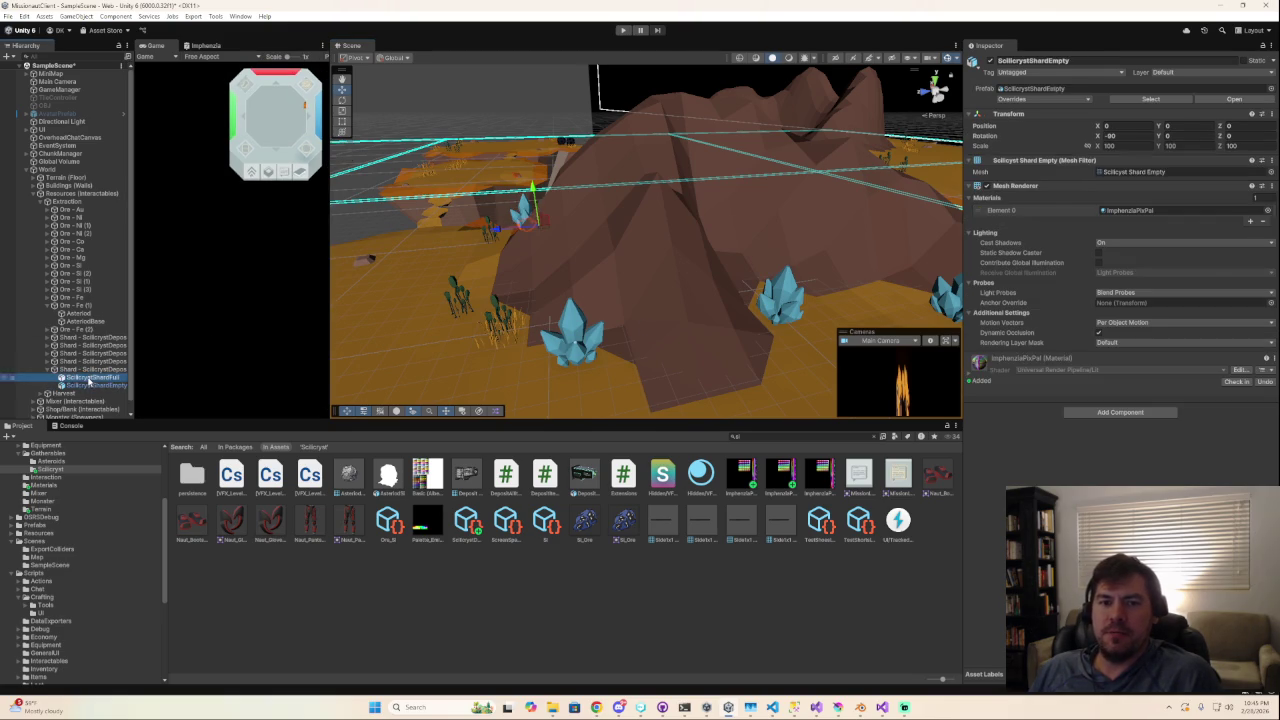
click(85, 370)
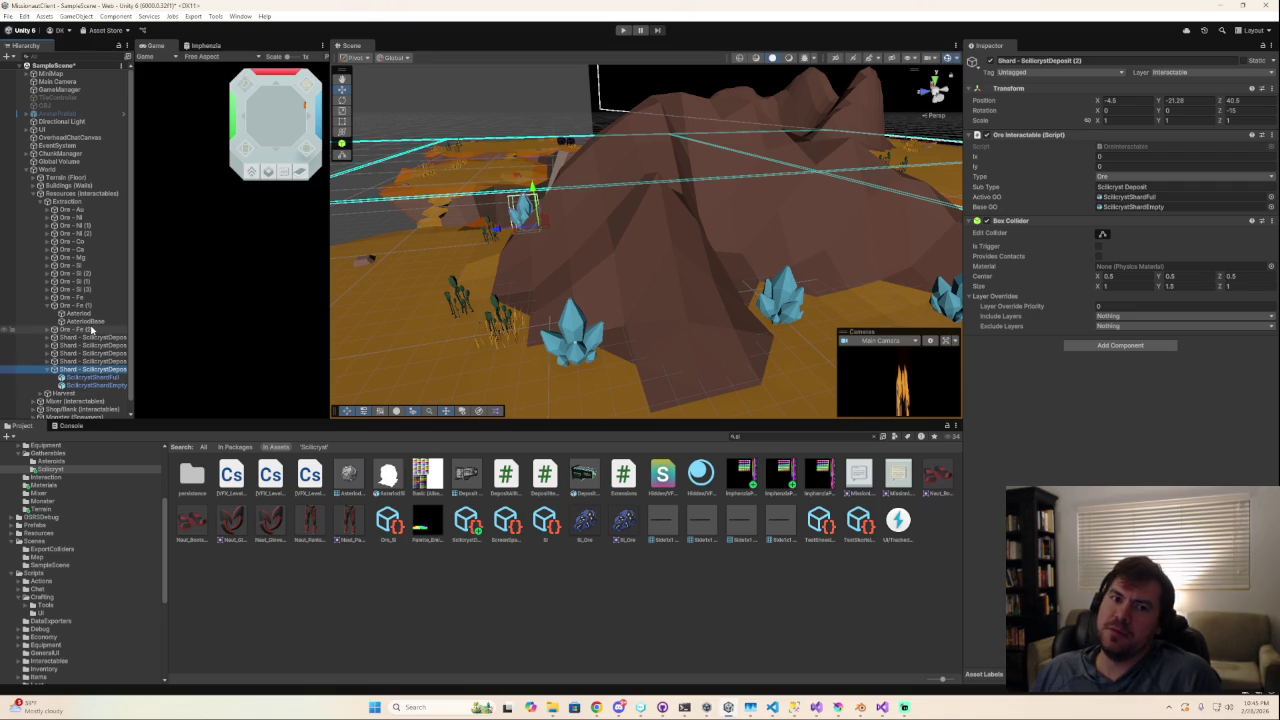
click(90, 329)
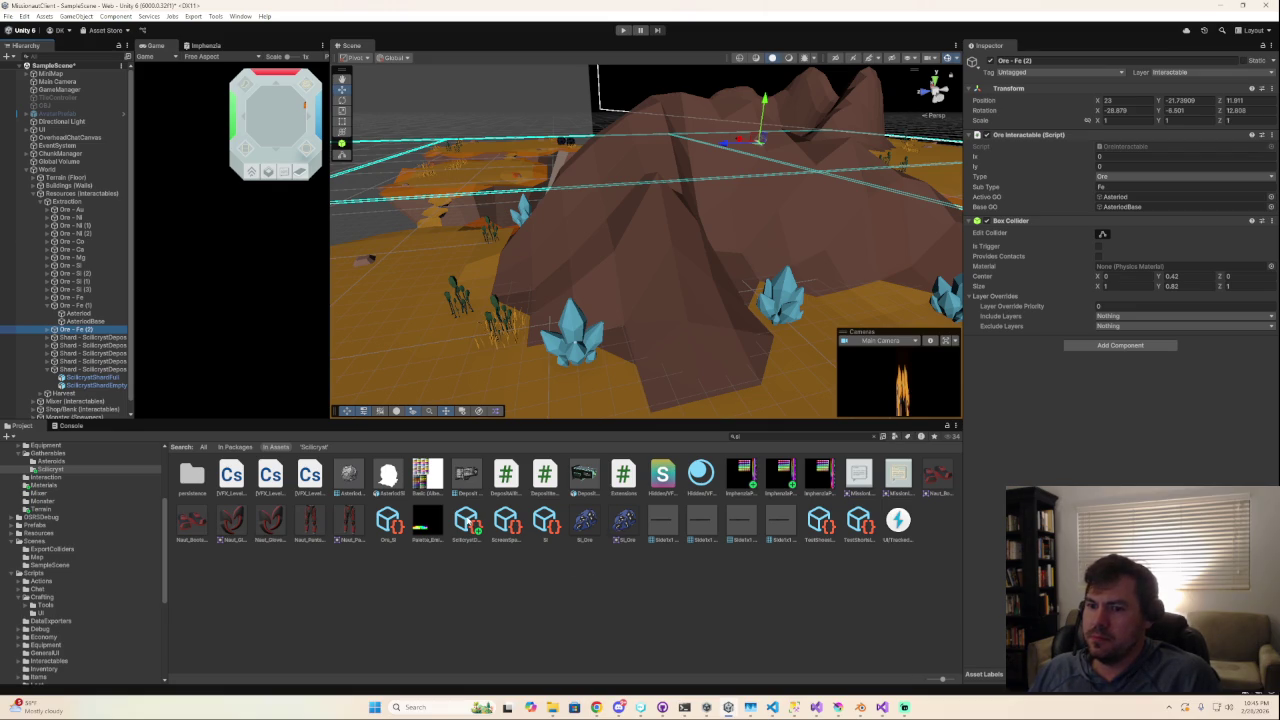
click(466, 520)
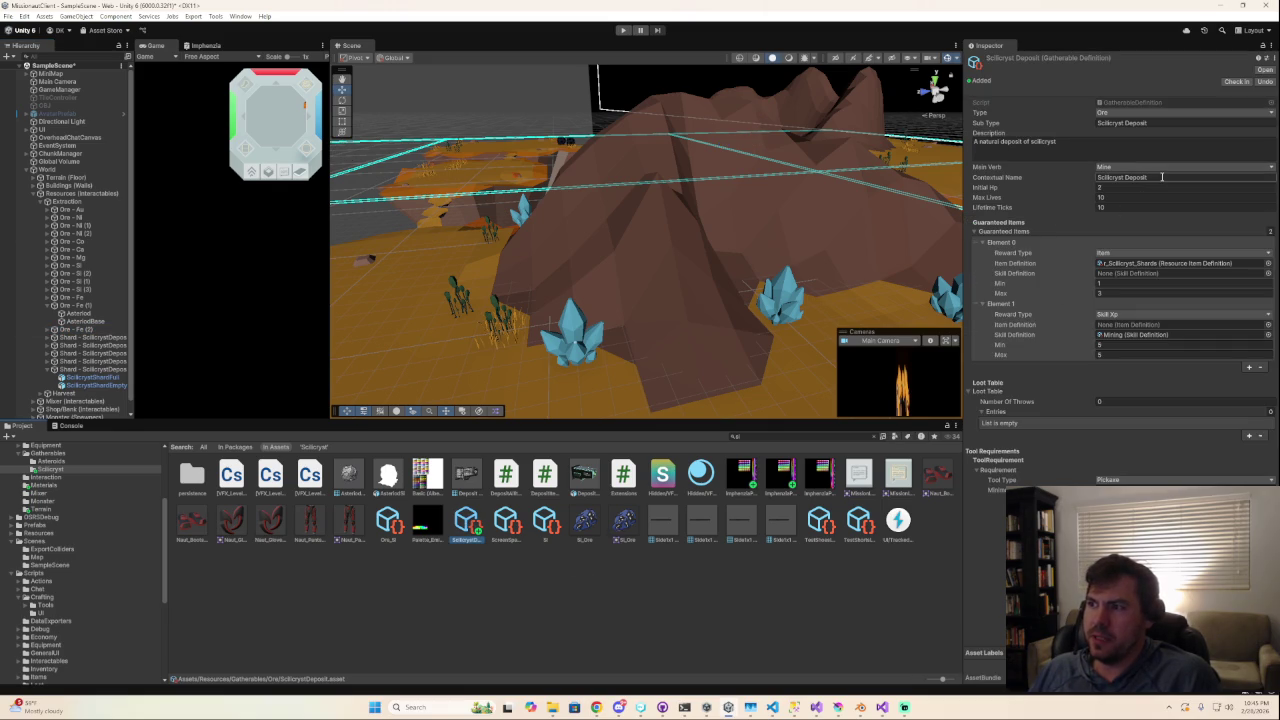
Remove the space so the definition's Sub Type reads ScilicrystDeposit.
click(1127, 124)
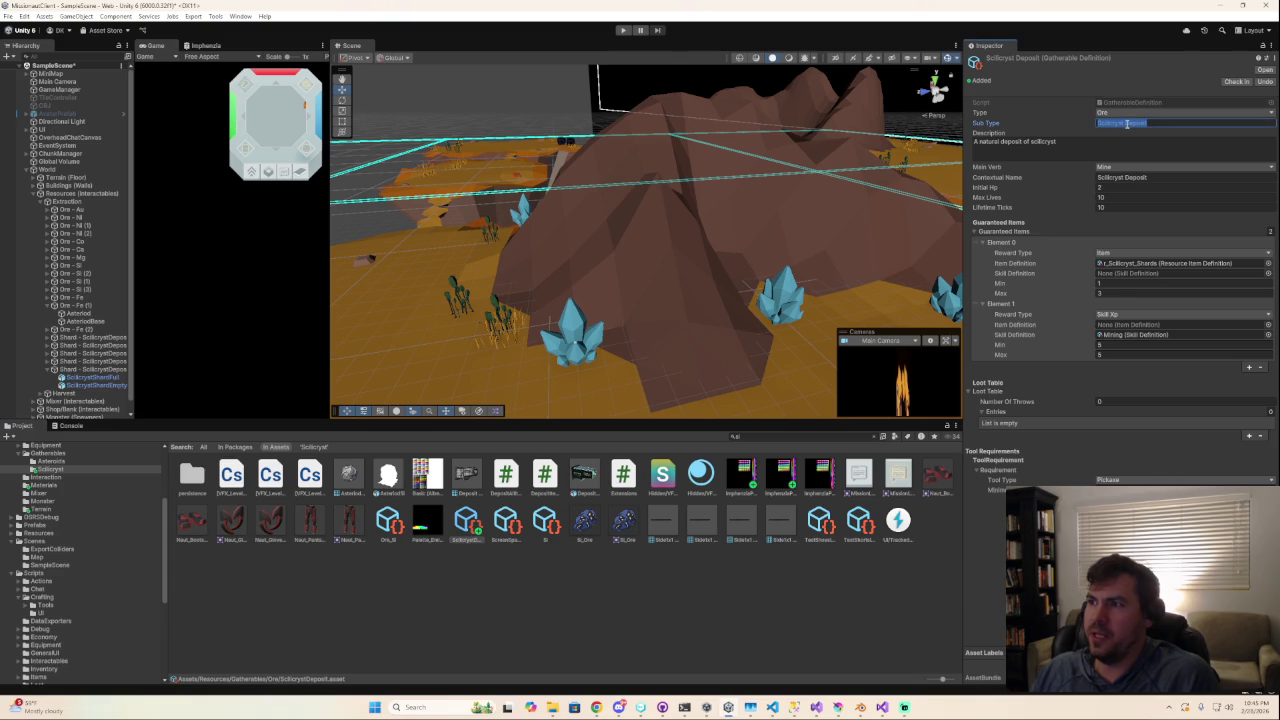
key(BackSpace)
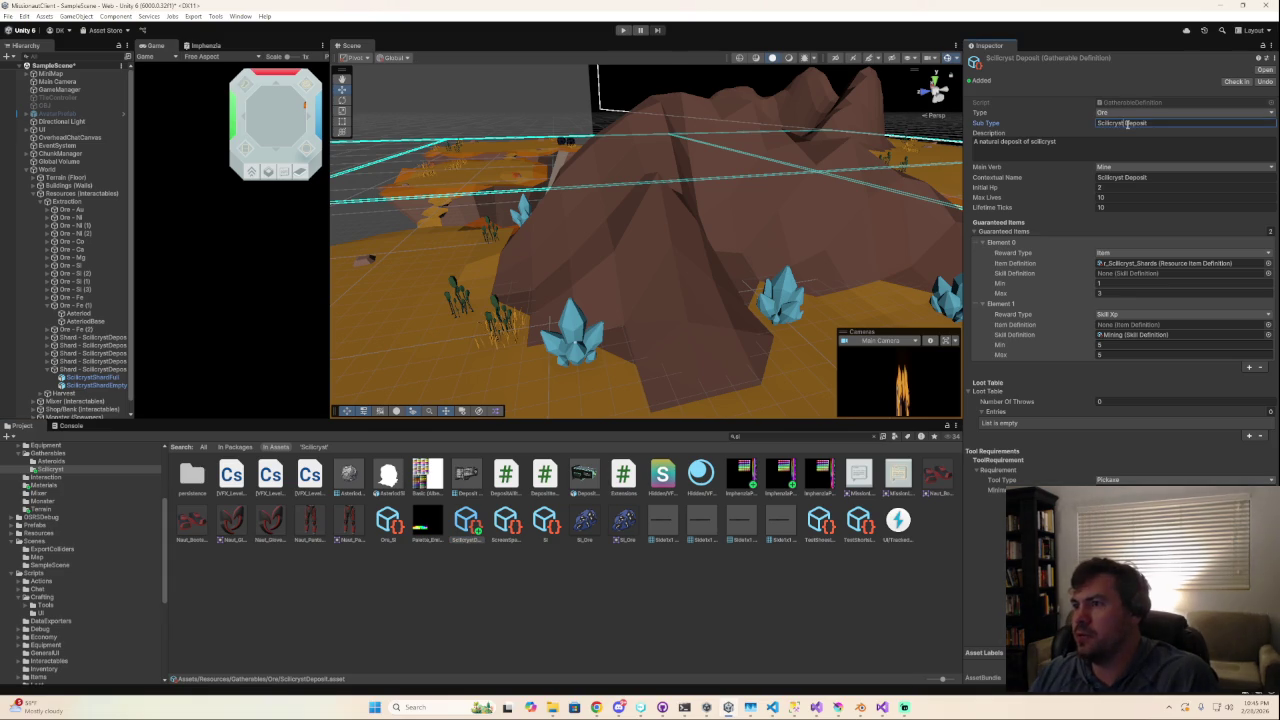
key(ctrl+a)
key(BackSpace)
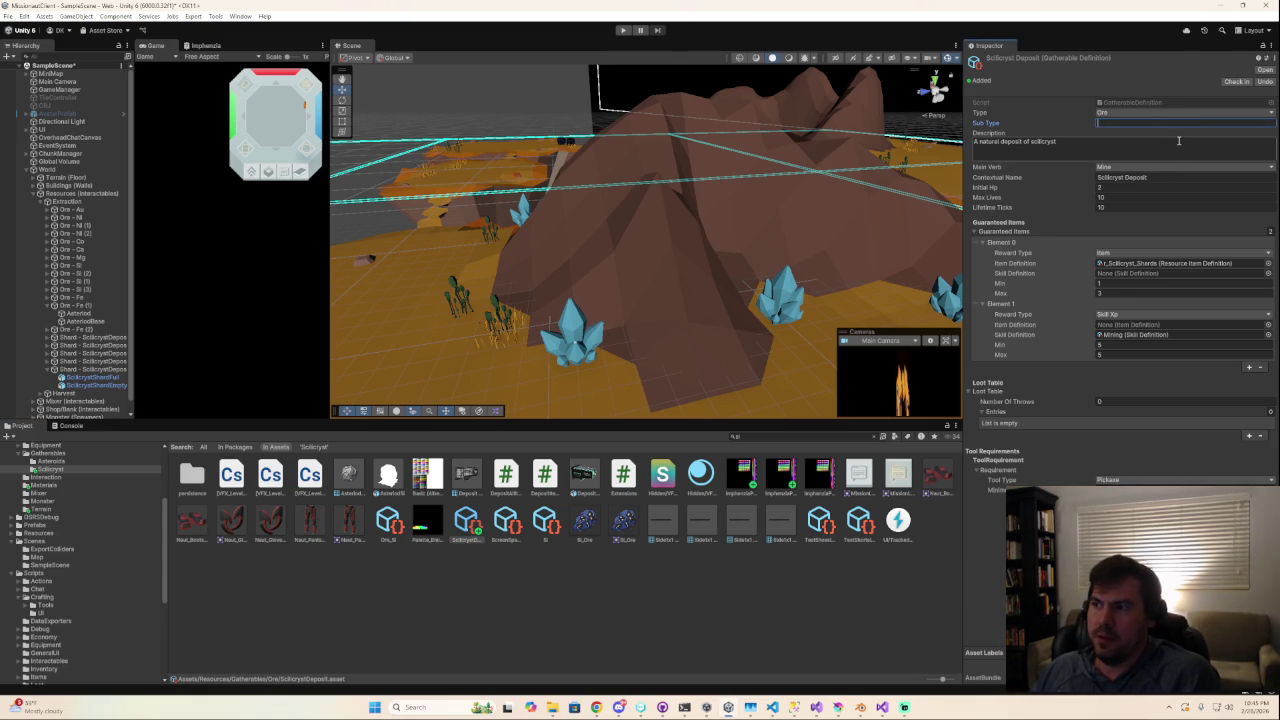
text(Scillcryst Deposit)
key(Return)
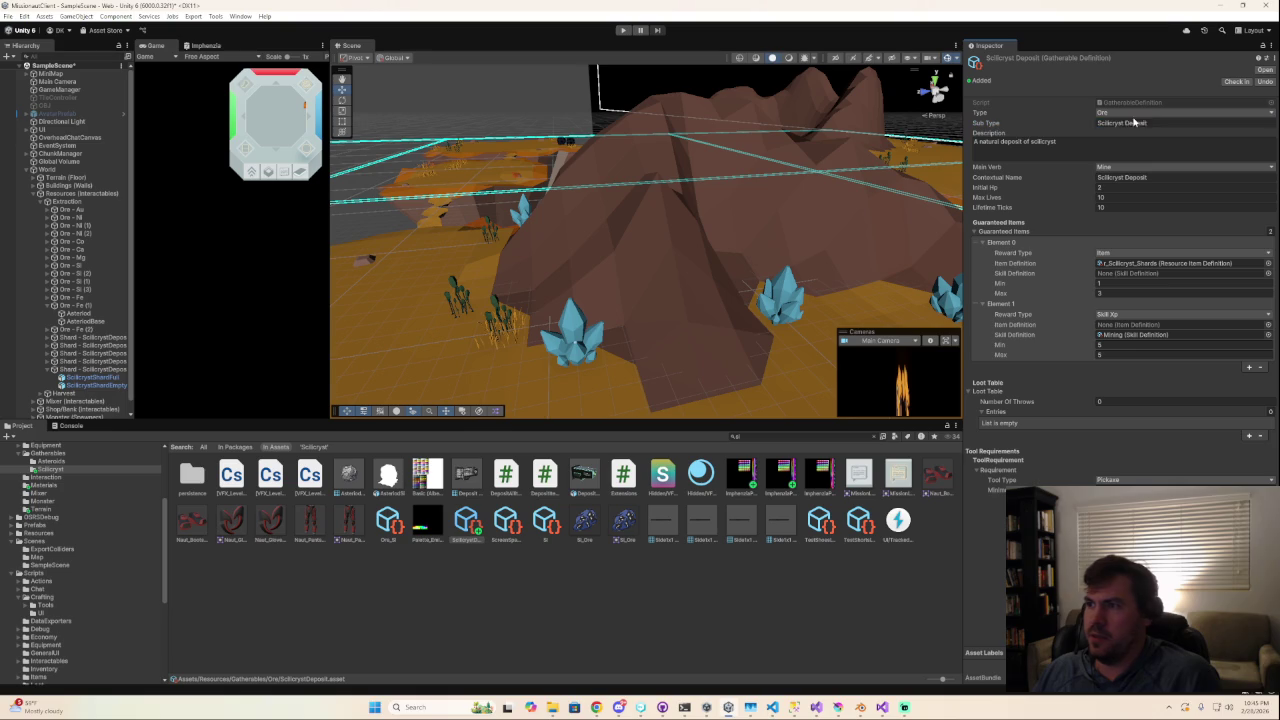
click(1128, 124)
click(1128, 124)
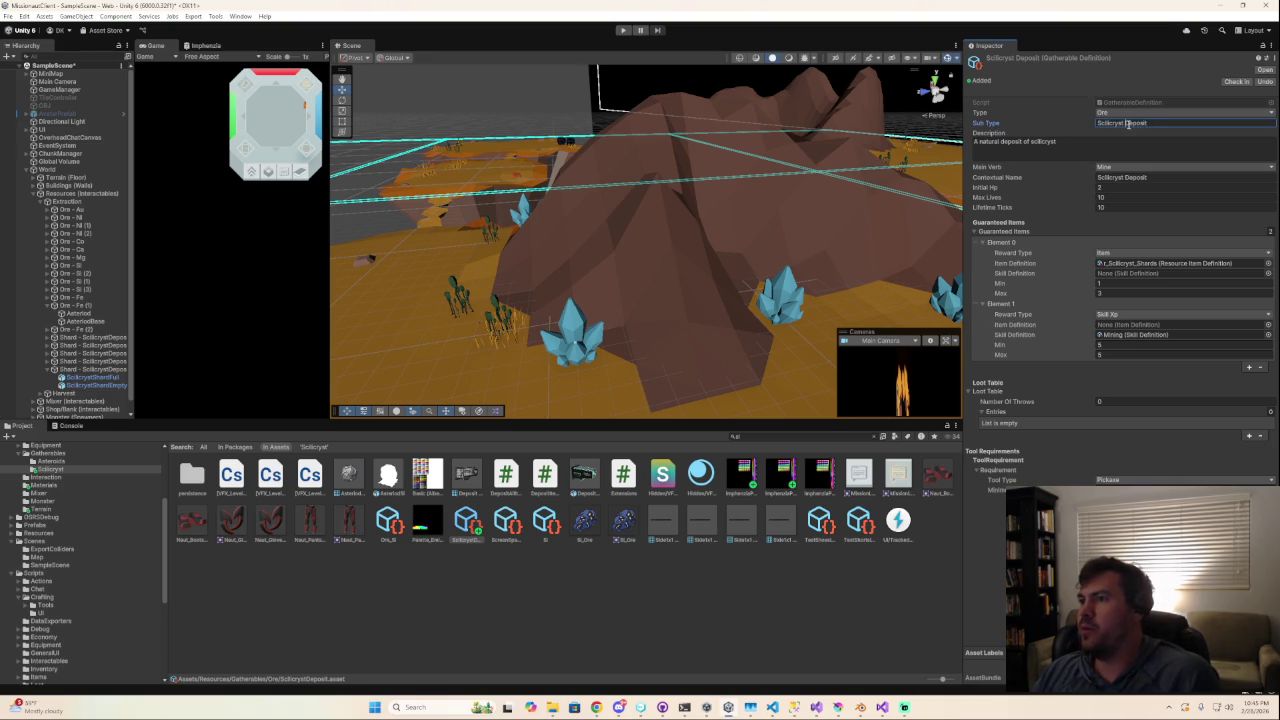
key(BackSpace)
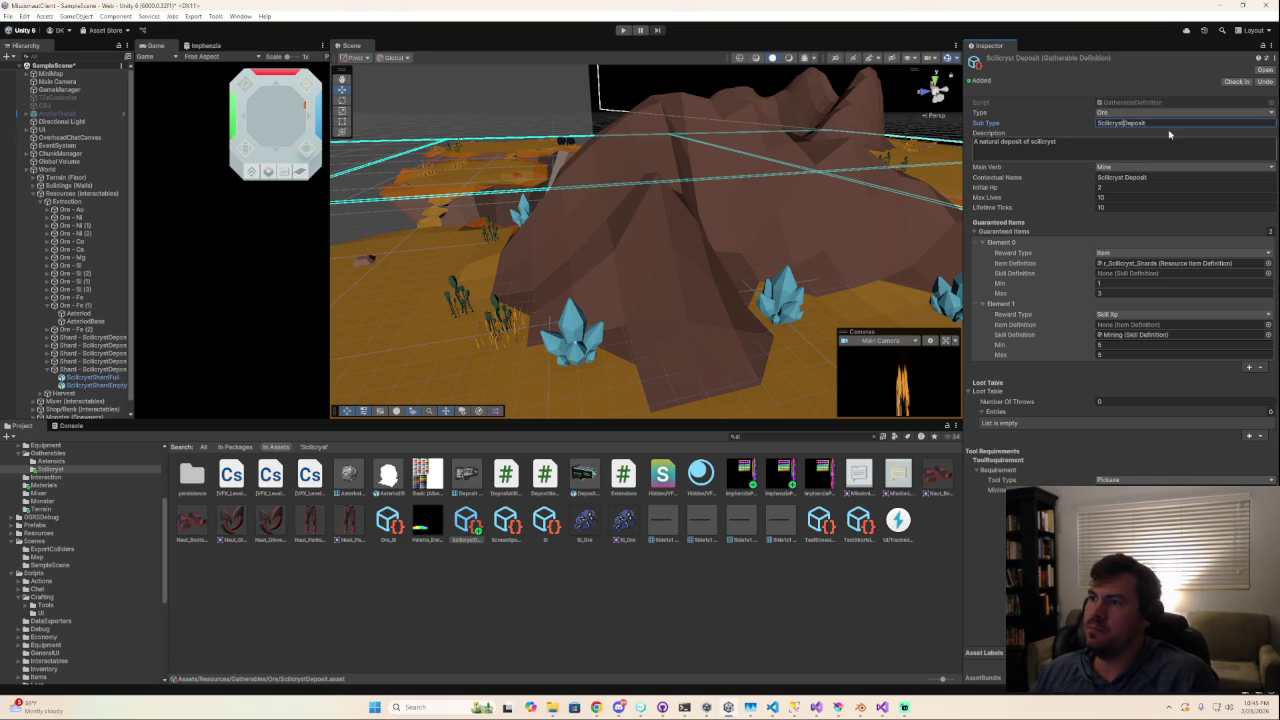
key(Return)
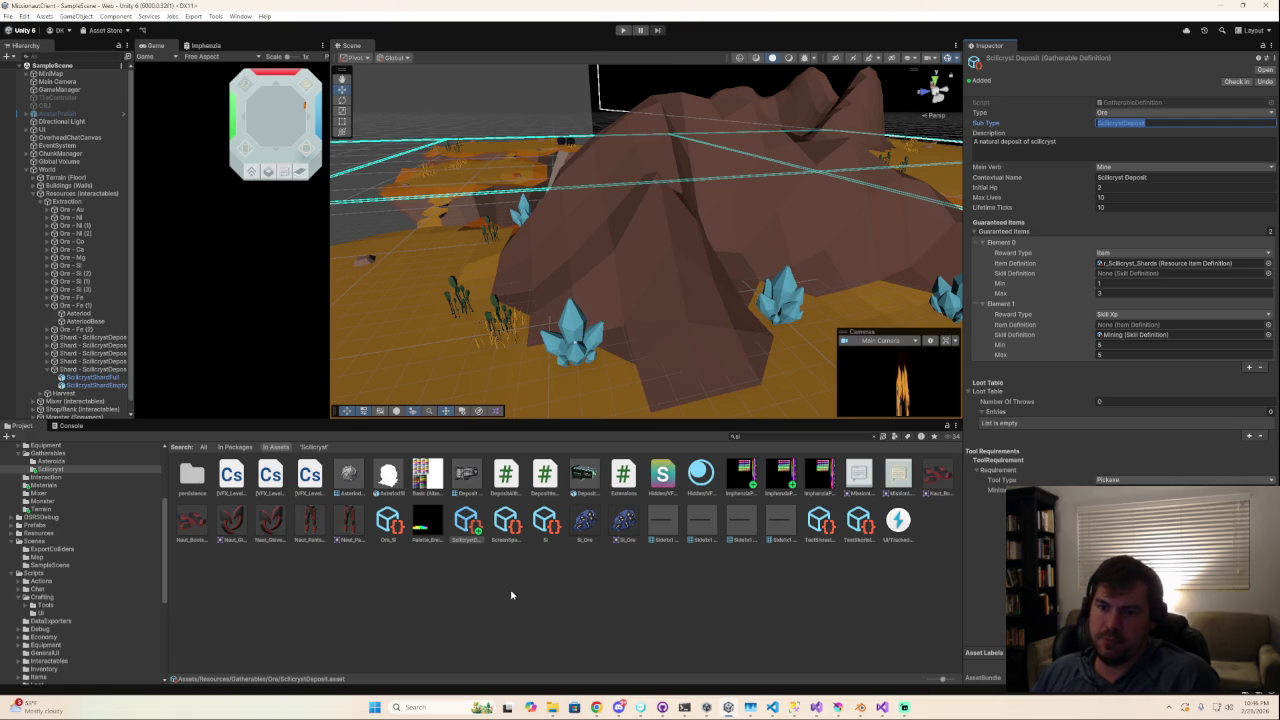
Set the shard deposit's Sub Type to ScilicrystDeposit to match the definition.
click(92, 369)
click(1180, 187)
key(ctrl+v)
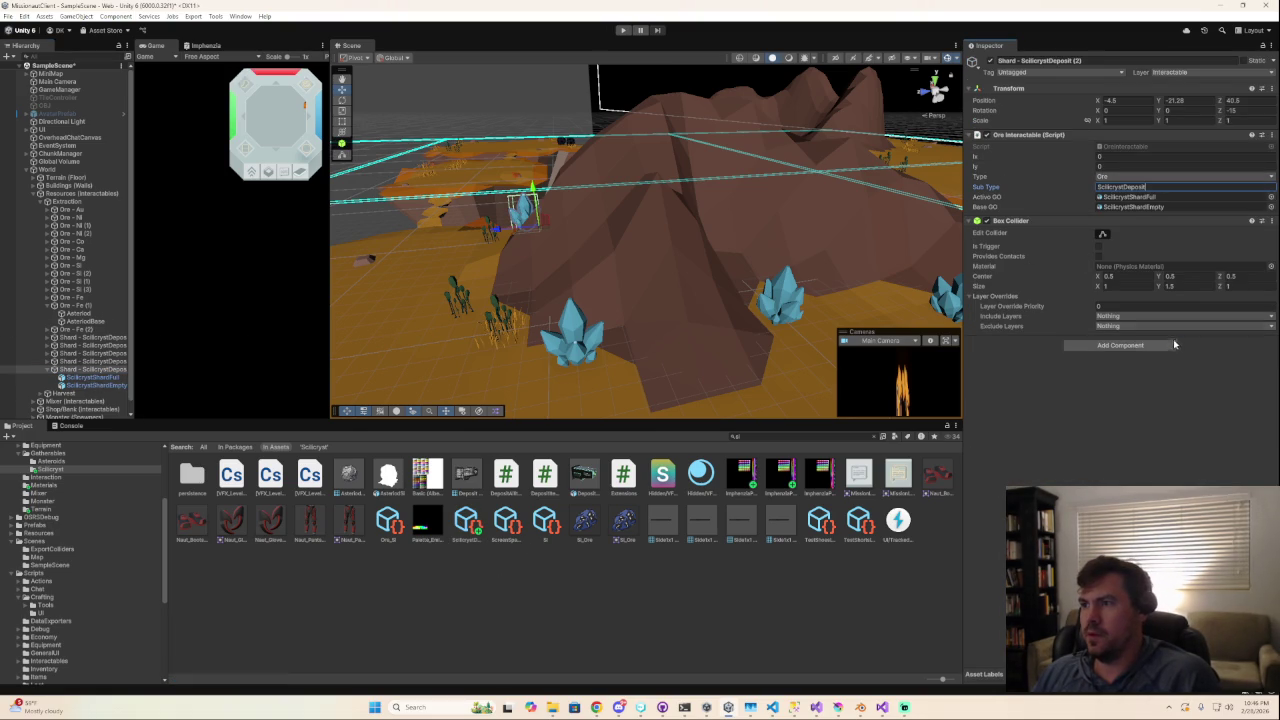
key(Return)
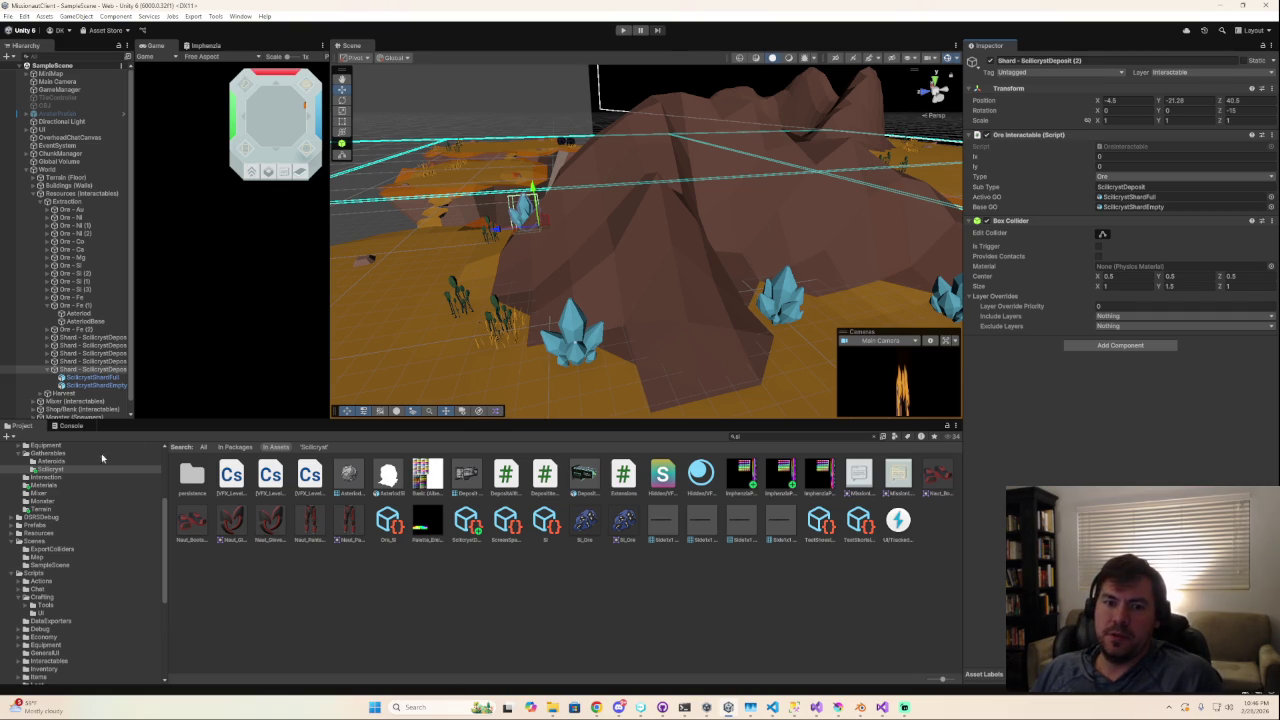
Search the project assets for 'data'.
click(763, 438)
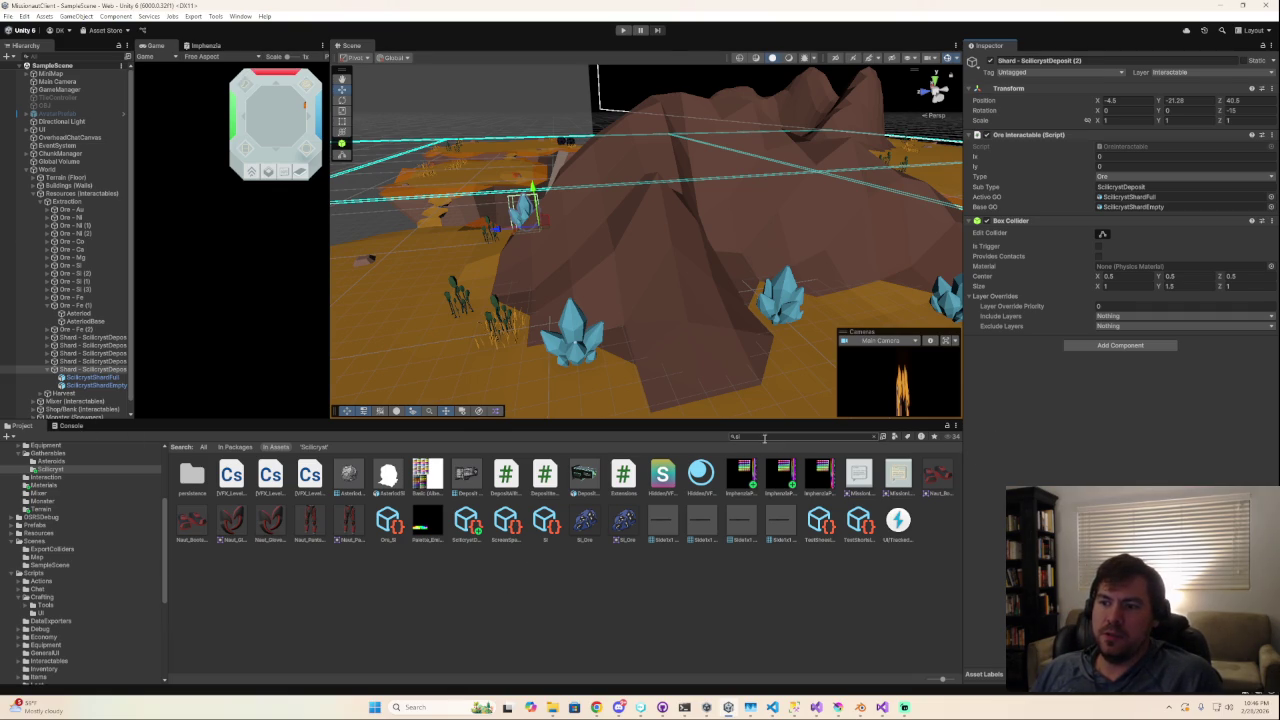
key(BackSpace)
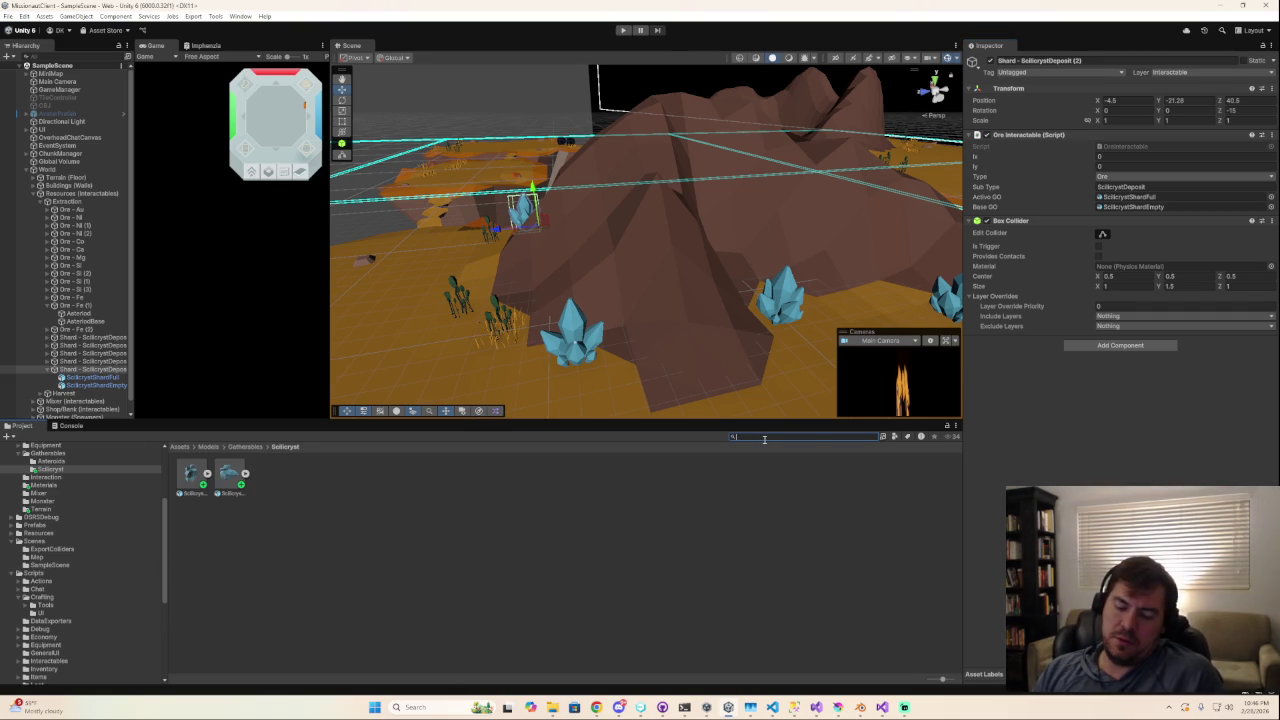
text(gat)
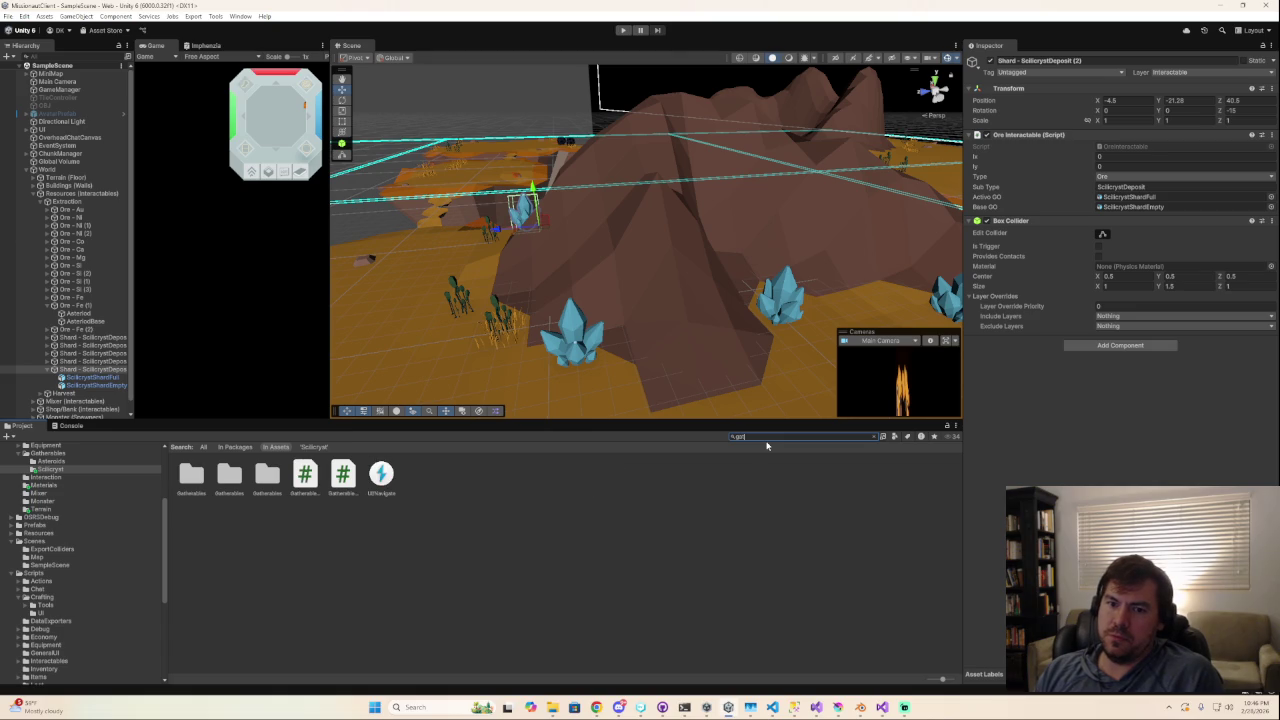
key(BackSpace)
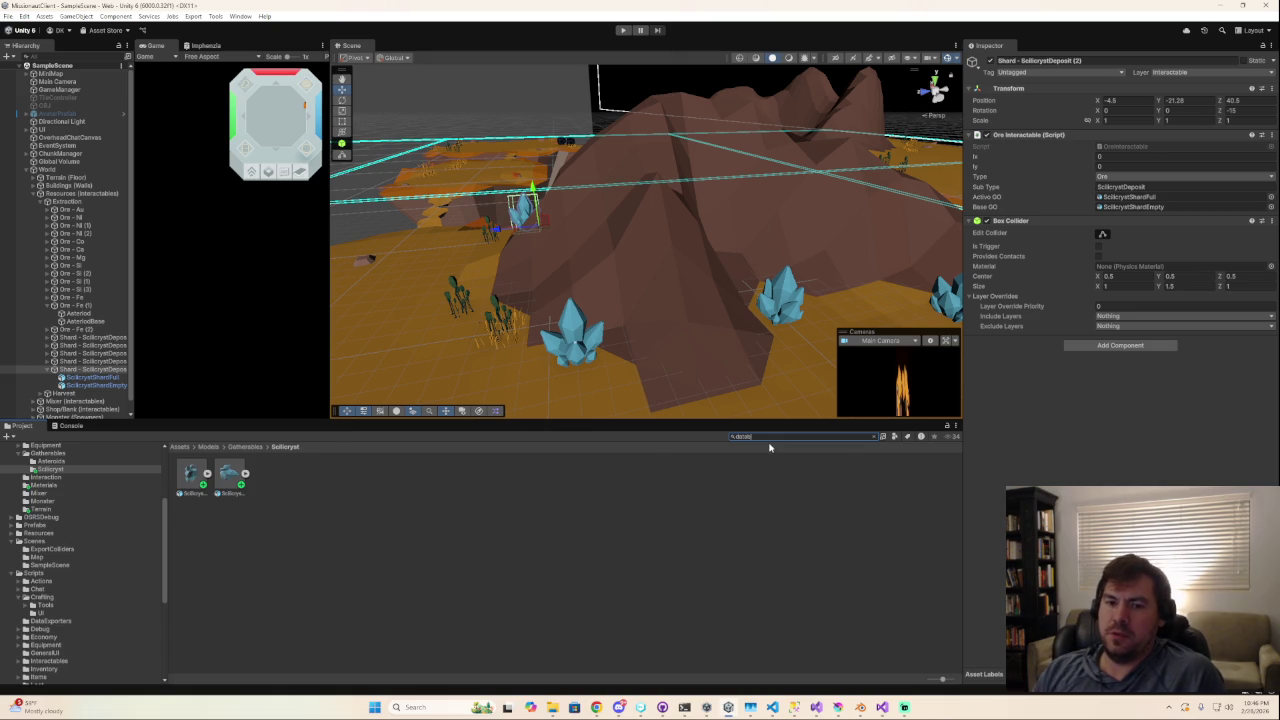
text(data)
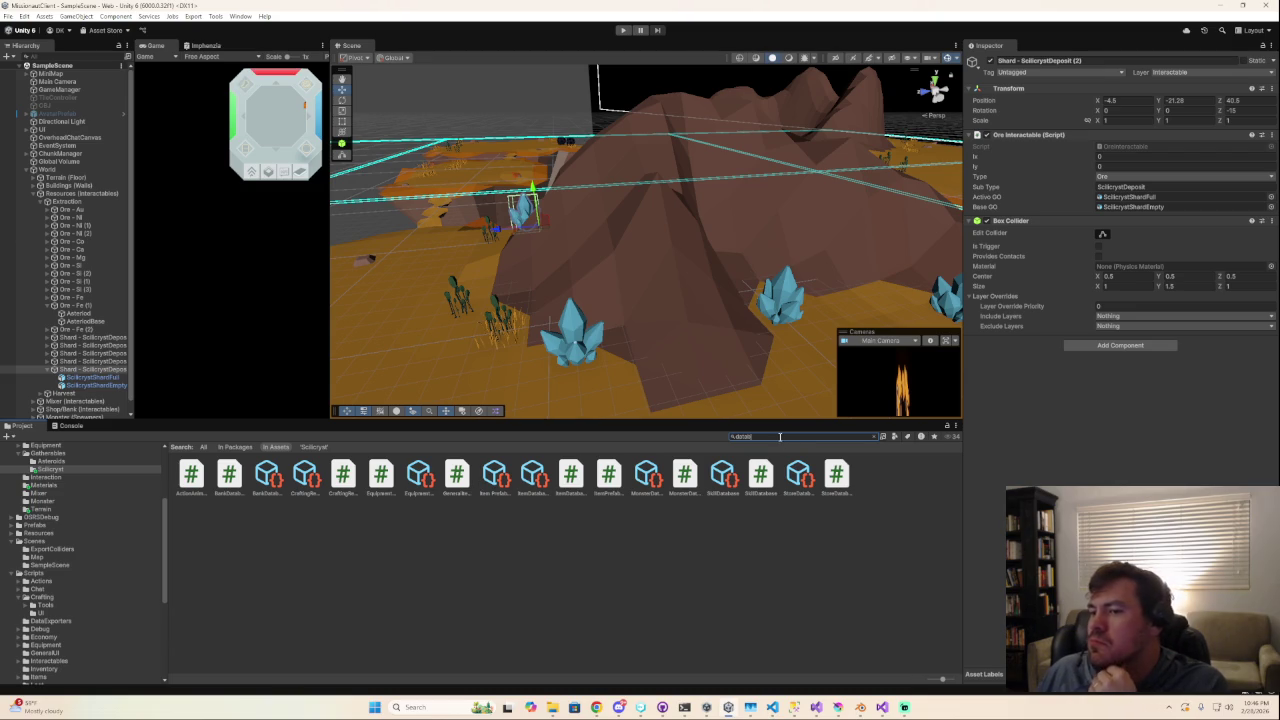
scroll(130, 543, down, 5)
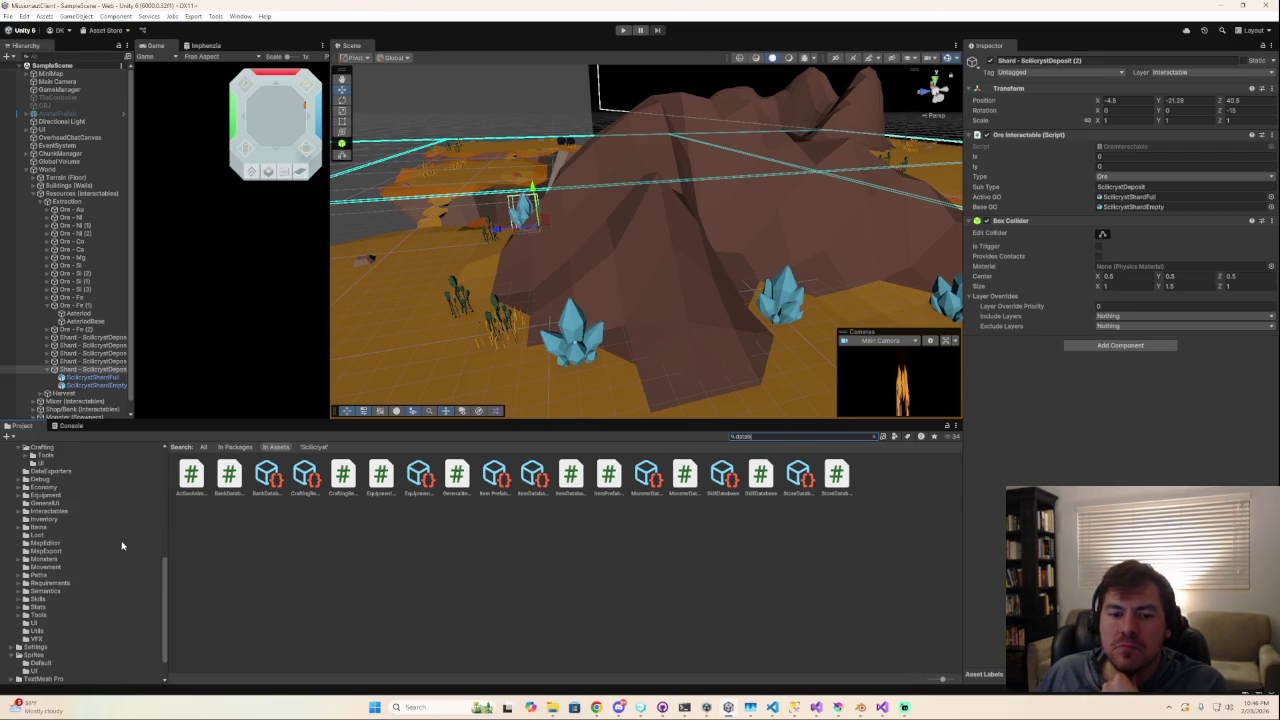
Browse the Interactables scripts subfolders: Gatherables, LootTables and Tools.
click(47, 512)
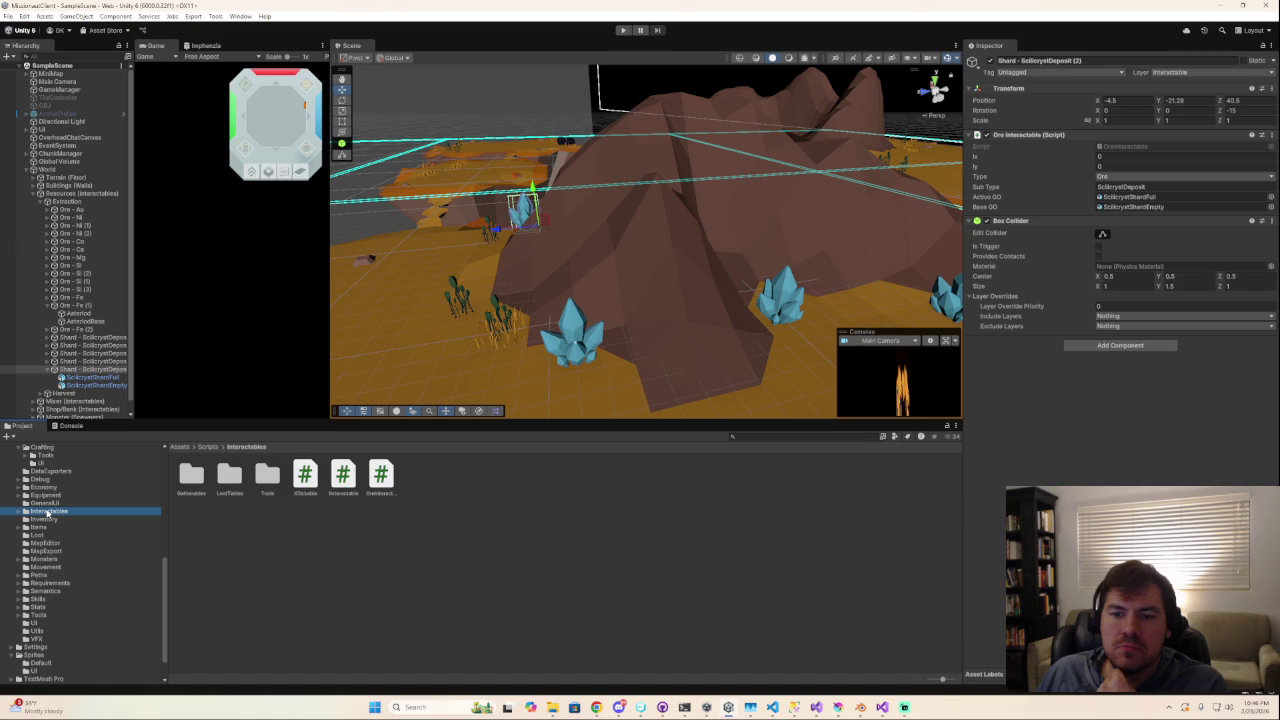
click(21, 513)
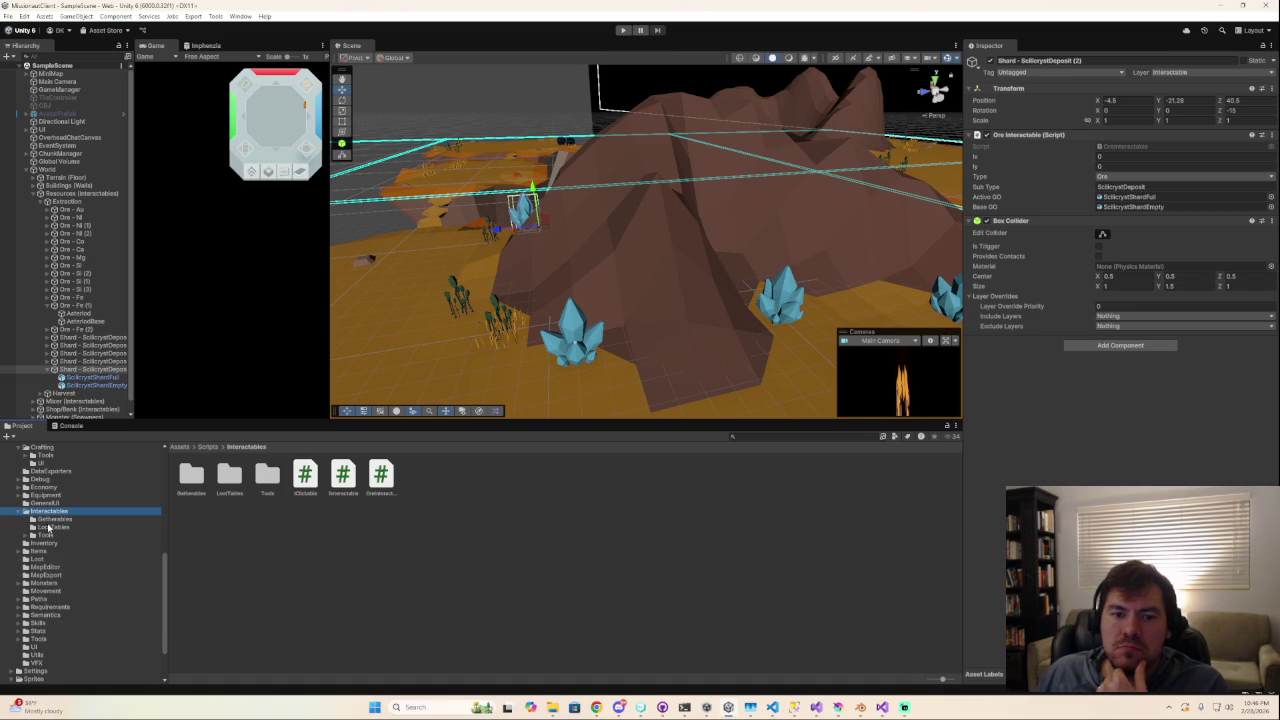
click(50, 519)
click(49, 527)
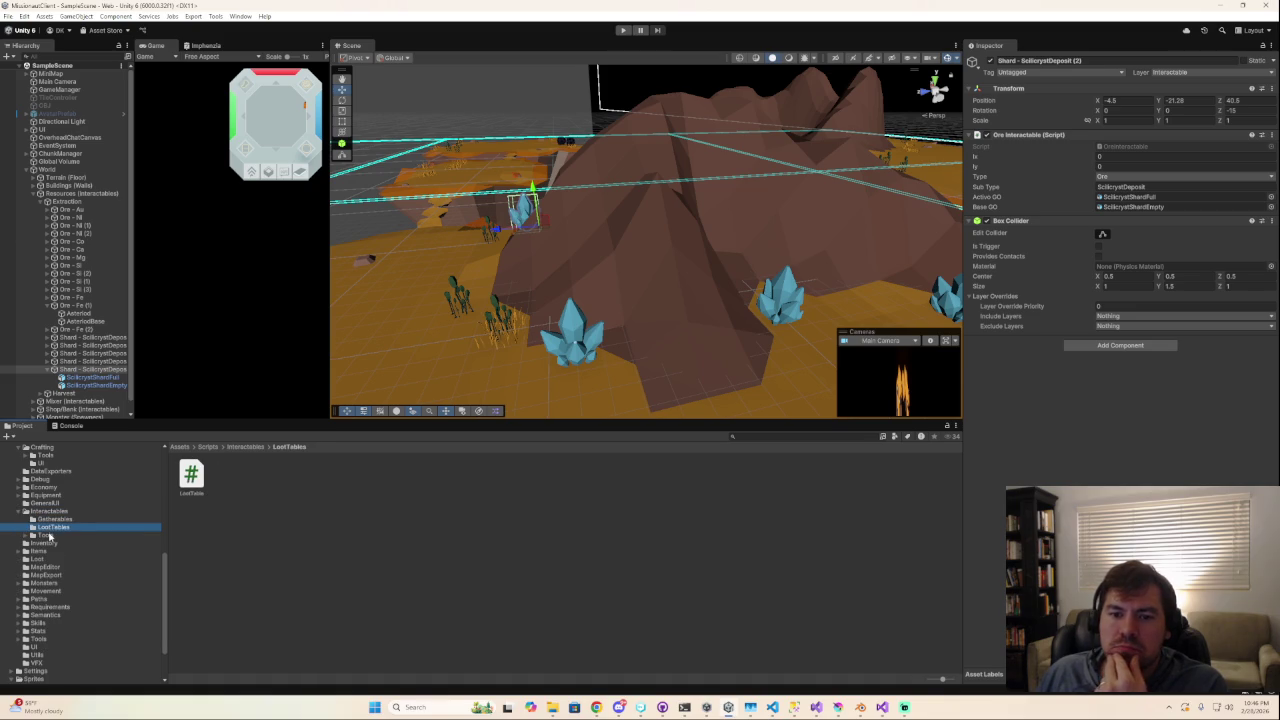
click(49, 536)
scroll(47, 537, up, 2)
scroll(46, 532, up, 1)
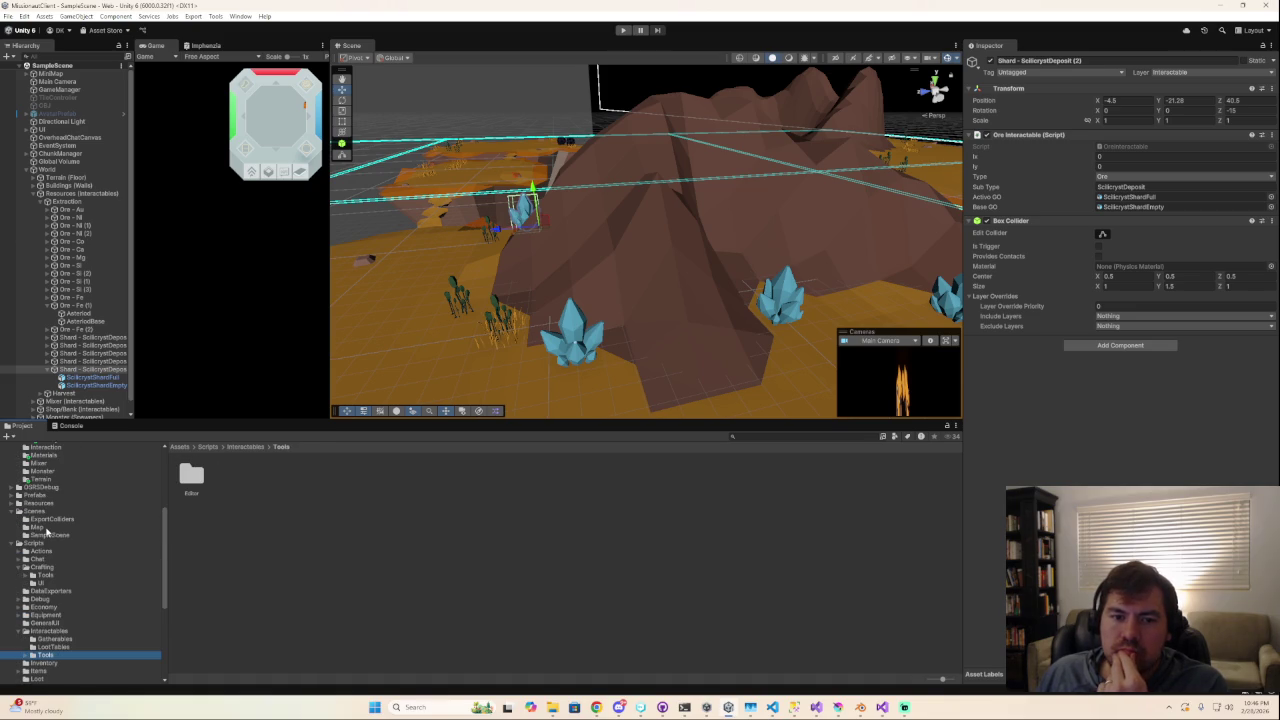
Open Resources/Gatherables/Ore and select the Scilicryst Deposit definition.
click(13, 511)
click(11, 503)
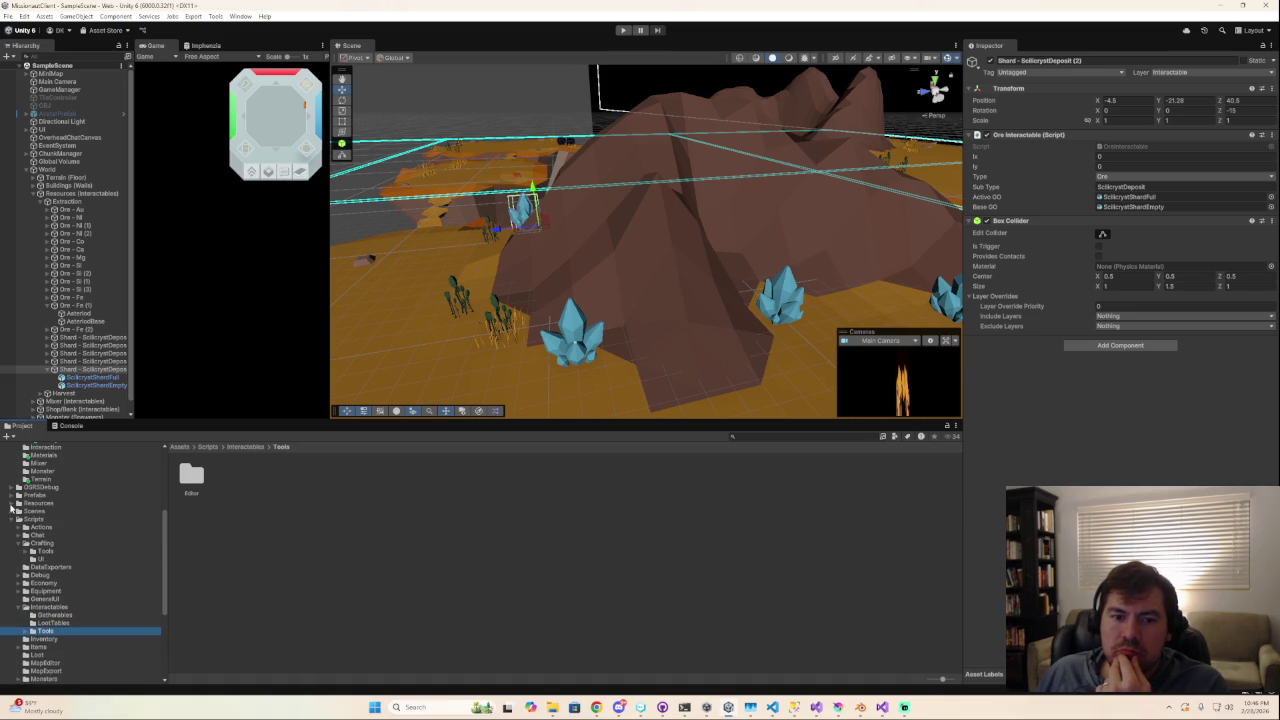
click(48, 511)
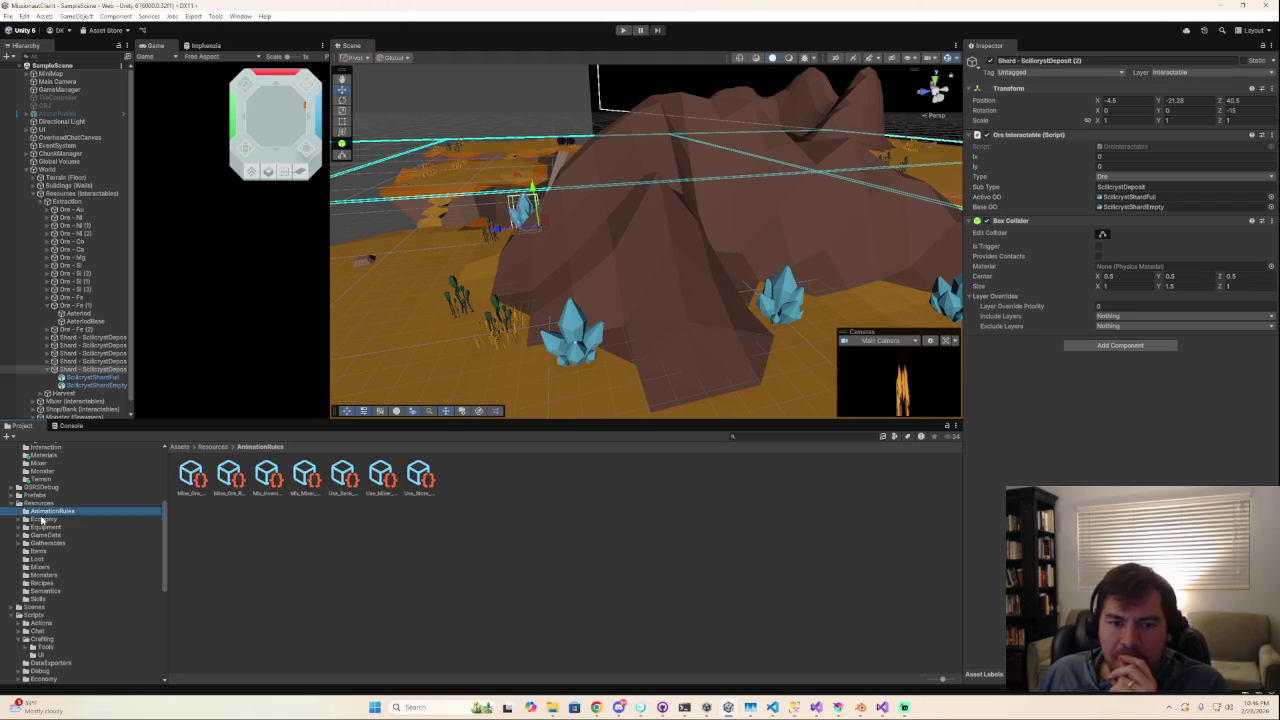
click(44, 544)
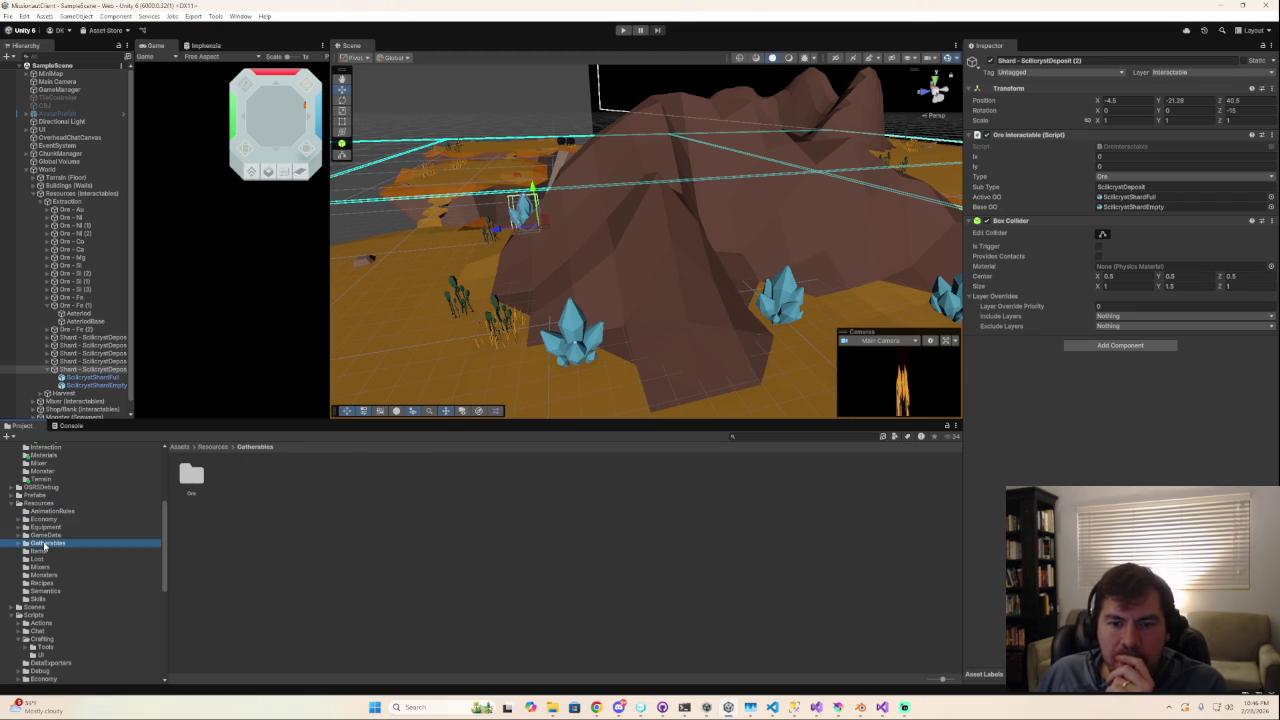
click(192, 492)
double_click(192, 472)
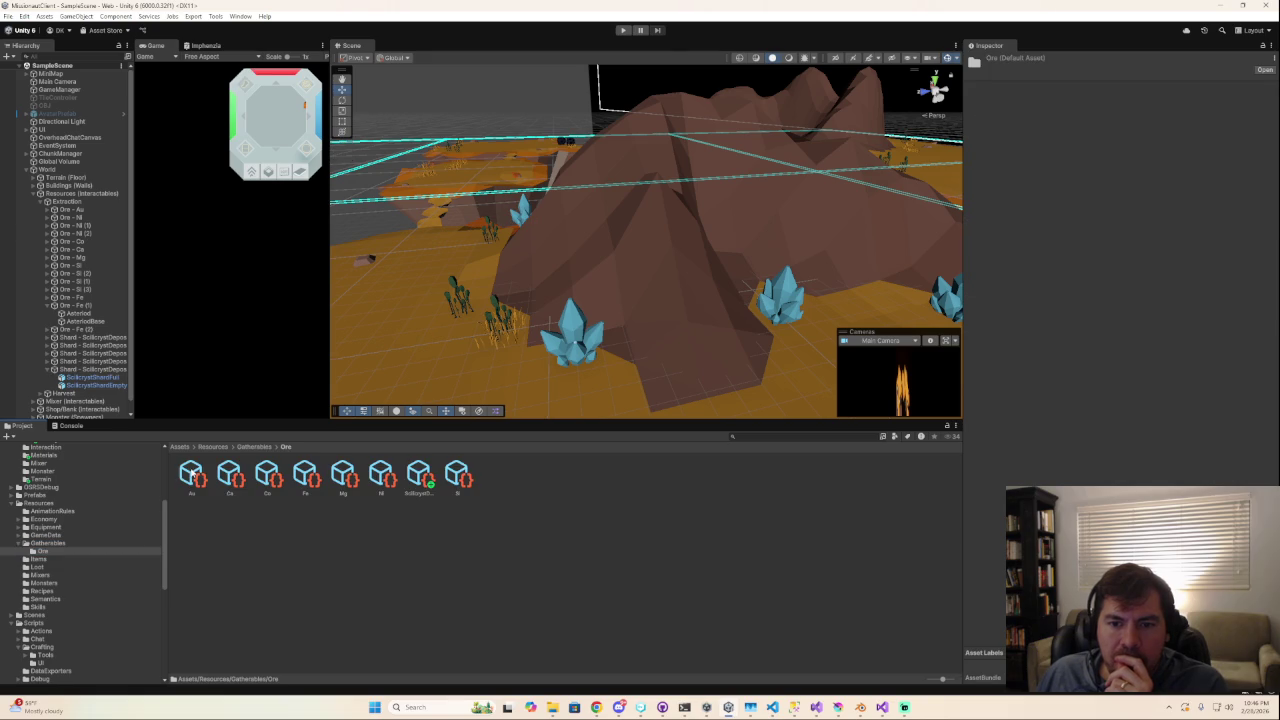
click(427, 478)
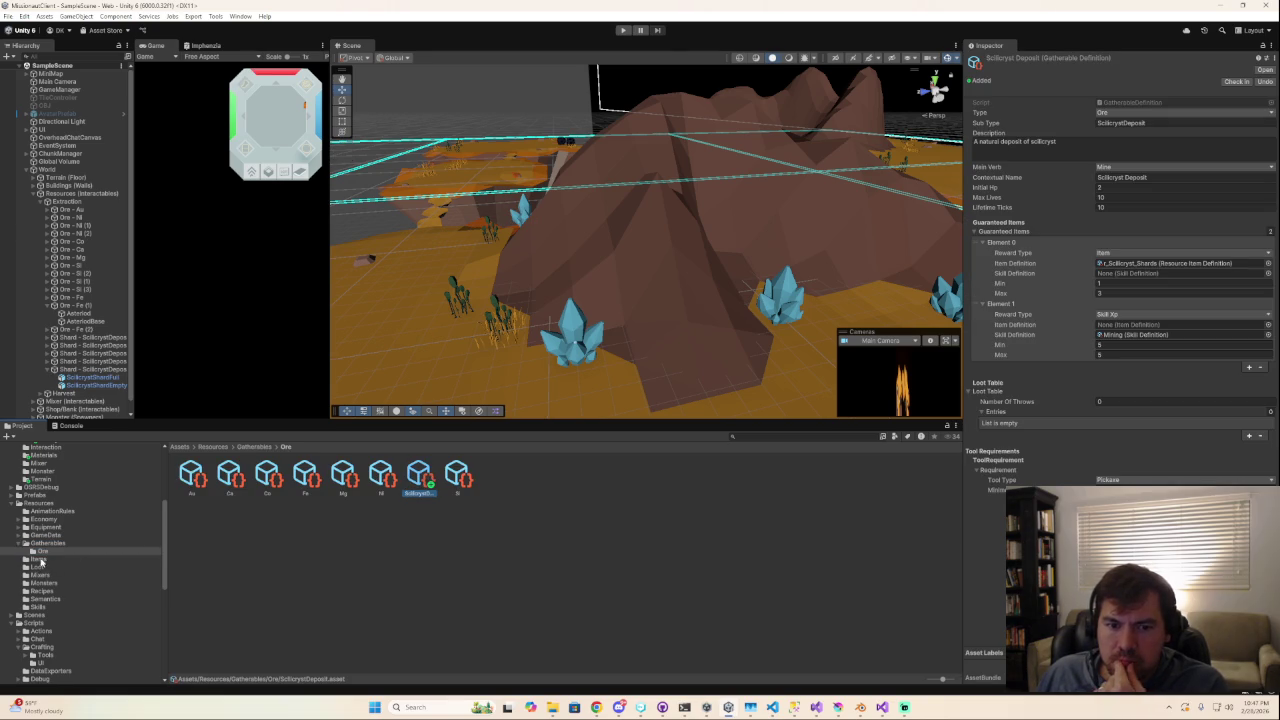
scroll(80, 585, up, 4)
Search the project for 'gather' and open the Scripts/Interactables/Gatherables folder.
click(758, 437)
text(gath)
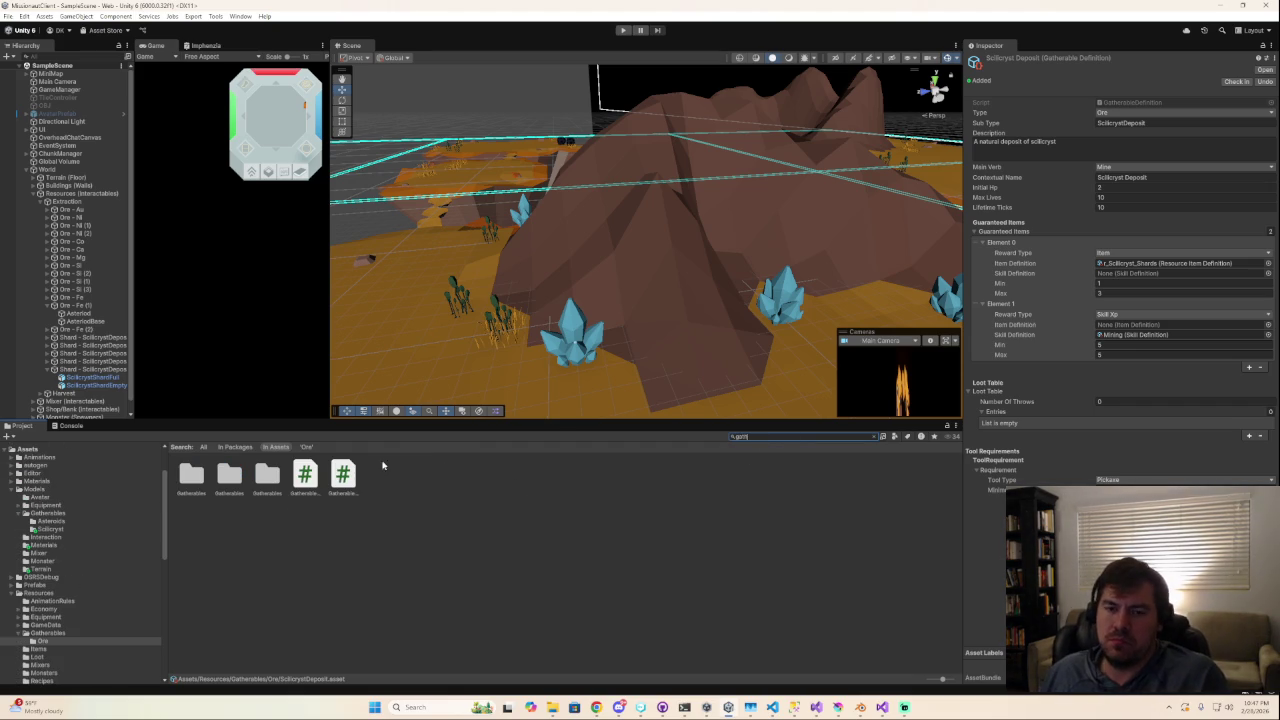
double_click(191, 478)
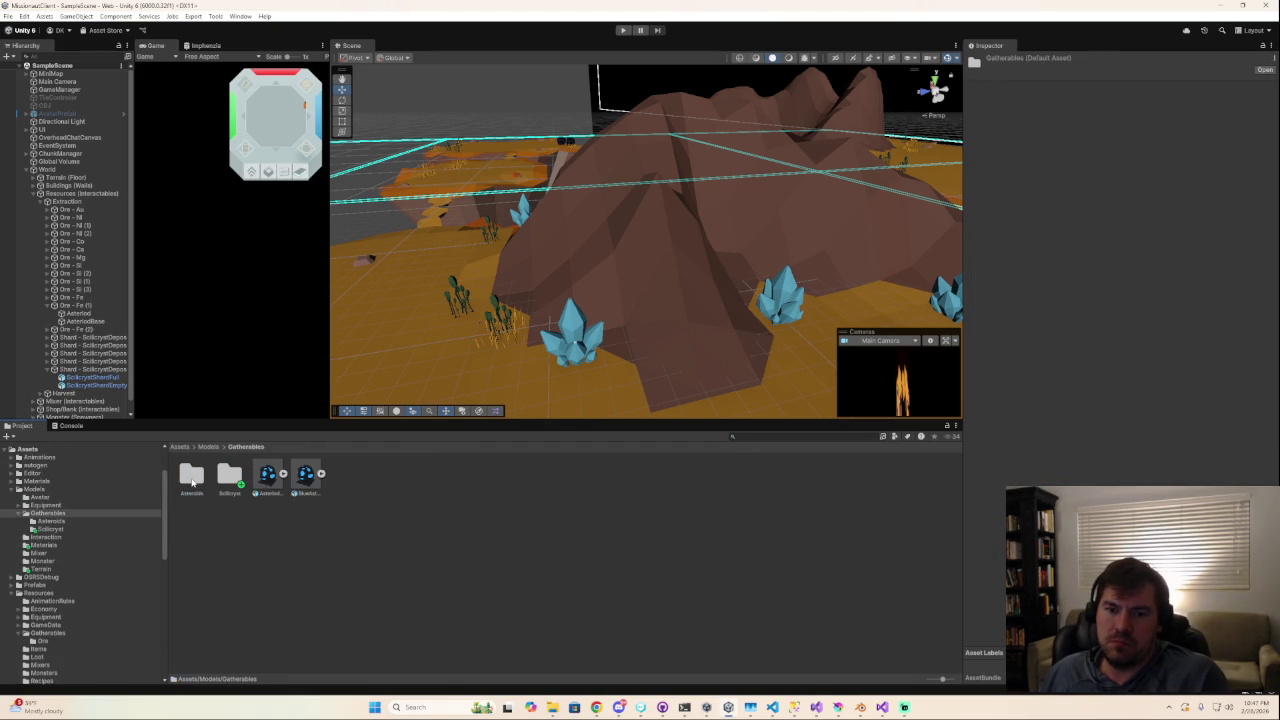
click(758, 437)
text(gather)
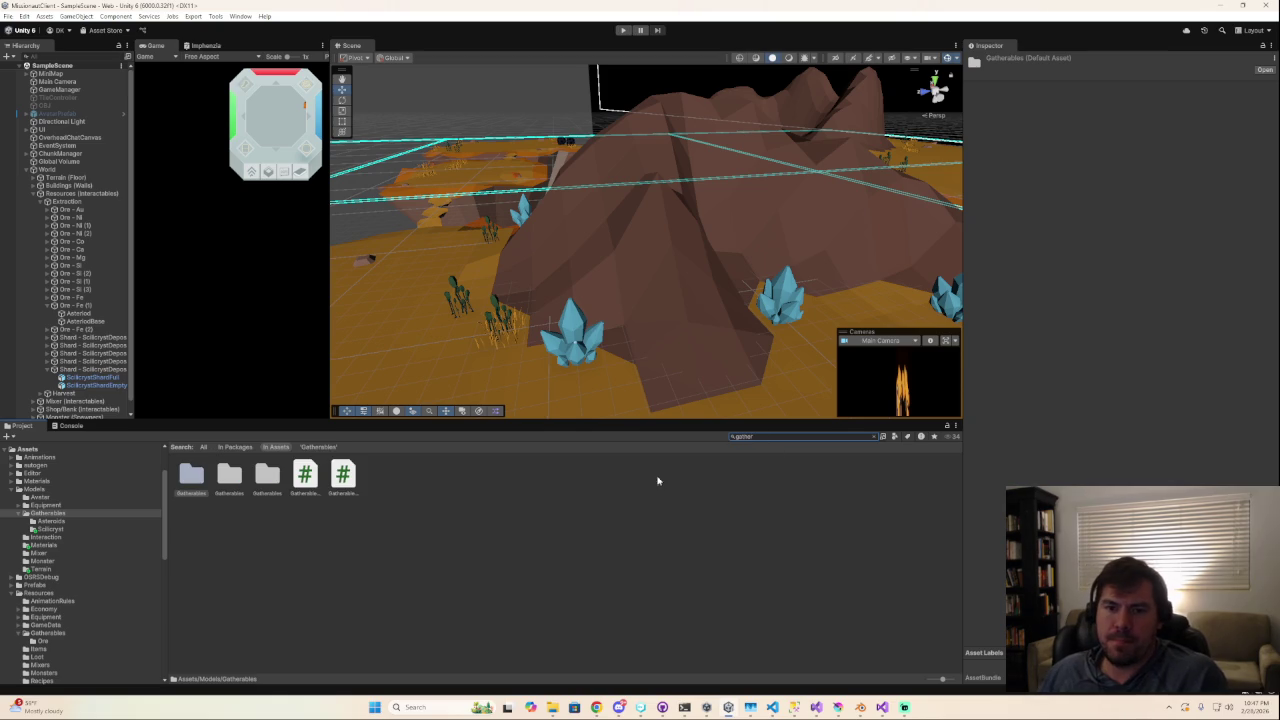
double_click(227, 481)
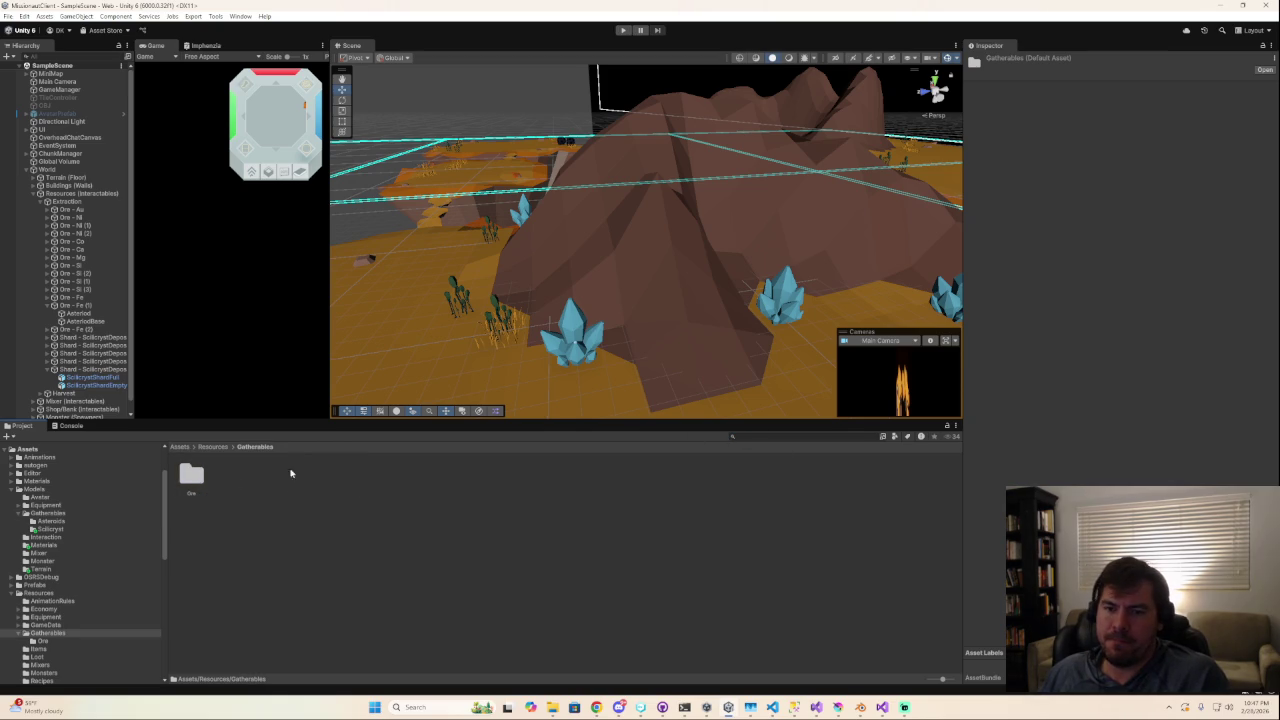
double_click(191, 475)
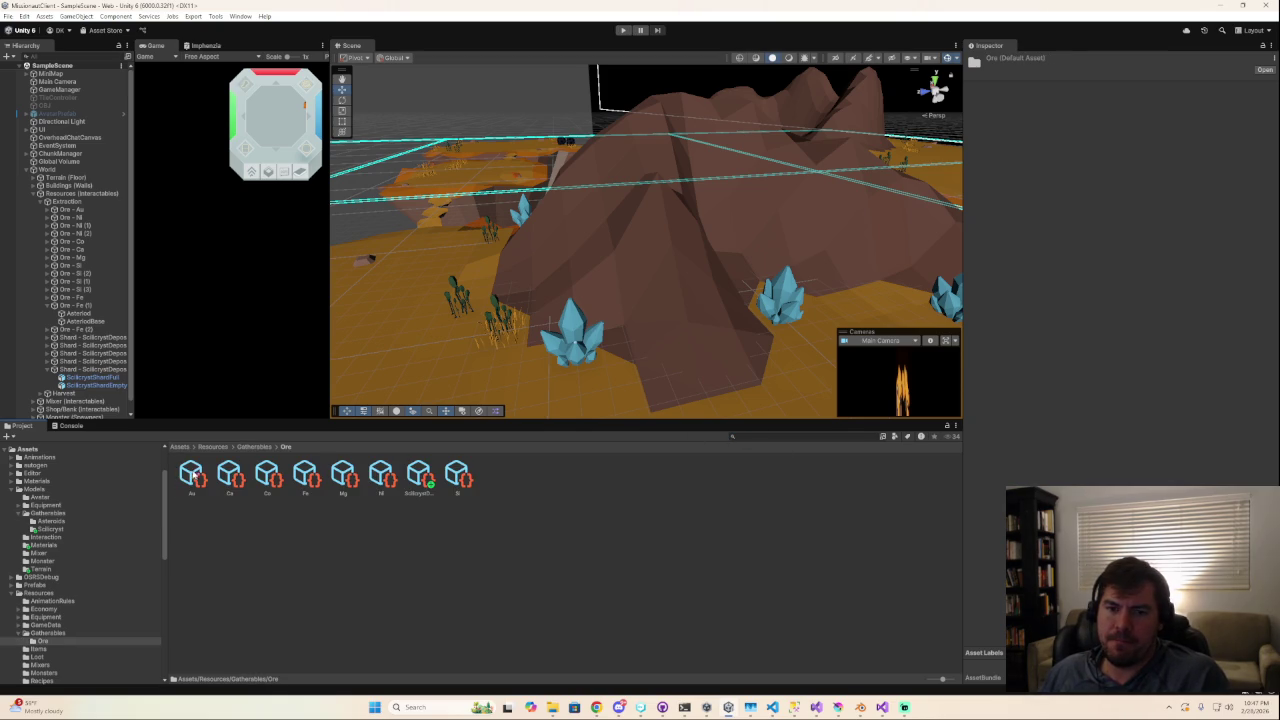
click(820, 436)
text(gather)
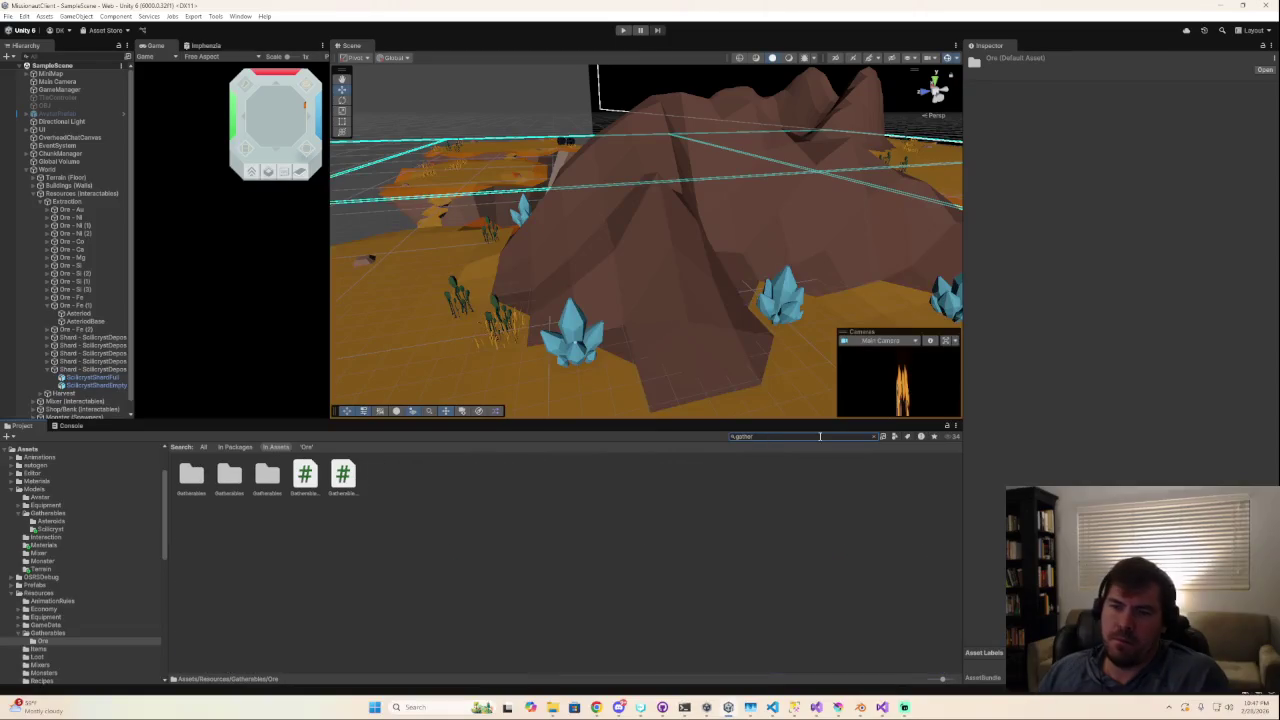
double_click(268, 477)
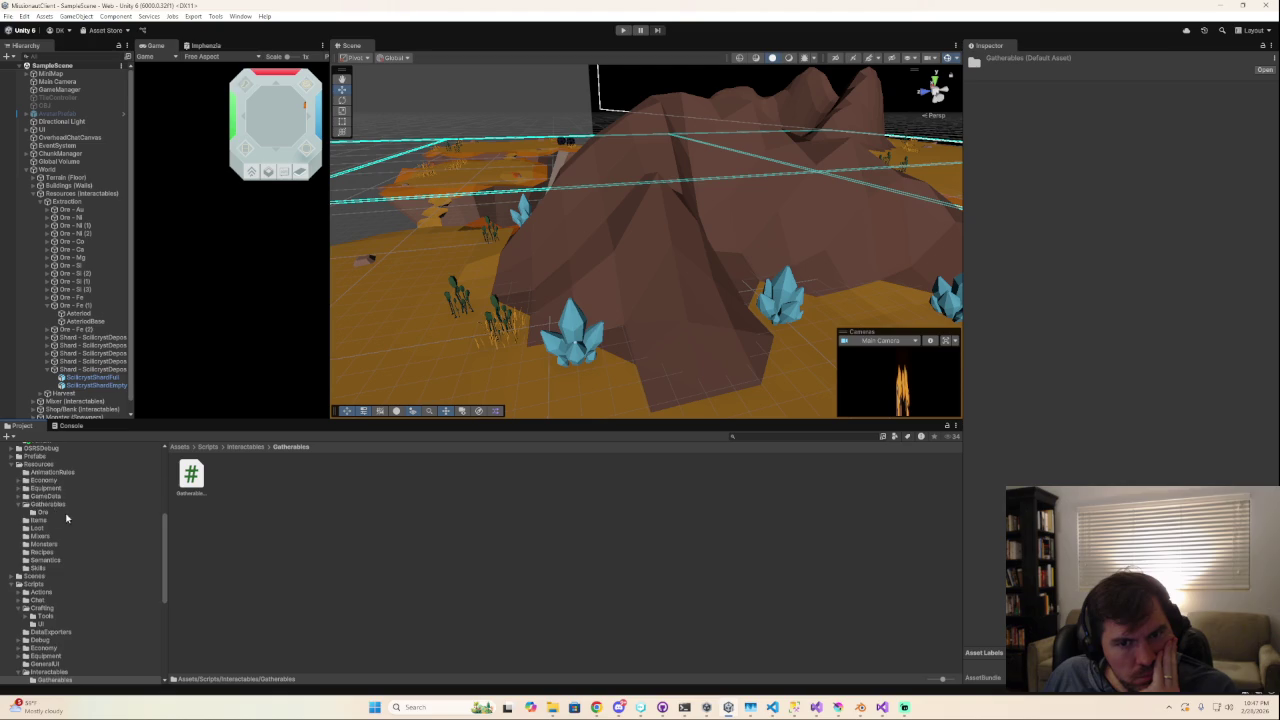
scroll(55, 512, up, 5)
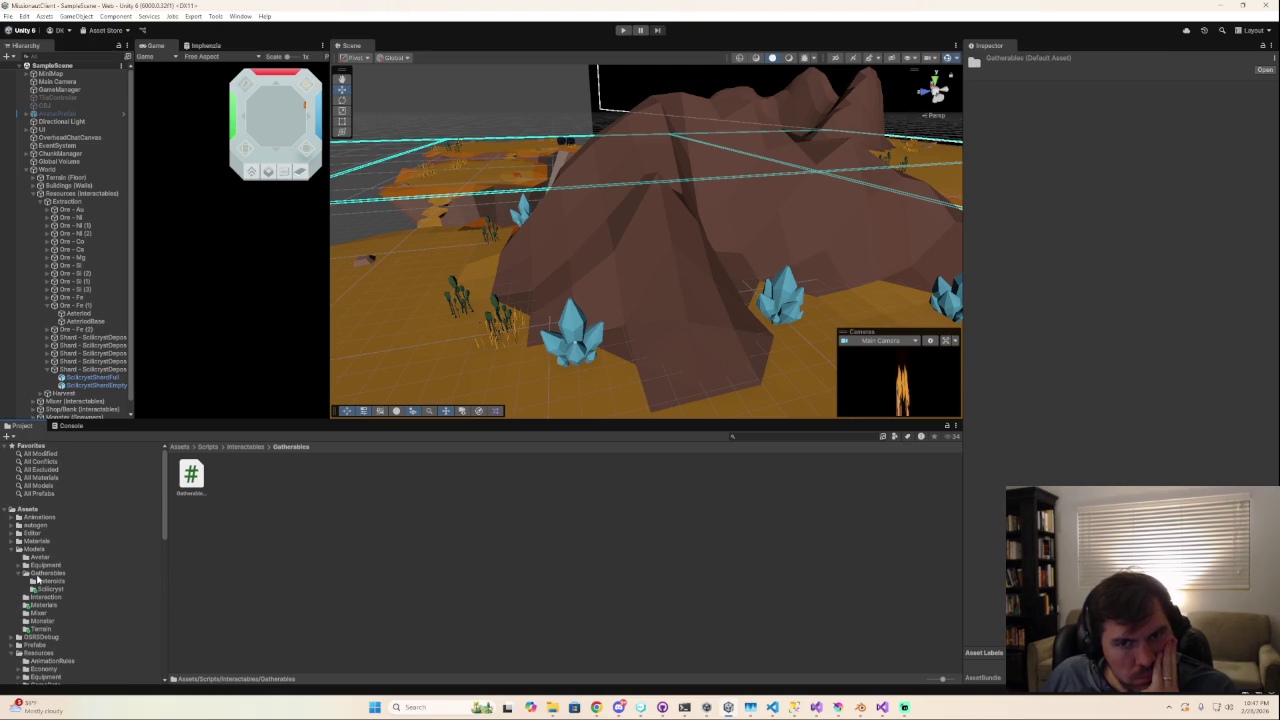
click(60, 89)
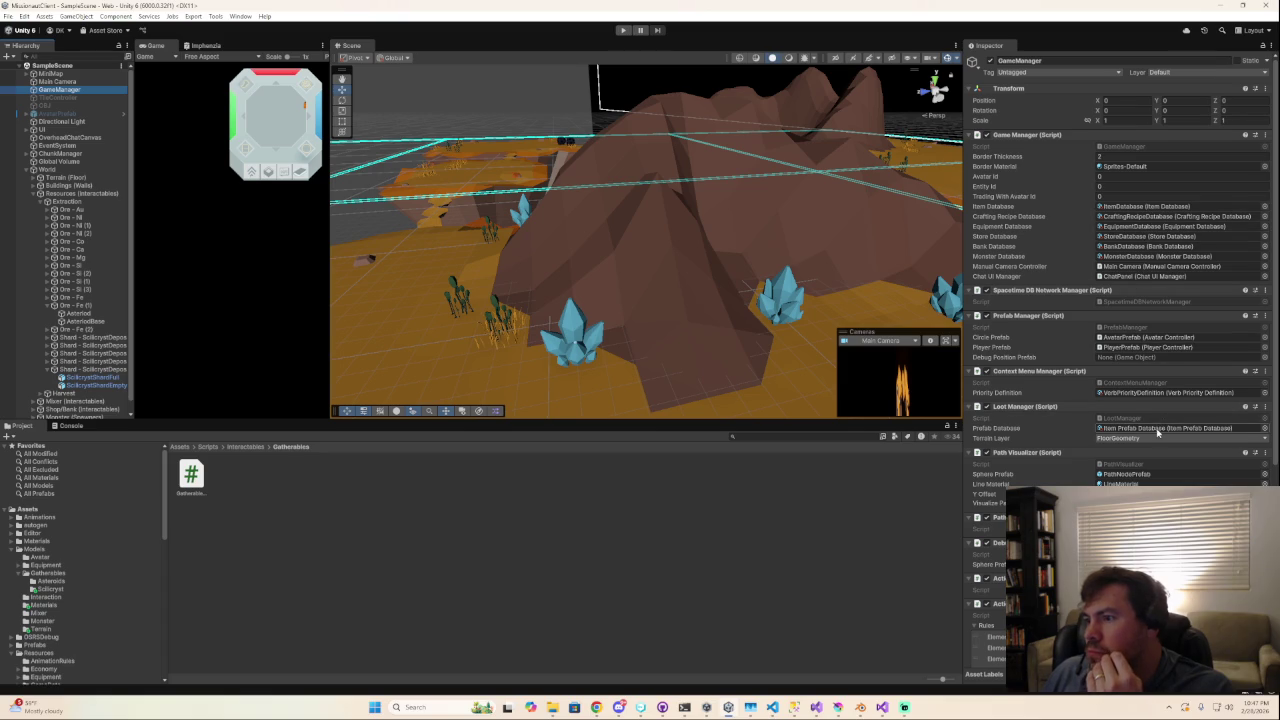
Scroll through GameManager's manager, database and animation rule components in the Inspector.
scroll(1157, 432, down, 2)
scroll(1157, 433, down, 2)
scroll(1157, 432, down, 2)
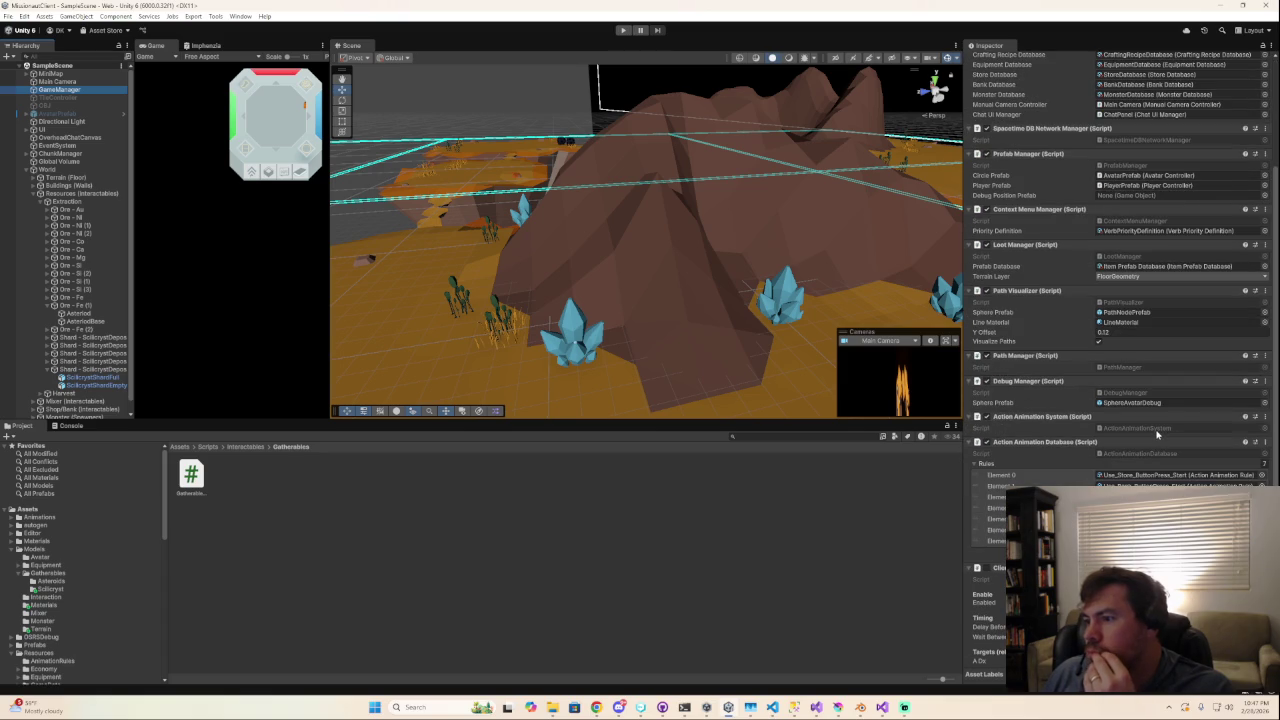
scroll(1157, 438, down, 1)
scroll(1157, 438, down, 1)
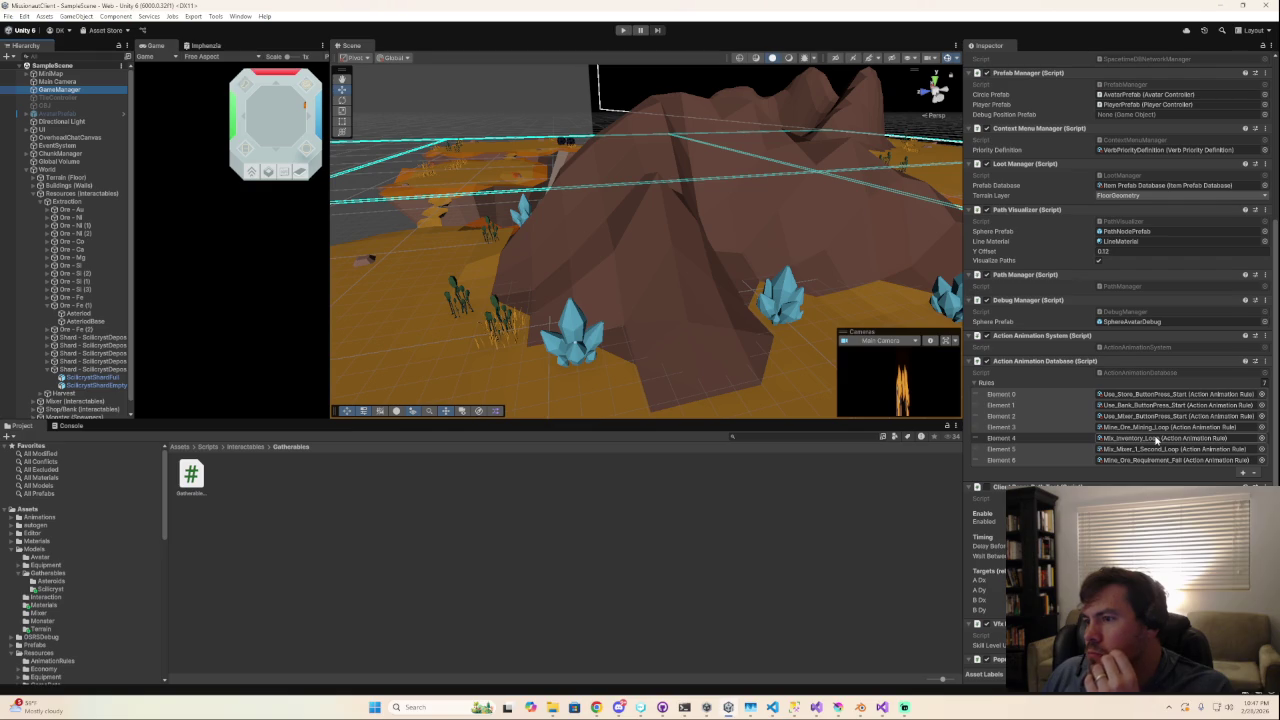
scroll(1157, 440, down, 1)
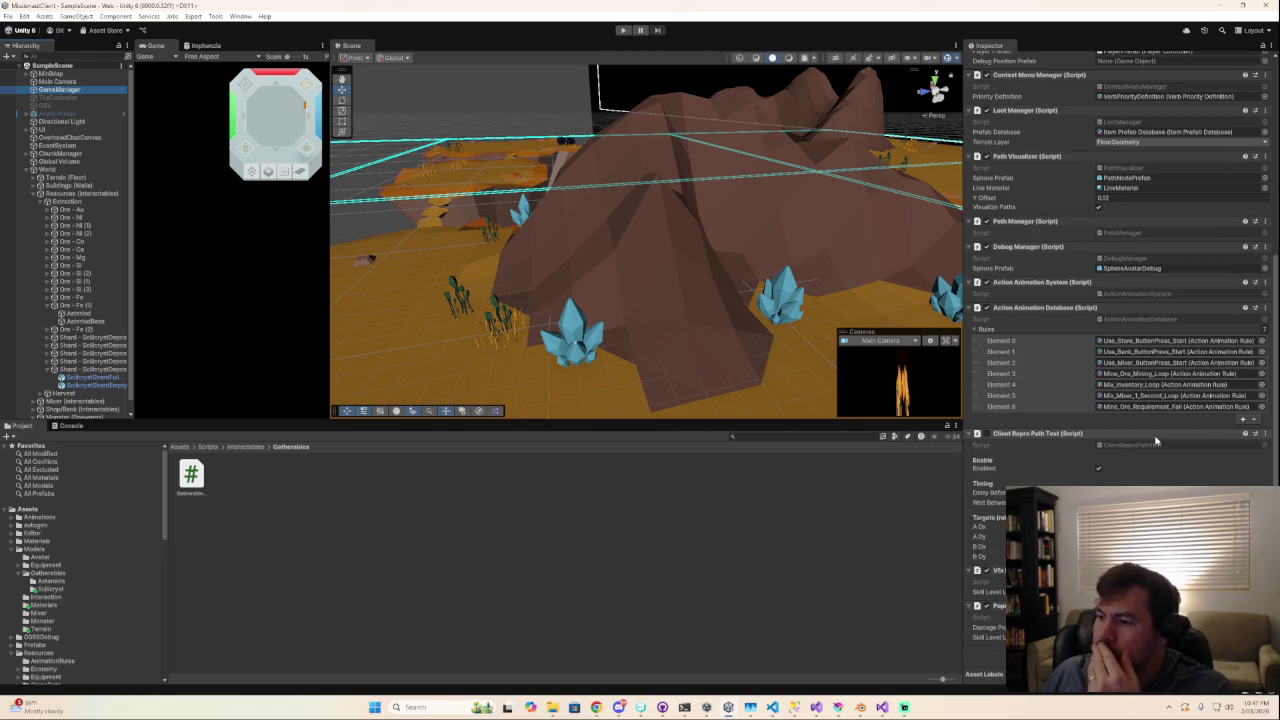
scroll(1157, 438, up, 1)
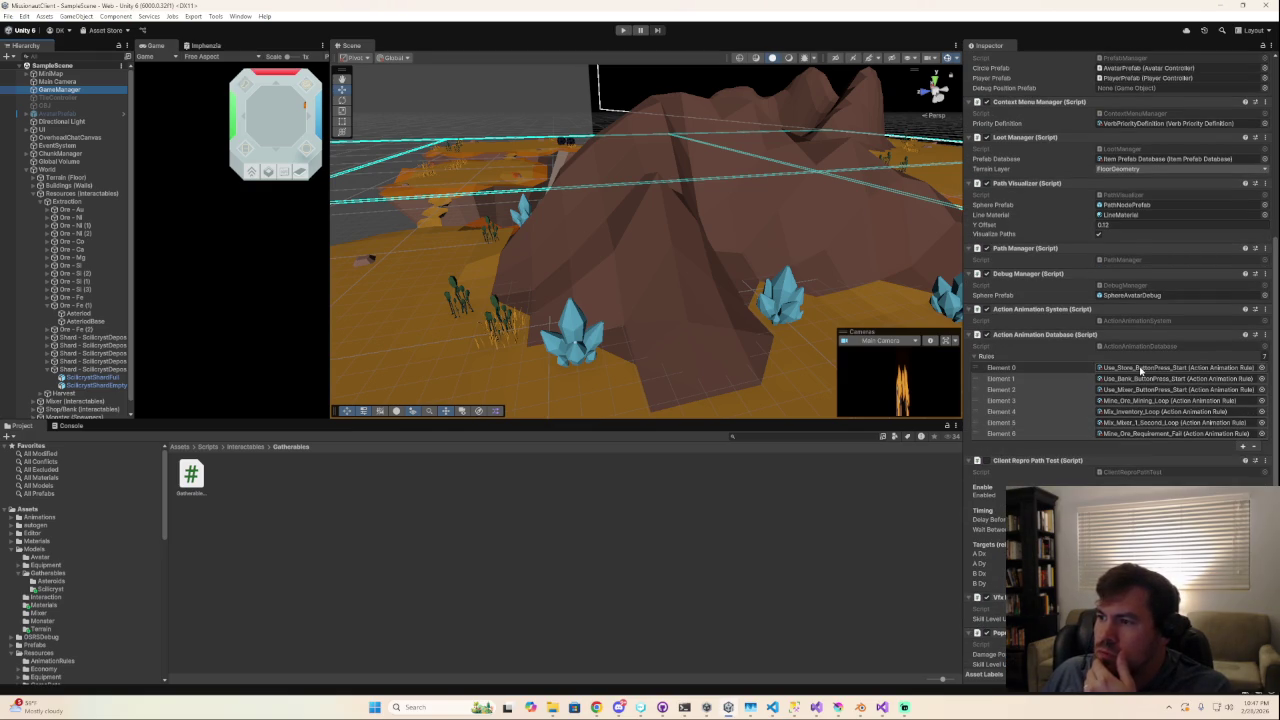
scroll(1145, 310, up, 3)
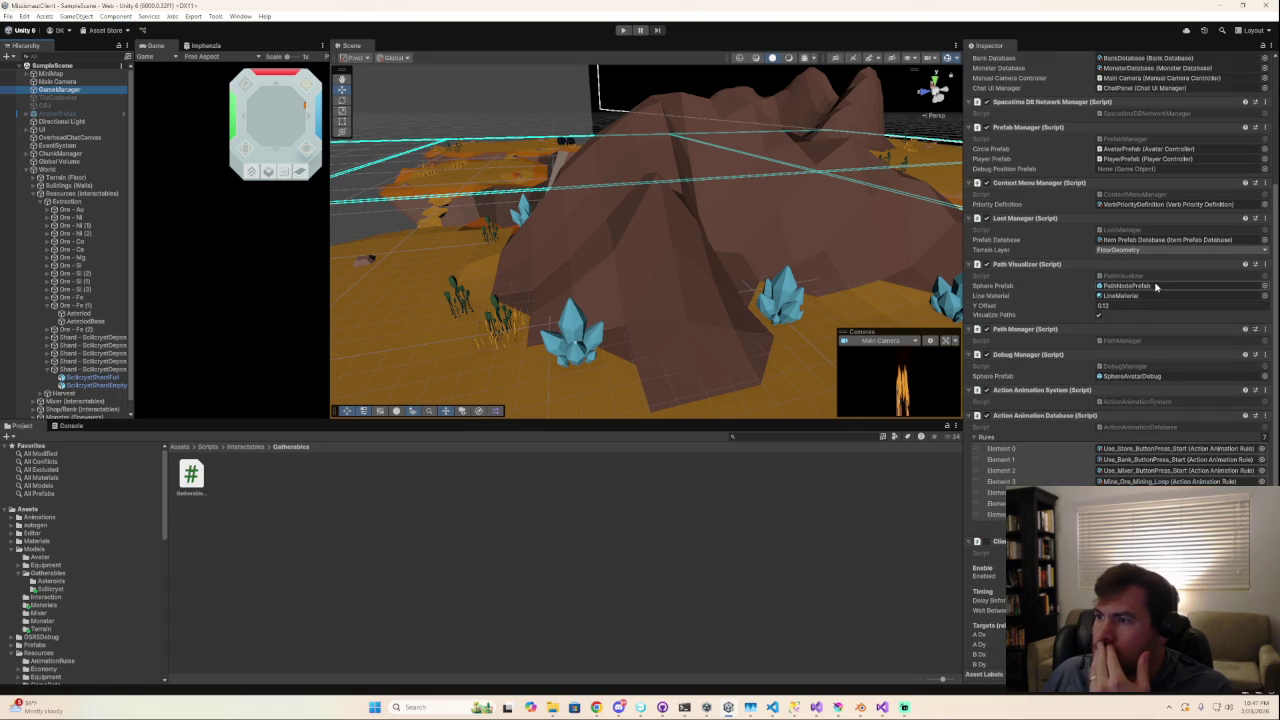
scroll(1140, 248, up, 2)
scroll(1140, 248, up, 2)
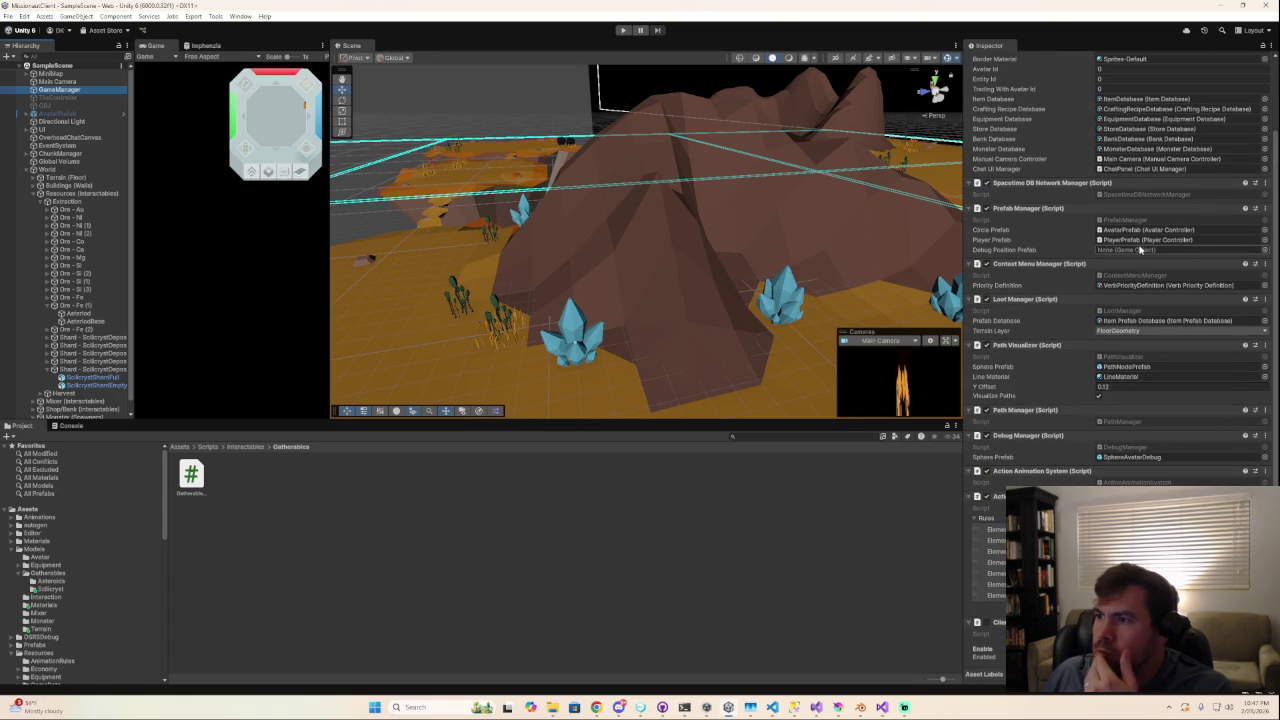
scroll(1140, 250, up, 1)
scroll(1140, 255, up, 1)
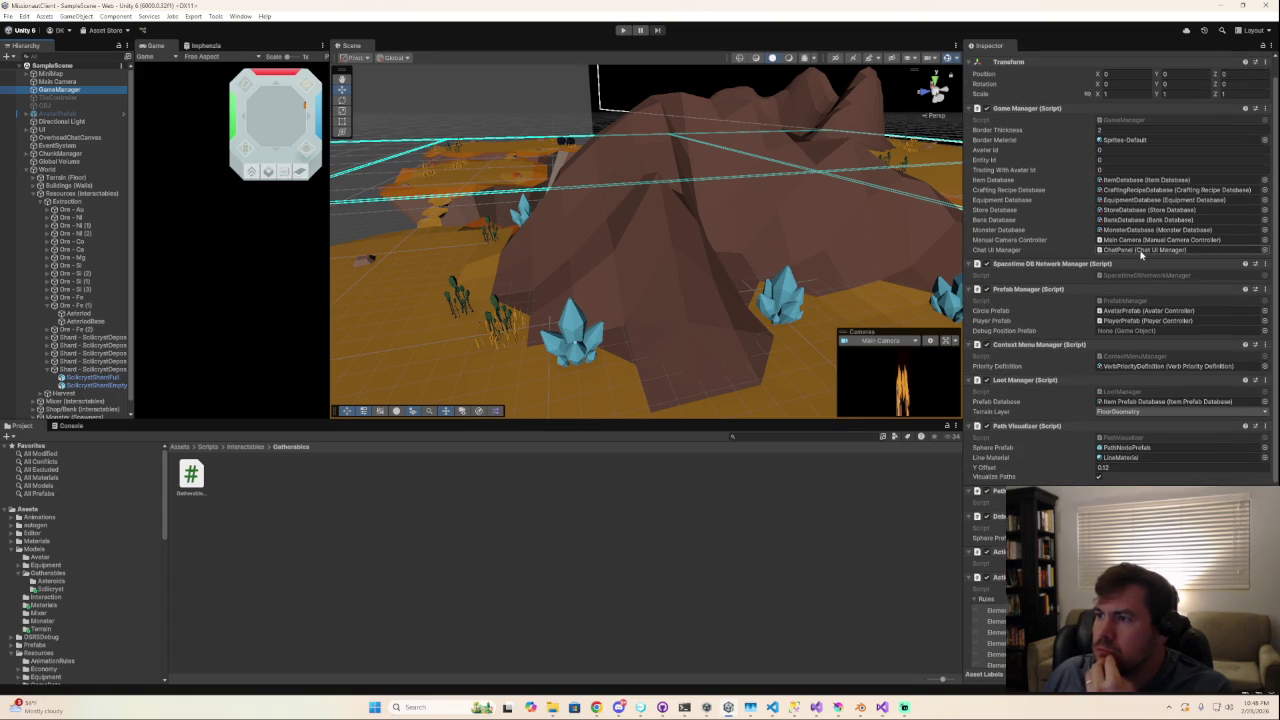
scroll(1140, 252, up, 1)
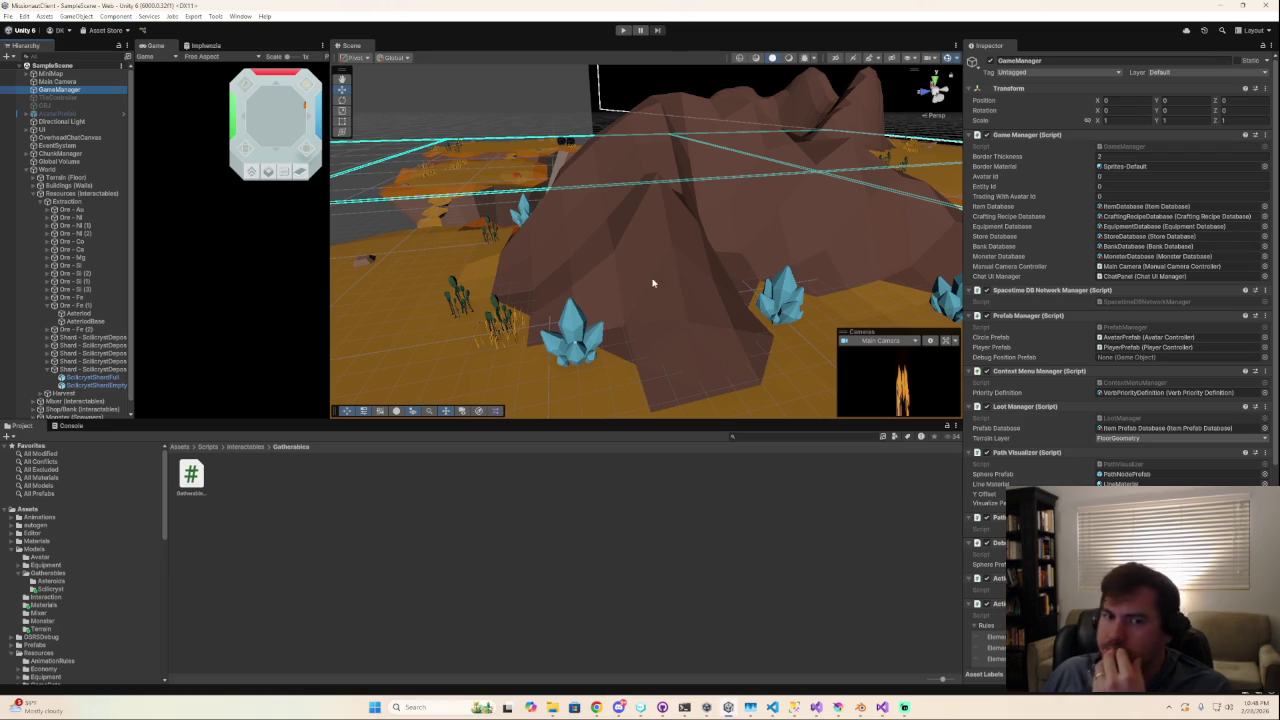
click(85, 385)
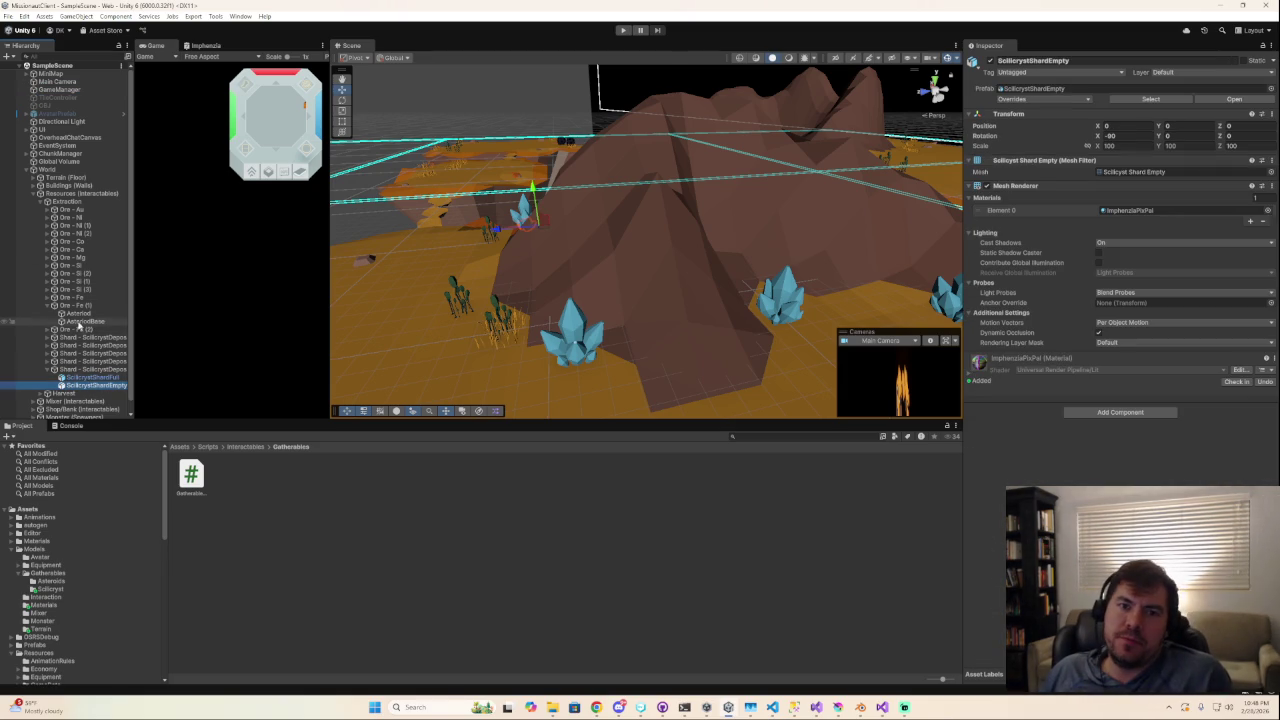
Inspect Ore - Fe (1) and its Asteroid child, then search the project for 'inter'.
click(80, 314)
click(82, 305)
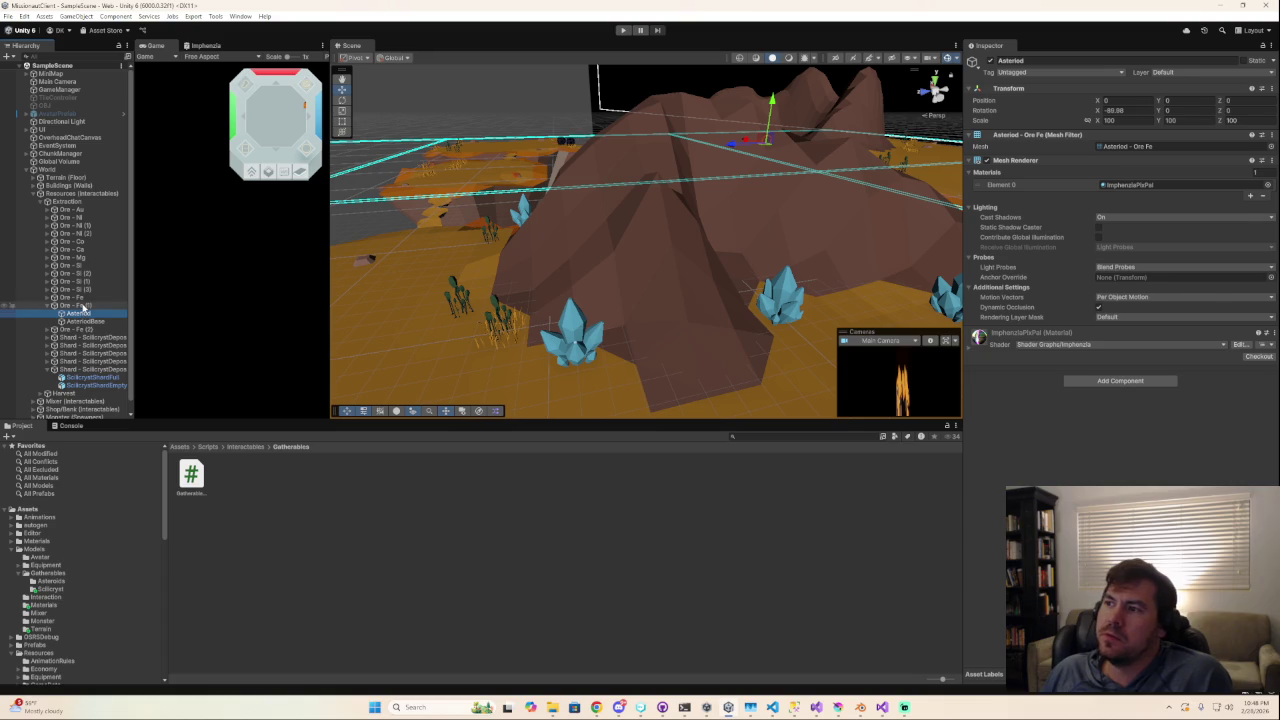
click(215, 16)
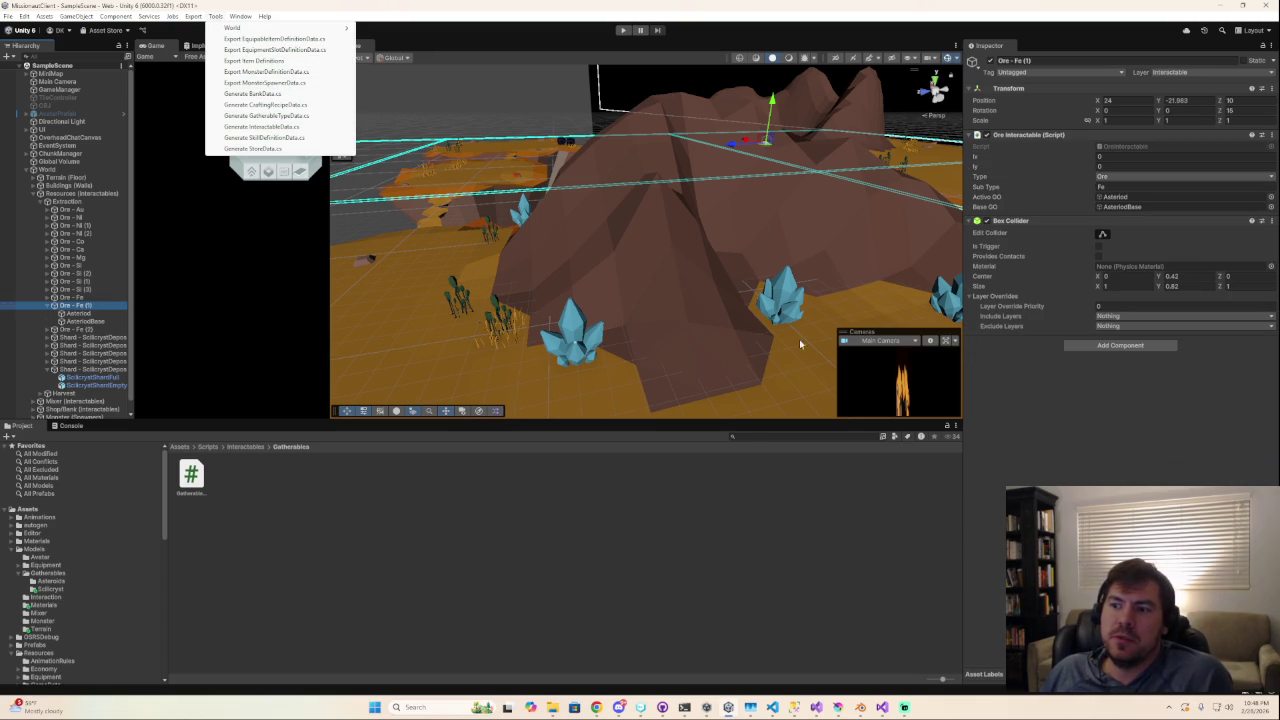
click(752, 437)
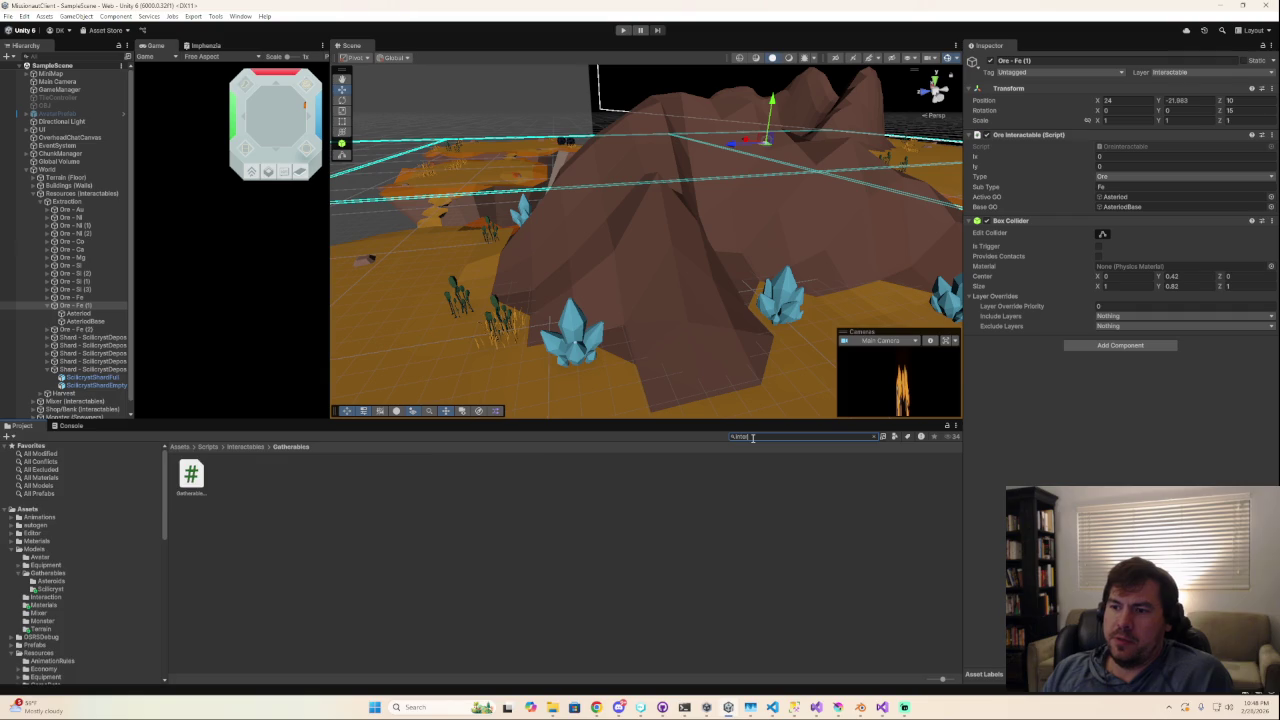
text(inter)
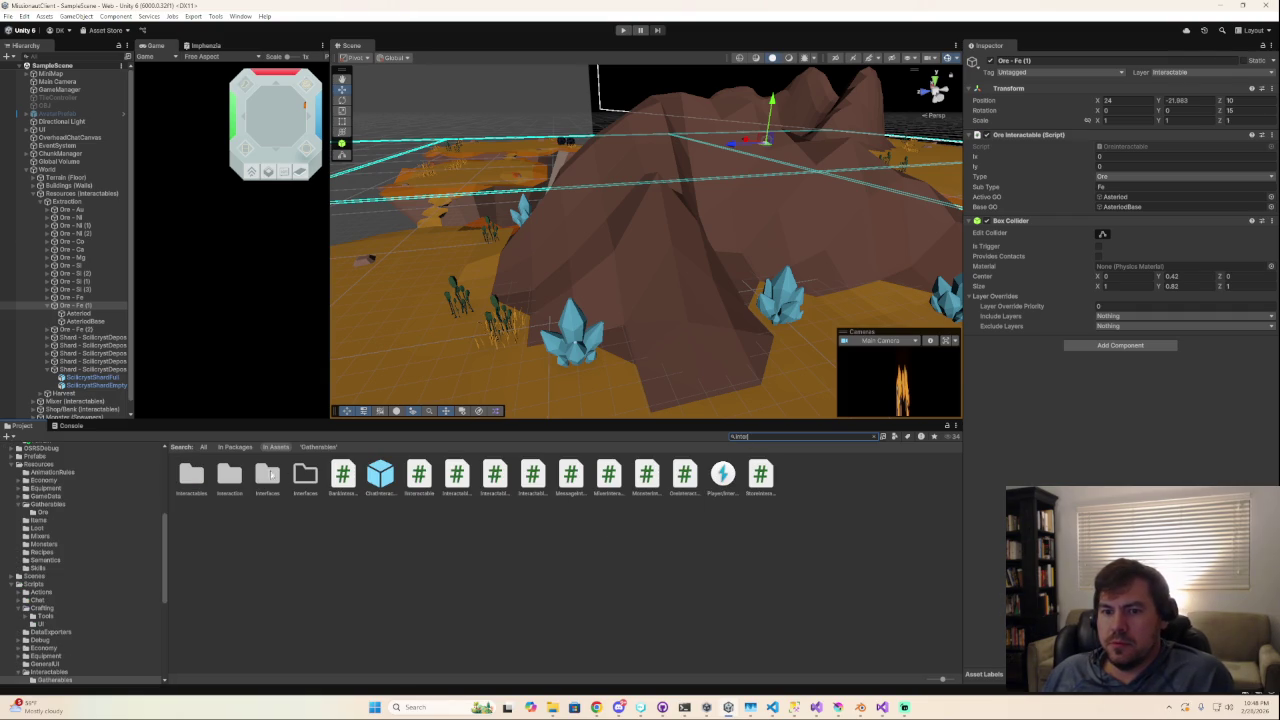
Open the Gatherables scripts folder and view the GatherableDefinition script.
double_click(197, 481)
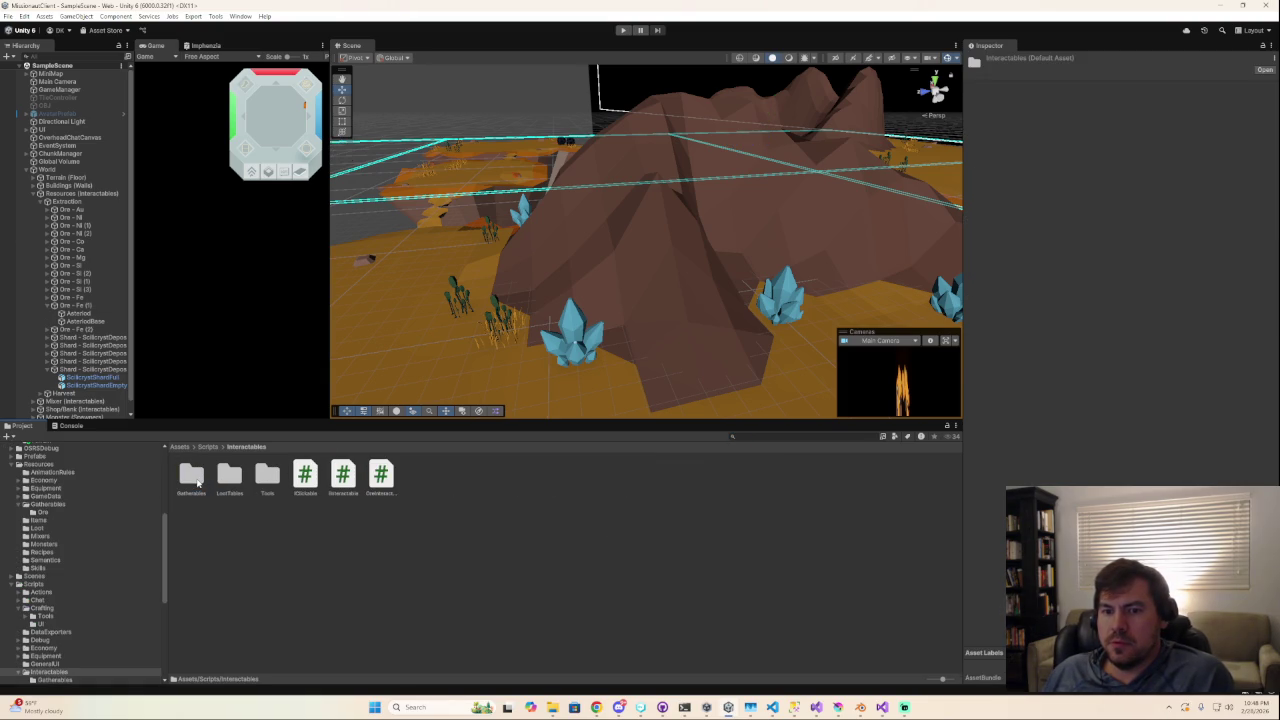
double_click(199, 480)
click(199, 480)
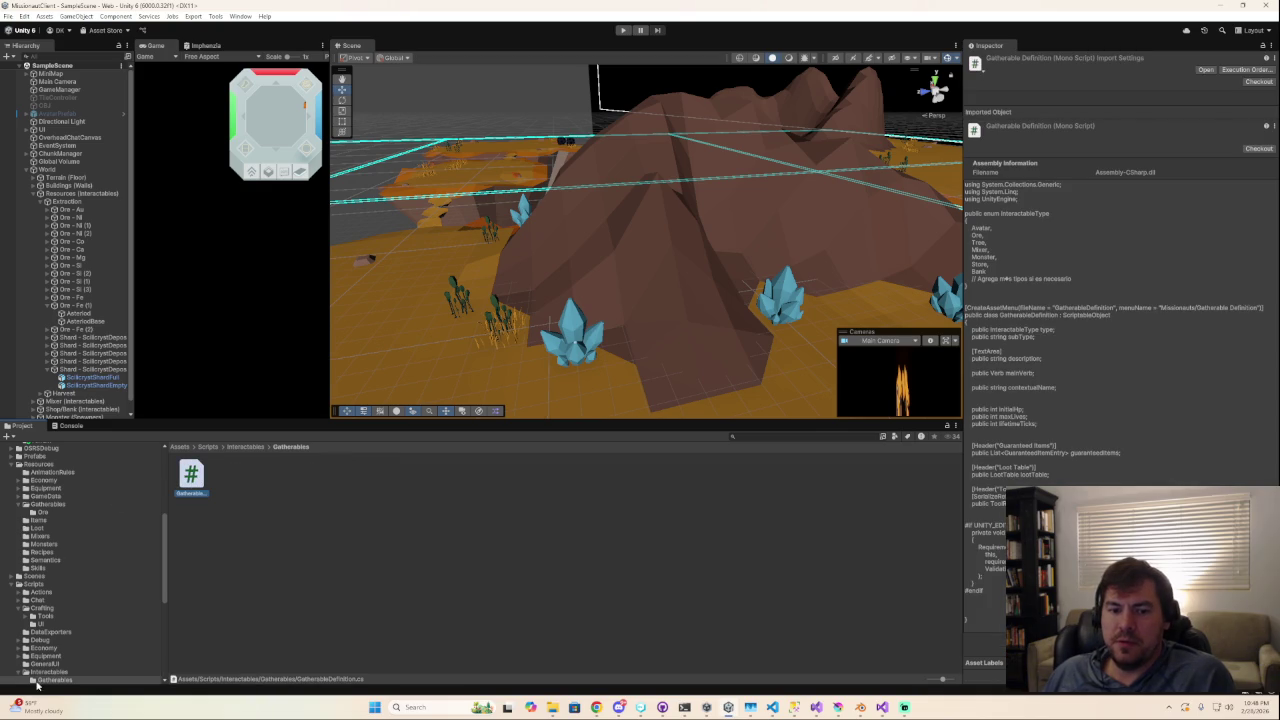
click(15, 673)
click(19, 673)
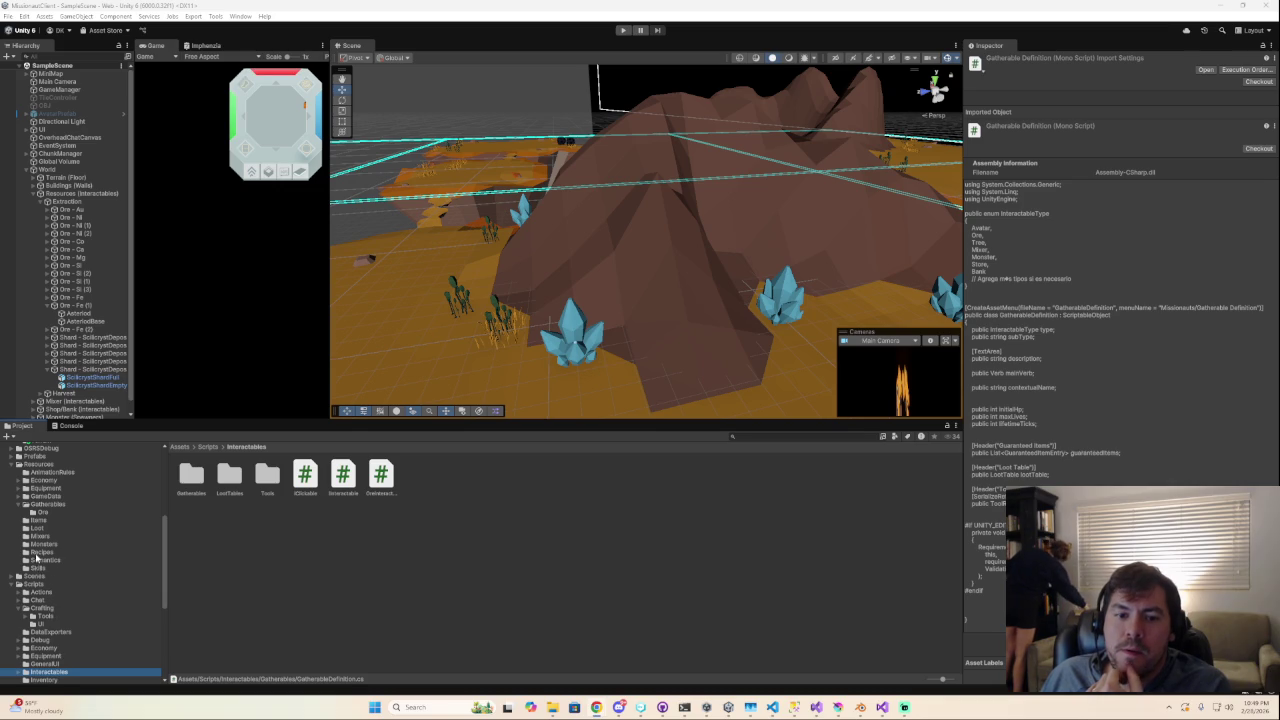
Make the Scilicryst Shards item definition in GameData/Items tradable.
click(50, 496)
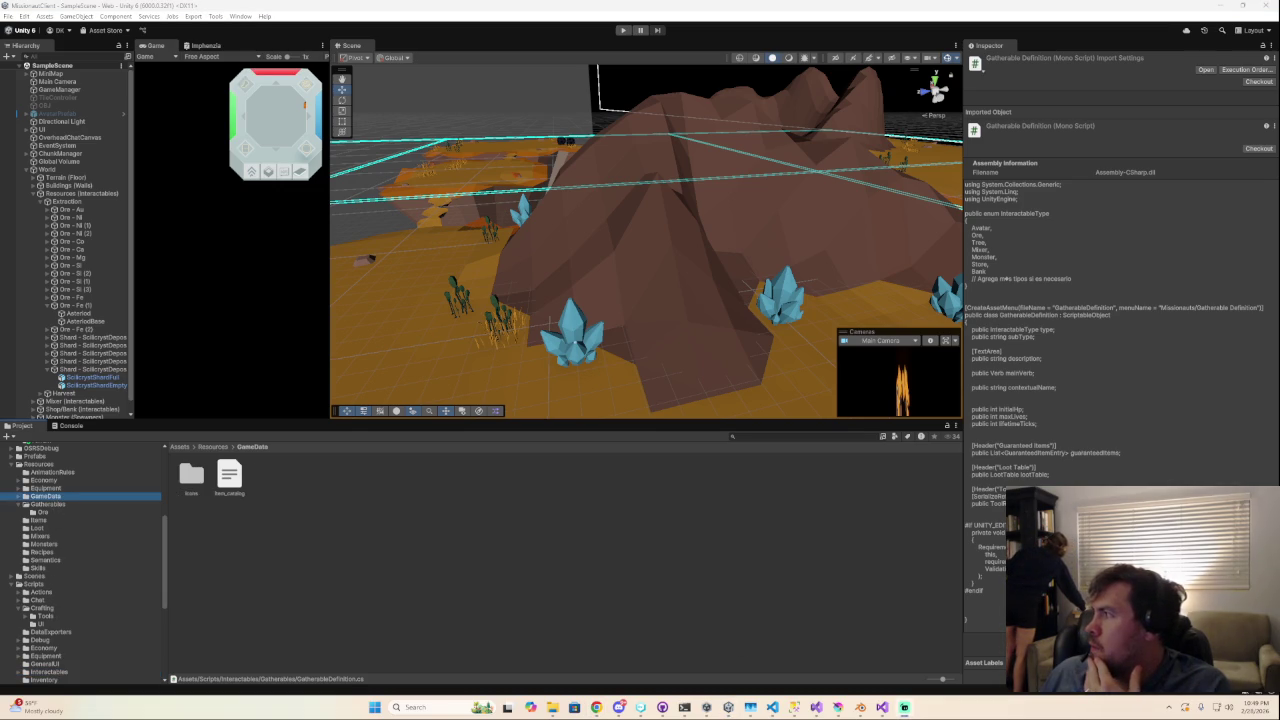
click(38, 520)
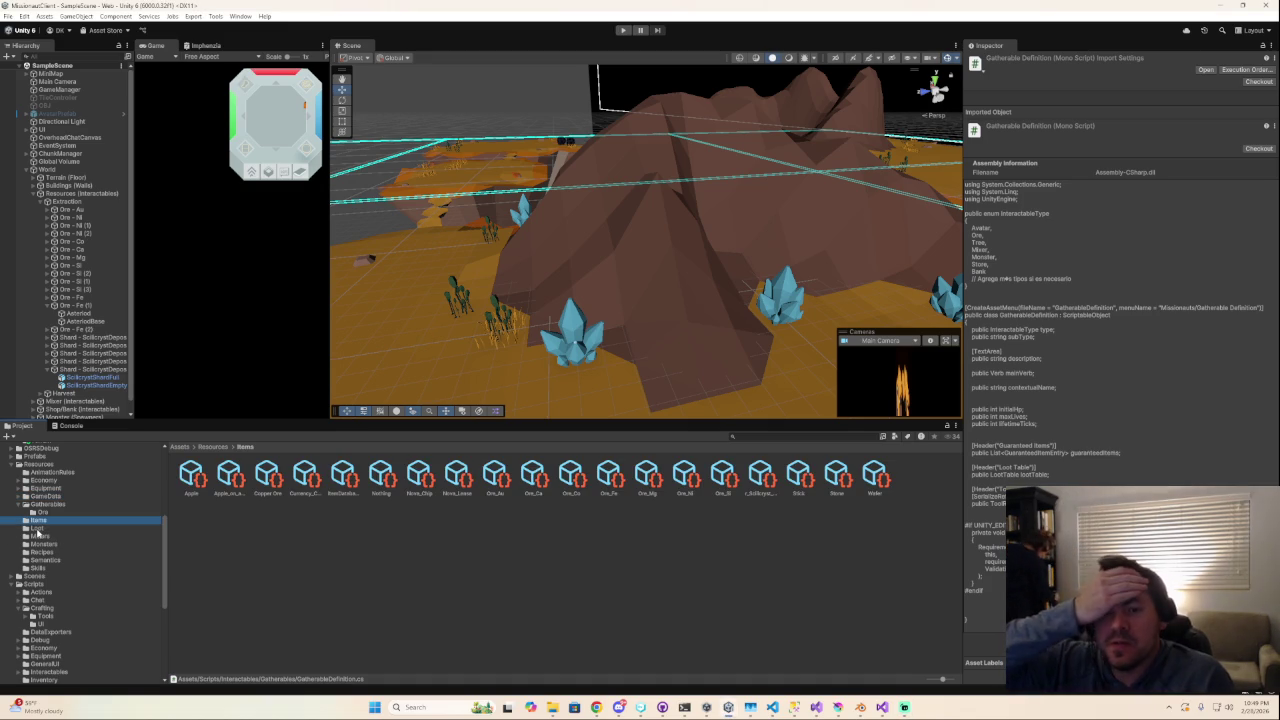
click(767, 484)
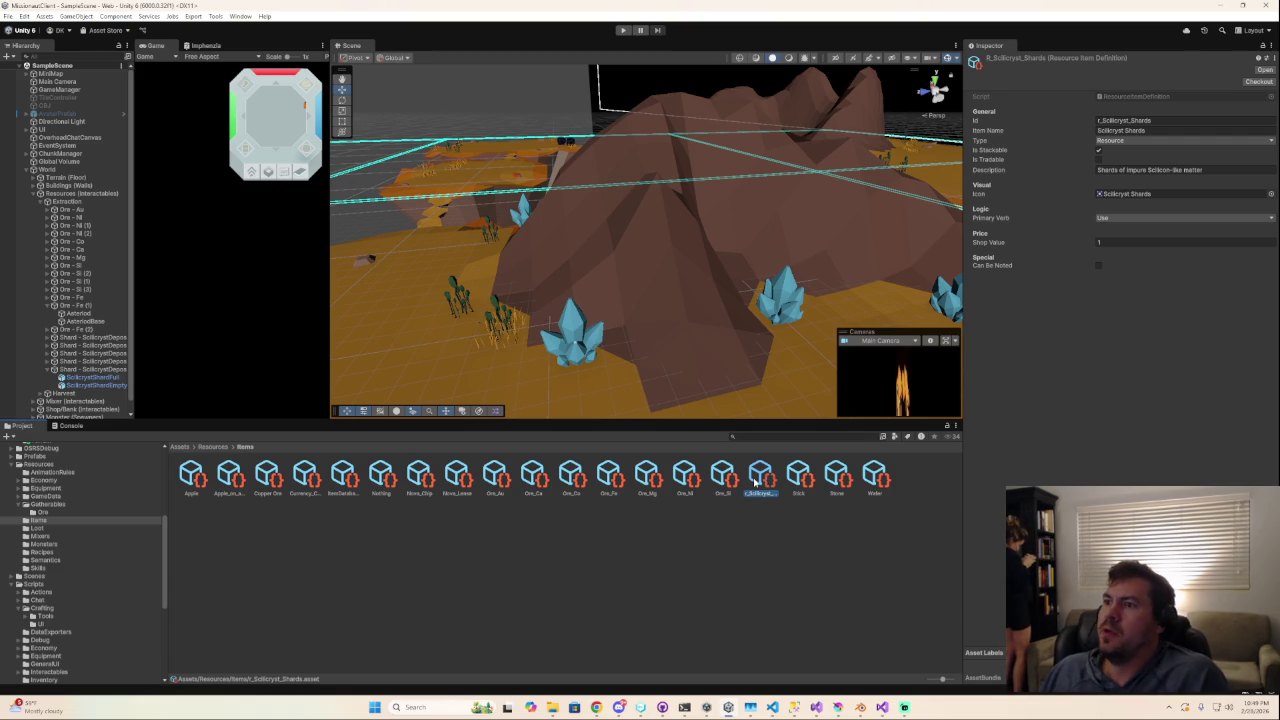
click(1098, 160)
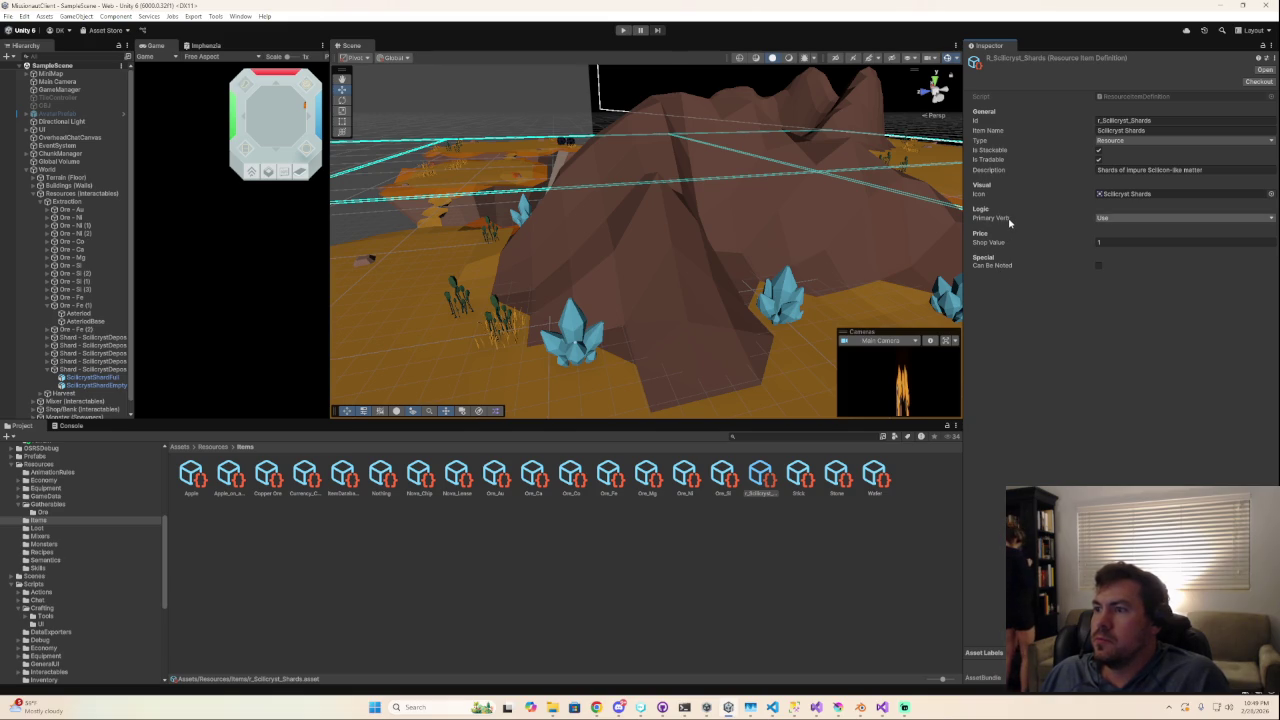
Review the Scilicryst Deposit ore definition in the Ore folder.
click(305, 548)
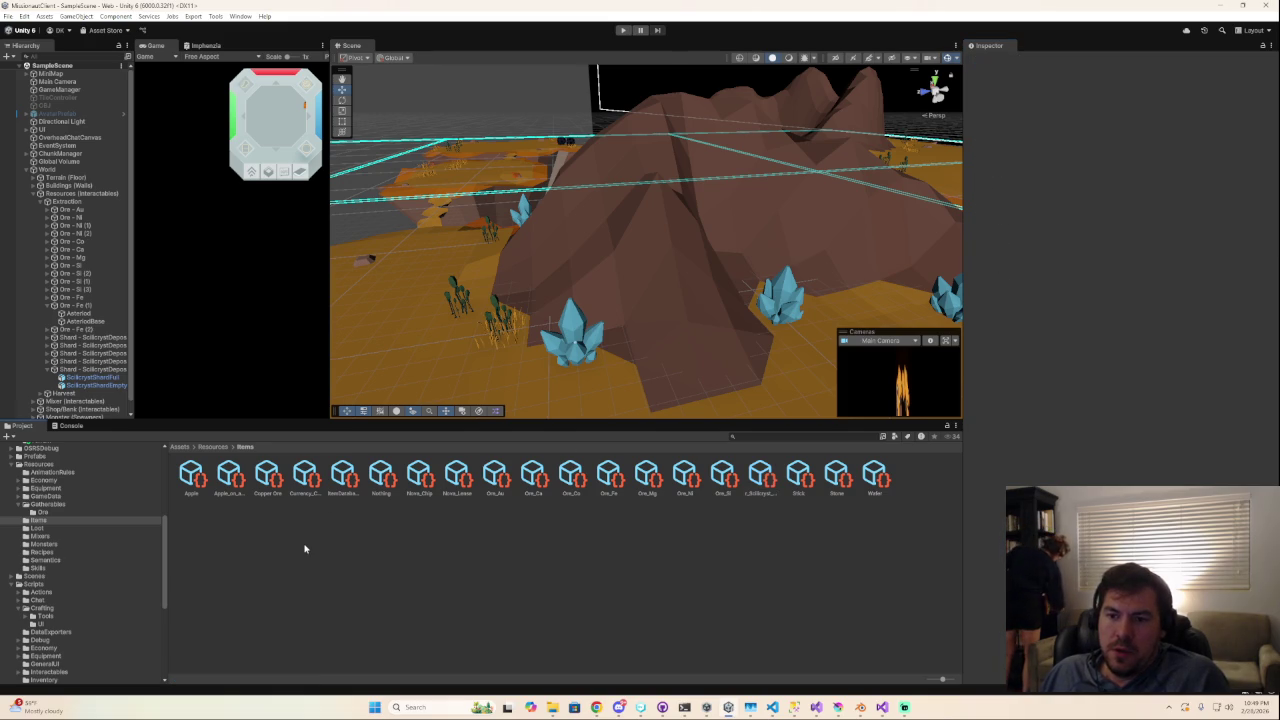
click(44, 512)
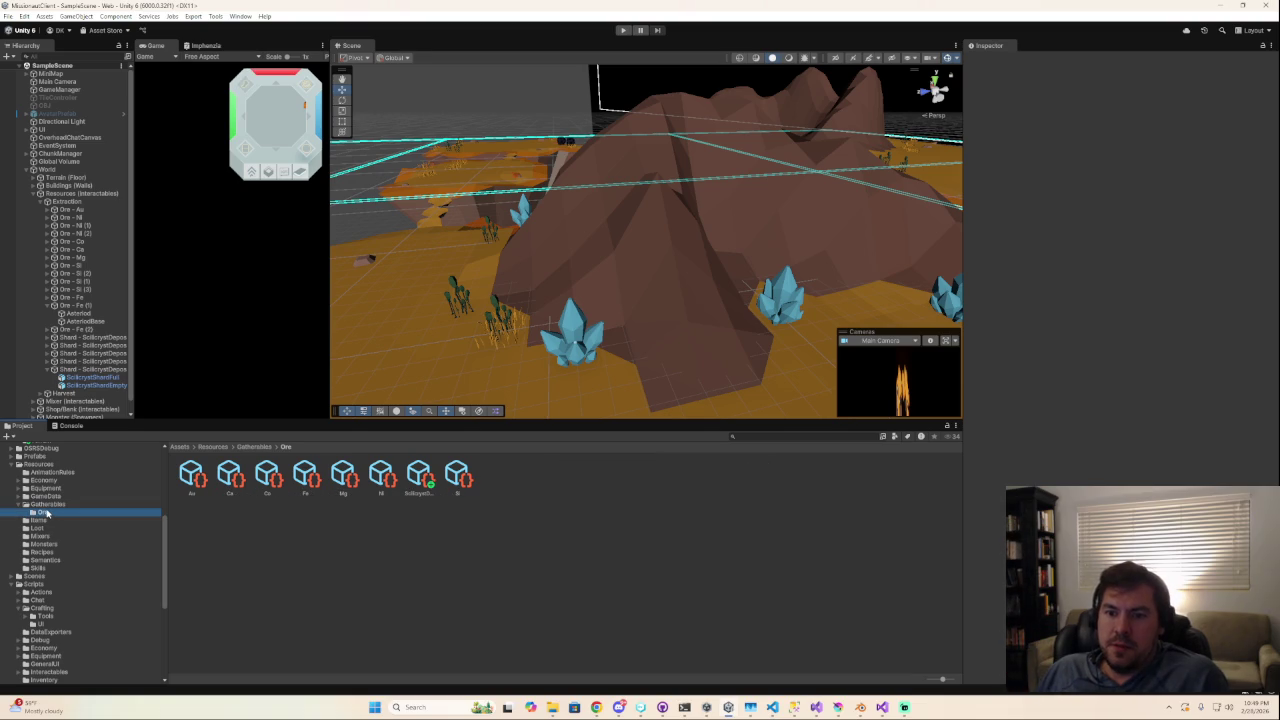
click(417, 478)
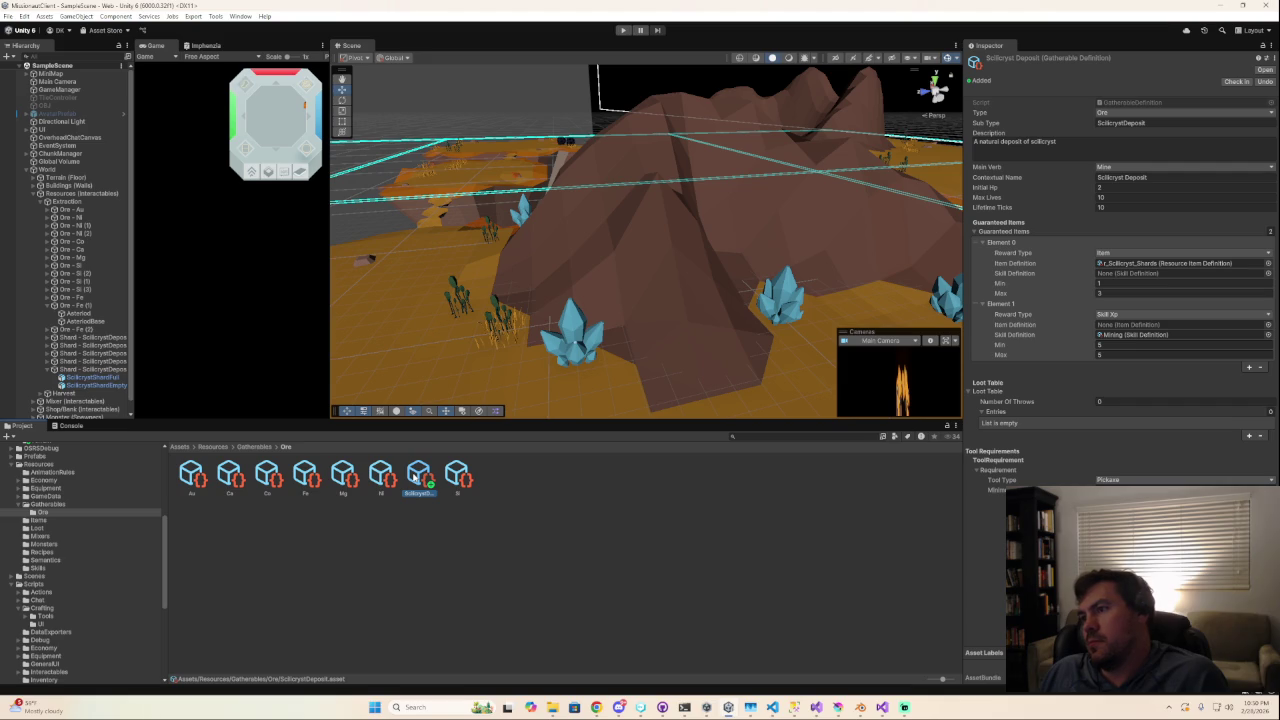
click(47, 505)
click(47, 496)
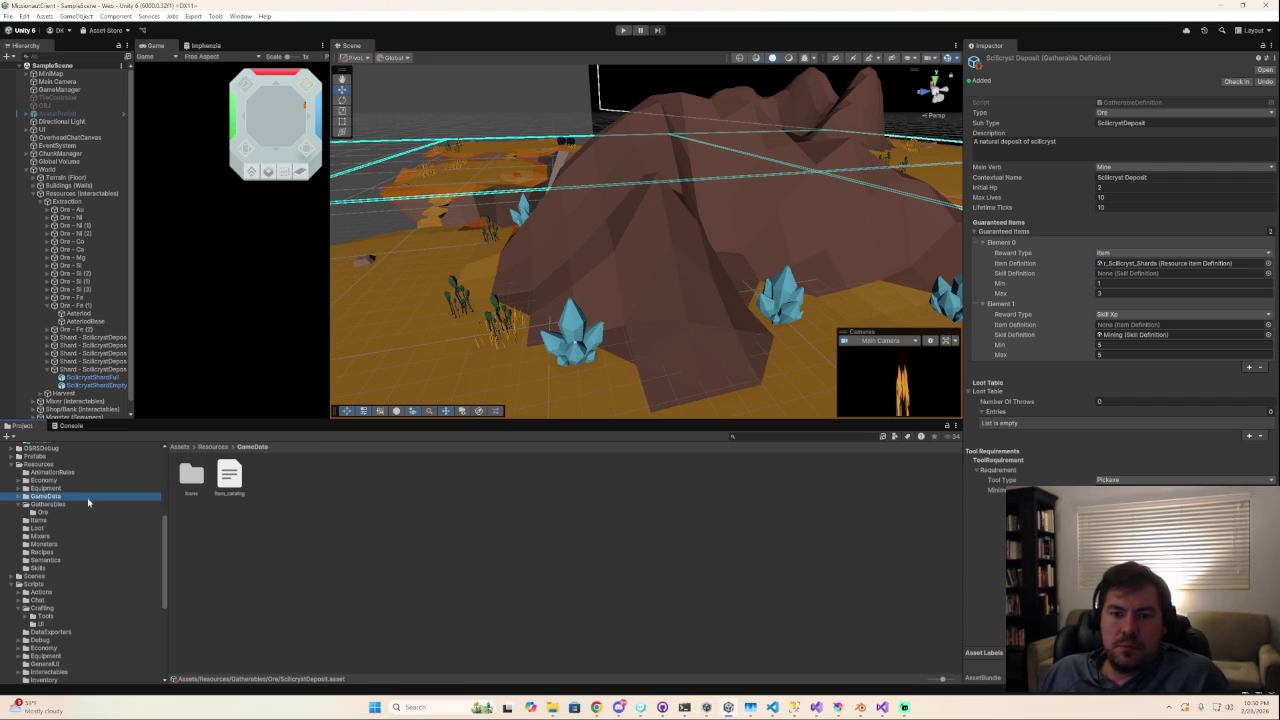
Browse the Models folder and select the crystal shard in front of the mountain.
scroll(47, 477, up, 2)
scroll(44, 485, up, 3)
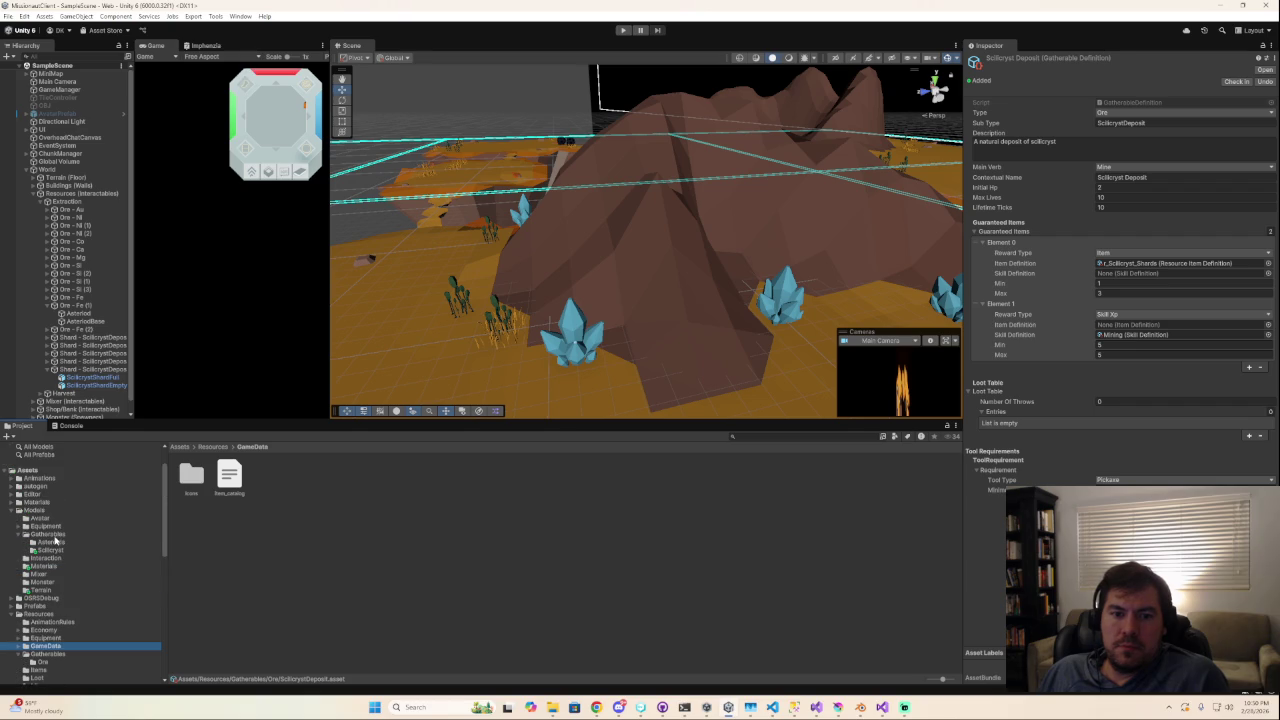
click(12, 511)
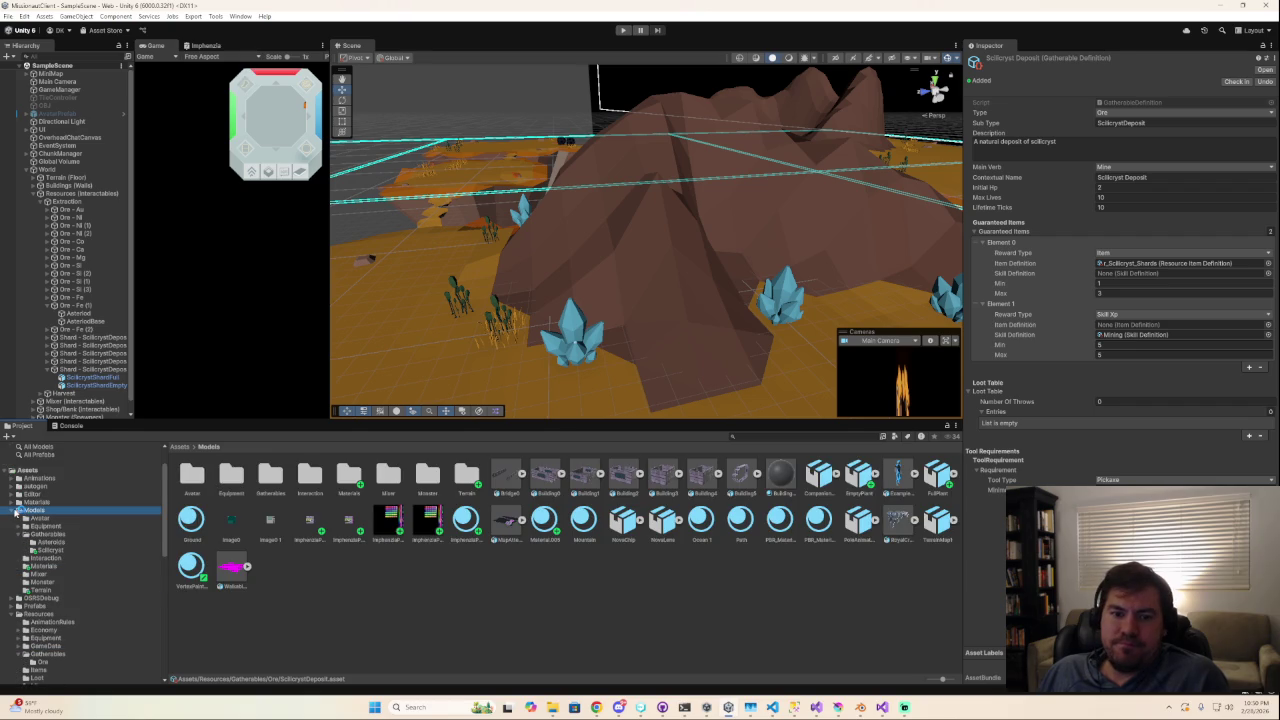
scroll(55, 580, down, 2)
scroll(62, 596, down, 3)
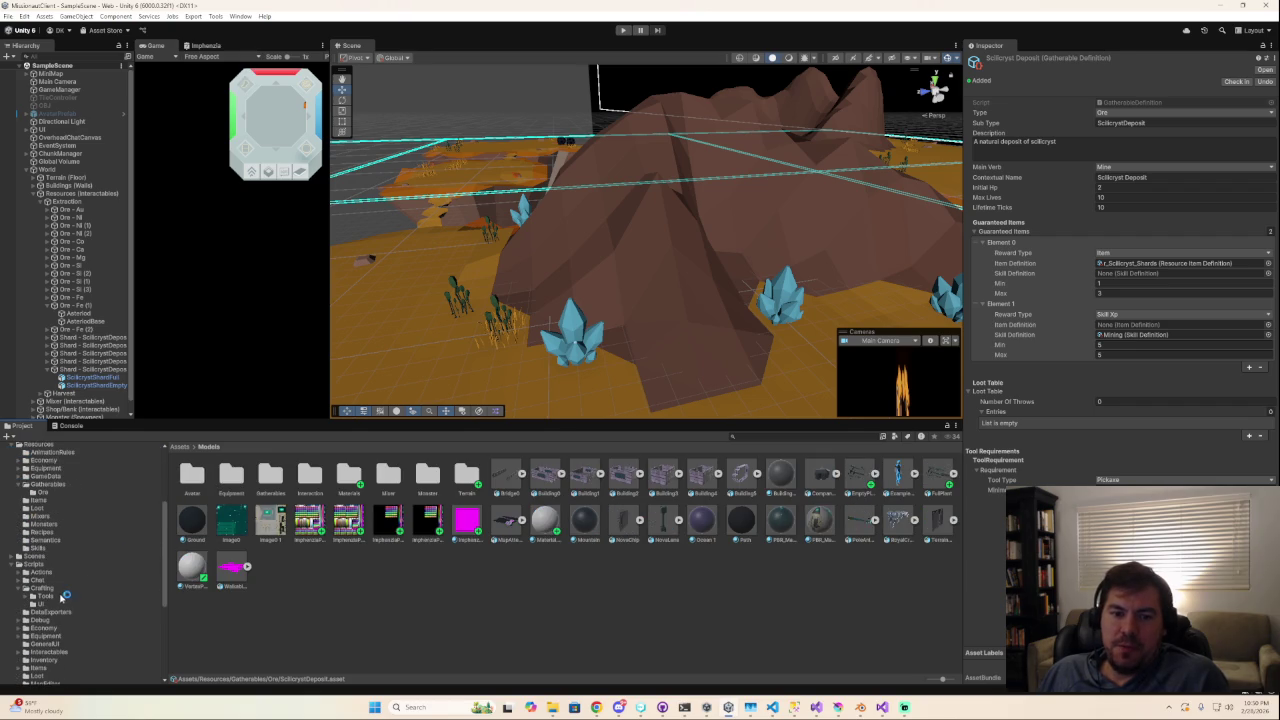
scroll(40, 594, down, 2)
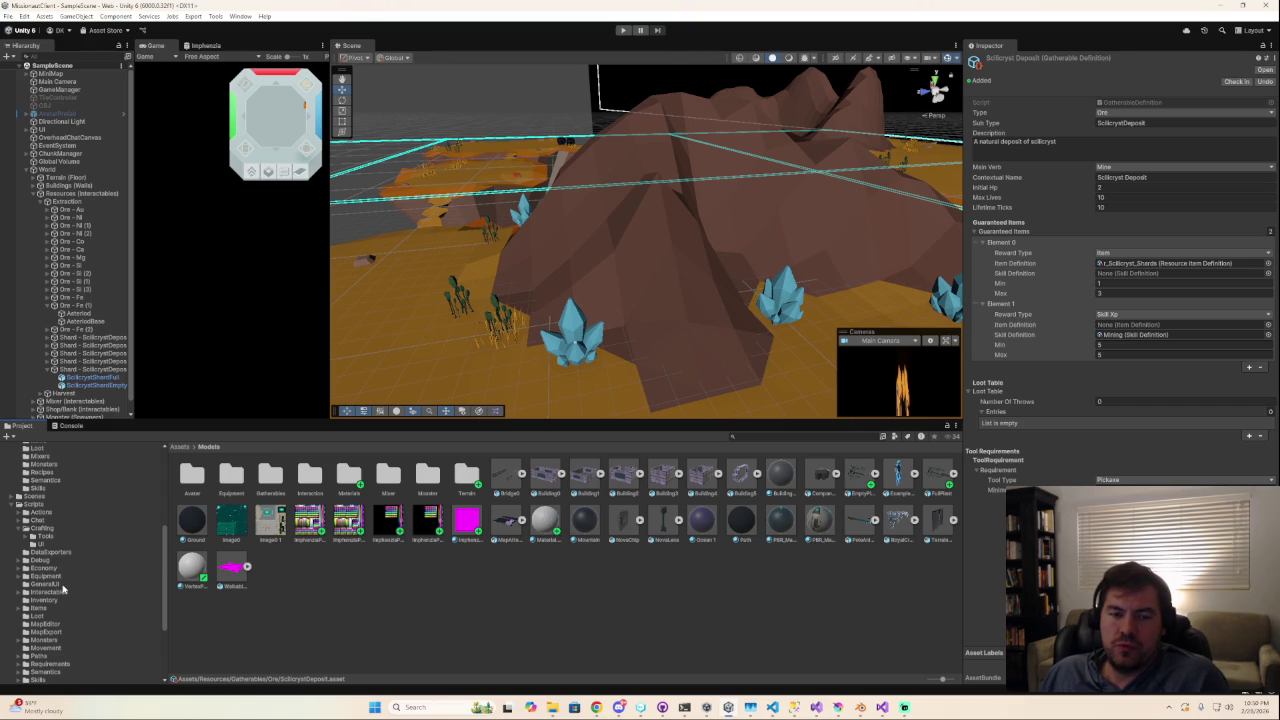
click(597, 350)
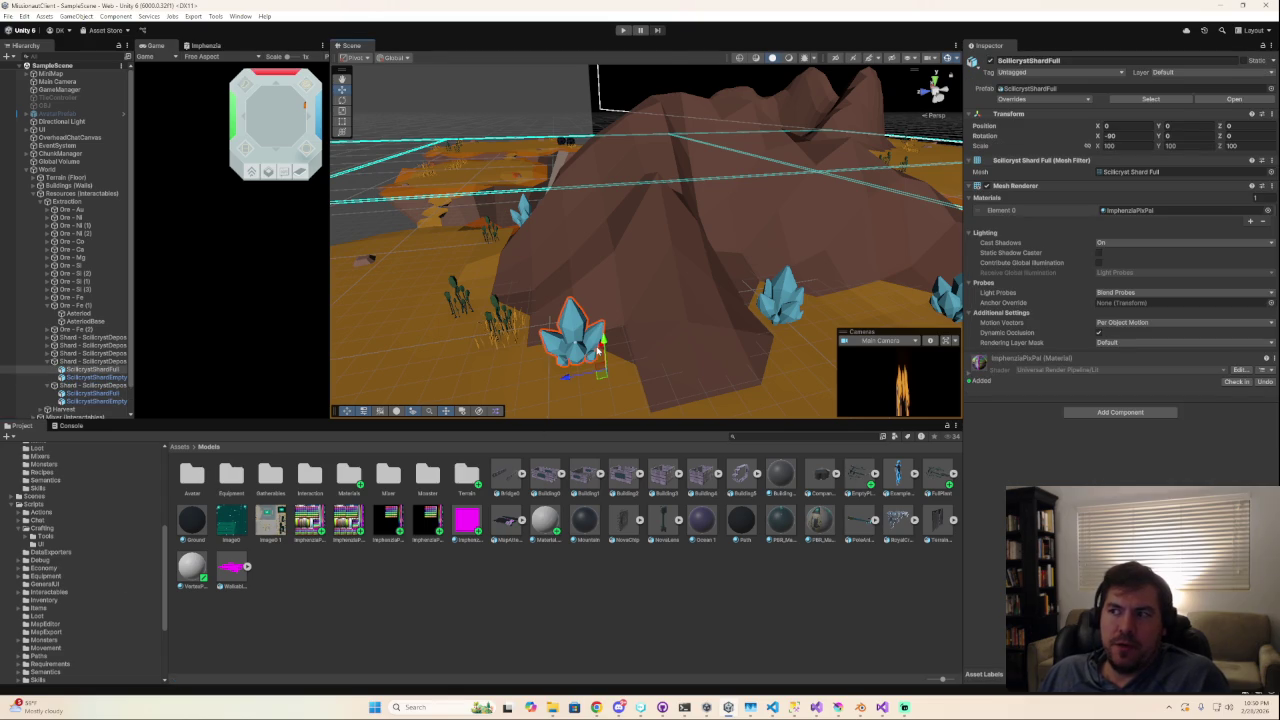
Collapse a shard deposit group in the Hierarchy and enter Play mode.
click(48, 361)
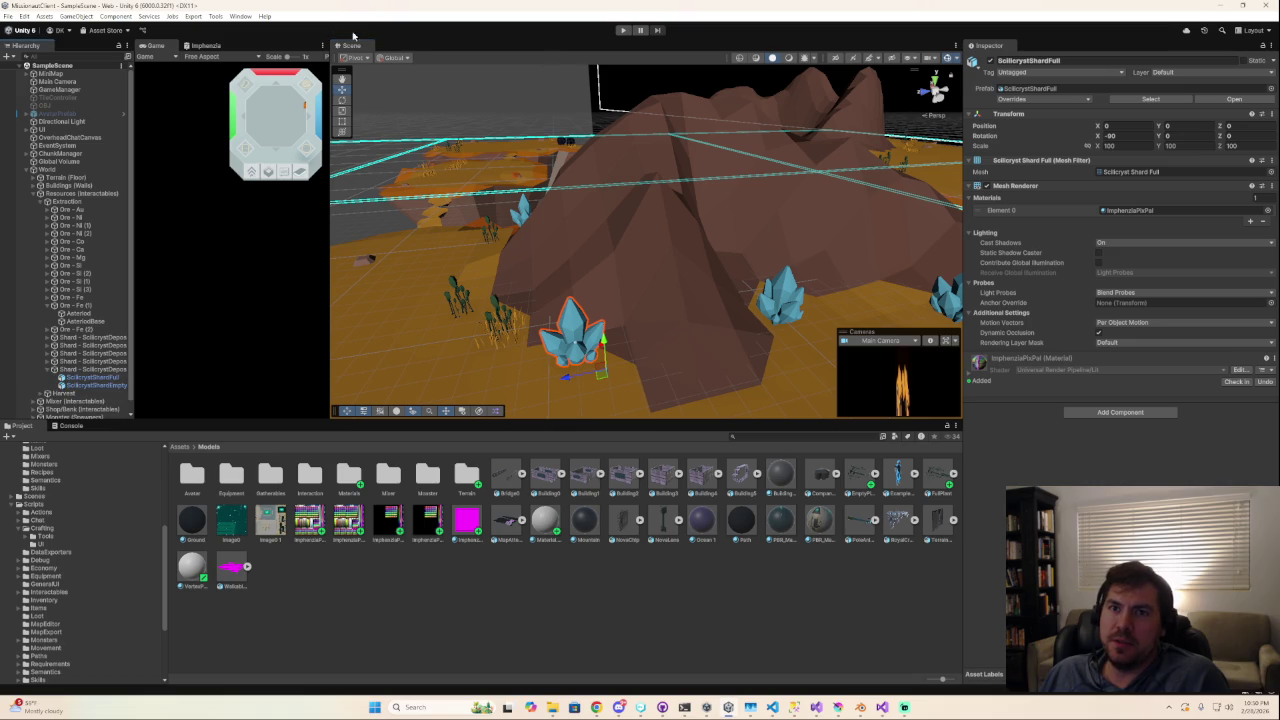
click(623, 30)
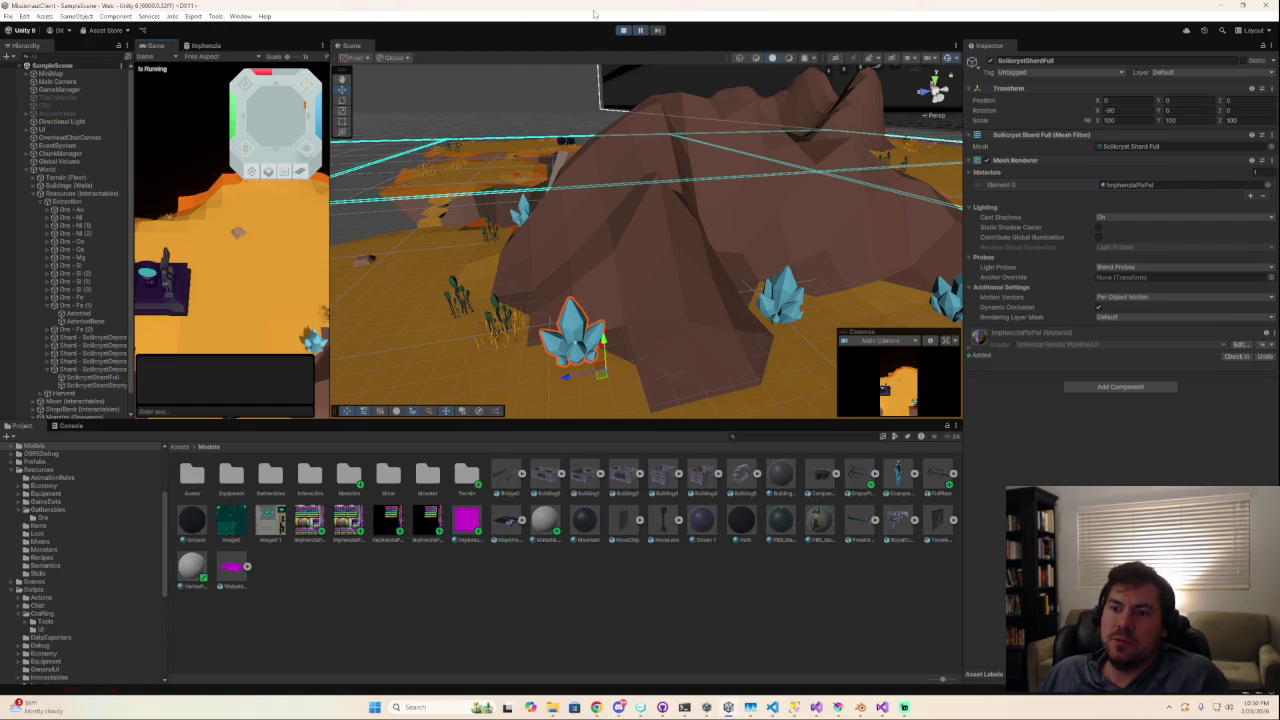
Partition the World object into chunks, scan them, and export TileChunks with heights and edges.
click(217, 16)
click(330, 130)
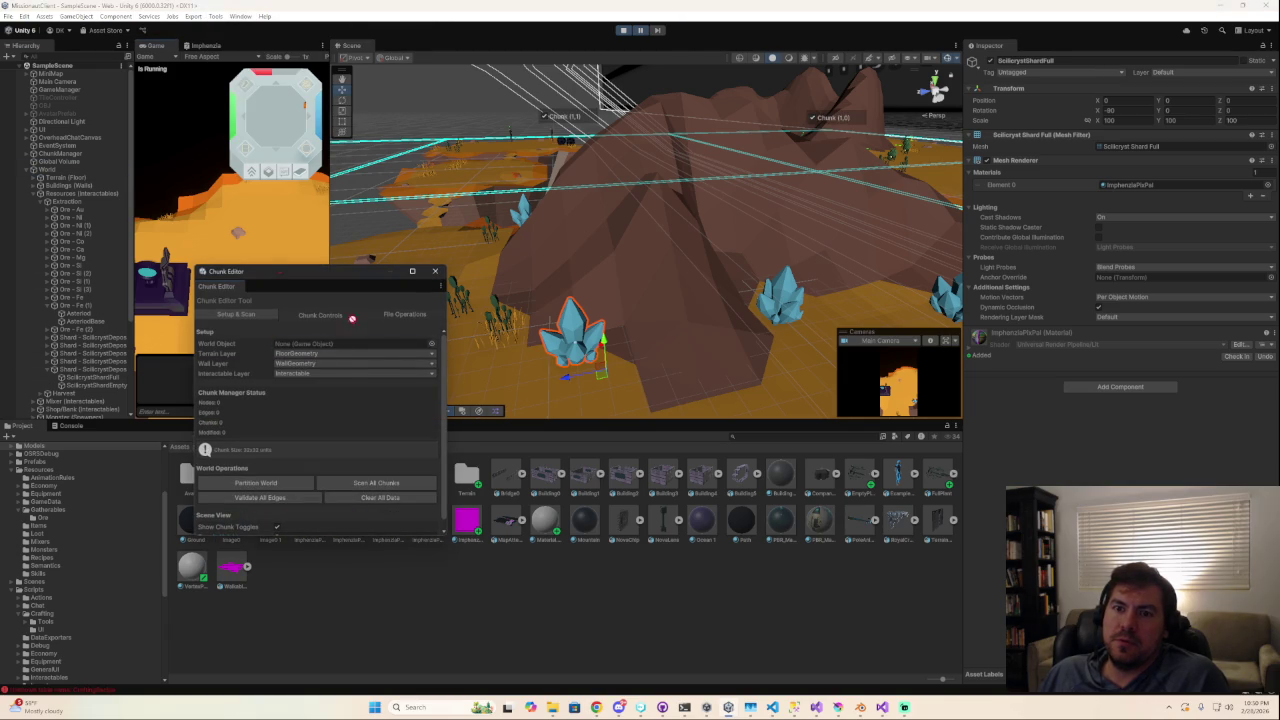
drag(358, 336, 357, 343)
click(252, 481)
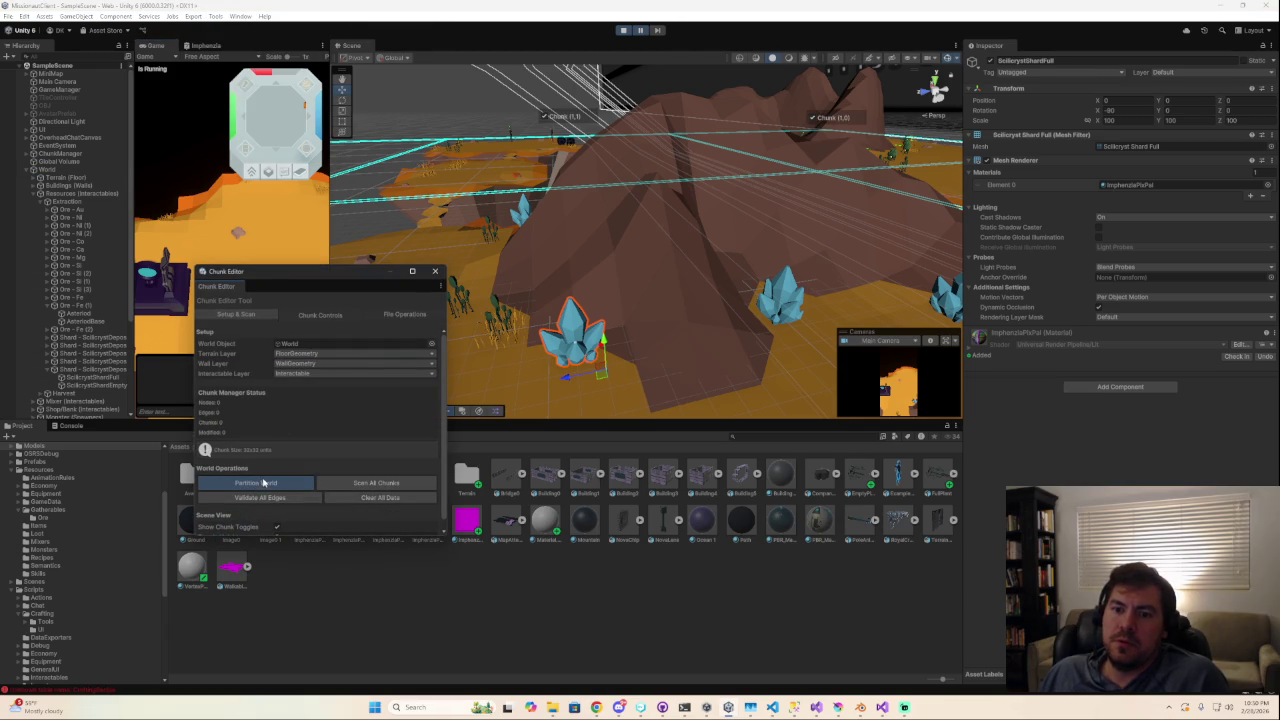
click(384, 485)
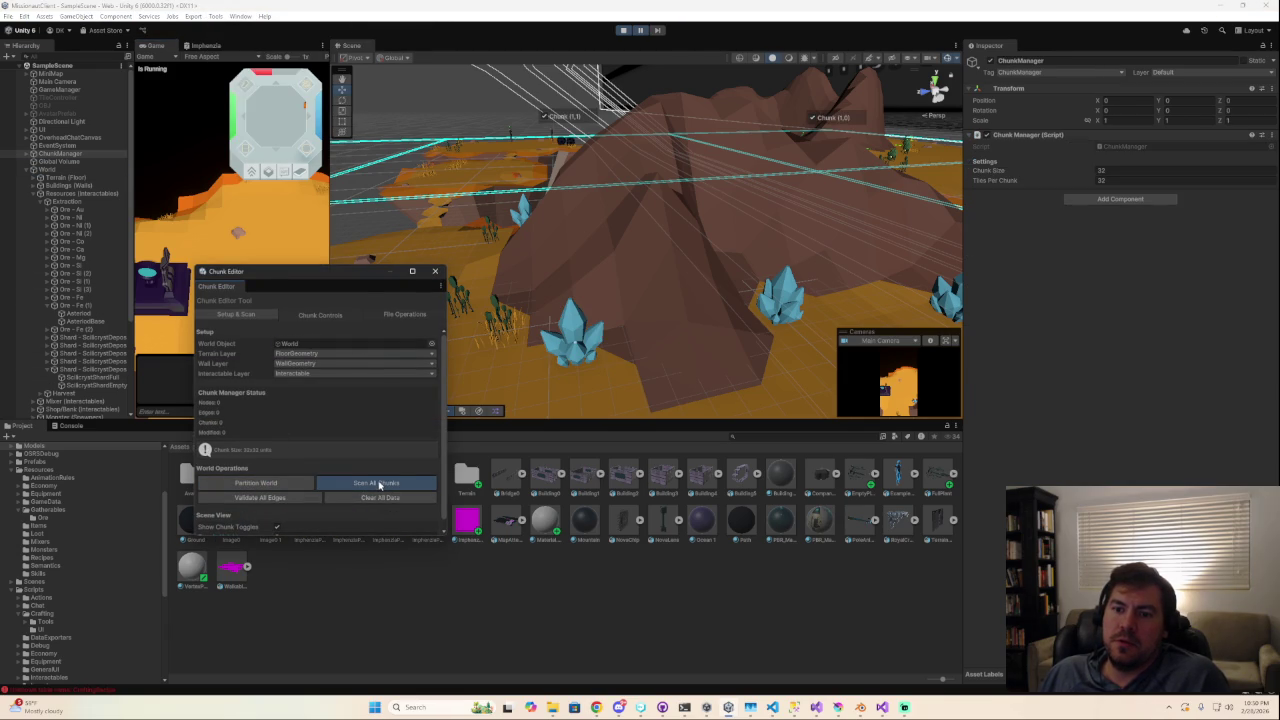
click(401, 316)
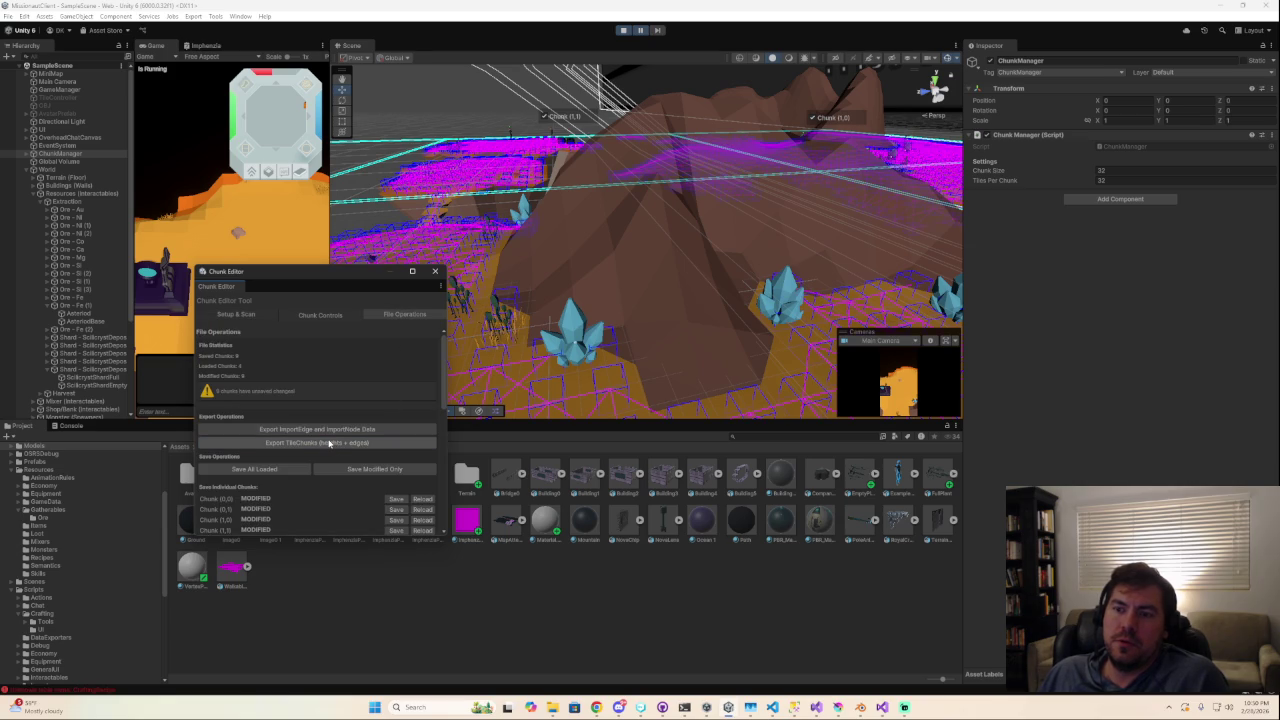
click(326, 440)
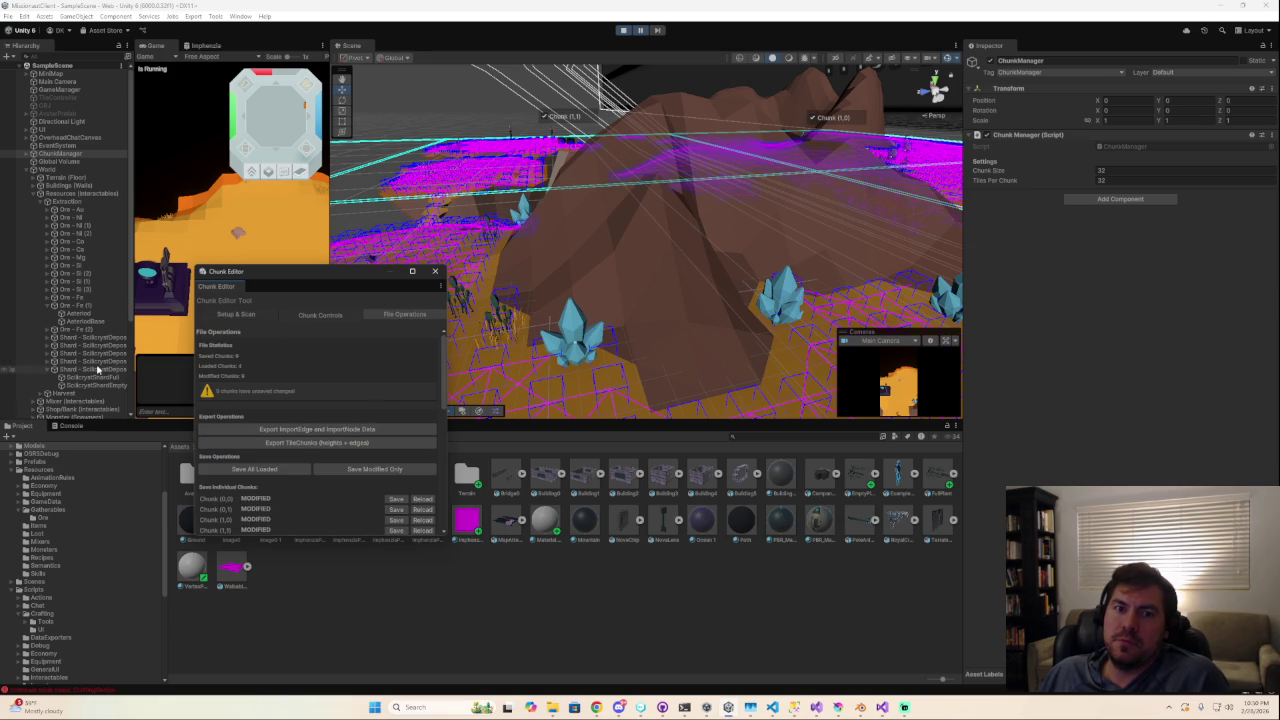
Move one Scilicryst shard deposit slightly left, then rescan all chunks.
click(88, 338)
click(92, 353)
click(92, 361)
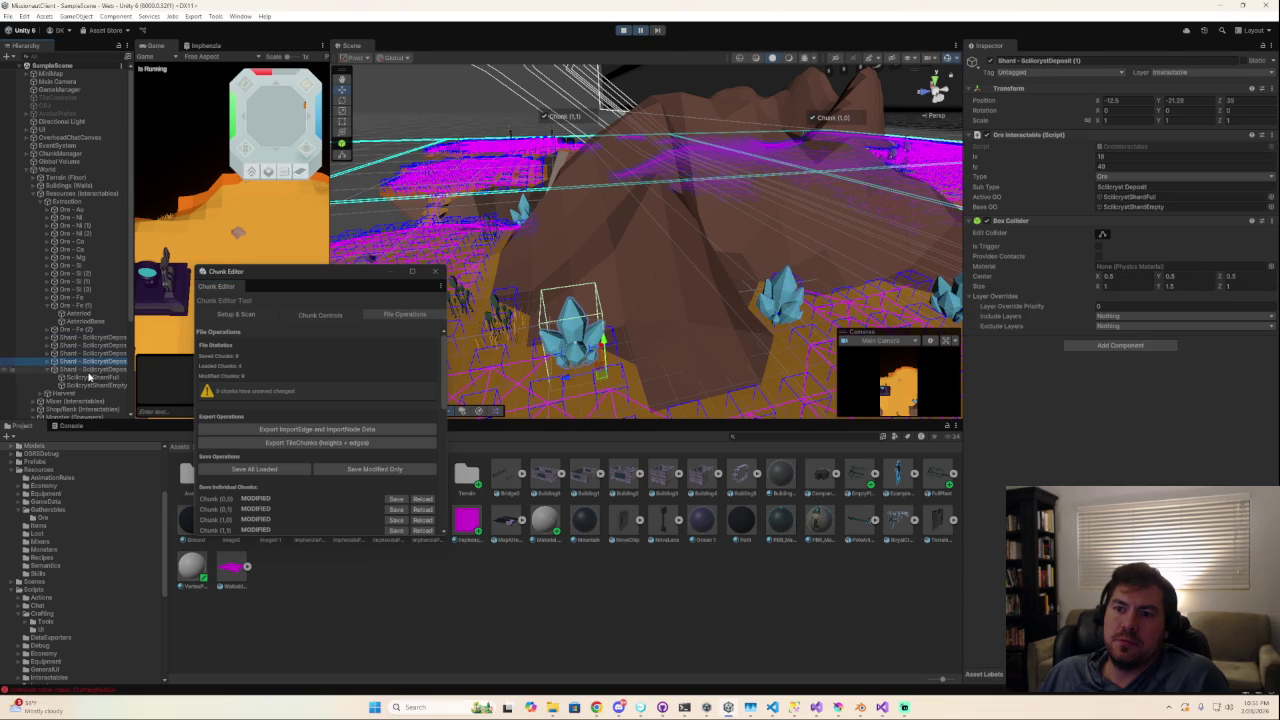
click(562, 380)
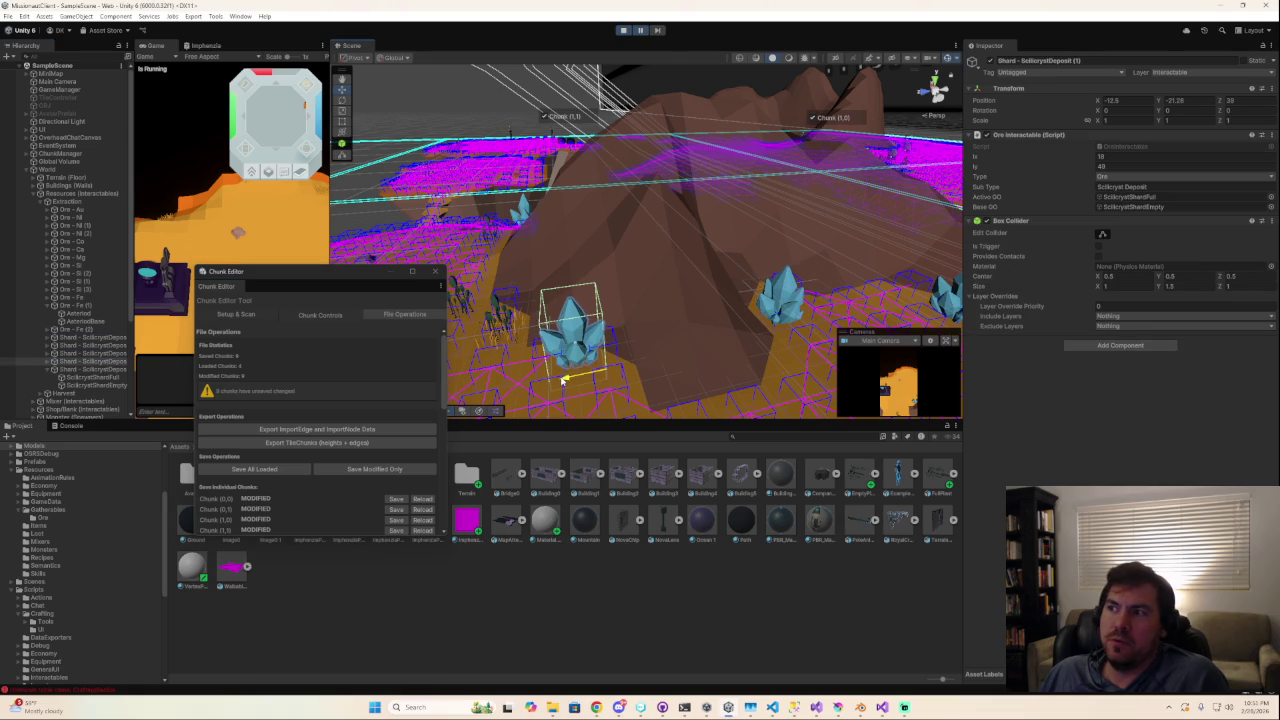
drag(552, 383, 526, 383)
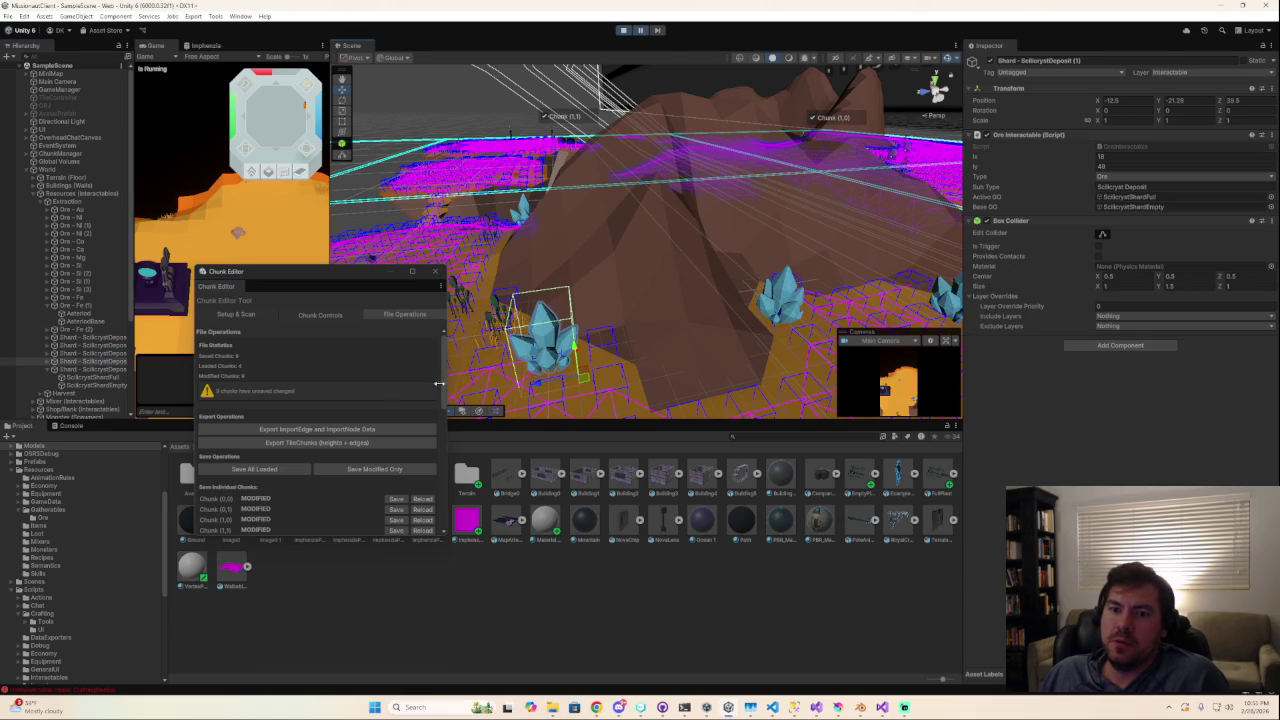
click(224, 317)
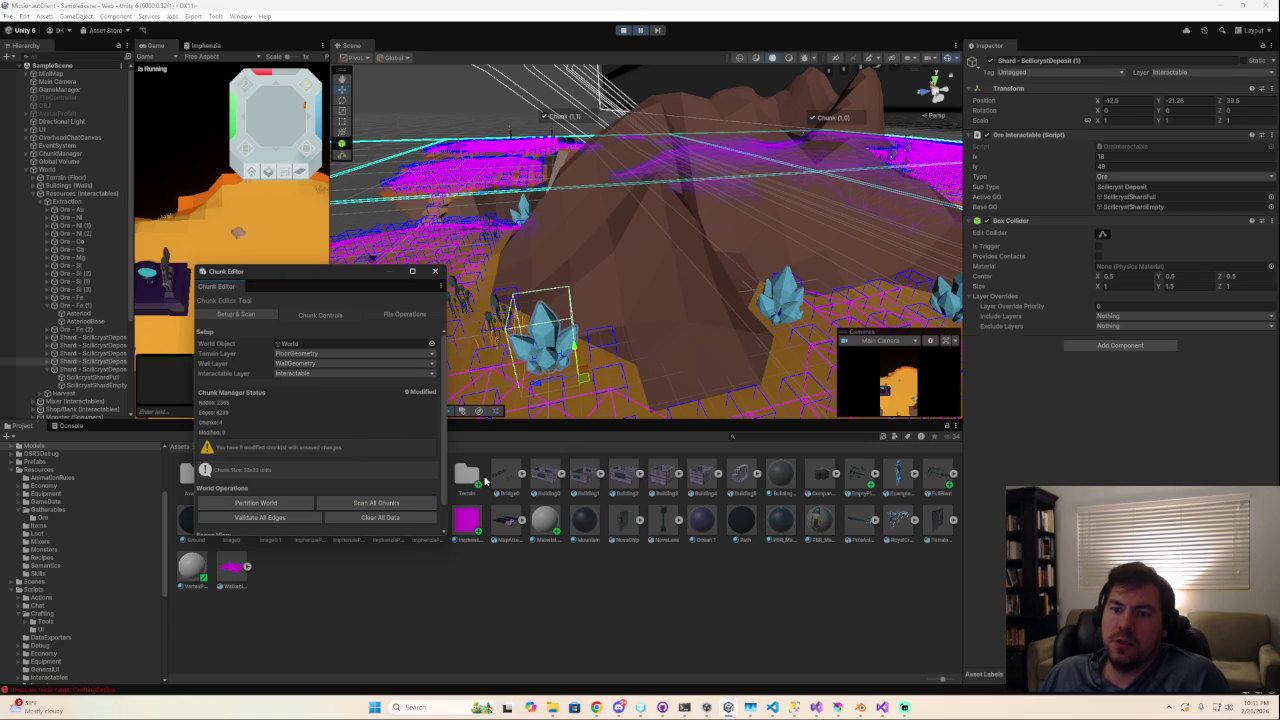
click(373, 505)
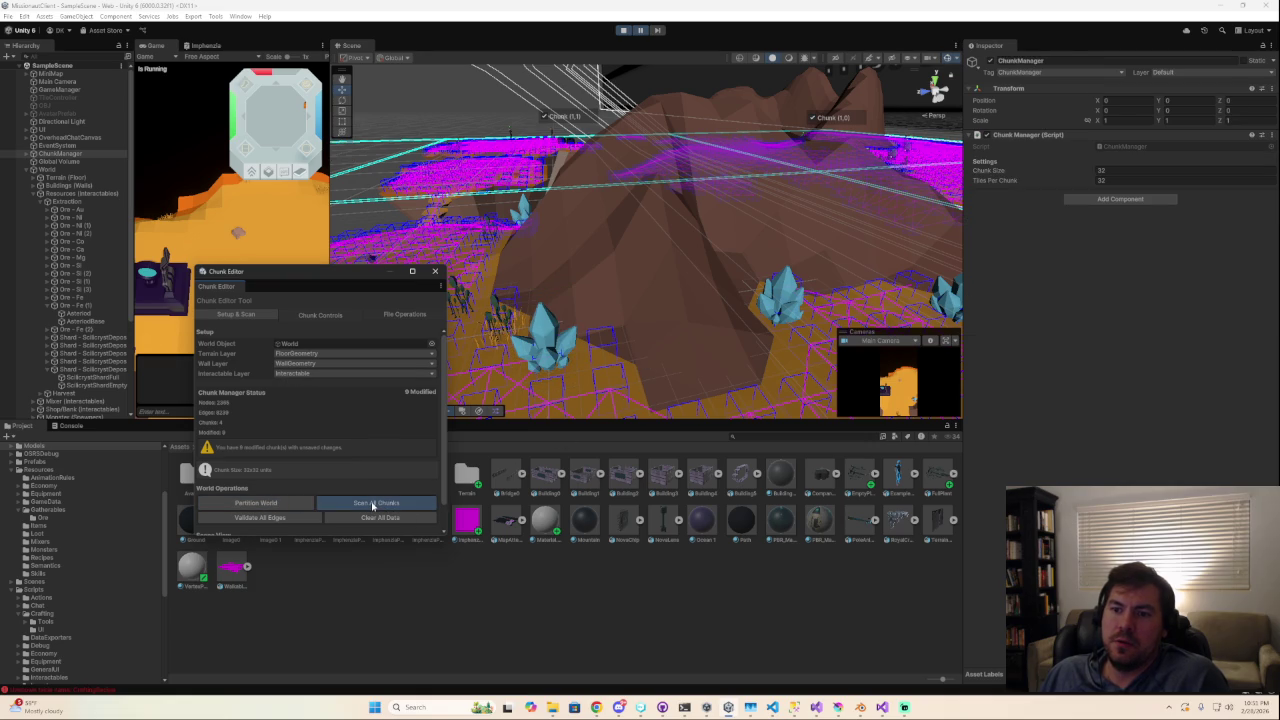
Clear the chunk data, rescan, and delete the generated chunk objects.
click(364, 518)
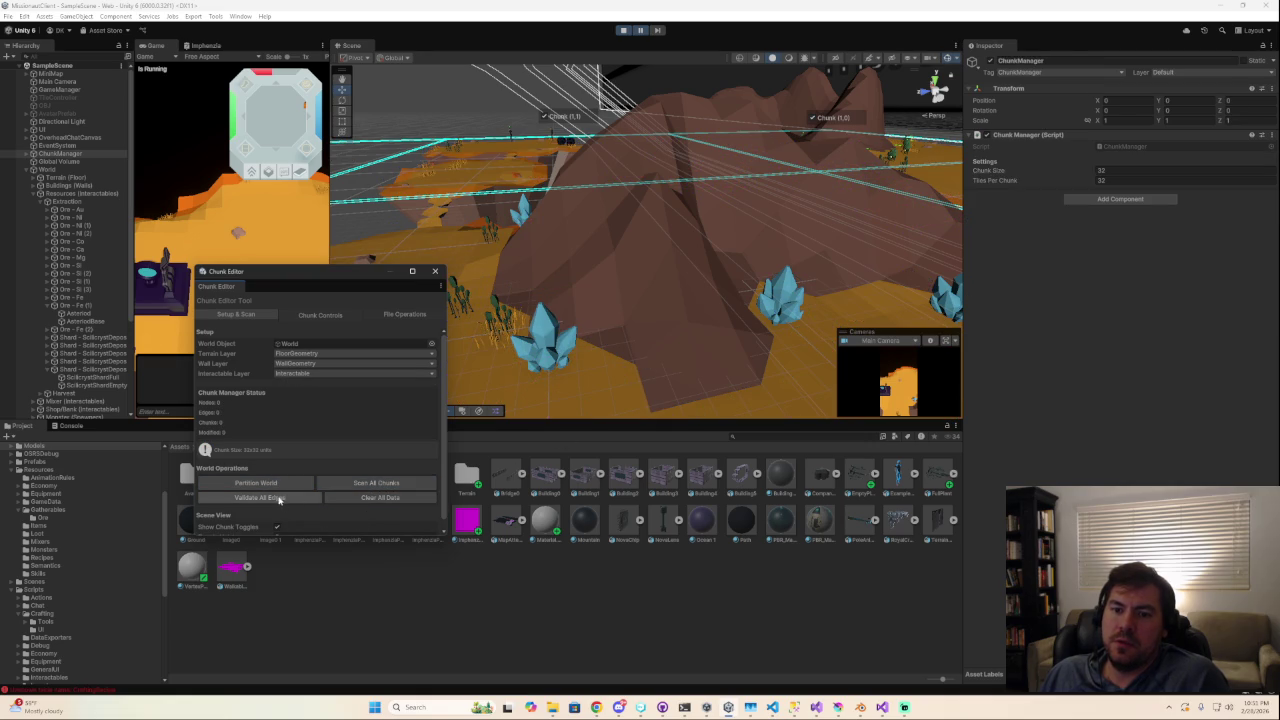
click(364, 484)
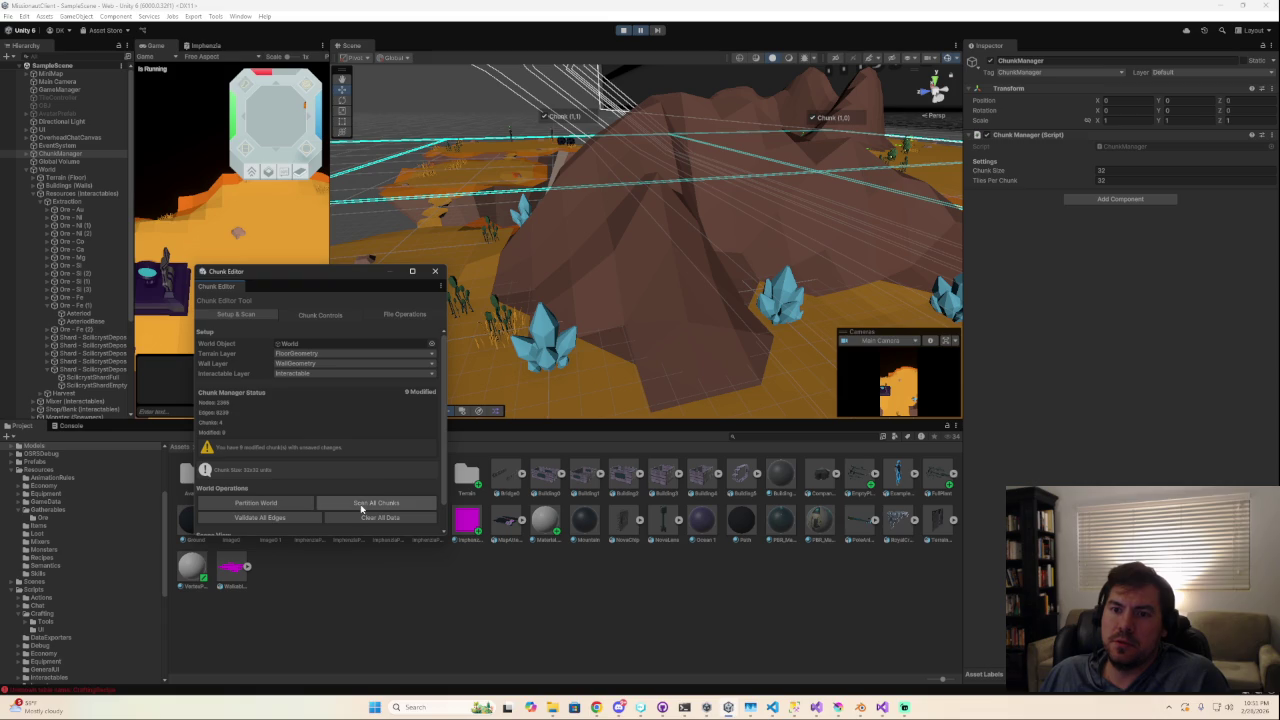
click(361, 506)
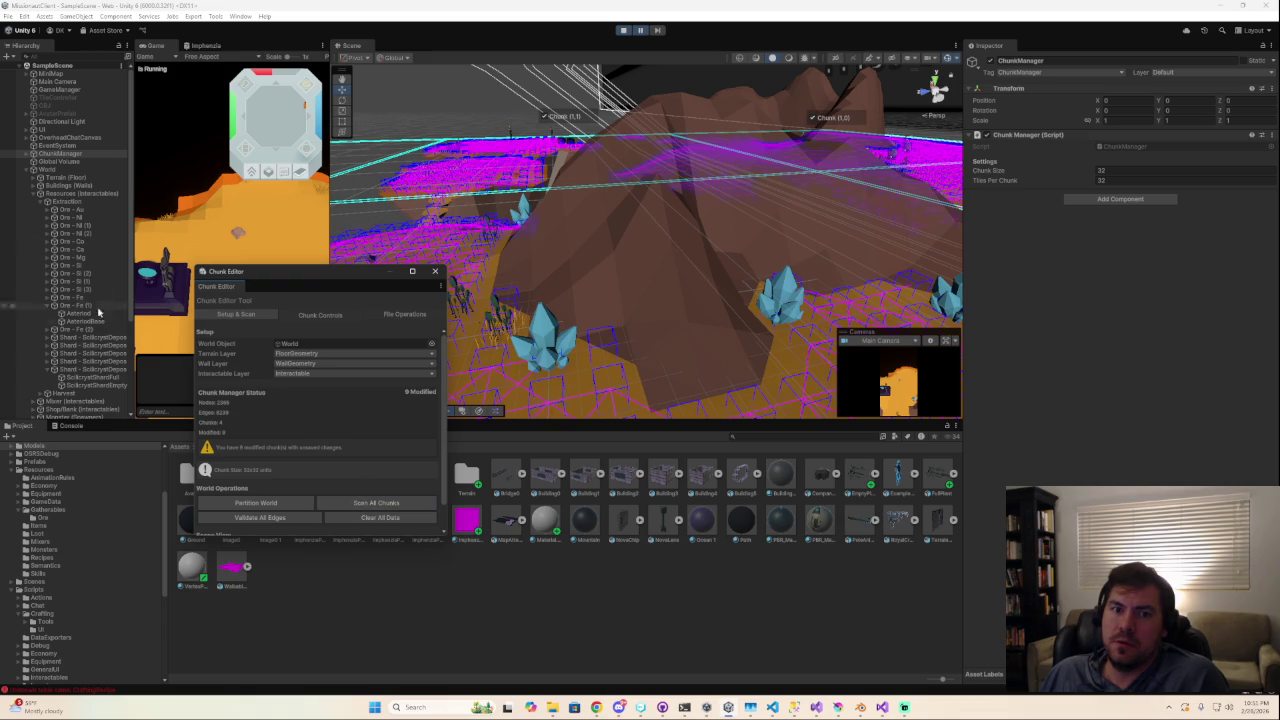
click(28, 154)
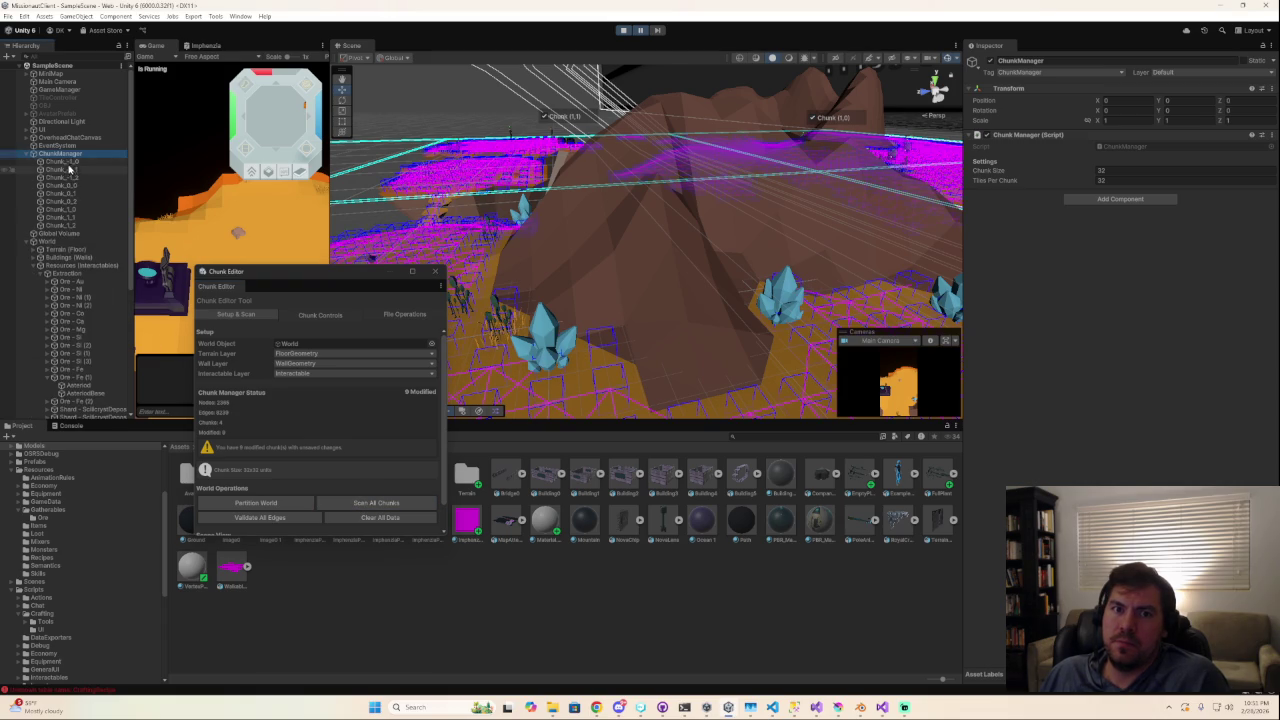
click(60, 161)
shift+click(60, 226)
key(Delete)
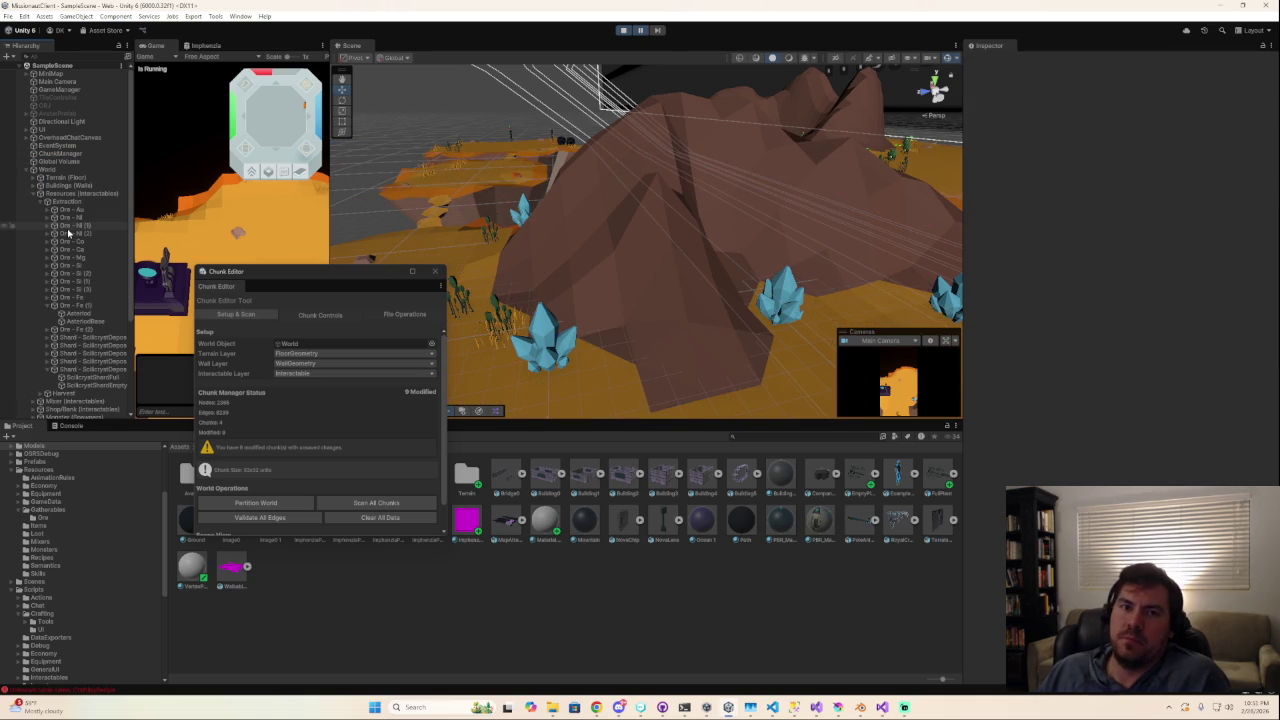
Re-partition the world, clear and rescan the chunks, and save only the modified chunks.
click(253, 503)
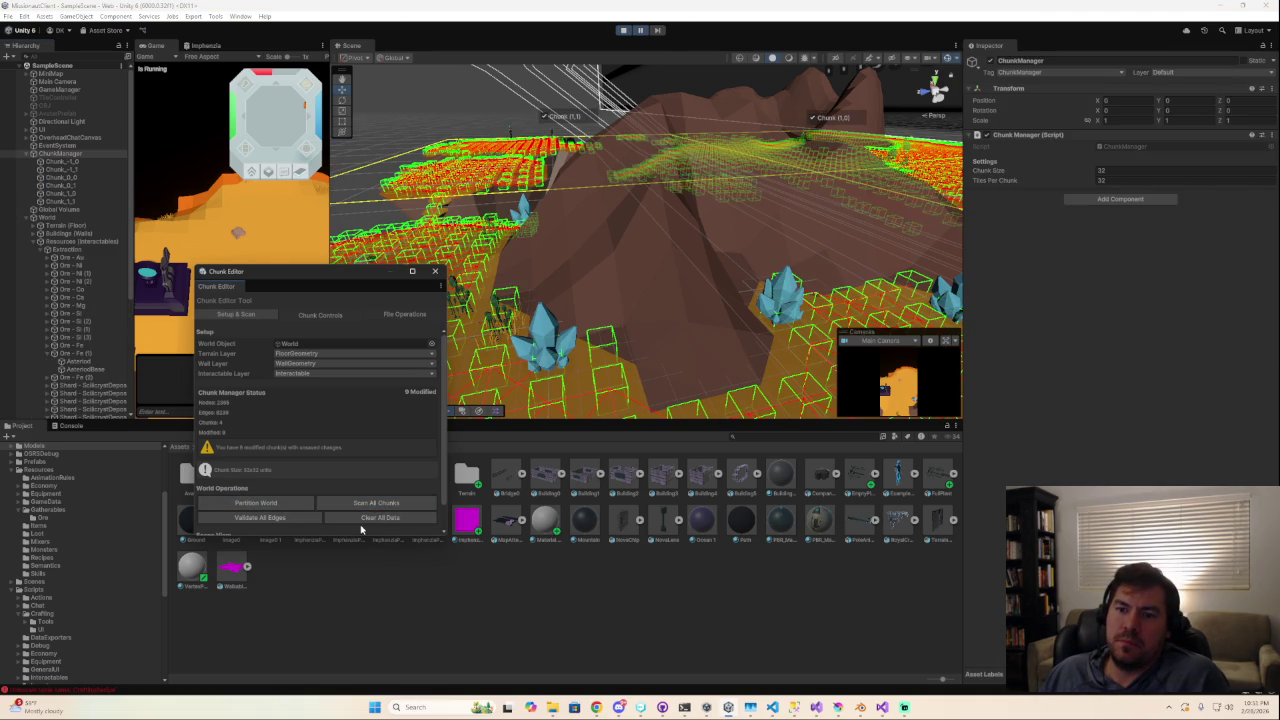
click(370, 518)
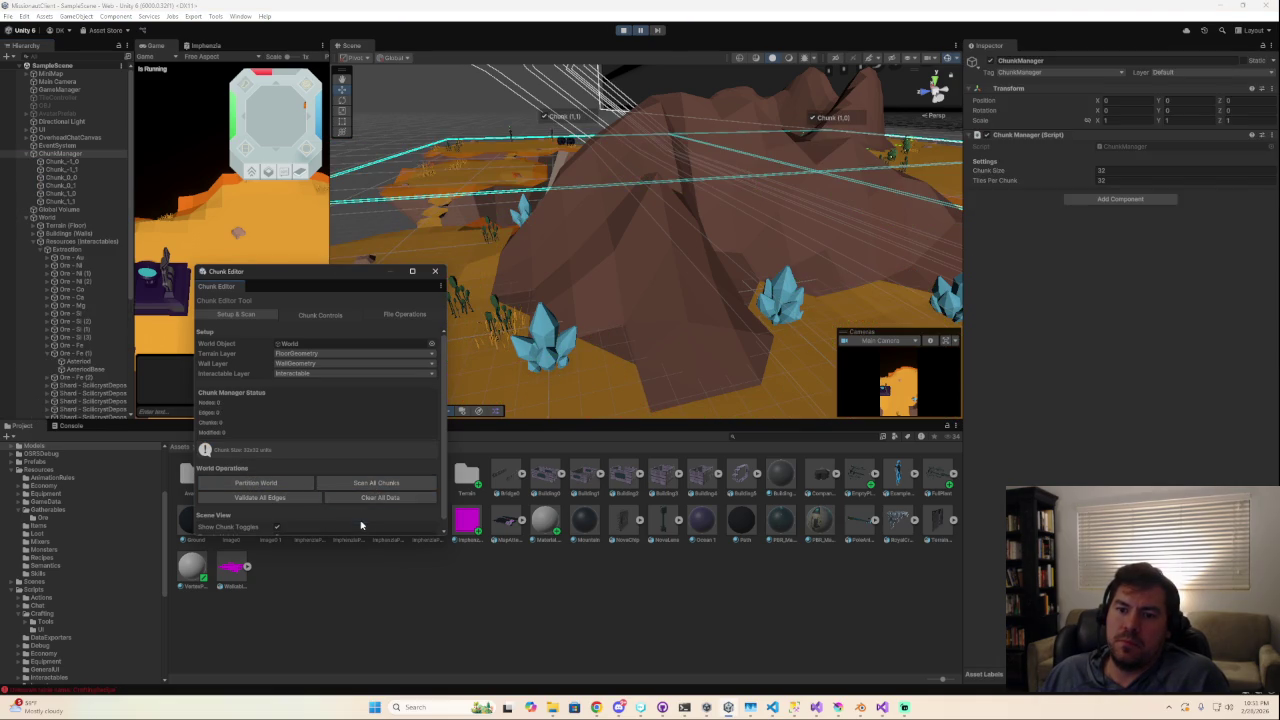
click(346, 485)
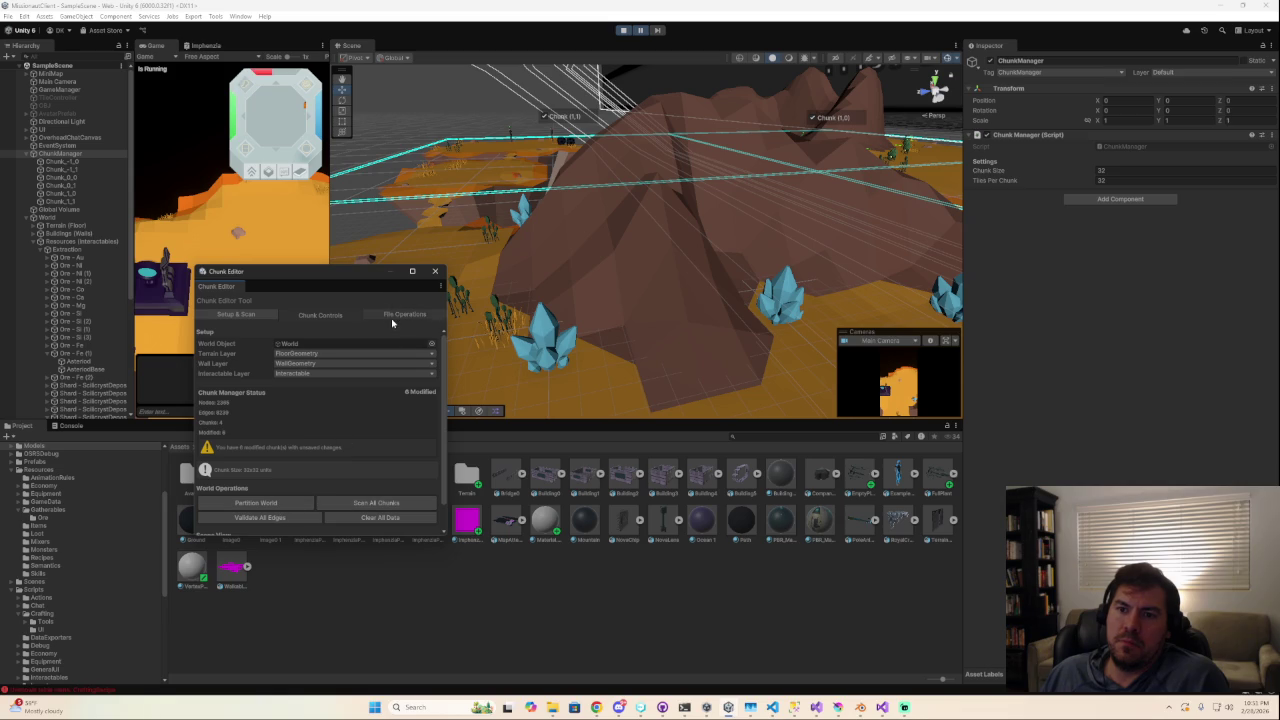
click(394, 316)
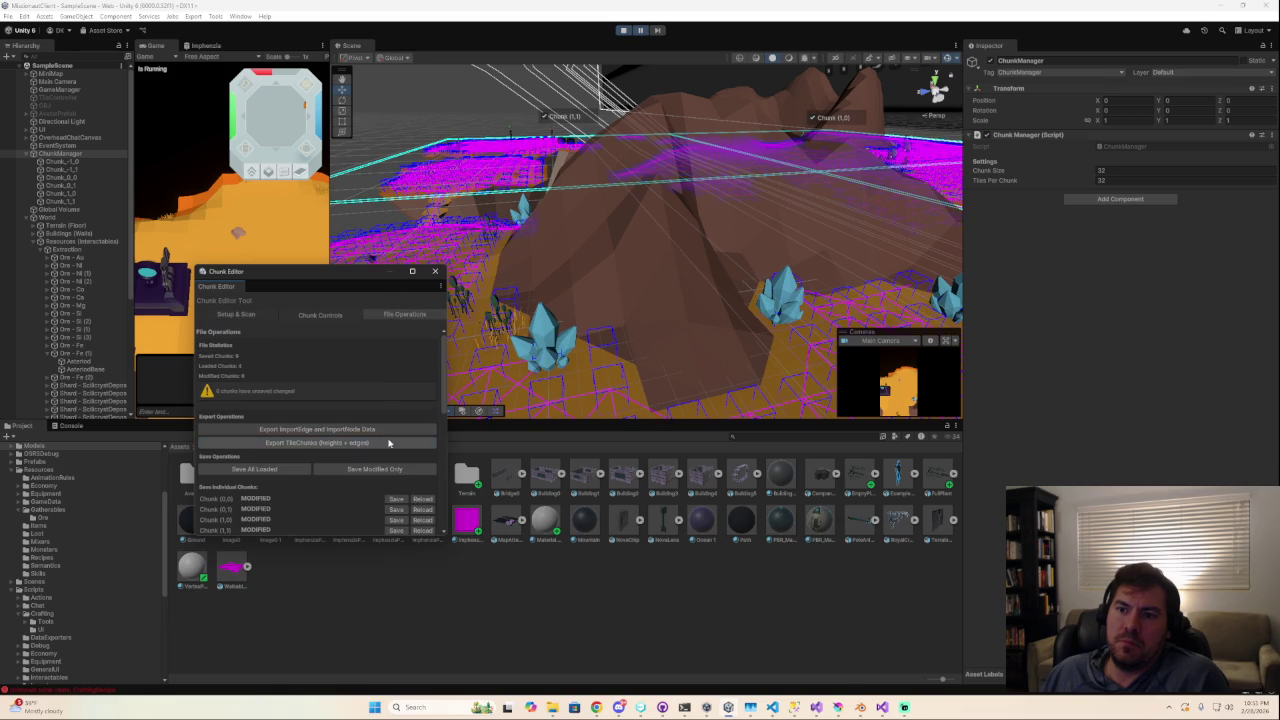
scroll(552, 400, up, 10)
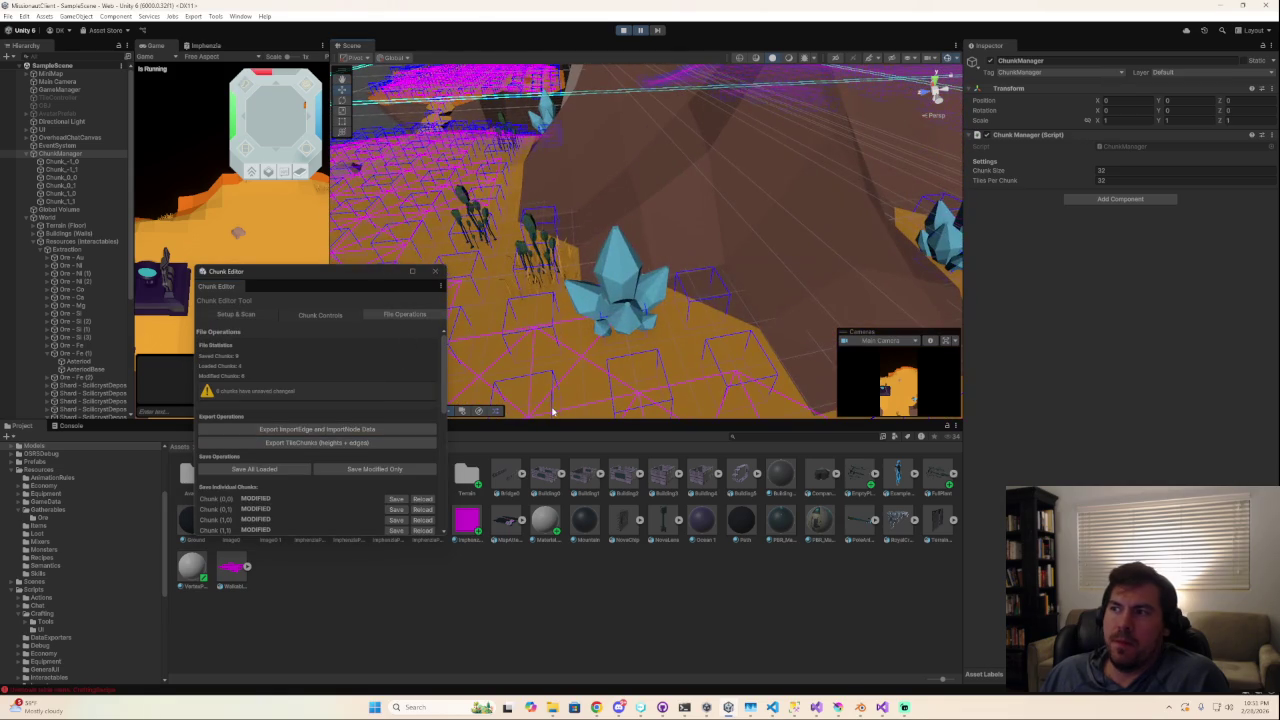
click(345, 468)
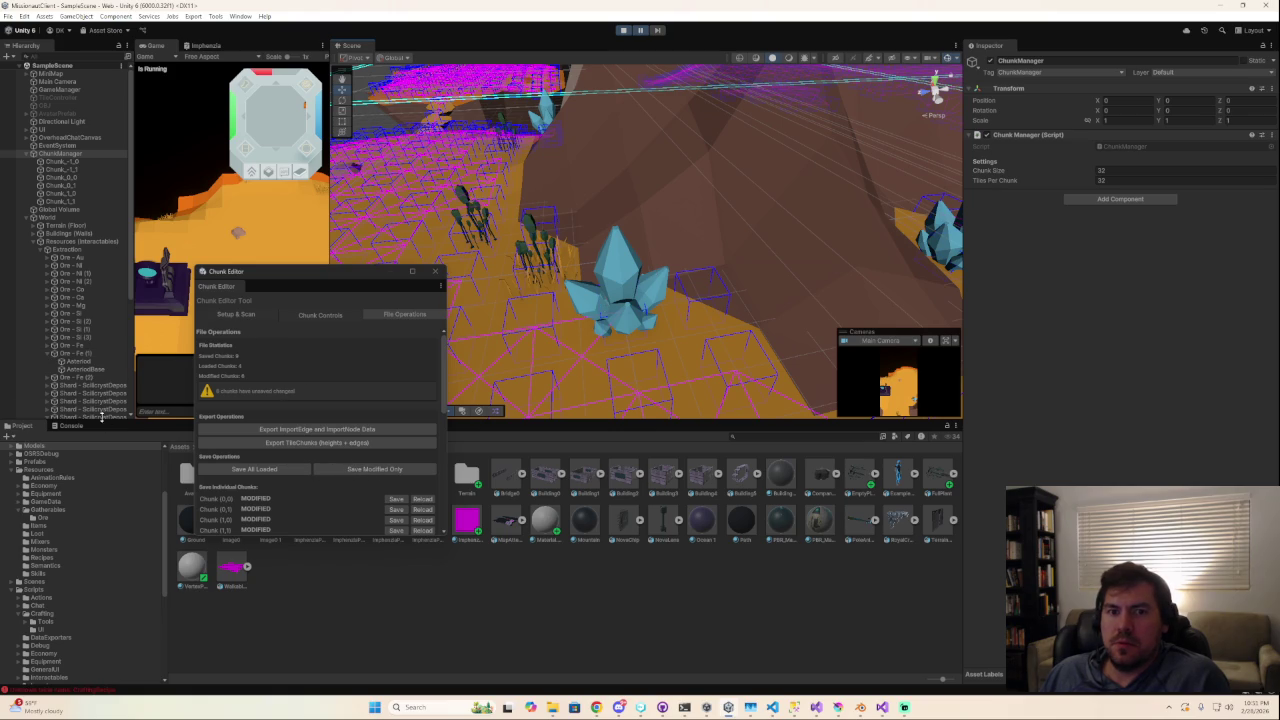
Orbit and fly the Scene camera over the chunk grid.
mouse_move(640, 260)
right_down()
mouse_move(716, 298)
mouse_move(651, 300)
mouse_move(680, 332)
mouse_move(657, 315)
mouse_move(633, 333)
right_up()
right_click(633, 333)
mouse_move(633, 333)
right_down()
mouse_move(612, 121)
mouse_move(820, 318)
mouse_move(829, 286)
mouse_move(962, 274)
mouse_move(850, 308)
mouse_move(859, 265)
mouse_move(839, 96)
right_up()
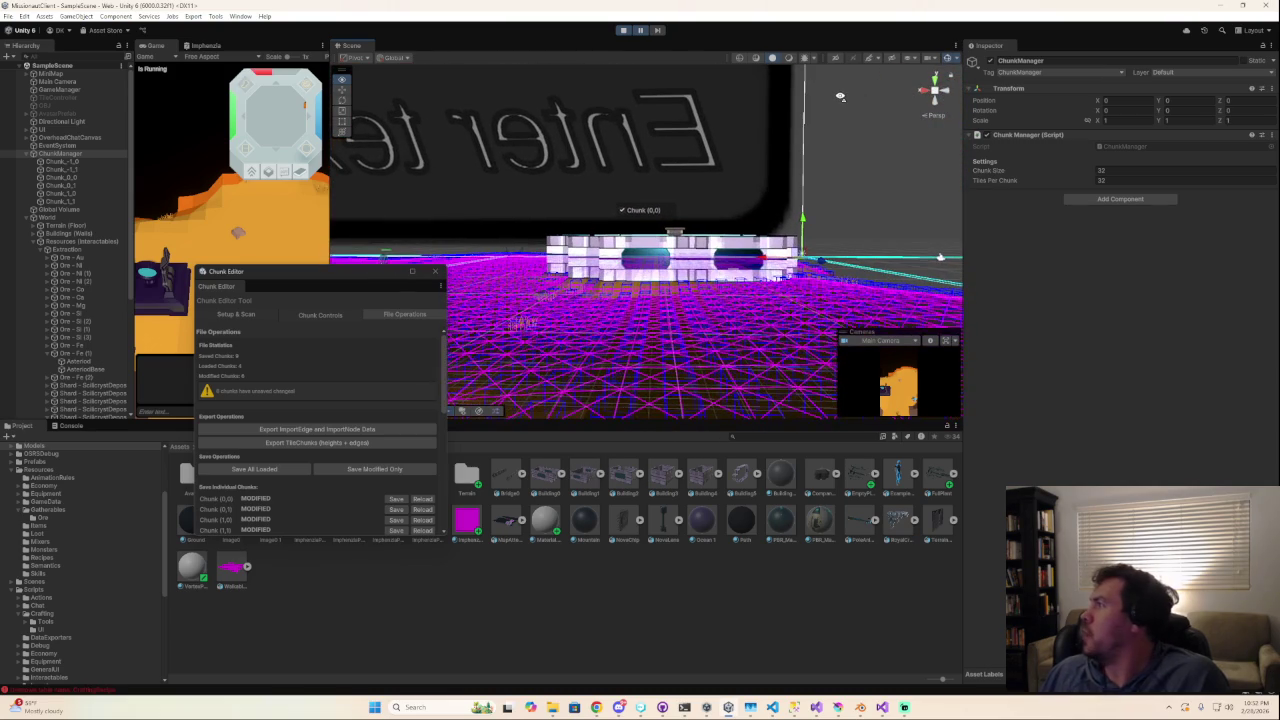
Close the Chunk Editor, generate GatherableTypeData.cs, and glance at the LocalLow data folder.
click(434, 273)
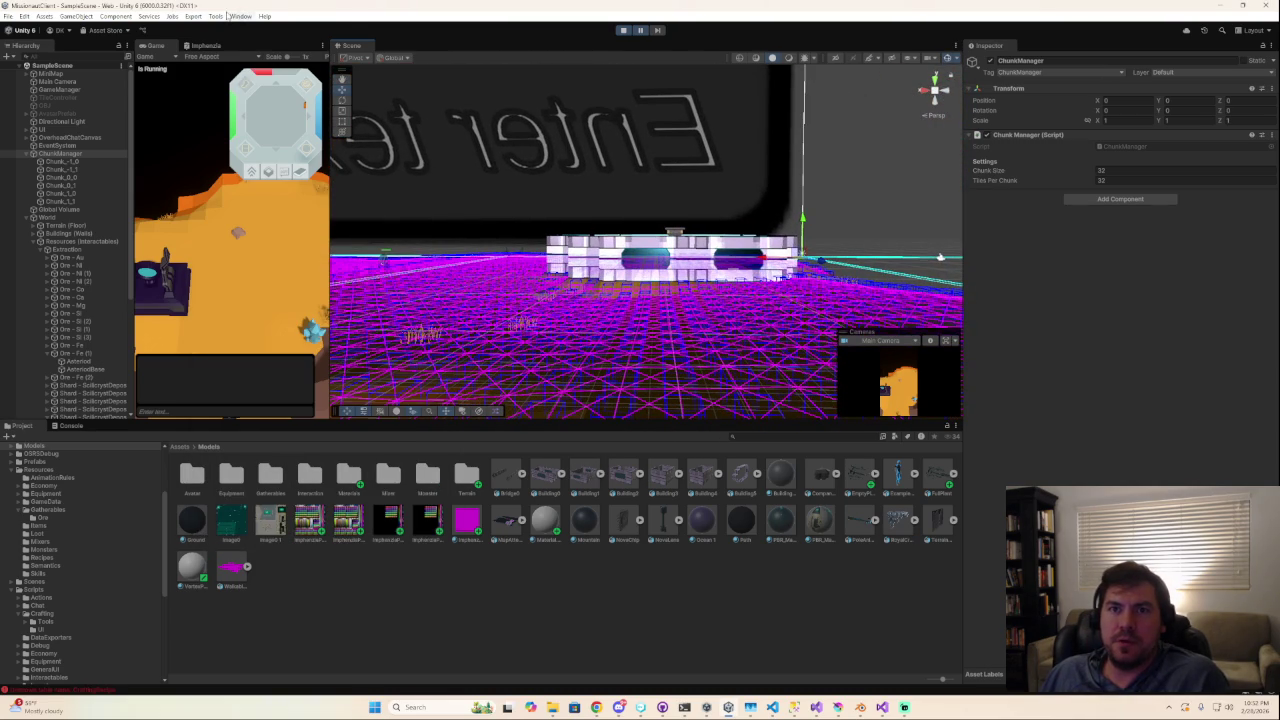
click(218, 16)
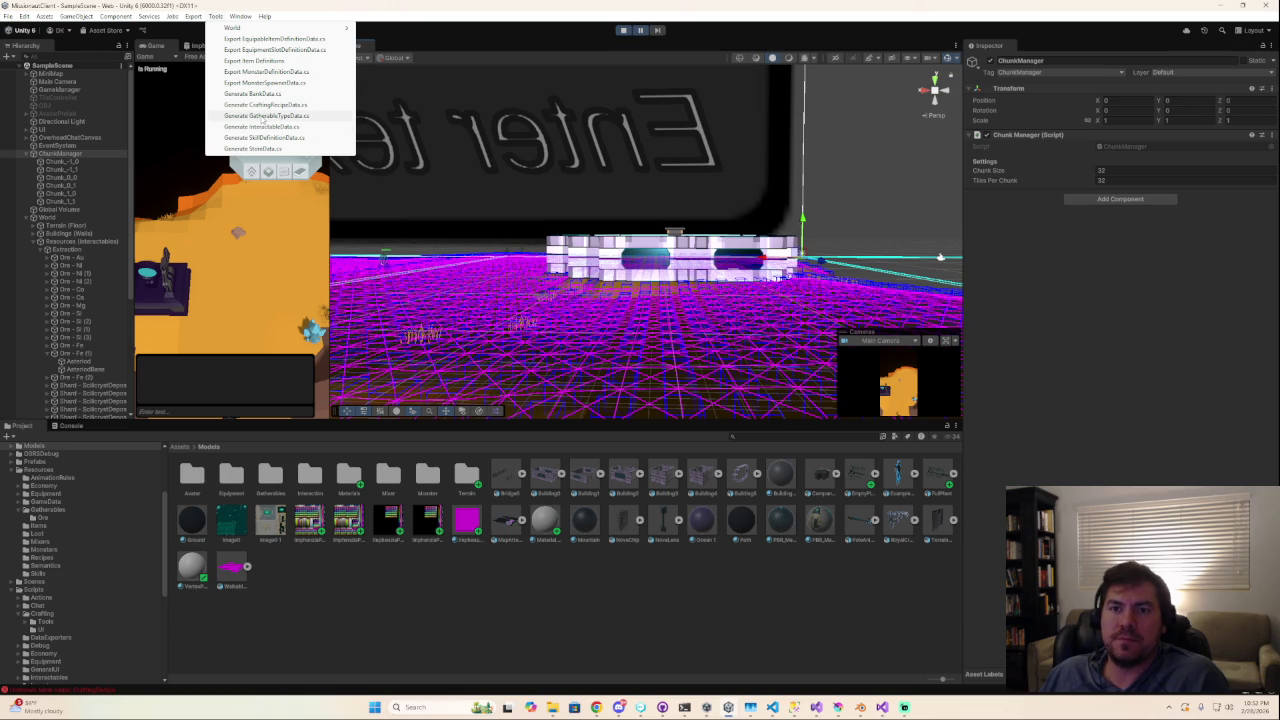
click(262, 117)
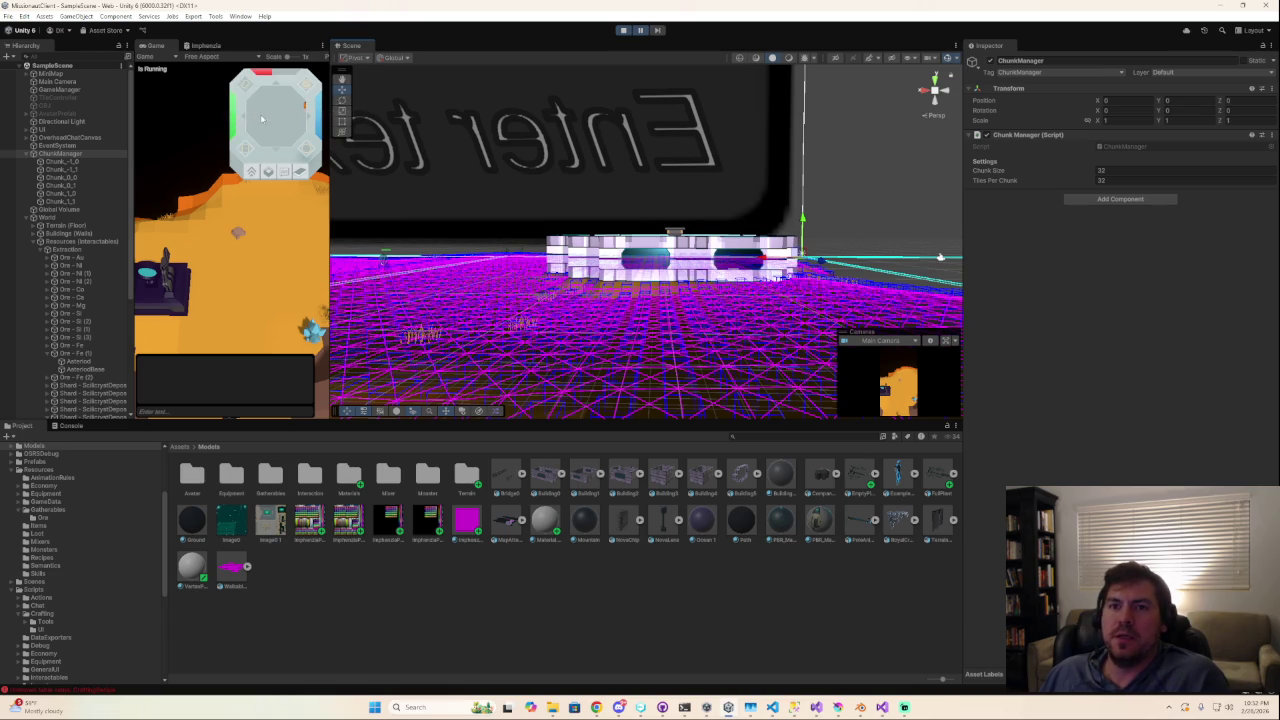
mouse_move(552, 707)
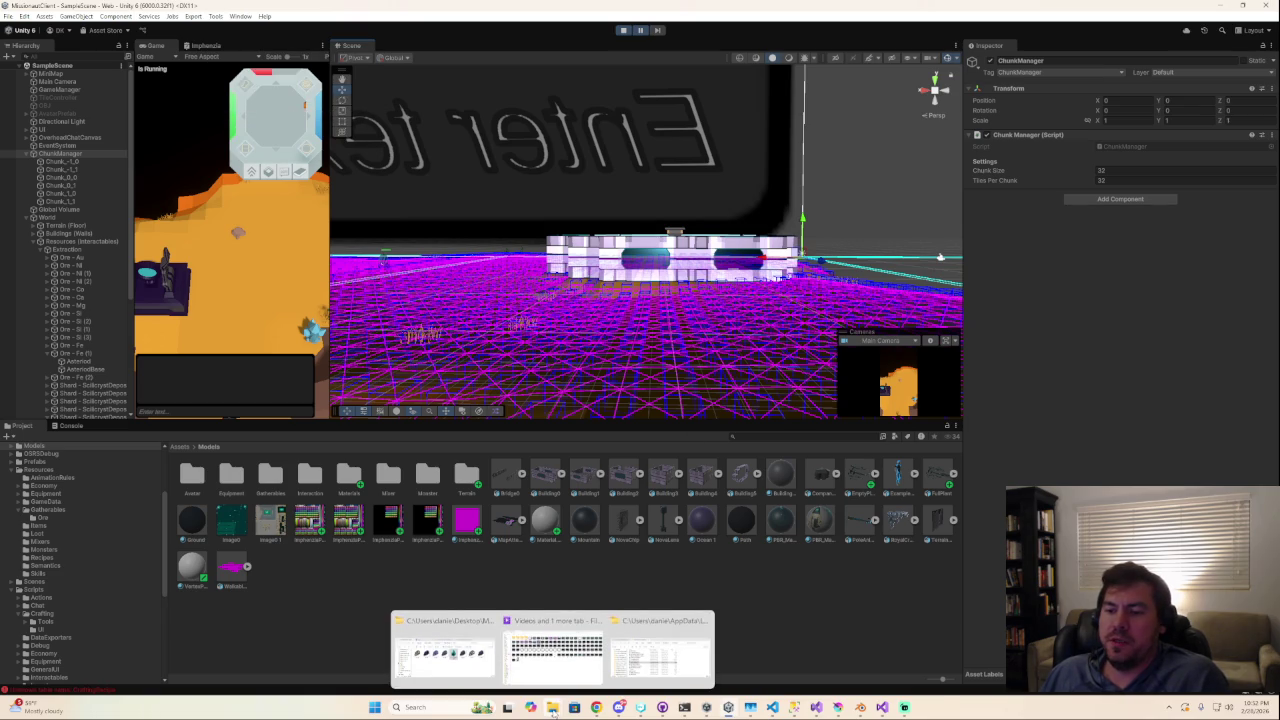
click(683, 671)
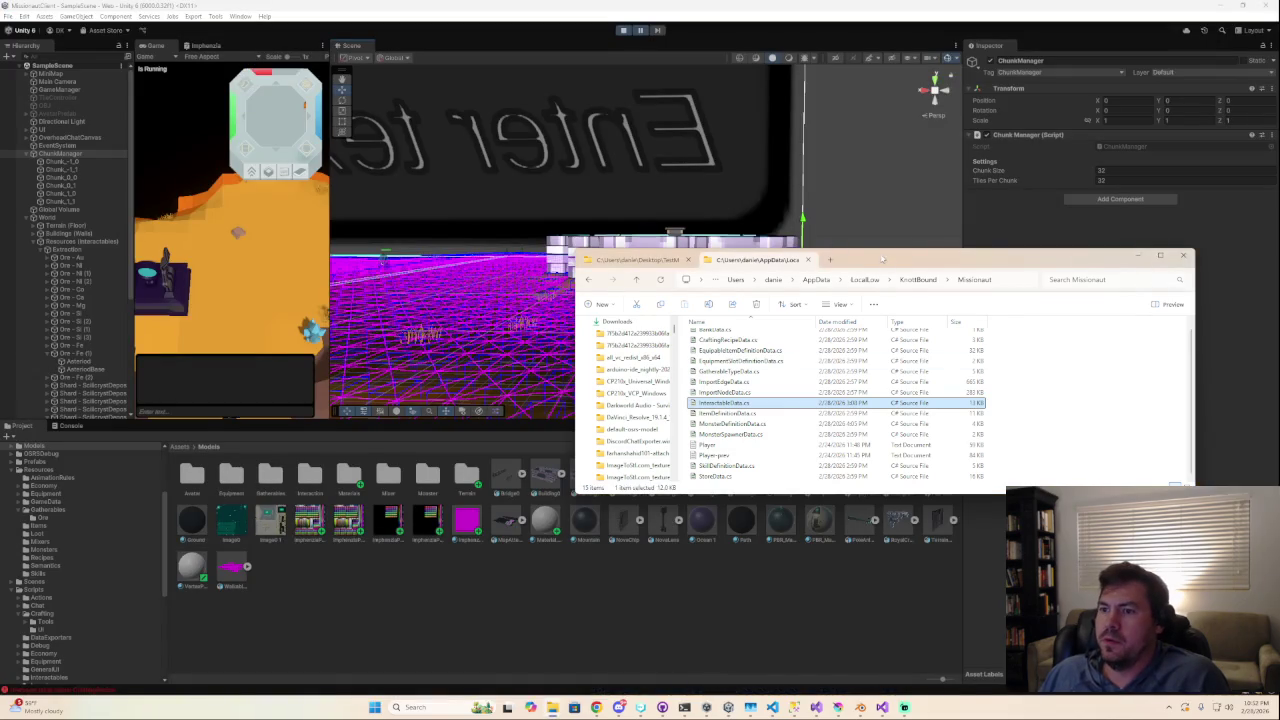
click(940, 258)
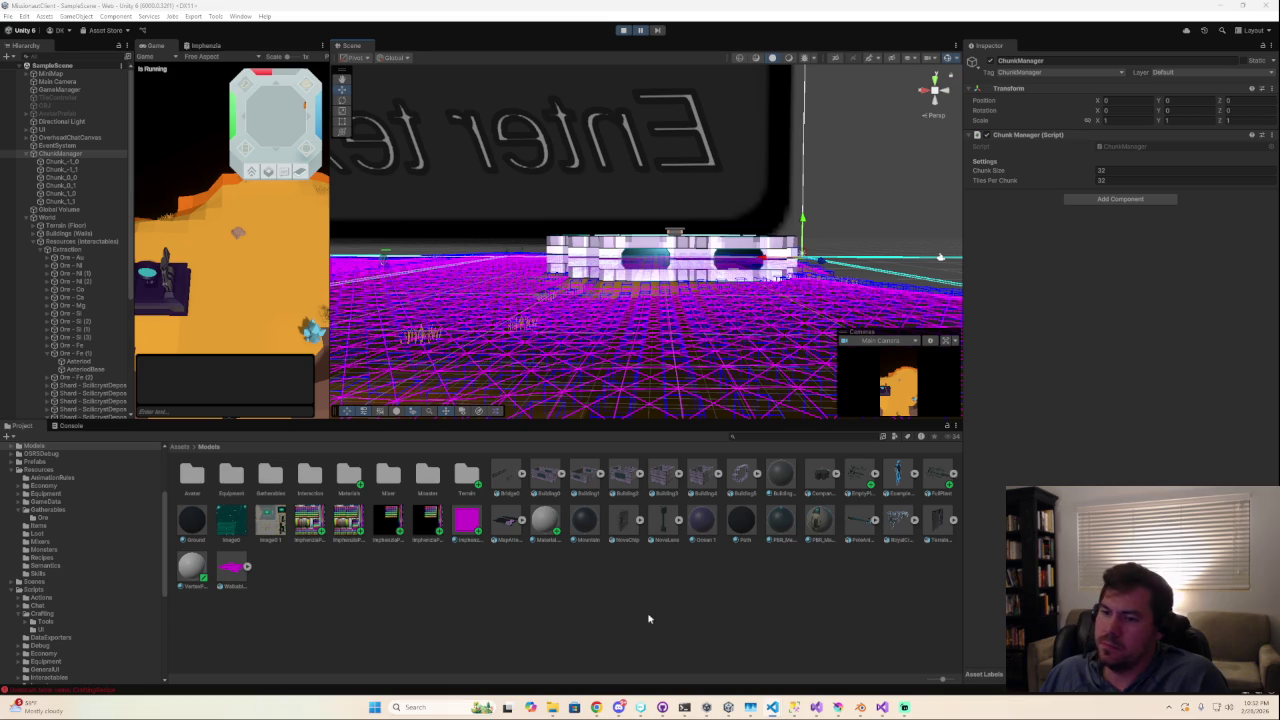
Search the Project window for 'gath', then for 'inter'.
click(776, 440)
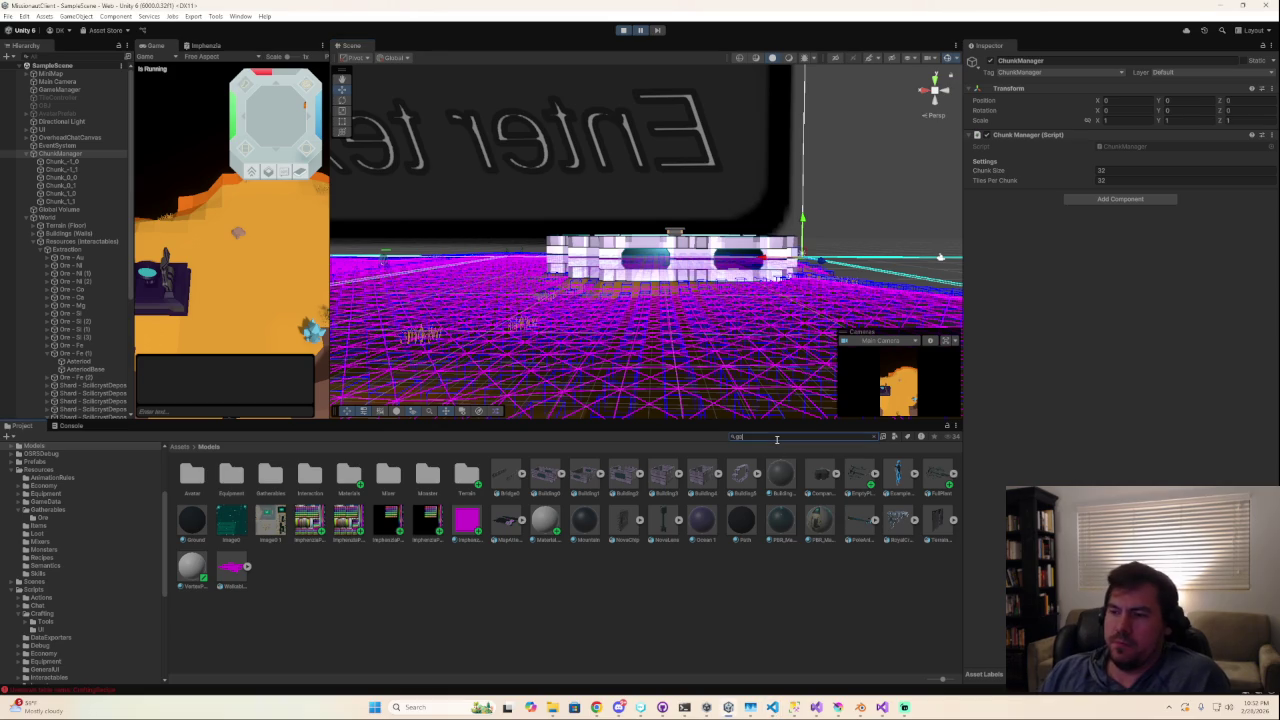
text(gath)
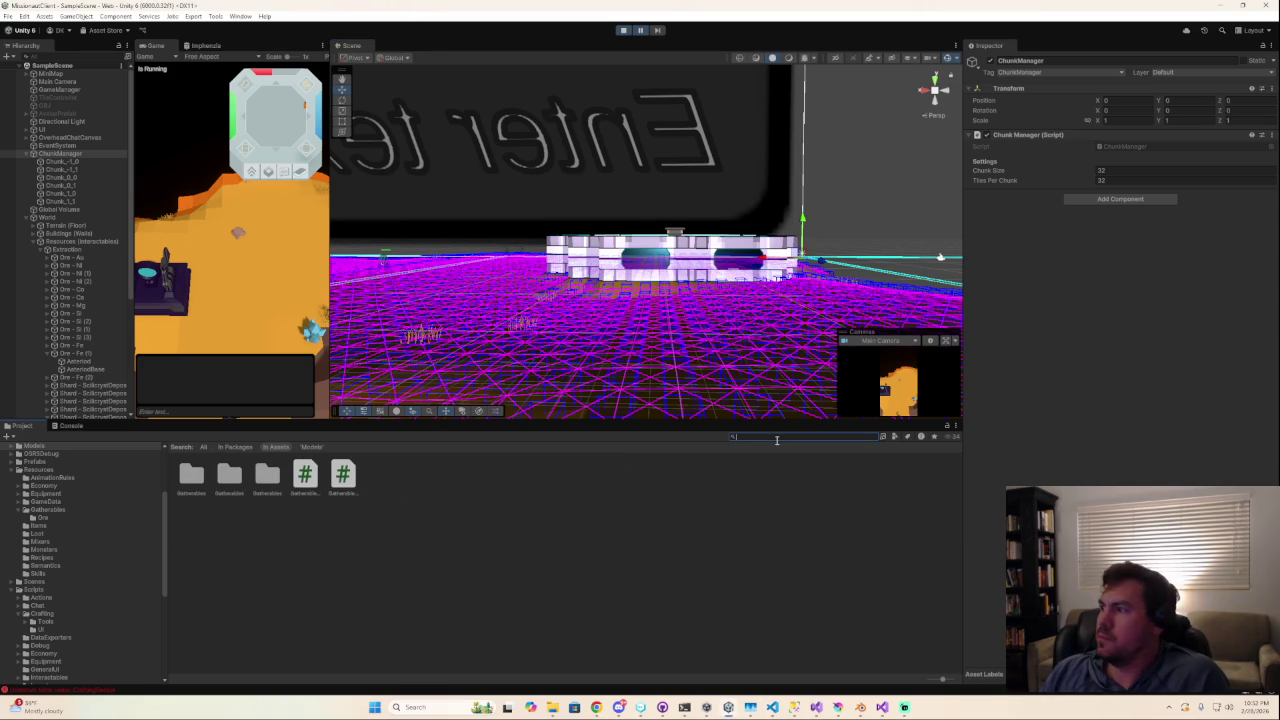
key(Escape)
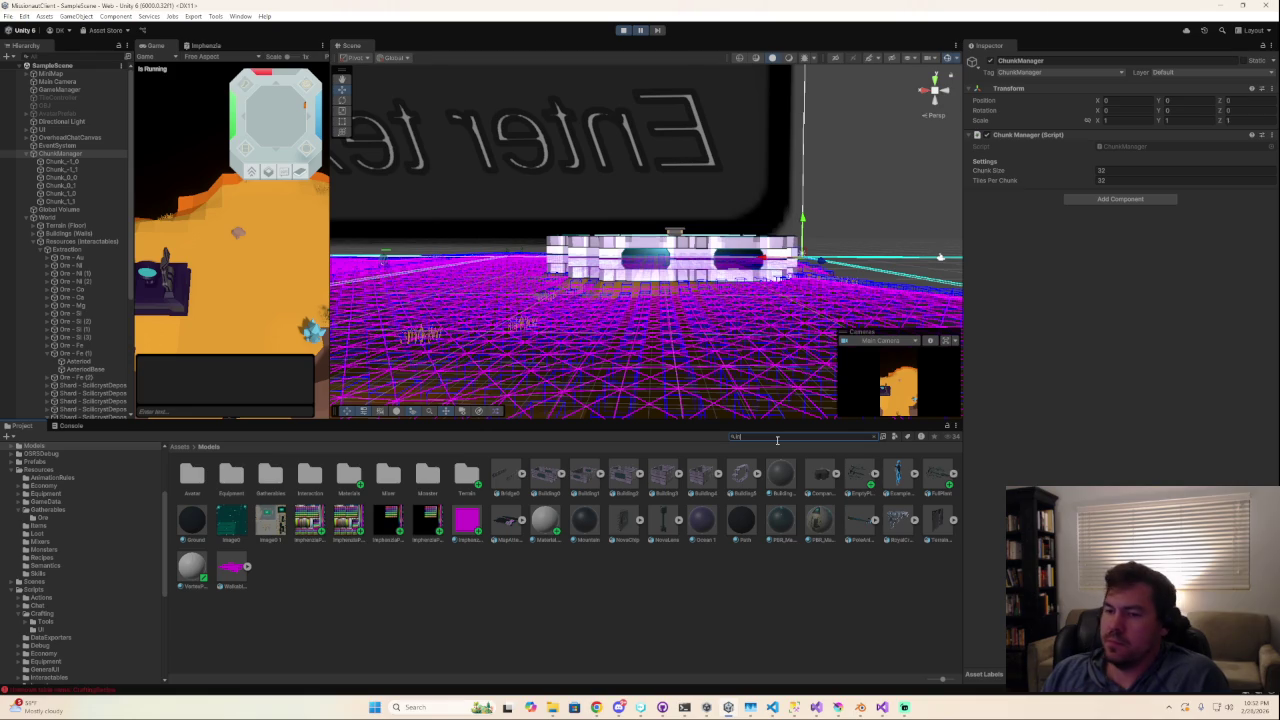
text(inter)
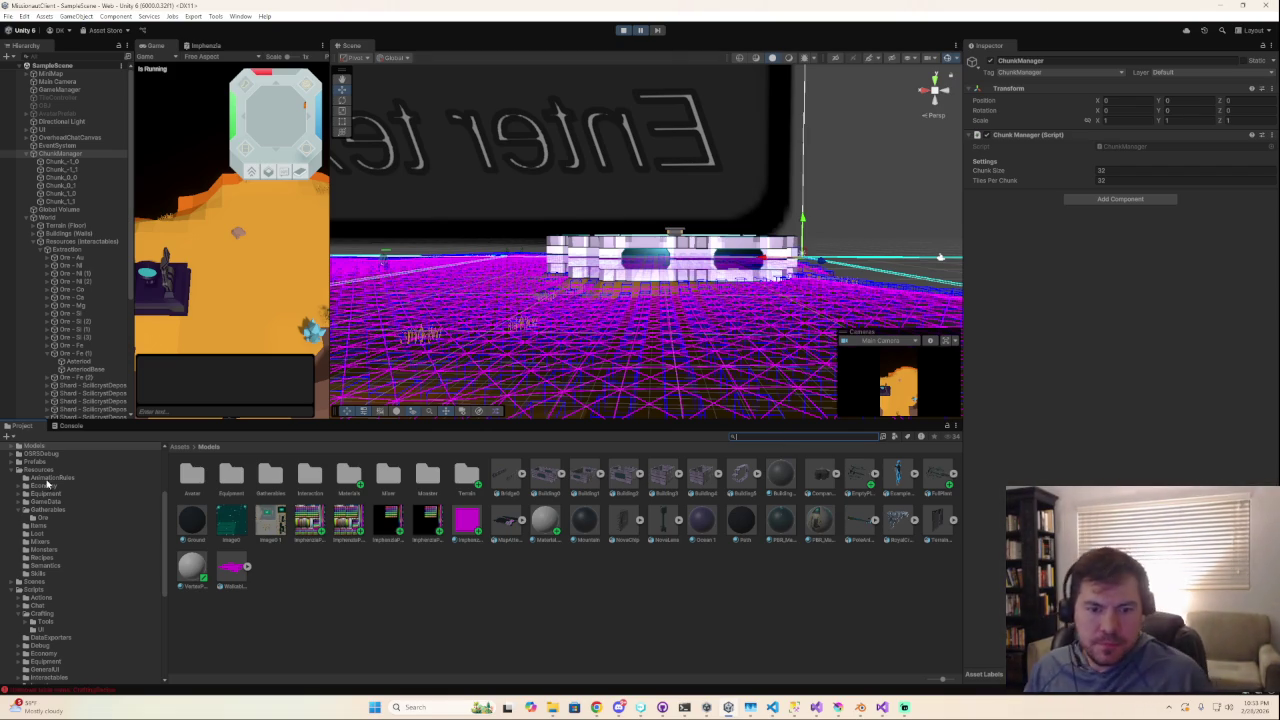
Browse the Scripts folders: Crafting, Inventory, Interactables, and the Gatherables scripts folder.
scroll(93, 620, down, 3)
click(19, 555)
scroll(52, 568, down, 1)
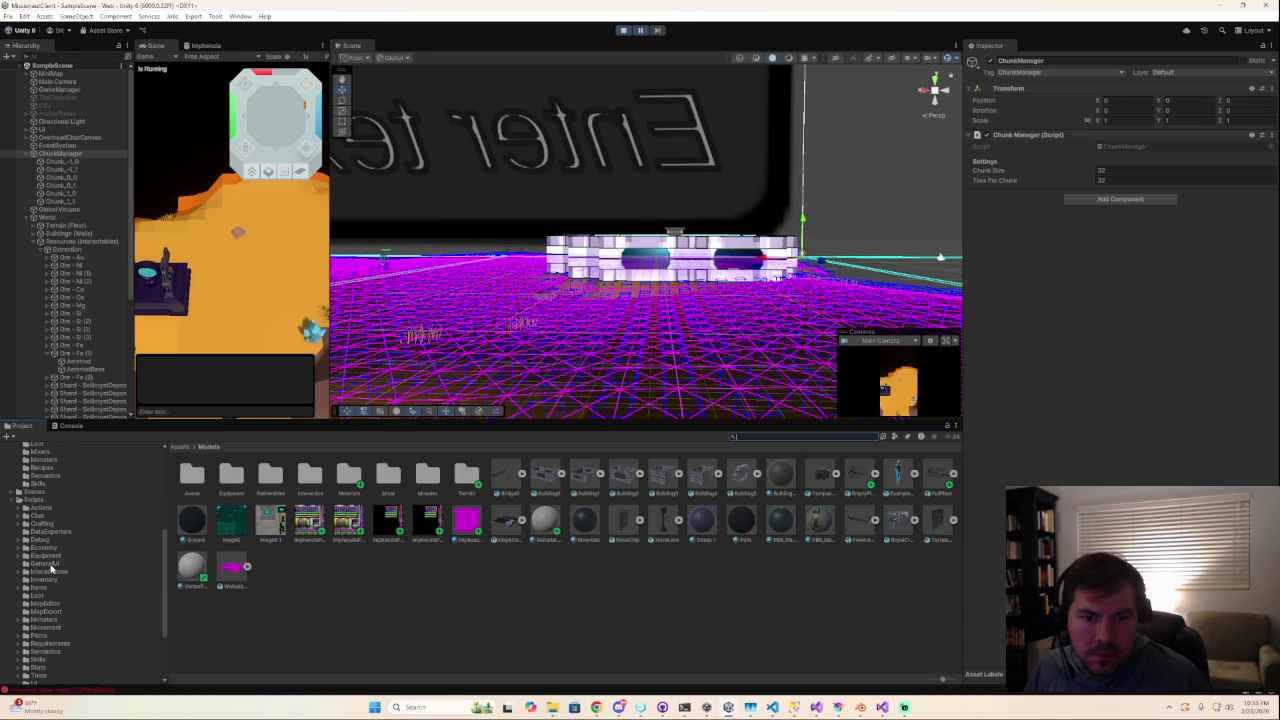
click(43, 581)
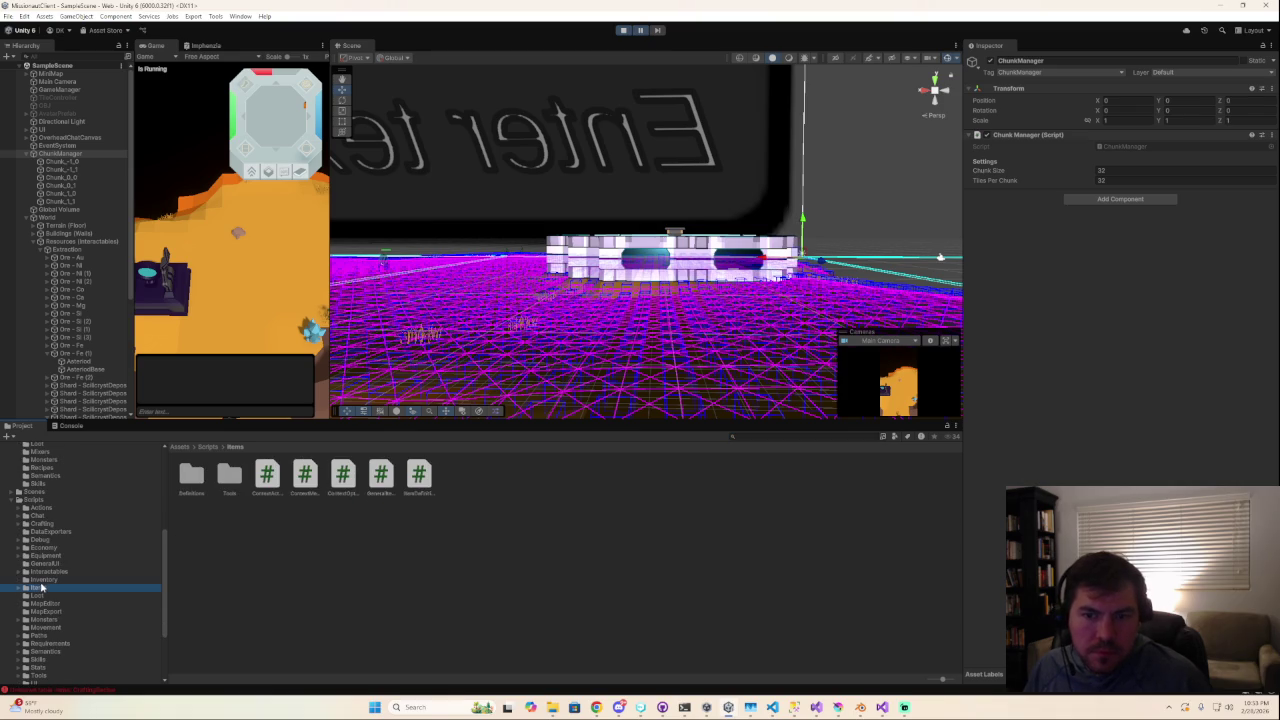
click(42, 574)
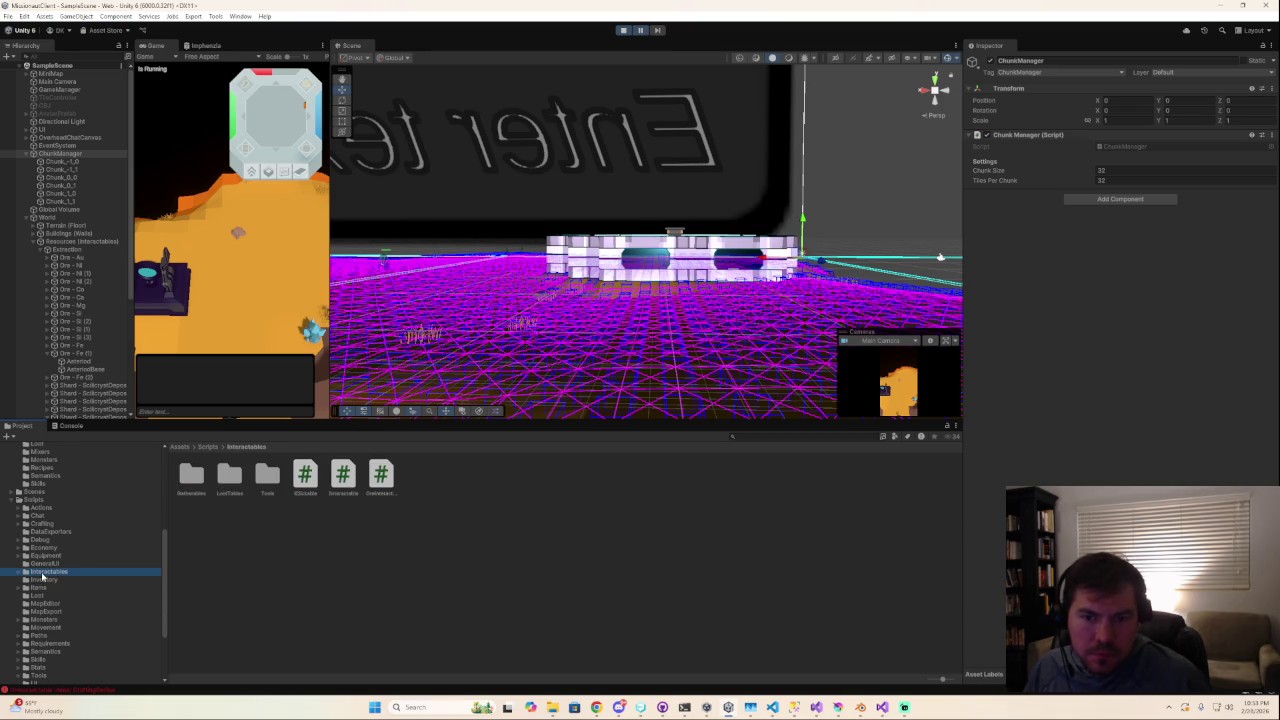
double_click(191, 476)
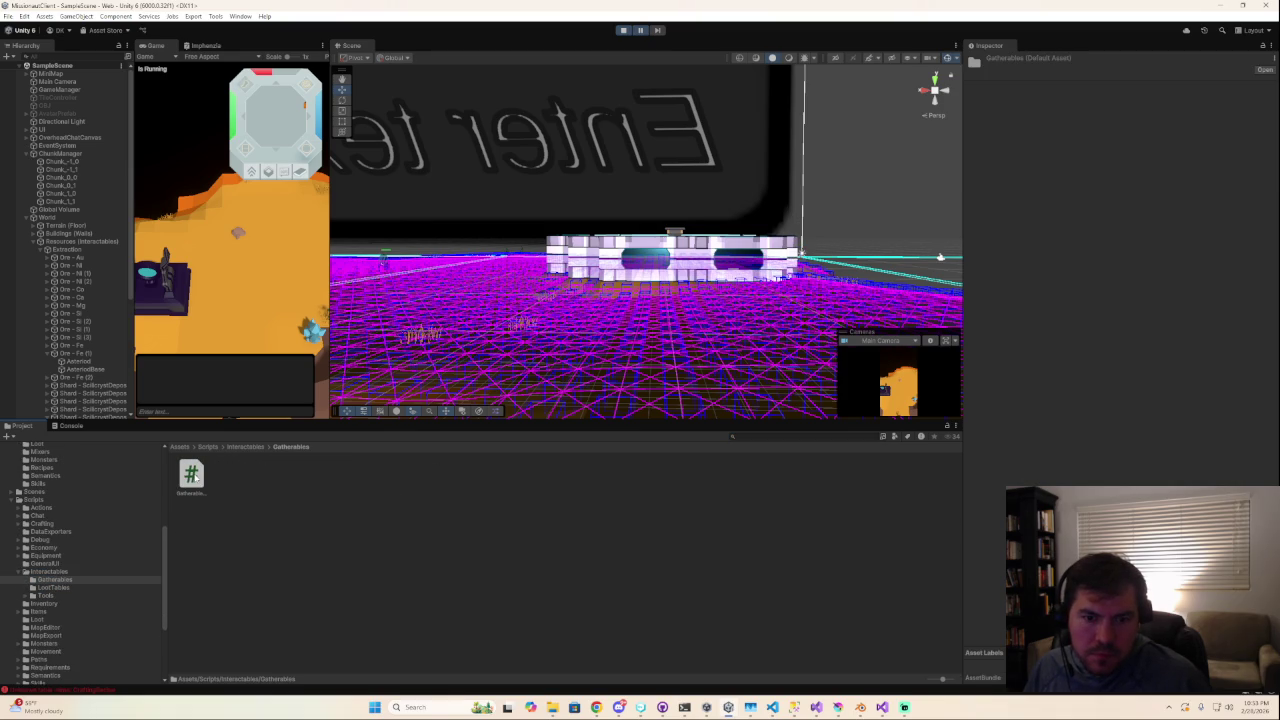
scroll(78, 610, down, 2)
scroll(85, 608, down, 2)
scroll(90, 601, up, 3)
Browse Resources folders (Skills, Semantics, Recipes, Monsters, Mixers) and land on Gatherables > Ore.
click(17, 604)
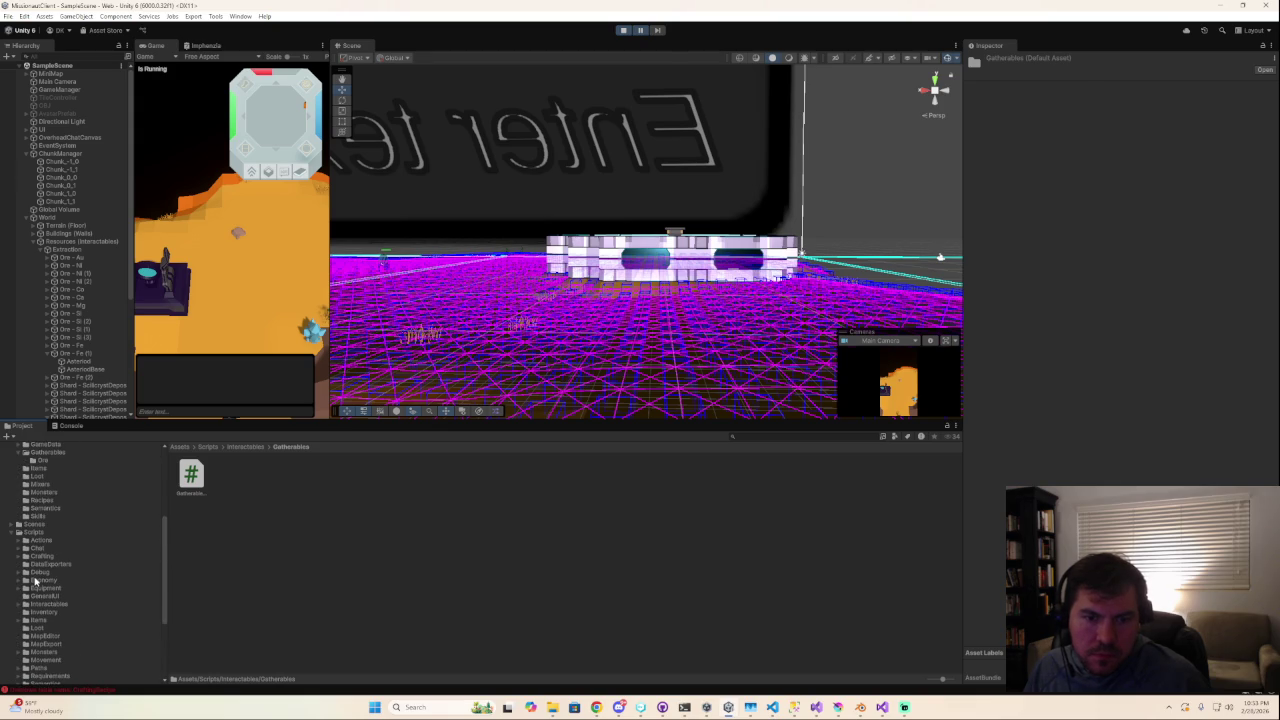
scroll(38, 575, up, 1)
click(42, 546)
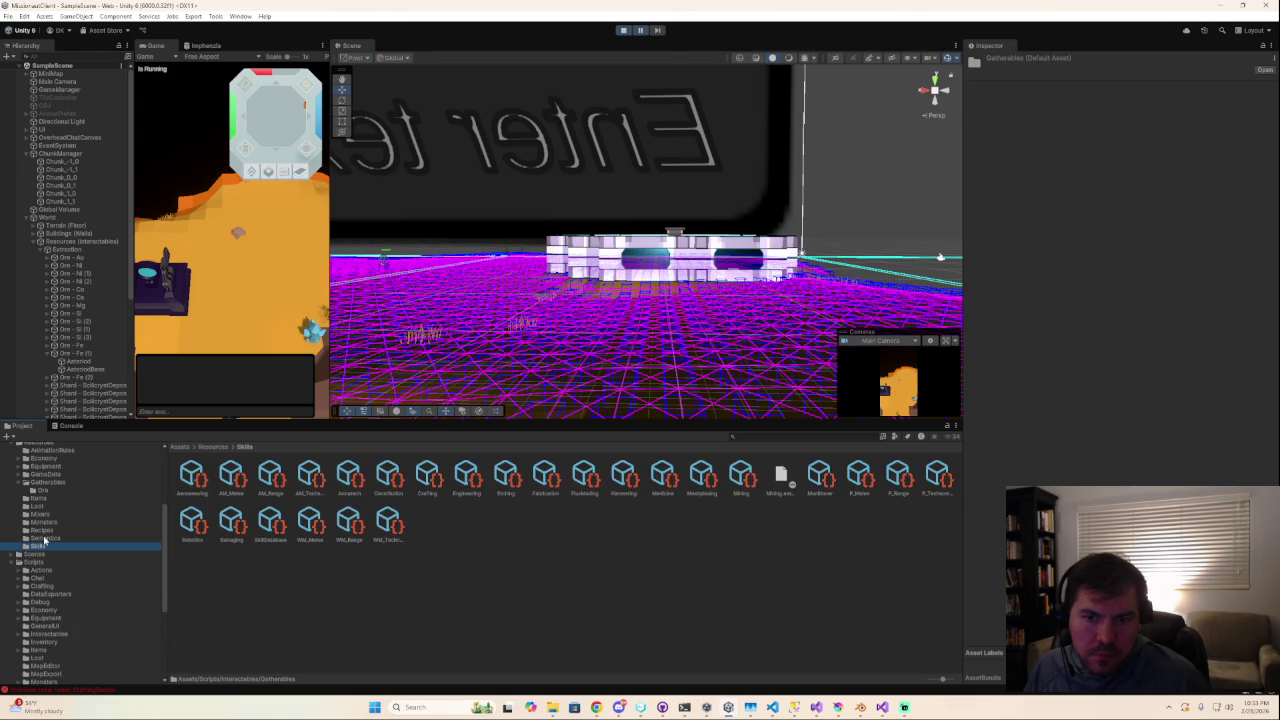
click(42, 538)
click(44, 530)
click(48, 522)
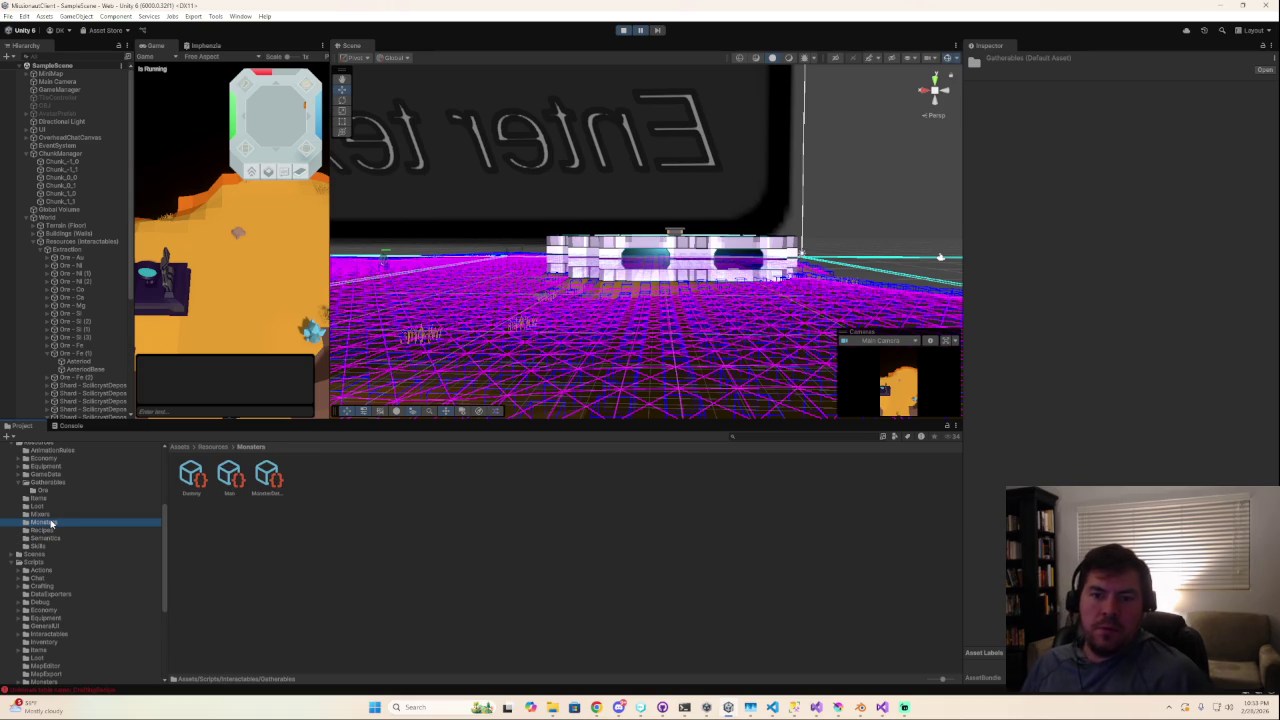
click(48, 515)
key(Up)
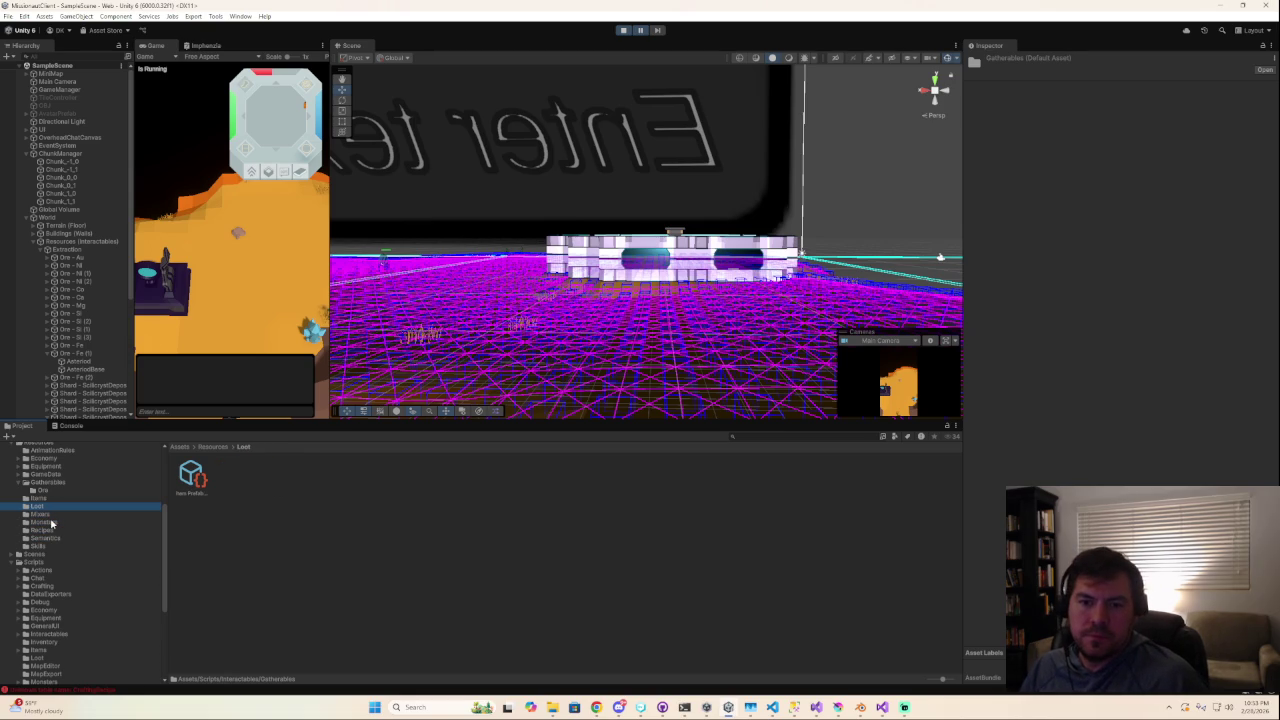
key(Up)
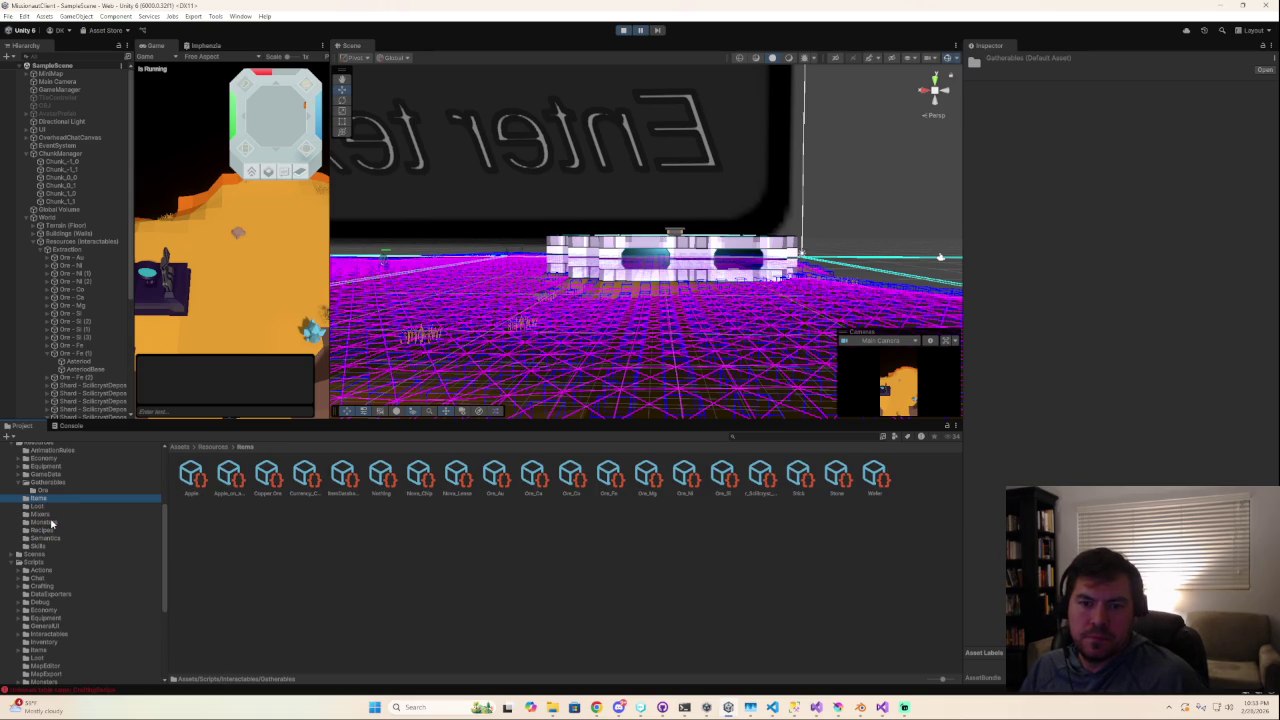
key(Up)
key(Up)
key(Down)
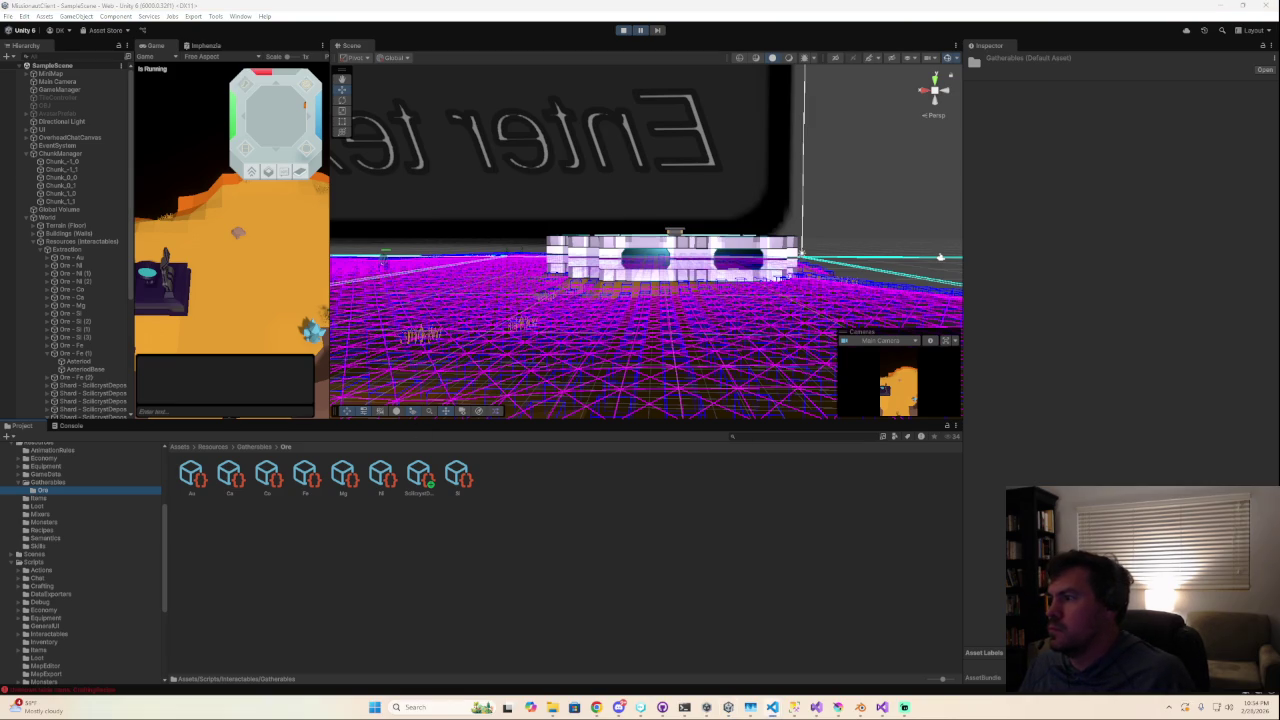
Search for Ore_Mg and open its resource item definition.
click(770, 437)
text(Ore_Mg)
click(197, 478)
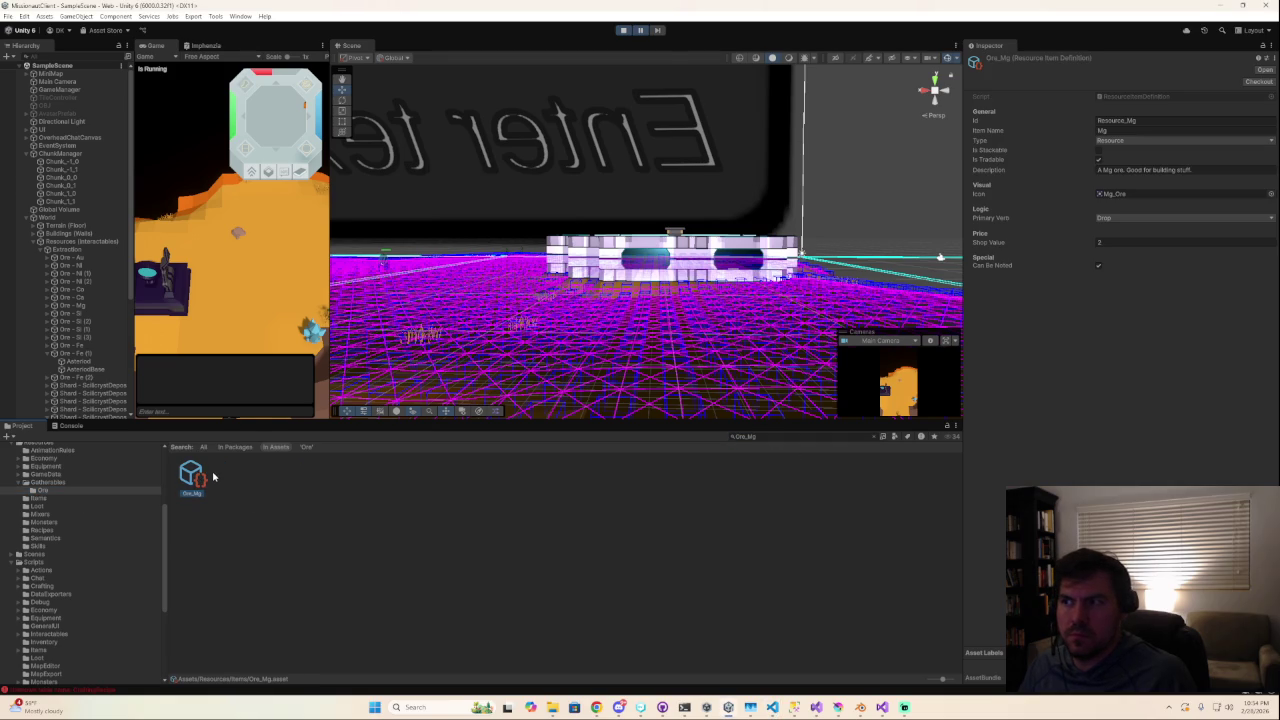
Generate InteractableData.cs from the Tools menu.
click(215, 16)
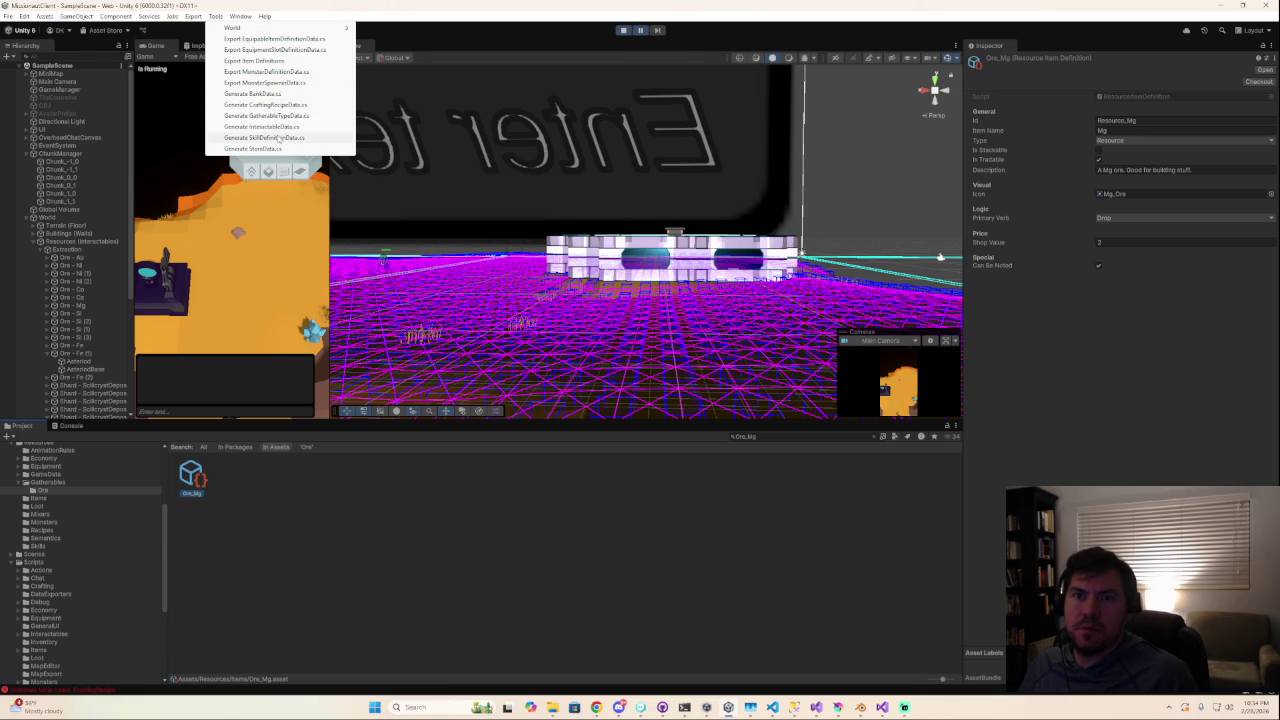
click(287, 127)
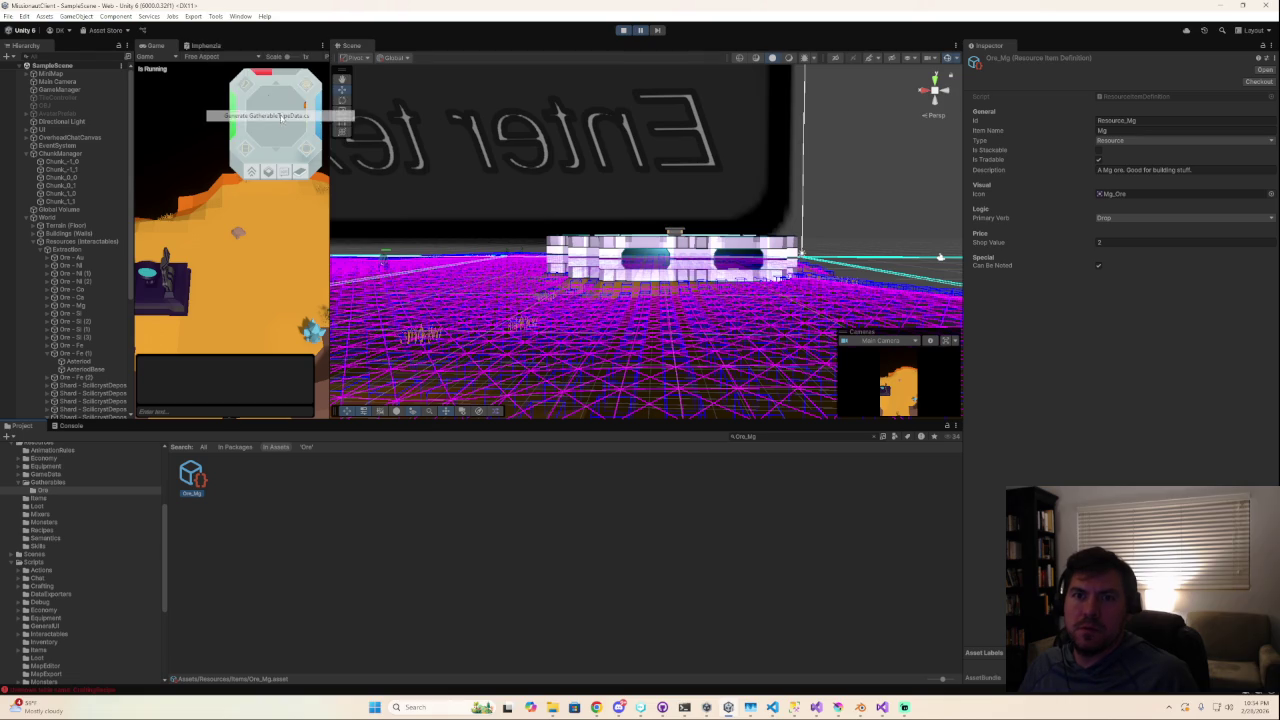
click(215, 17)
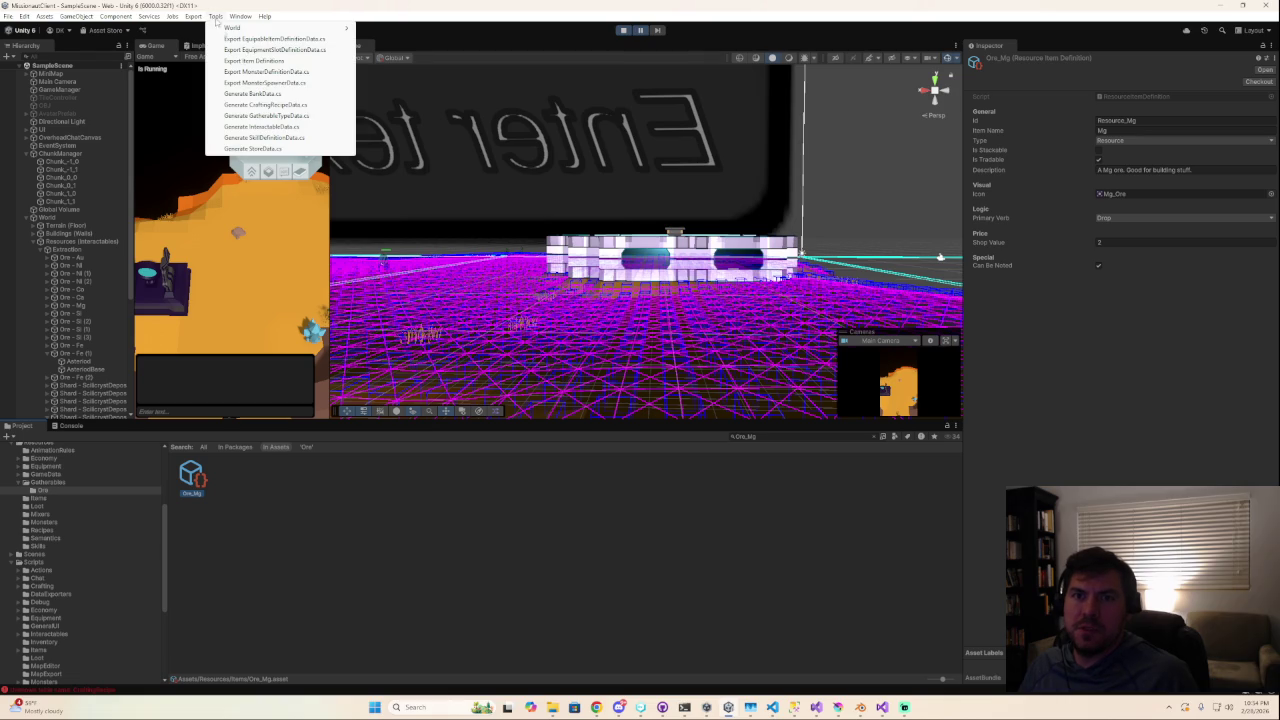
click(261, 127)
click(762, 437)
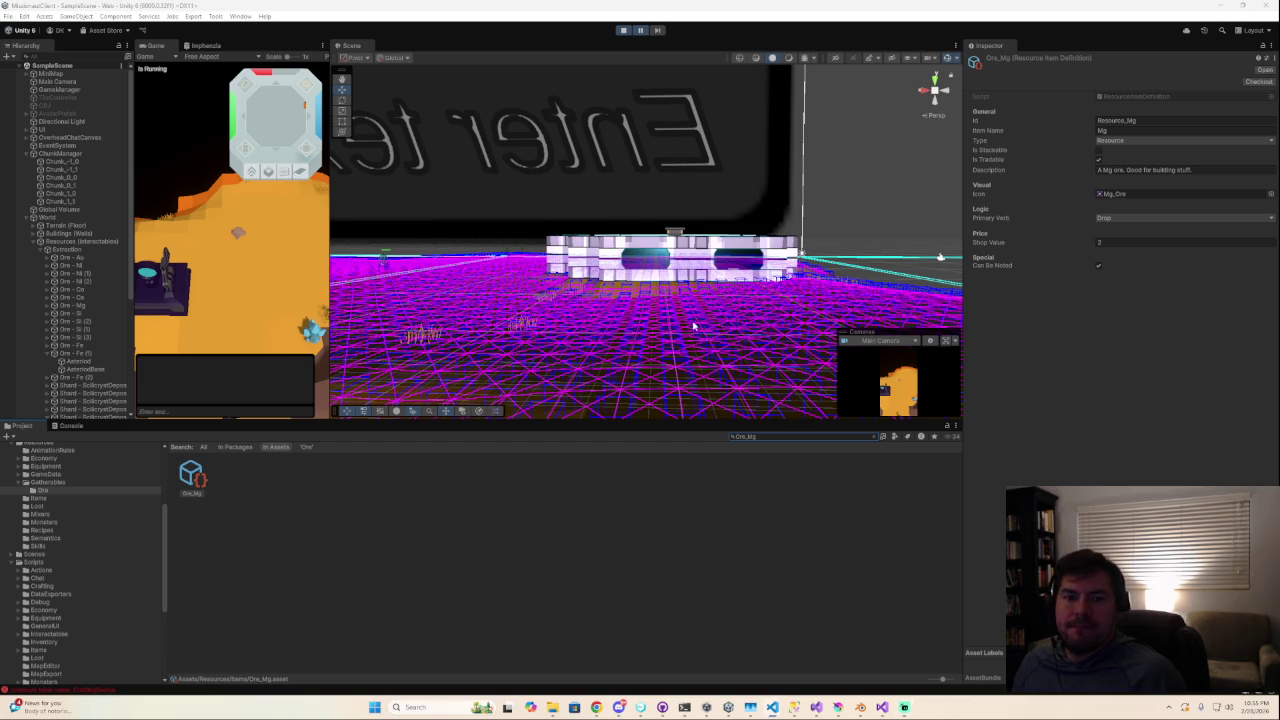
Select the Gatherables folder in the Project tree to list its Ore folder.
click(44, 484)
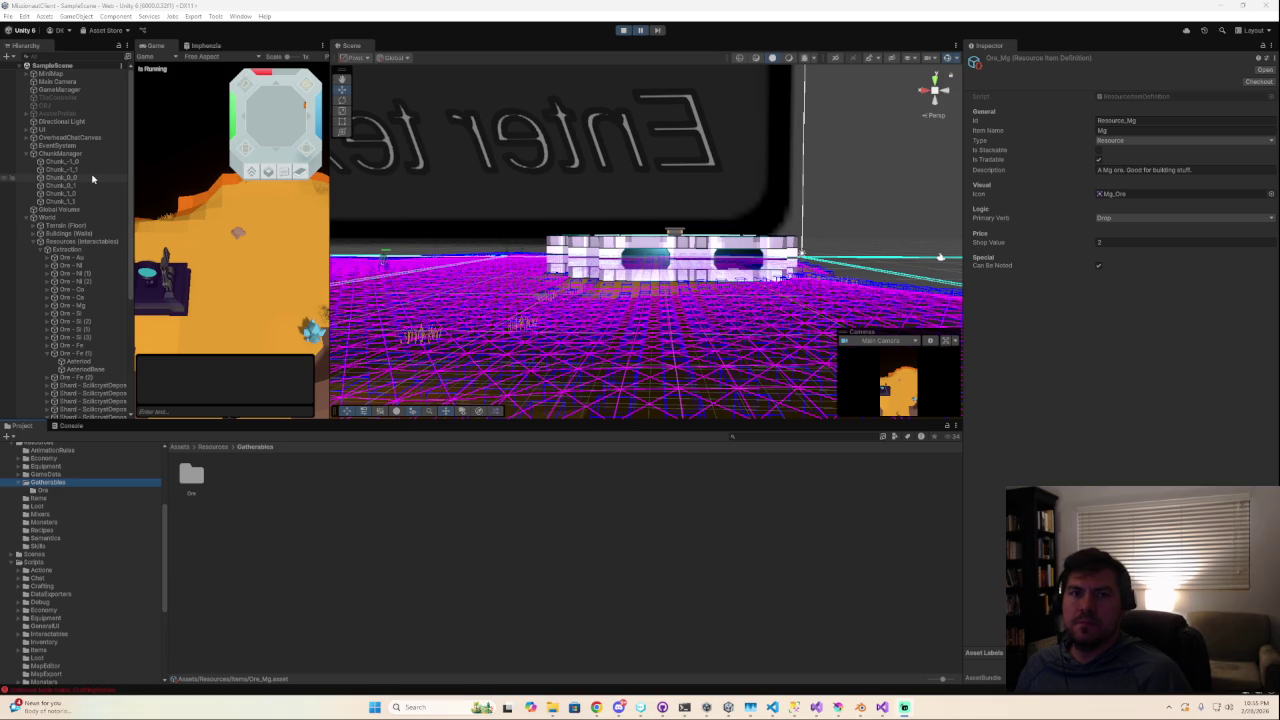
Check the Au, Ni (1) and Co ore deposits, then collapse Resources (Interactables).
scroll(92, 178, down, 3)
scroll(92, 178, down, 3)
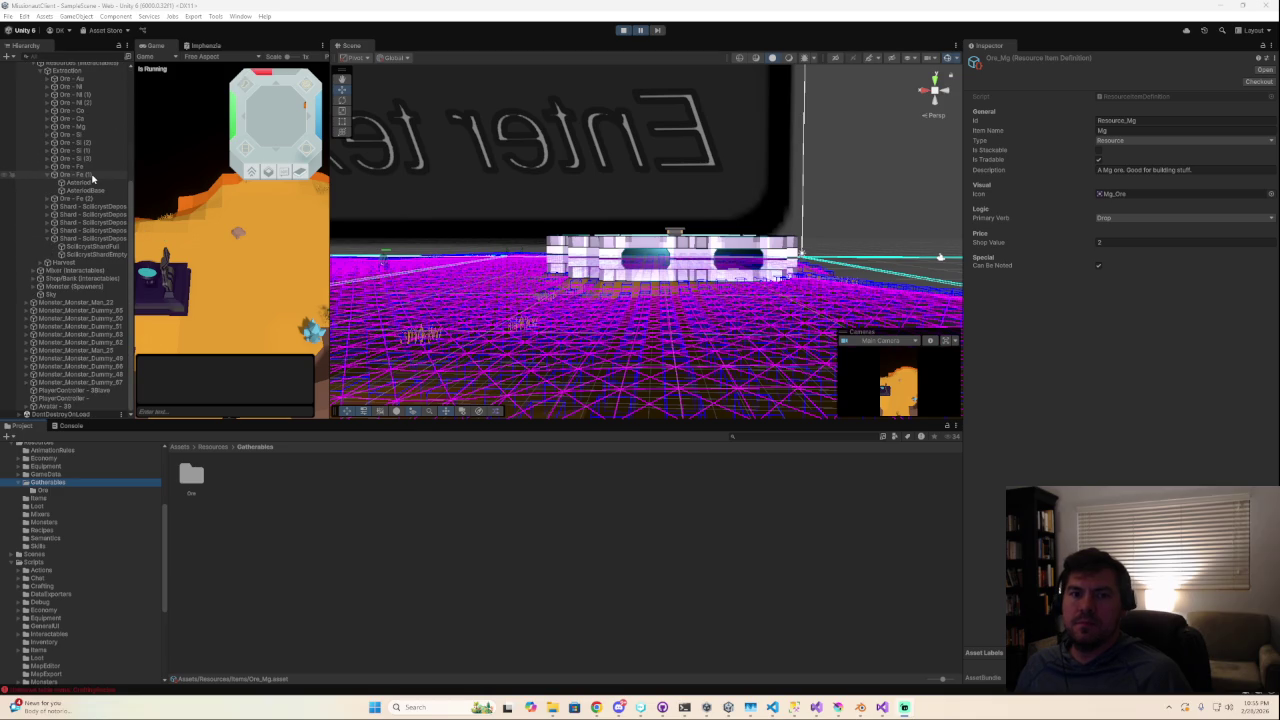
scroll(92, 178, up, 1)
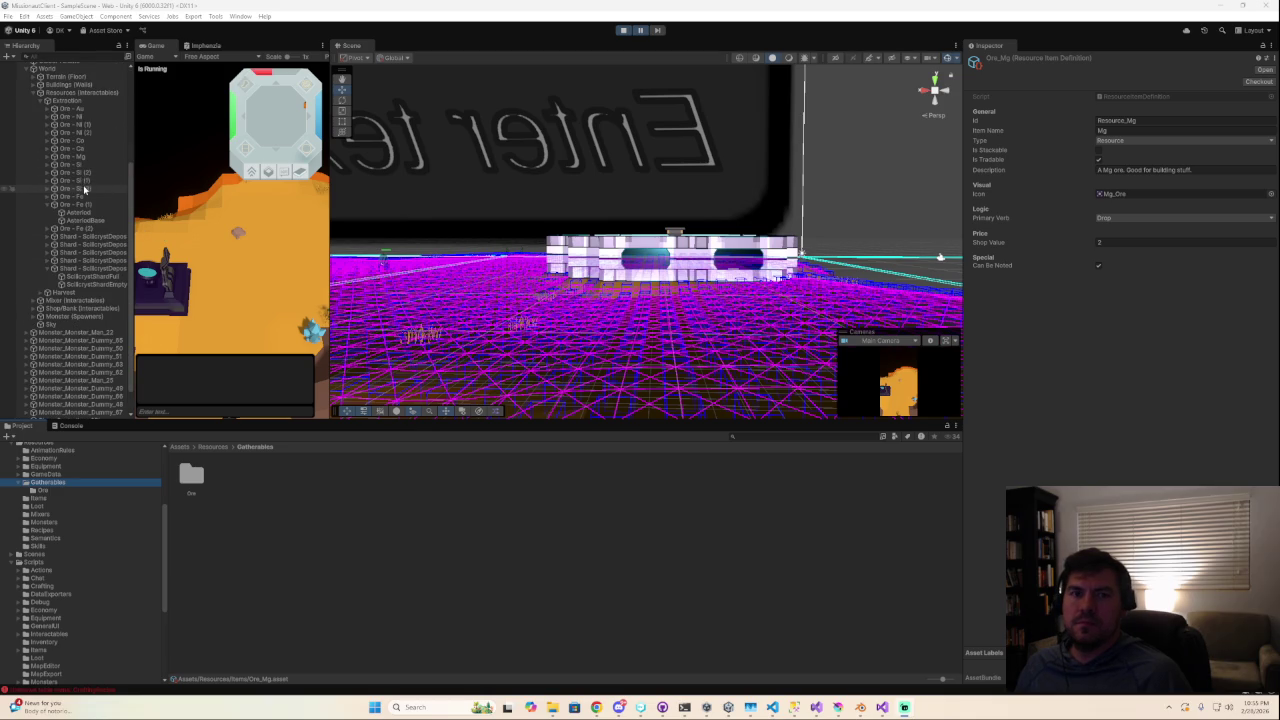
scroll(85, 189, up, 1)
click(80, 141)
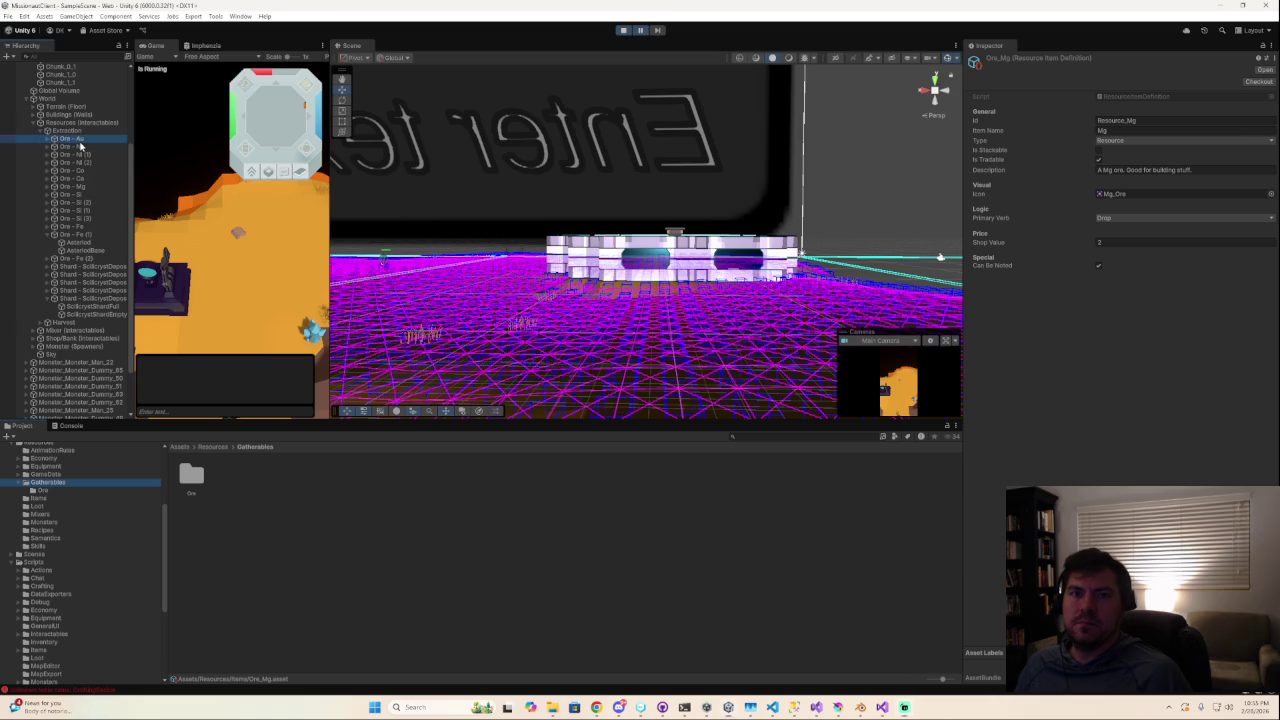
click(80, 154)
click(80, 170)
click(41, 123)
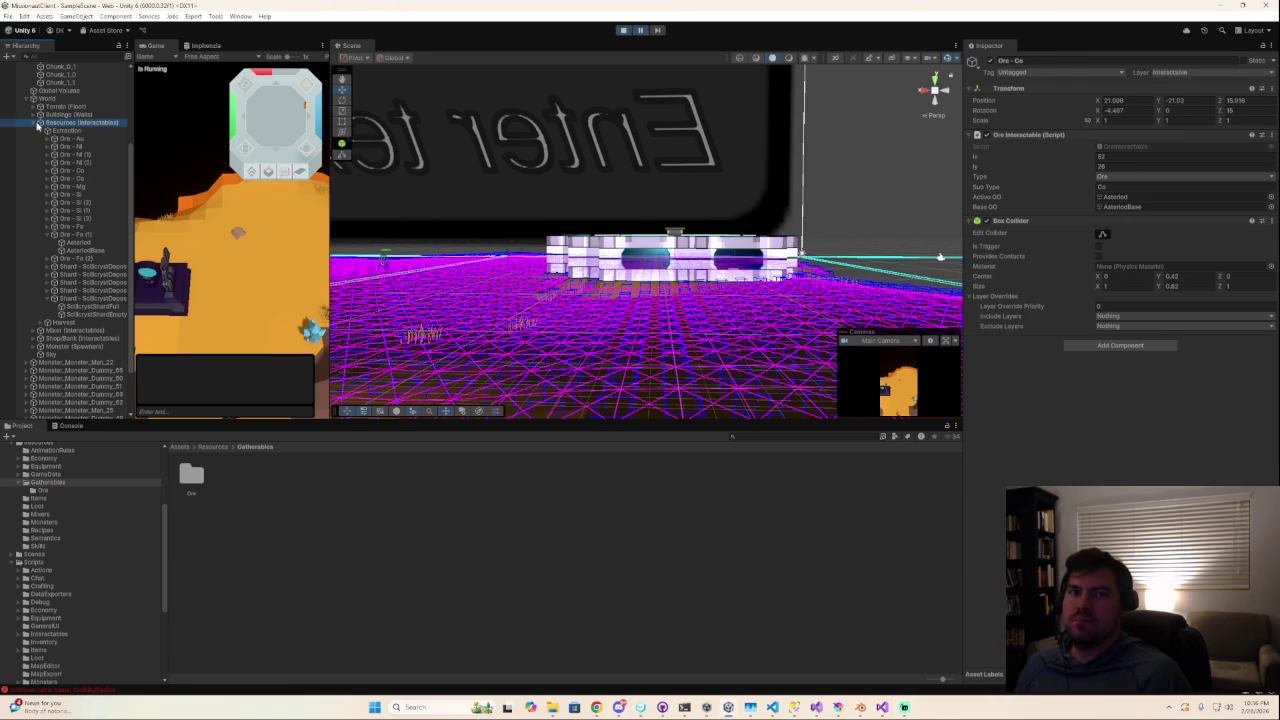
click(35, 124)
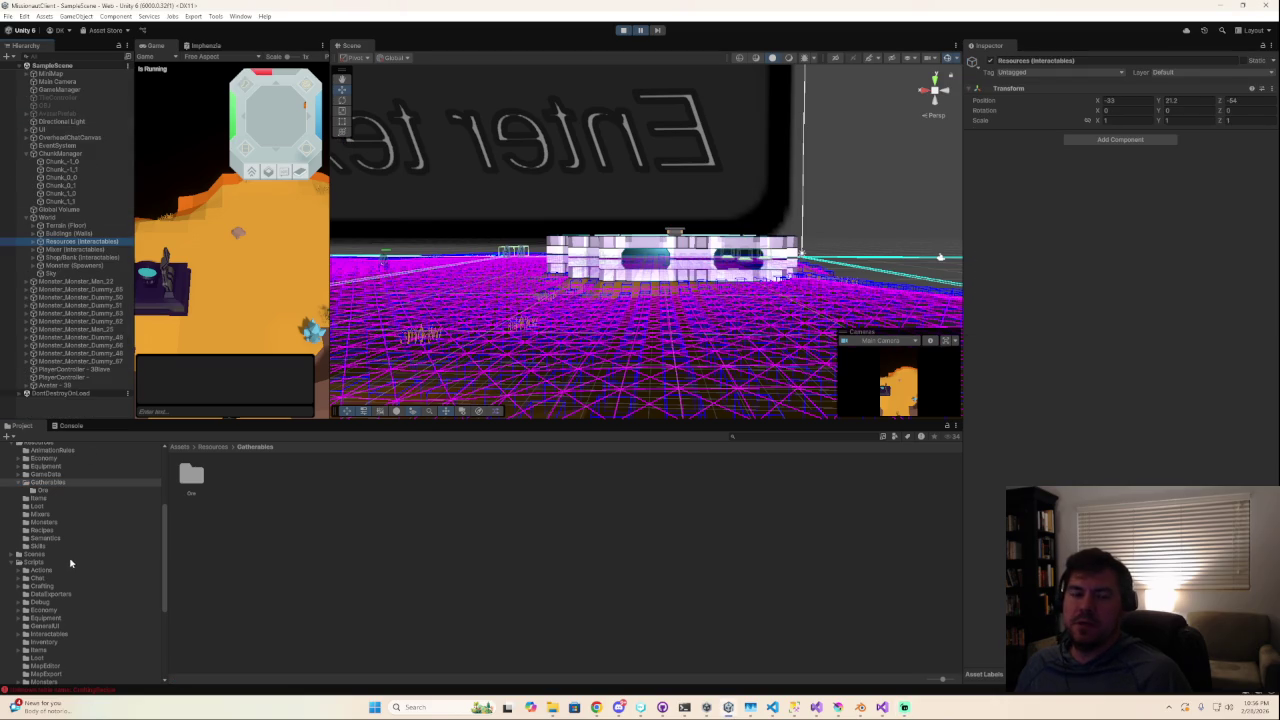
Step through the Economy, Equipment, Gatherables, Semantics and Scenes folders.
scroll(69, 556, up, 3)
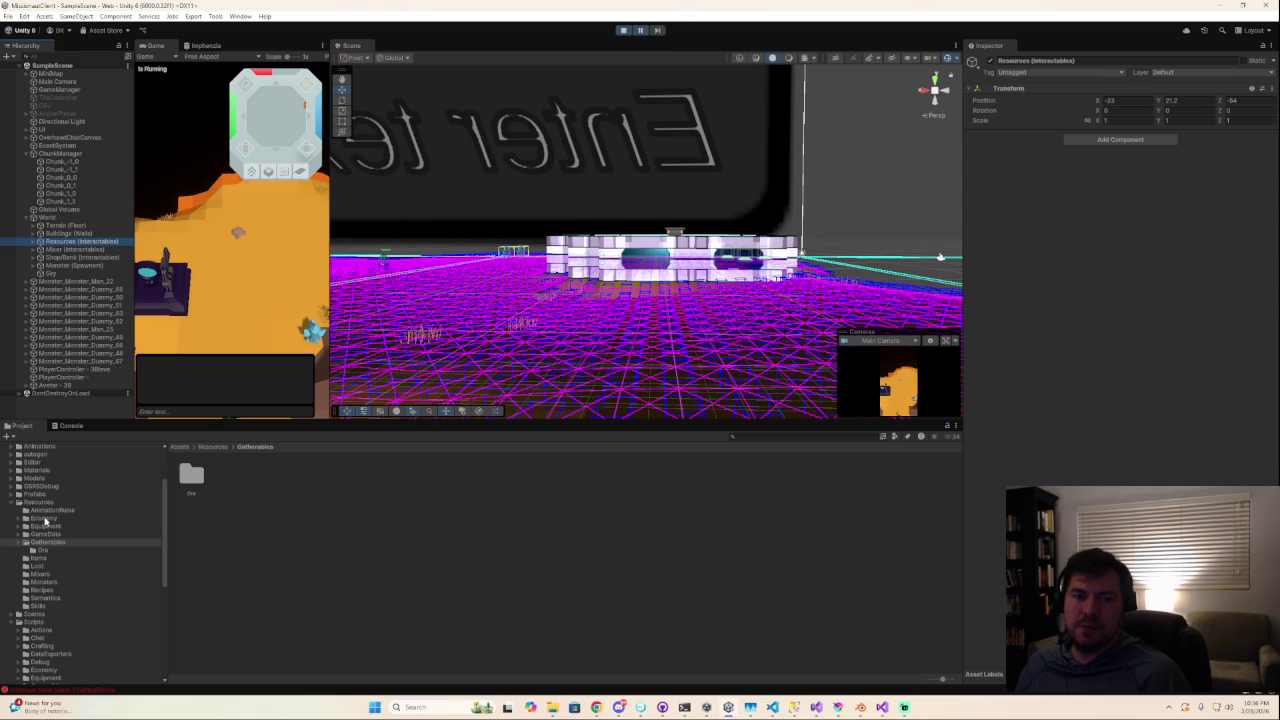
click(46, 519)
click(44, 526)
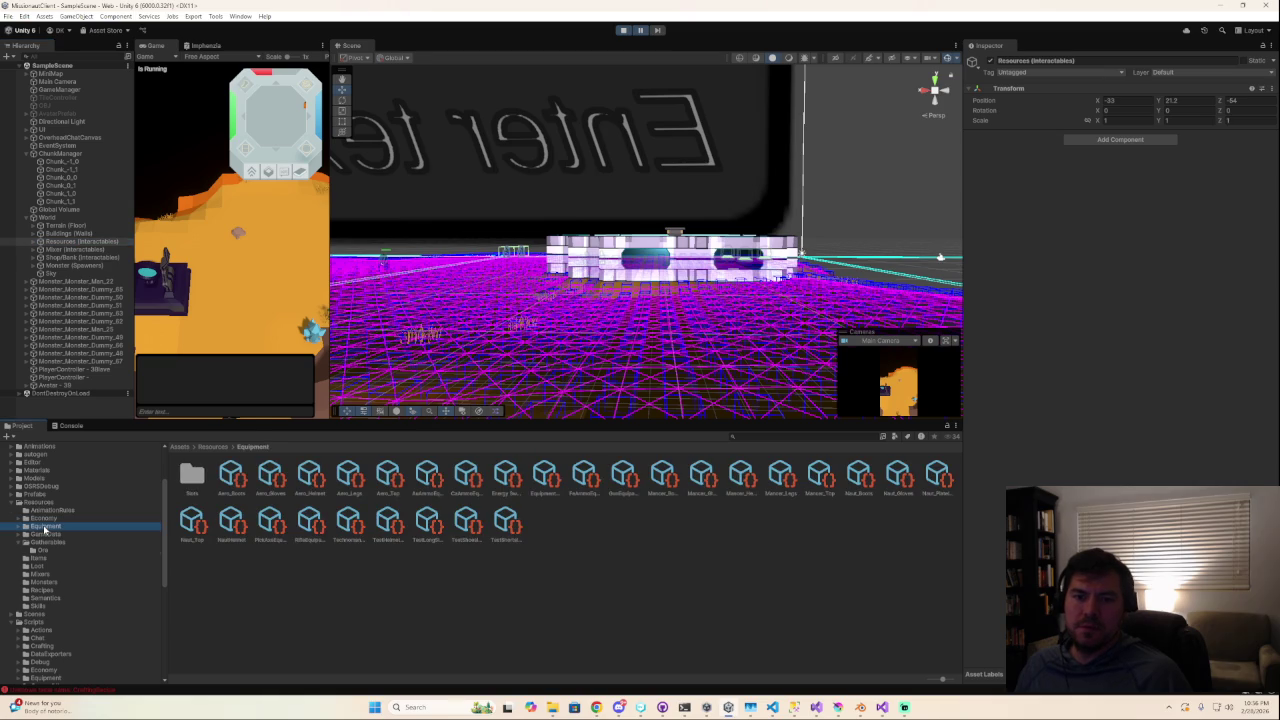
click(33, 540)
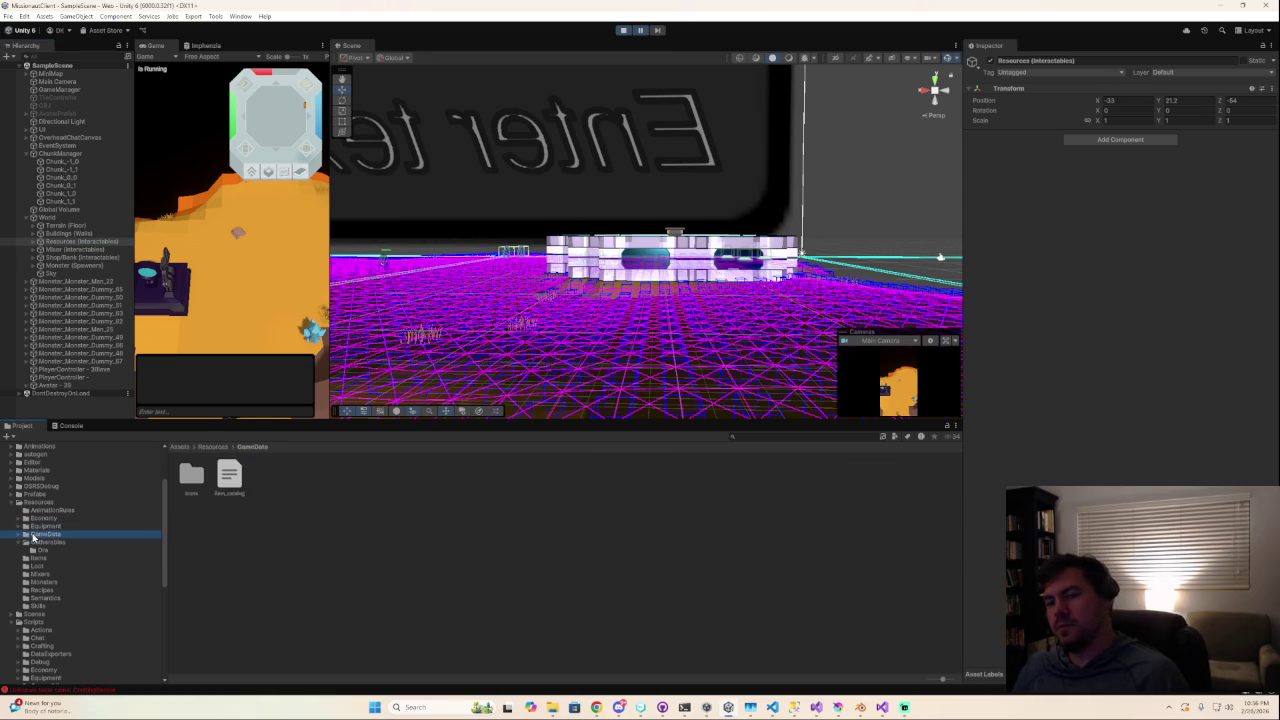
key(Down)
key(Down)
key(Down)
key(Down)
key(Down)
key(Down)
key(Down)
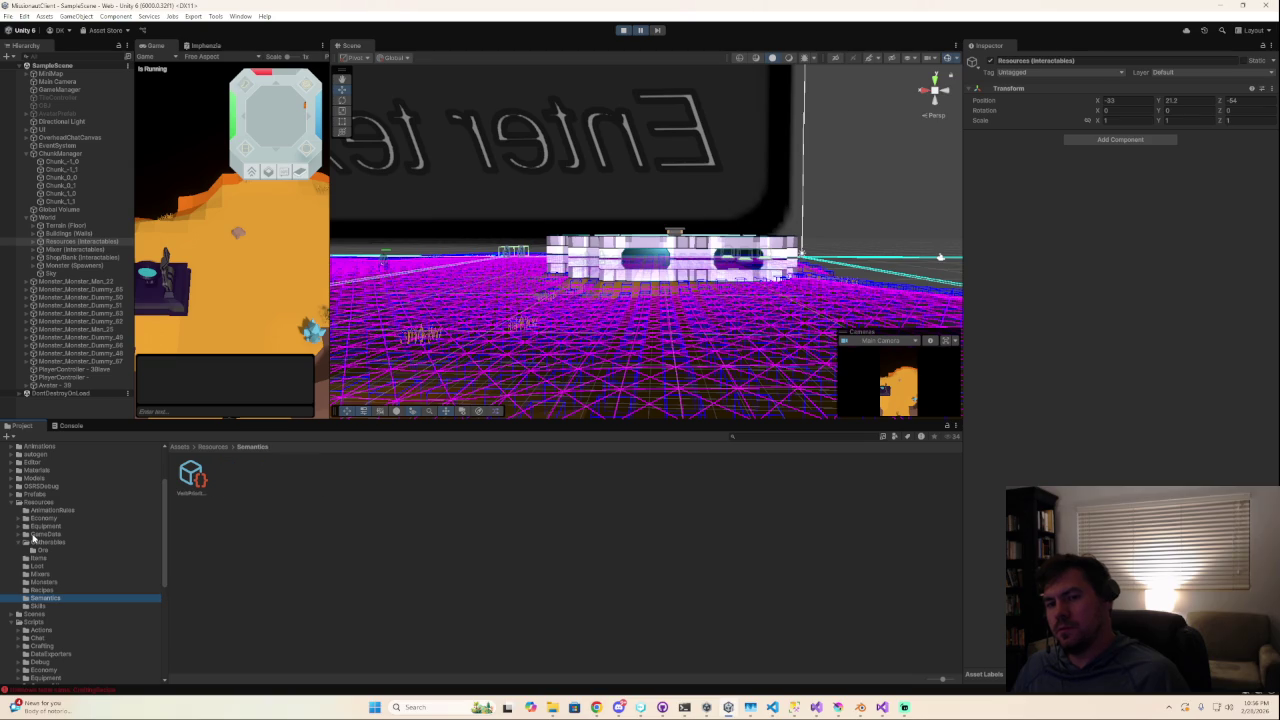
key(Down)
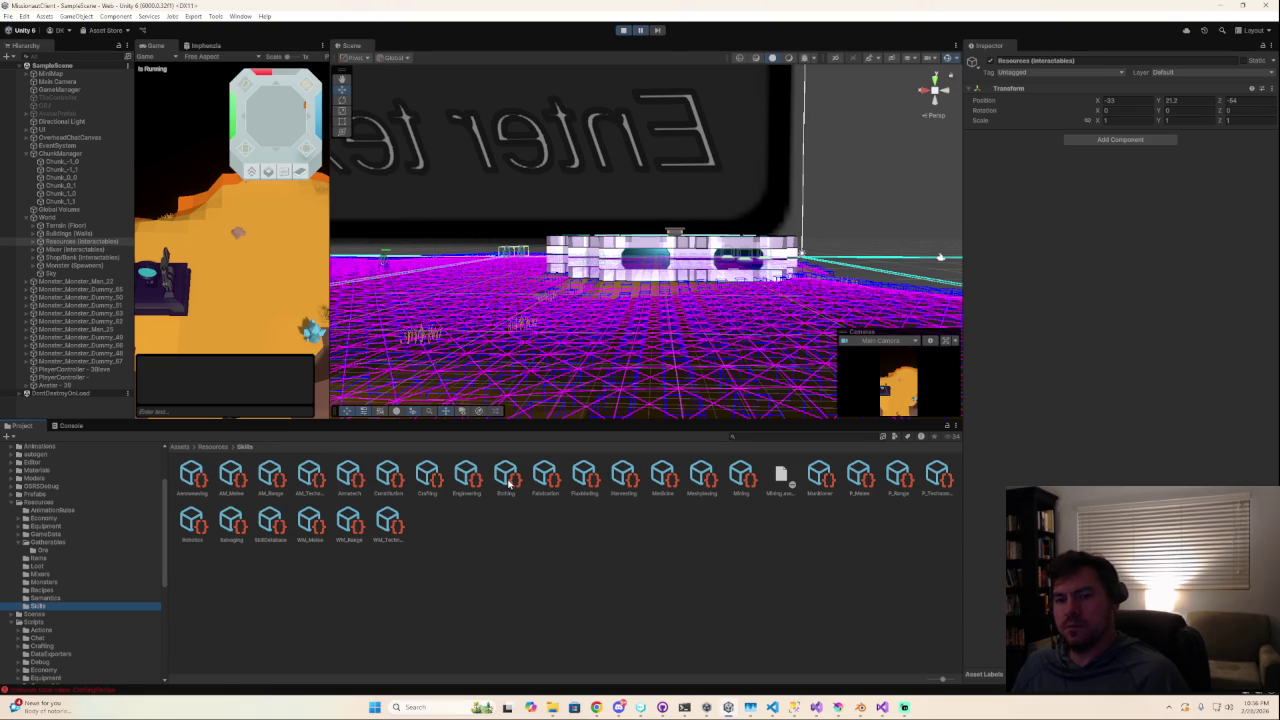
key(Down)
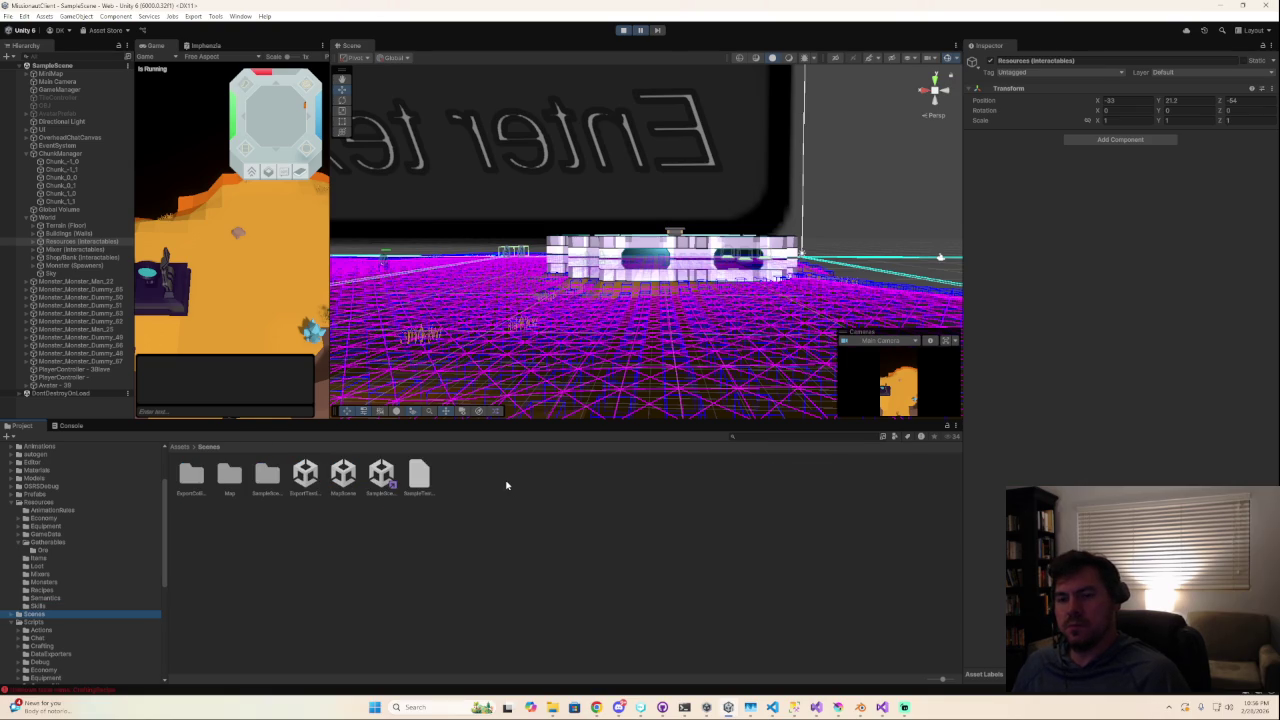
Arrow through Scripts and the lower folders, ending on Materials.
key(Down)
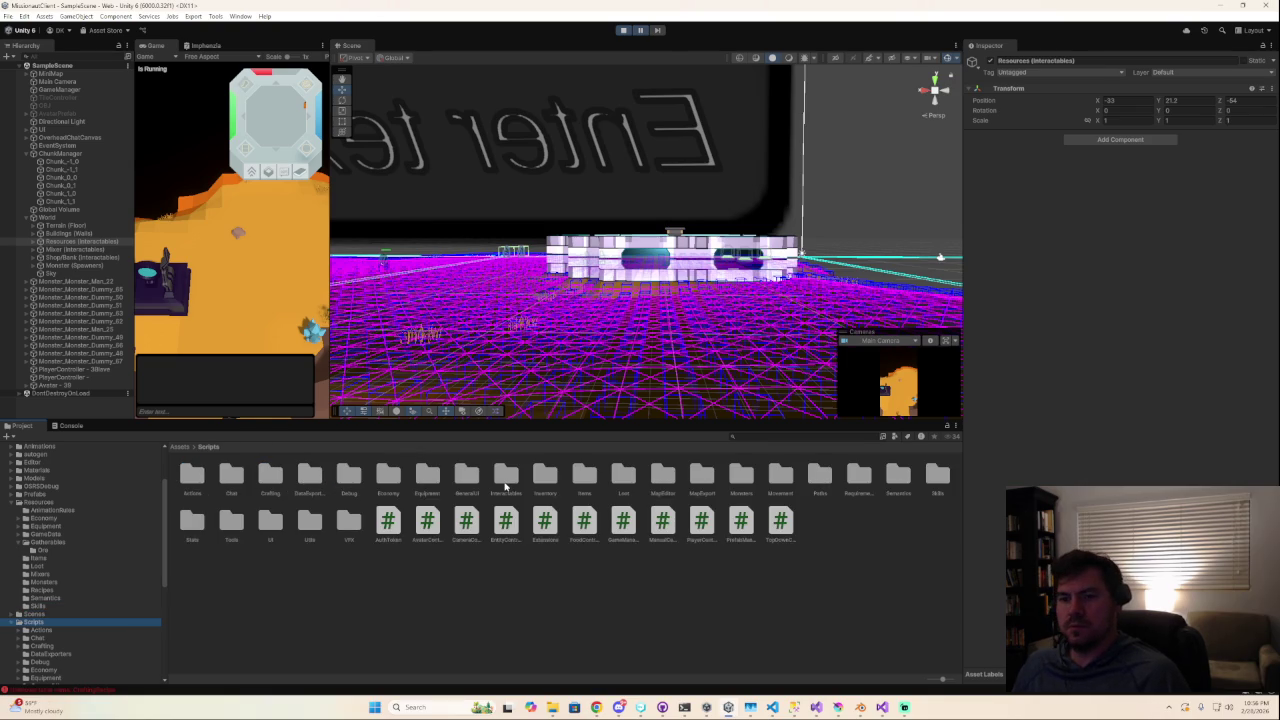
key(Down)
key(Down)
key(Down)
key(Down)
key(Down)
key(Down)
key(Down)
key(Down)
key(Down)
key(Down)
key(Down)
key(Down)
key(Down)
key(Down)
key(Down)
key(Down)
key(Down)
key(Down)
key(Down)
key(Down)
key(Down)
key(Down)
key(Down)
key(Down)
key(Down)
key(Down)
key(Down)
key(Down)
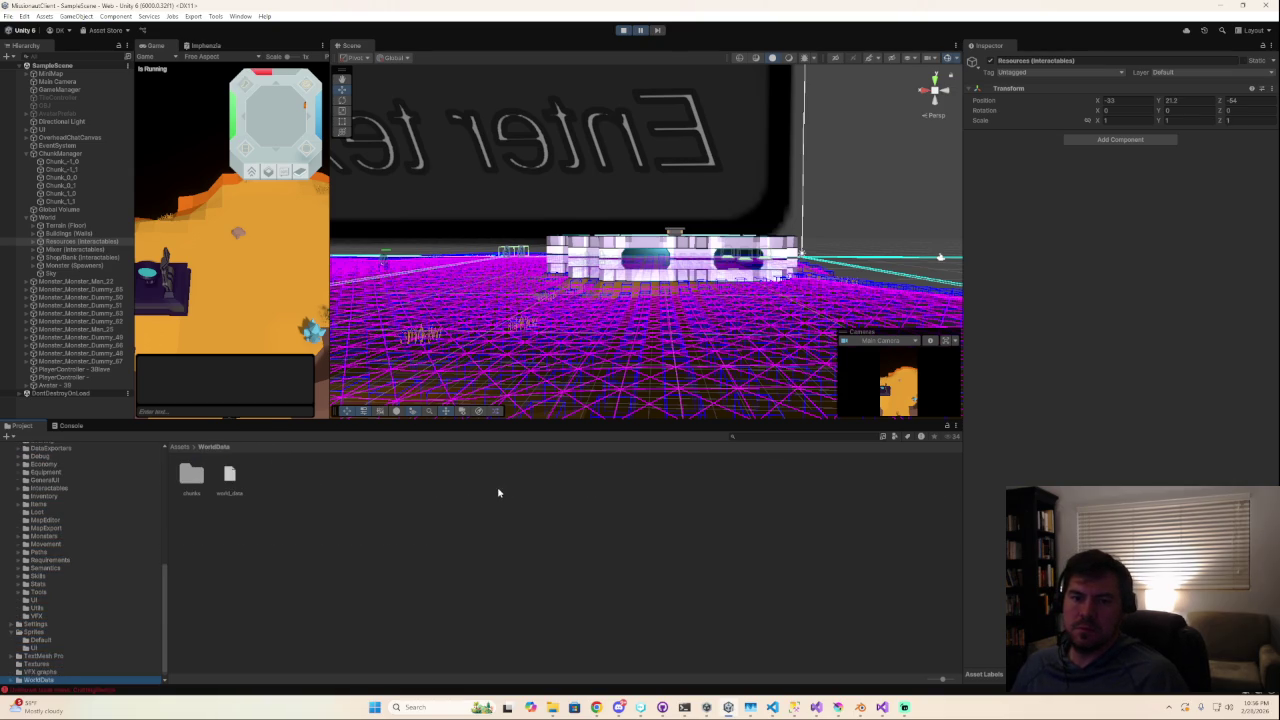
key(Down)
key(Down)
key(Up)
key(Up)
key(Up)
key(Up)
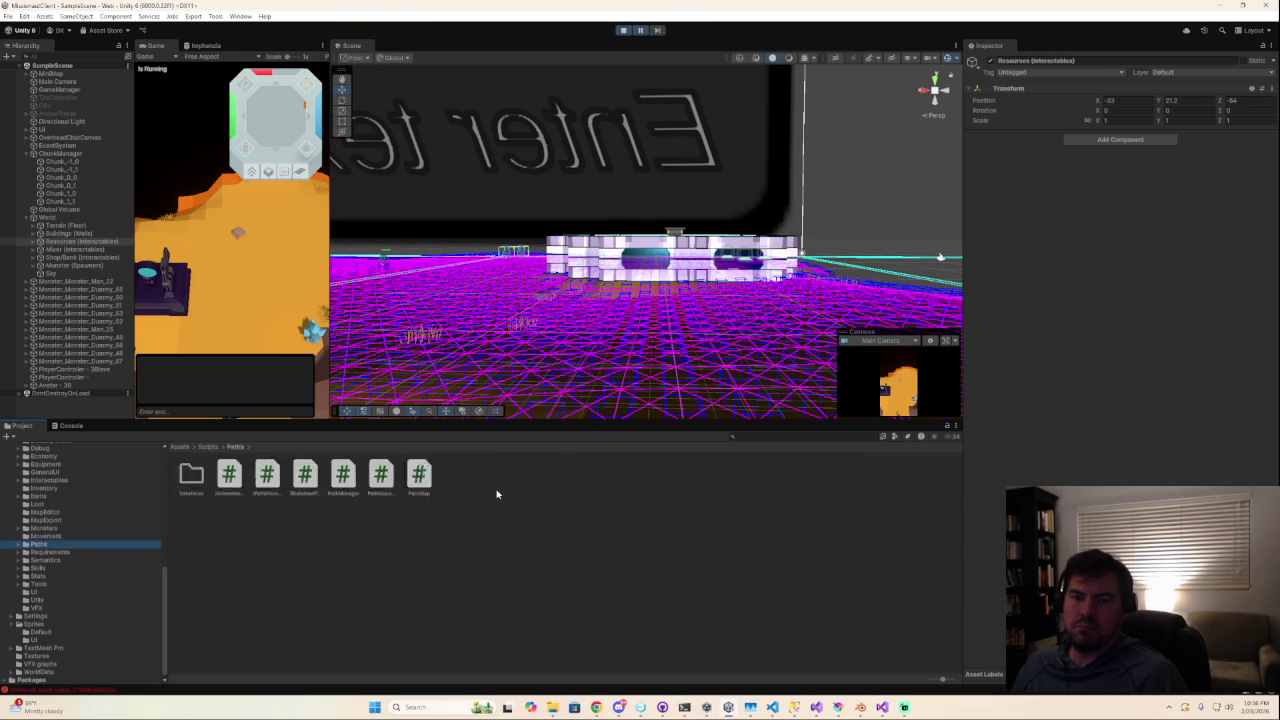
key(Up)
key(Up)
key(Up)
key(Up)
key(Up)
key(Up)
key(Up)
key(Up)
key(Up)
key(Down)
key(Down)
key(Down)
key(Down)
key(Up)
key(Down)
key(Up)
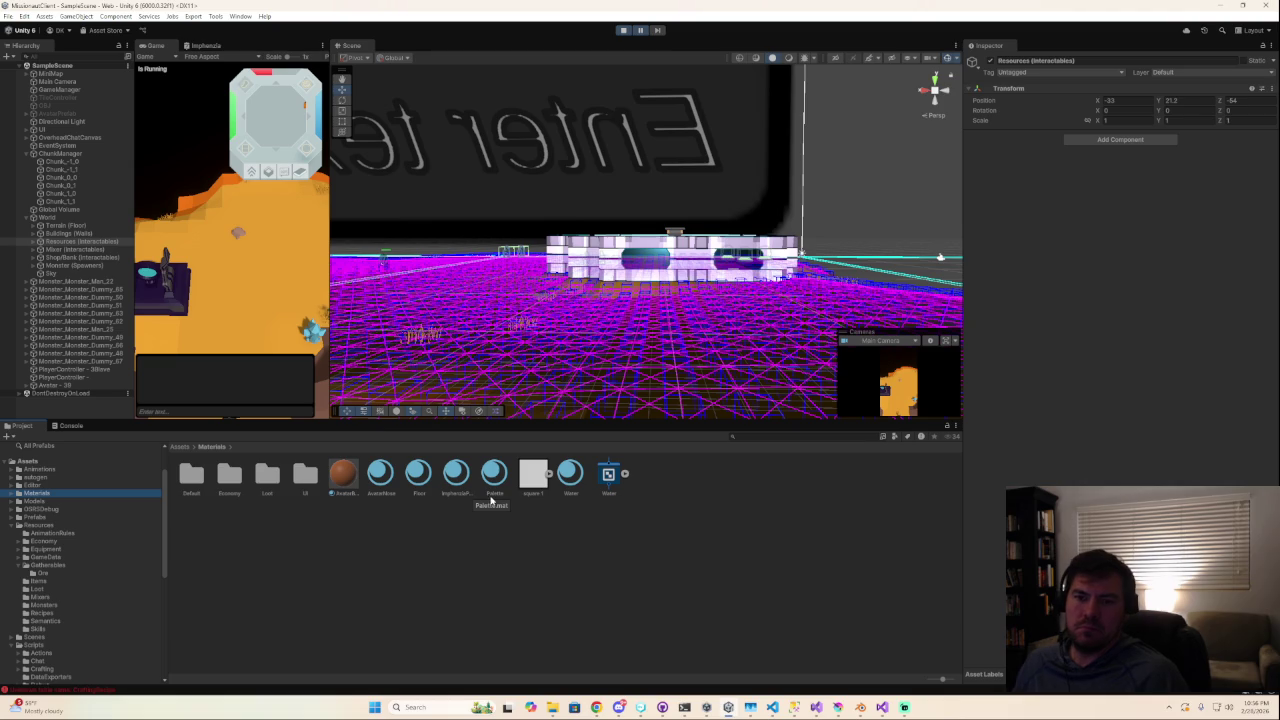
Open Models > Gatherables > Asteroids and step through the asteroid models.
double_click(267, 476)
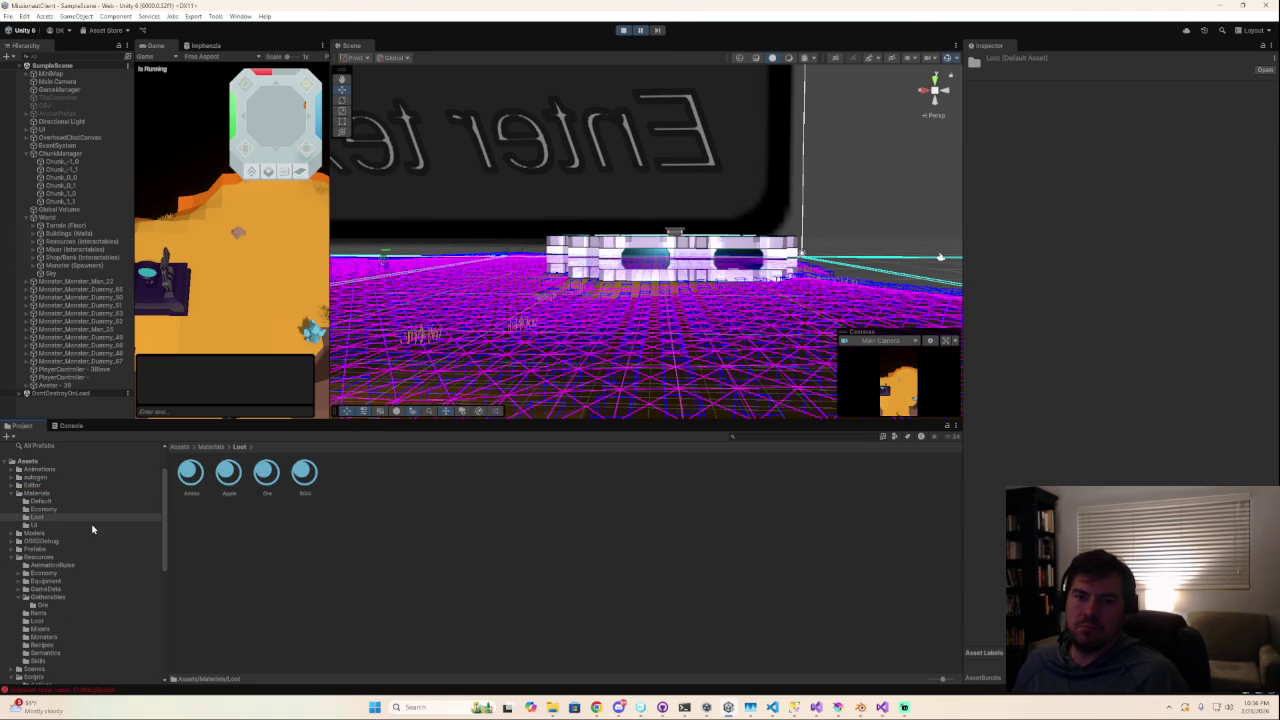
click(41, 534)
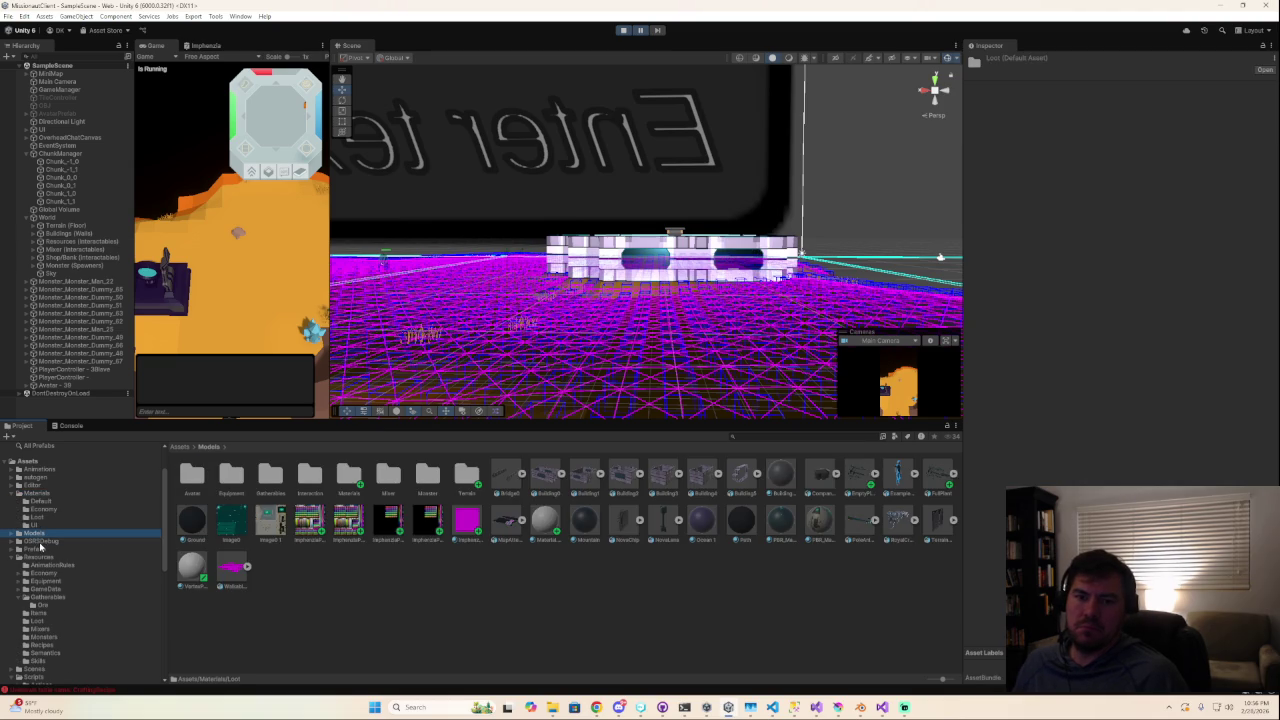
double_click(270, 476)
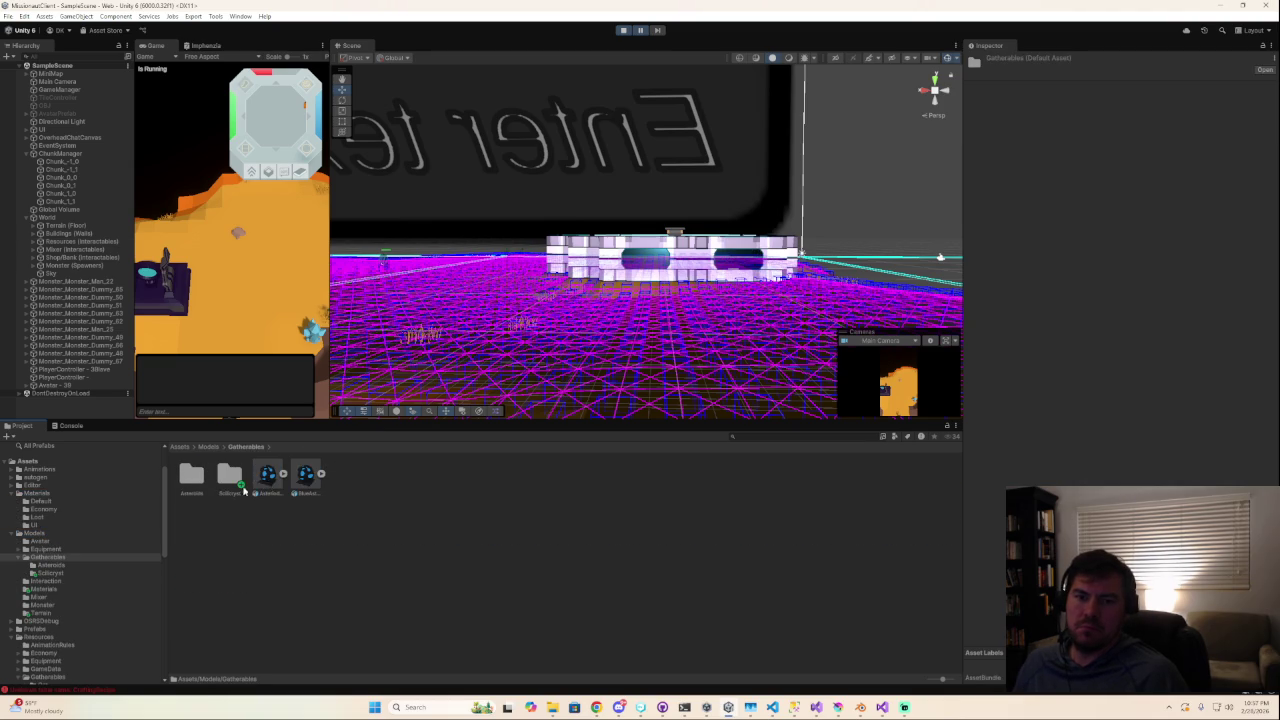
click(270, 476)
click(306, 476)
click(191, 476)
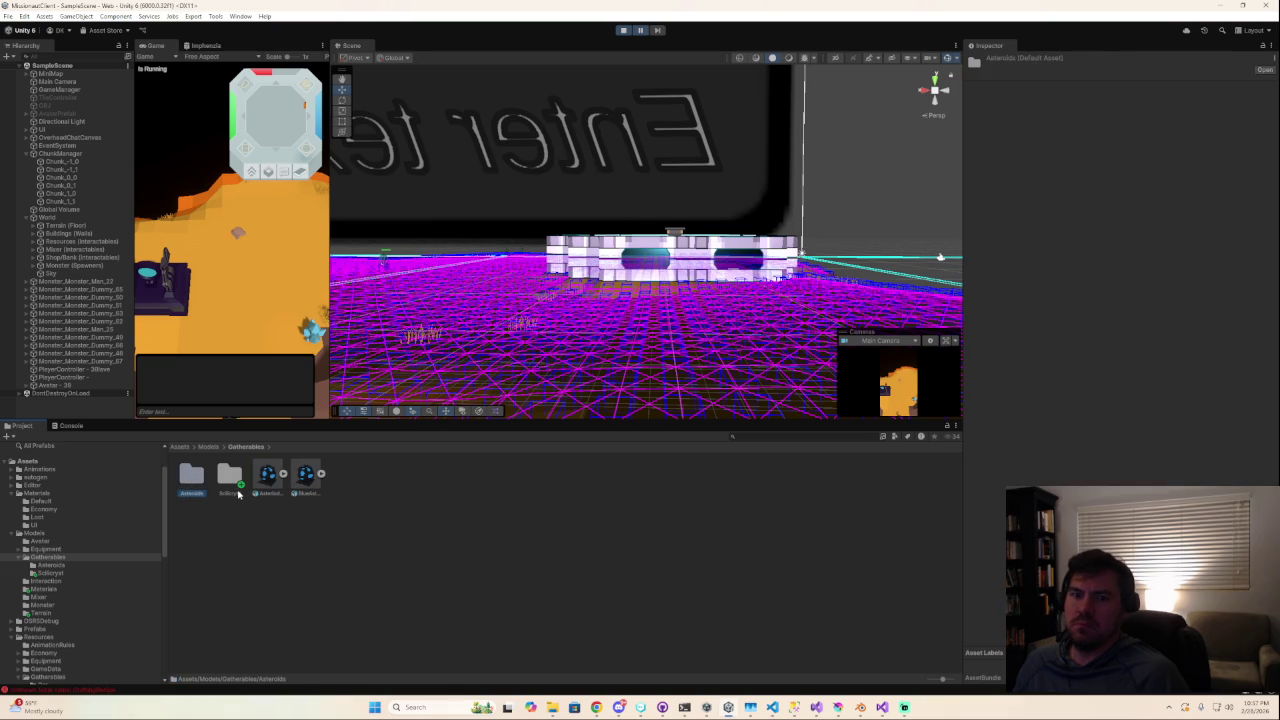
double_click(191, 478)
click(200, 482)
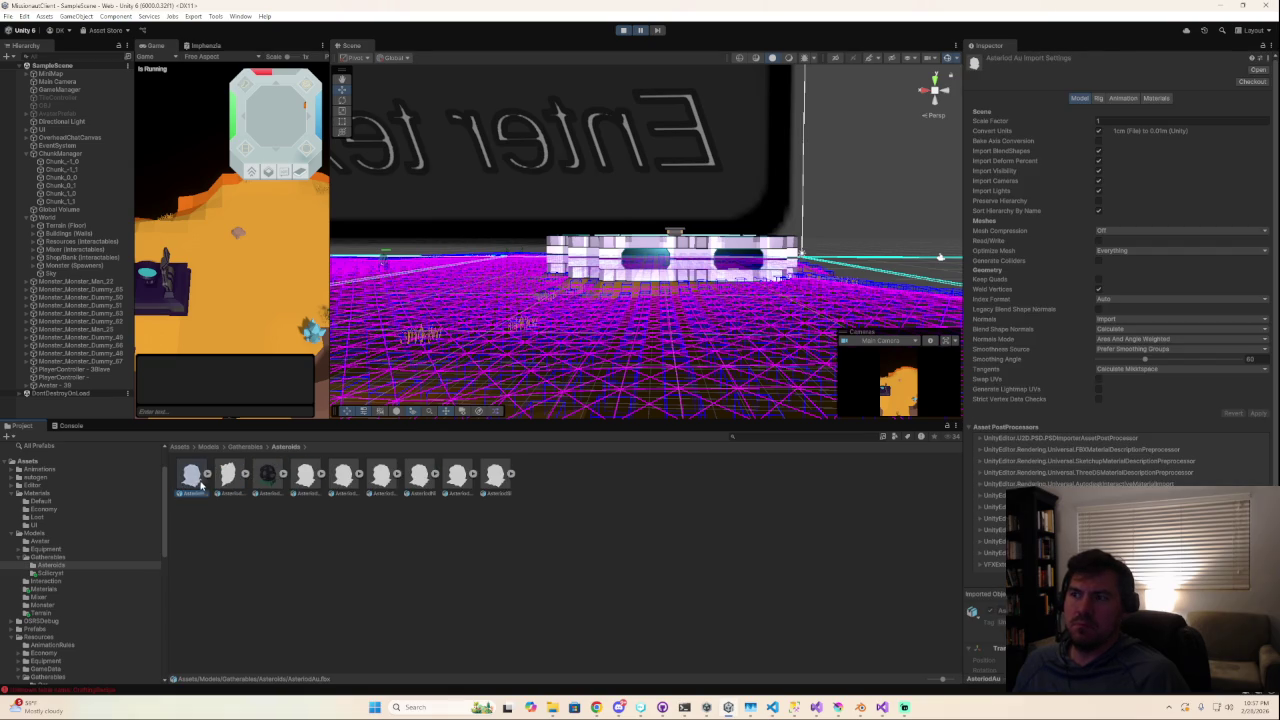
key(Right)
key(Right)
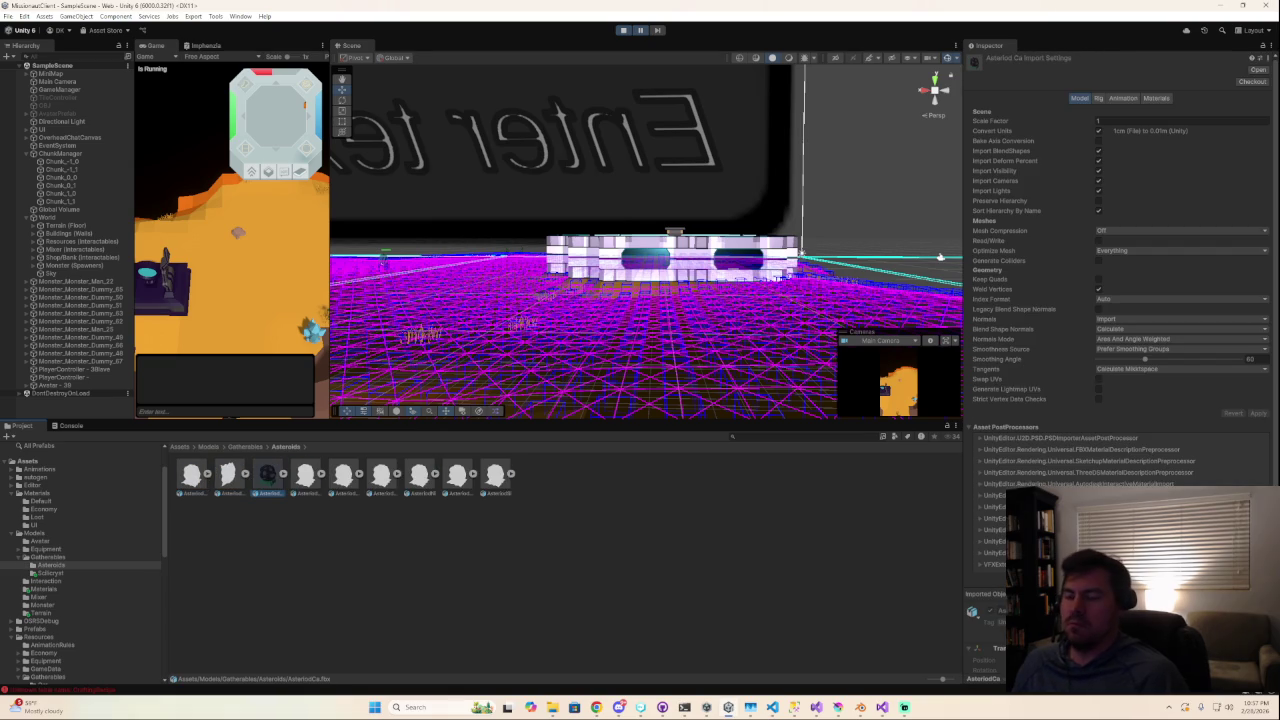
scroll(1148, 391, down, 1)
key(Right)
key(Right)
key(Right)
key(Right)
key(Right)
key(Right)
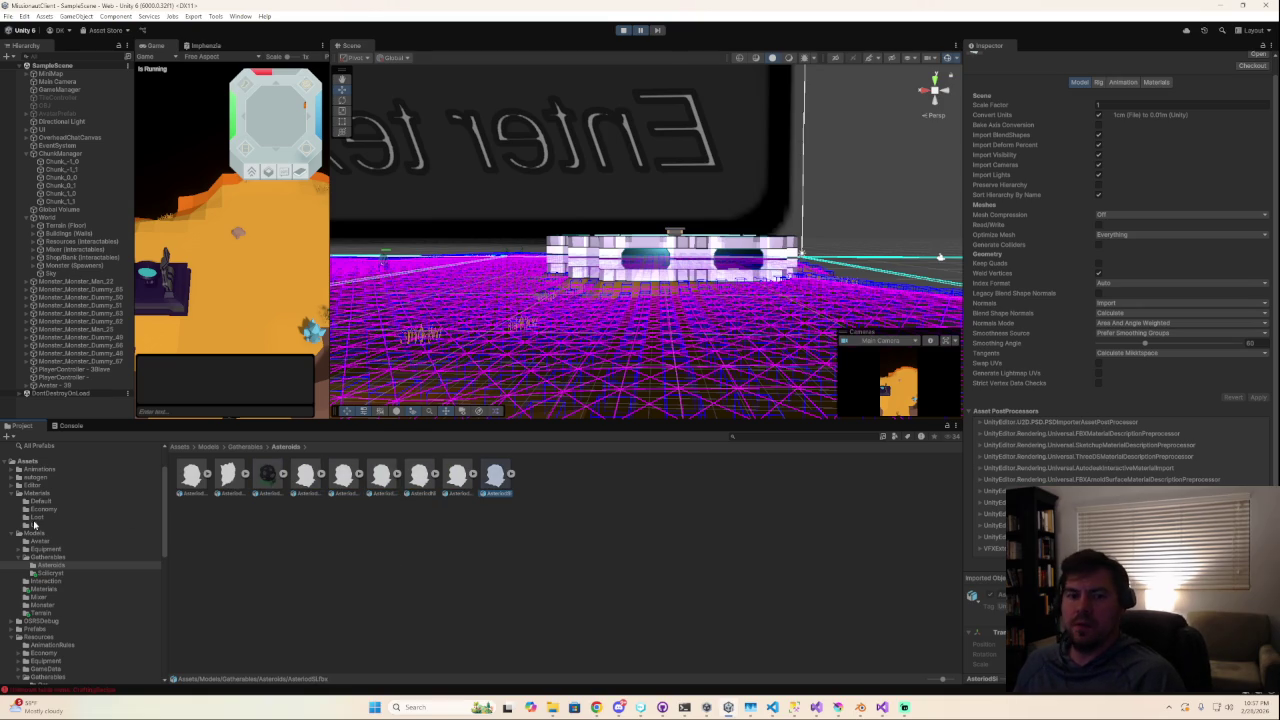
Collapse the Gatherables folders and open Resources/Gatherables/Ore.
click(20, 557)
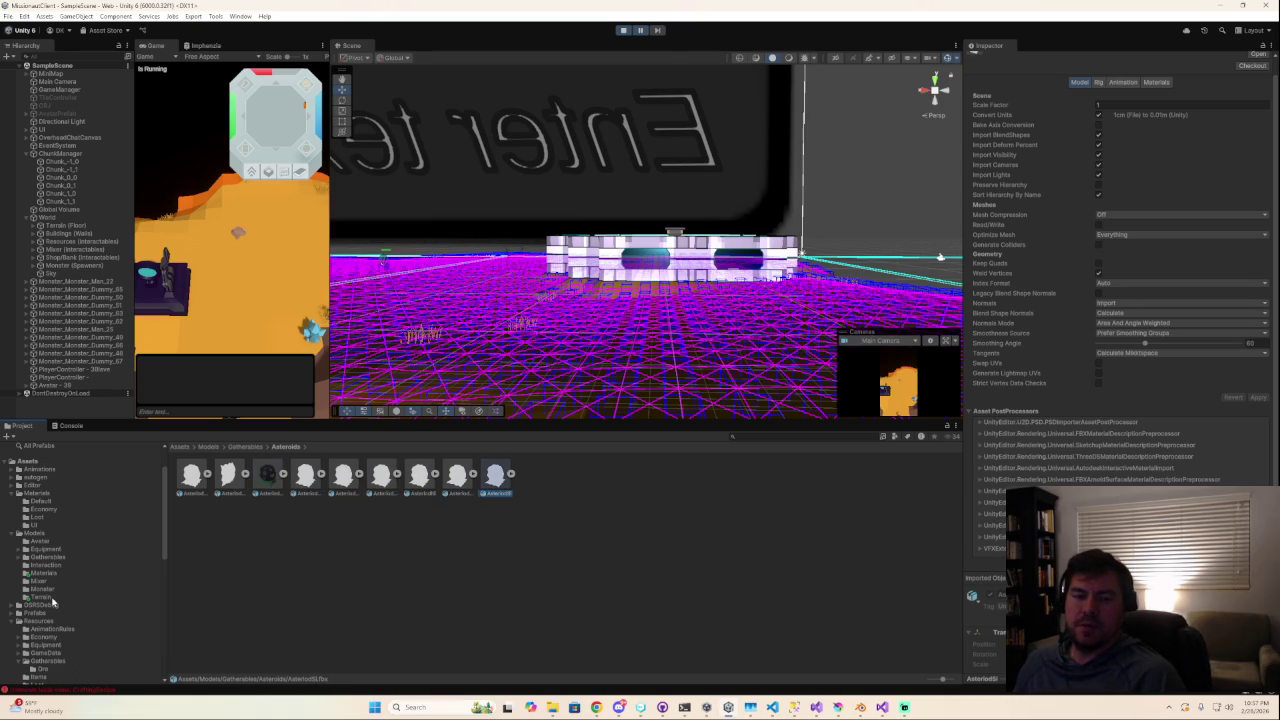
scroll(31, 620, down, 1)
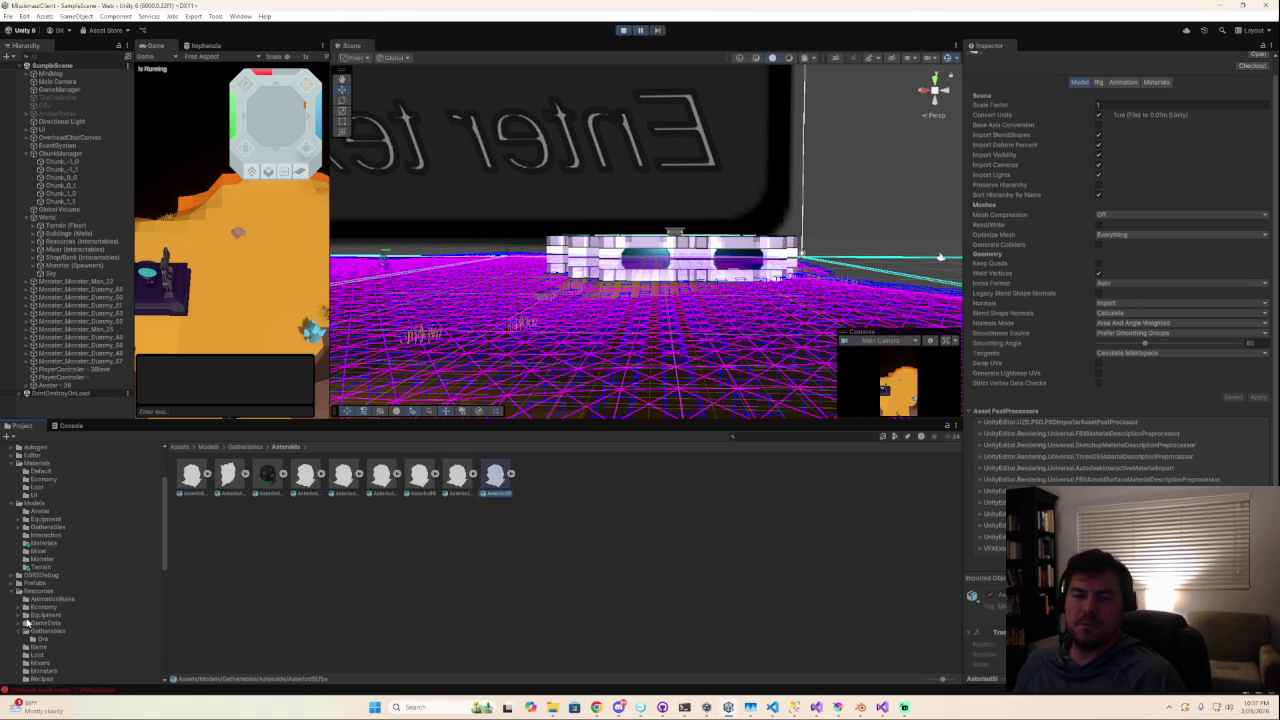
click(20, 631)
scroll(55, 635, down, 1)
scroll(55, 635, down, 1)
click(43, 572)
double_click(182, 478)
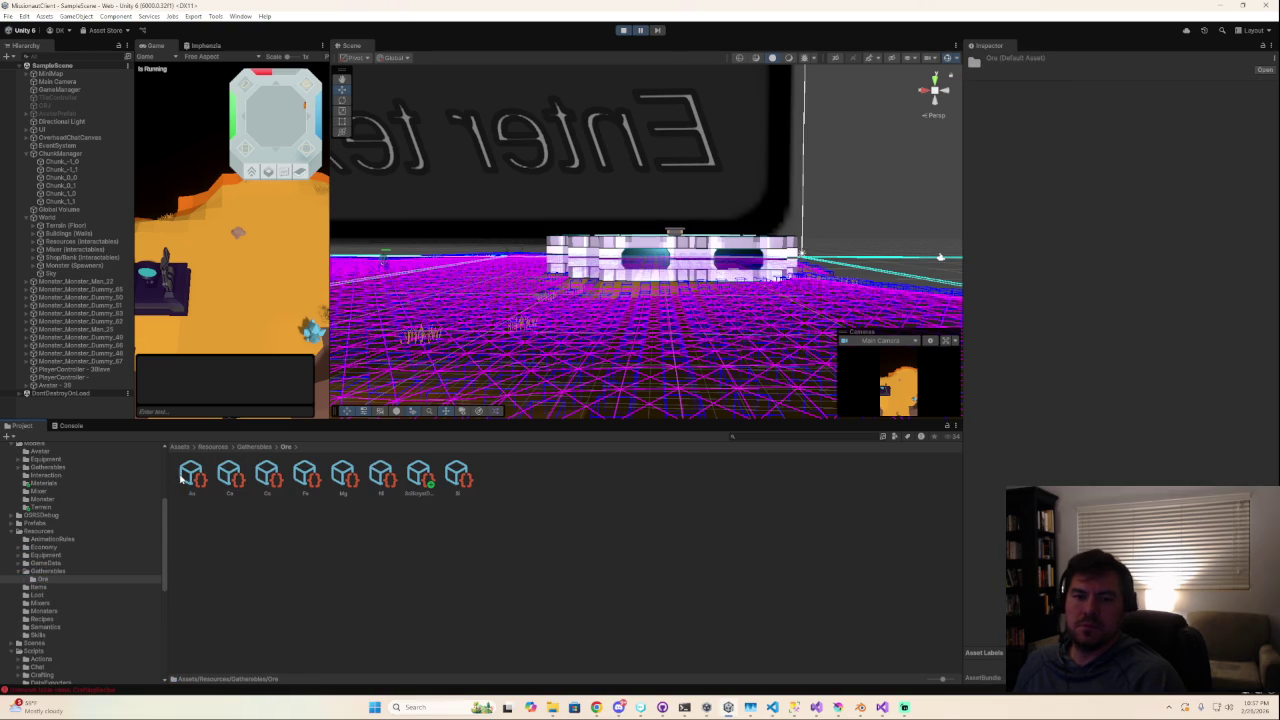
Compare ScilicrystDeposit (Ore, HP 2, 10 lives, 10 lifetime ticks) with the Si definition.
click(418, 474)
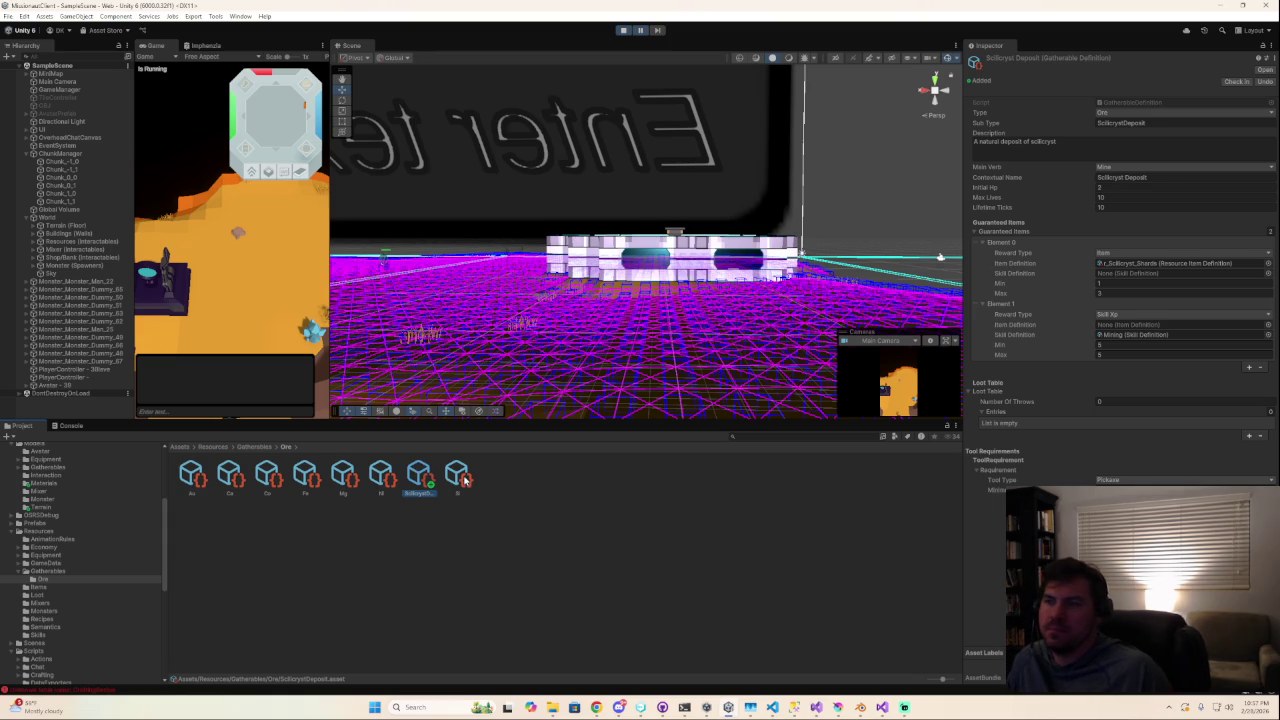
click(460, 478)
click(420, 478)
click(432, 482)
click(458, 478)
click(422, 477)
click(446, 483)
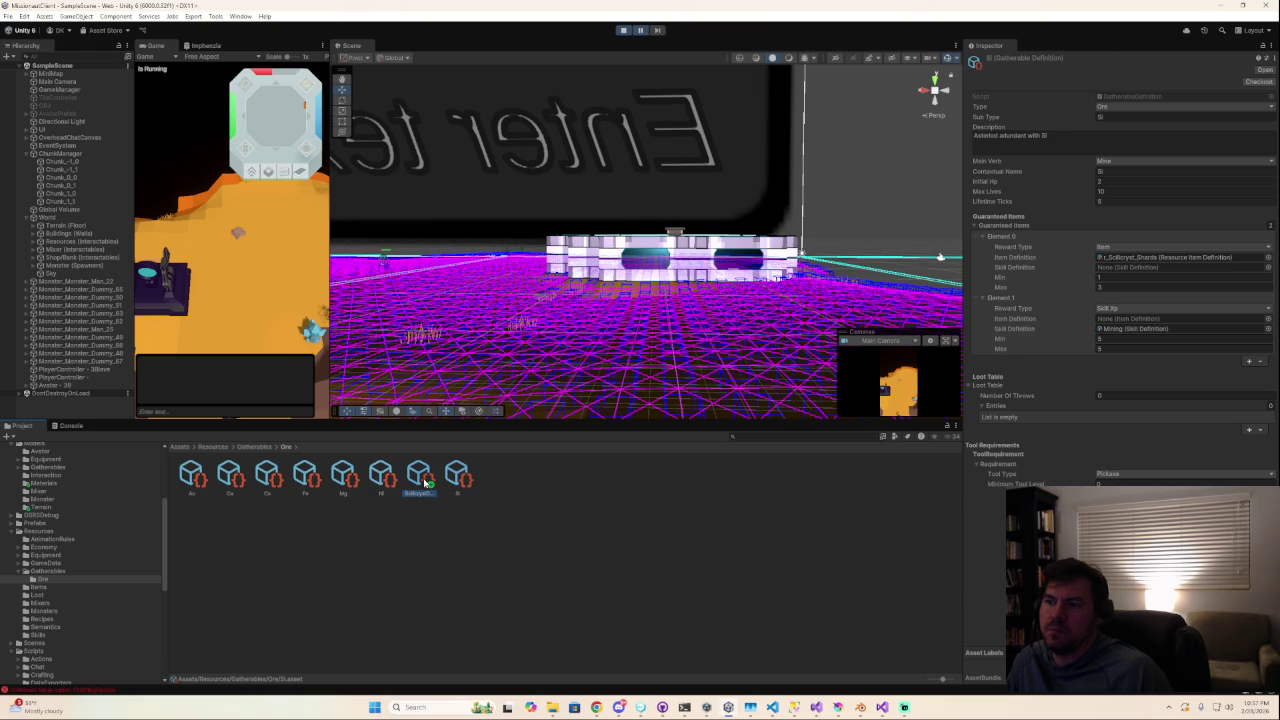
click(426, 483)
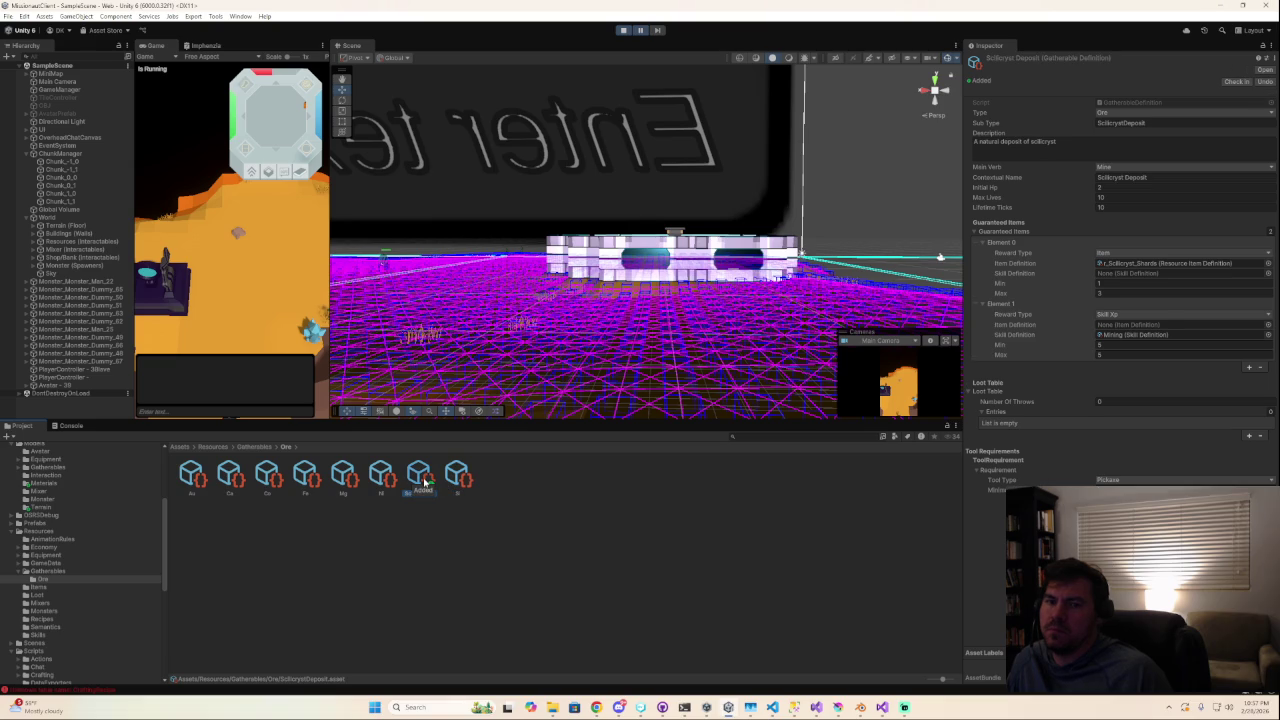
click(216, 16)
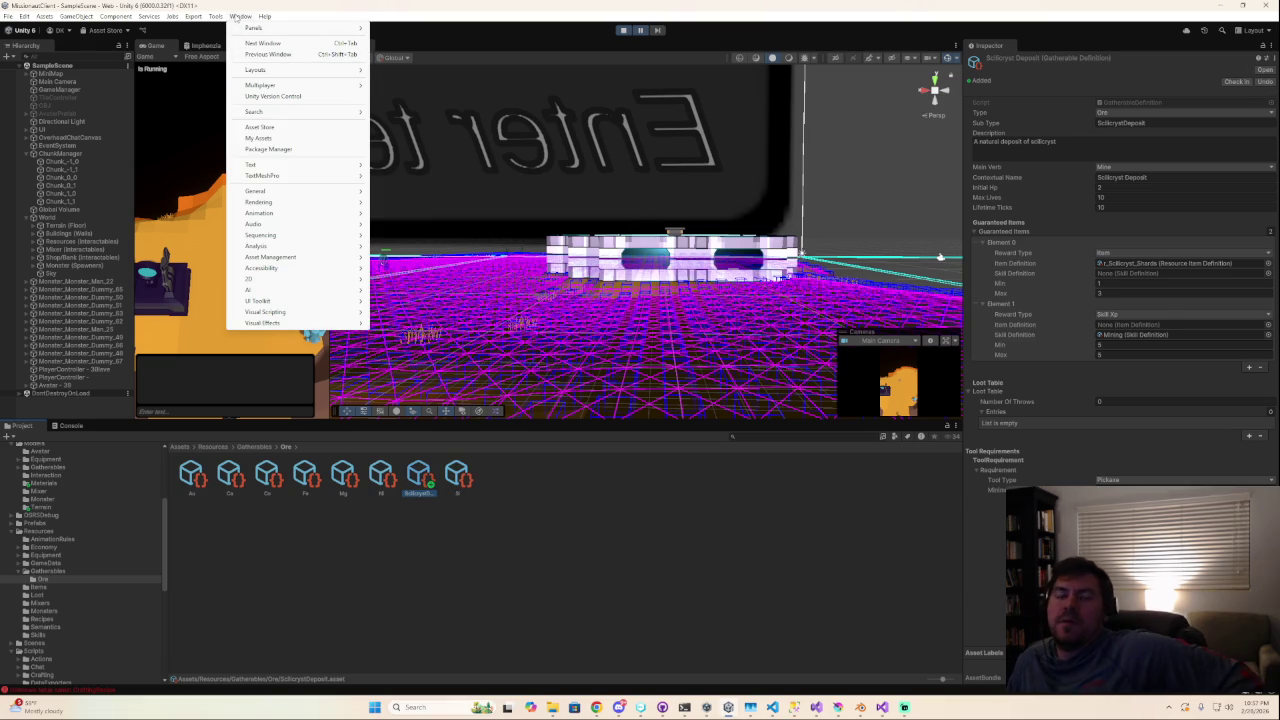
Browse the Tools, Component, Services and Window menus, then select the 17-item ItemDatabase asset.
click(216, 16)
click(148, 16)
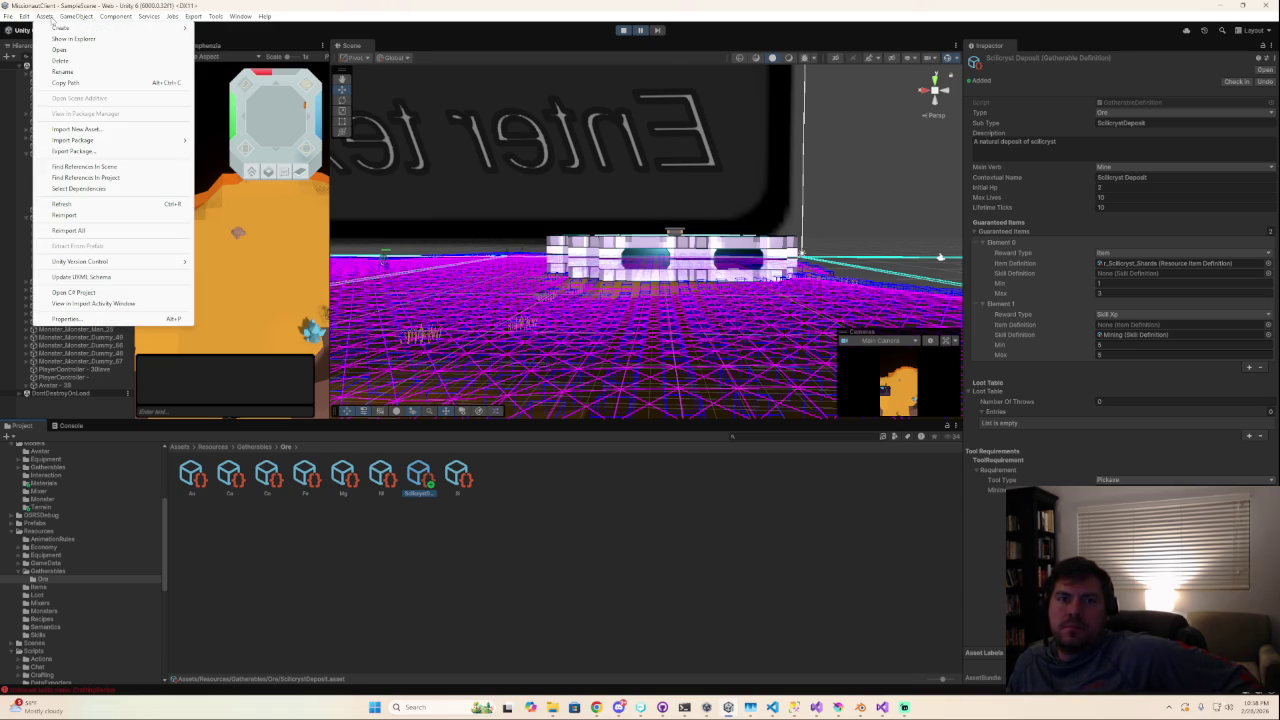
click(44, 16)
click(215, 16)
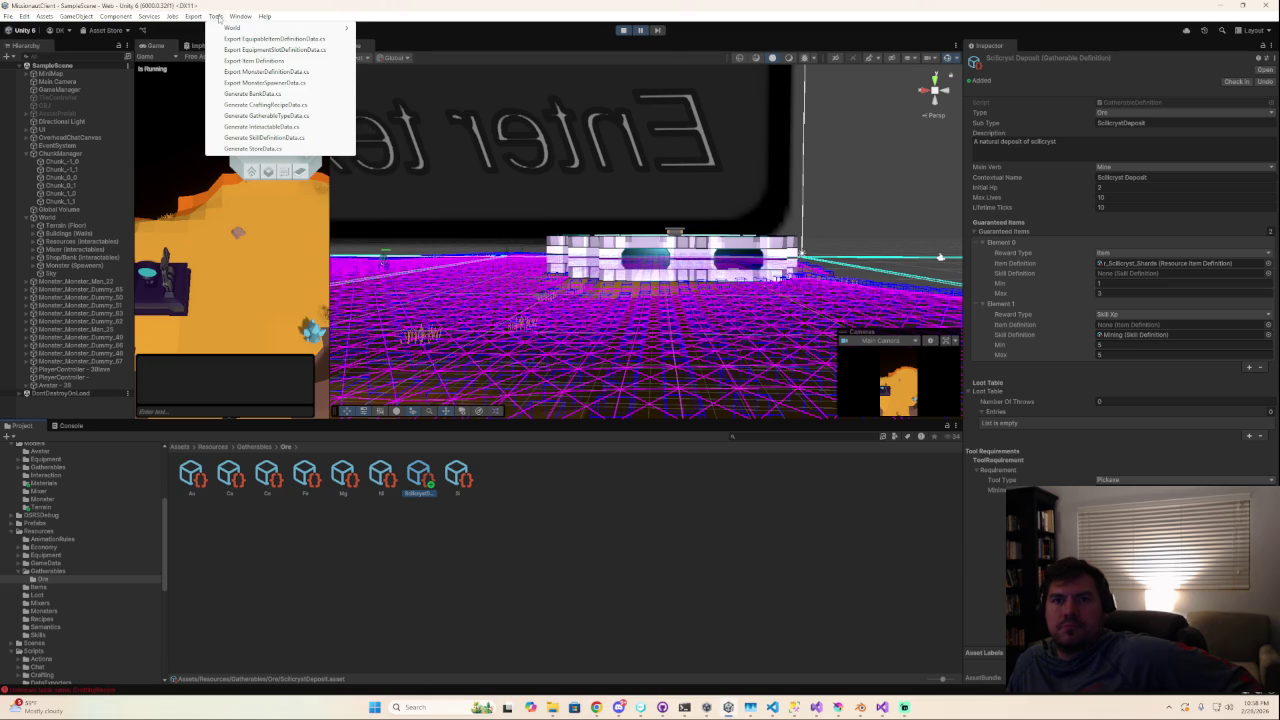
mouse_move(240, 16)
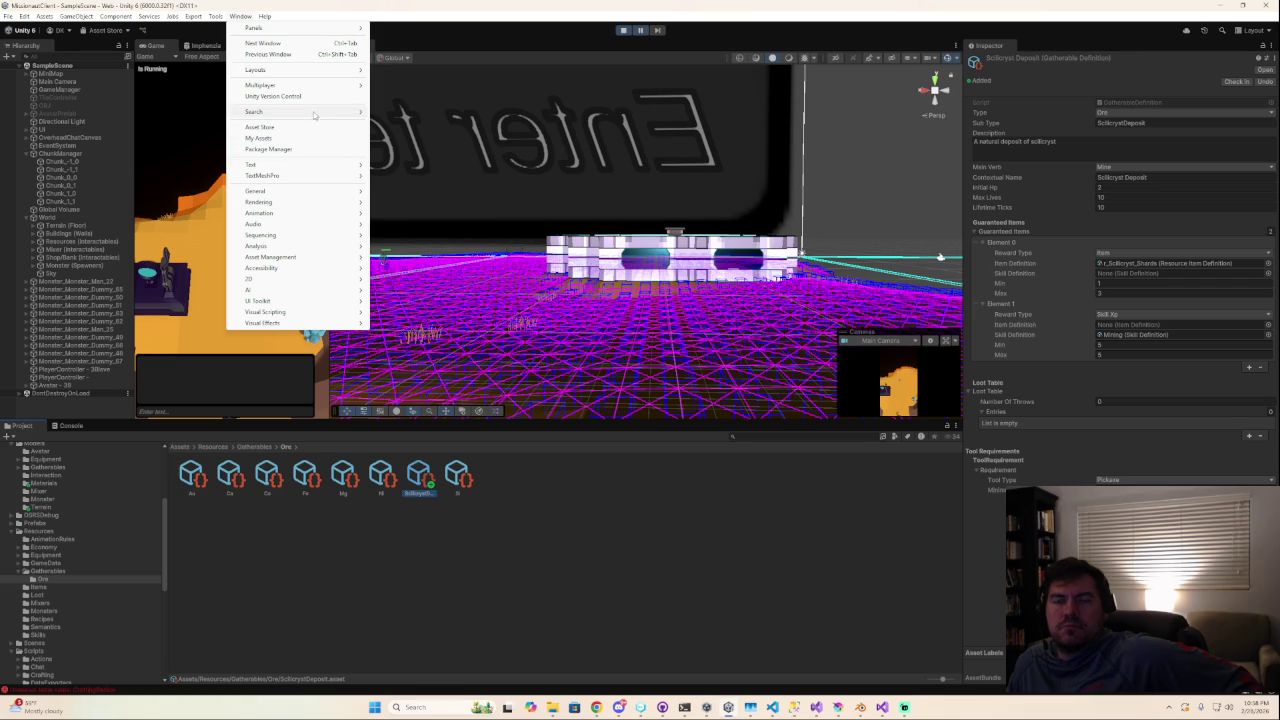
click(257, 22)
click(243, 17)
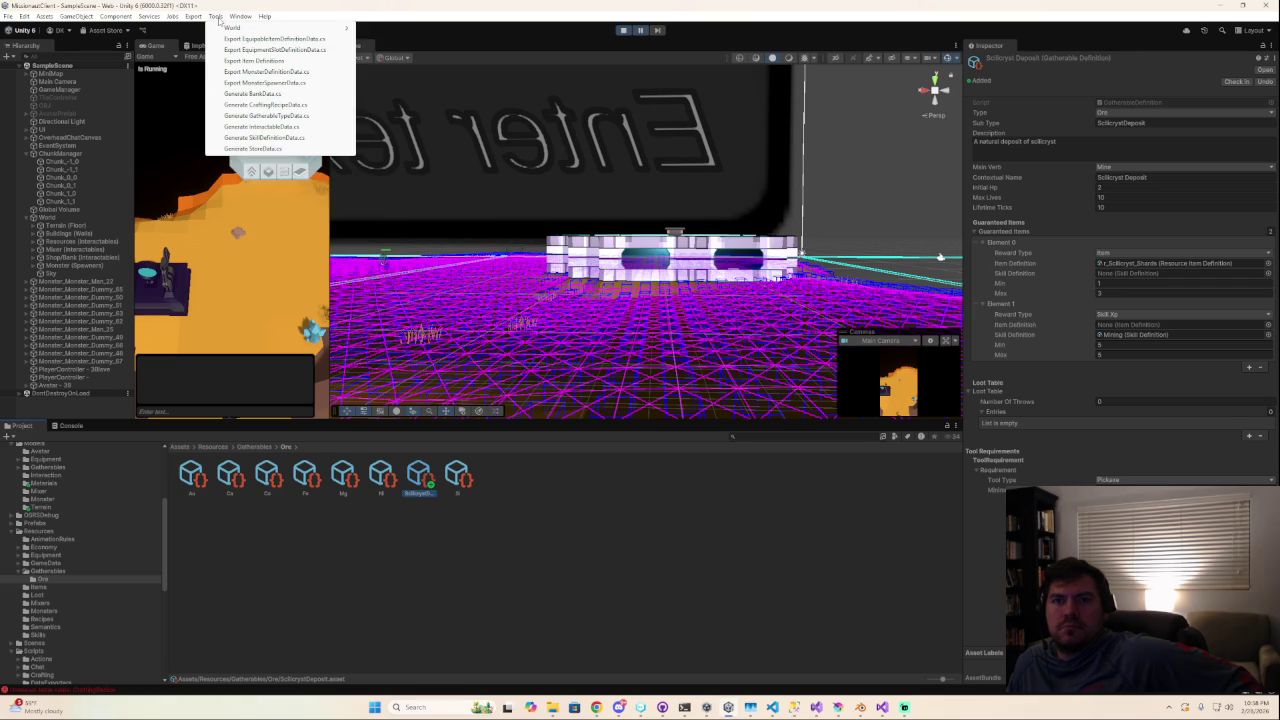
click(217, 17)
click(158, 17)
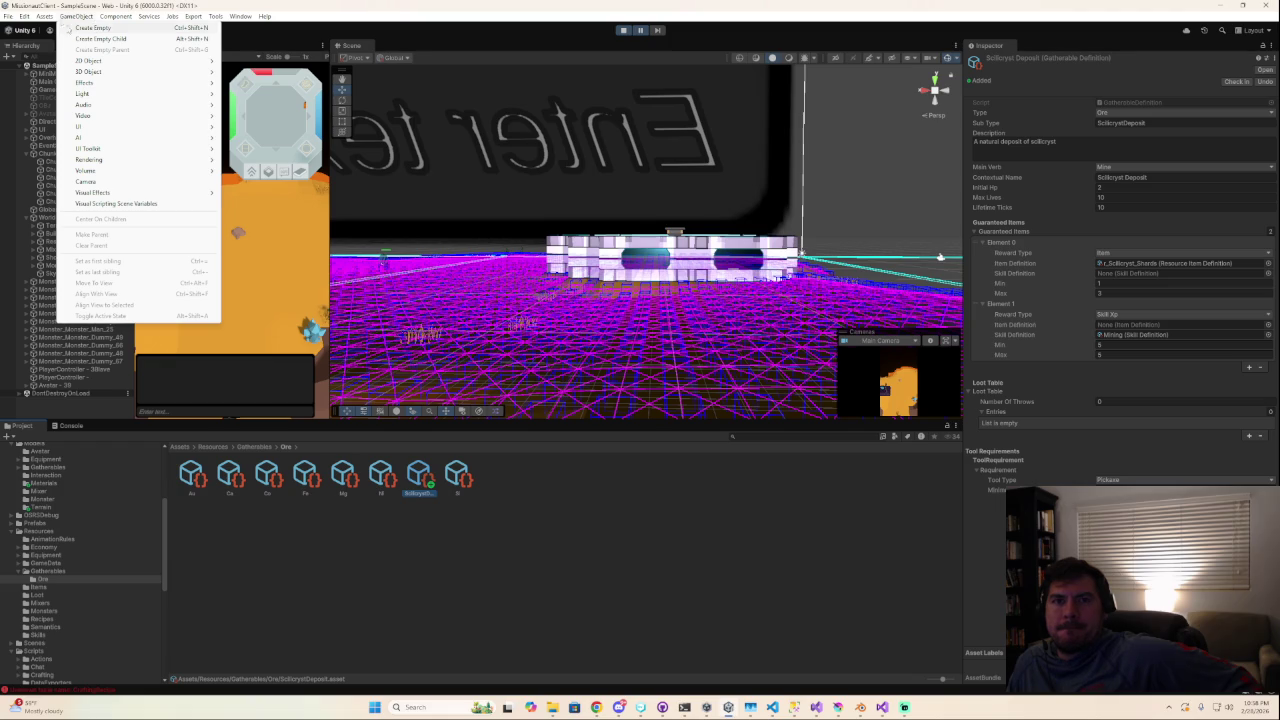
mouse_move(60, 27)
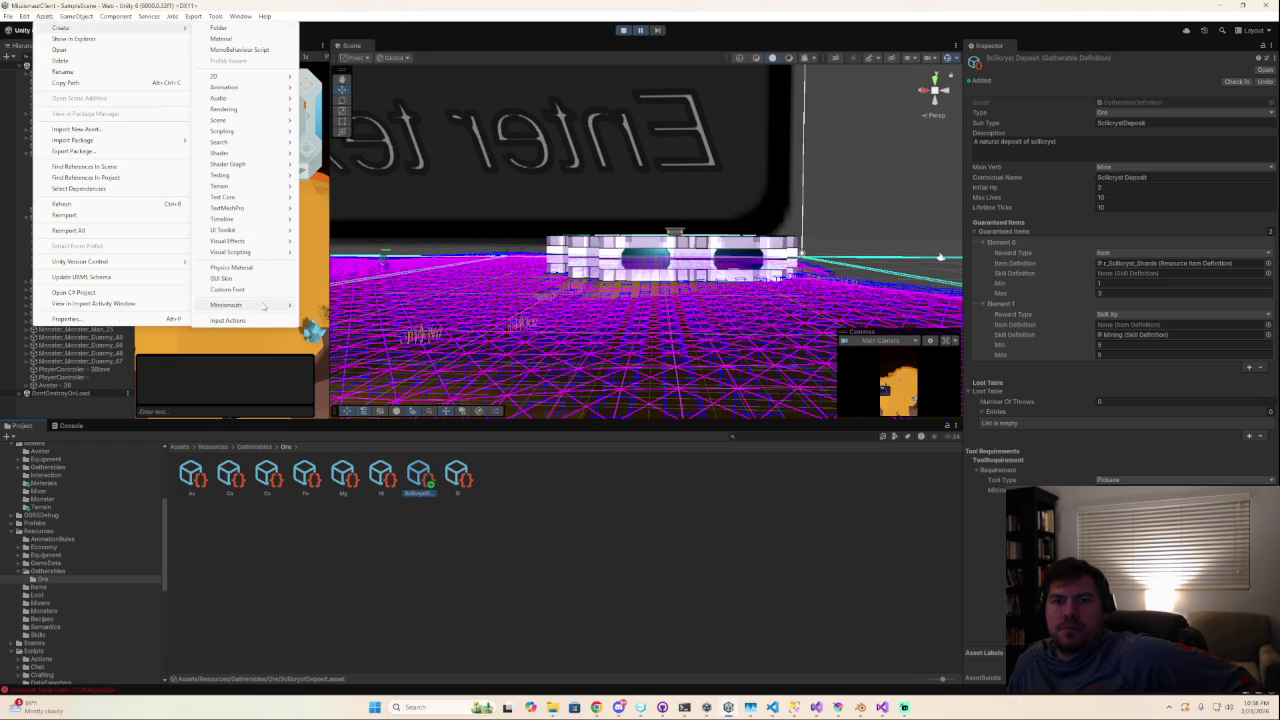
mouse_move(227, 304)
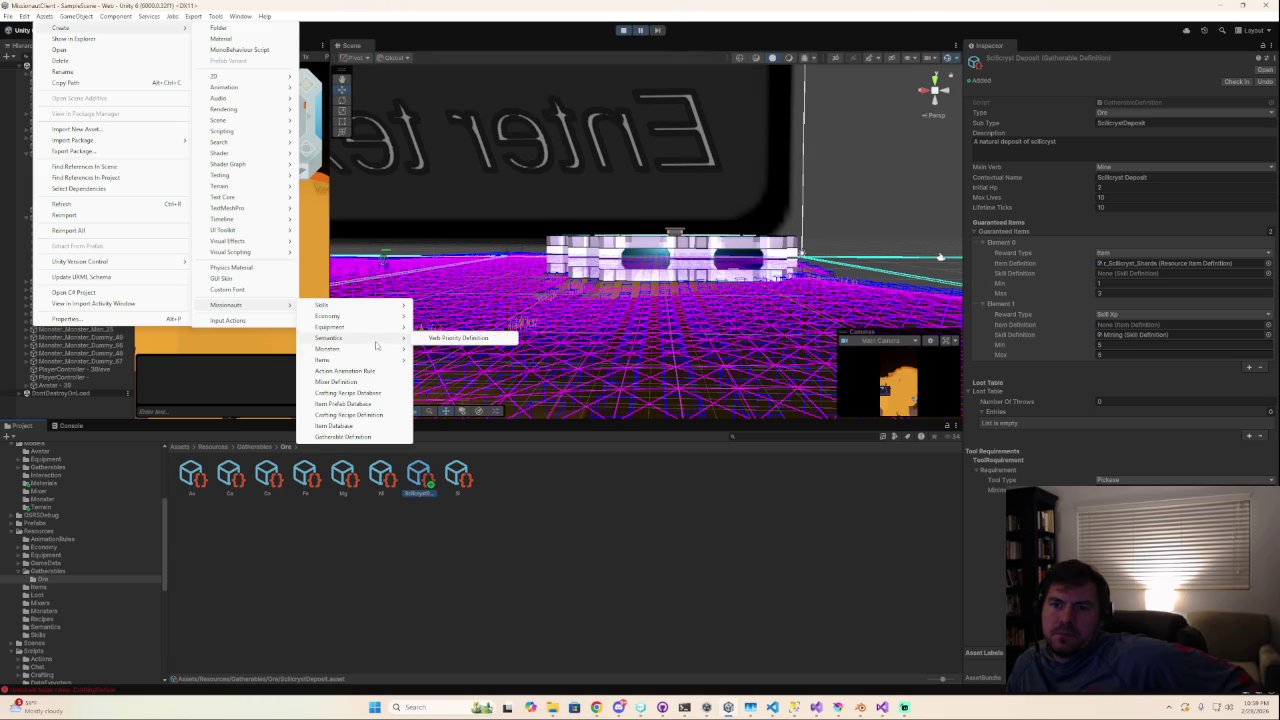
mouse_move(330, 360)
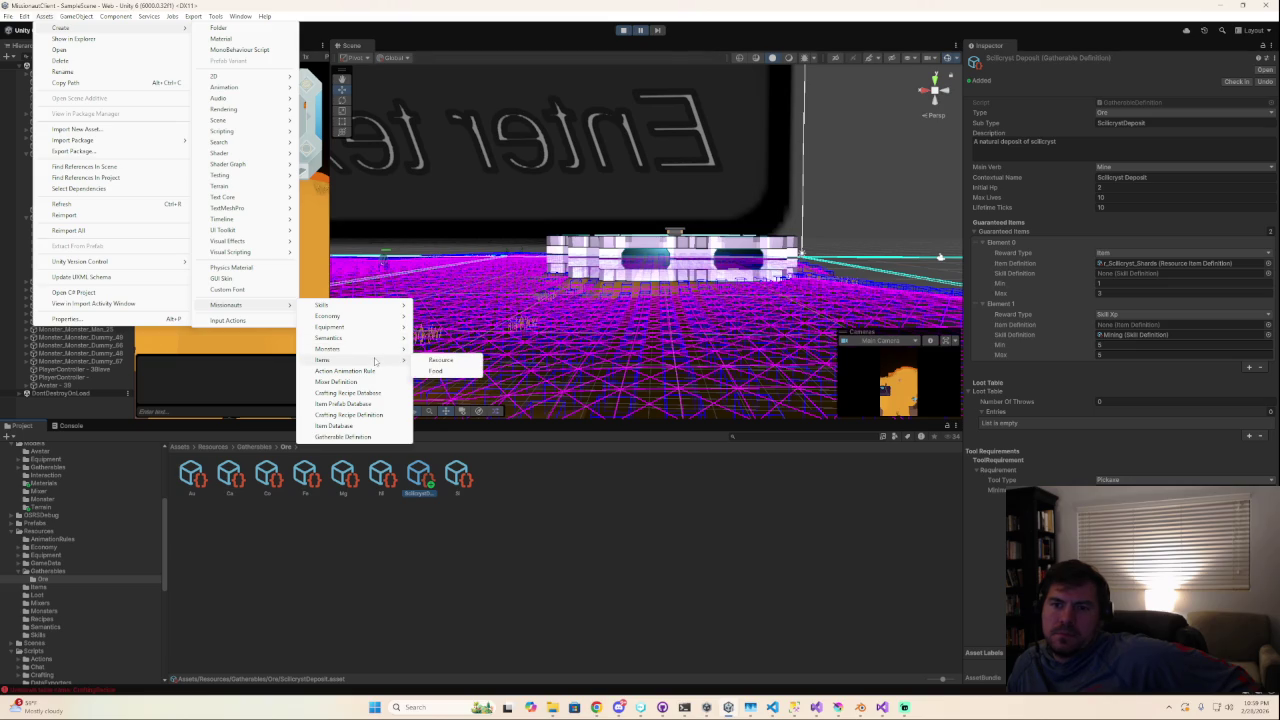
click(334, 425)
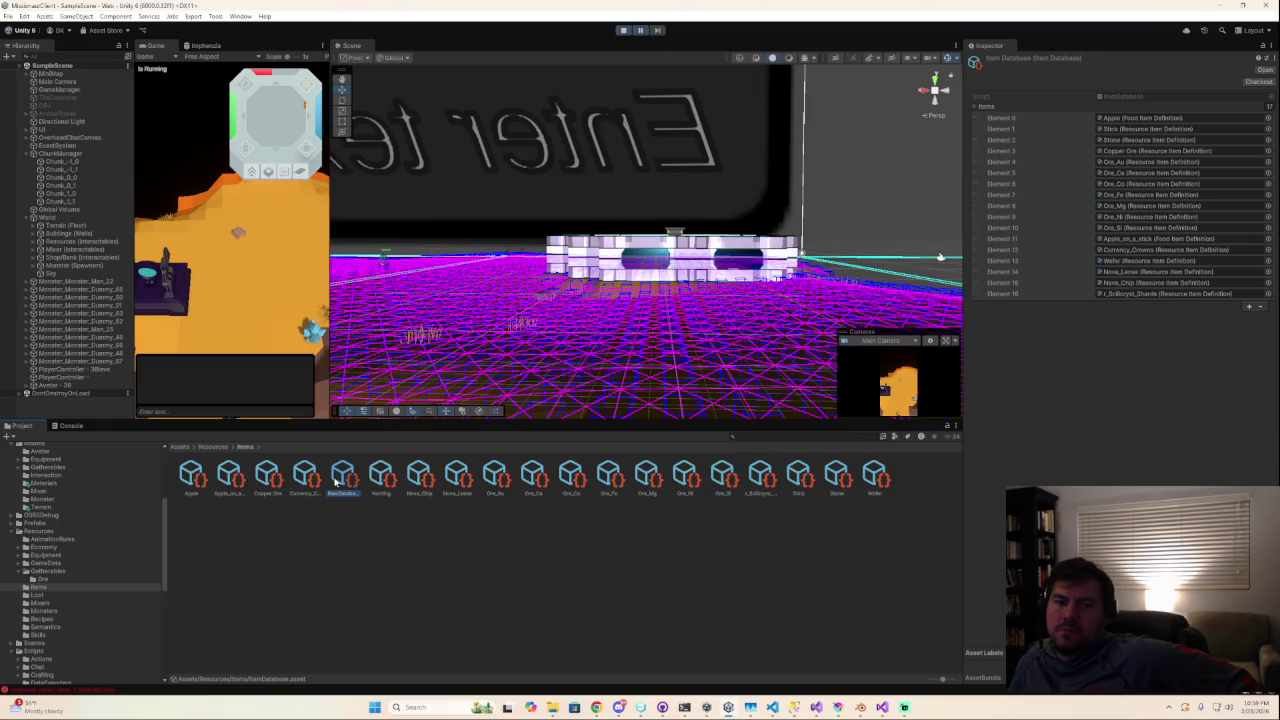
Check the Equipment Database, then select Items/Loot's Item Prefab Database to see its item-prefab pairs.
click(47, 573)
click(50, 565)
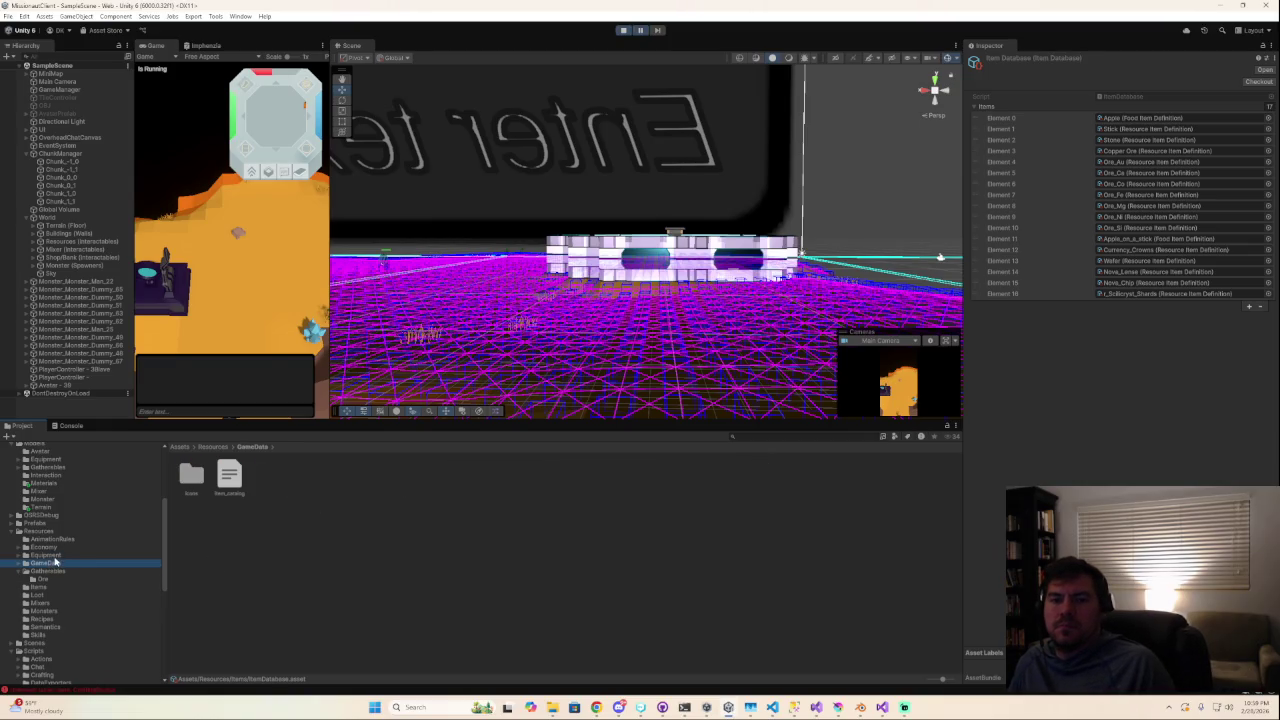
click(54, 556)
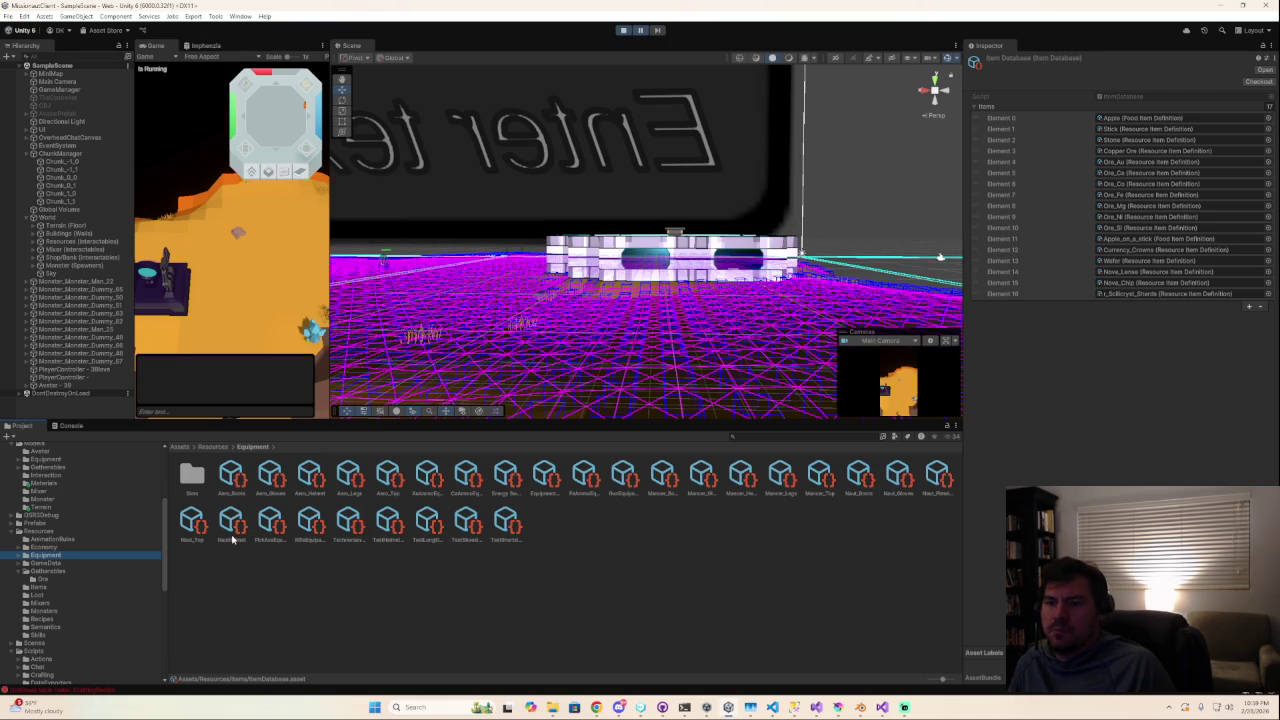
click(536, 472)
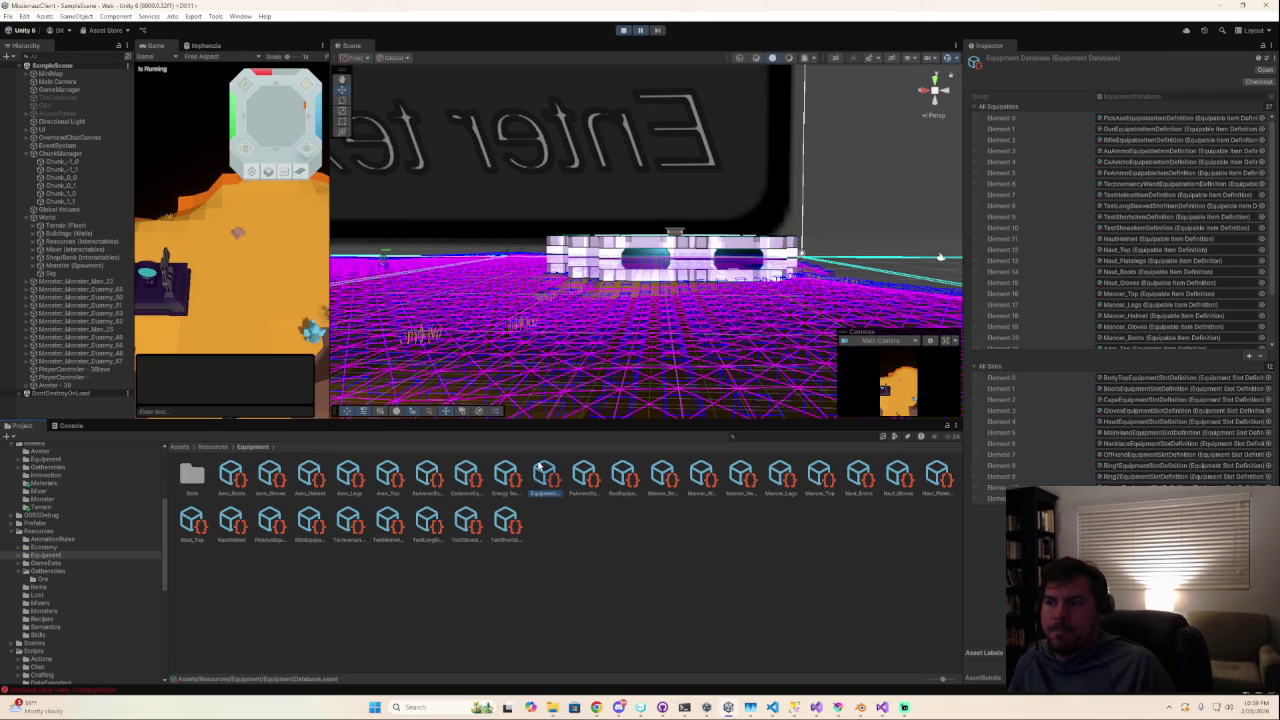
click(50, 589)
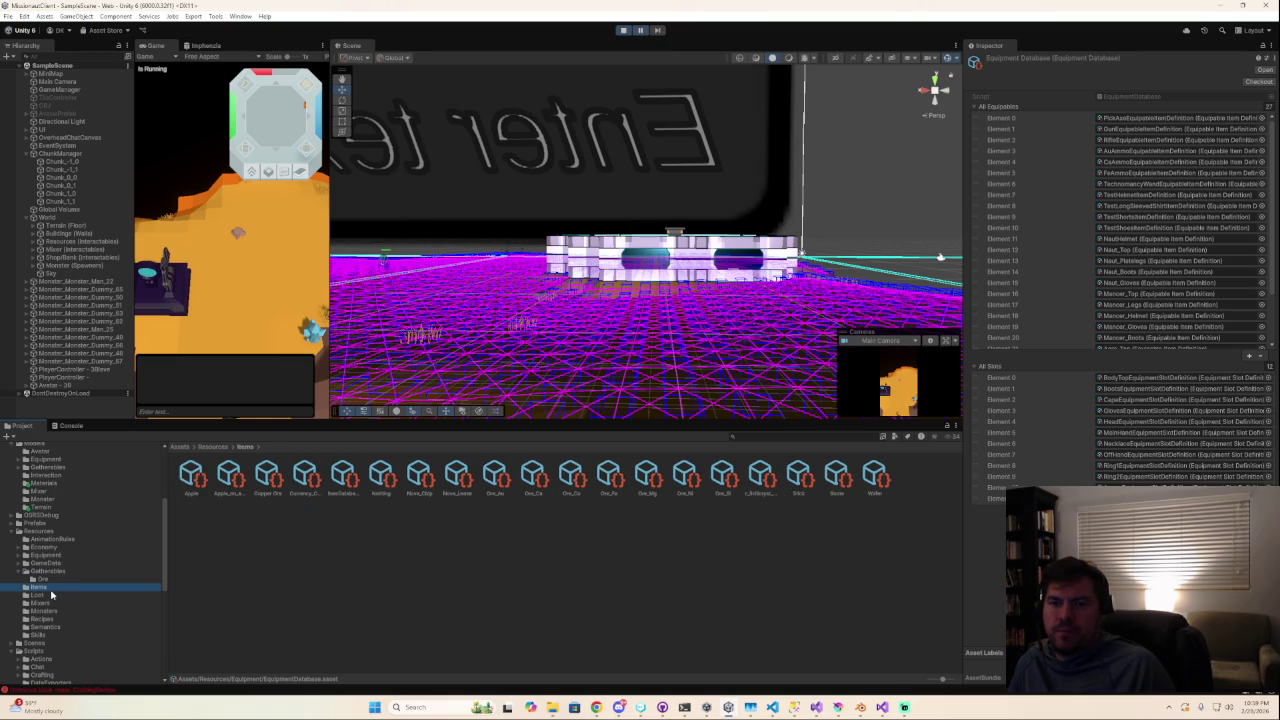
click(52, 595)
click(200, 480)
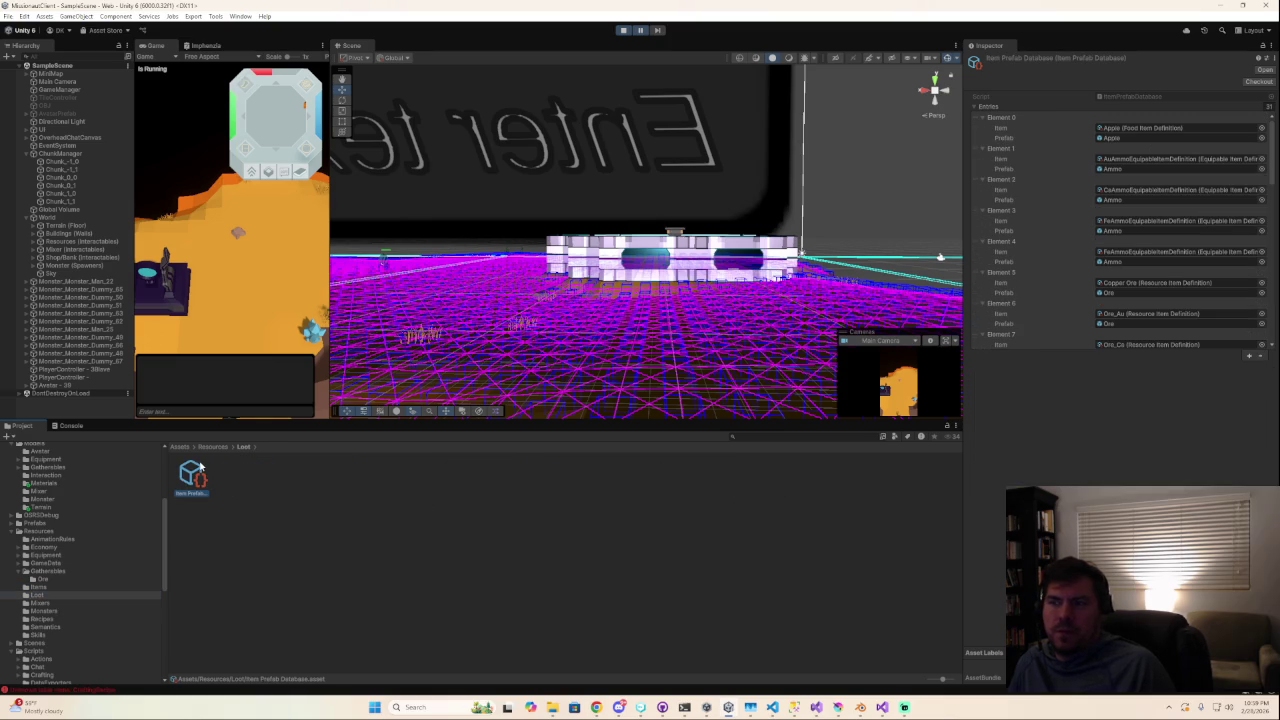
Scroll through the Item Prefab Database entries in the Inspector, down to Element 30.
scroll(1113, 263, down, 2)
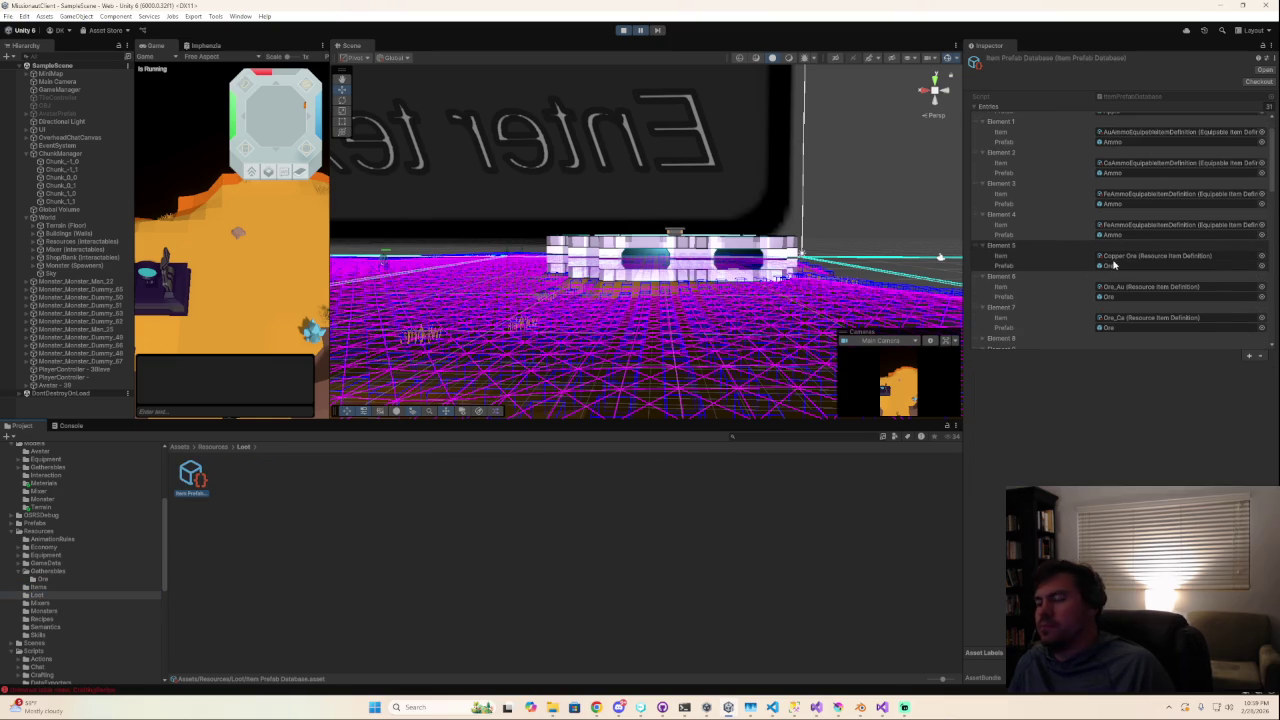
scroll(1113, 264, down, 2)
scroll(1112, 266, down, 3)
scroll(1113, 265, down, 8)
scroll(1120, 290, down, 8)
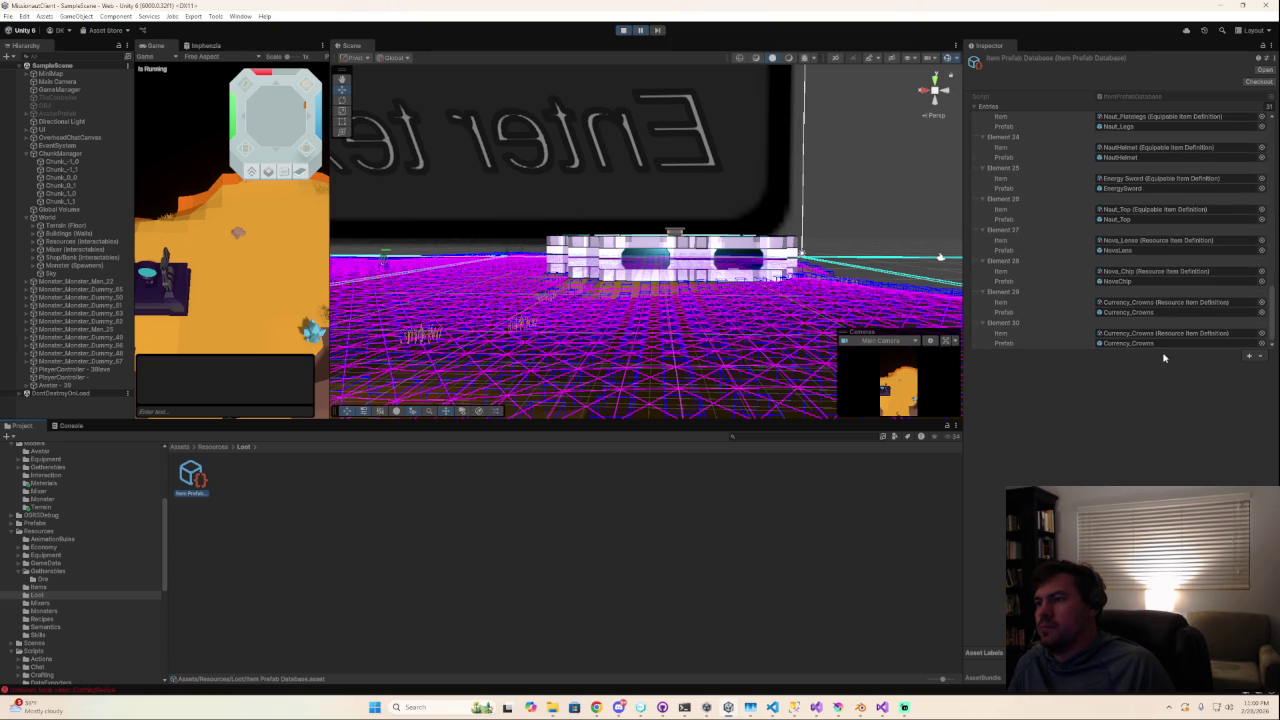
scroll(1177, 323, up, 3)
scroll(1177, 322, up, 3)
scroll(1177, 321, up, 2)
scroll(1177, 321, up, 4)
scroll(1177, 321, up, 3)
scroll(1177, 321, up, 4)
scroll(1177, 321, up, 3)
scroll(1177, 321, up, 1)
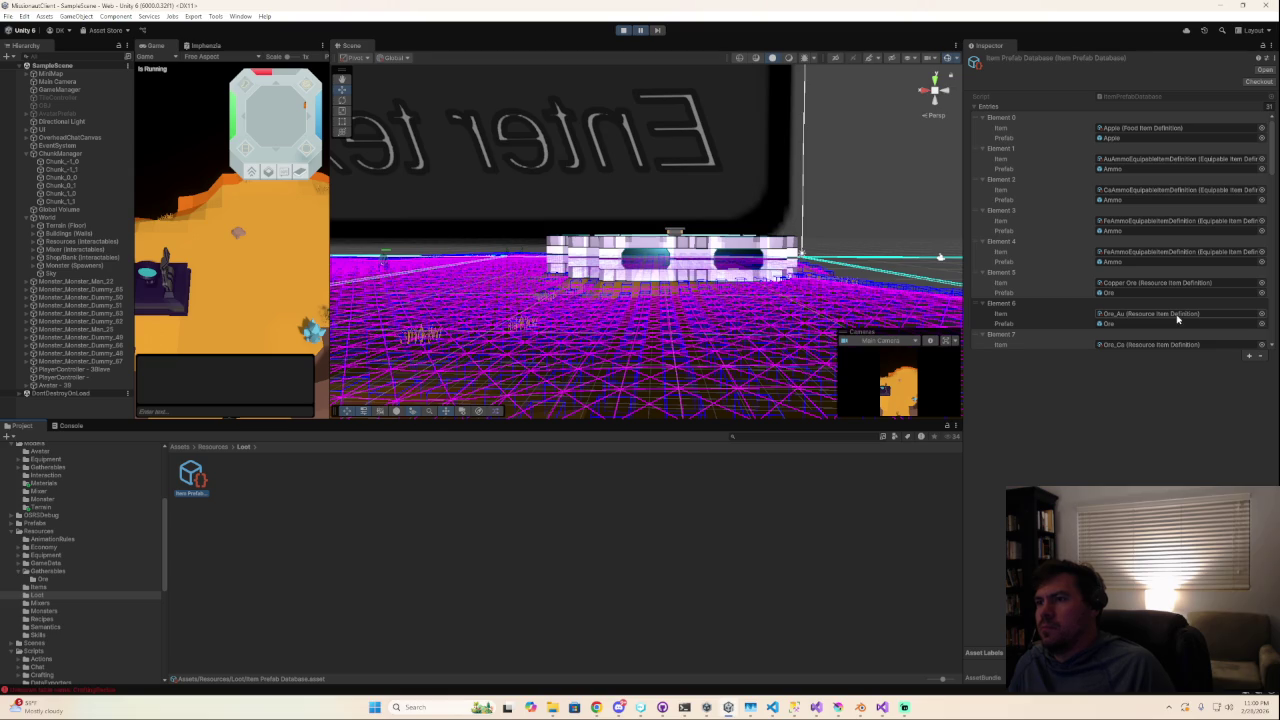
scroll(1177, 316, down, 6)
scroll(1177, 314, down, 7)
scroll(1177, 314, down, 6)
scroll(1177, 314, down, 4)
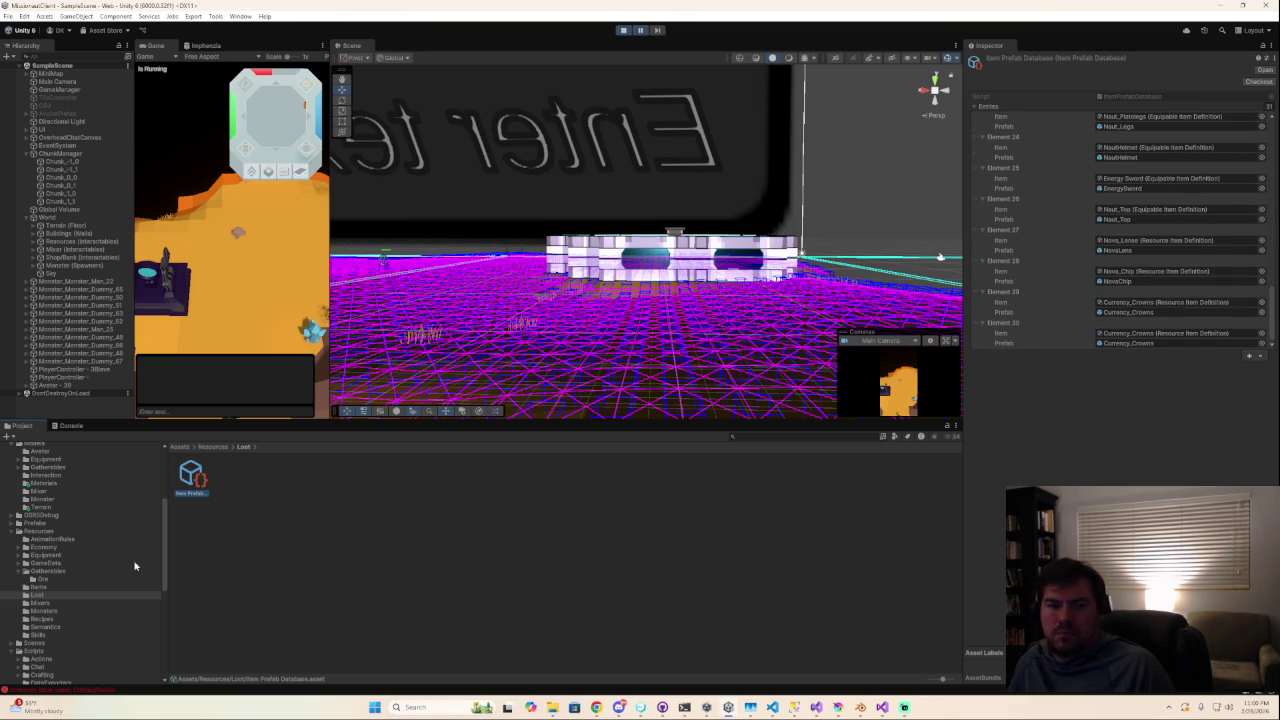
Select the Resources/Mixers folder and inspect its first mixer asset.
click(58, 604)
click(200, 470)
click(273, 478)
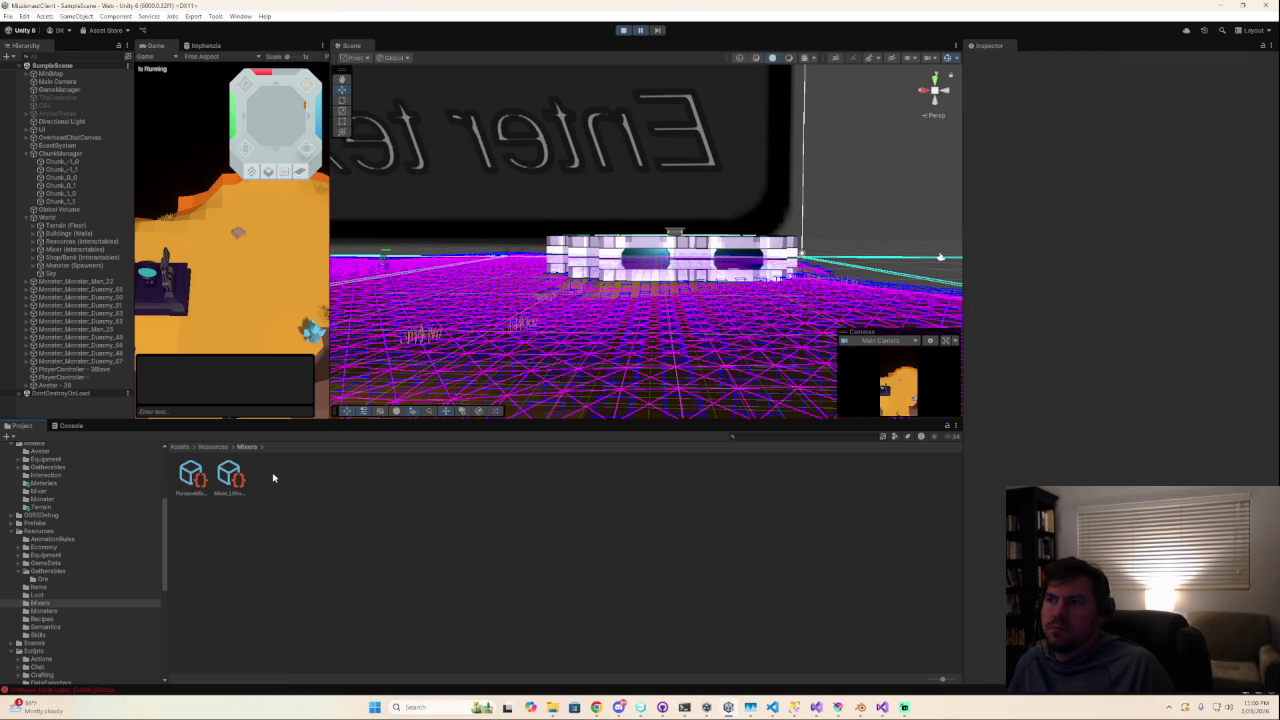
Inspect the Furnace Mixer, browse Monsters, Recipes, Semantics and Skills, then view the CraftingRecipe Console errors.
click(229, 478)
click(190, 476)
click(42, 611)
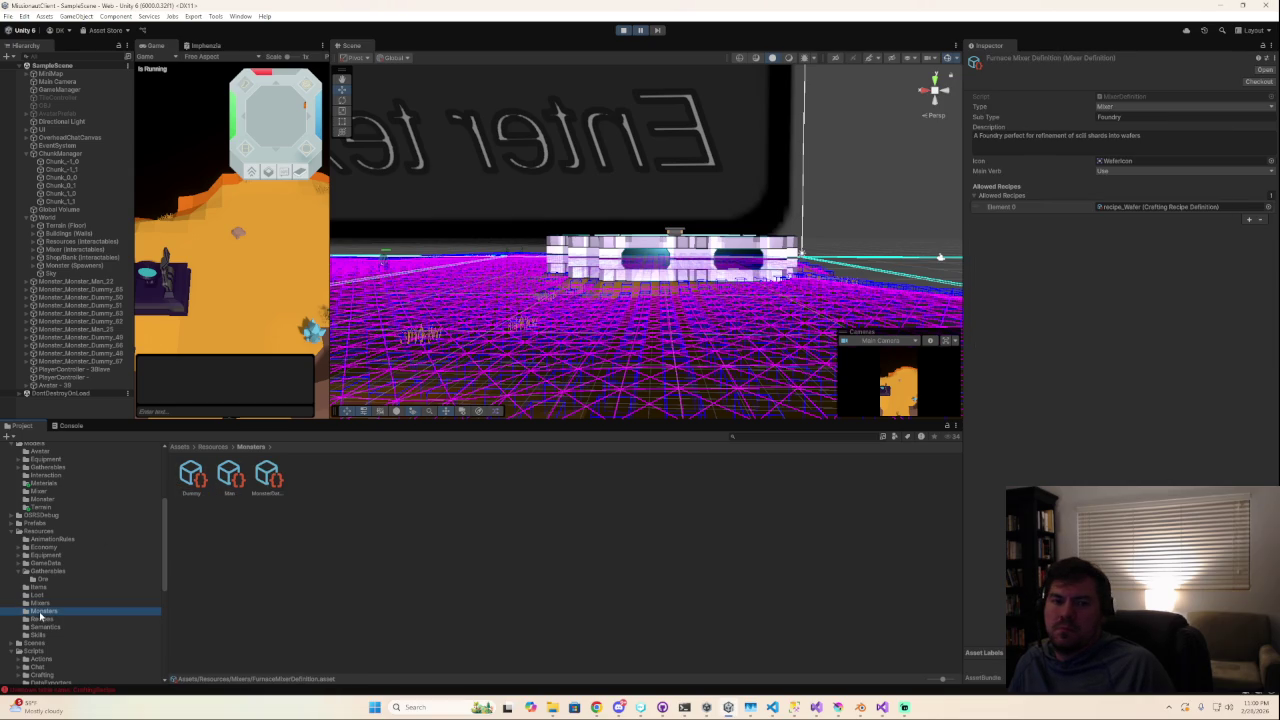
click(43, 619)
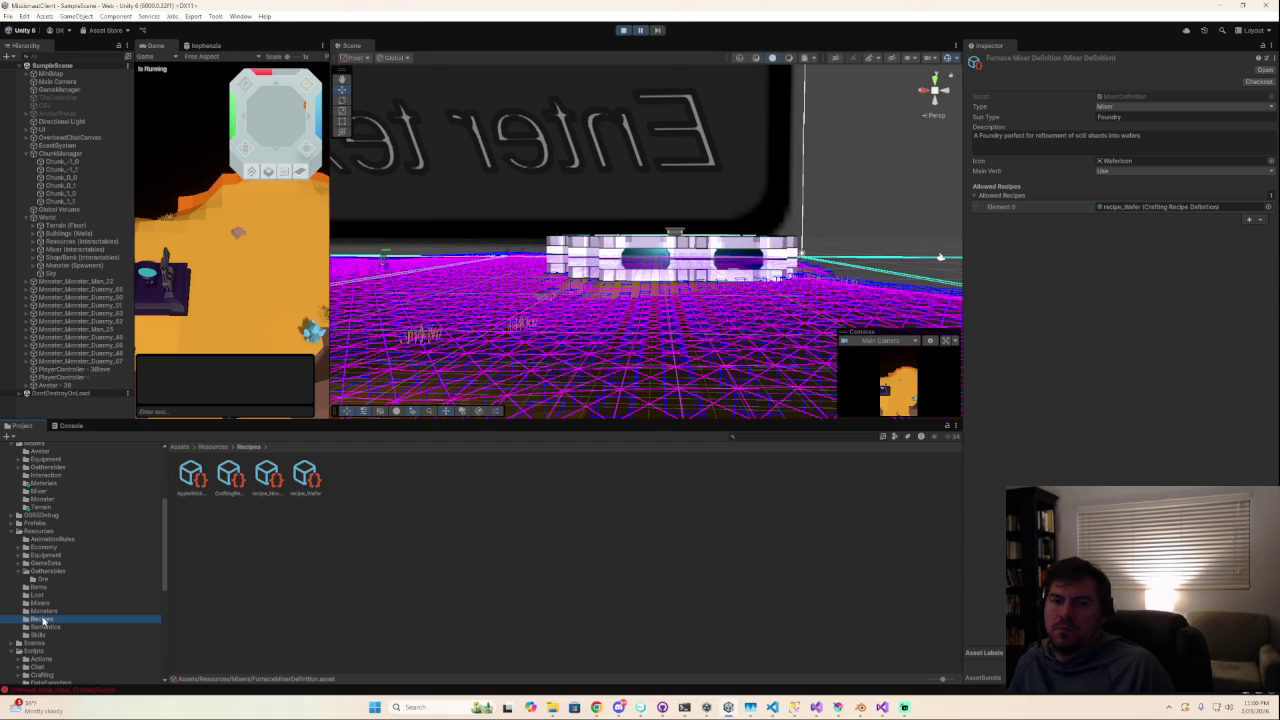
click(43, 627)
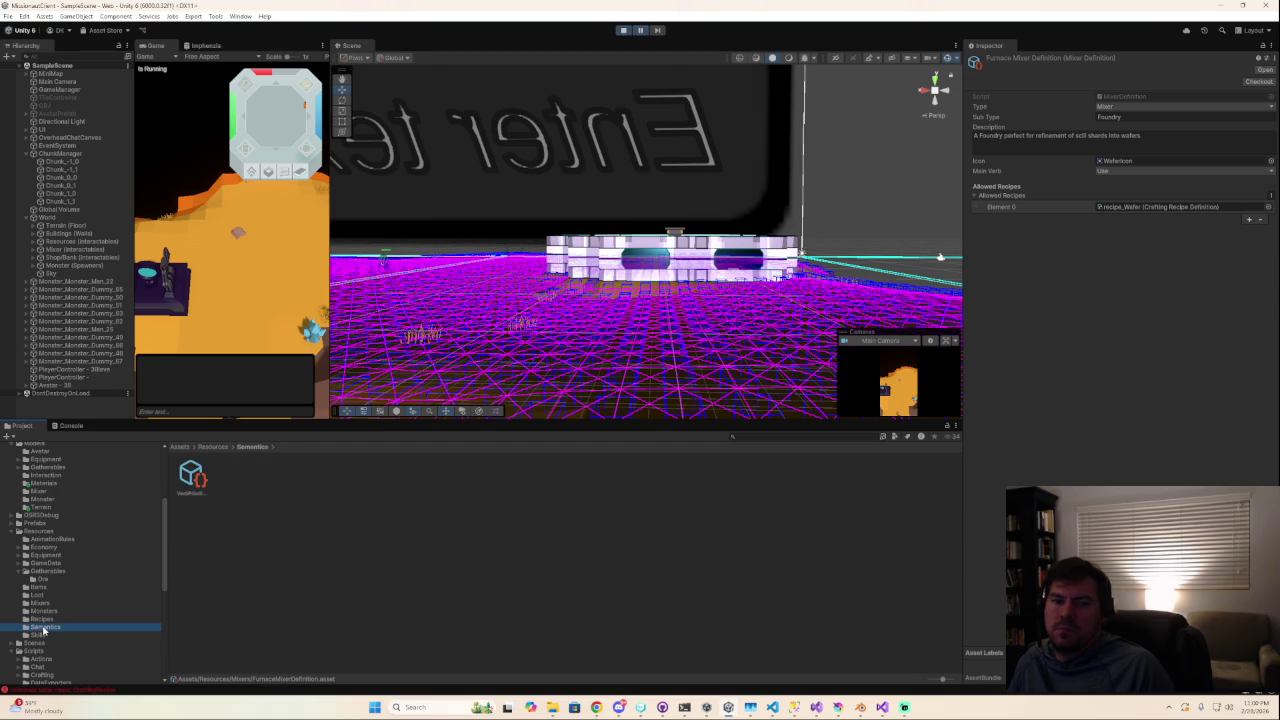
click(43, 635)
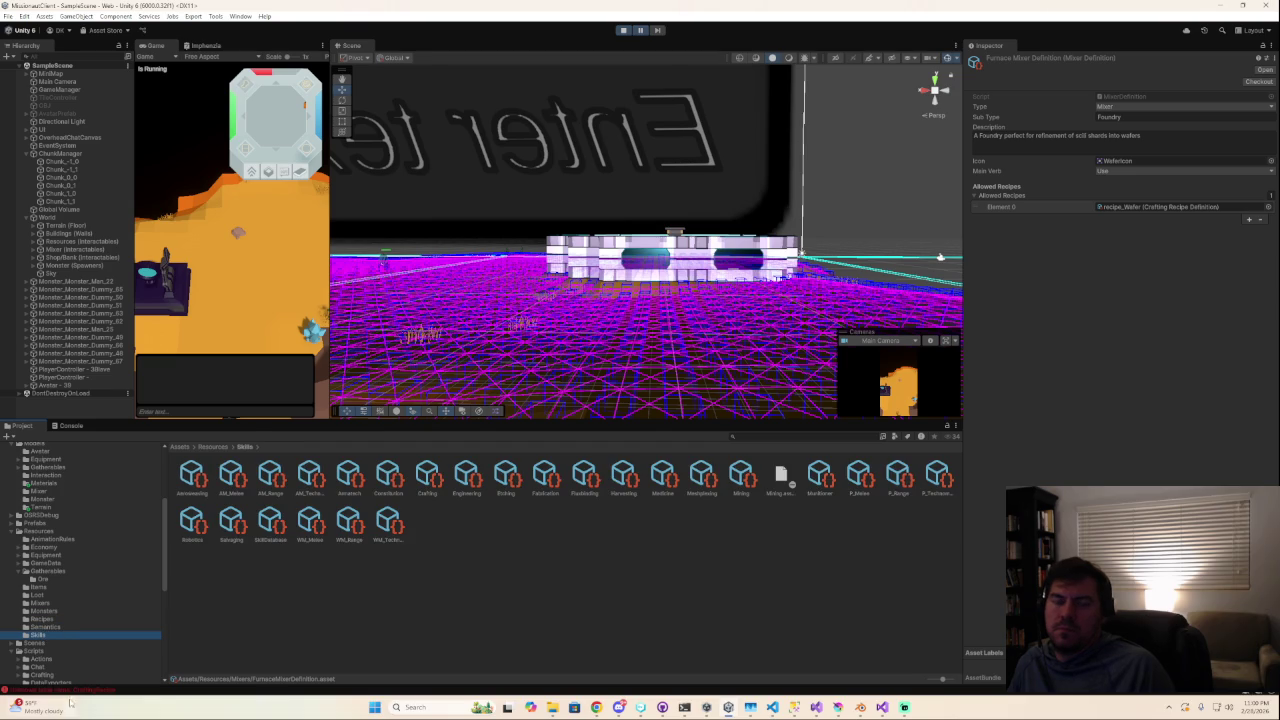
click(70, 426)
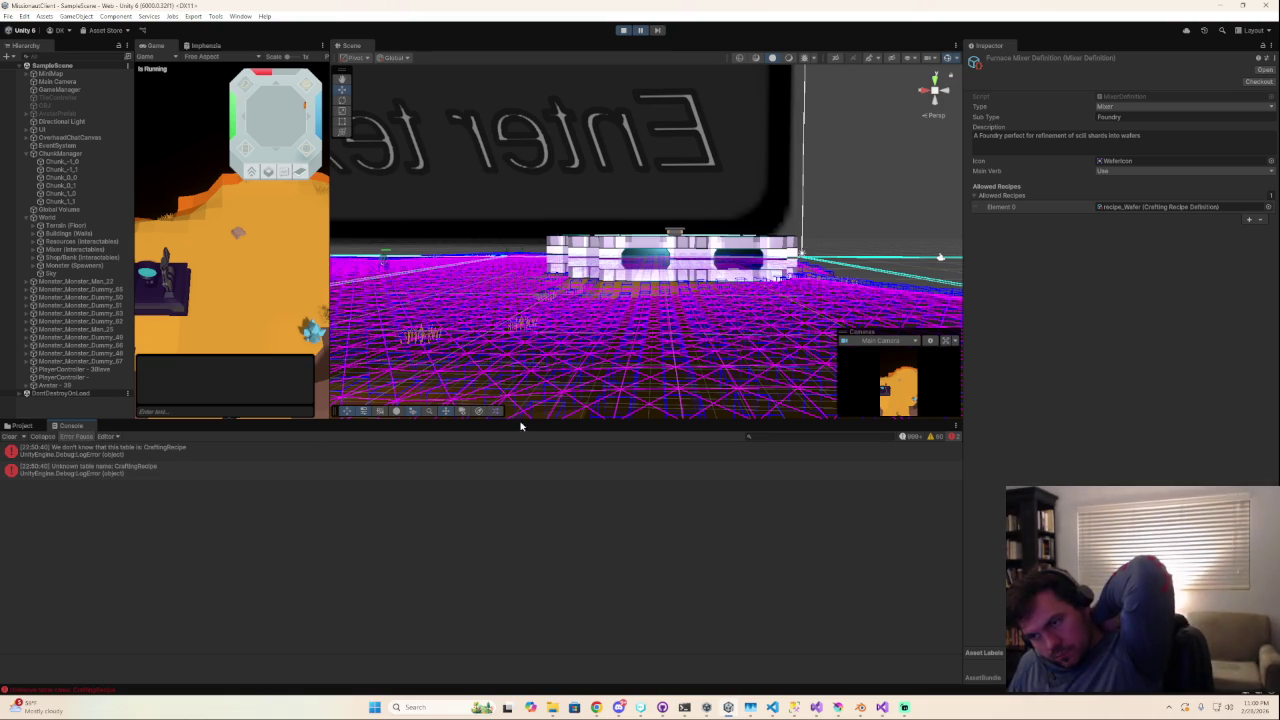
Clear the Console, toggle pause, and regenerate InteractableData.cs and GatherableTypeData.cs from Tools.
click(10, 437)
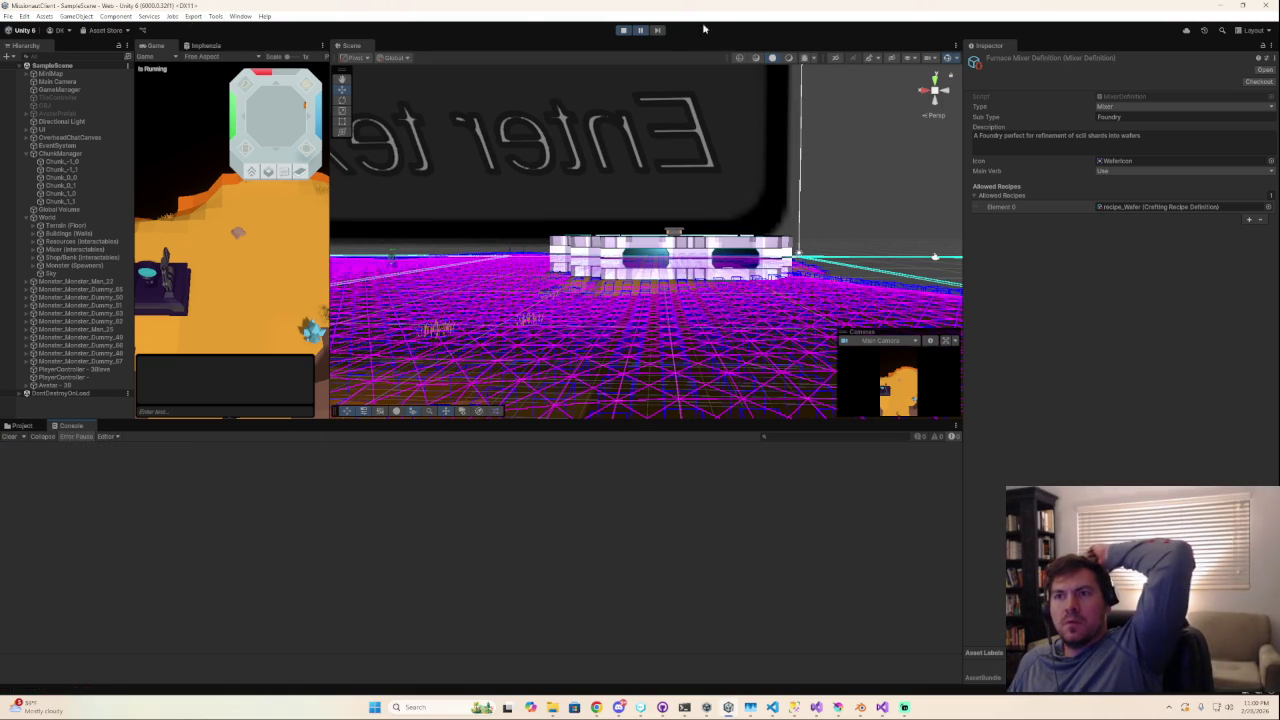
click(641, 31)
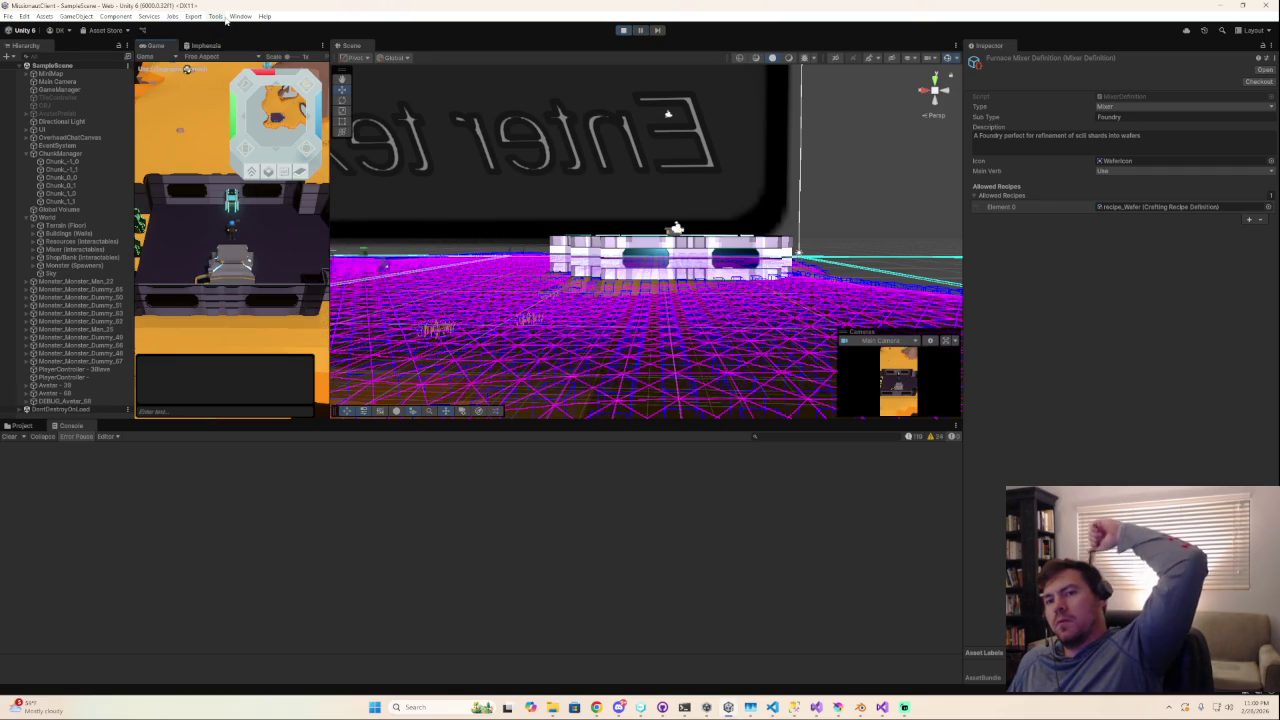
click(224, 17)
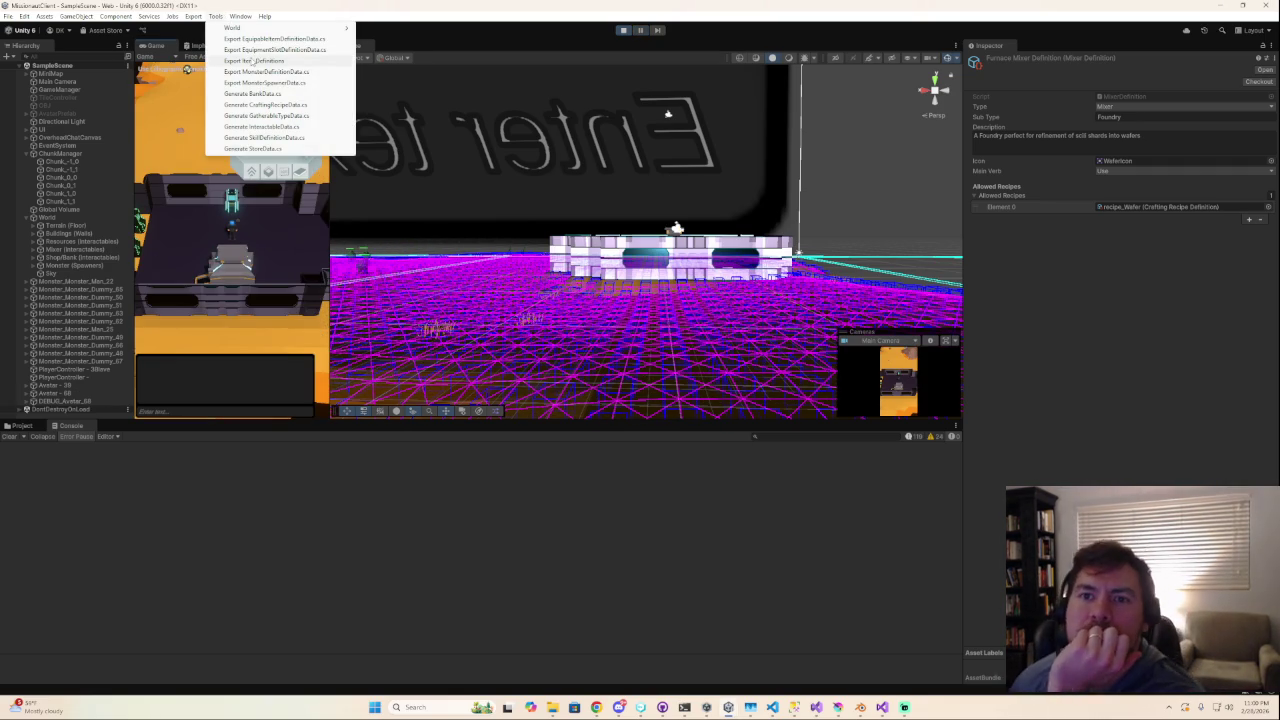
click(262, 131)
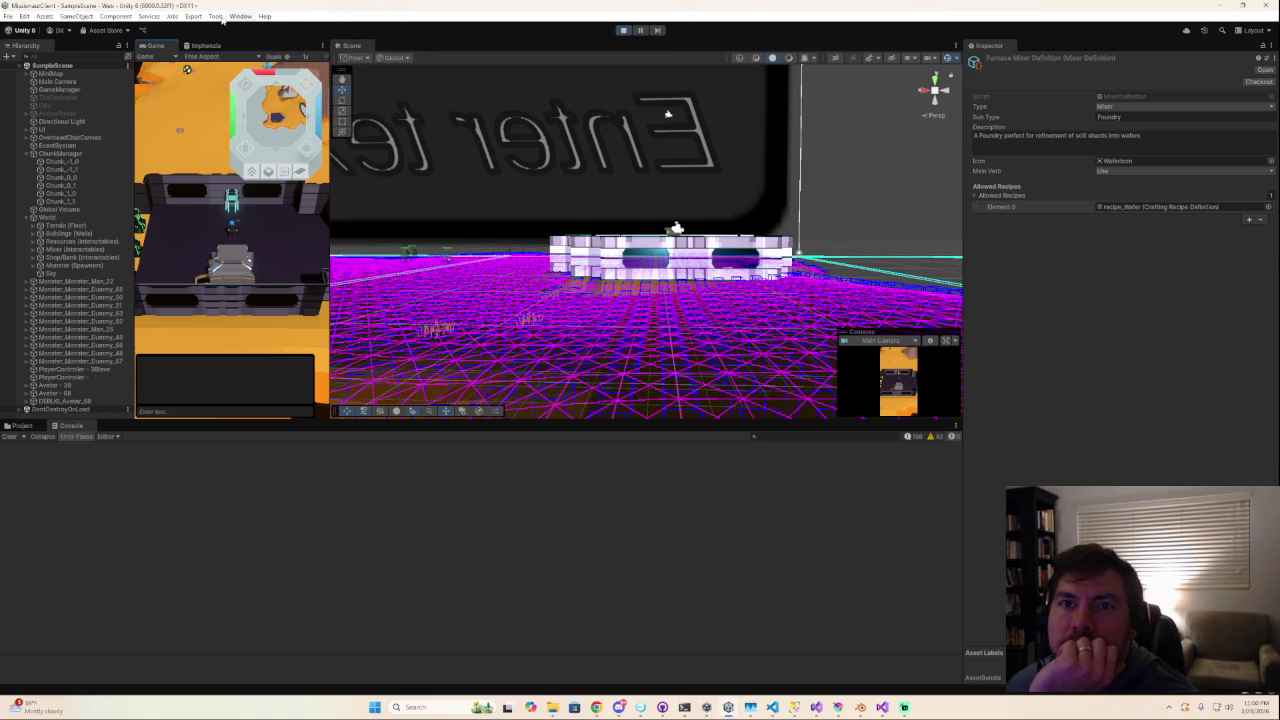
click(216, 16)
click(276, 116)
mouse_move(552, 707)
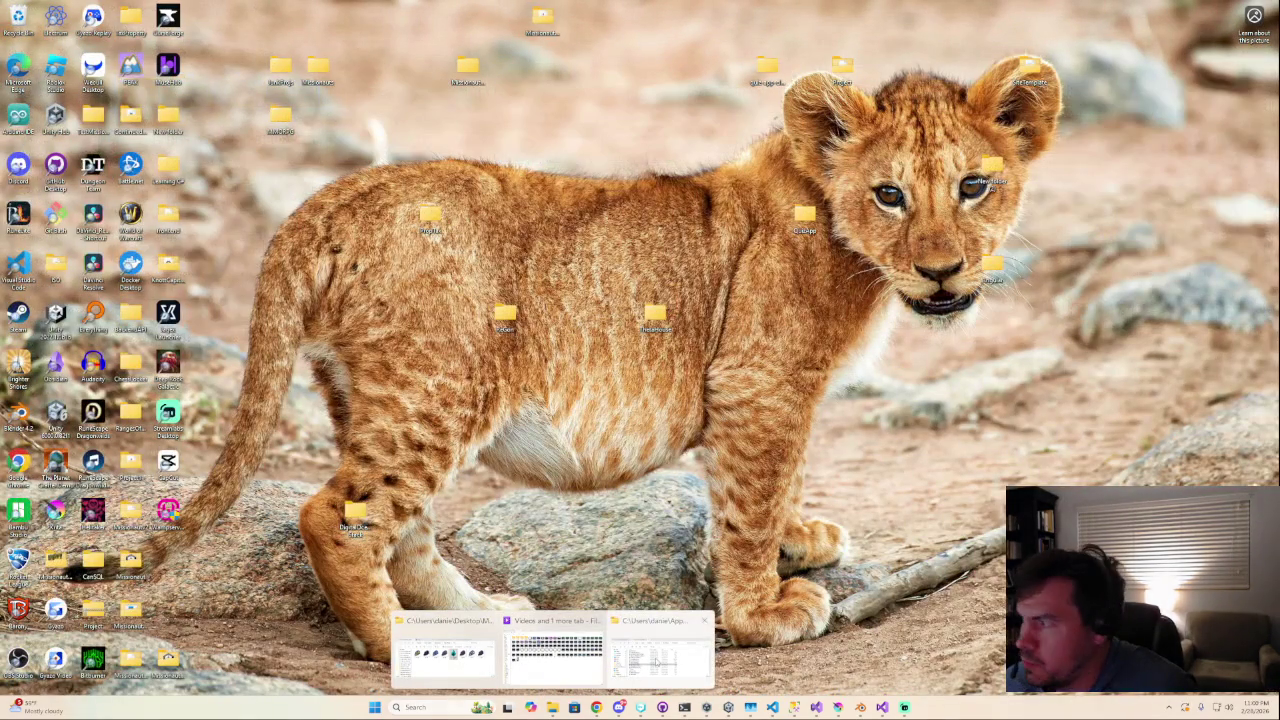
Minimize Unity and view the GatherableTypeData.cs diff in GitHub Desktop.
click(660, 655)
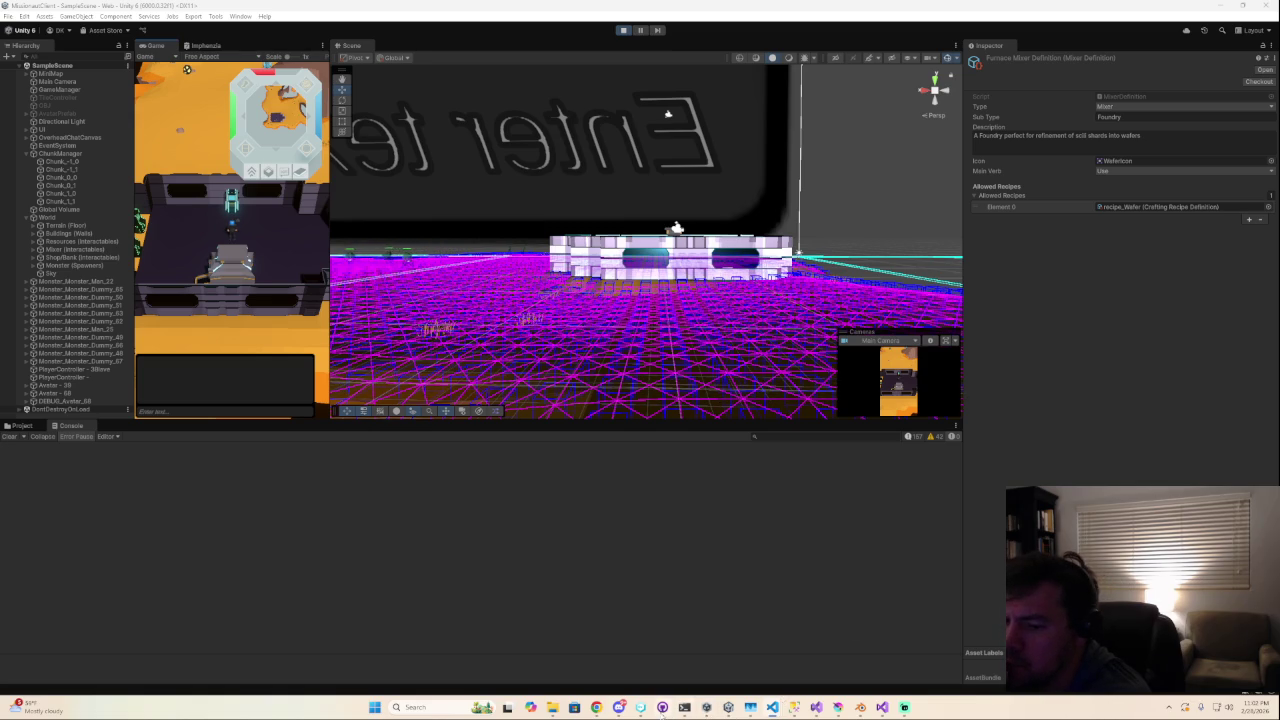
click(662, 707)
click(110, 106)
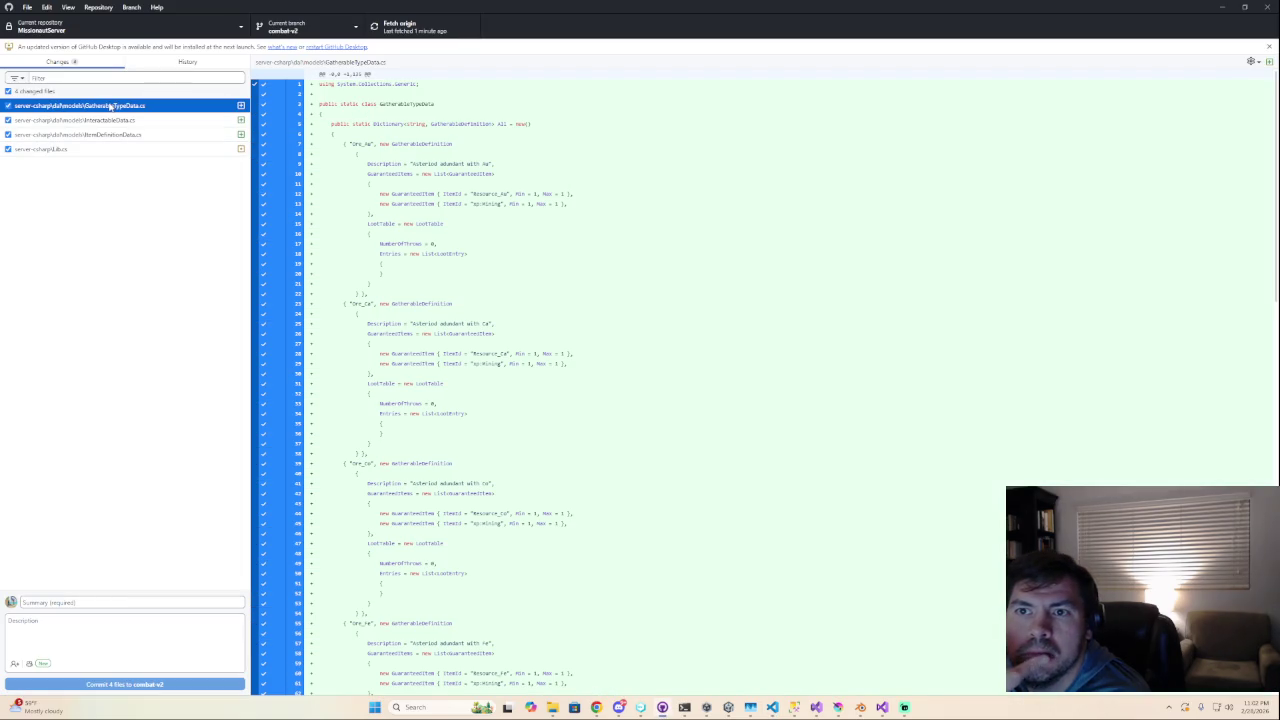
Scroll through the GatherableTypeData.cs diff, selecting the word 'adundant' on line 107.
scroll(553, 311, down, 2)
scroll(553, 311, down, 4)
scroll(553, 311, down, 1)
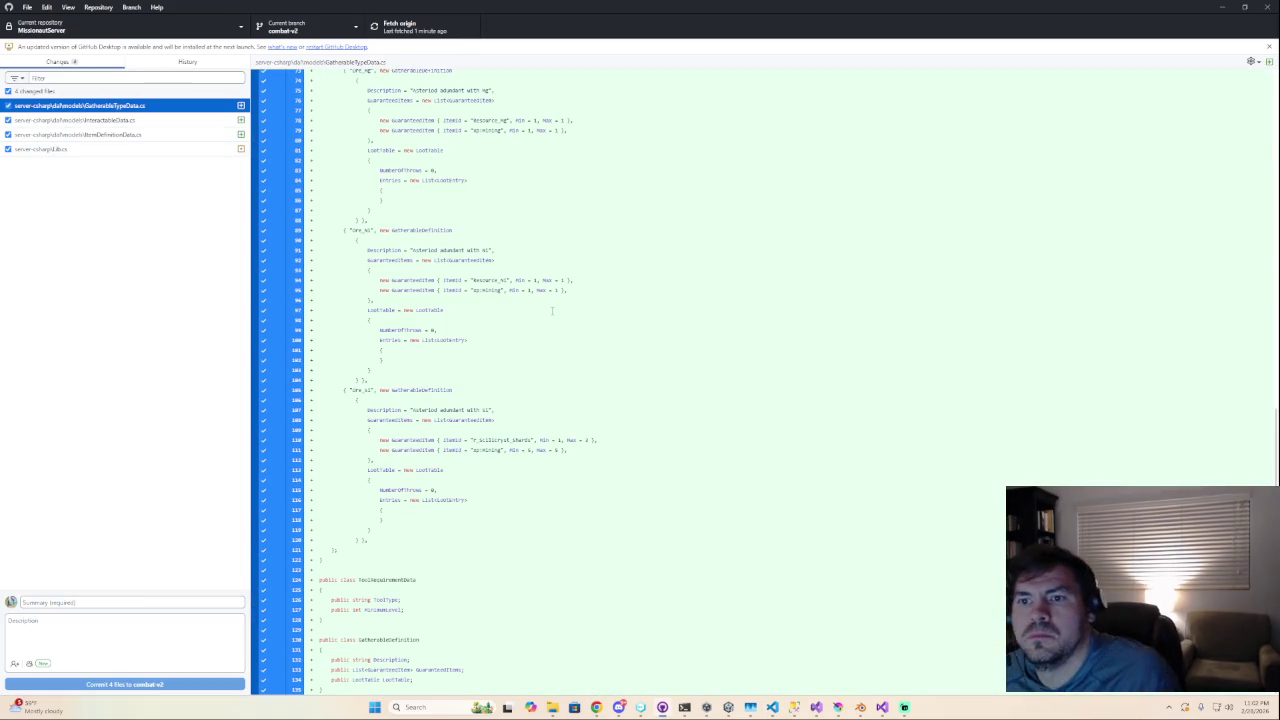
double_click(451, 410)
scroll(494, 418, up, 1)
scroll(493, 416, up, 2)
scroll(491, 413, up, 2)
scroll(489, 410, up, 2)
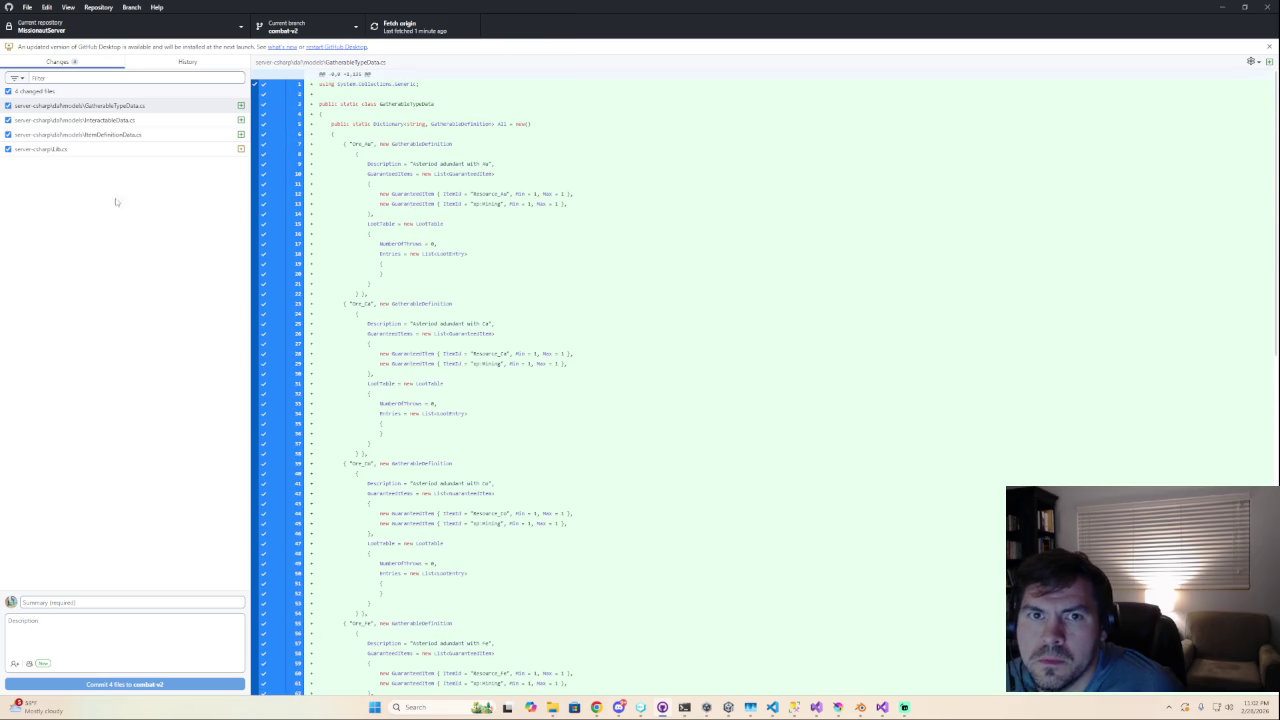
Review the InteractableData.cs diff and search it for 'sch'.
click(101, 121)
scroll(503, 207, down, 2)
scroll(497, 216, down, 3)
click(495, 222)
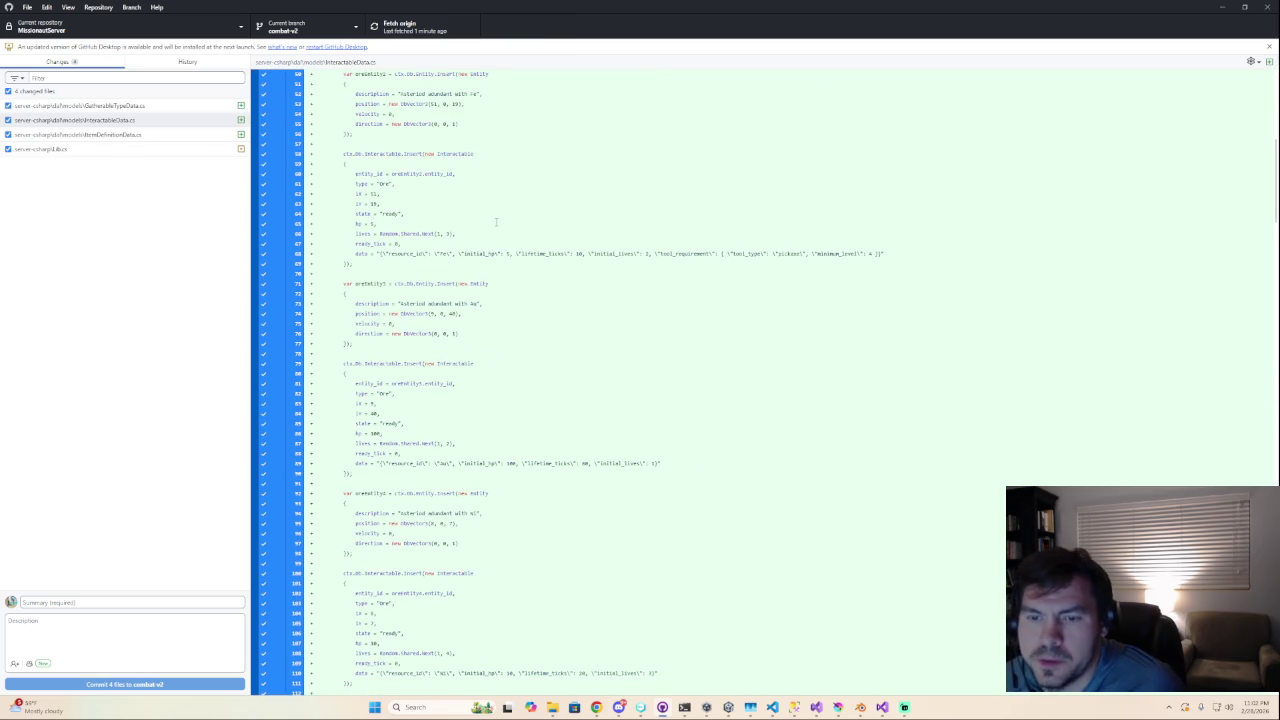
key(ctrl+f)
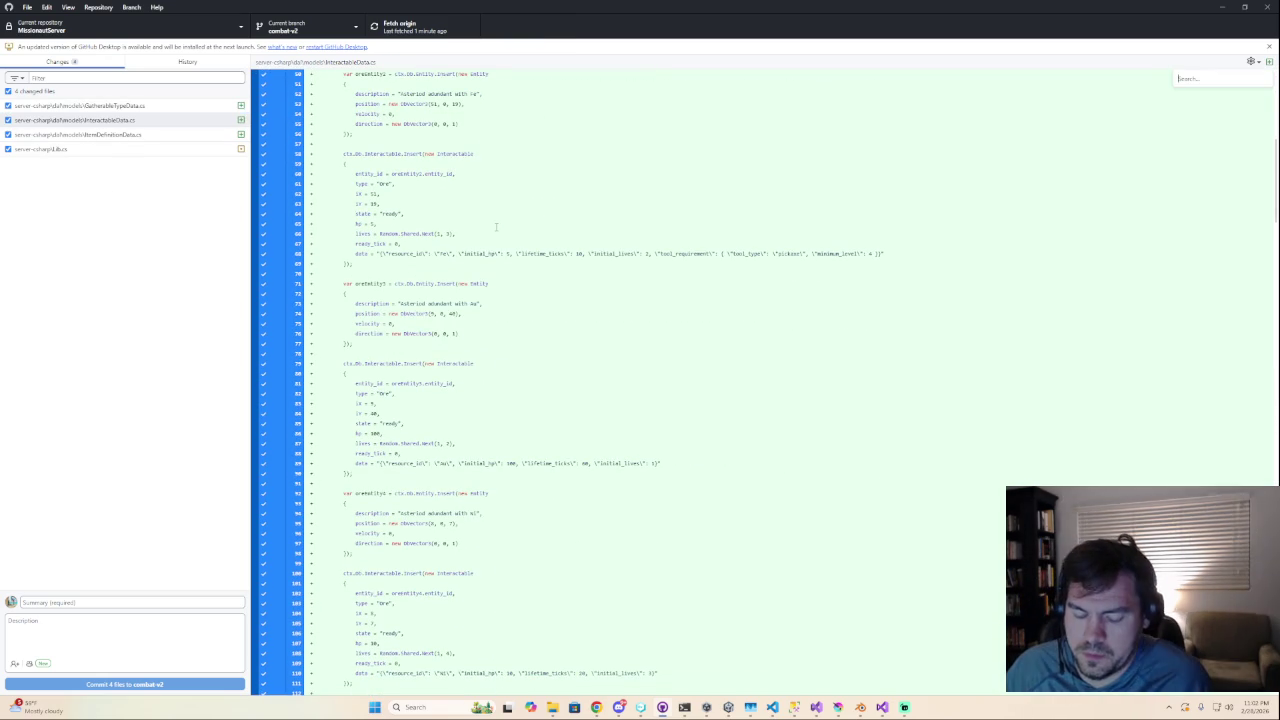
text(sch)
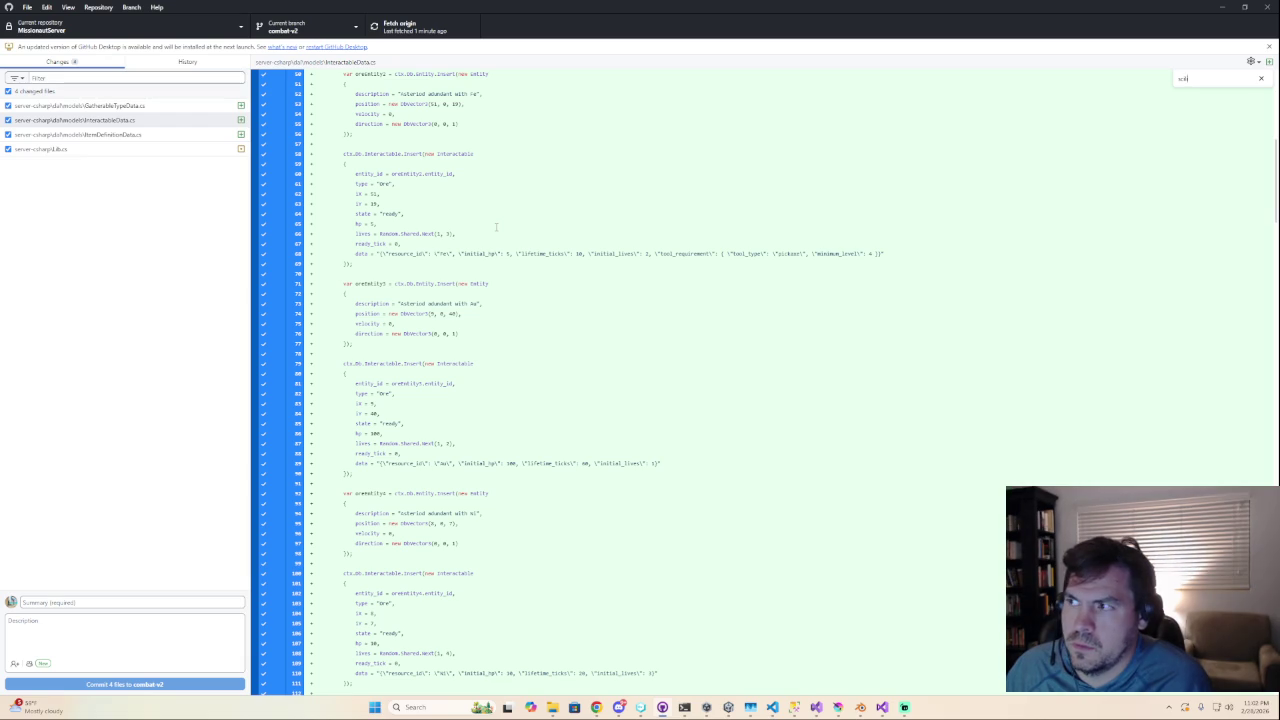
Open the ItemDefinitionData.cs diff search, then switch back to Unity.
click(89, 136)
key(ctrl+f)
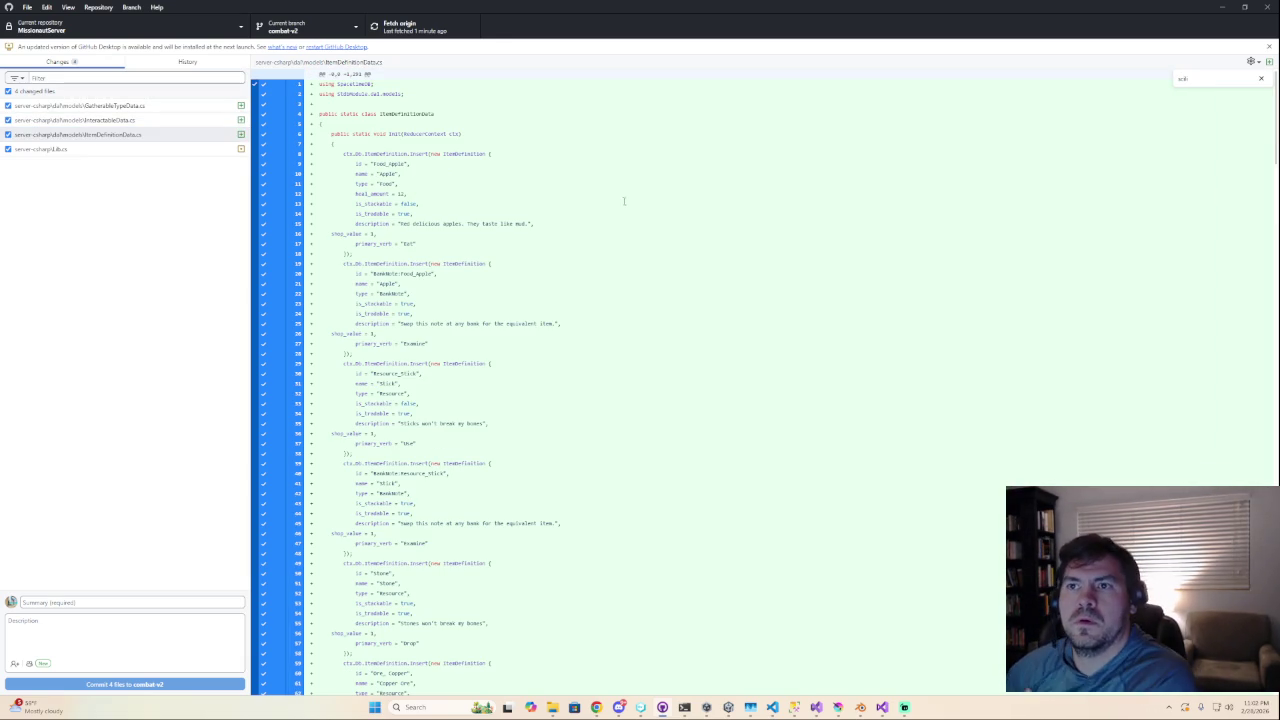
key(alt+Tab)
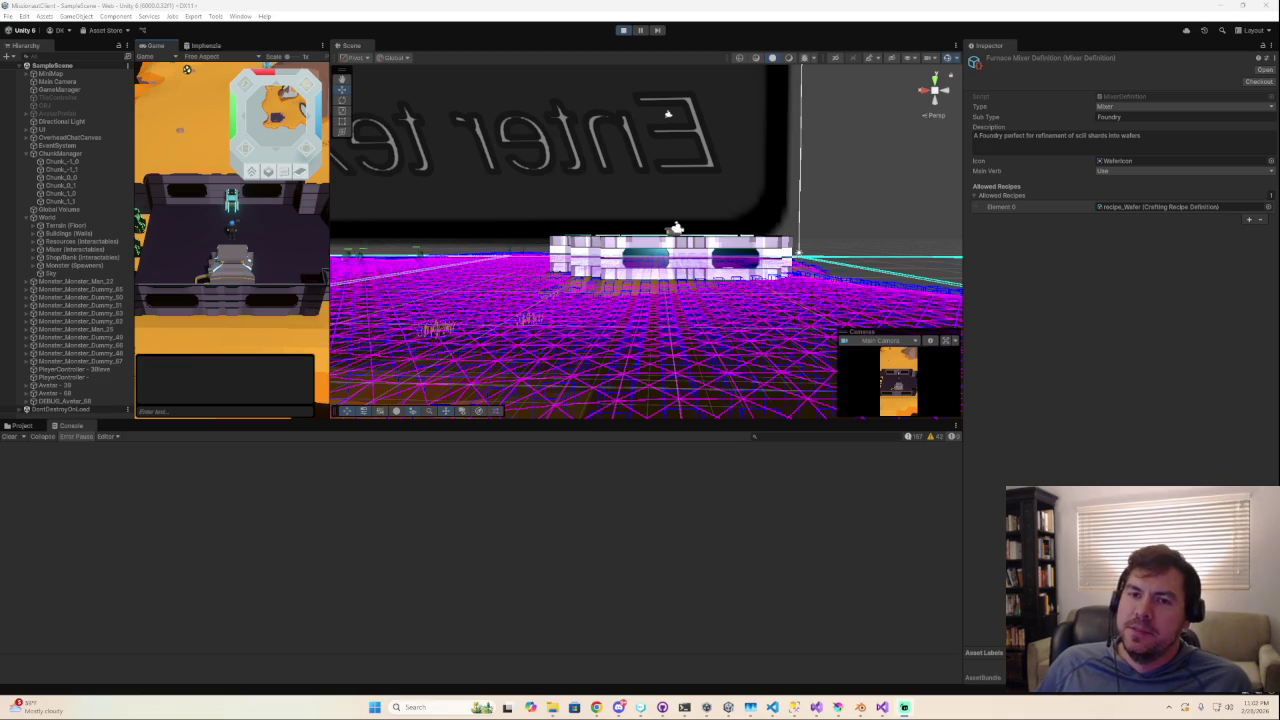
Widen the Game view, then orbit and pan the camera across the crystal shard terrain.
drag(331, 250, 713, 250)
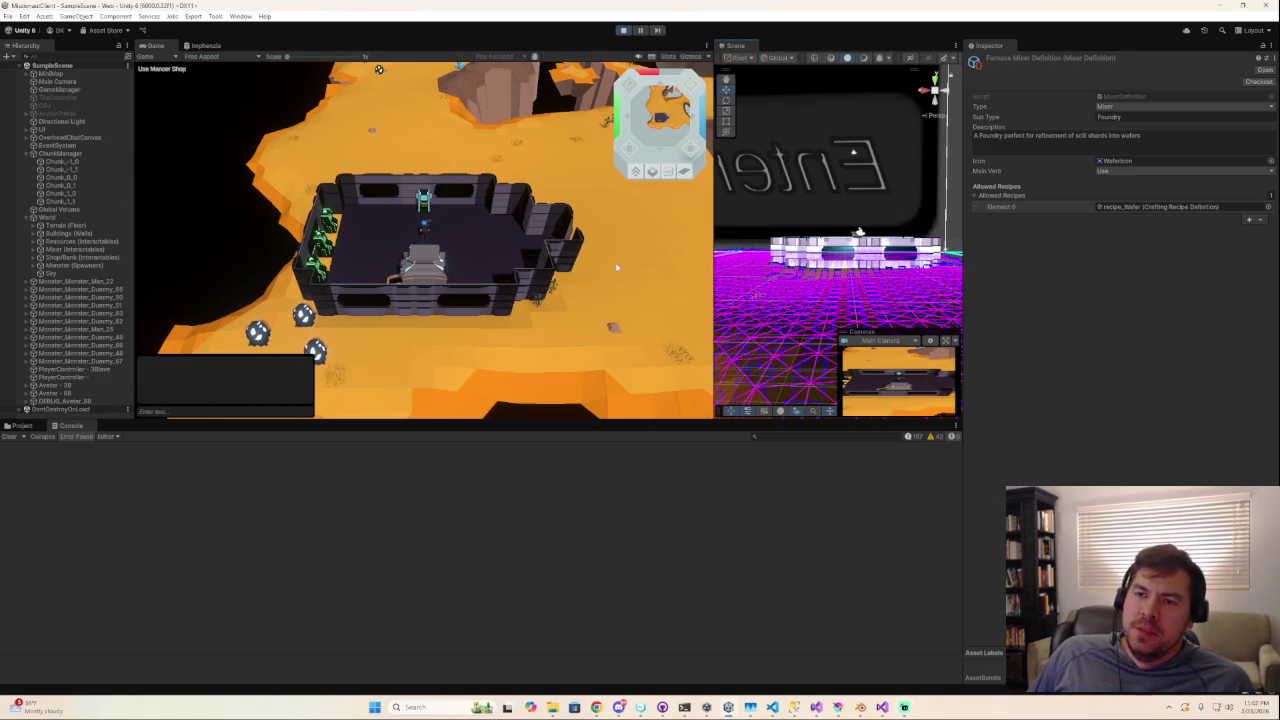
right_drag(656, 283, 470, 231)
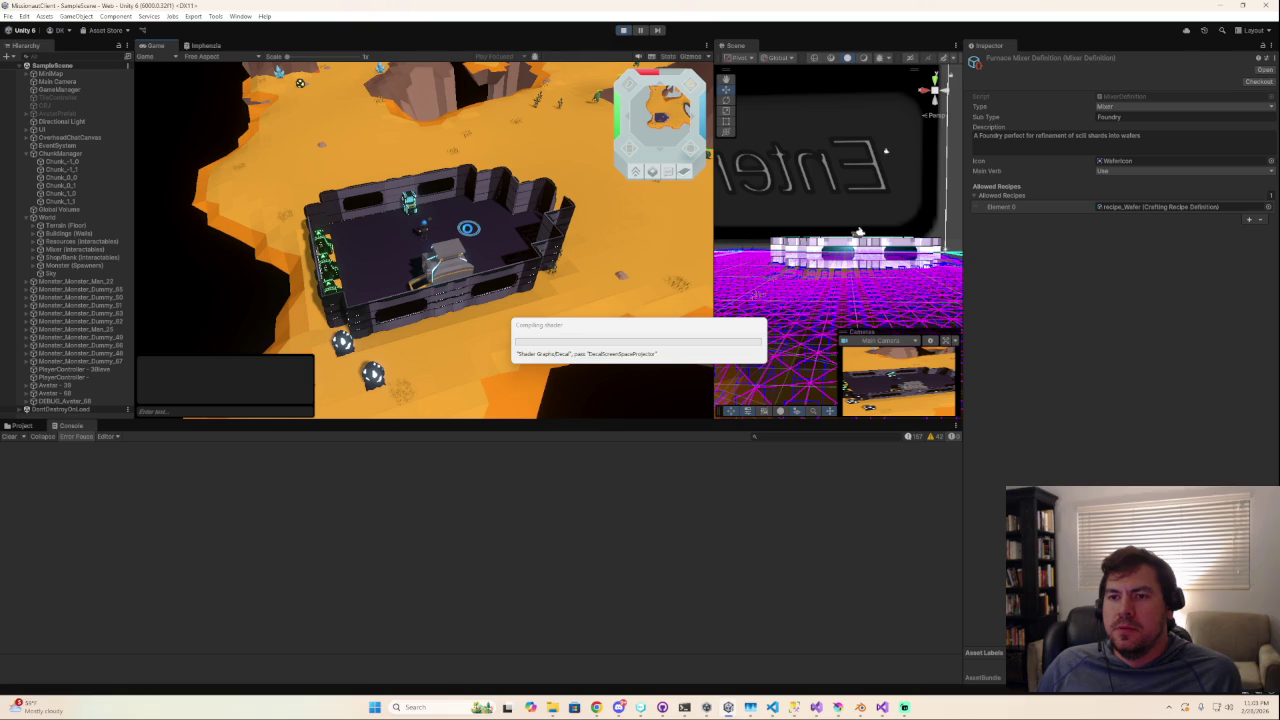
mouse_move(392, 135)
right_down()
mouse_move(350, 148)
mouse_move(249, 101)
mouse_move(194, 206)
mouse_move(225, 189)
mouse_move(373, 204)
mouse_move(360, 180)
mouse_move(471, 177)
mouse_move(491, 263)
right_up()
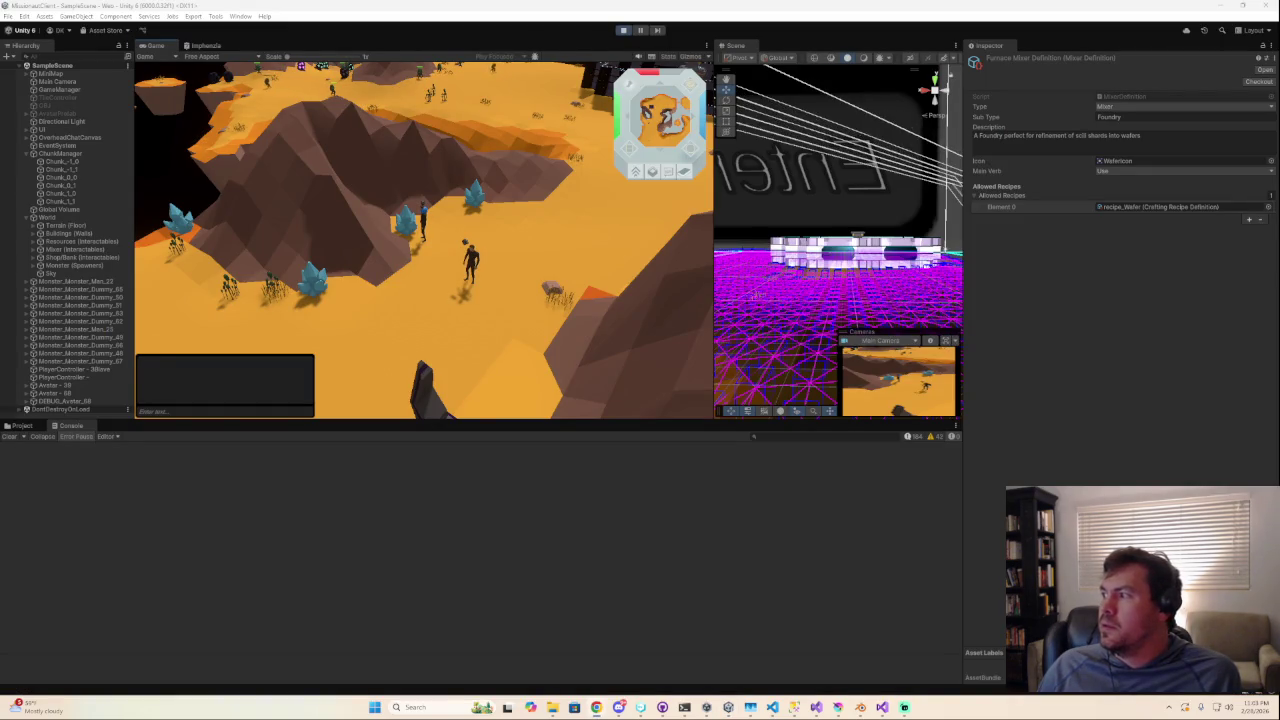
Bring the Chrome web build forward, rotate its camera, and reposition the window beside the editor.
click(596, 707)
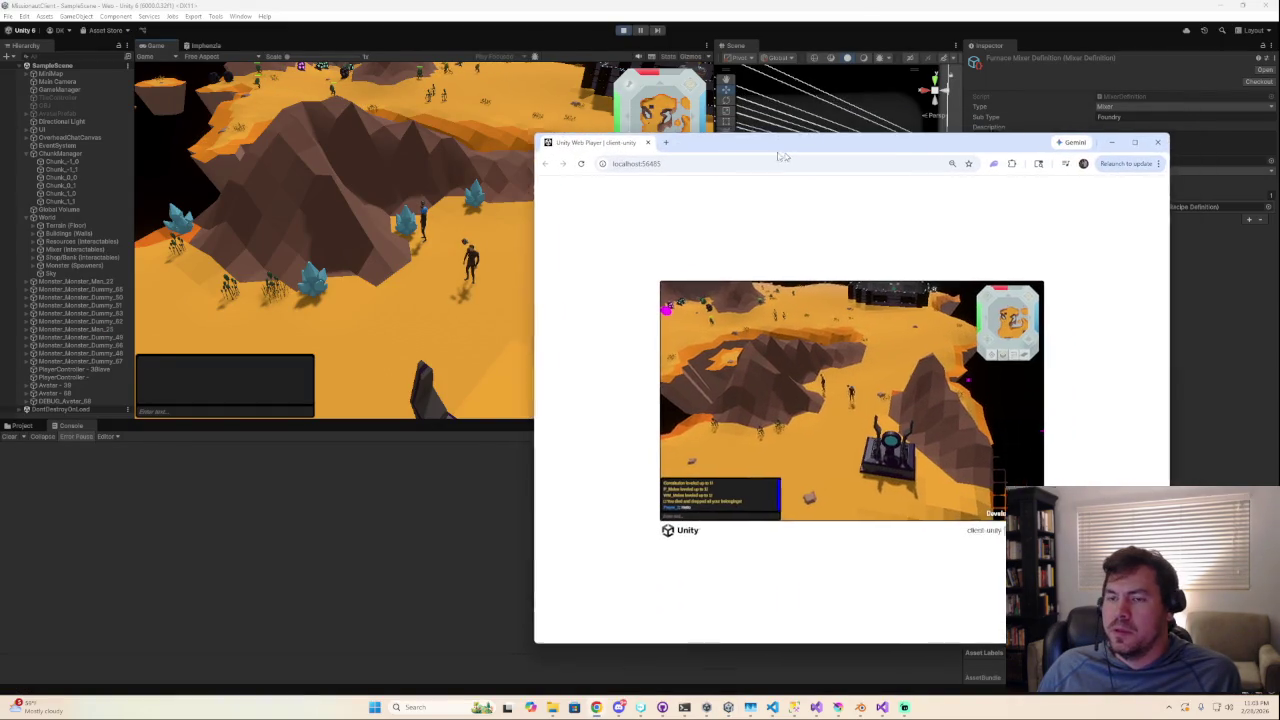
middle_drag(764, 392, 679, 409)
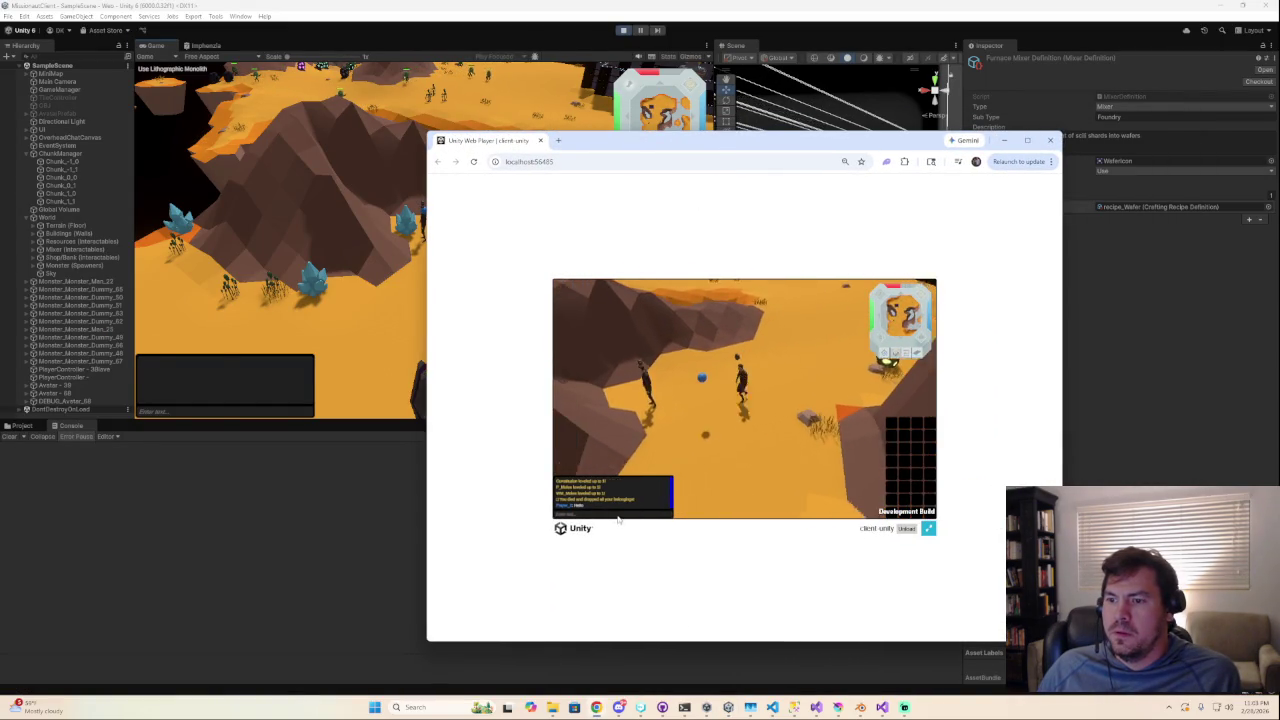
drag(632, 150, 811, 122)
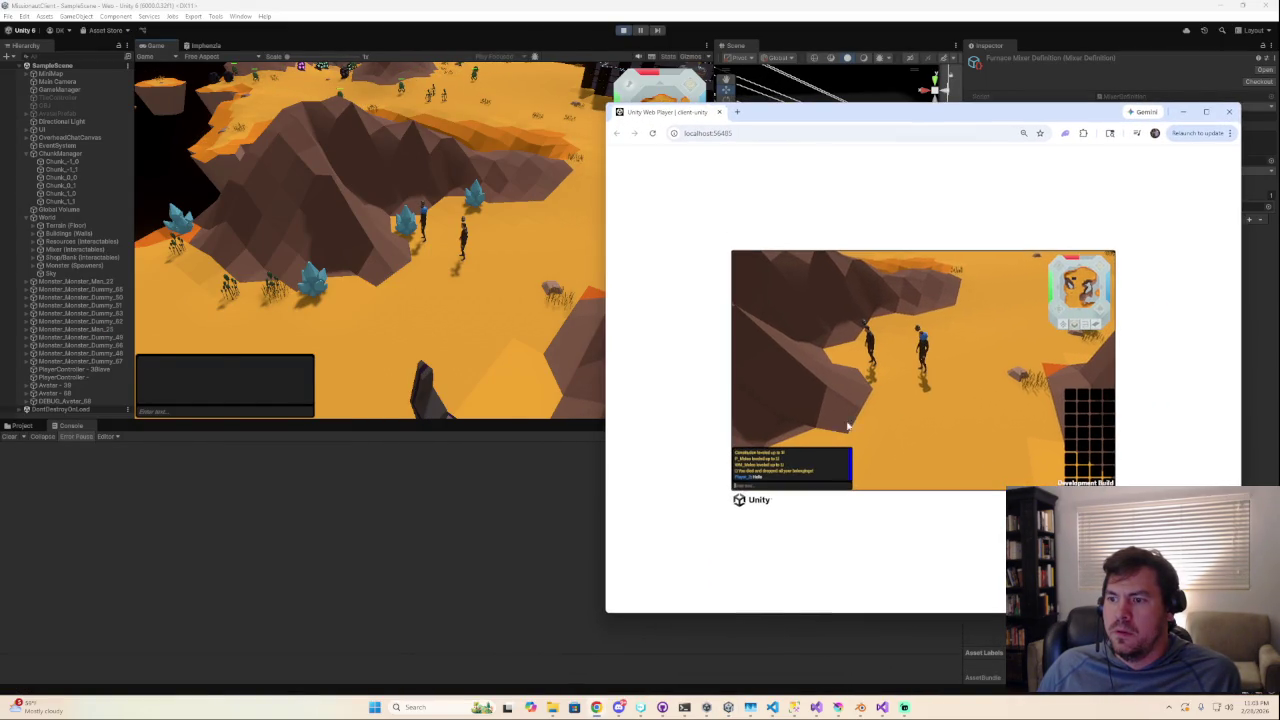
Send 'HELP MEEEEE', 'I HAVE NO IDEA WHAT IS GOING ONNNNNN' and 'PLEASE' in the browser chat.
click(782, 488)
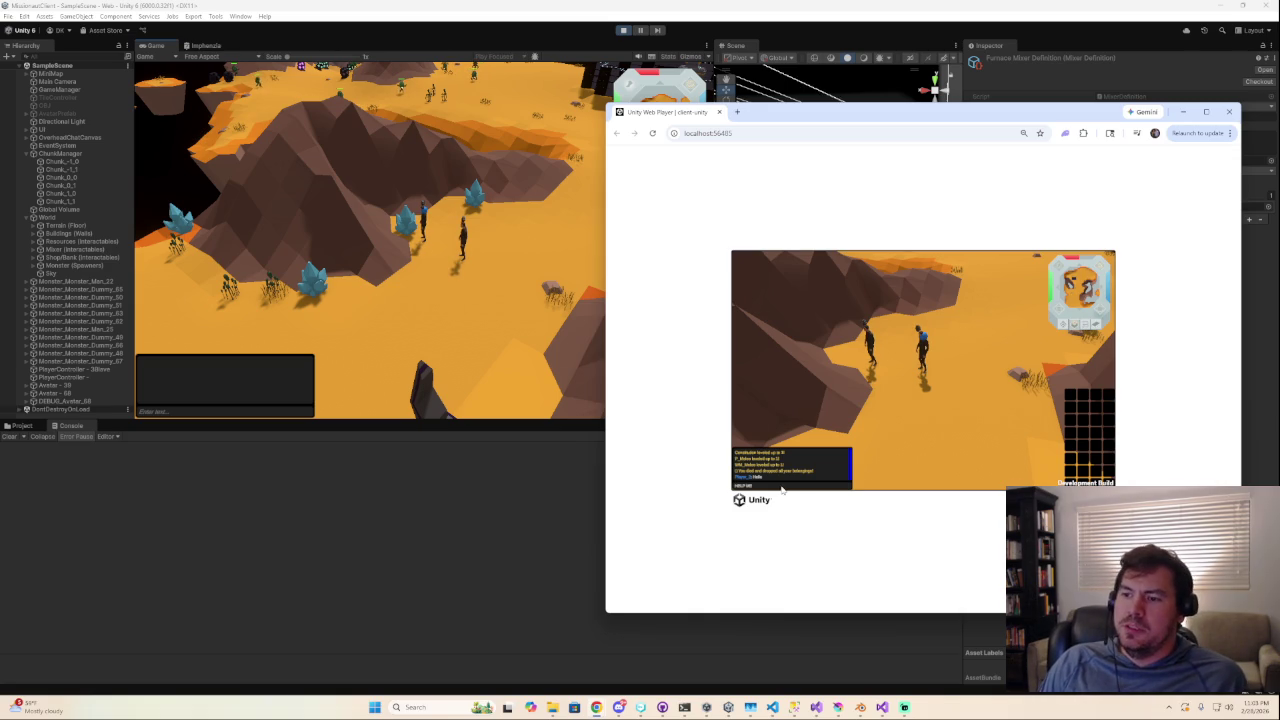
key(Return)
text(NEED H)
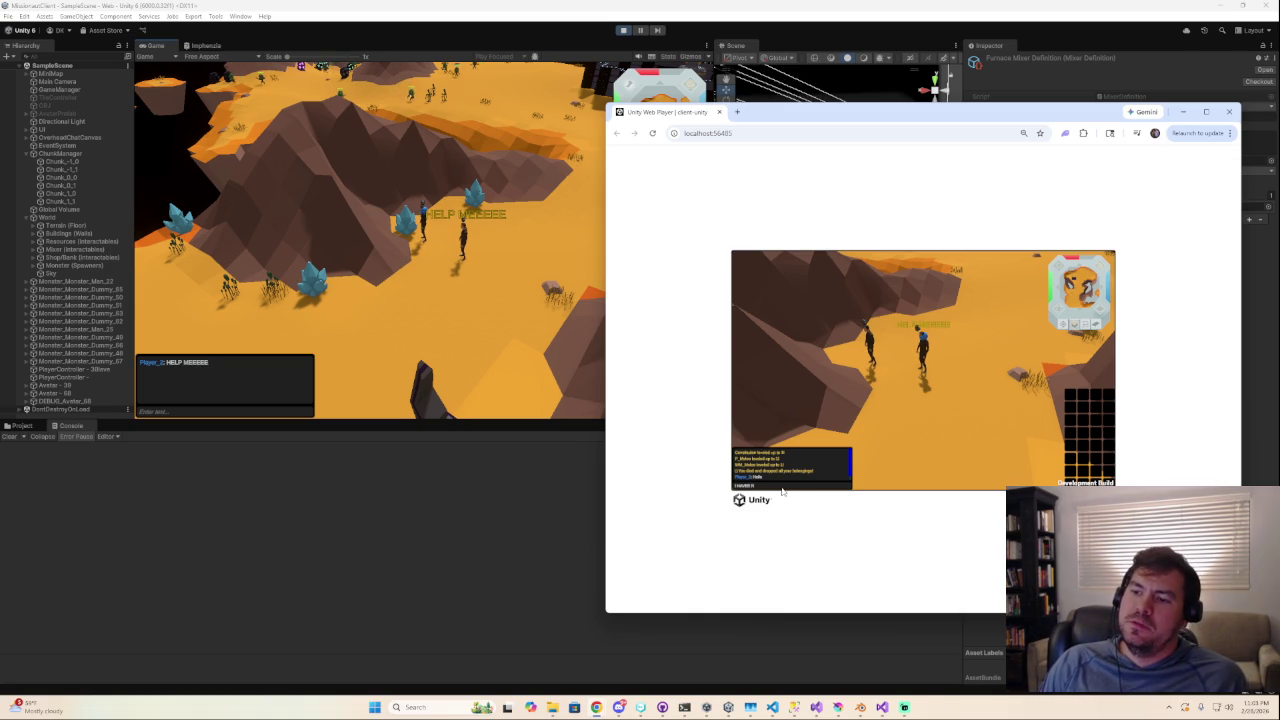
key(BackSpace)
key(BackSpace)
key(BackSpace)
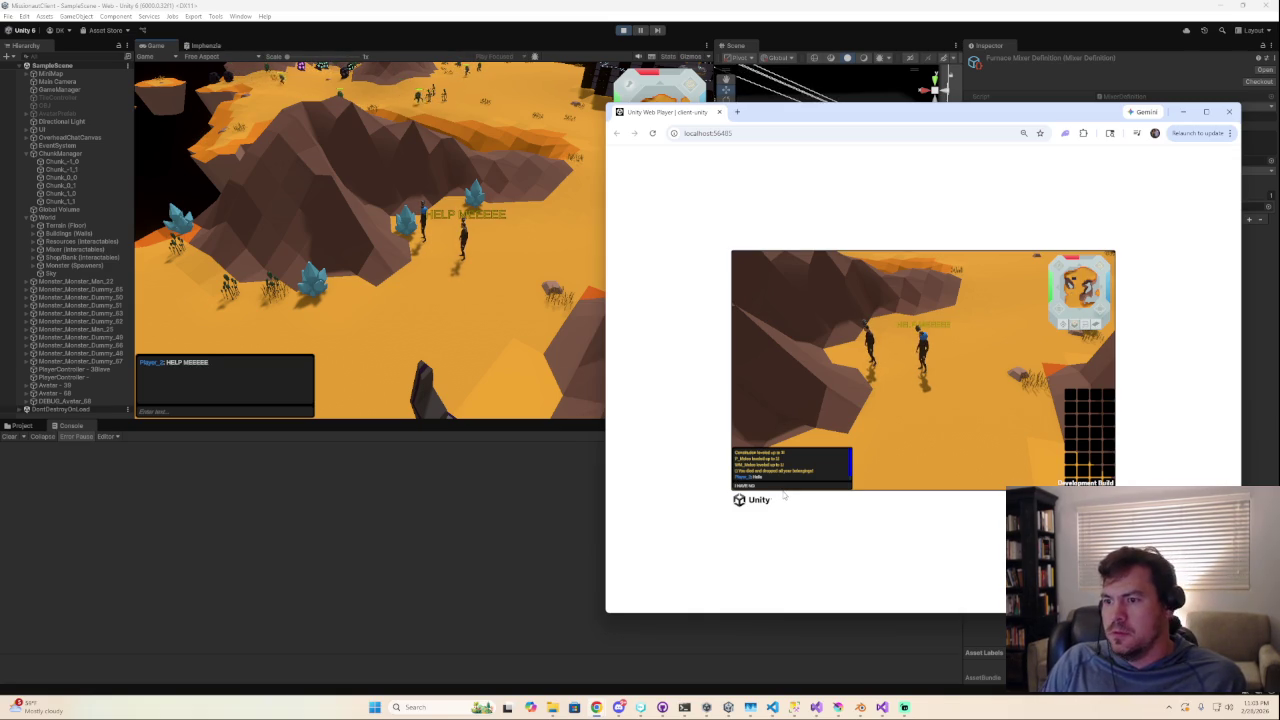
text(RE I)
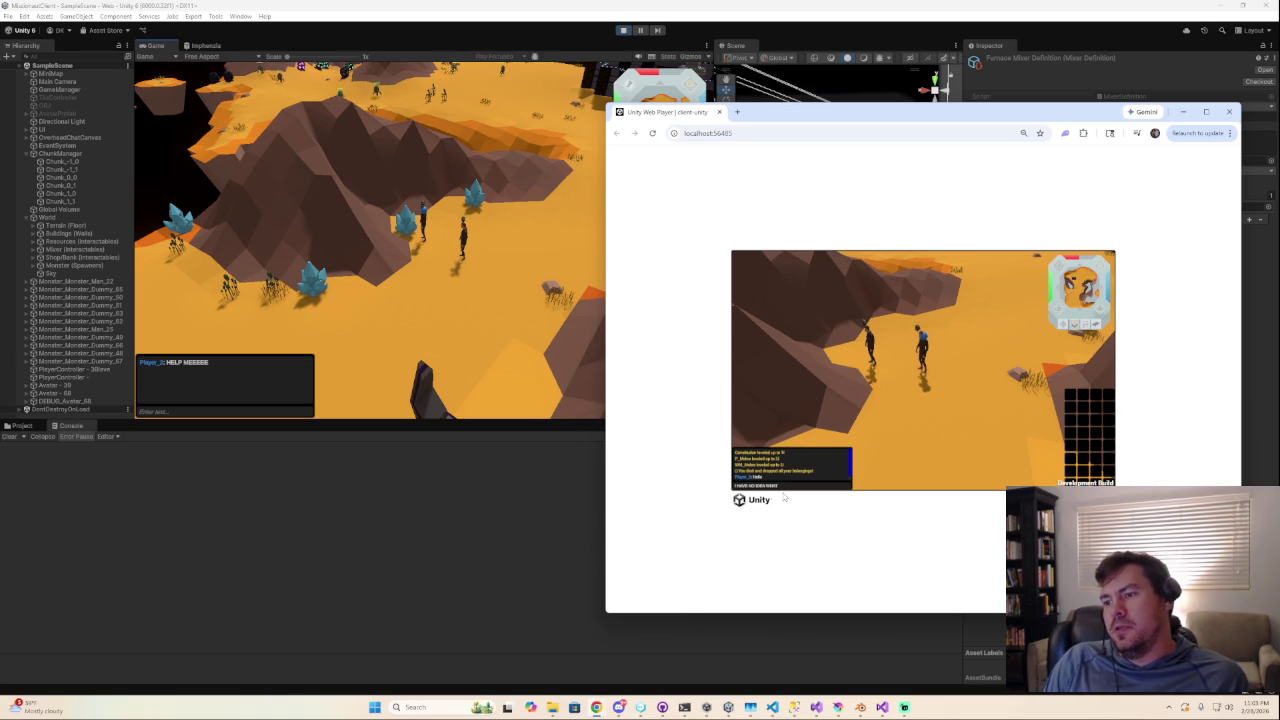
text(S GOING ONNNNN)
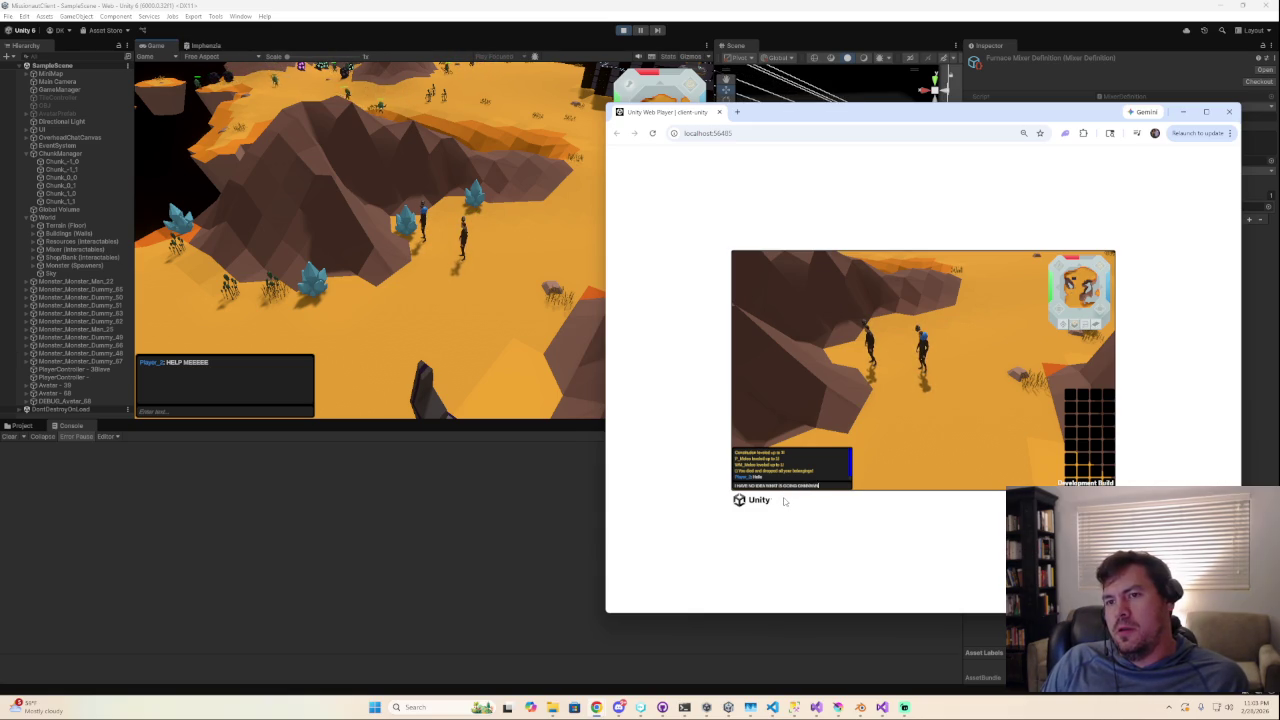
key(Return)
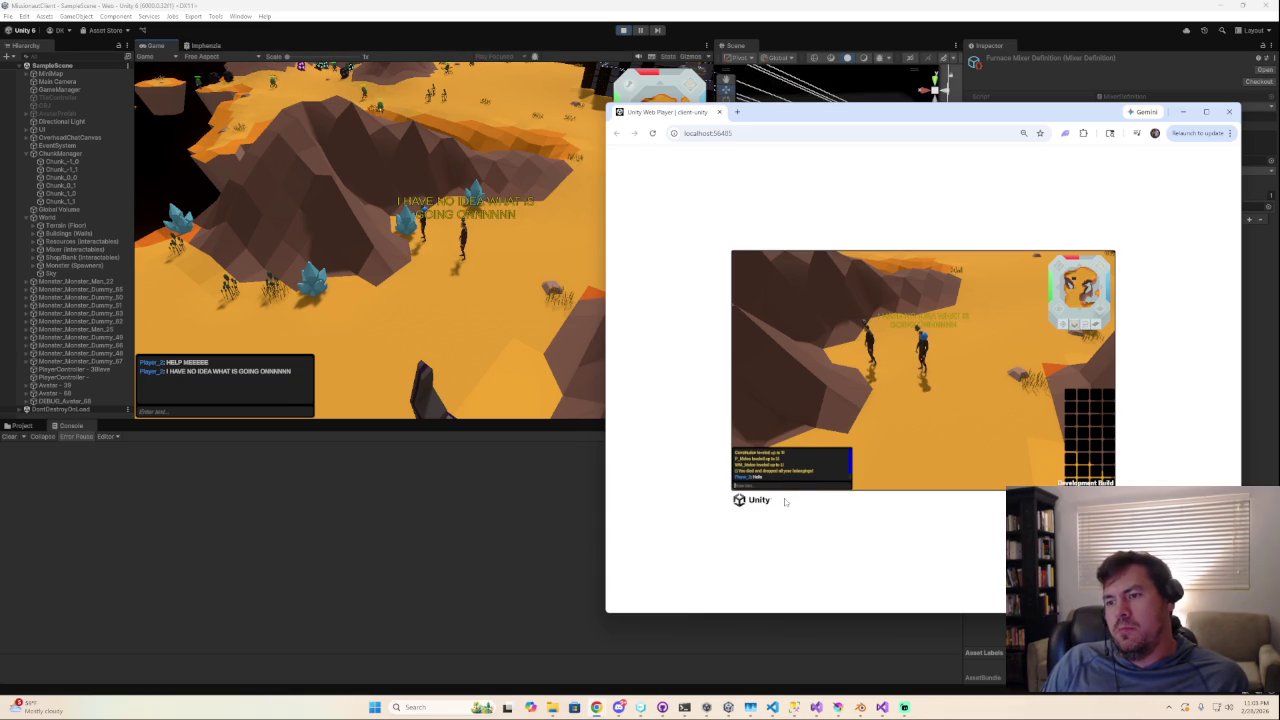
text(PLEASE)
key(Return)
click(199, 412)
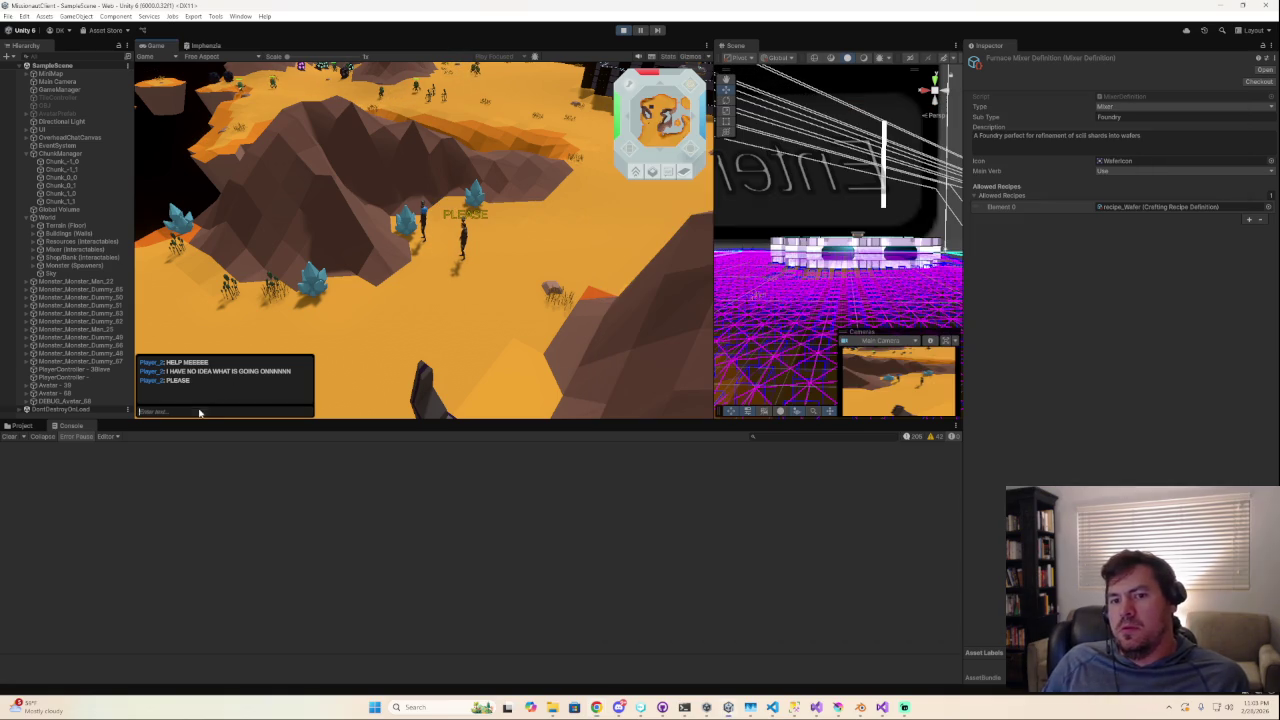
Send the chat replies 'WHAT', 'Np', 'Never' and 'Go away' from the editor's player.
text(WHAT)
key(Return)
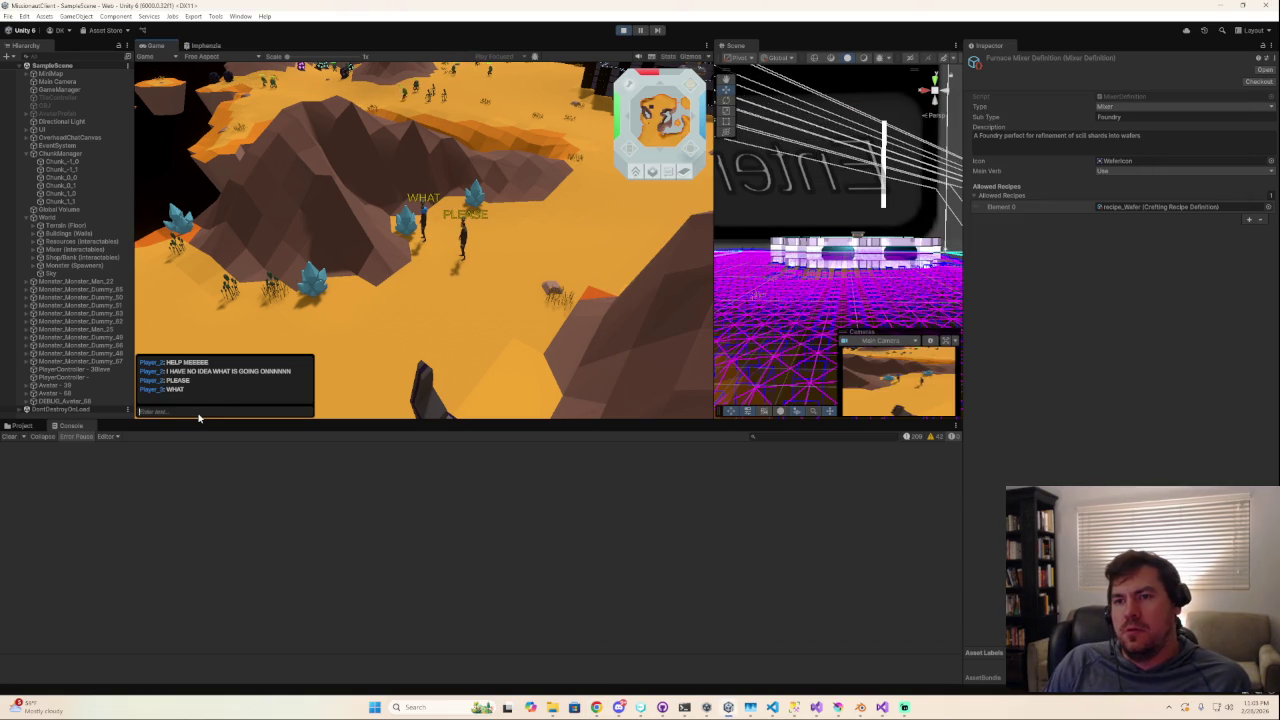
text(Np)
key(Return)
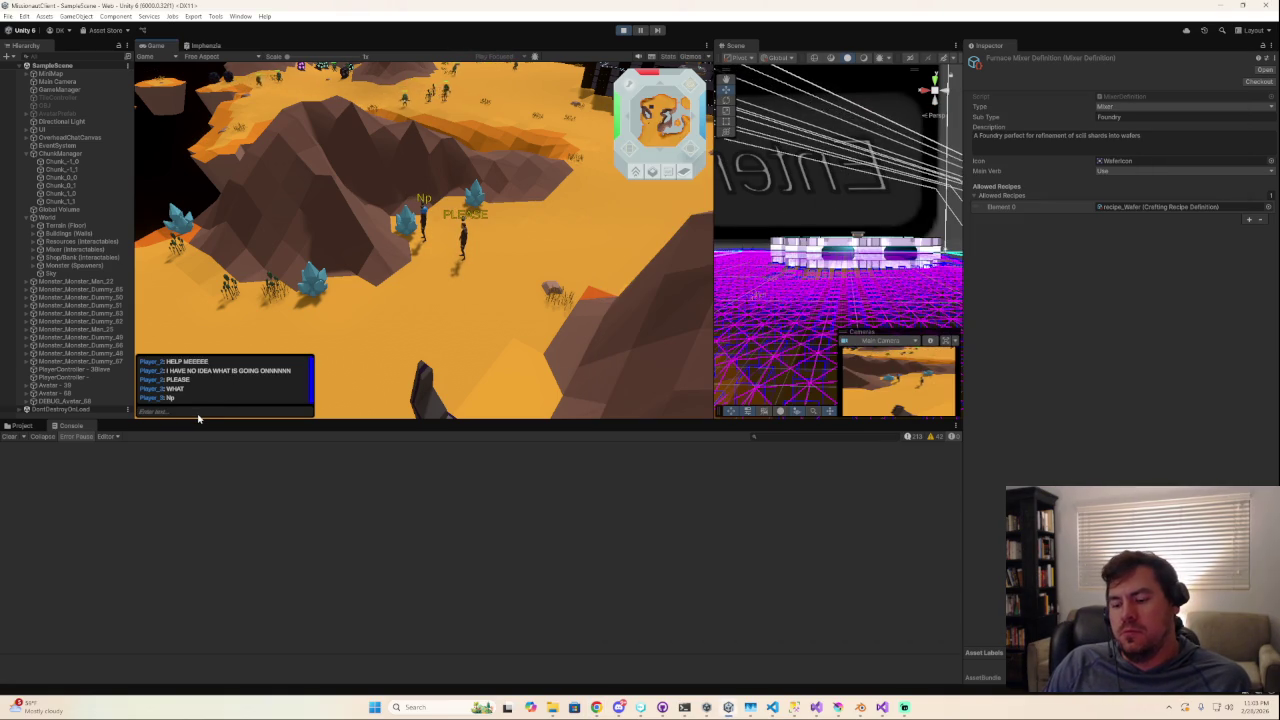
text(Never)
key(Return)
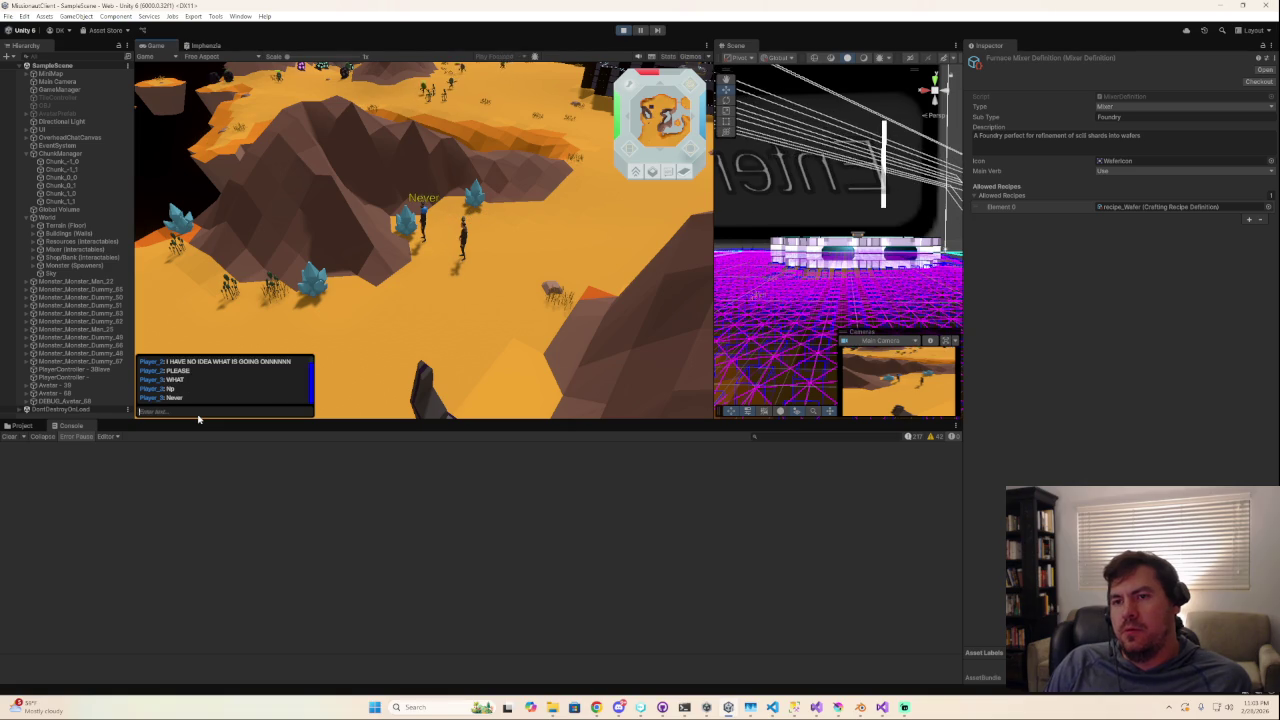
text(Go away)
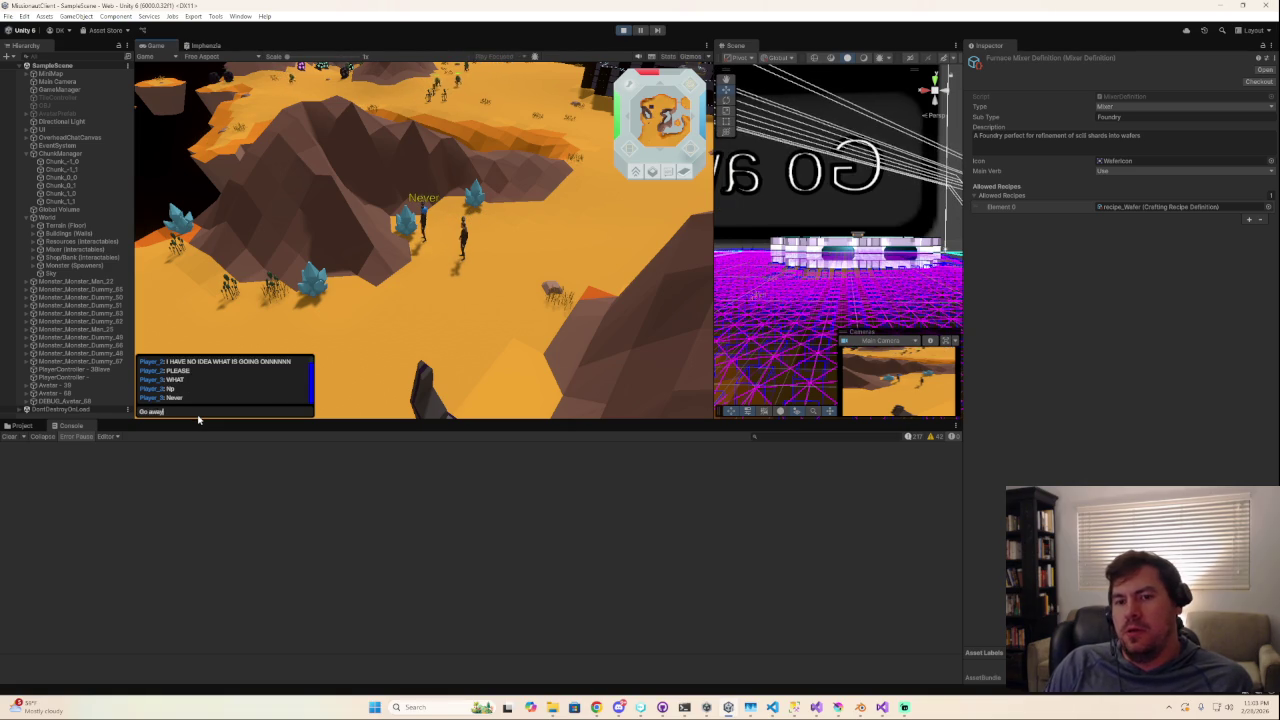
key(Return)
Send 'I'm doing something', 'I'm trying to figure out something' and 'You're bothering me' in chat.
text(m do)
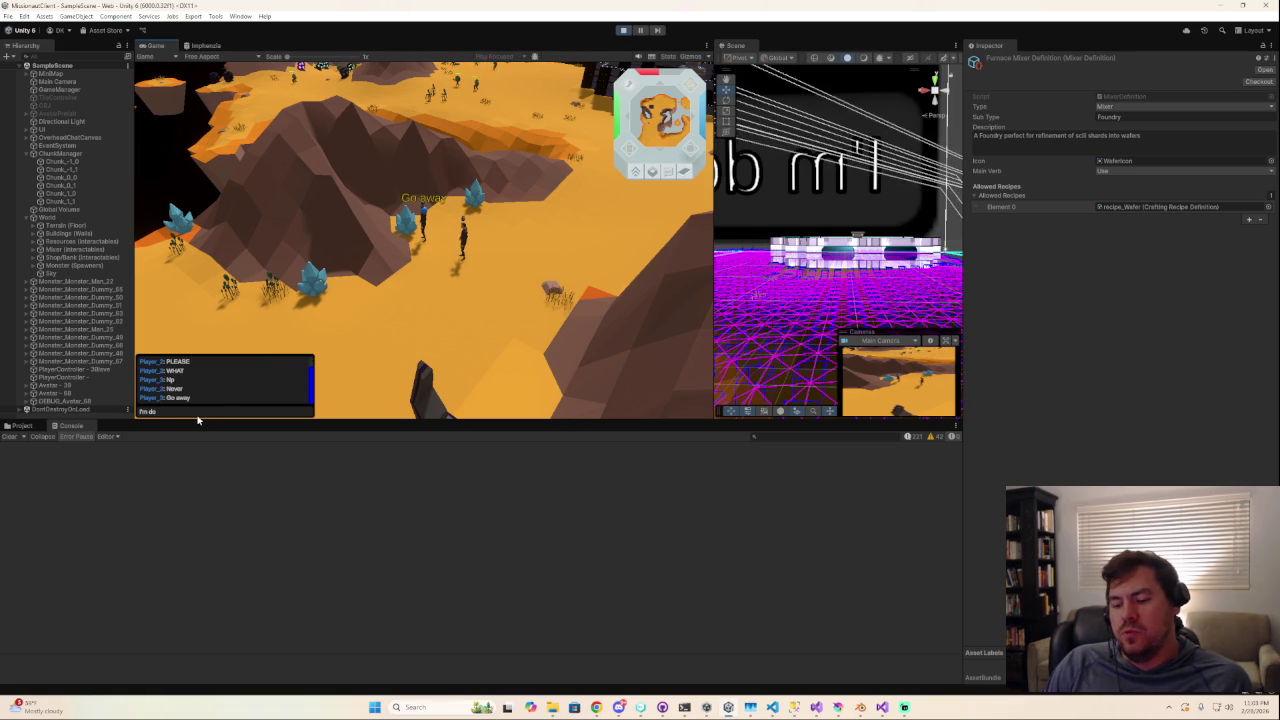
text(hing)
key(Return)
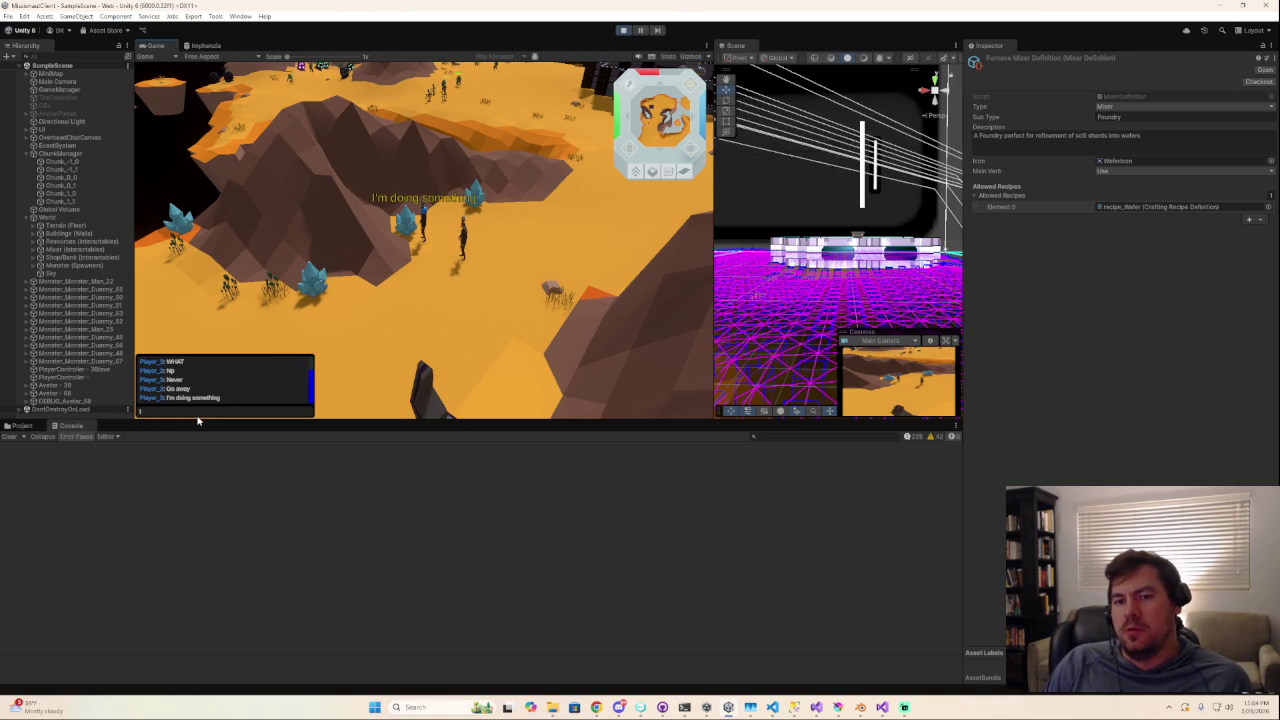
text(I'm trying to figure out somethin)
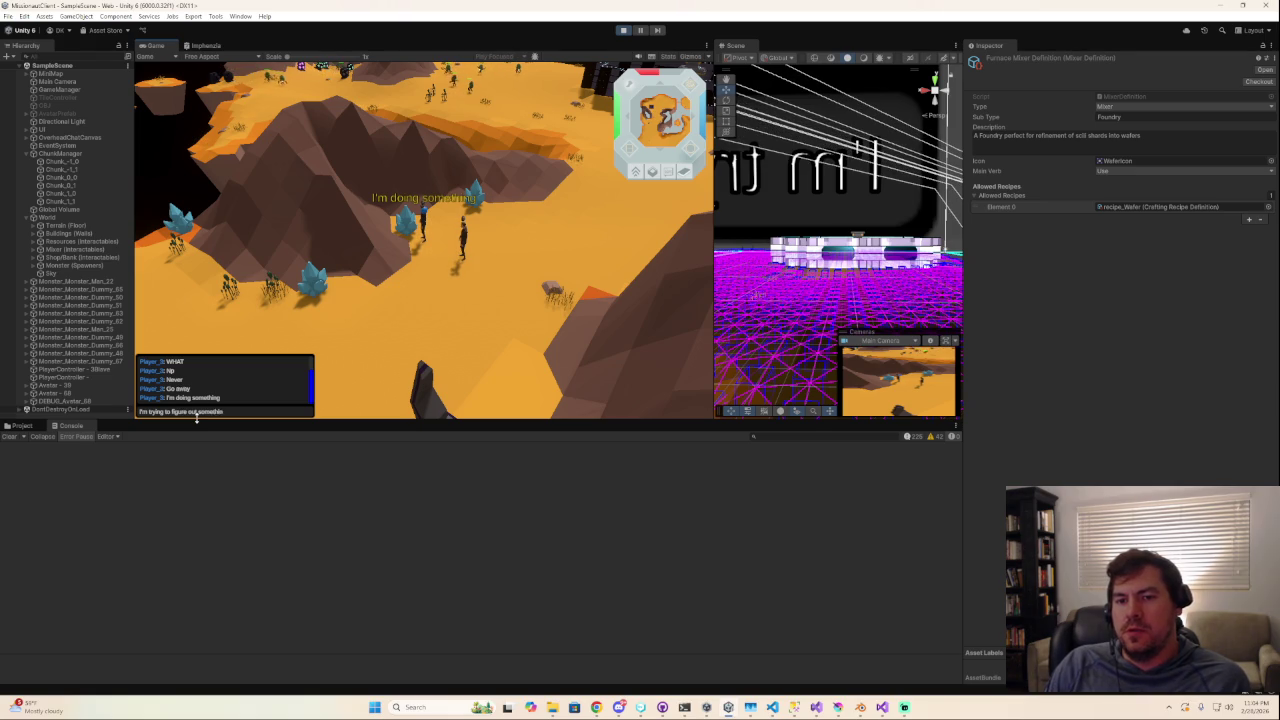
text(g)
key(Return)
text(You're bo)
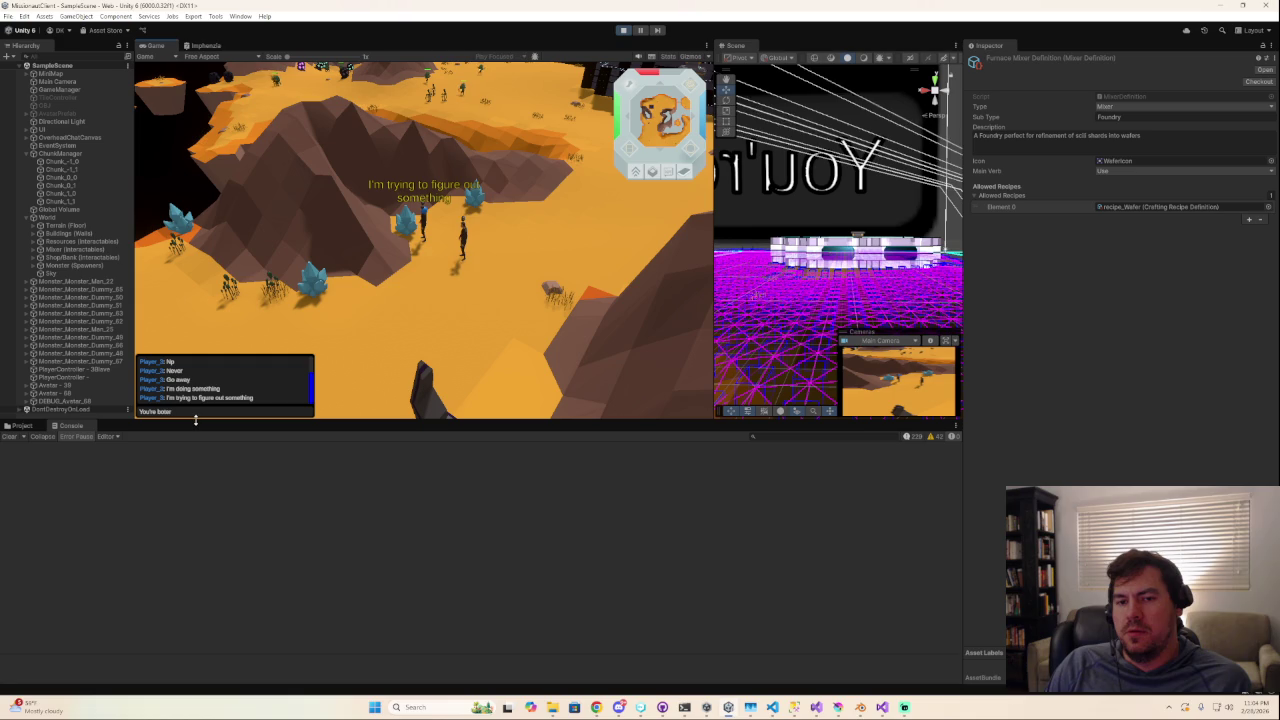
text(ring)
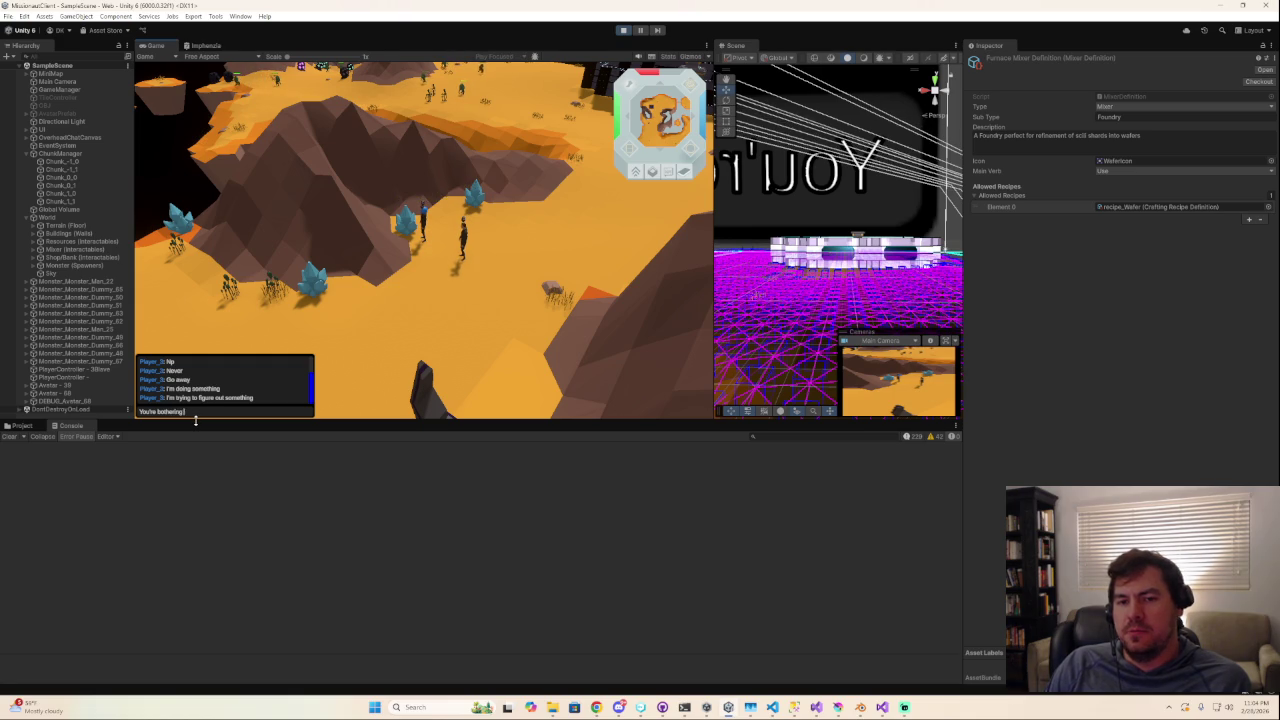
text( me)
key(Return)
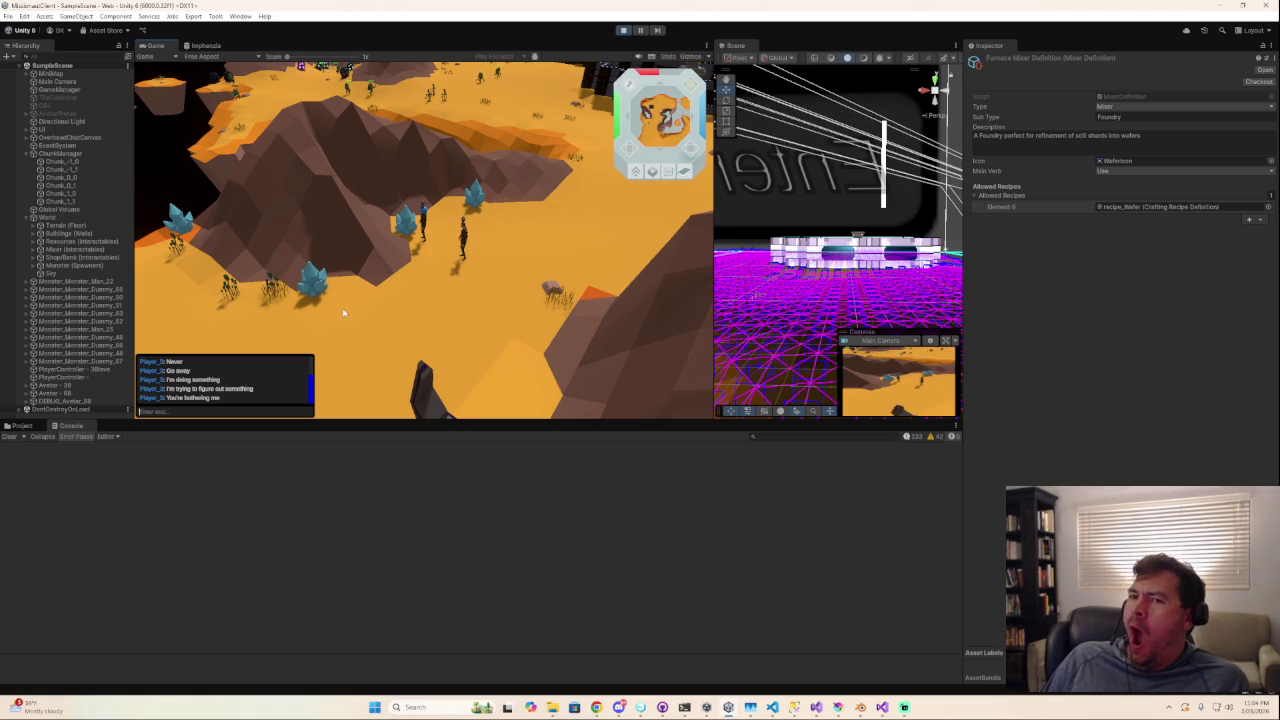
Turn the game camera toward the crystals and mine the Scilicryst deposit.
click(461, 231)
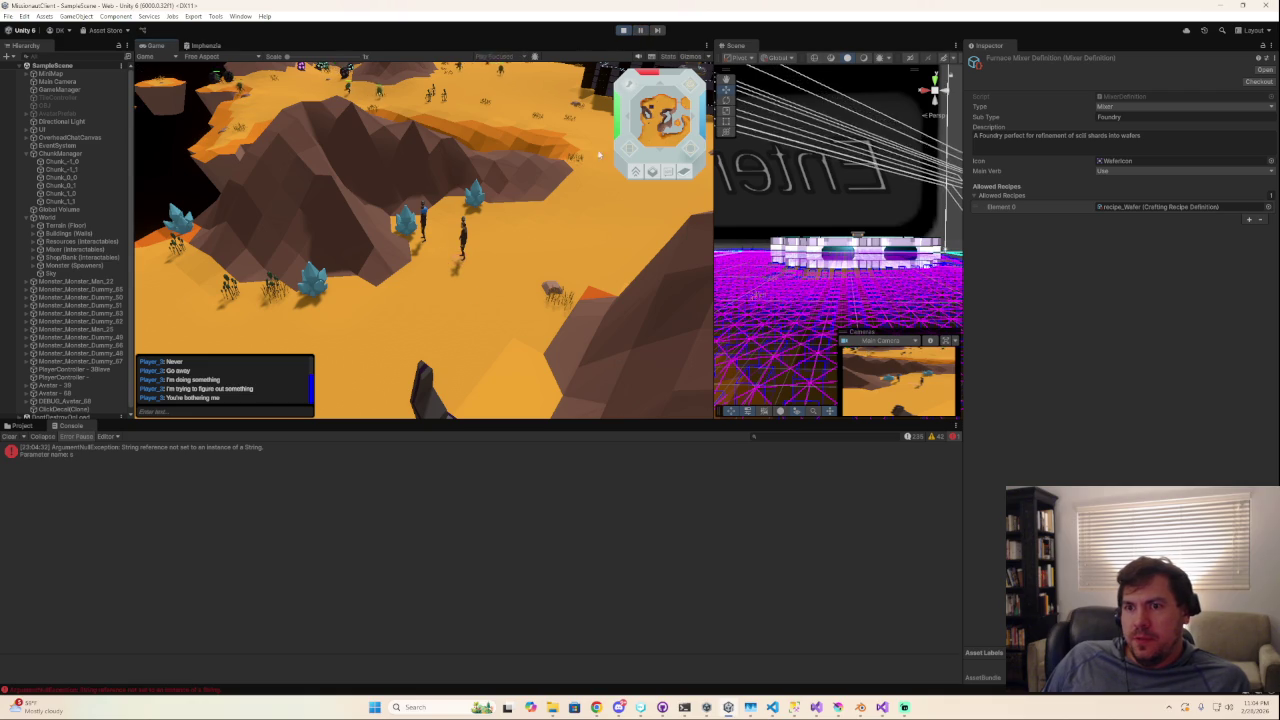
mouse_move(523, 301)
right_down()
mouse_move(407, 232)
mouse_move(399, 293)
mouse_move(398, 237)
right_up()
click(398, 237)
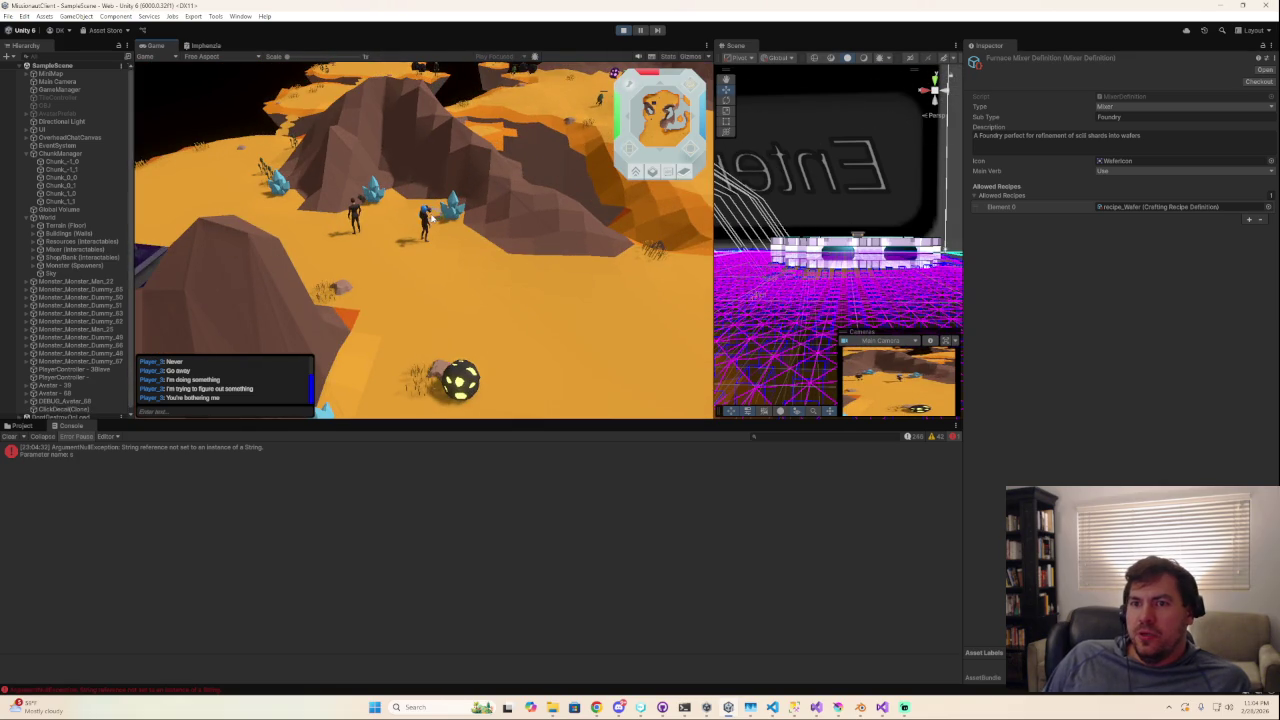
right_drag(410, 222, 424, 244)
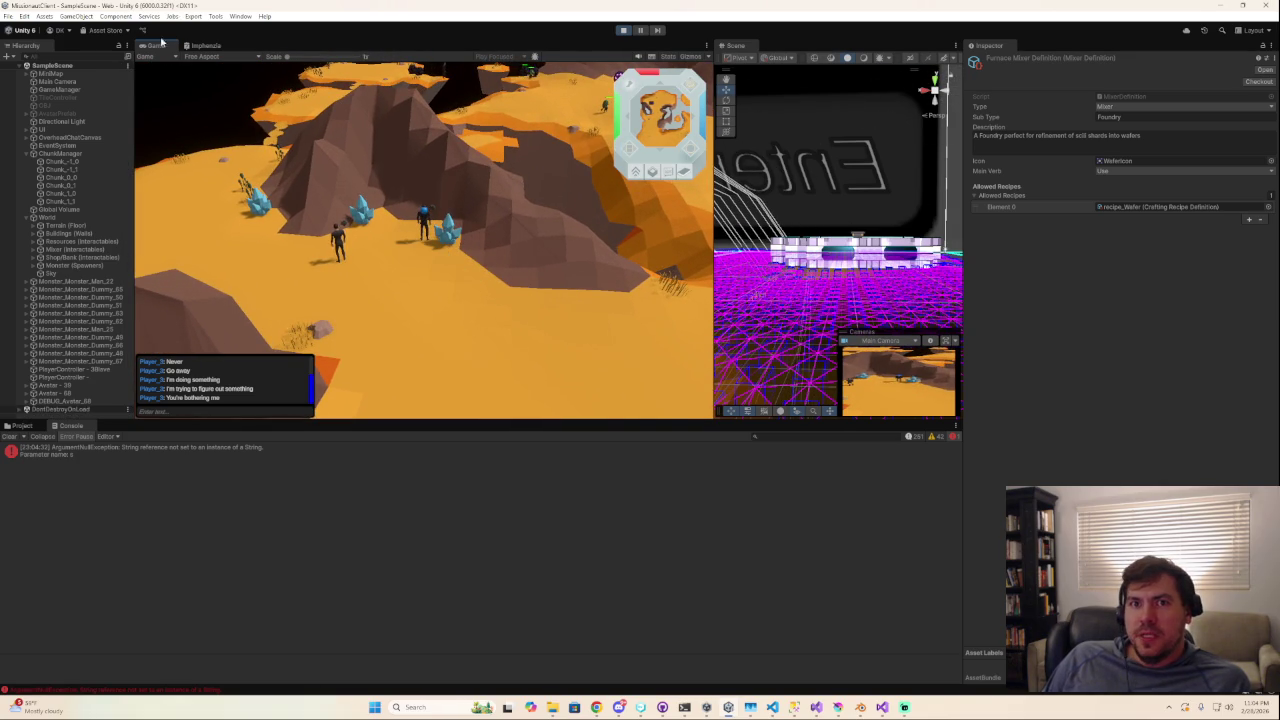
Clear the ArgumentNullException error from the Console and stop play mode.
click(216, 16)
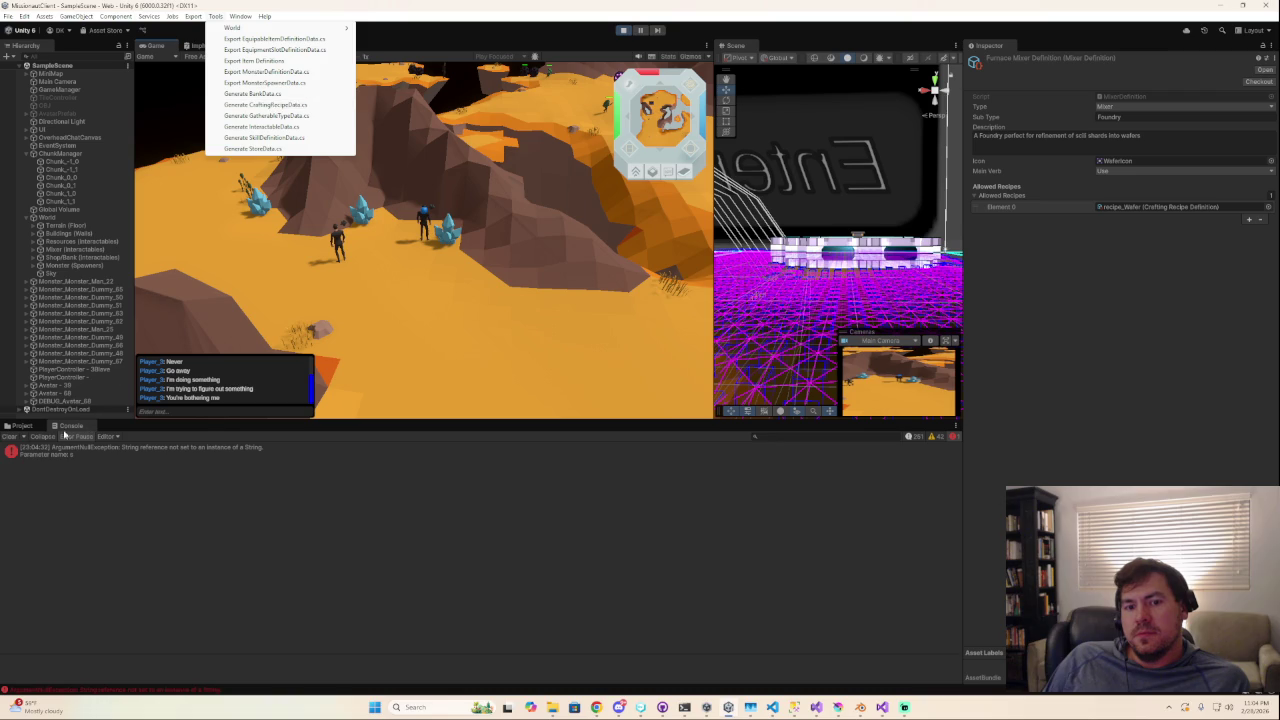
click(9, 438)
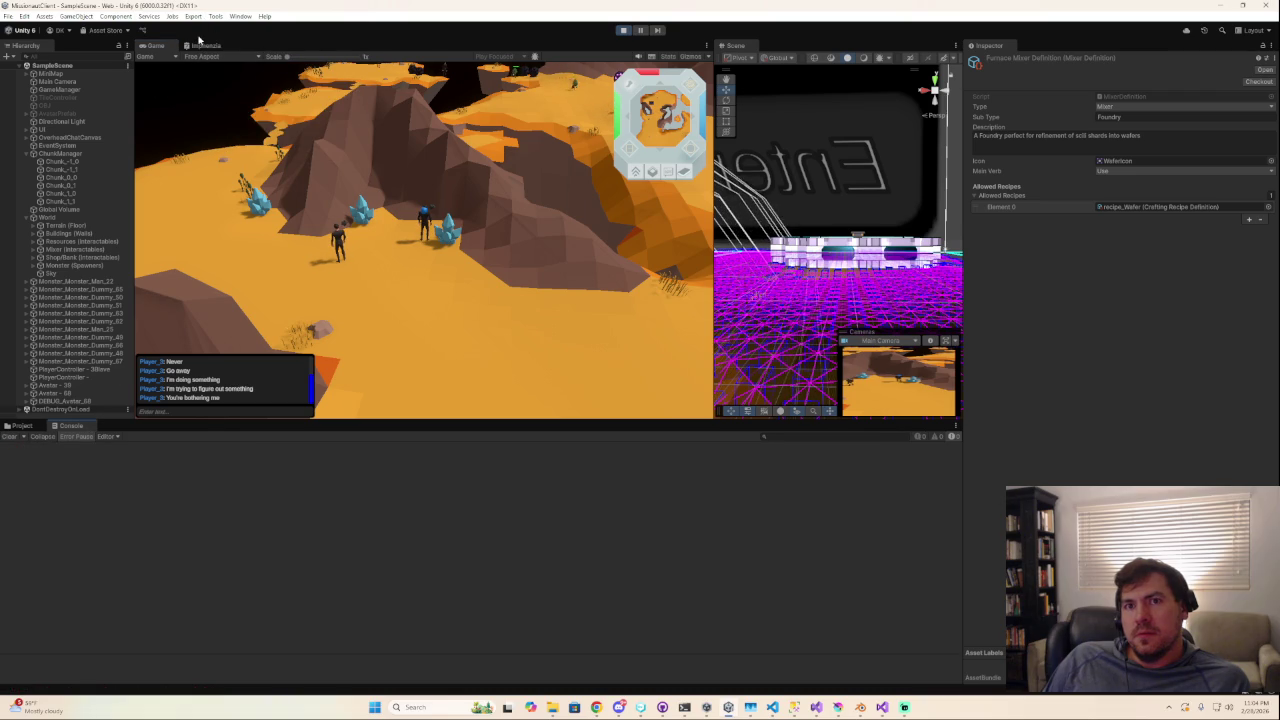
click(621, 30)
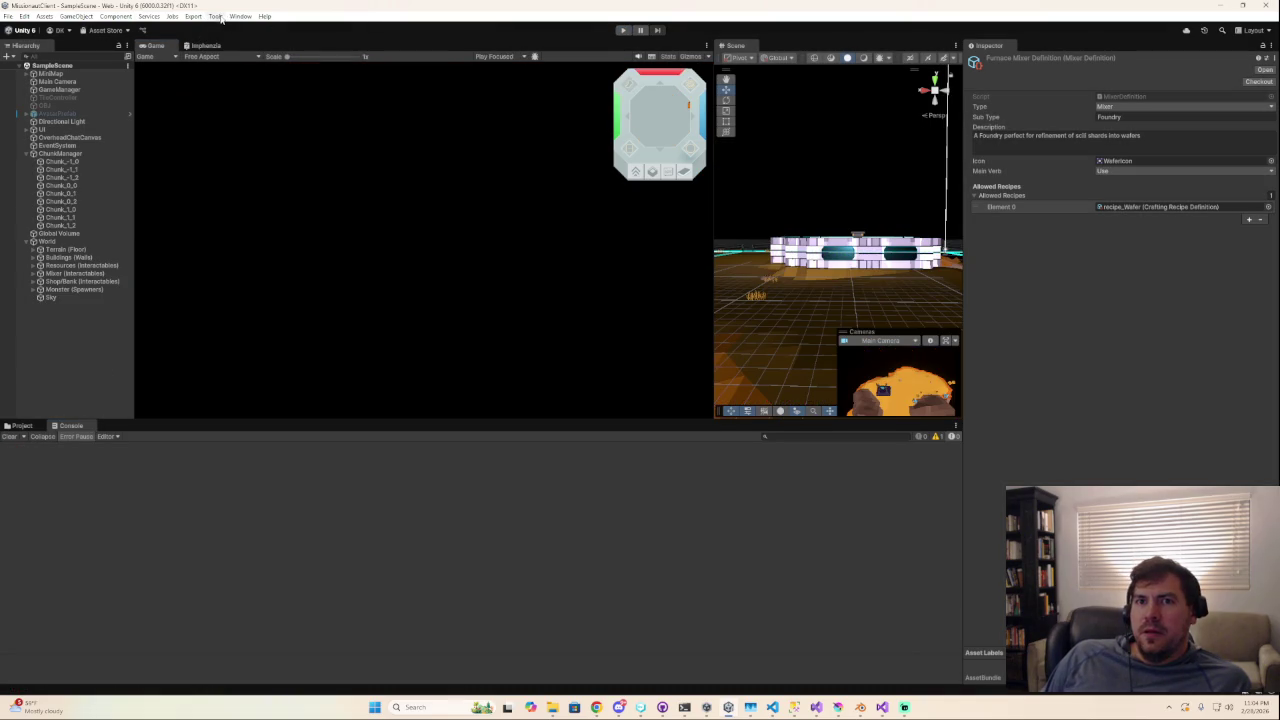
click(216, 17)
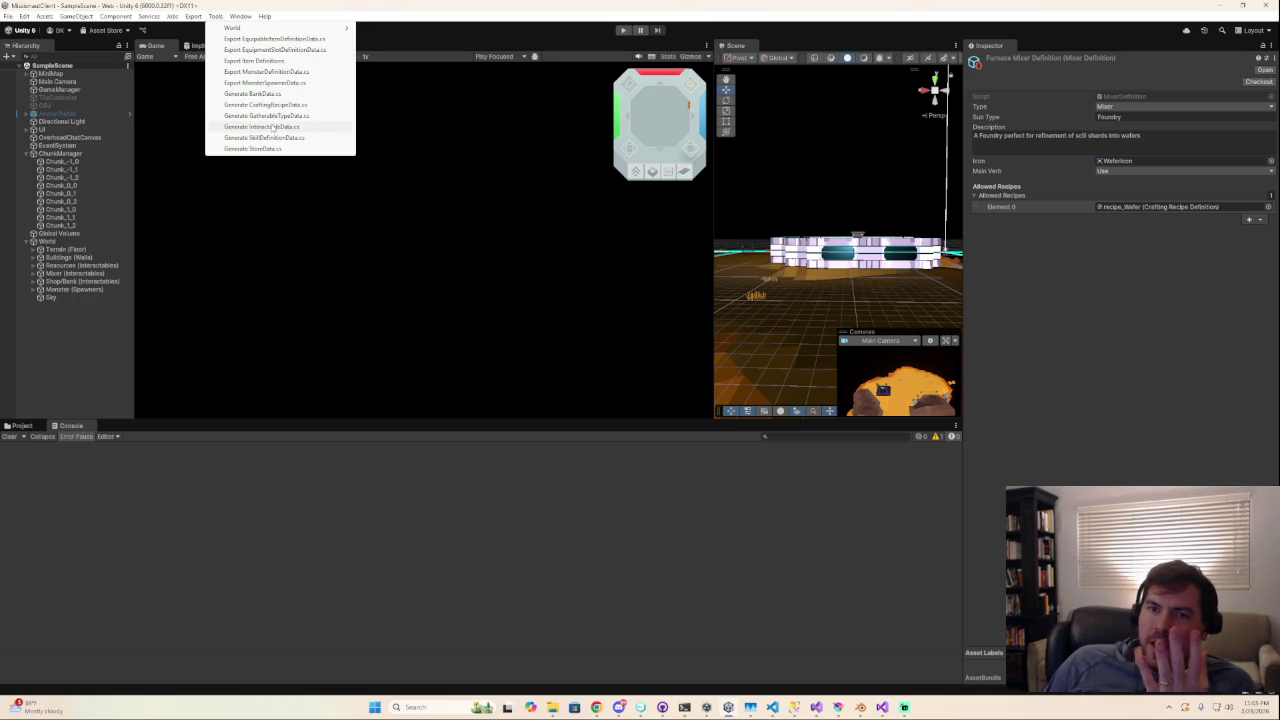
Regenerate InteractableData.cs and GatherableTypeData.cs from the Tools menu.
click(276, 126)
click(223, 17)
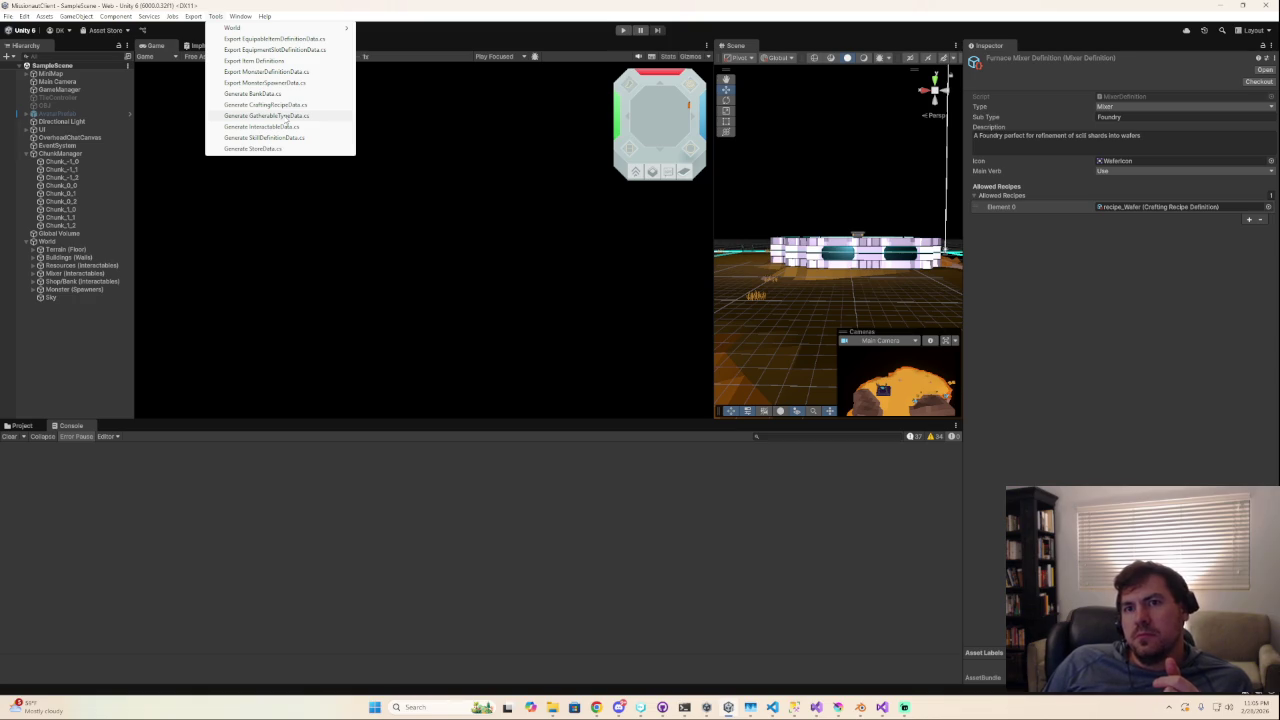
click(285, 118)
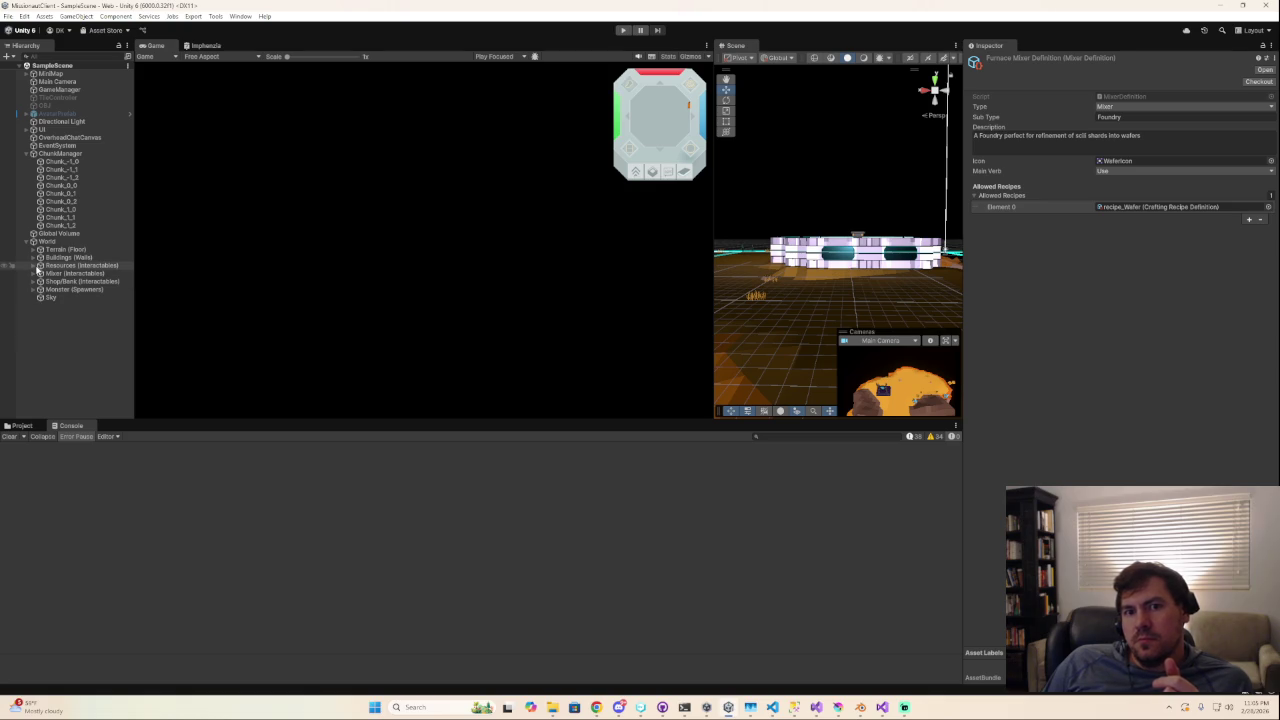
Select Shard - ScilicrystDeposit (2) under Resources (Interactables) and keep its type as Ore.
click(38, 267)
click(34, 266)
scroll(73, 390, down, 3)
click(87, 358)
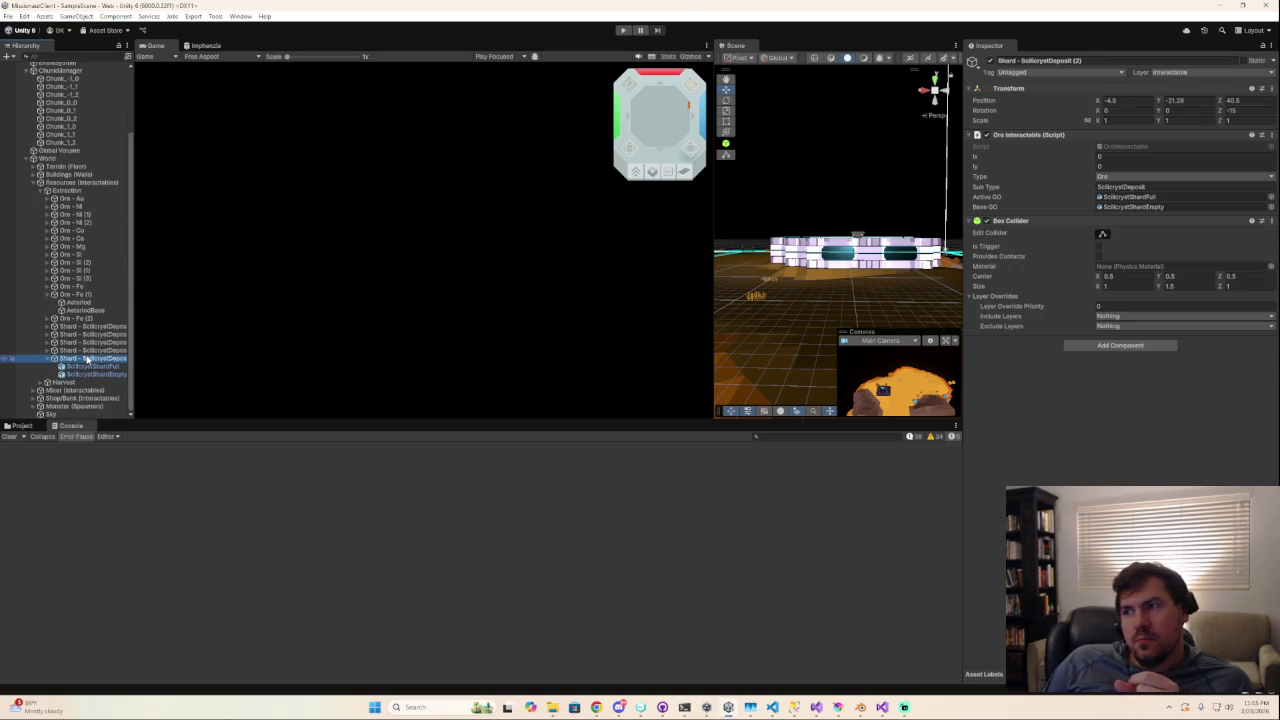
click(1141, 177)
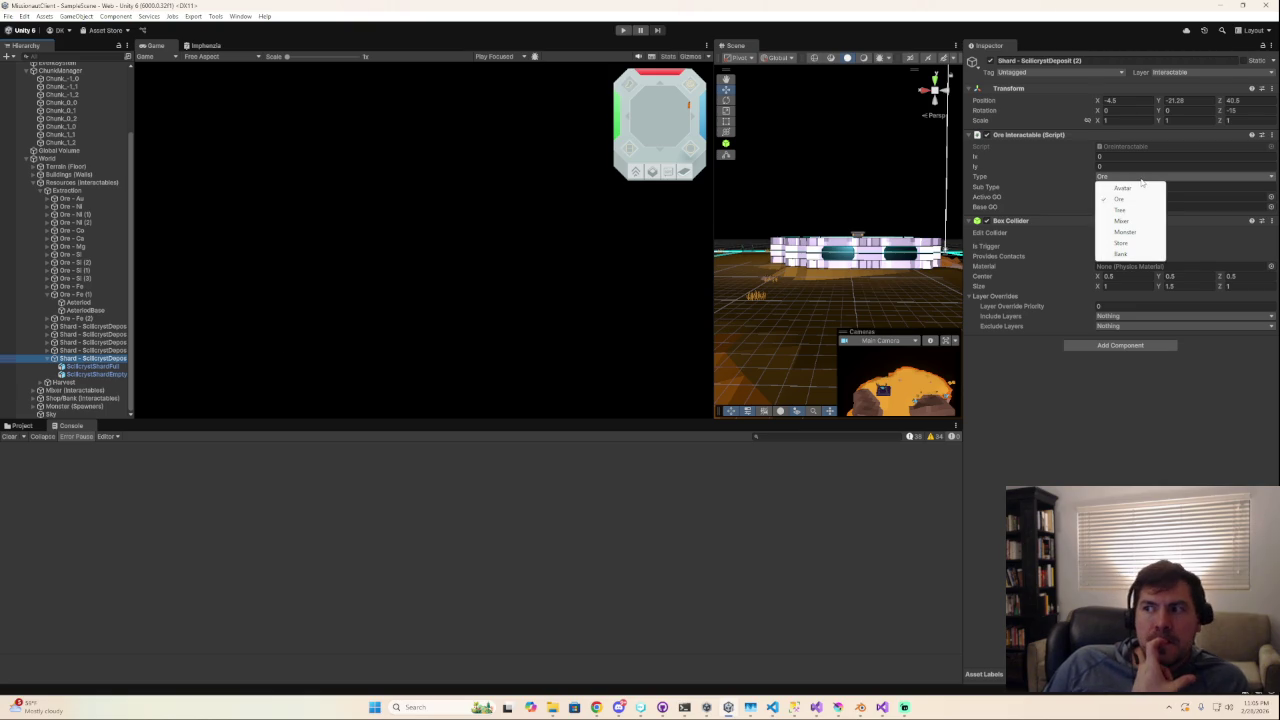
click(1116, 442)
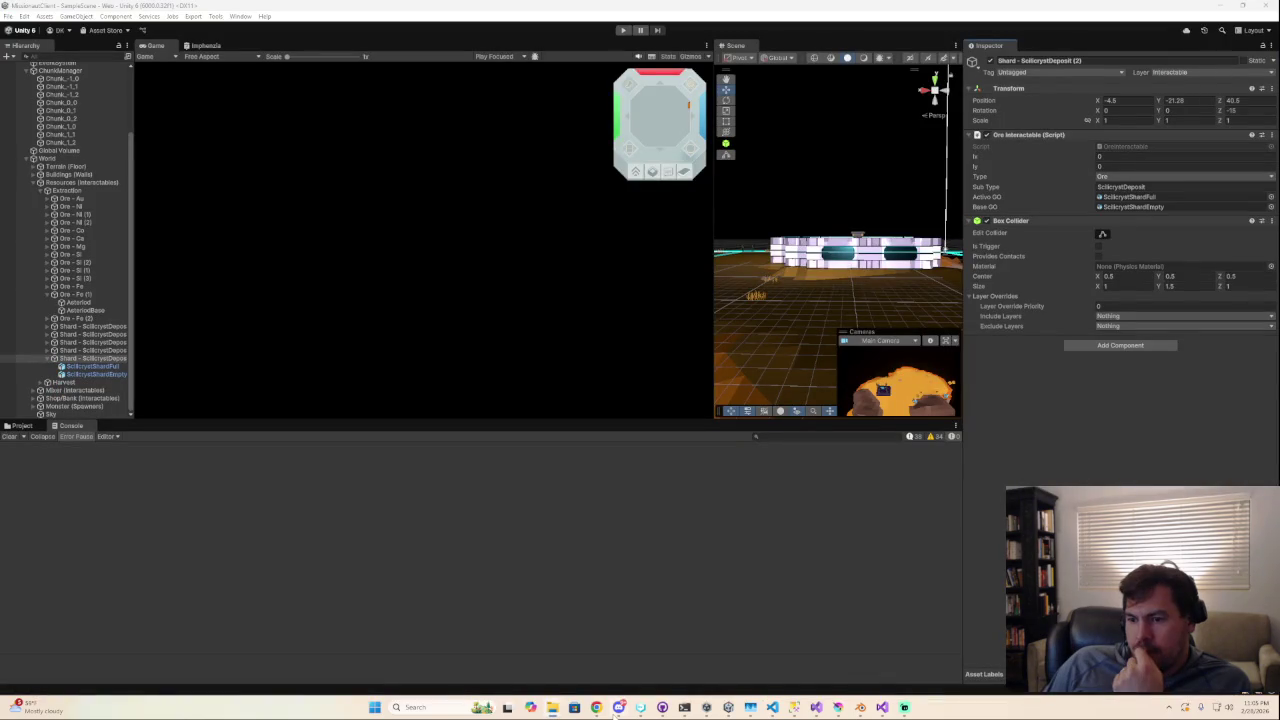
mouse_move(772, 707)
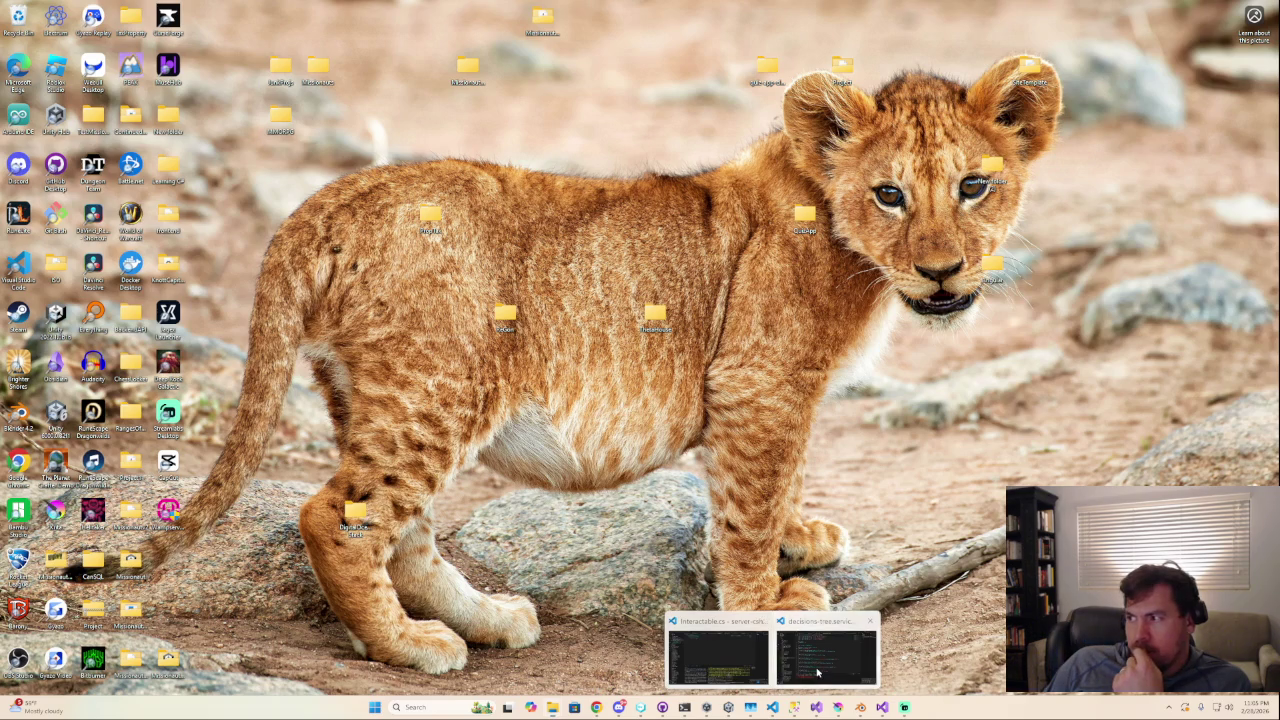
Glance at the desktop, return to the editor, and collapse the Ore - Fe (1) entry.
click(826, 655)
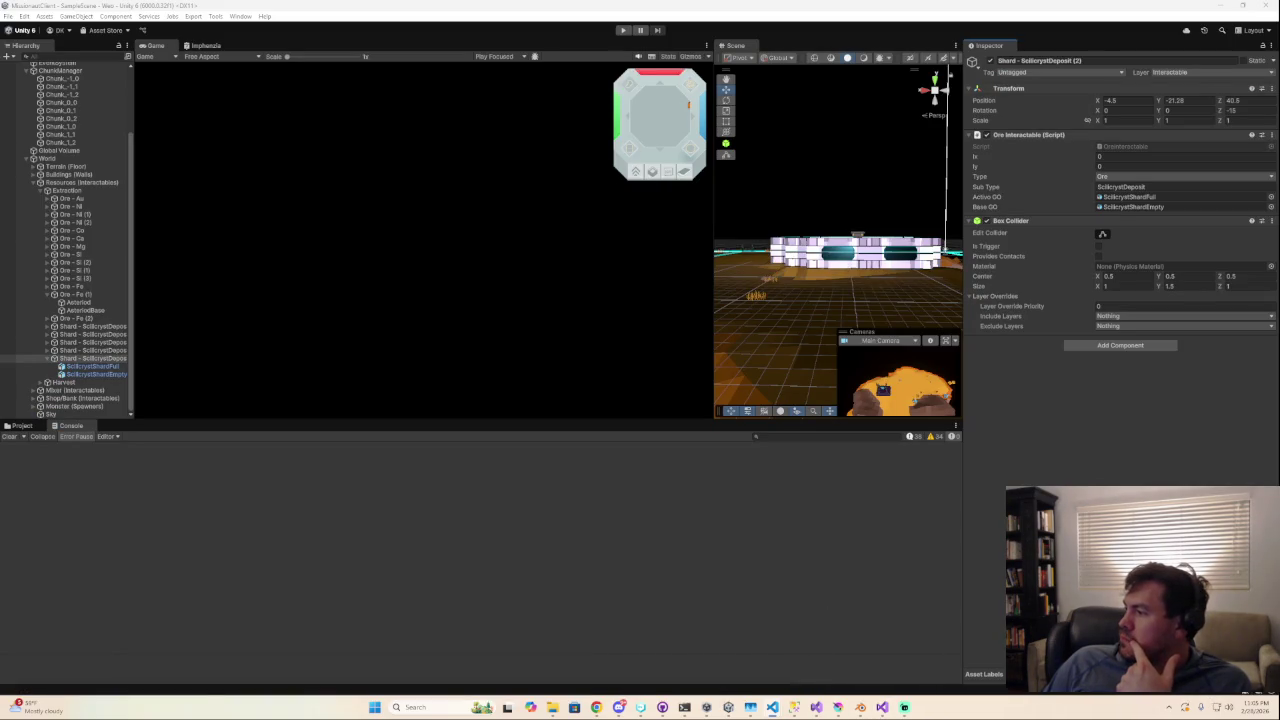
key(super+d)
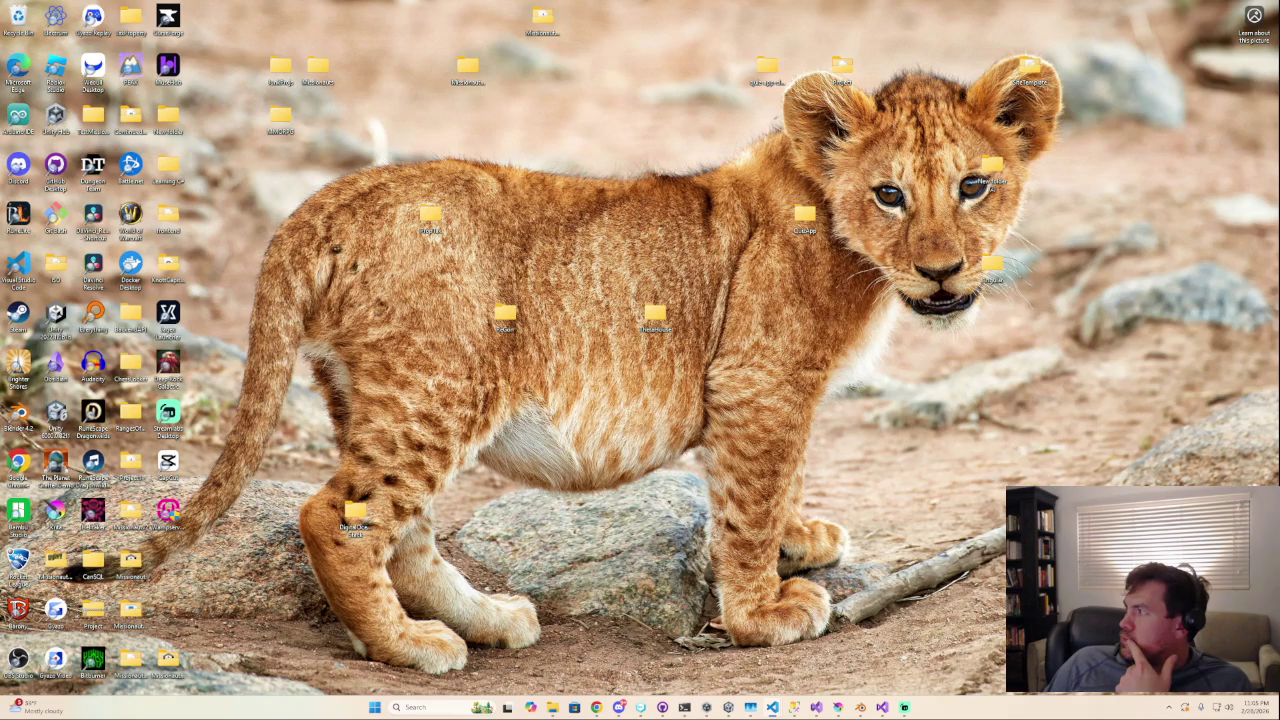
key(super+d)
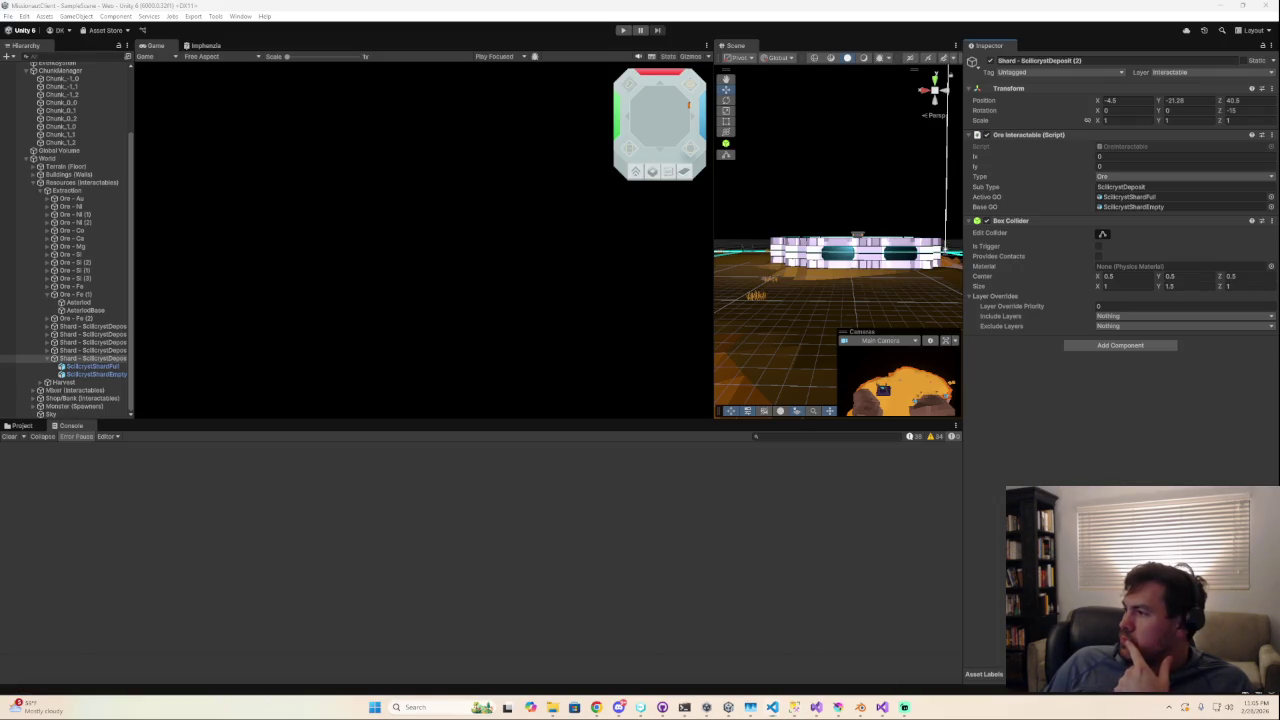
key(super+d)
key(super+d)
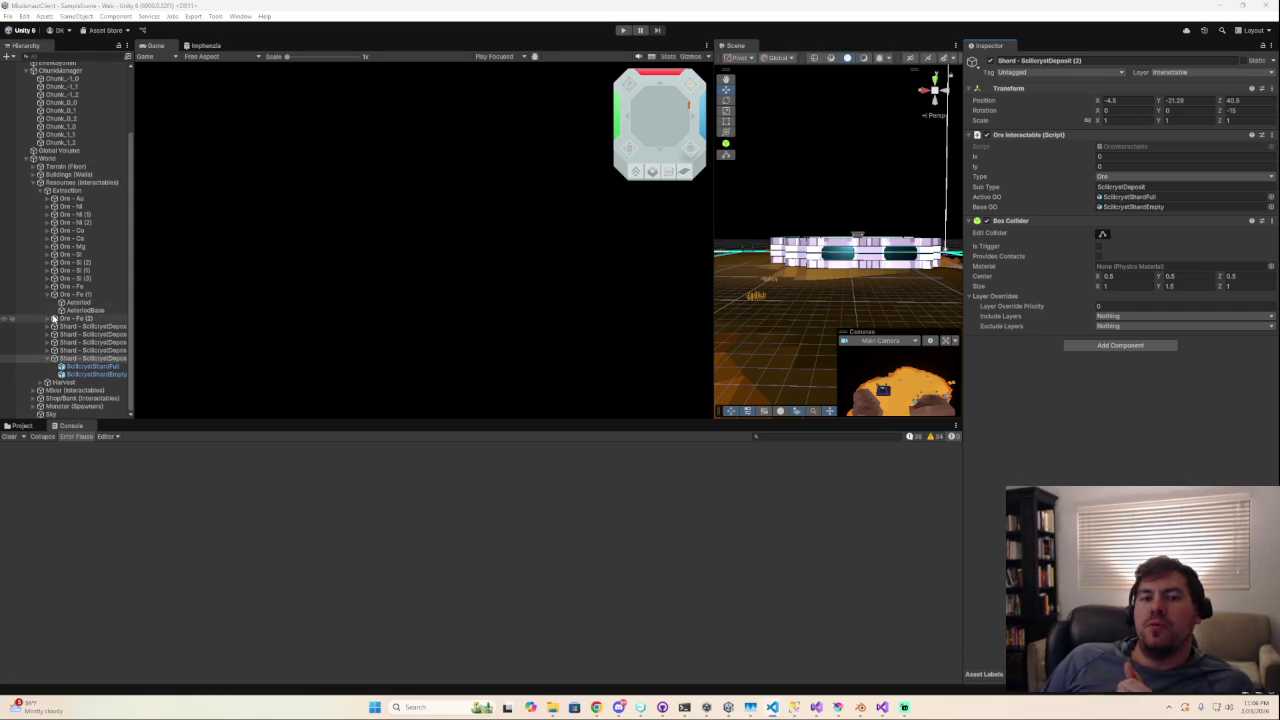
click(48, 295)
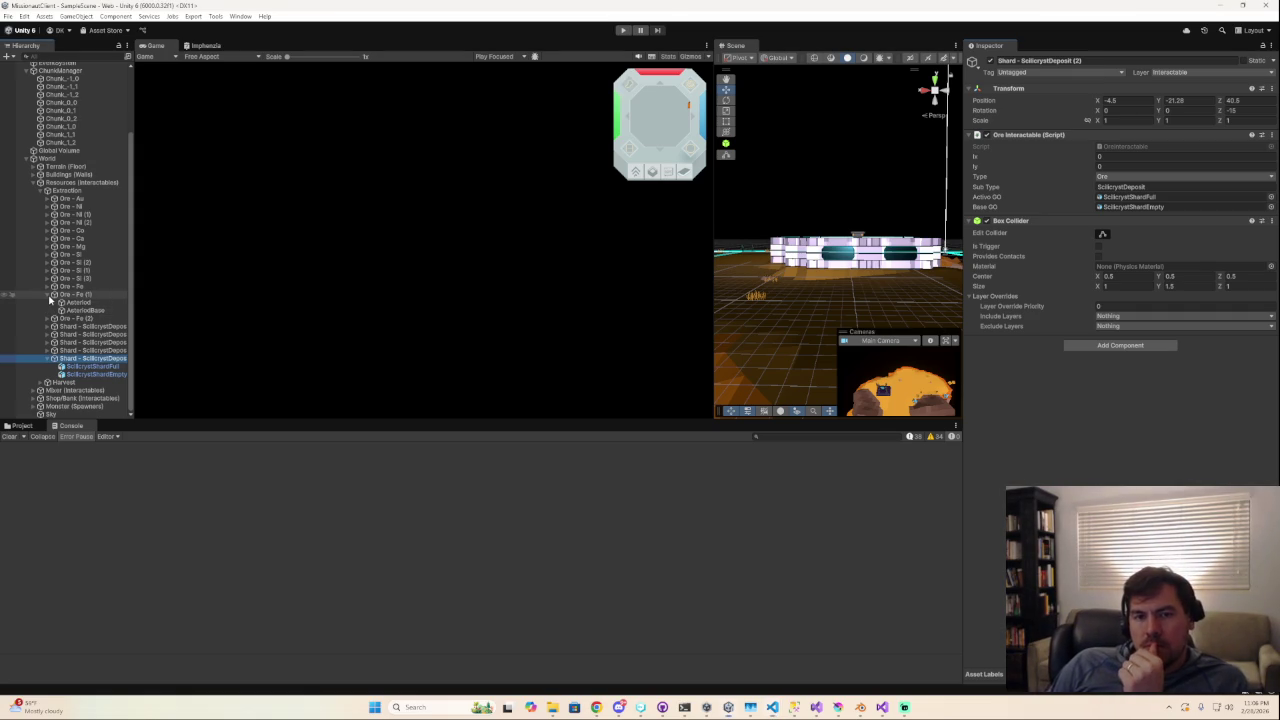
Set Scilicryst shard deposit (1)'s Transform Position Z to 30.5.
click(47, 358)
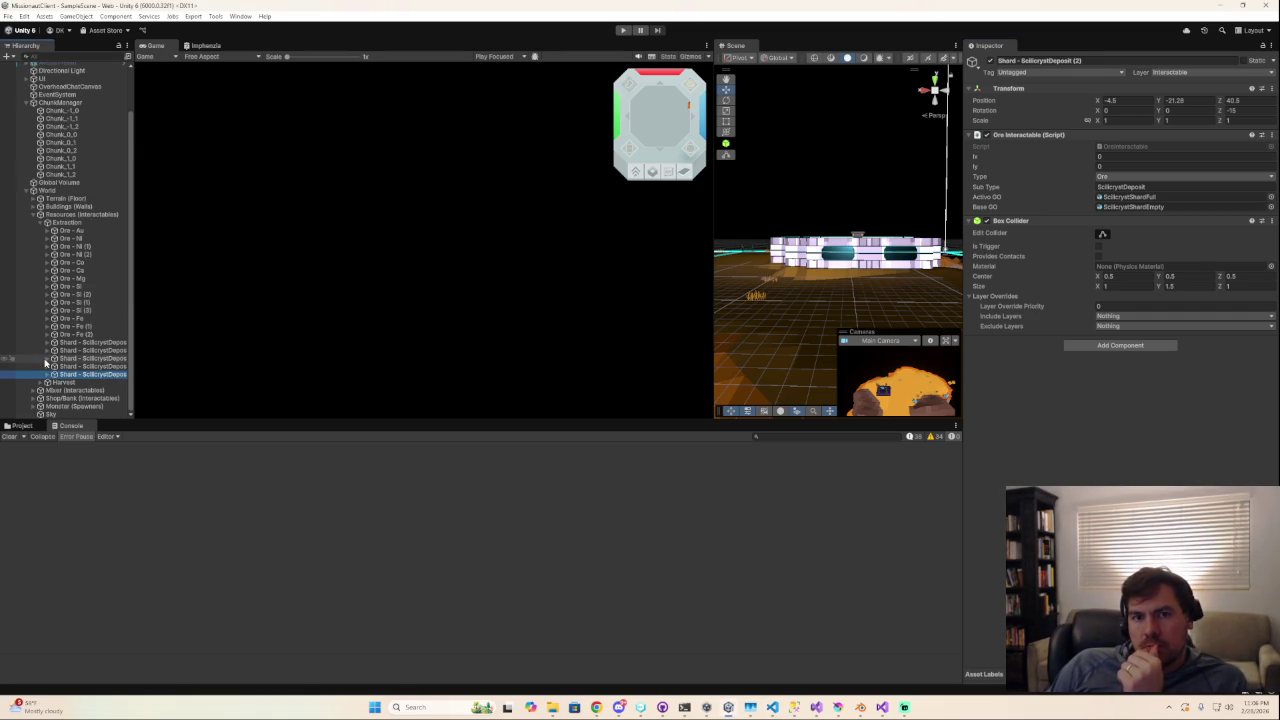
click(78, 238)
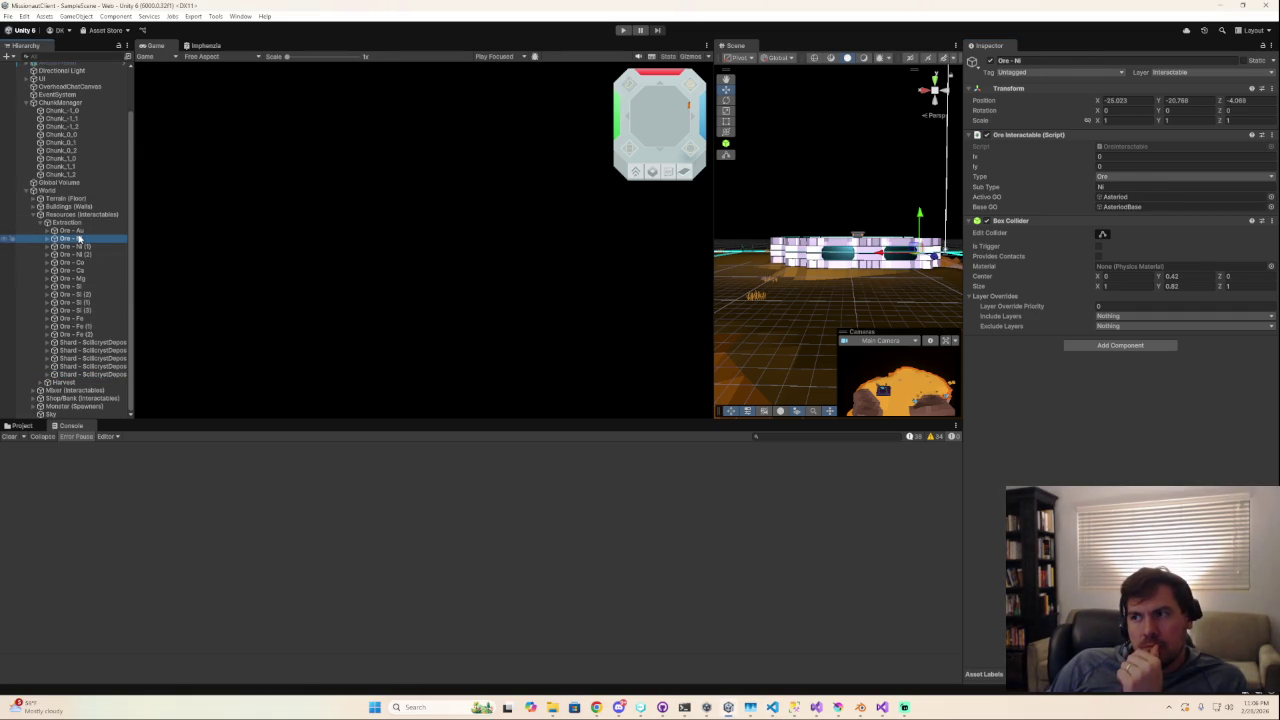
click(76, 246)
key(Down)
key(Down)
key(Down)
key(Down)
key(Down)
key(Down)
key(Down)
key(Down)
key(Down)
key(Down)
key(Down)
key(Down)
key(Down)
key(Down)
key(Down)
key(Down)
key(Down)
key(Down)
key(Up)
key(Up)
key(Up)
key(Down)
key(Up)
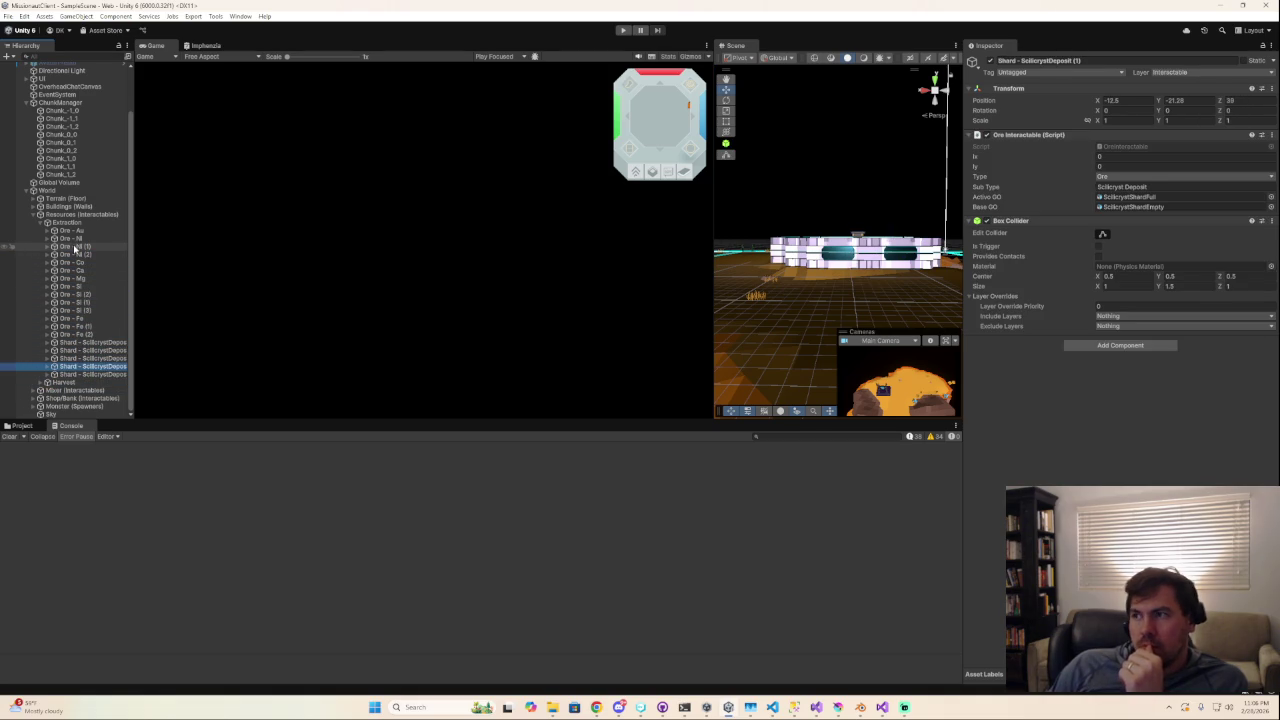
click(1244, 101)
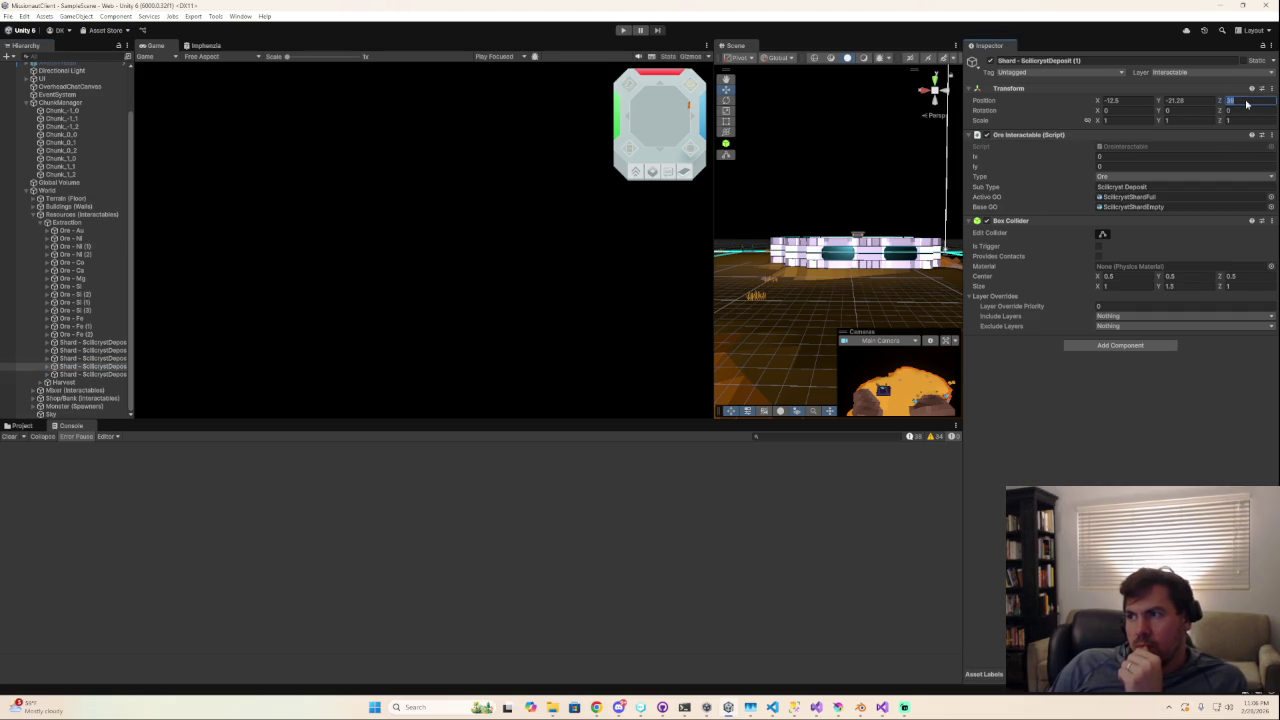
text(30.5)
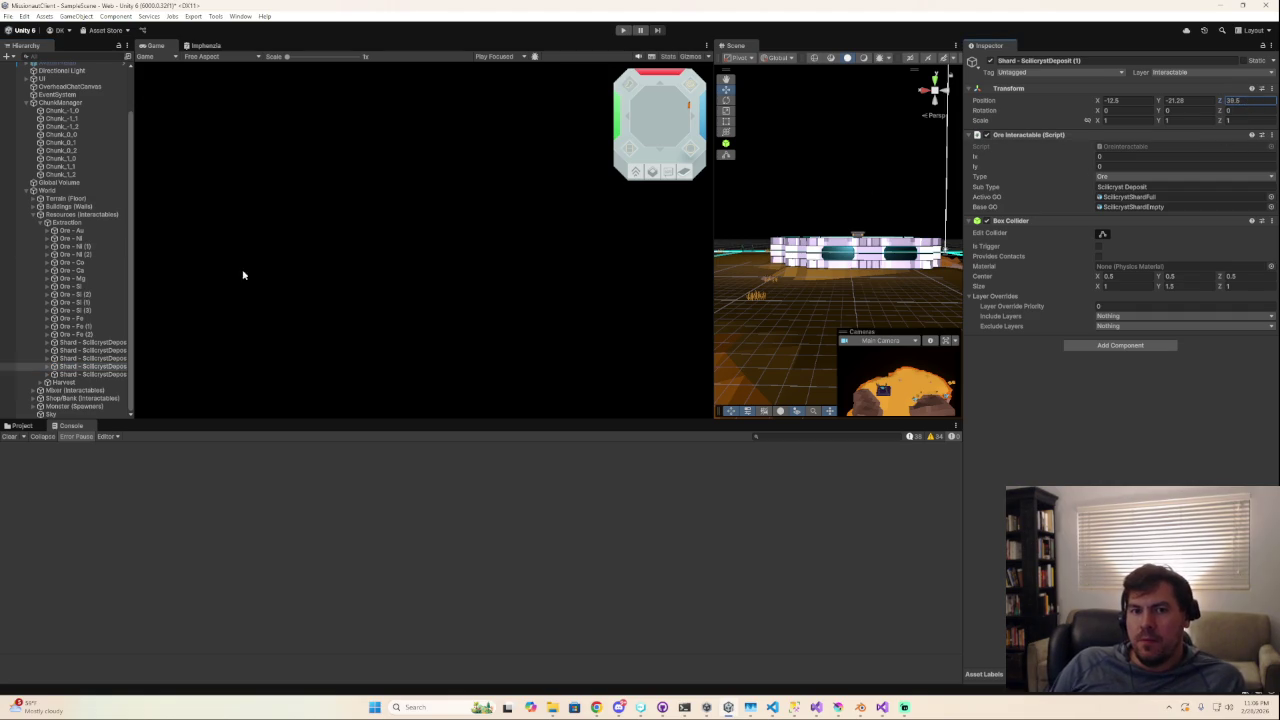
Compare the other shard deposits' positions, then select the GameManager object.
click(108, 344)
key(Down)
key(Down)
key(Down)
key(Down)
key(Down)
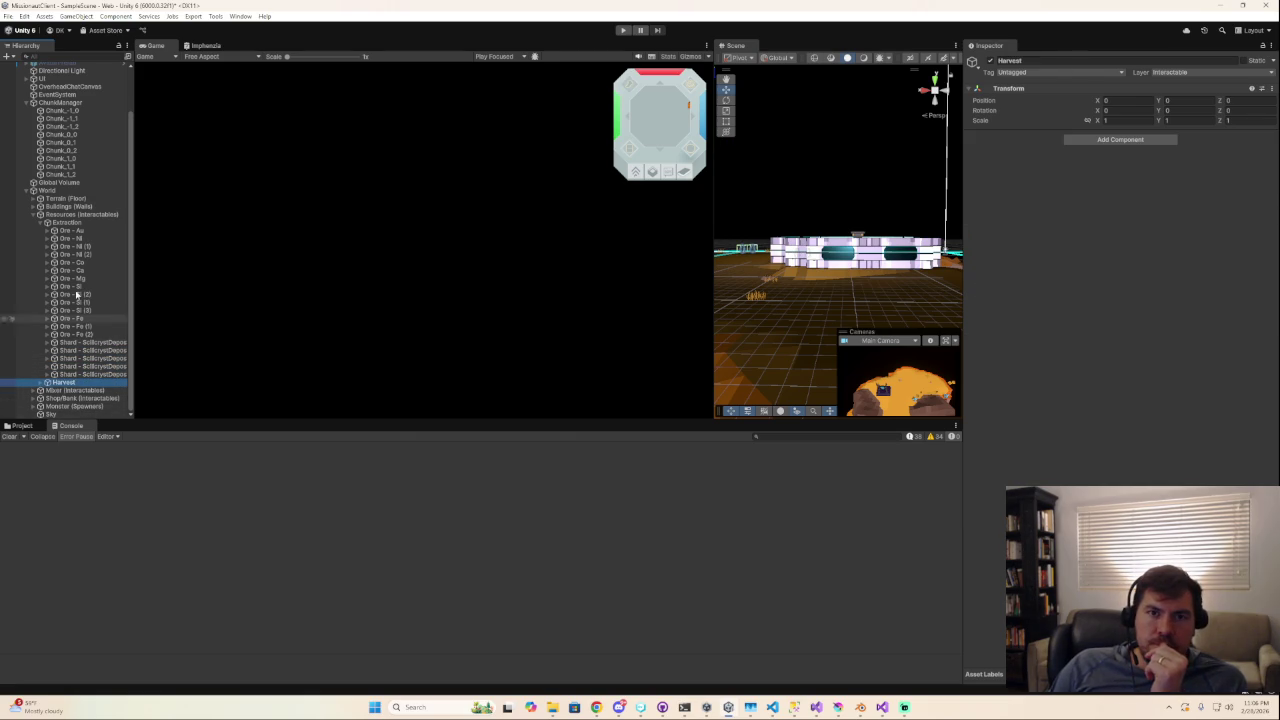
scroll(47, 112, up, 2)
click(55, 89)
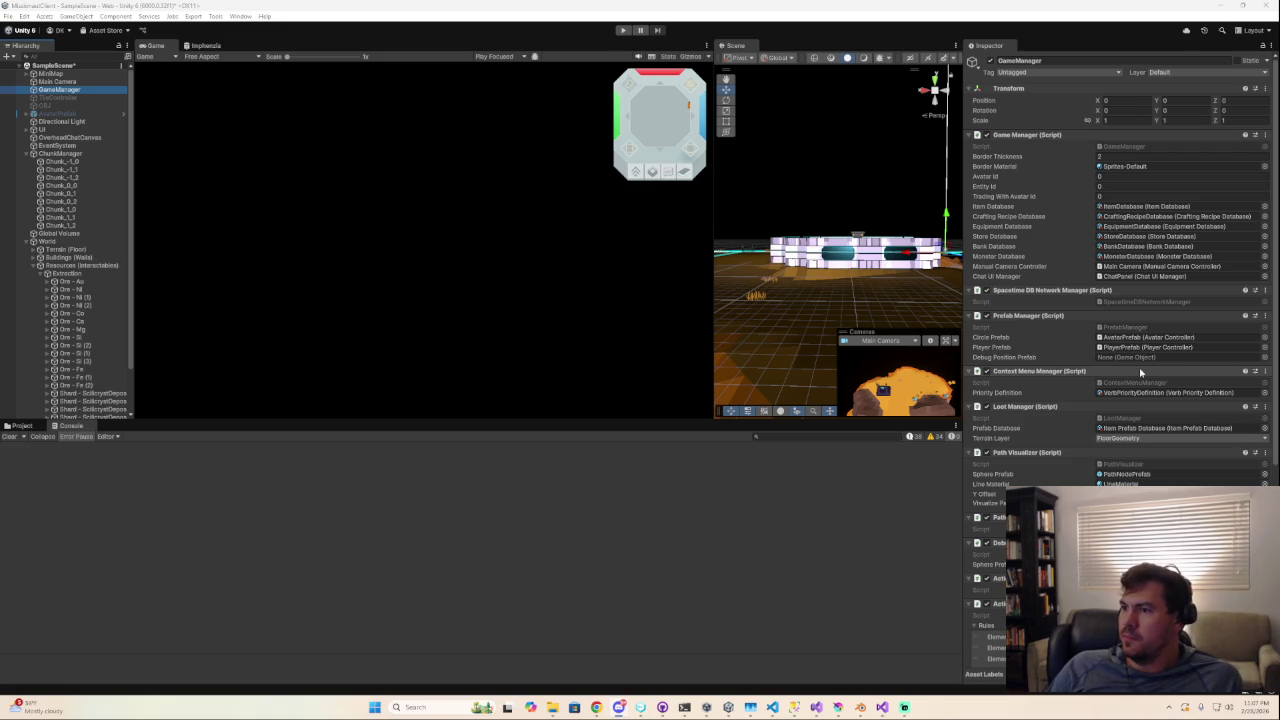
Open the Loot Manager's item prefab database, then select Scilicryst shard deposit (3).
click(1153, 432)
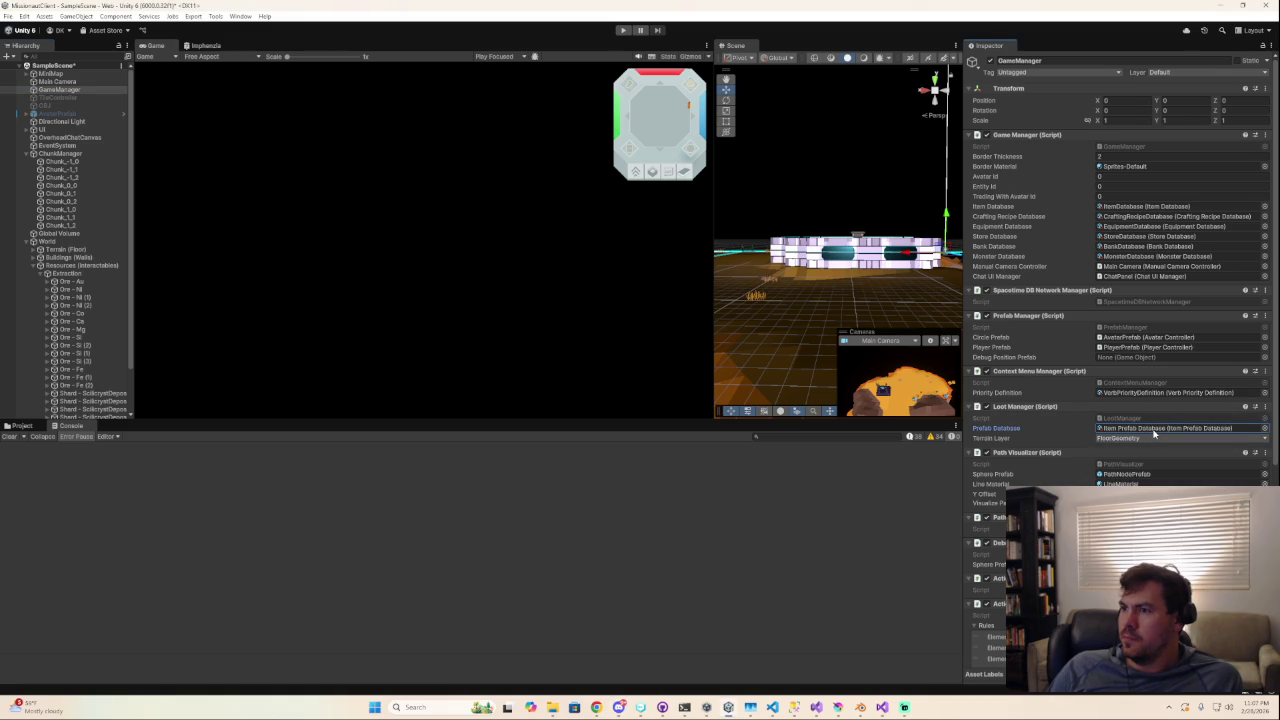
double_click(1153, 428)
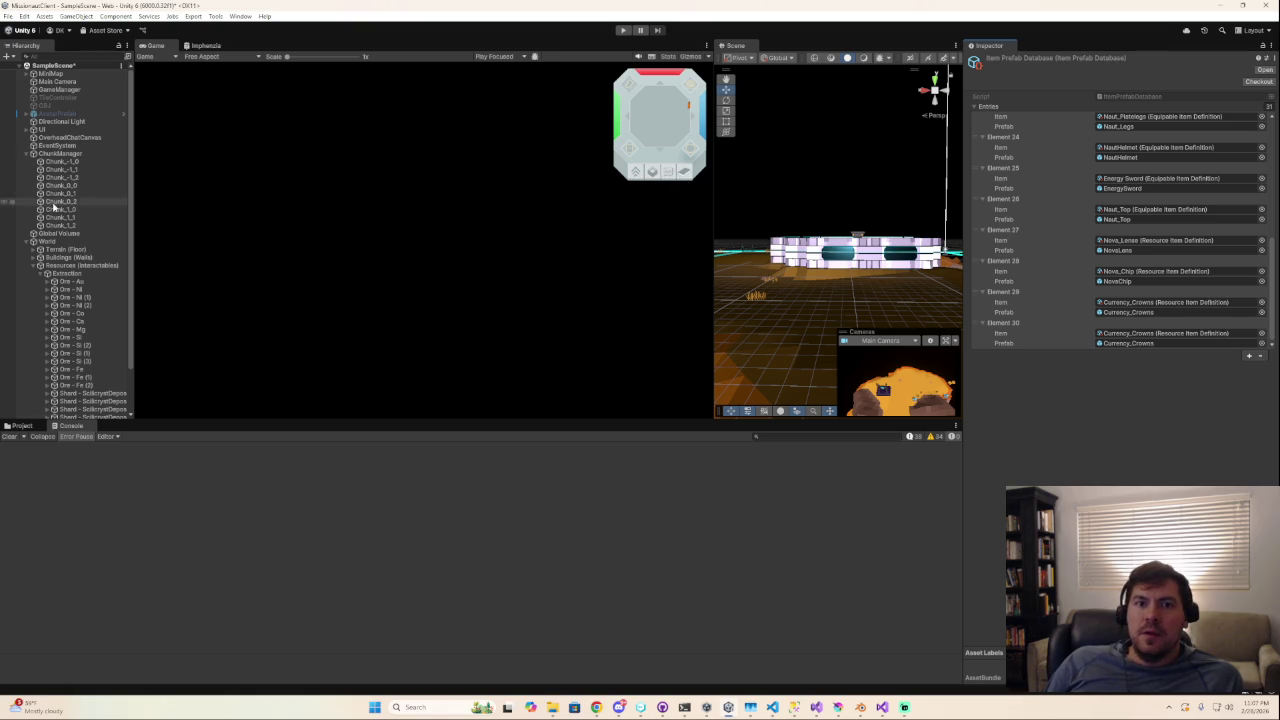
click(67, 273)
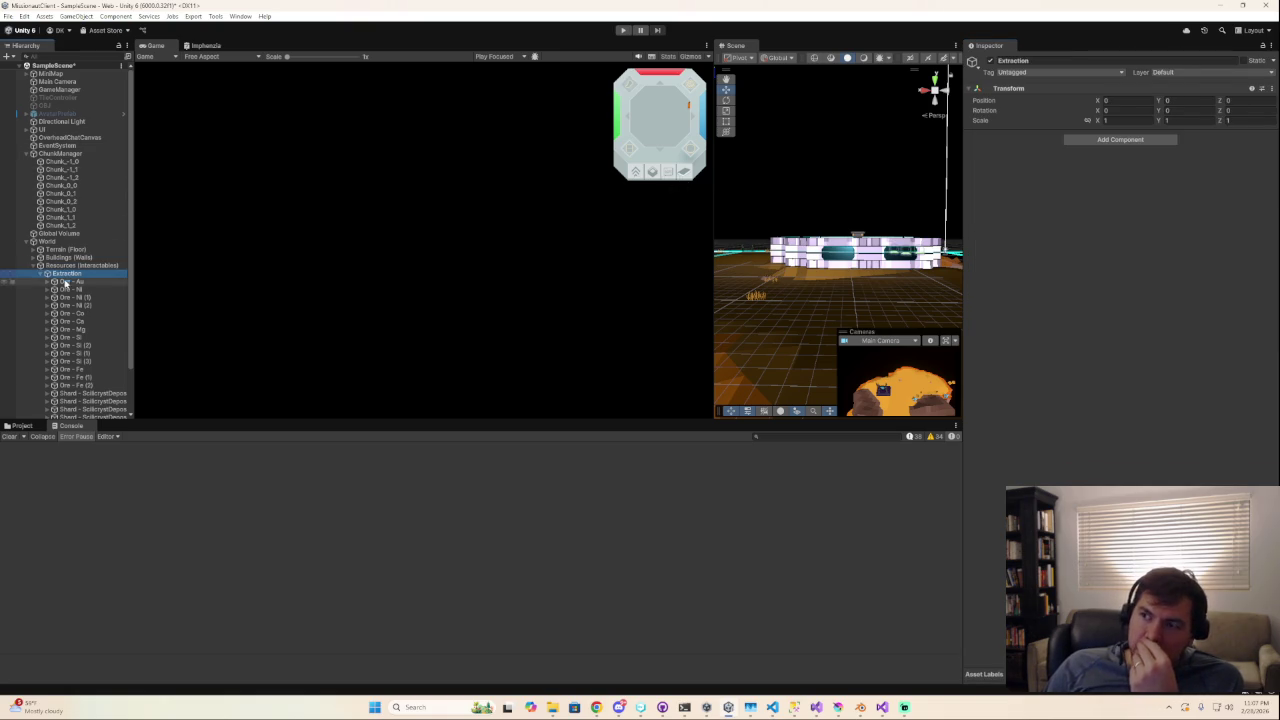
click(64, 289)
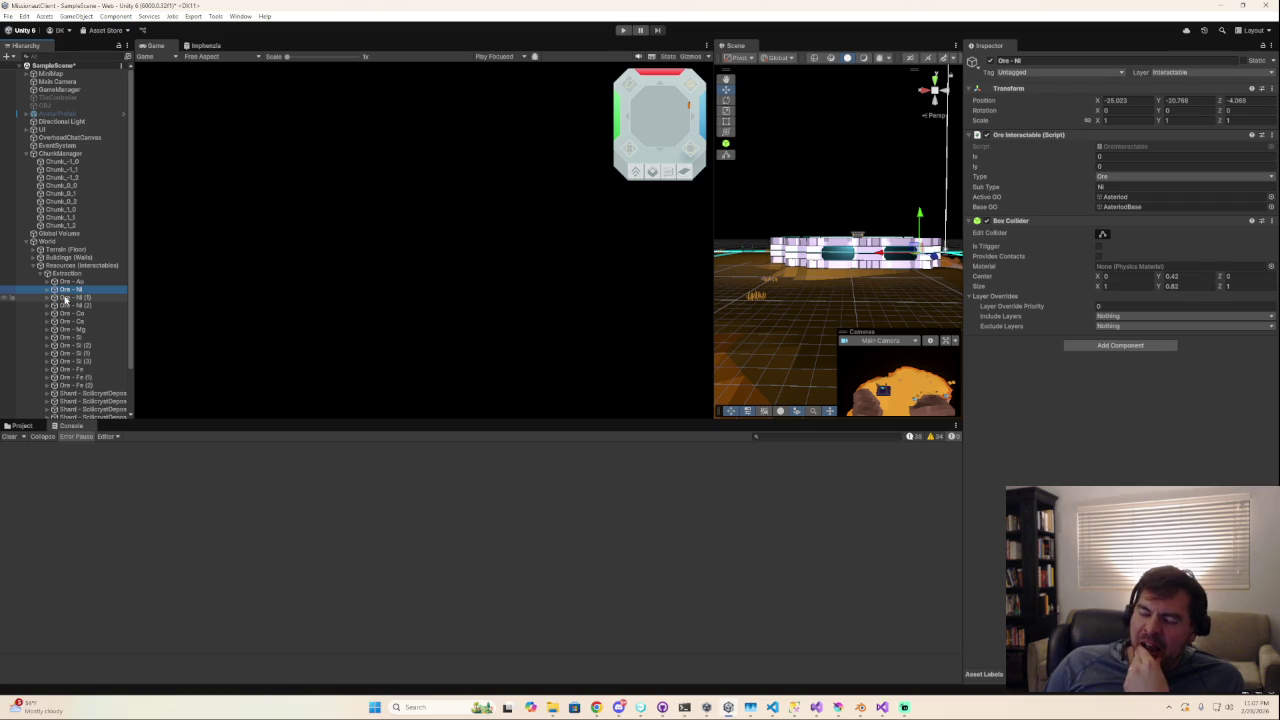
scroll(62, 297, down, 3)
click(87, 350)
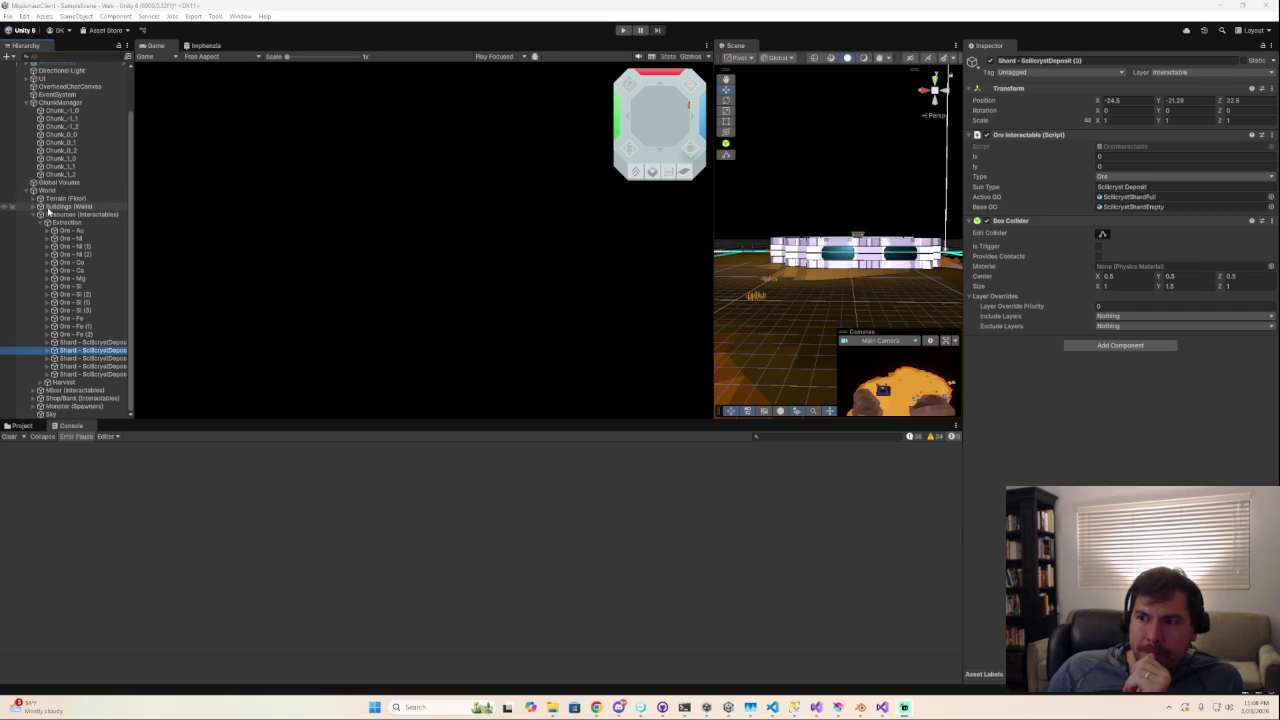
Widen the Scene view, frame the deposit, and switch the build platform to Windows.
drag(714, 251, 250, 244)
key(f)
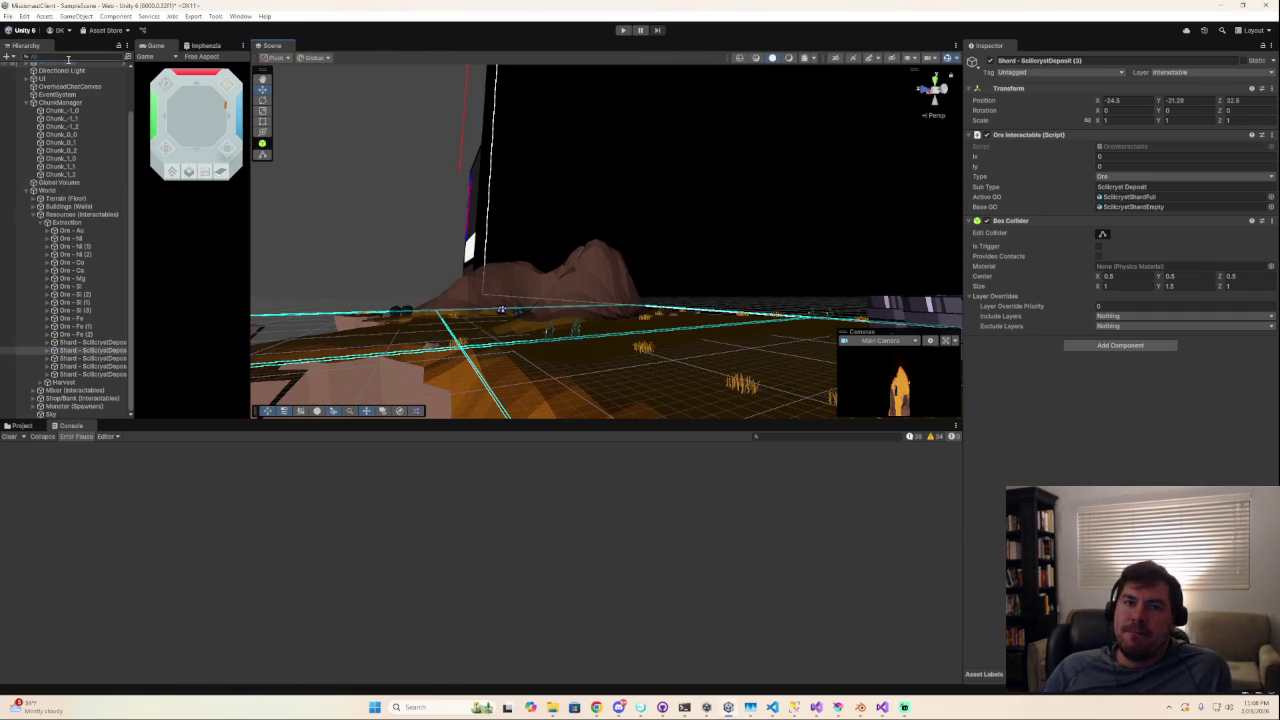
click(7, 16)
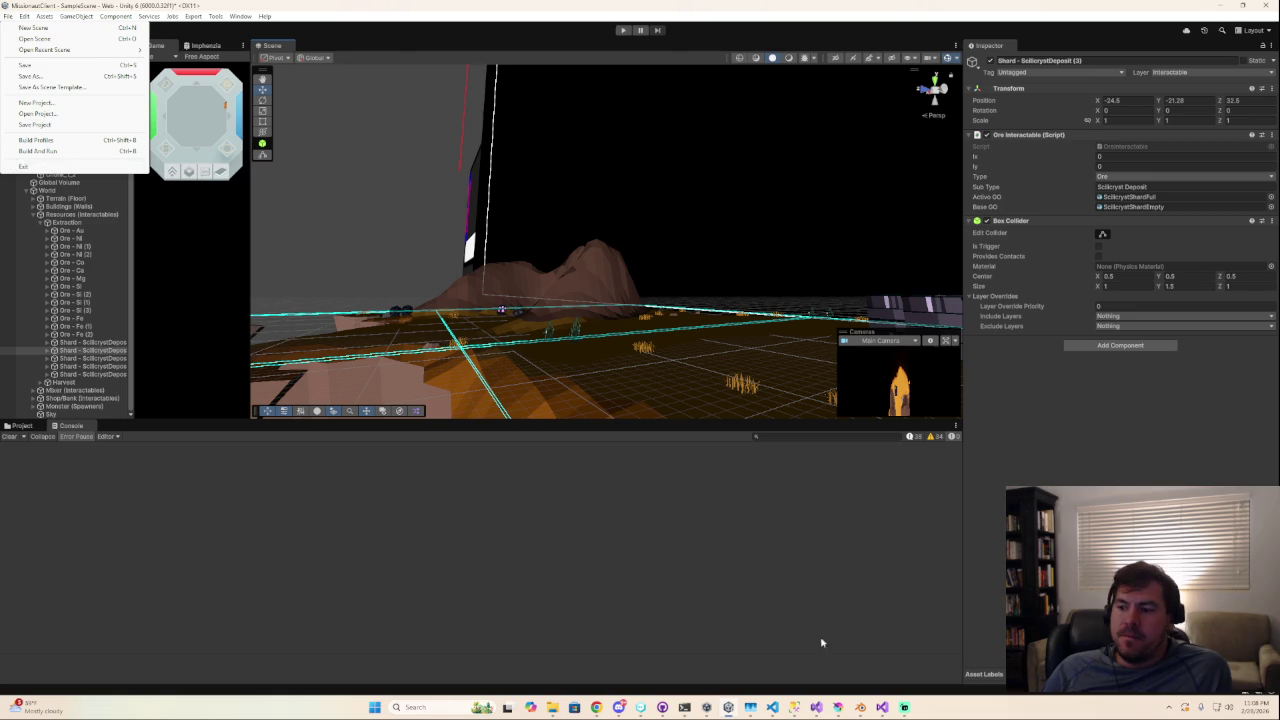
click(20, 140)
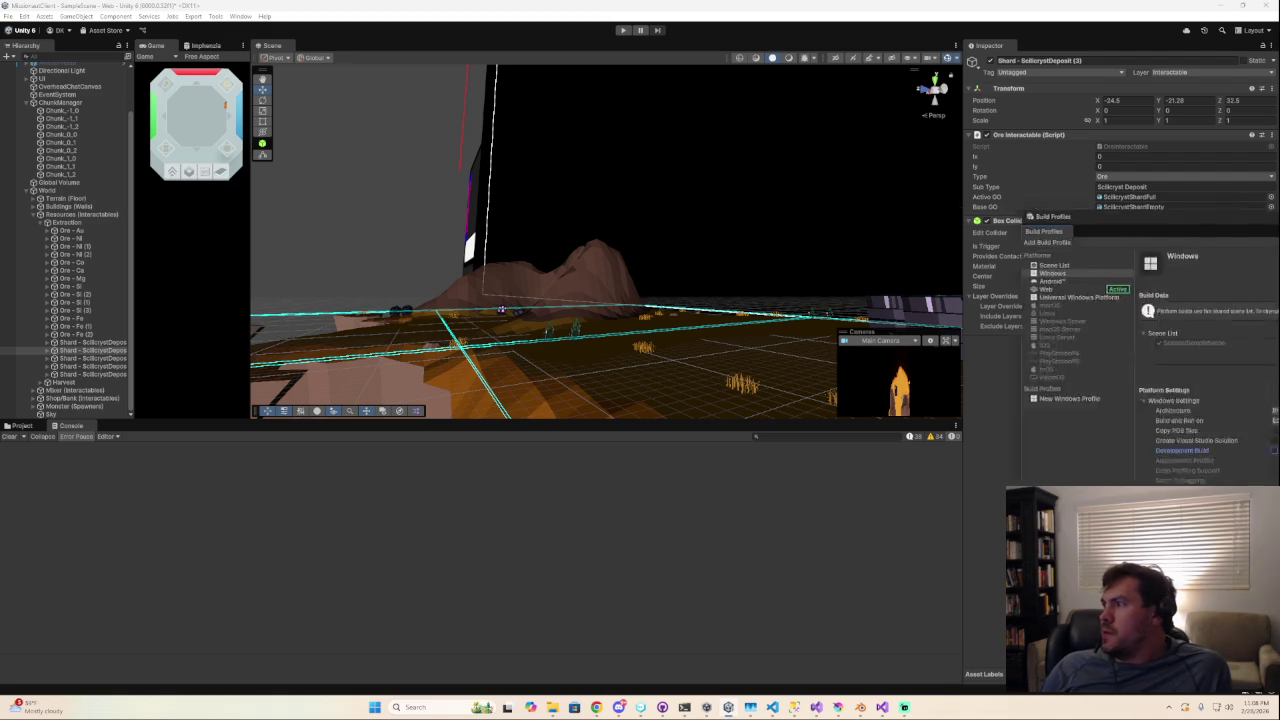
click(1075, 232)
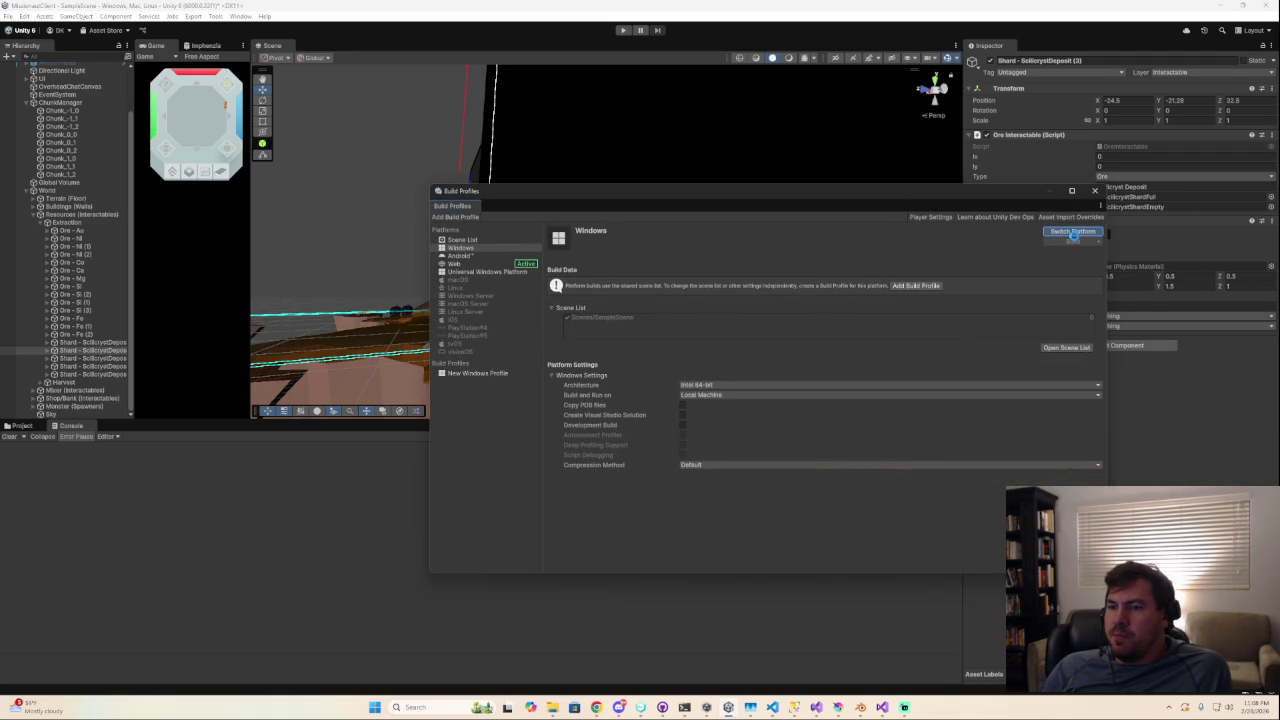
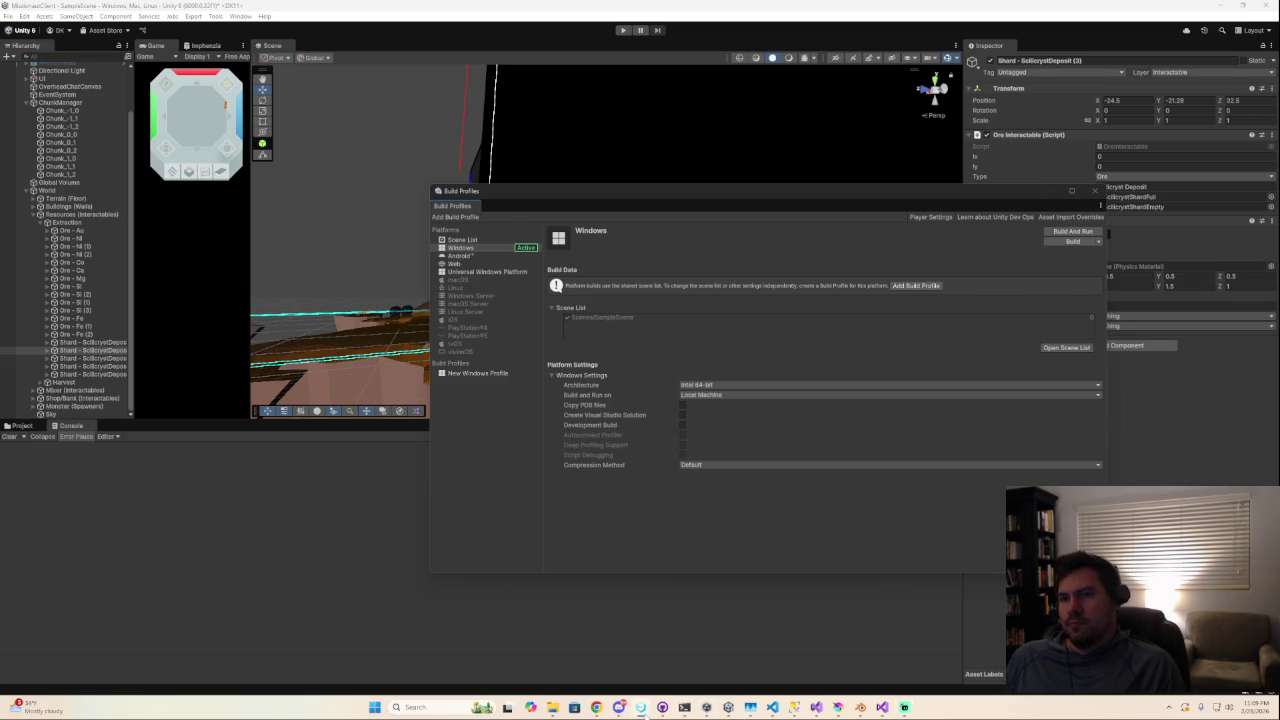
Minimize the DevOps Version Control window and close Build Profiles to reveal the scene.
click(641, 708)
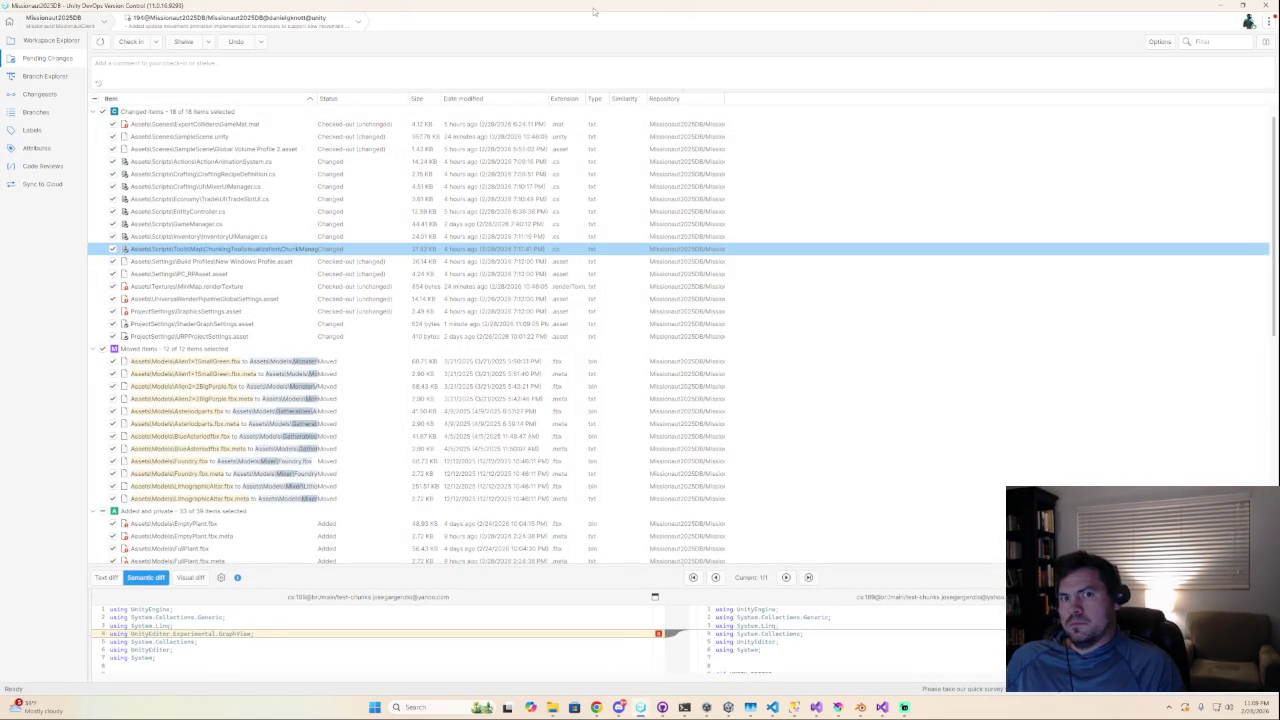
key(super+Down)
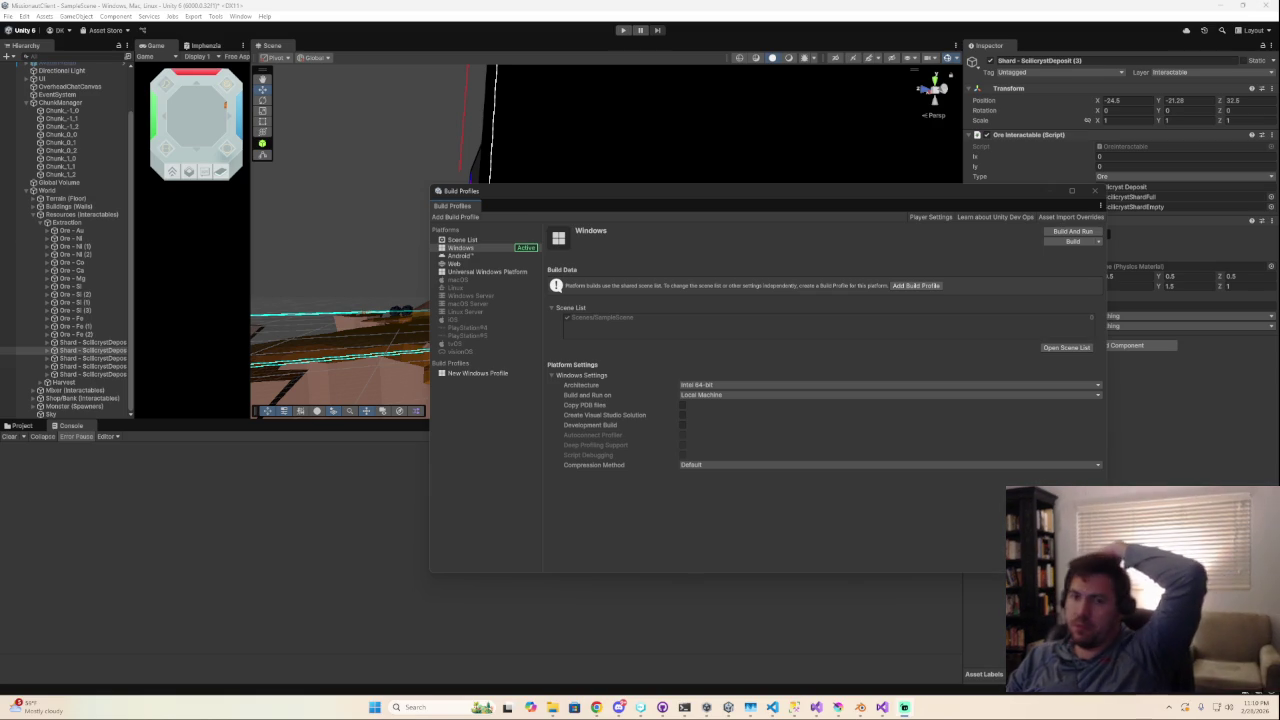
click(1094, 190)
click(622, 30)
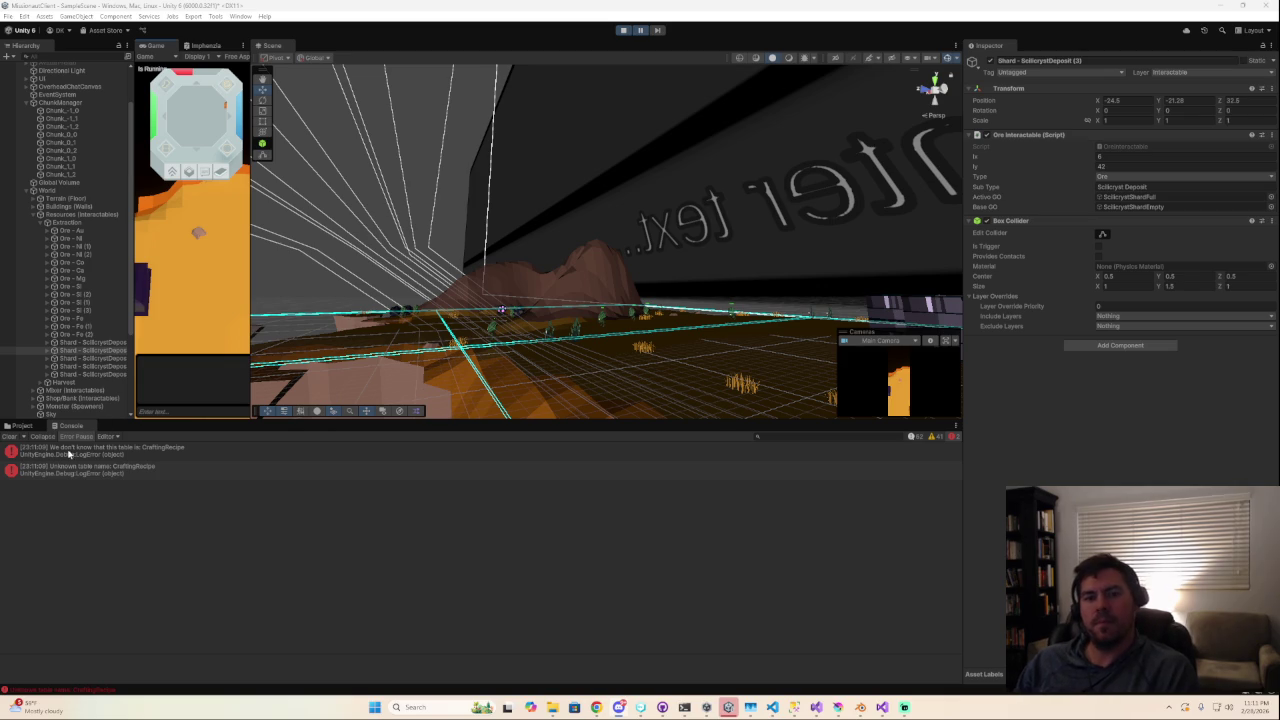
Open the first CraftingRecipe console error to read its stack trace.
click(114, 458)
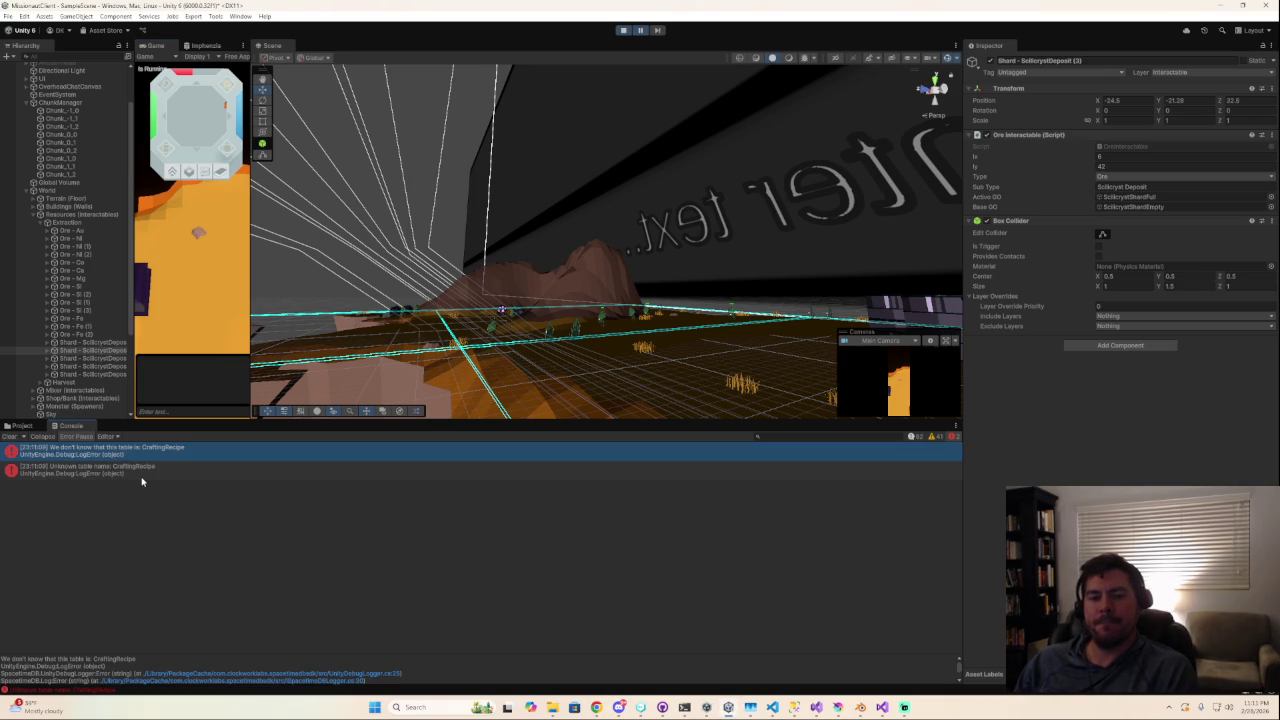
Inspect the Unknown table name error, widen the Game view, and clear the console.
click(141, 478)
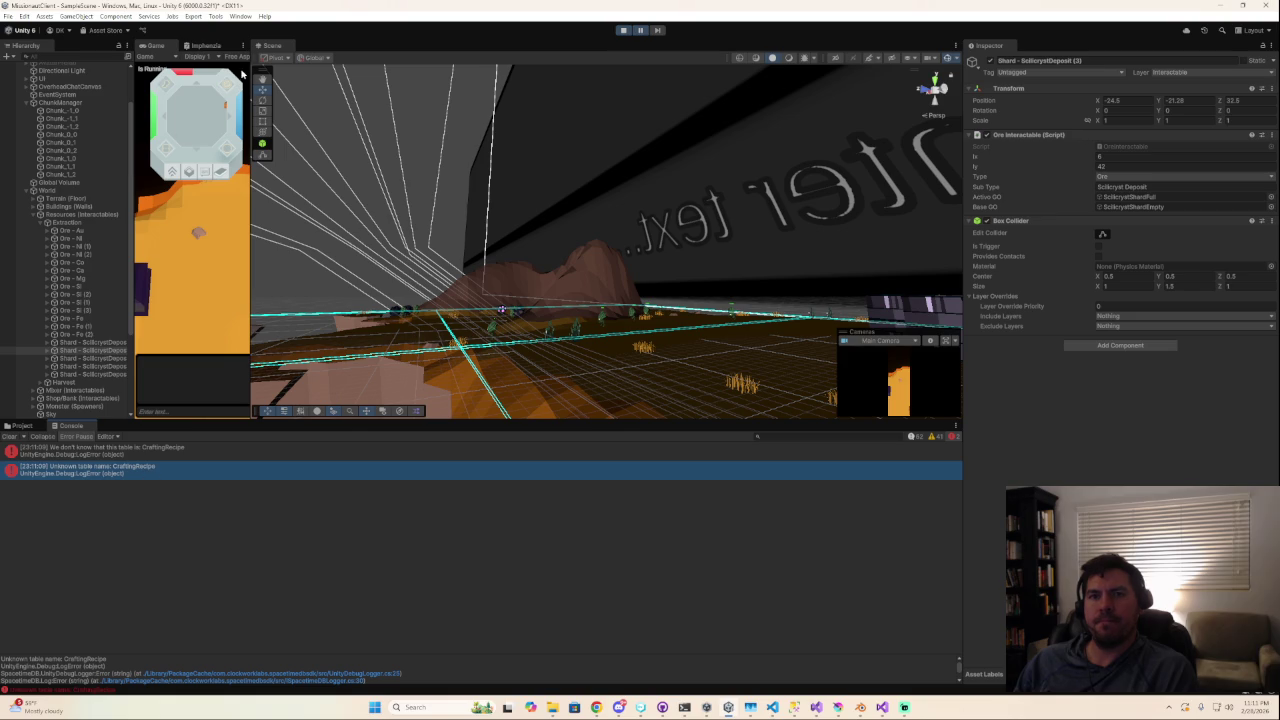
click(648, 34)
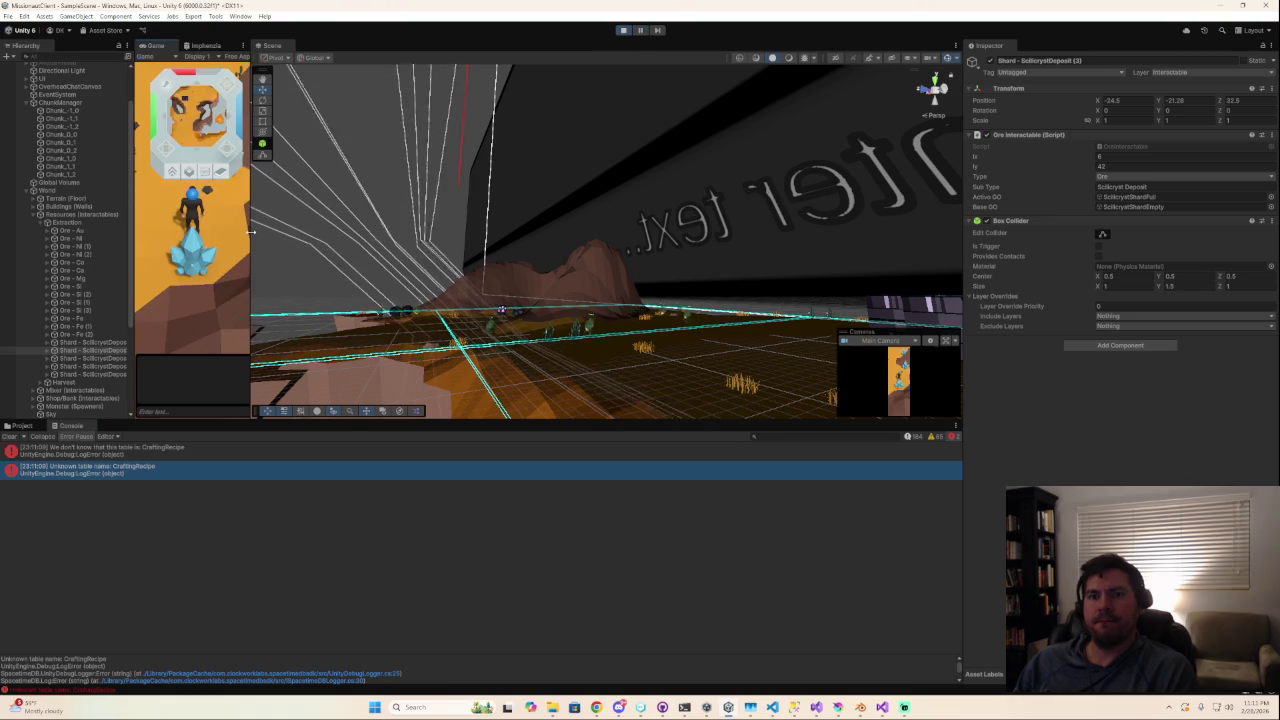
drag(251, 240, 757, 240)
scroll(562, 241, up, 5)
scroll(450, 320, down, 5)
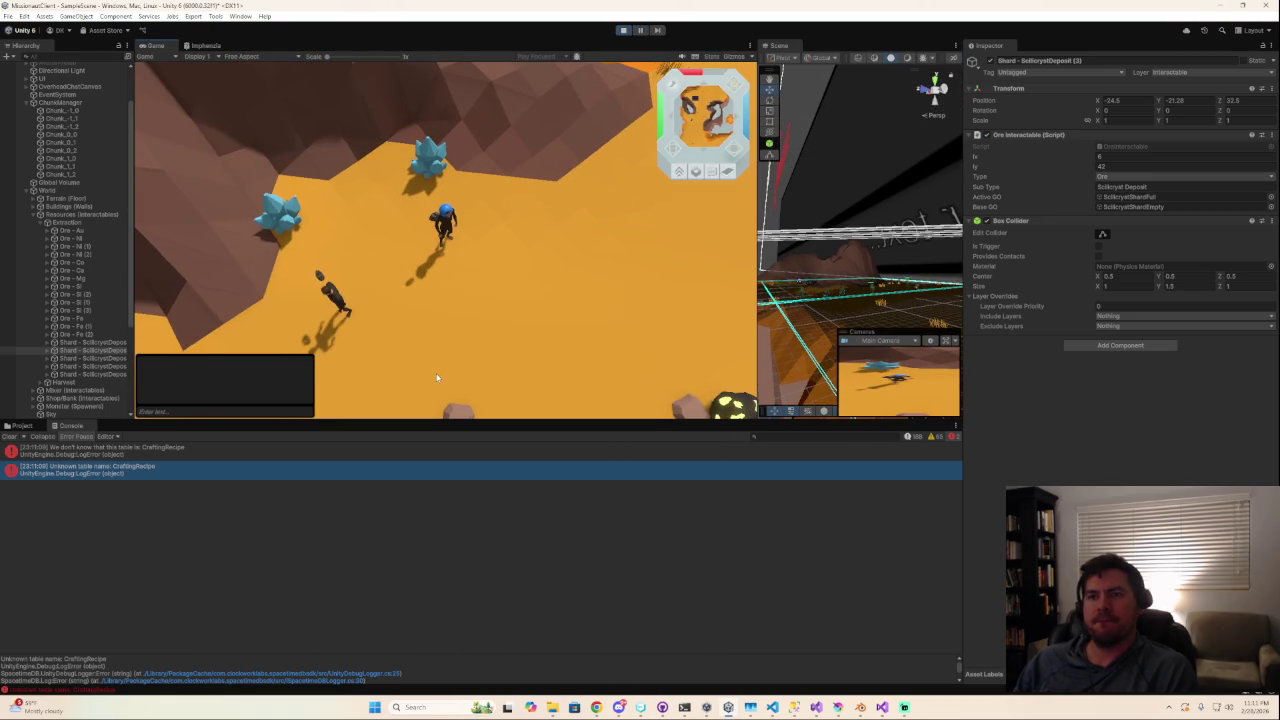
scroll(447, 300, up, 5)
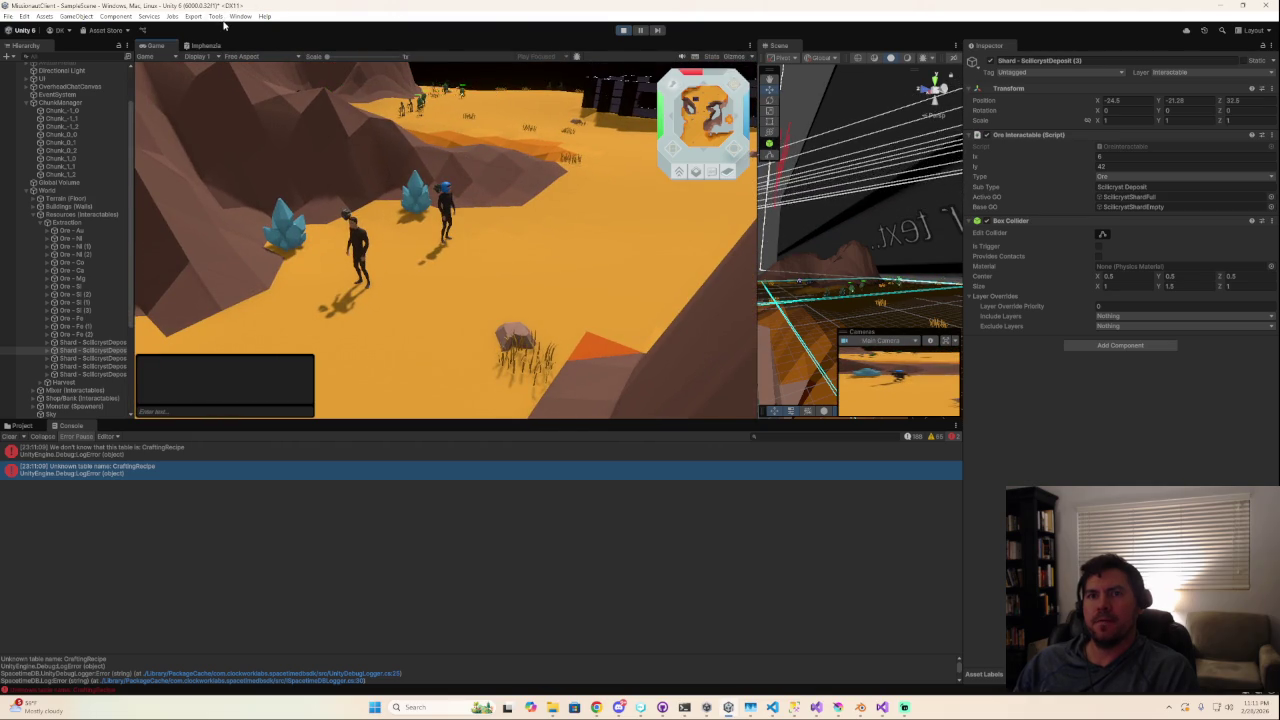
click(9, 436)
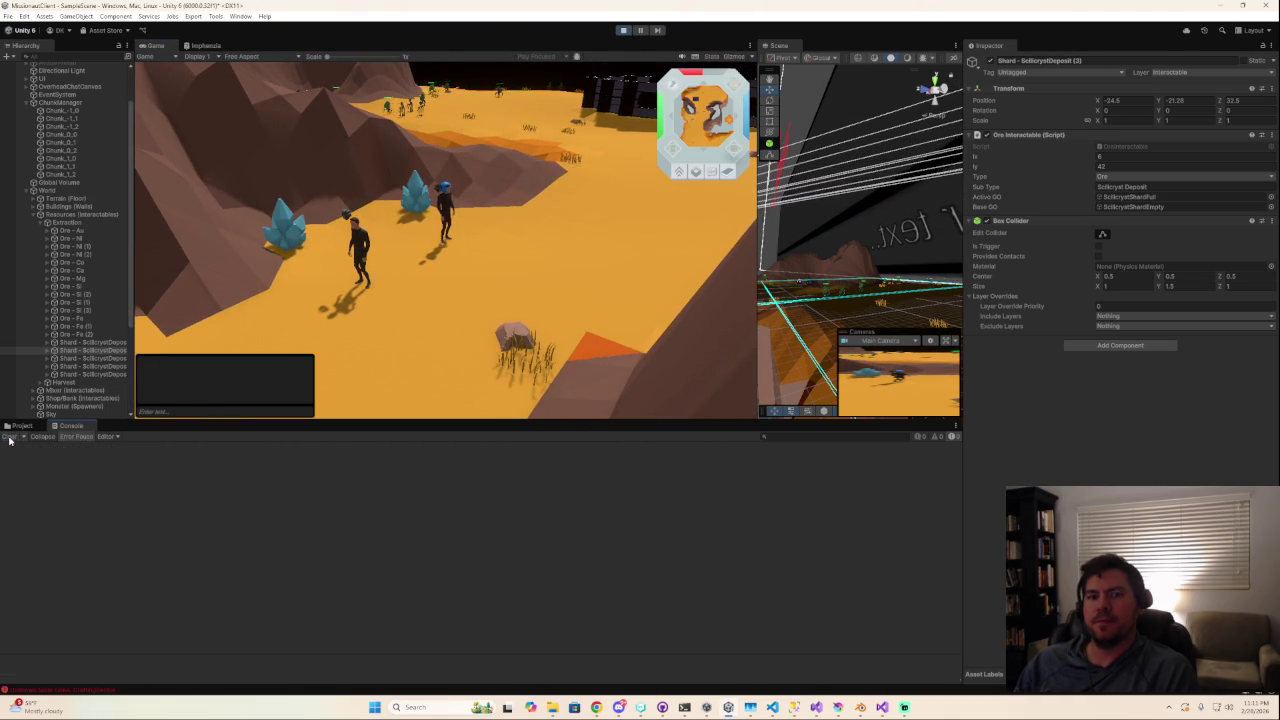
click(215, 16)
mouse_move(193, 16)
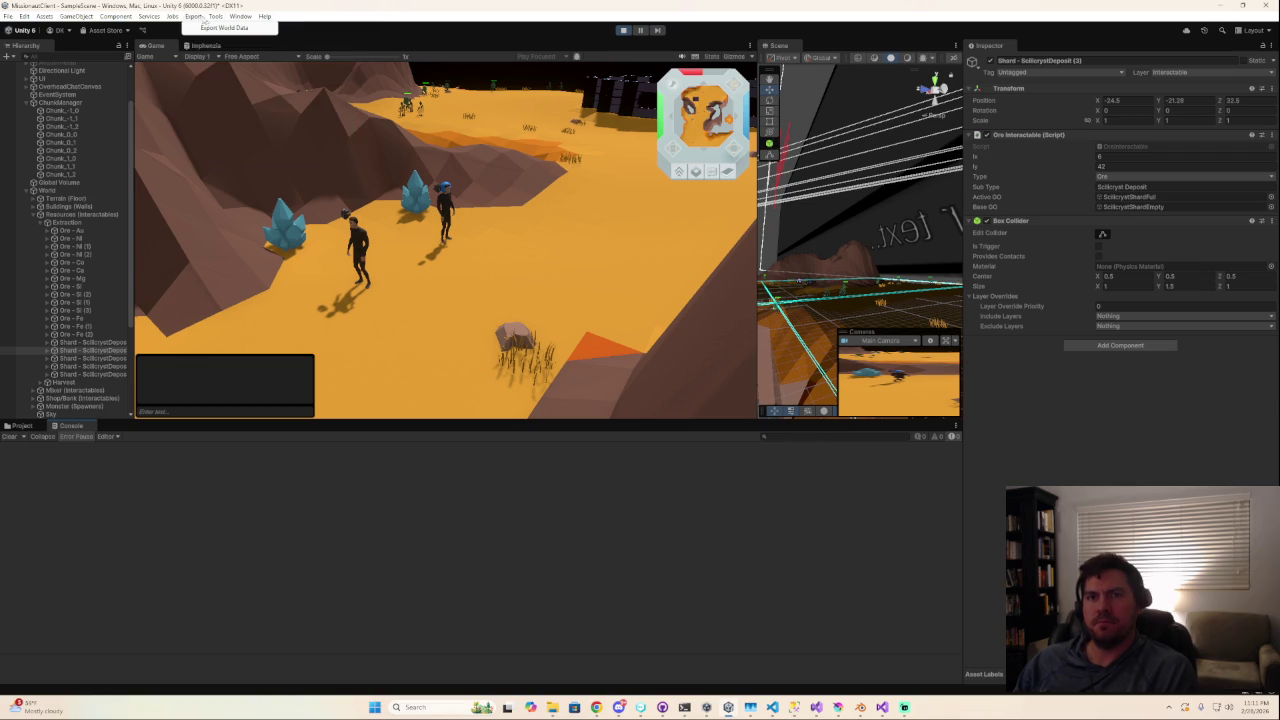
Cancel the Export World Data save and run Tools > Generate InteractableData.cs.
click(210, 28)
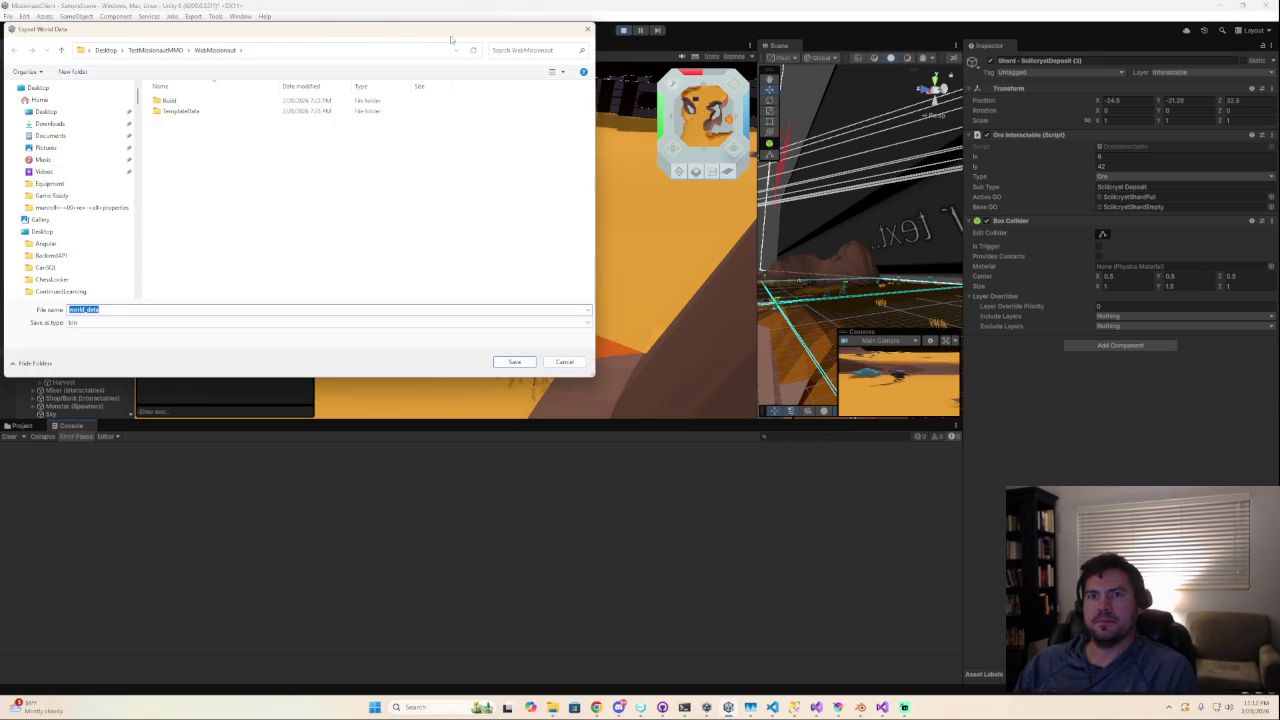
click(586, 29)
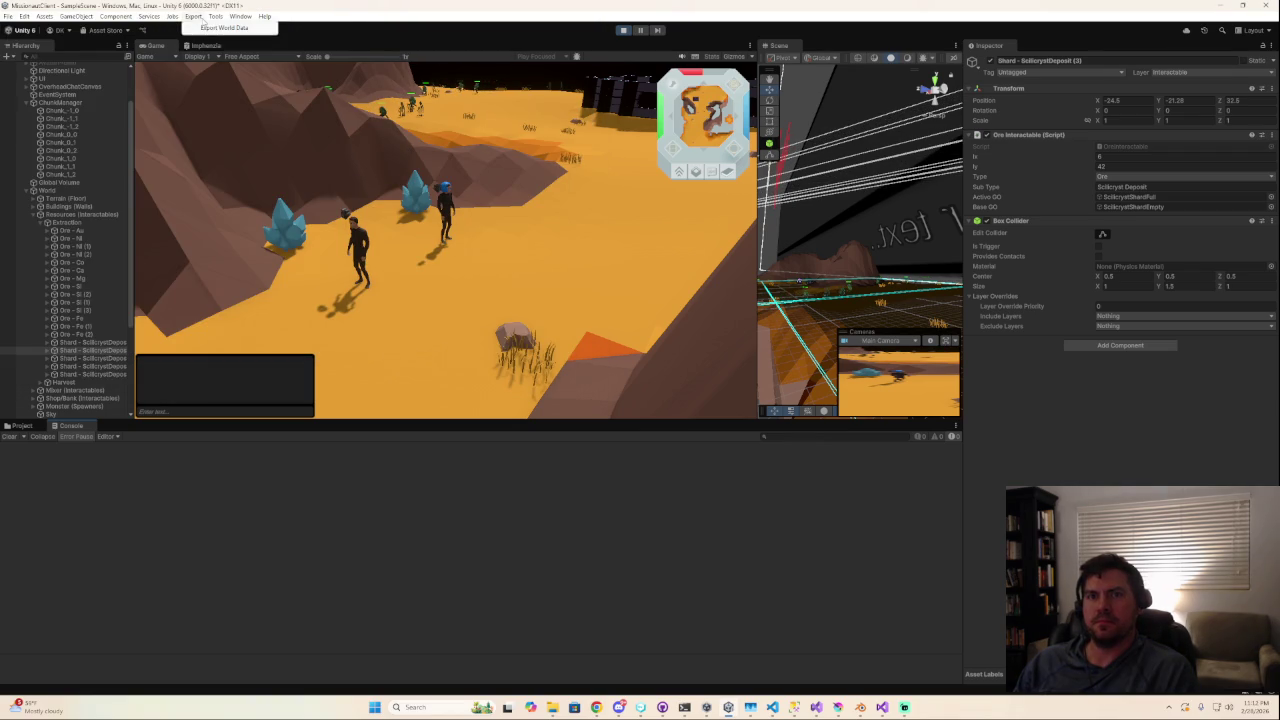
click(218, 16)
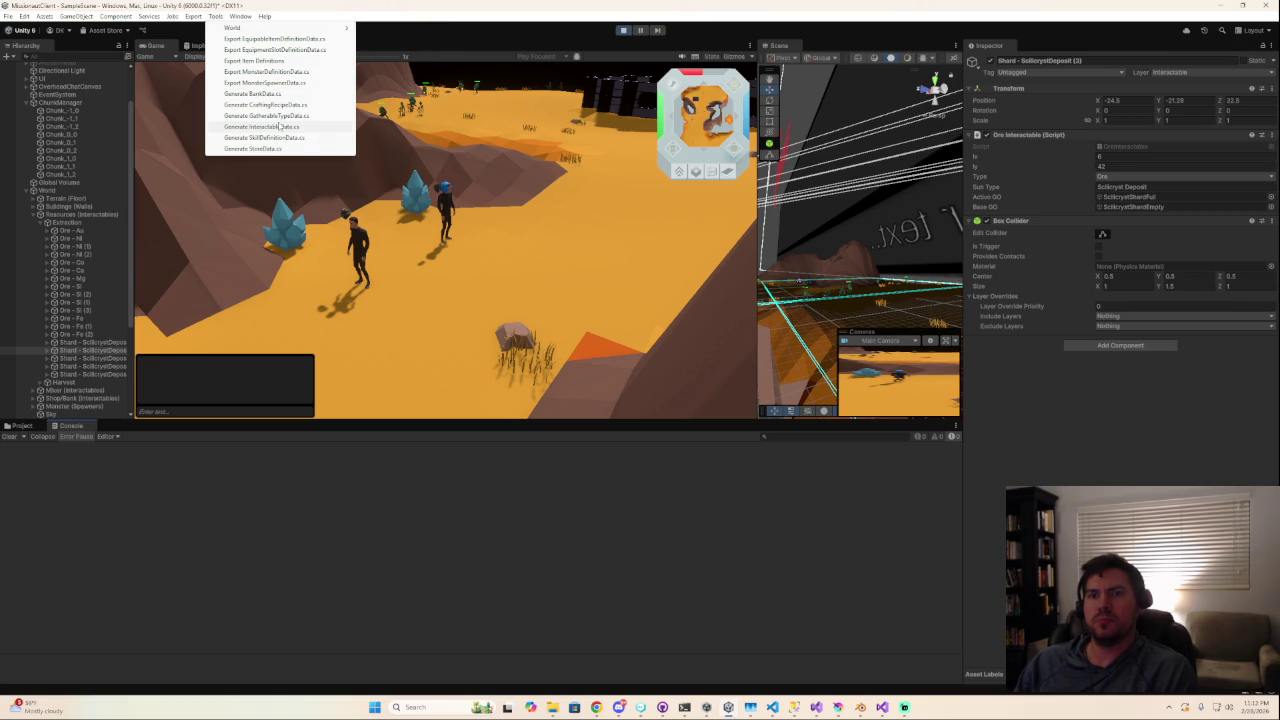
click(280, 127)
click(219, 18)
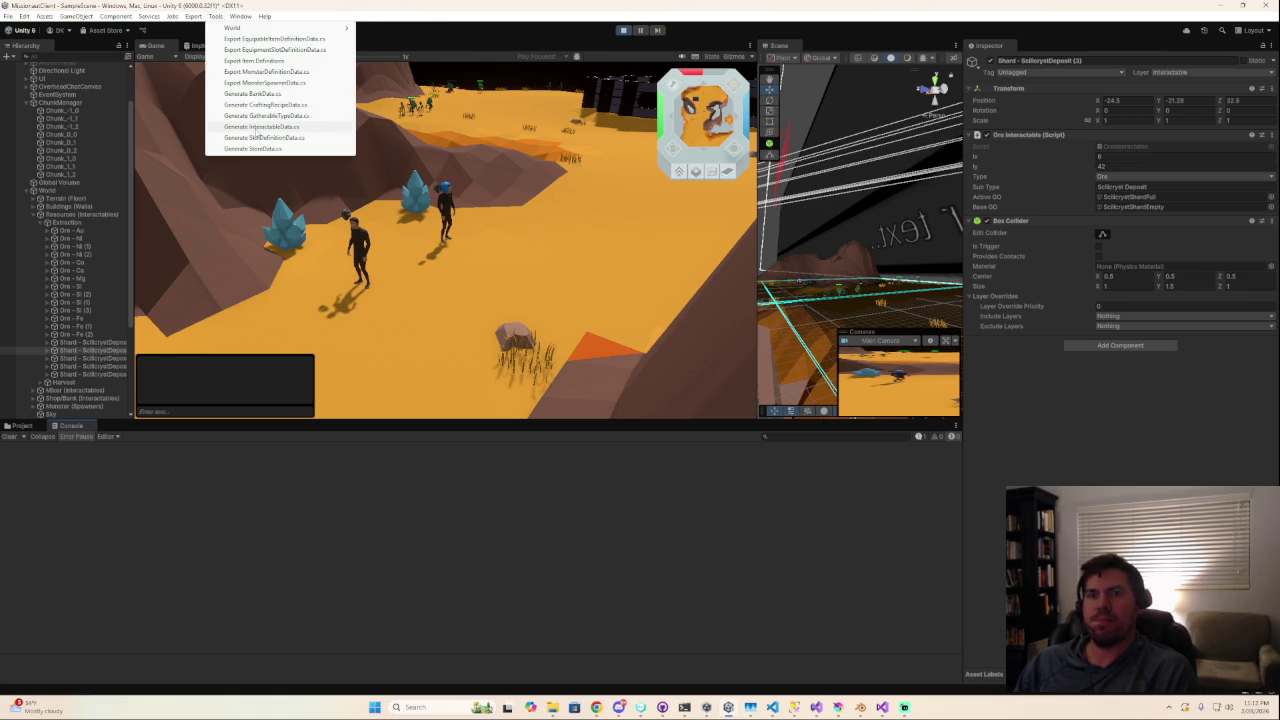
click(260, 127)
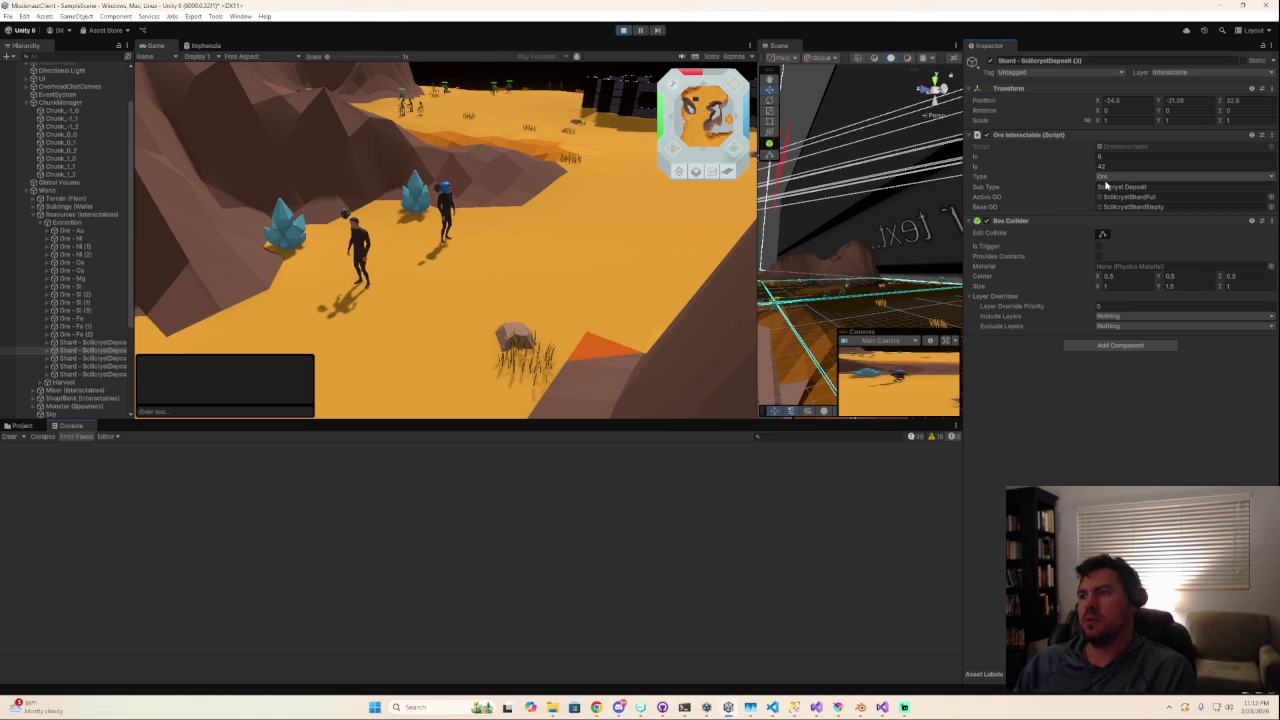
click(1271, 177)
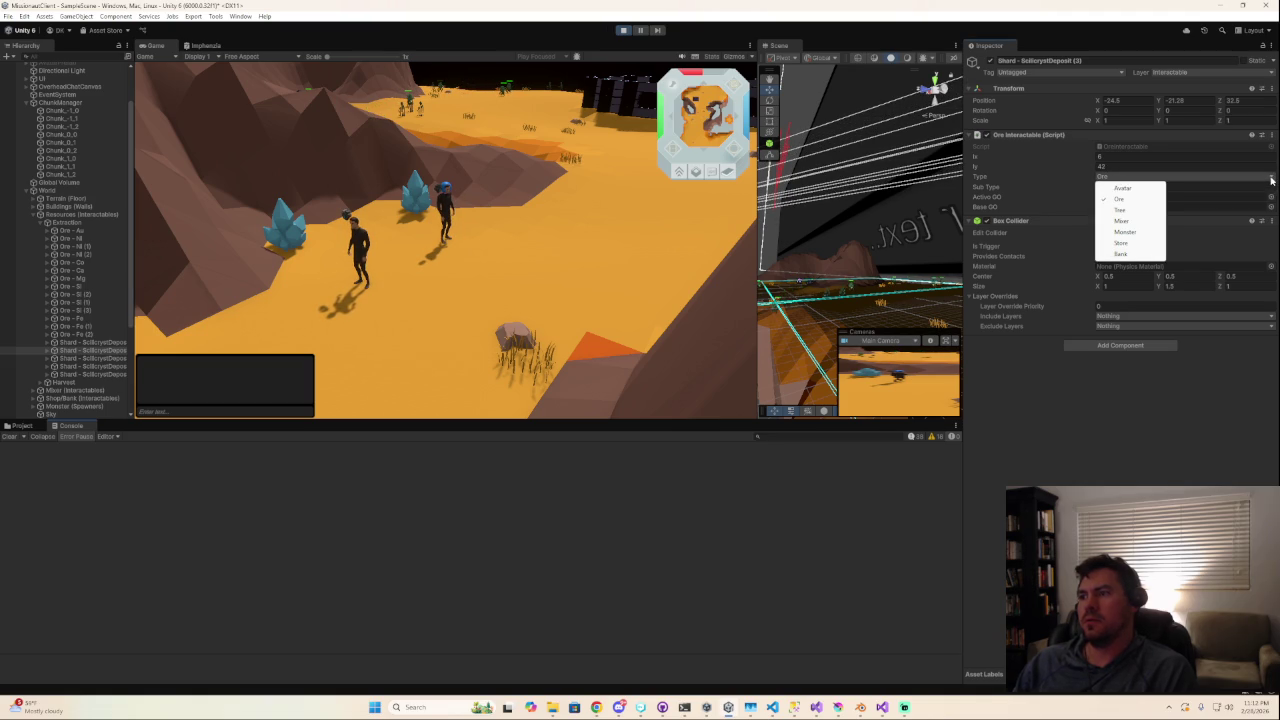
click(1147, 423)
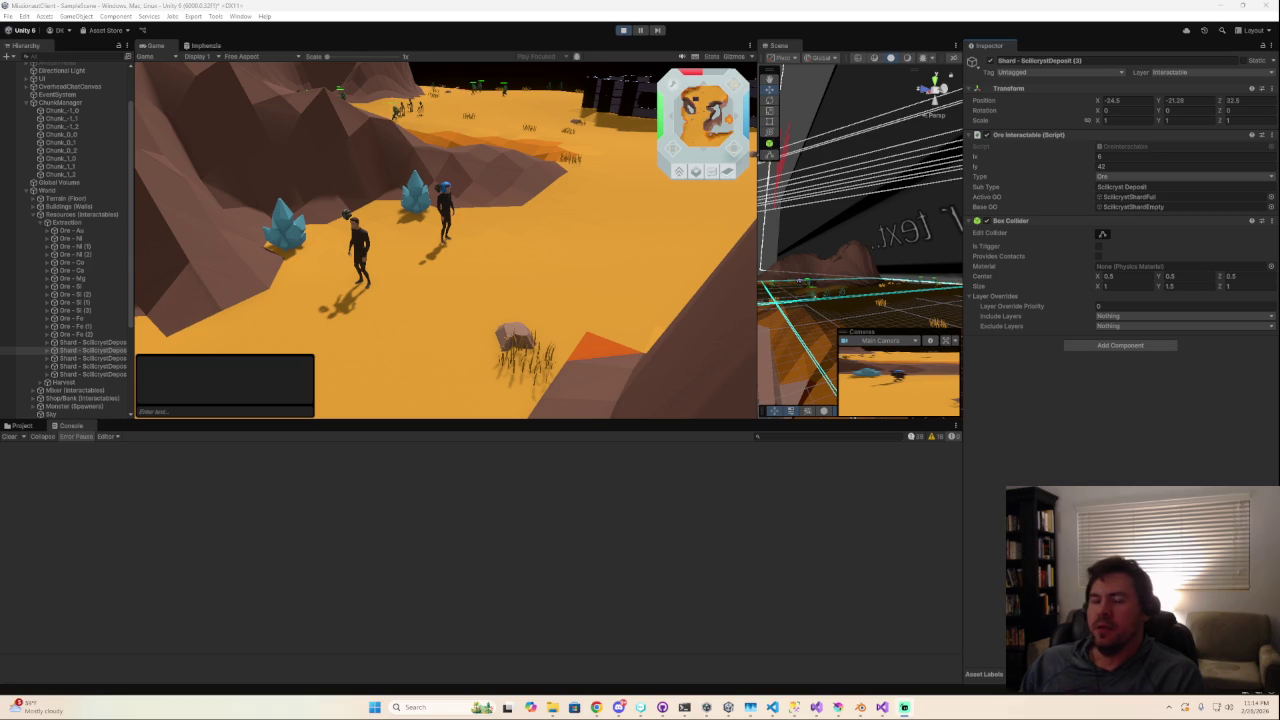
mouse_move(509, 267)
middle_down()
mouse_move(405, 298)
mouse_move(455, 276)
mouse_move(922, 310)
middle_up()
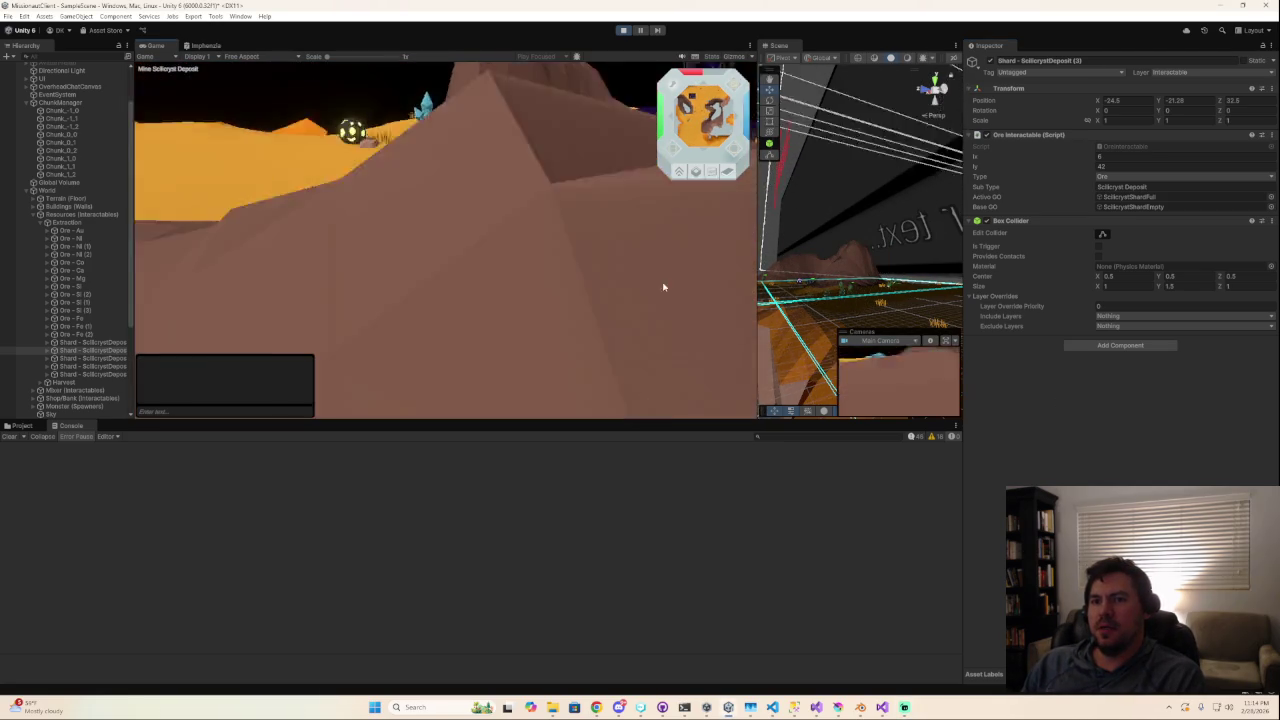
middle_drag(504, 196, 378, 216)
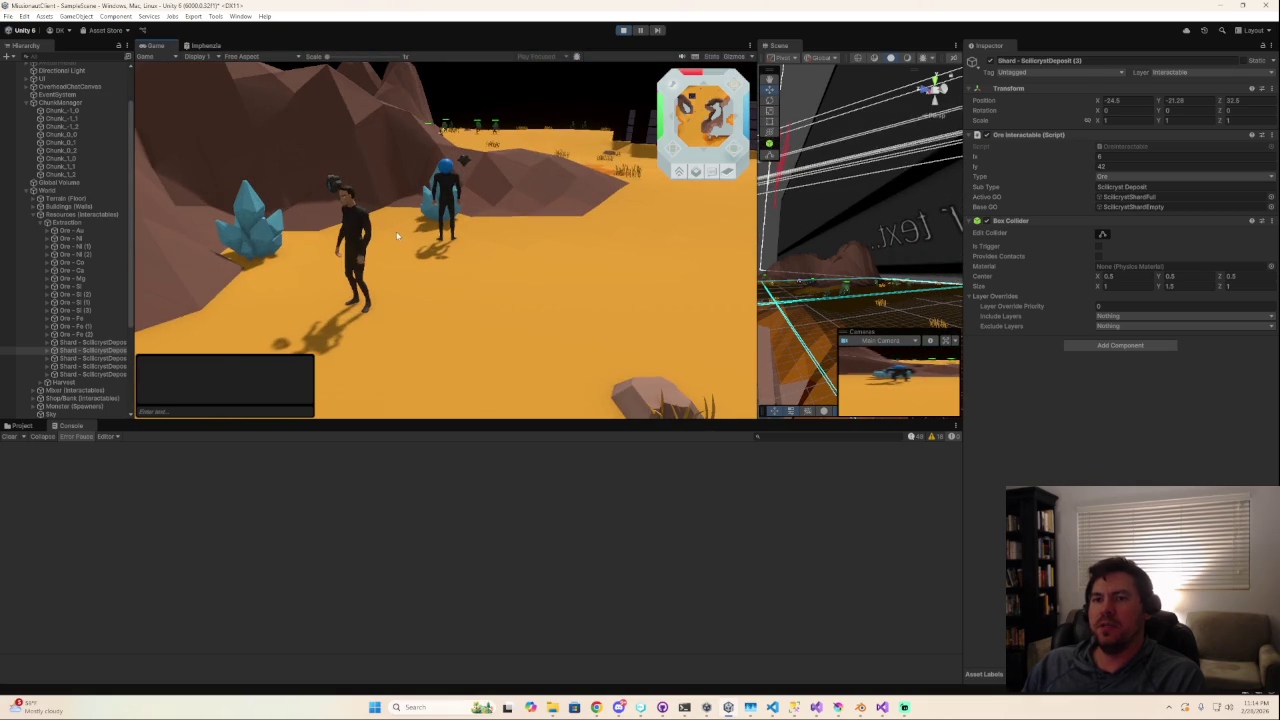
mouse_move(378, 216)
middle_down()
mouse_move(469, 250)
mouse_move(463, 269)
mouse_move(429, 277)
middle_up()
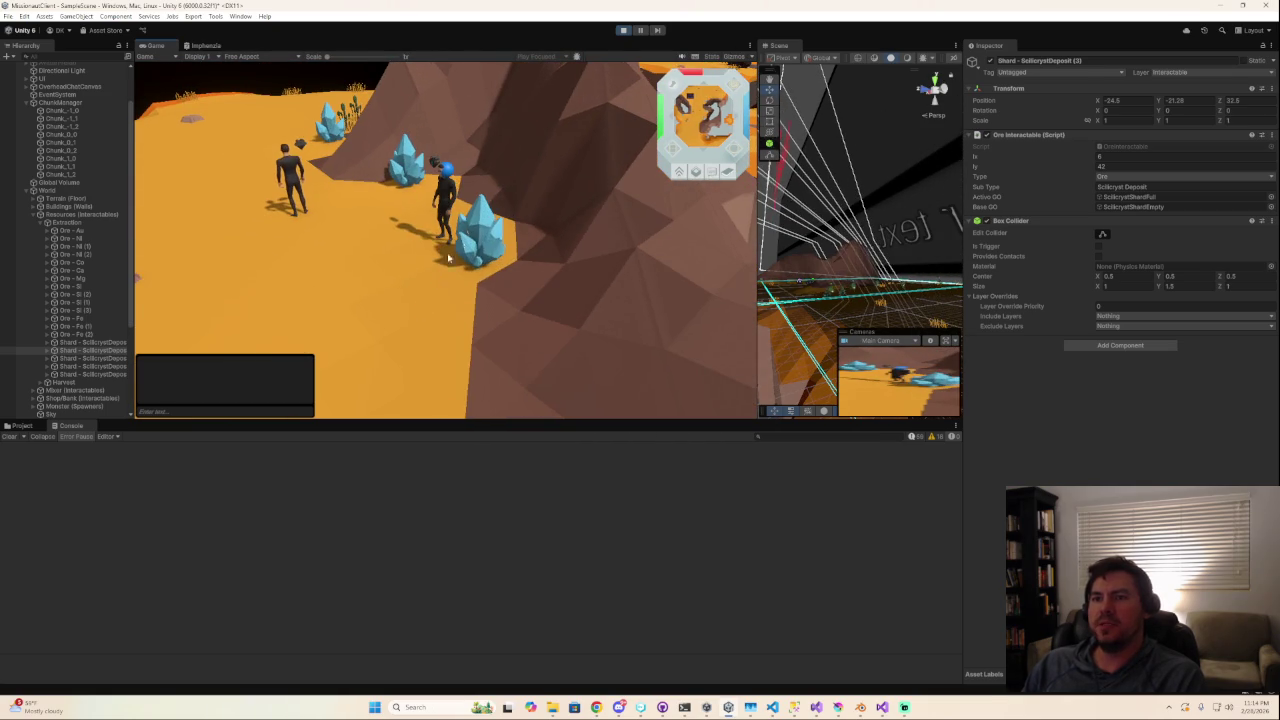
middle_drag(483, 245, 402, 217)
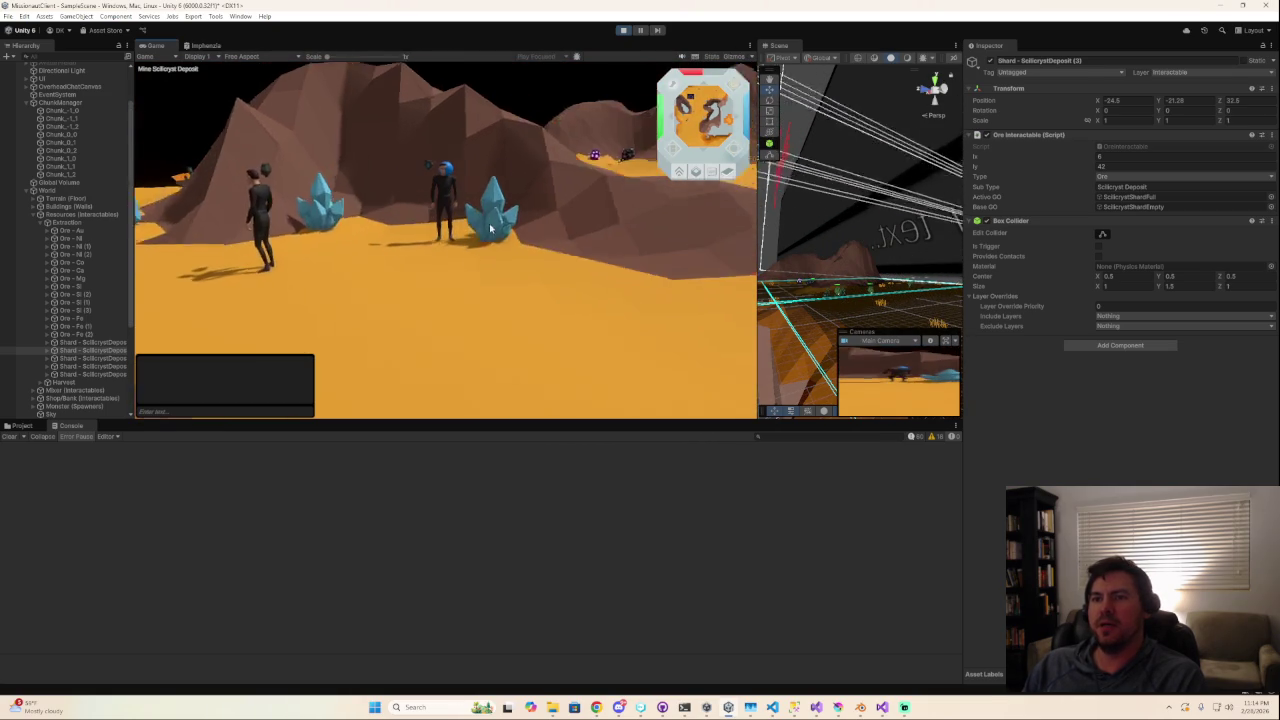
right_click(402, 217)
right_click(312, 216)
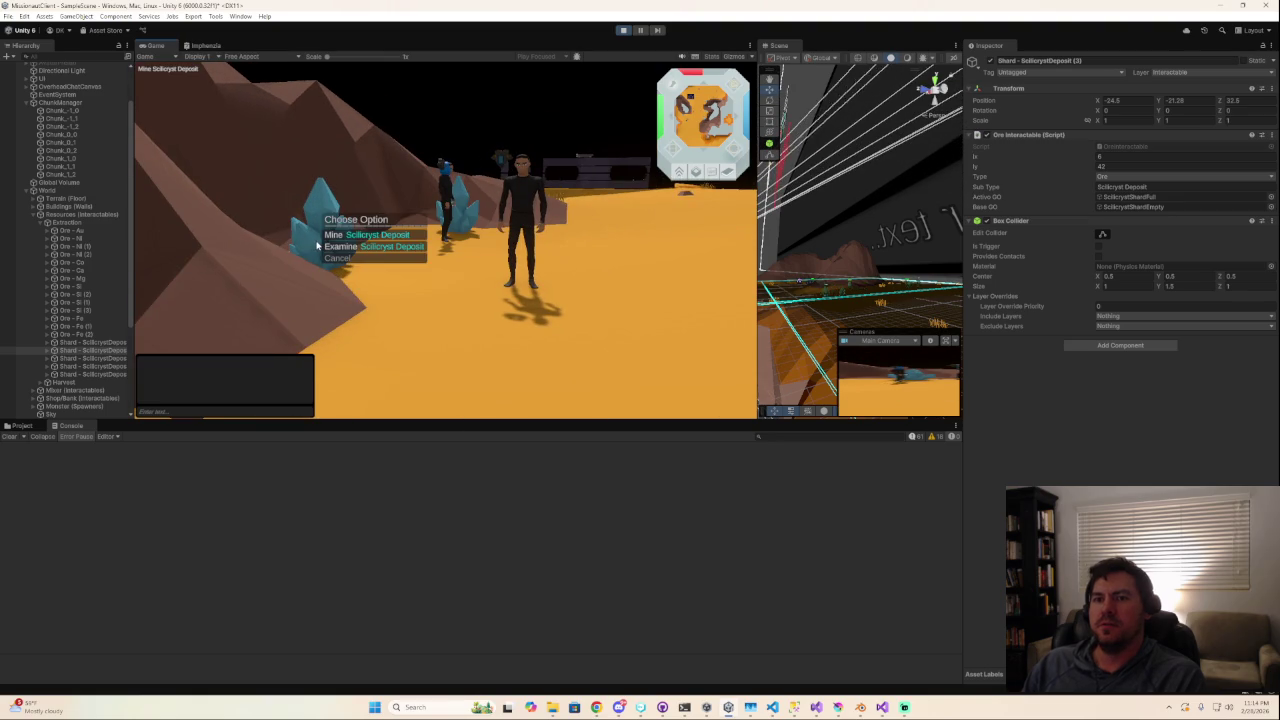
click(322, 247)
mouse_move(322, 247)
middle_down()
mouse_move(443, 237)
mouse_move(469, 284)
middle_up()
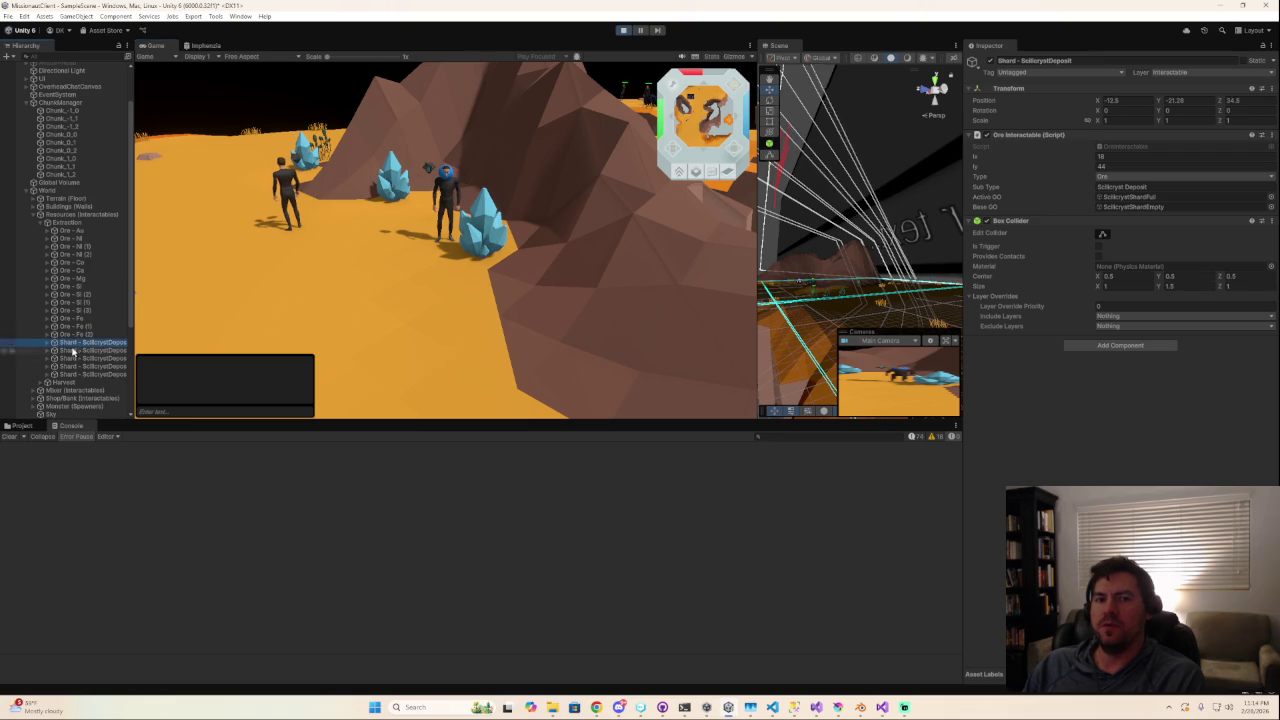
Give the deposit's ScilicrystShardFull child the GemMat material.
click(46, 343)
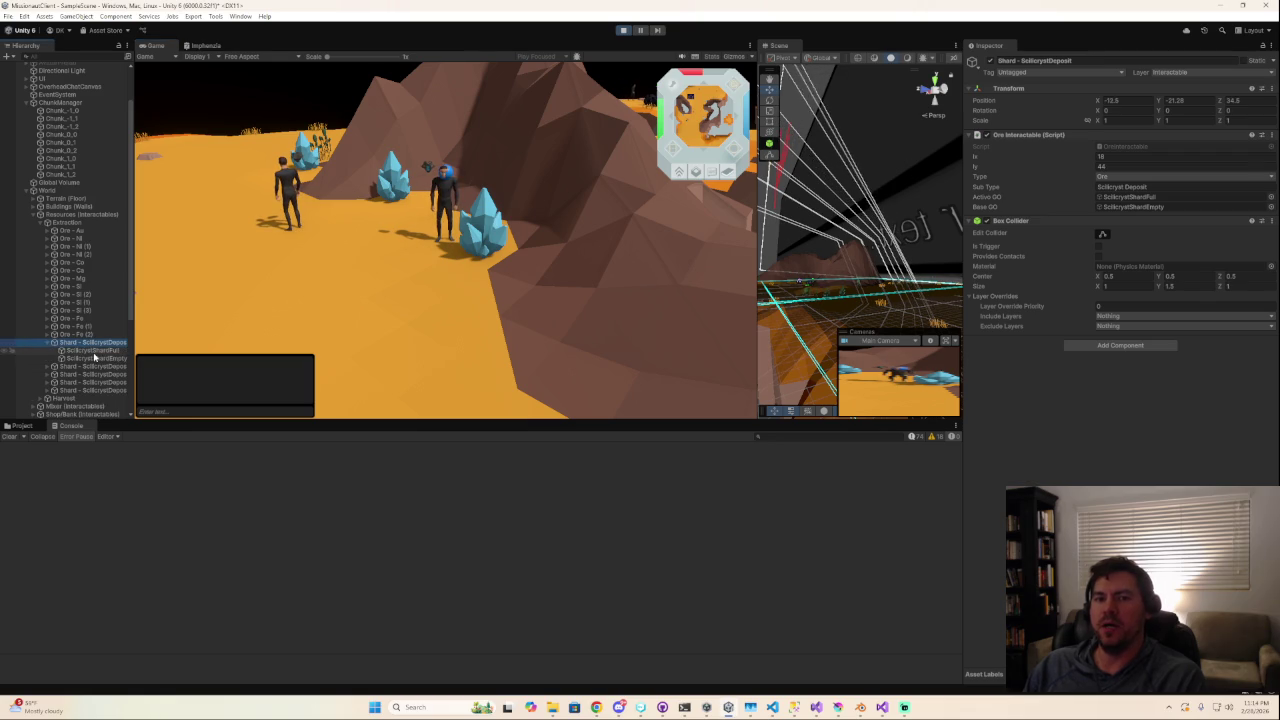
click(93, 350)
click(1267, 186)
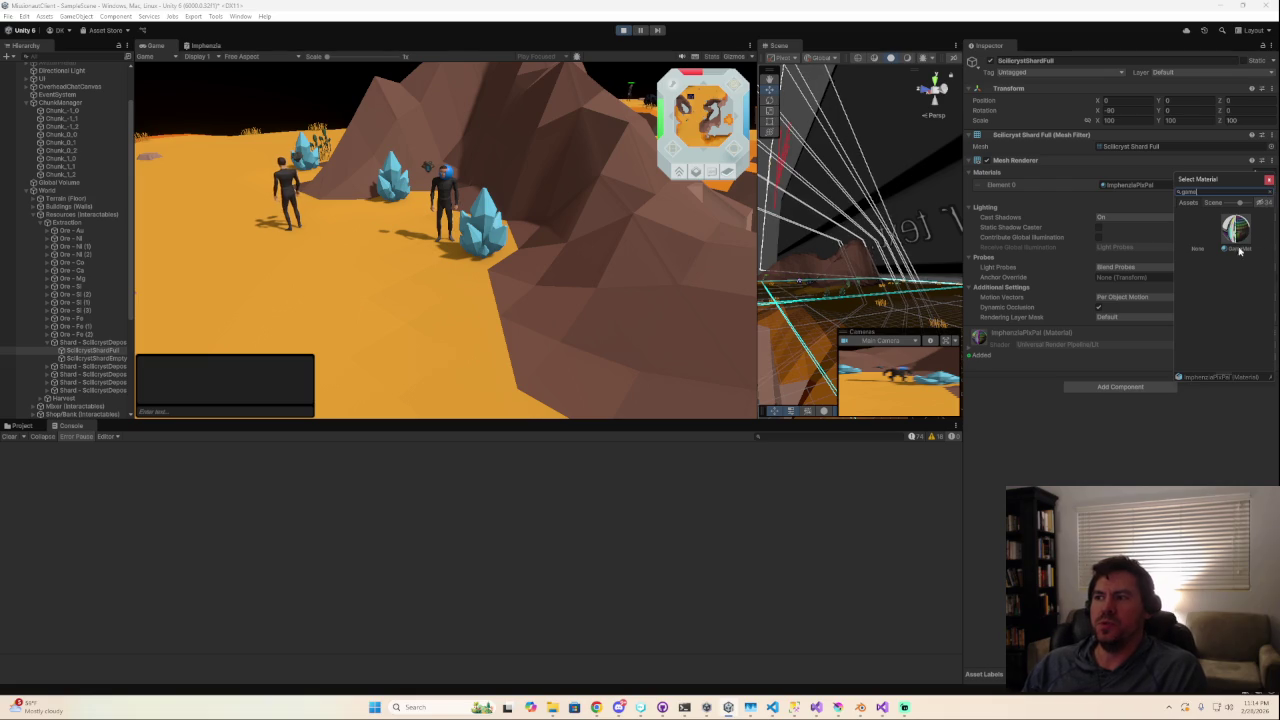
click(1243, 236)
Orbit the game camera around the characters, crystals and cliff.
mouse_move(406, 222)
mouse_down()
mouse_move(722, 231)
mouse_move(455, 203)
mouse_up()
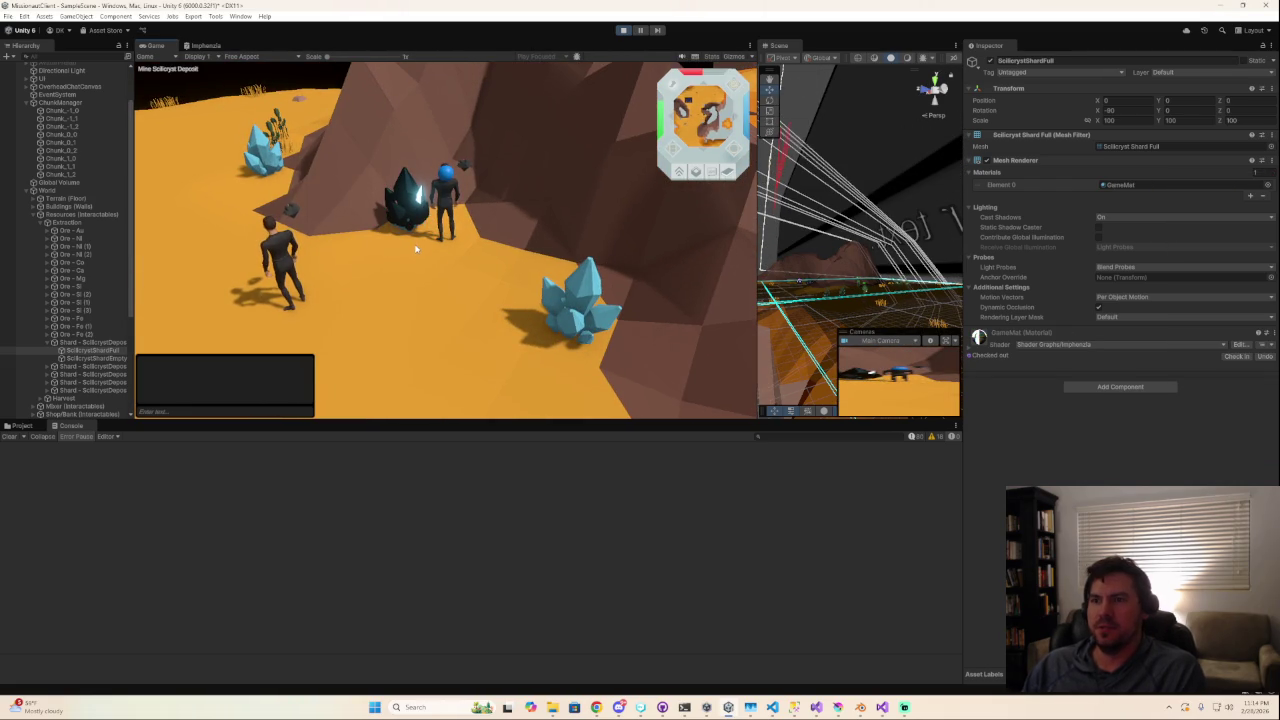
drag(455, 245, 585, 225)
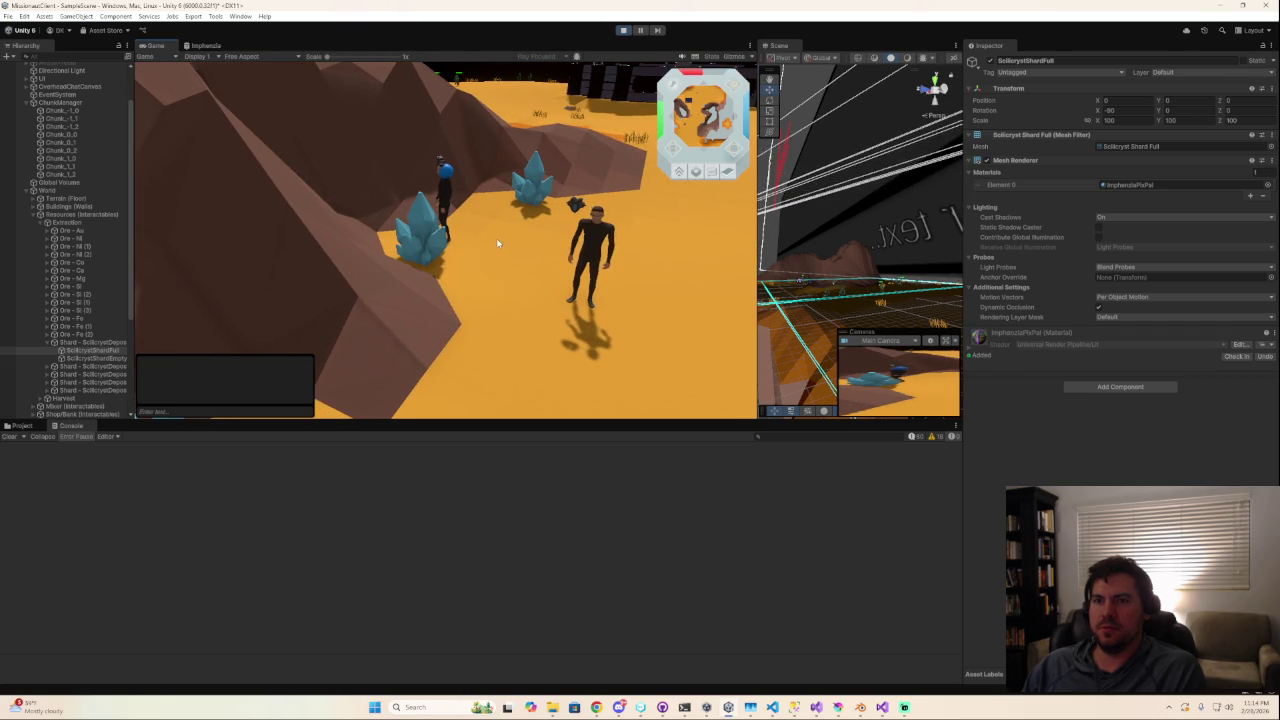
mouse_move(519, 249)
mouse_down()
mouse_move(355, 199)
mouse_move(541, 263)
mouse_move(437, 257)
mouse_move(745, 319)
mouse_move(665, 318)
mouse_up()
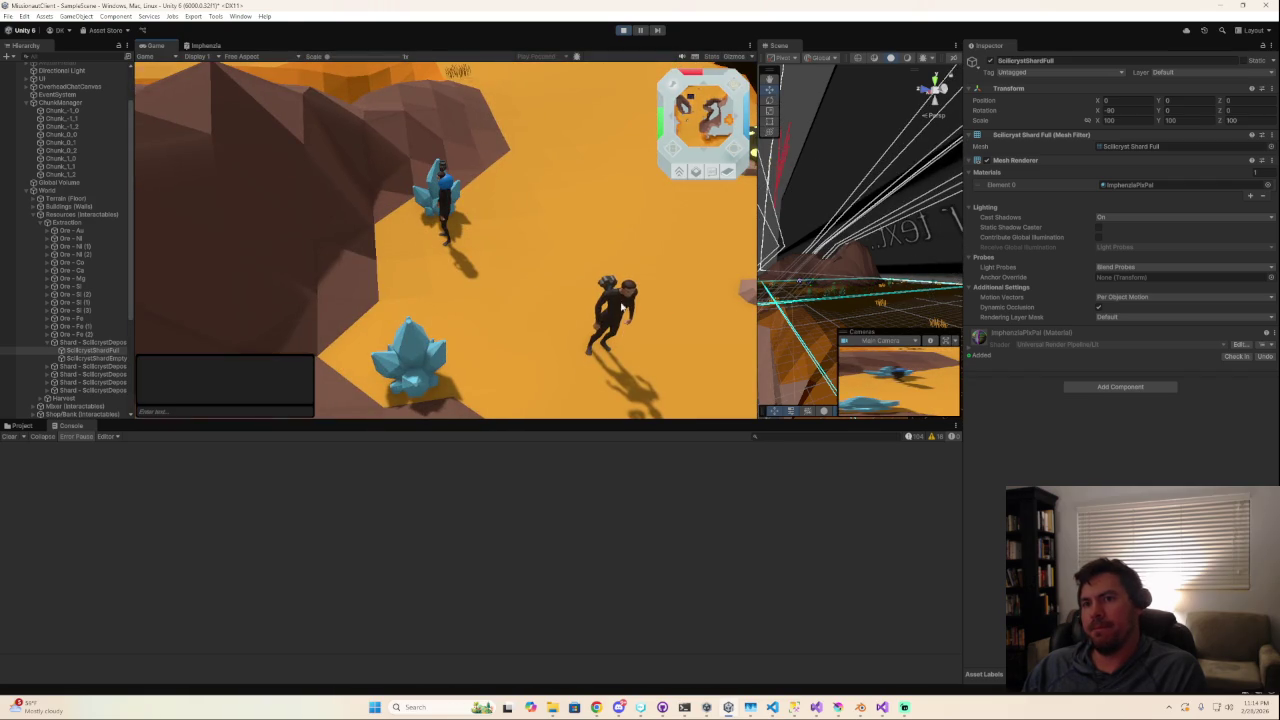
drag(559, 246, 398, 299)
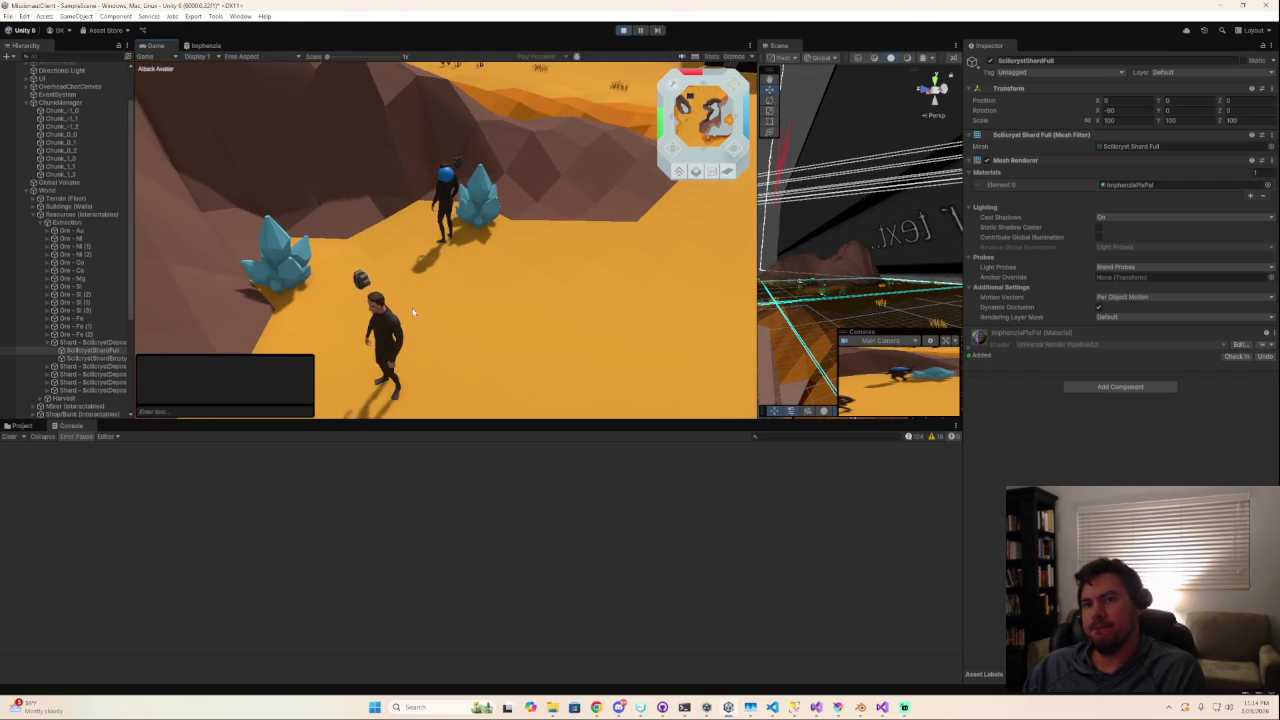
drag(438, 345, 483, 222)
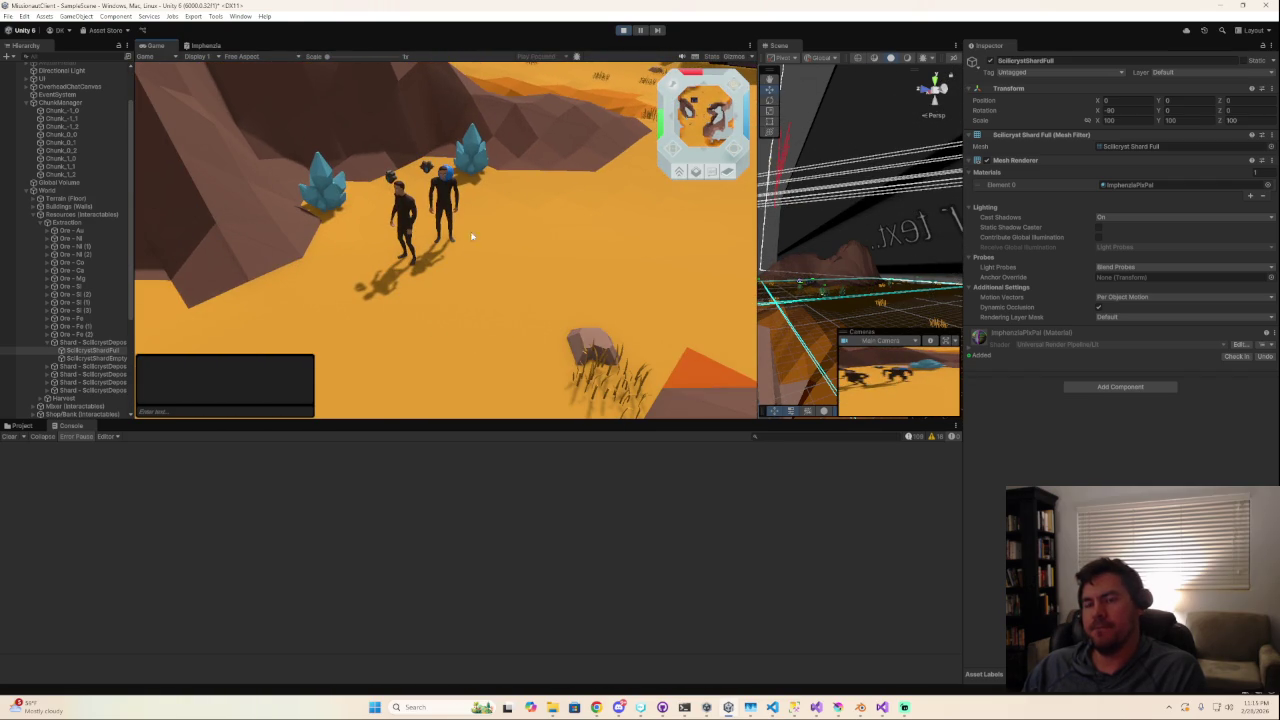
mouse_move(441, 273)
mouse_down()
mouse_move(385, 292)
mouse_move(520, 400)
mouse_up()
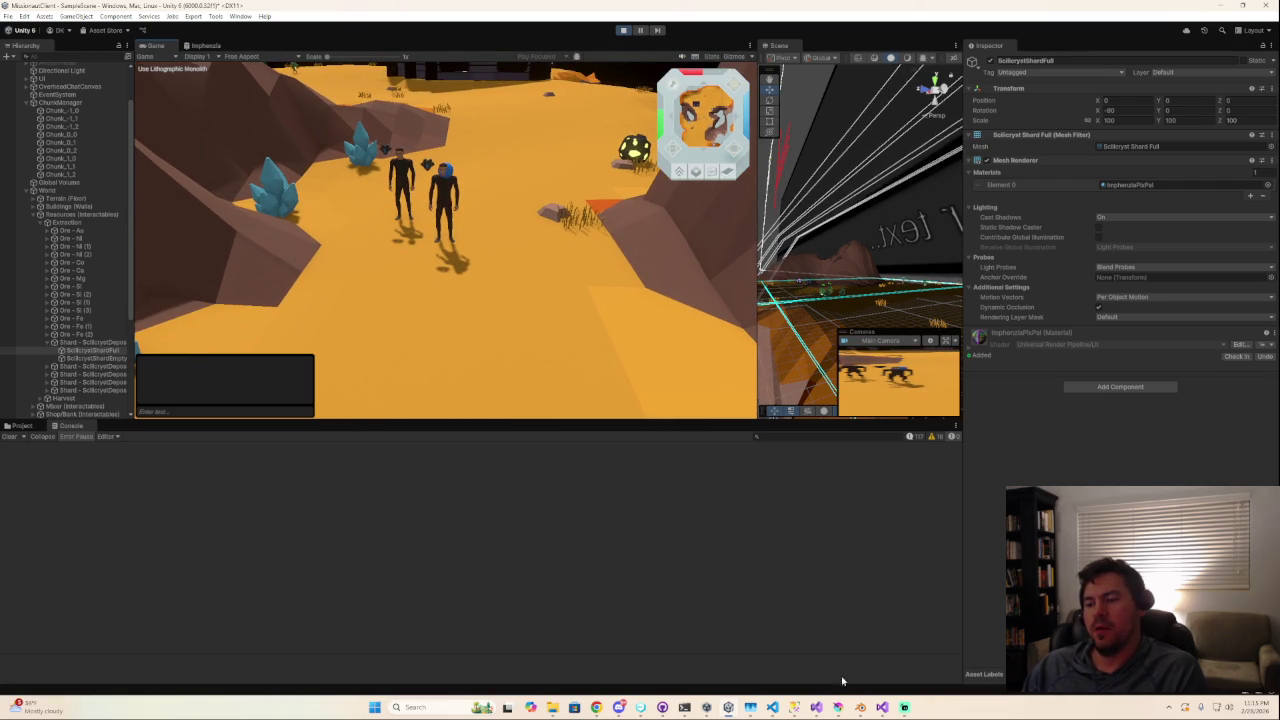
mouse_move(596, 707)
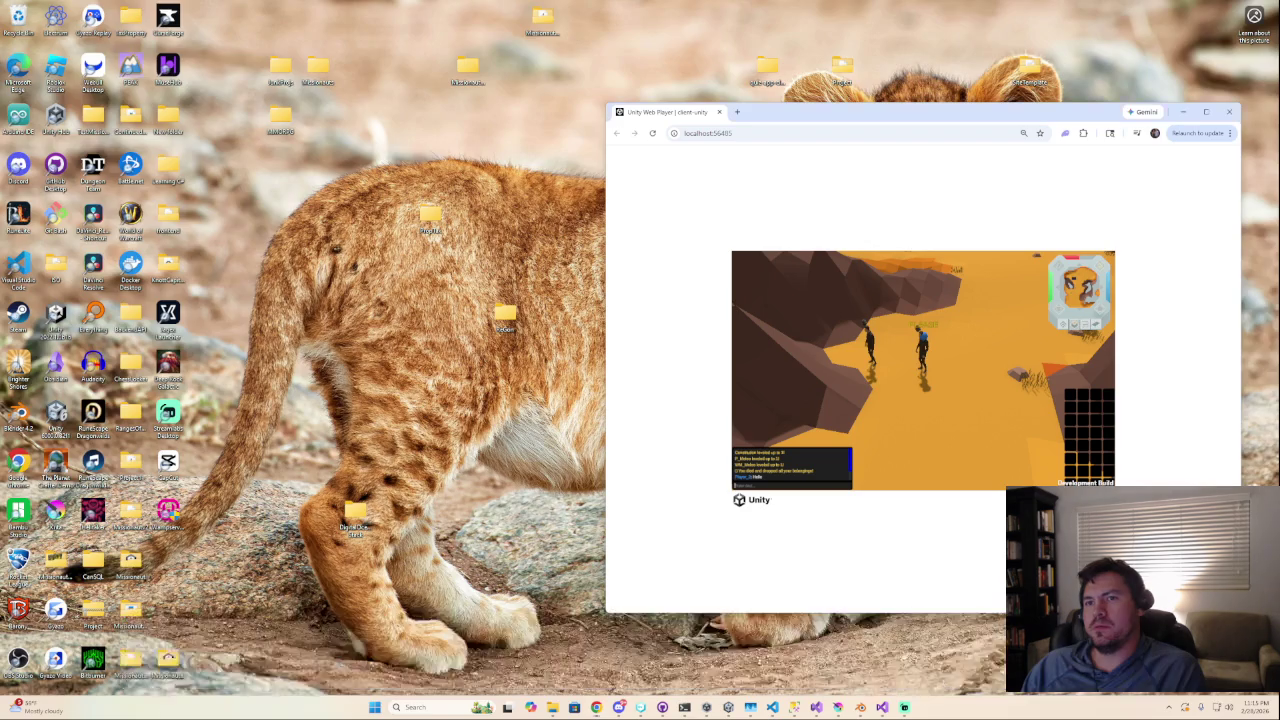
Walk the web-build character and swing its camera, then walk the editor-game character.
click(940, 675)
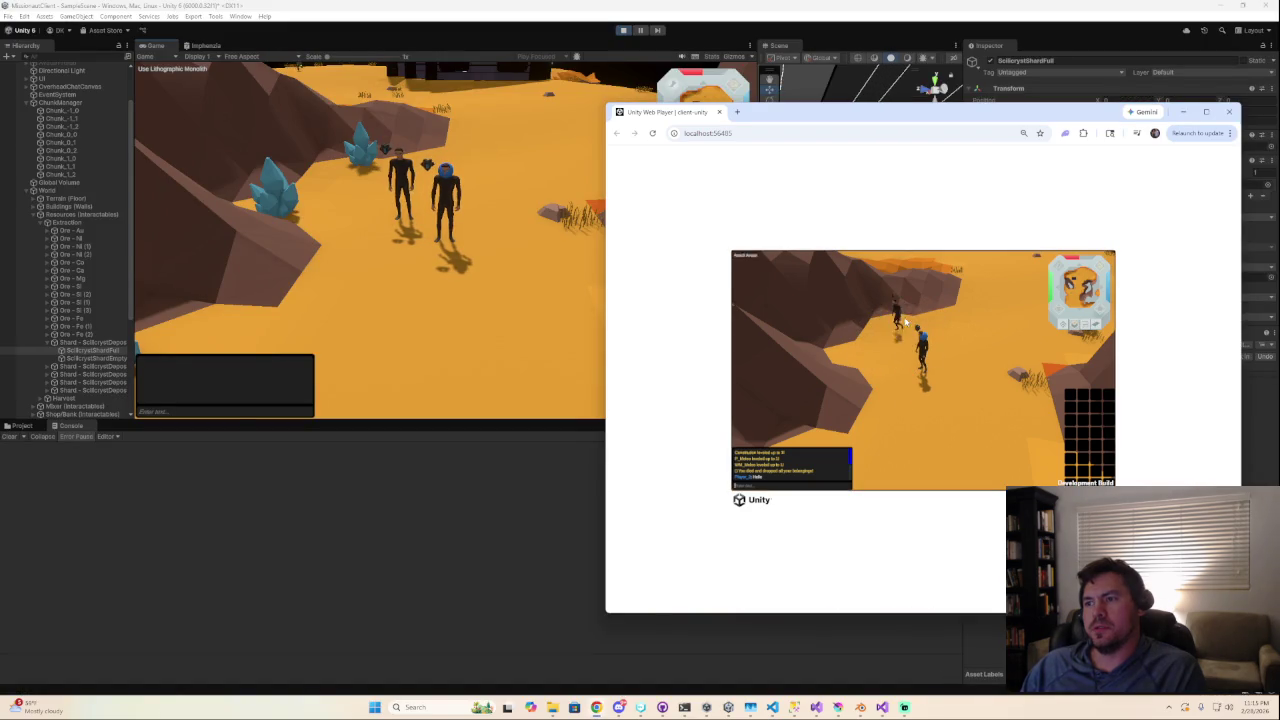
click(908, 437)
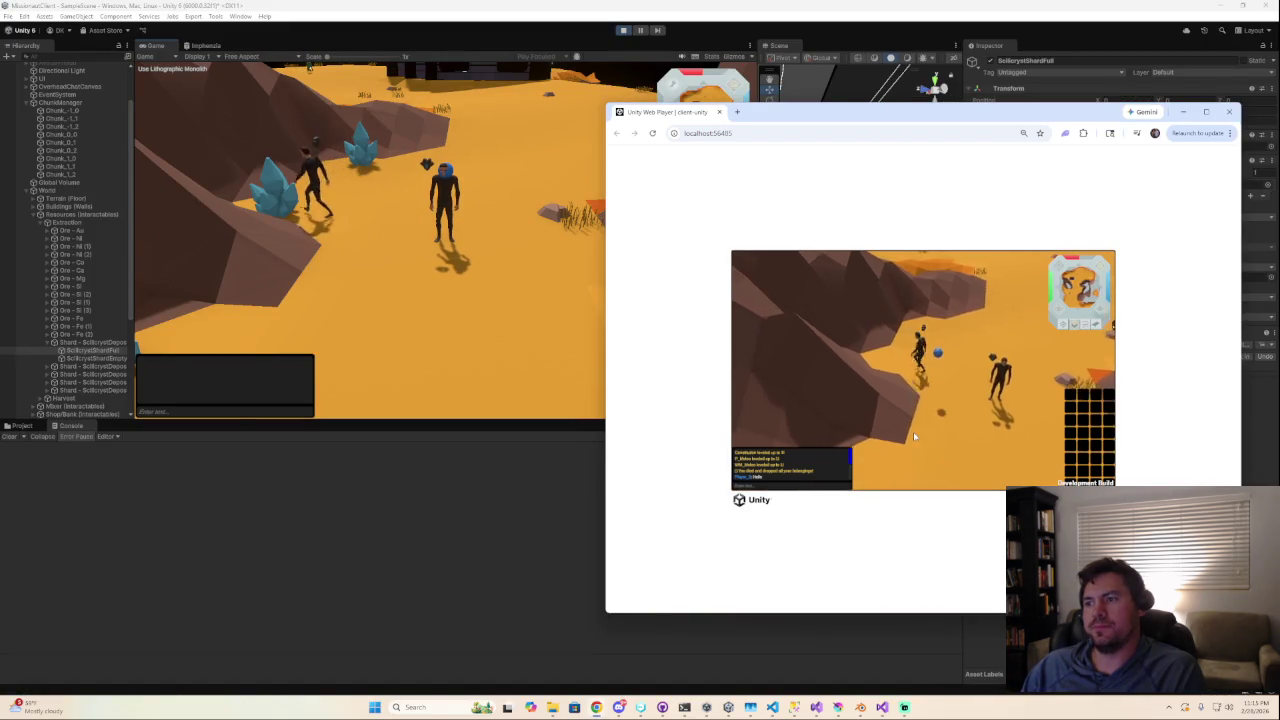
middle_drag(935, 410, 547, 271)
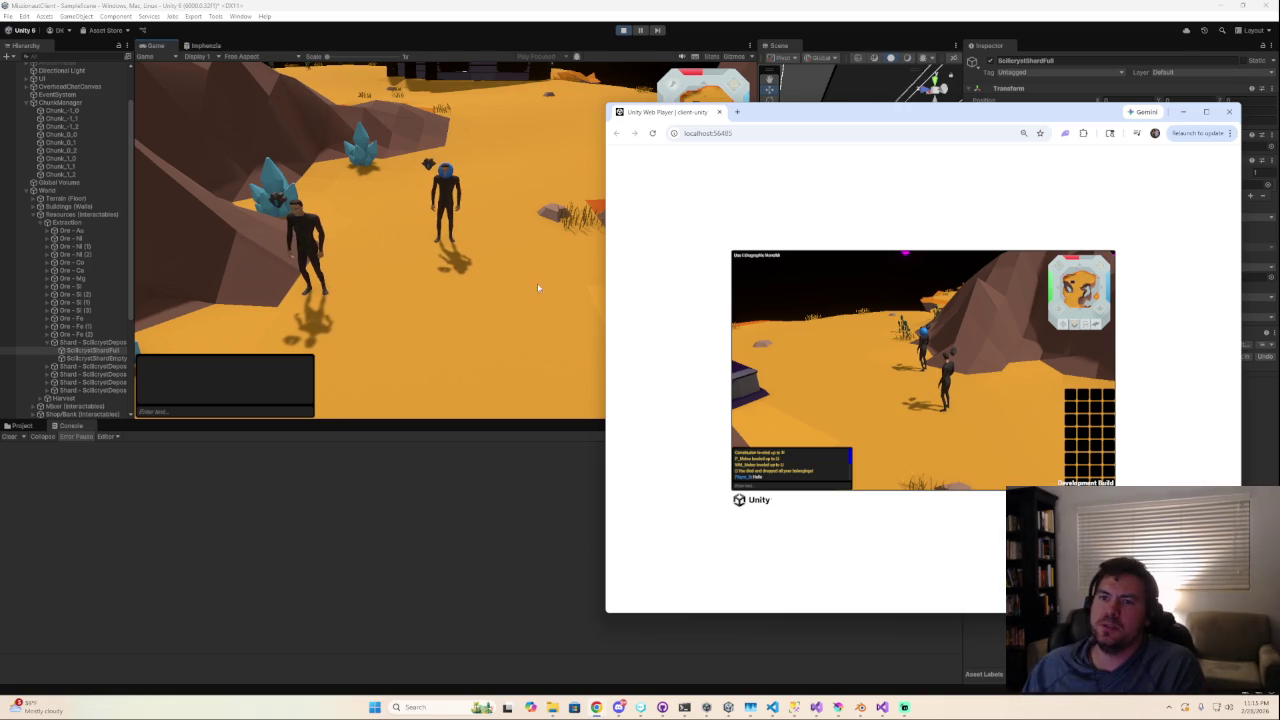
click(452, 197)
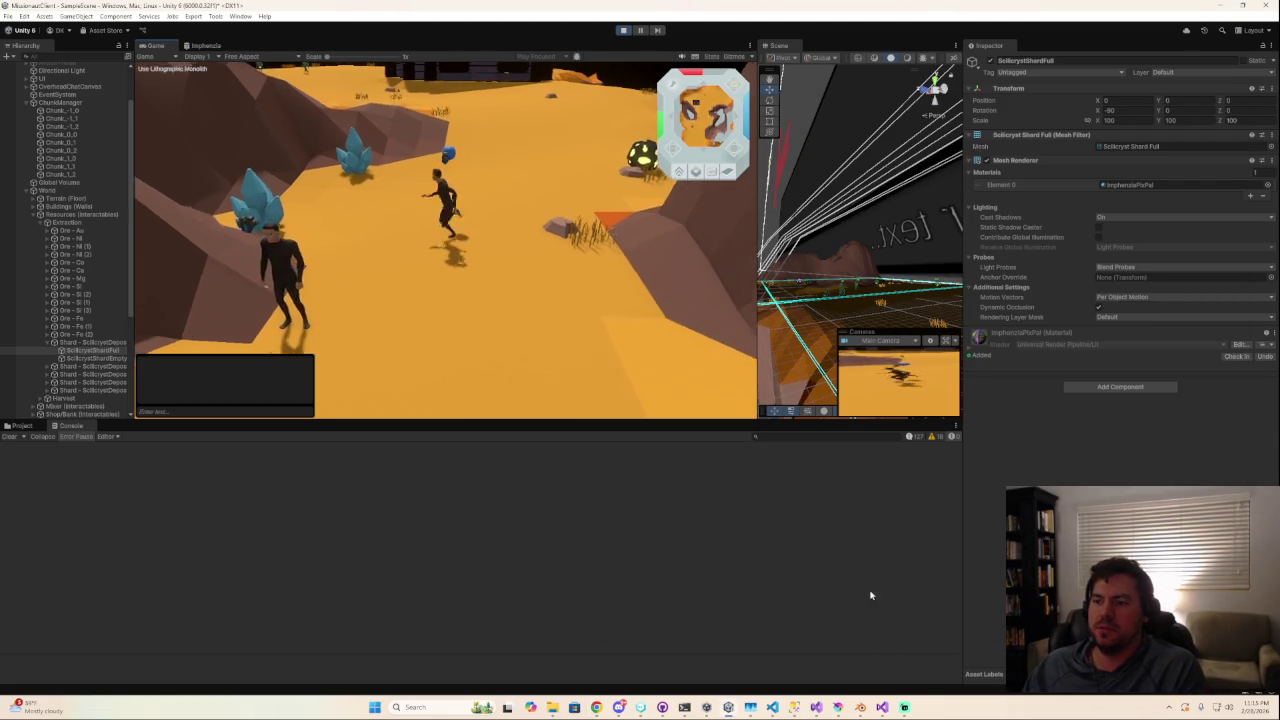
click(416, 360)
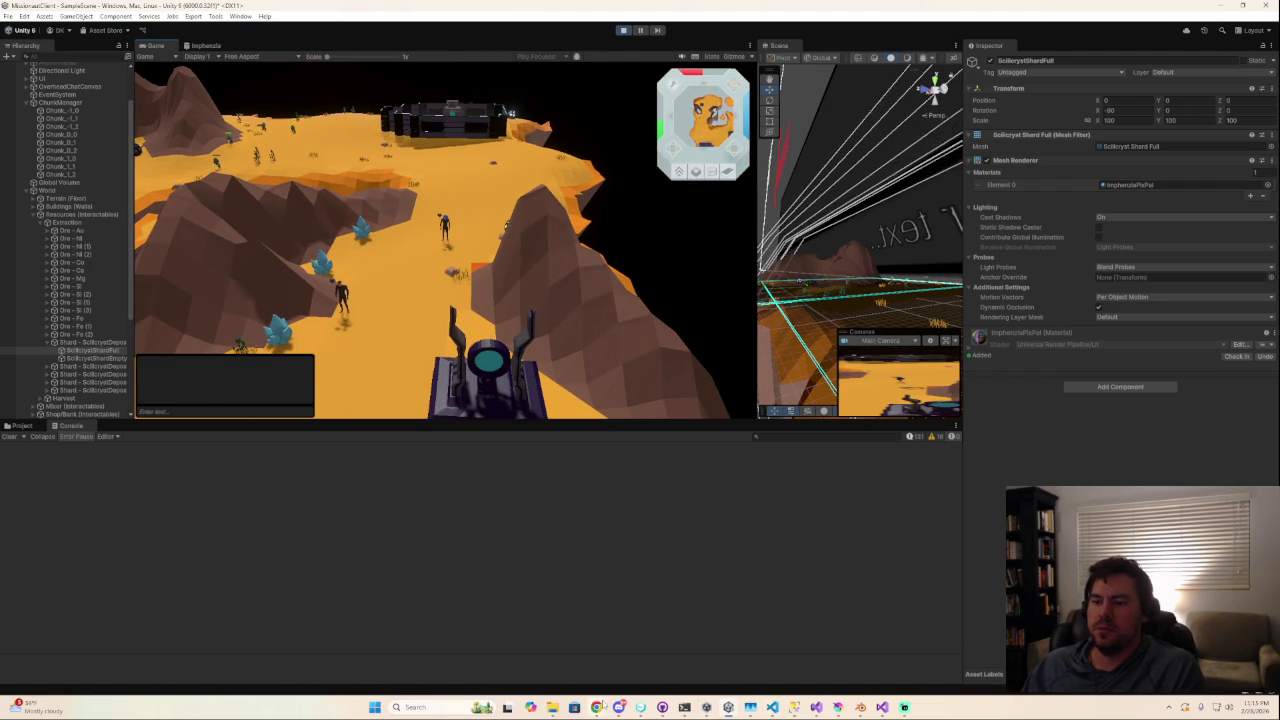
mouse_move(596, 707)
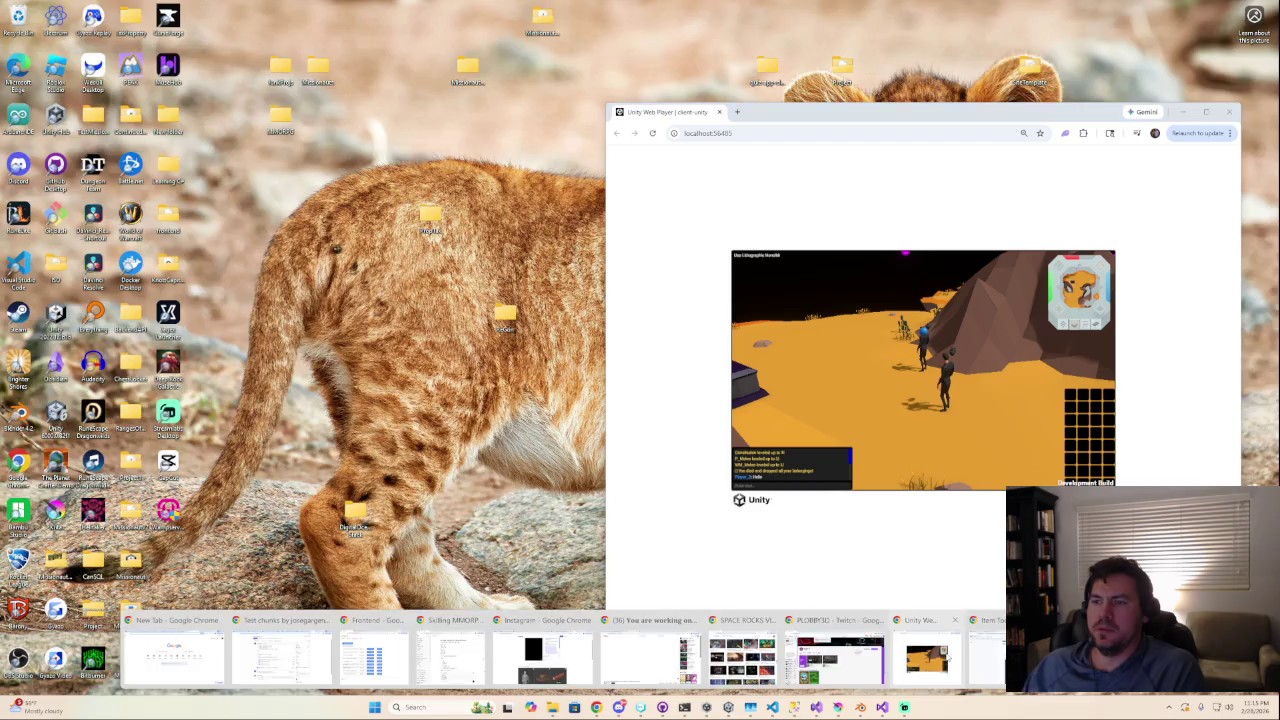
Rotate the game cameras around the players in the web build and editor to show the turret.
click(934, 624)
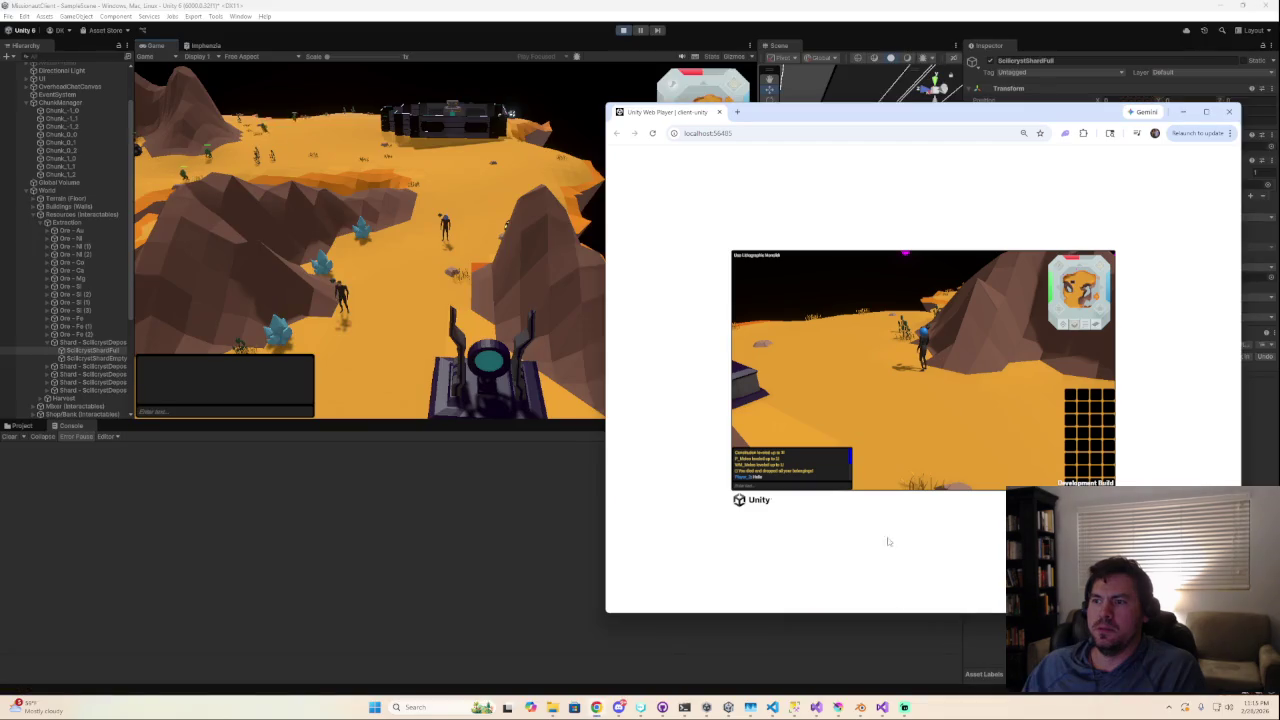
middle_drag(872, 420, 950, 345)
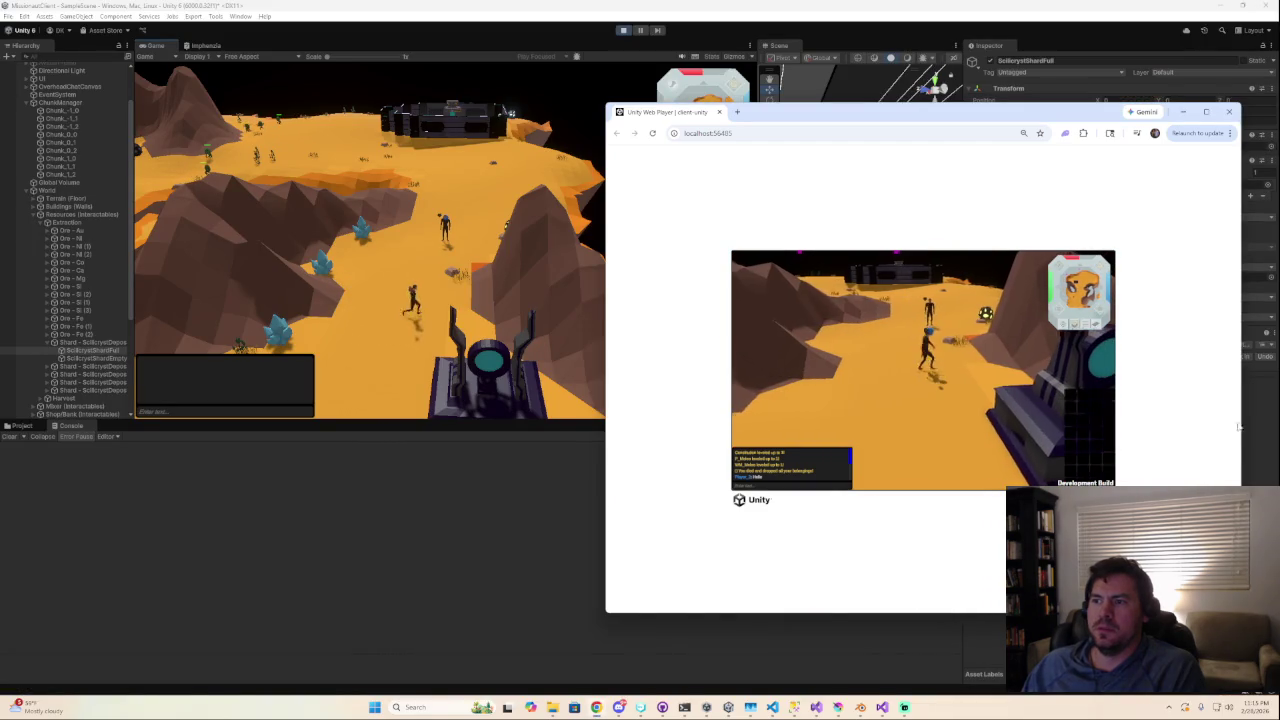
mouse_move(922, 338)
middle_down()
mouse_move(918, 326)
mouse_move(938, 329)
mouse_move(833, 331)
middle_up()
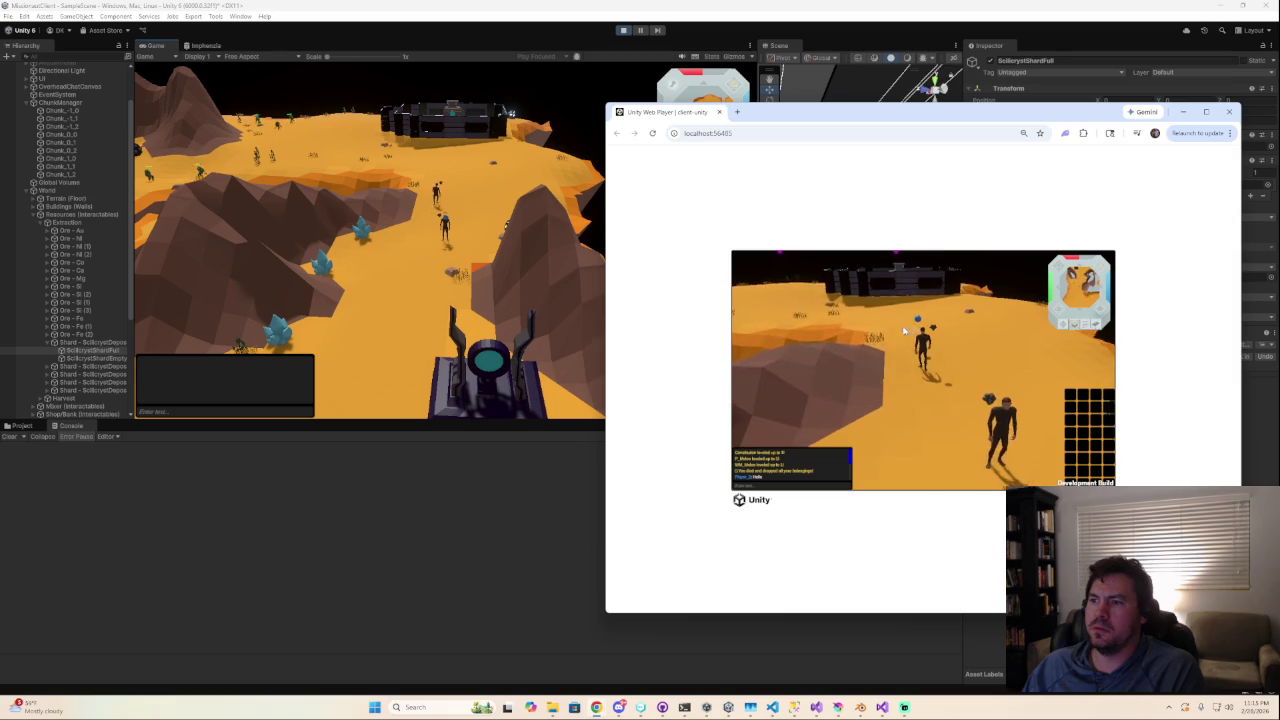
key(Left)
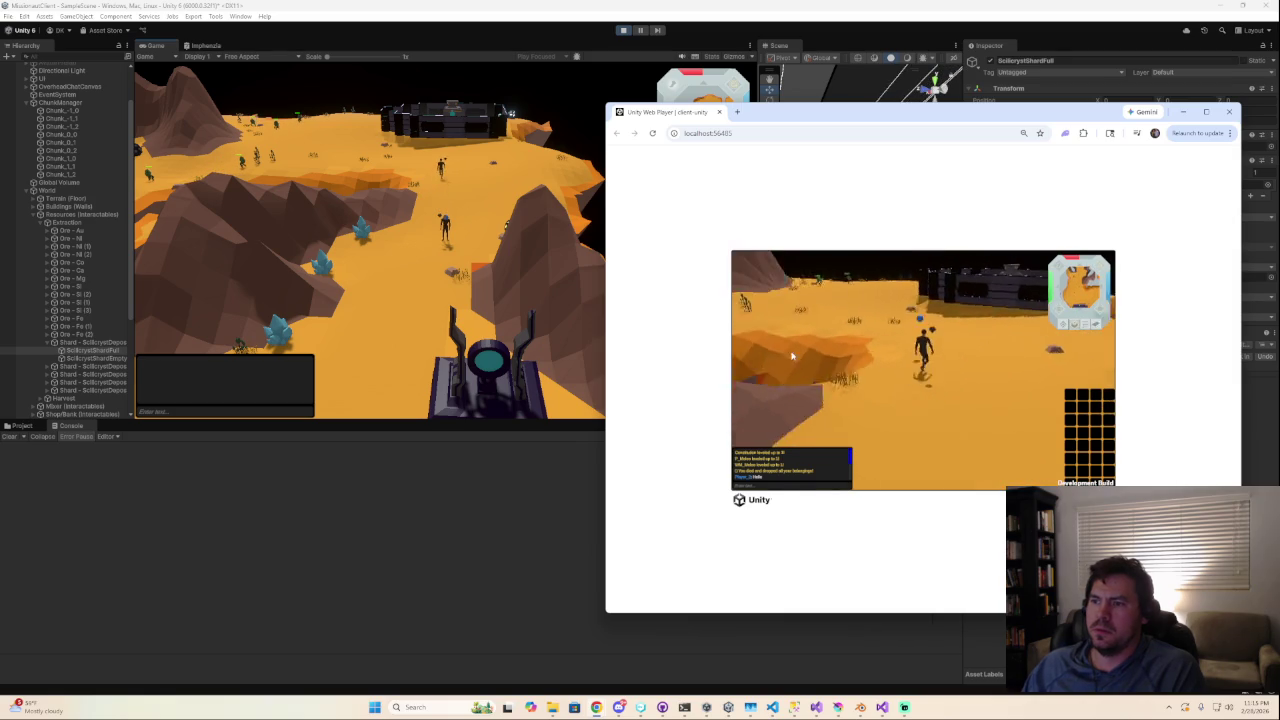
key(Left)
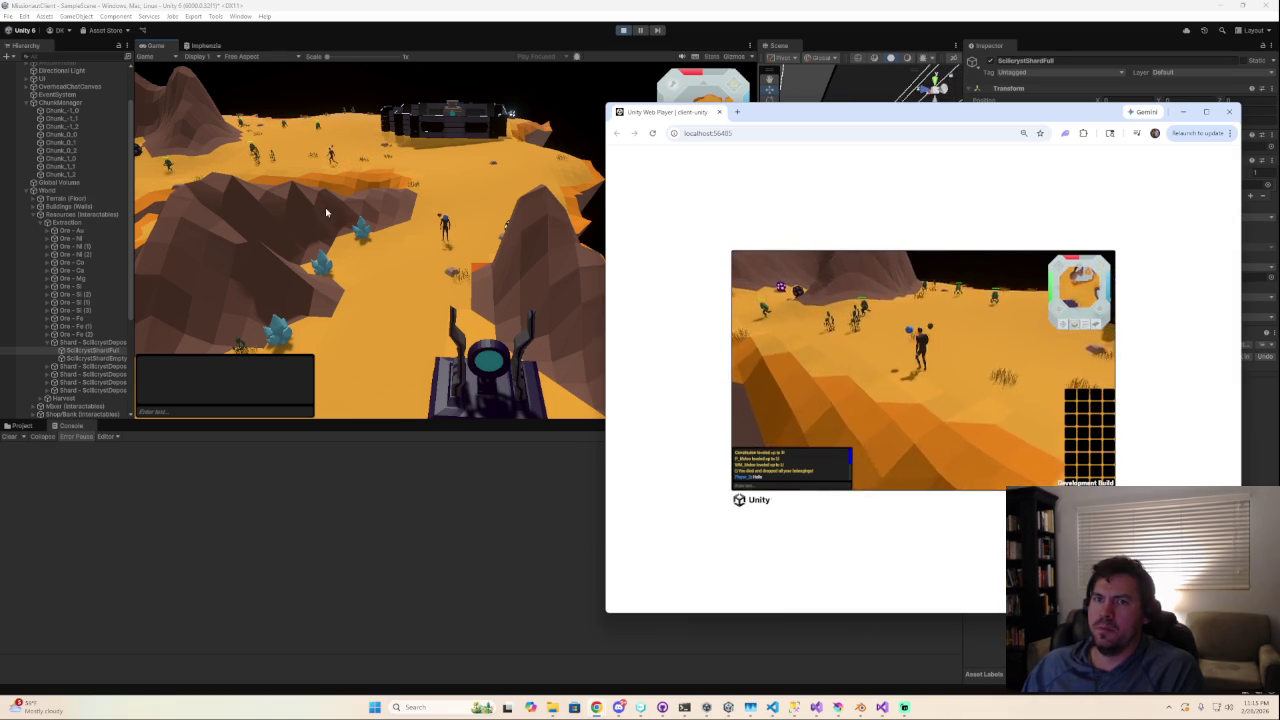
click(331, 156)
key(Left)
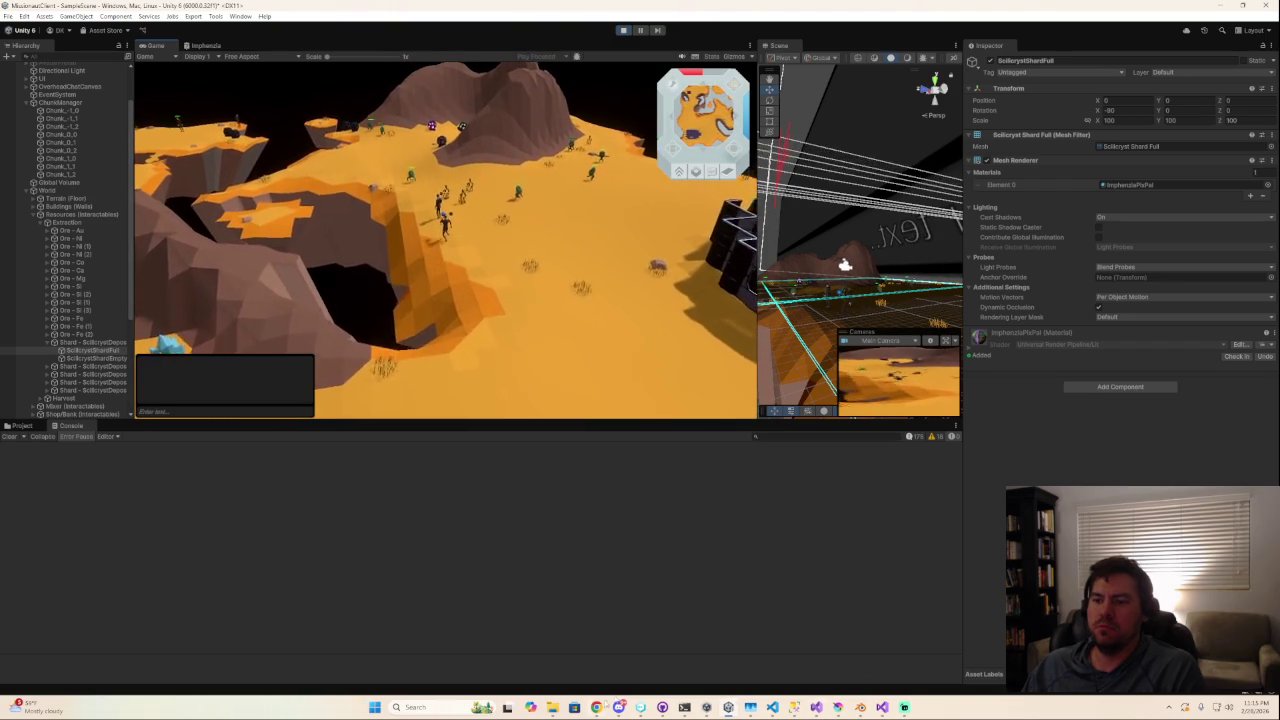
Walk the web-build character to three more spots, then bring Blender to the front.
click(928, 660)
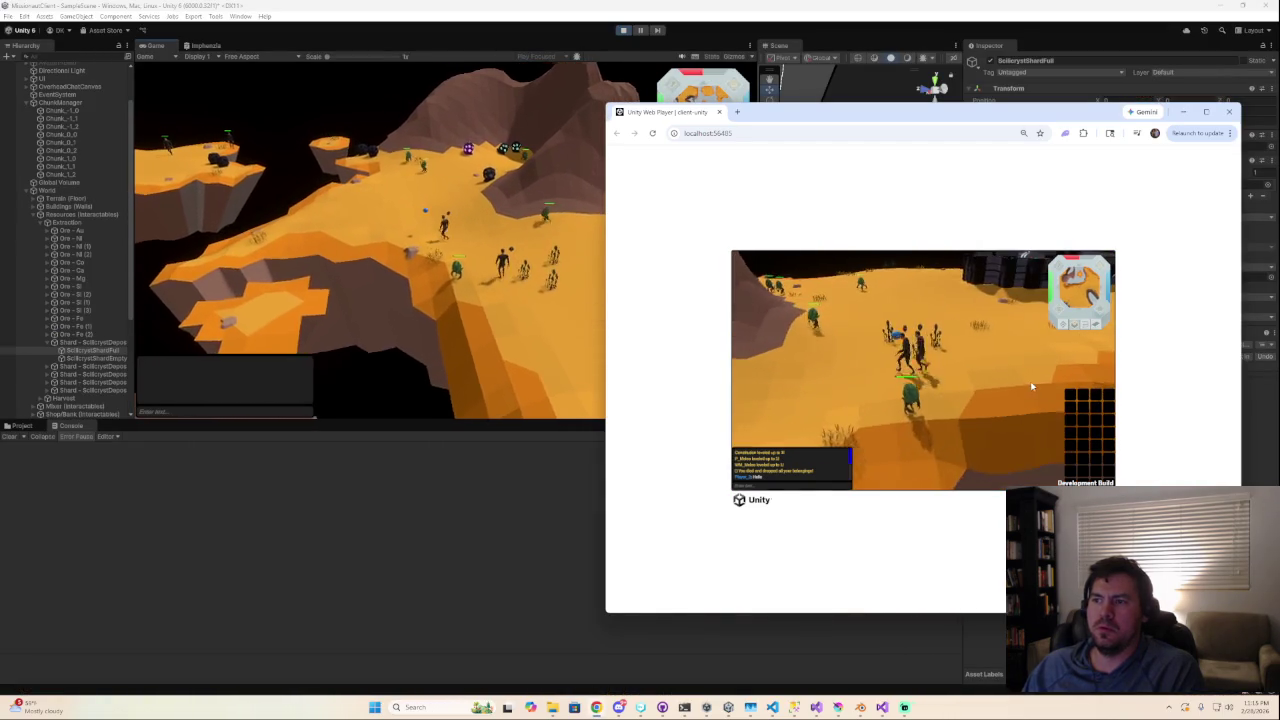
click(830, 424)
click(770, 364)
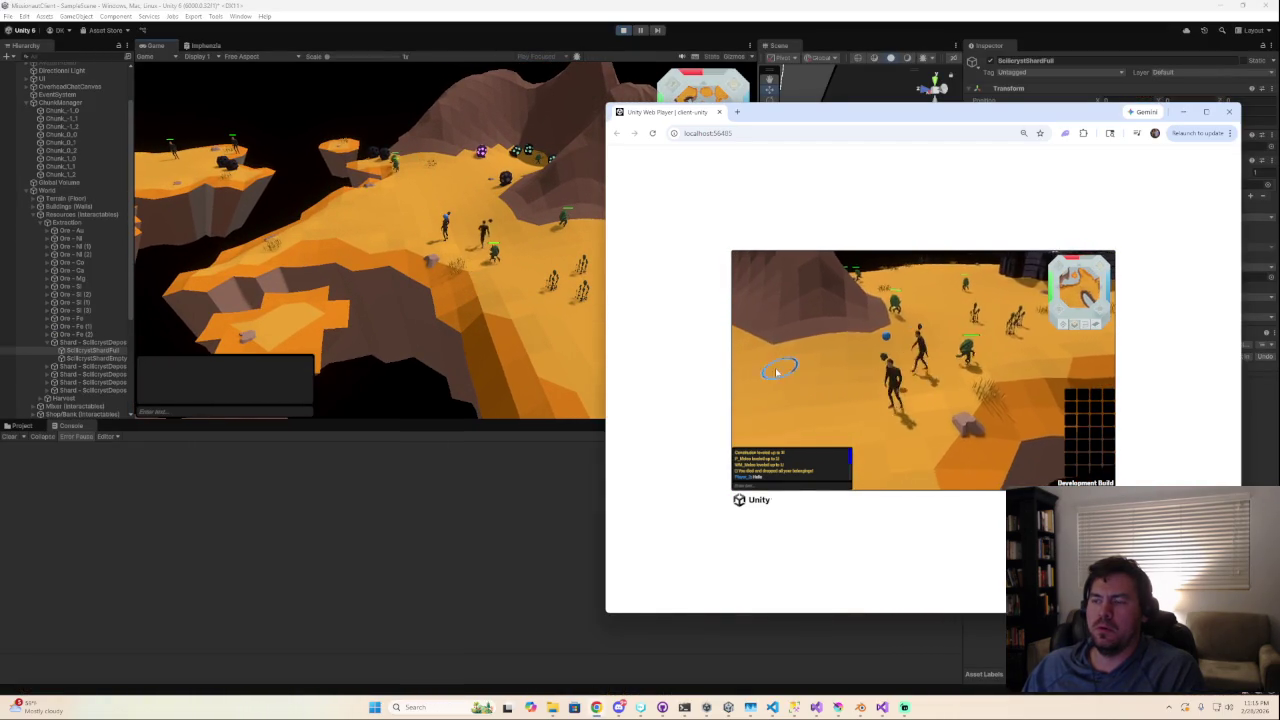
click(886, 434)
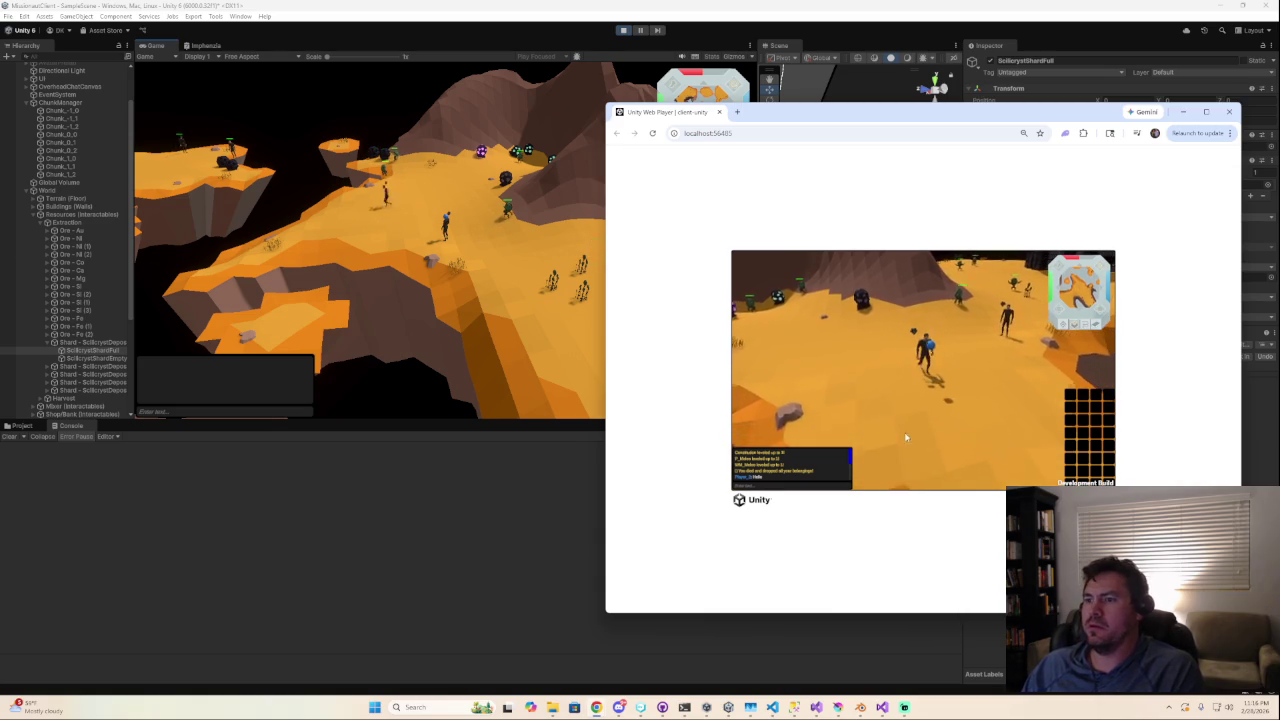
click(452, 200)
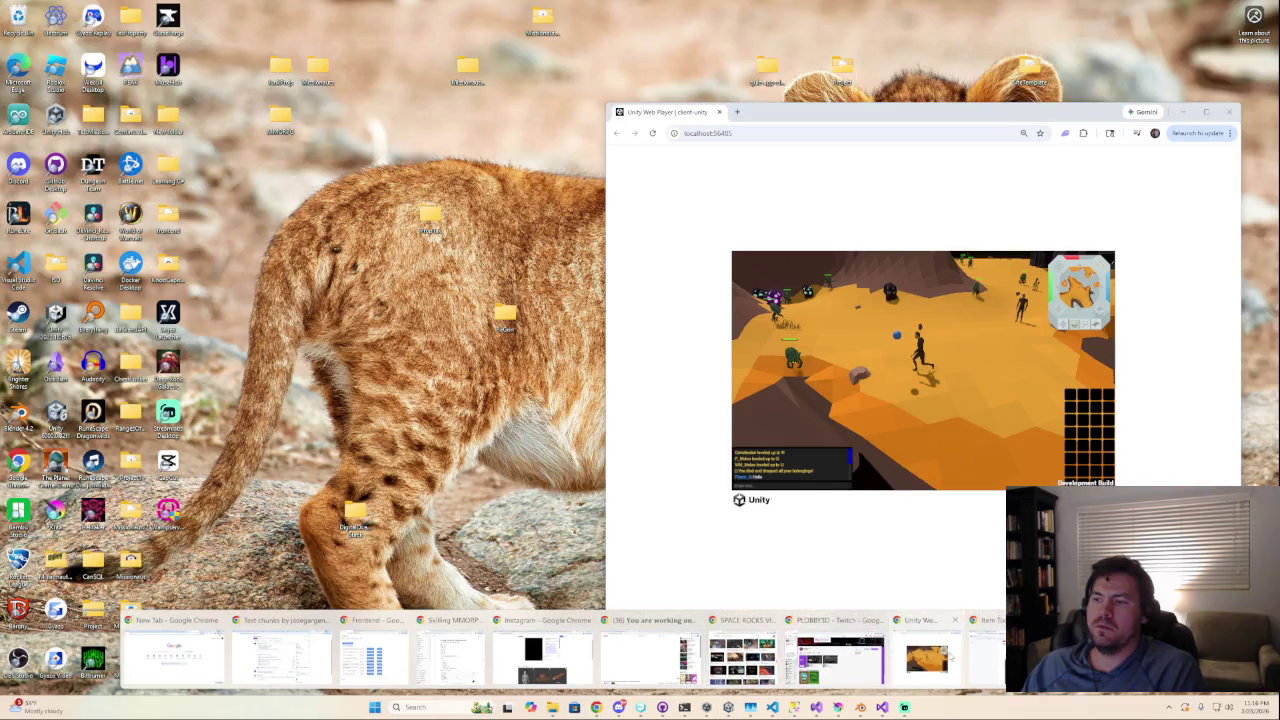
click(928, 655)
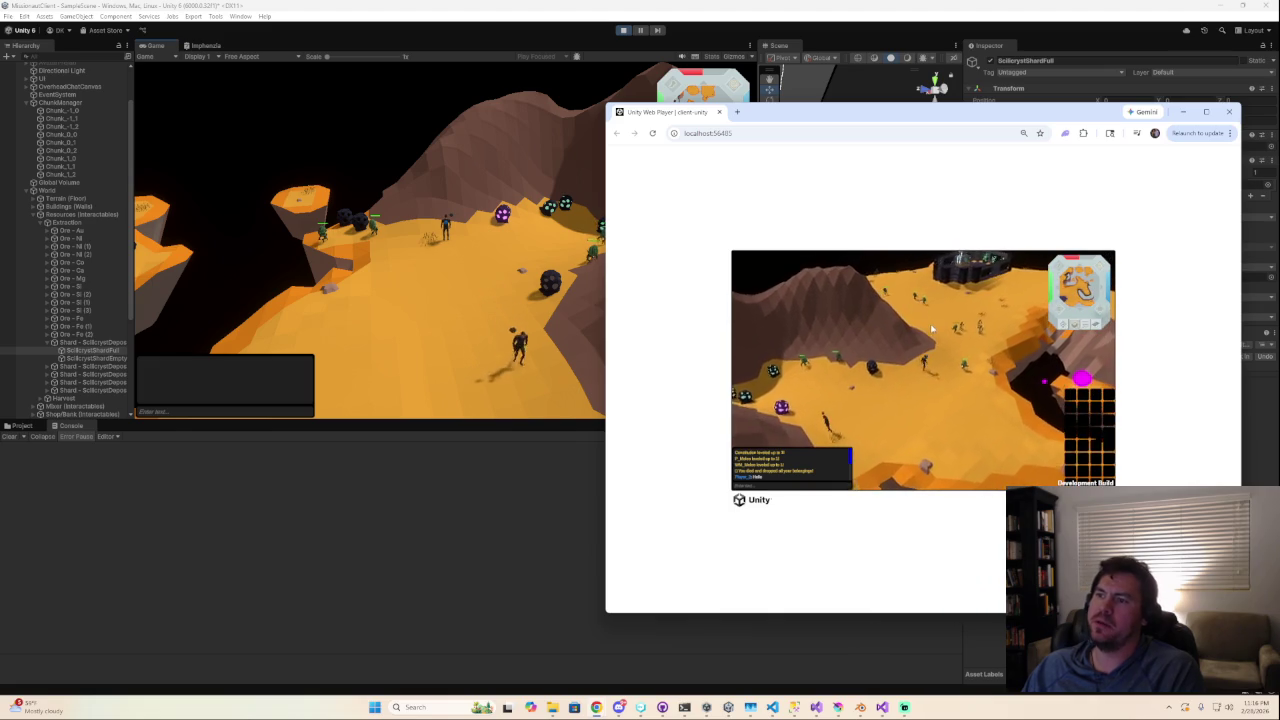
click(523, 418)
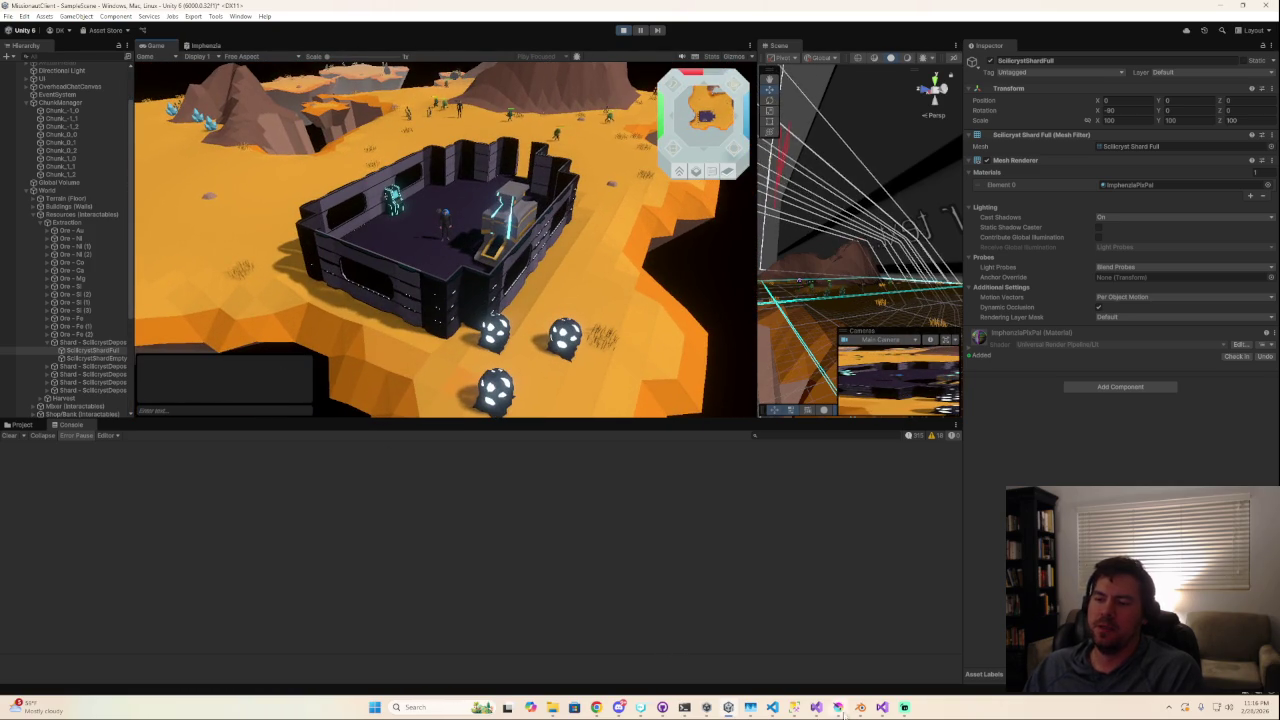
click(838, 707)
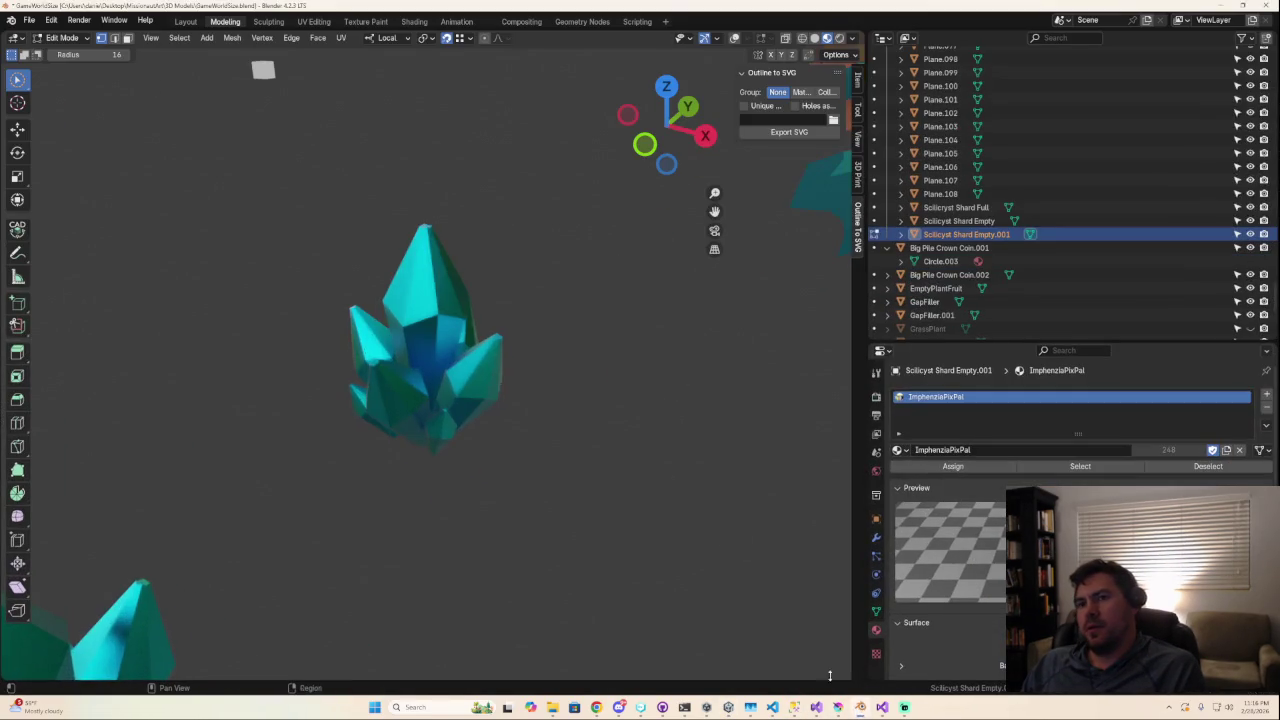
Leave Edit Mode on the crystal, select the orange terrain and frame it in view.
scroll(489, 374, down, 5)
scroll(478, 388, down, 3)
middle_drag(478, 388, 459, 551)
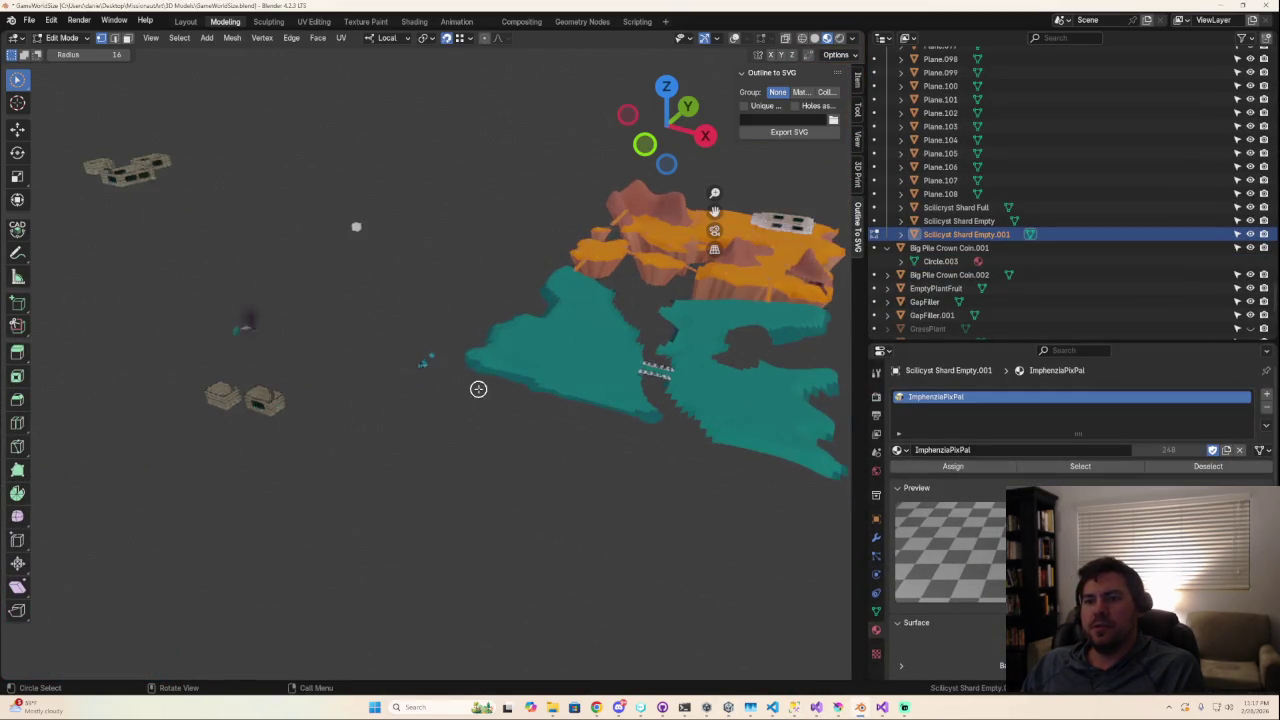
scroll(459, 551, up, 3)
scroll(449, 457, up, 4)
key(Tab)
click(588, 328)
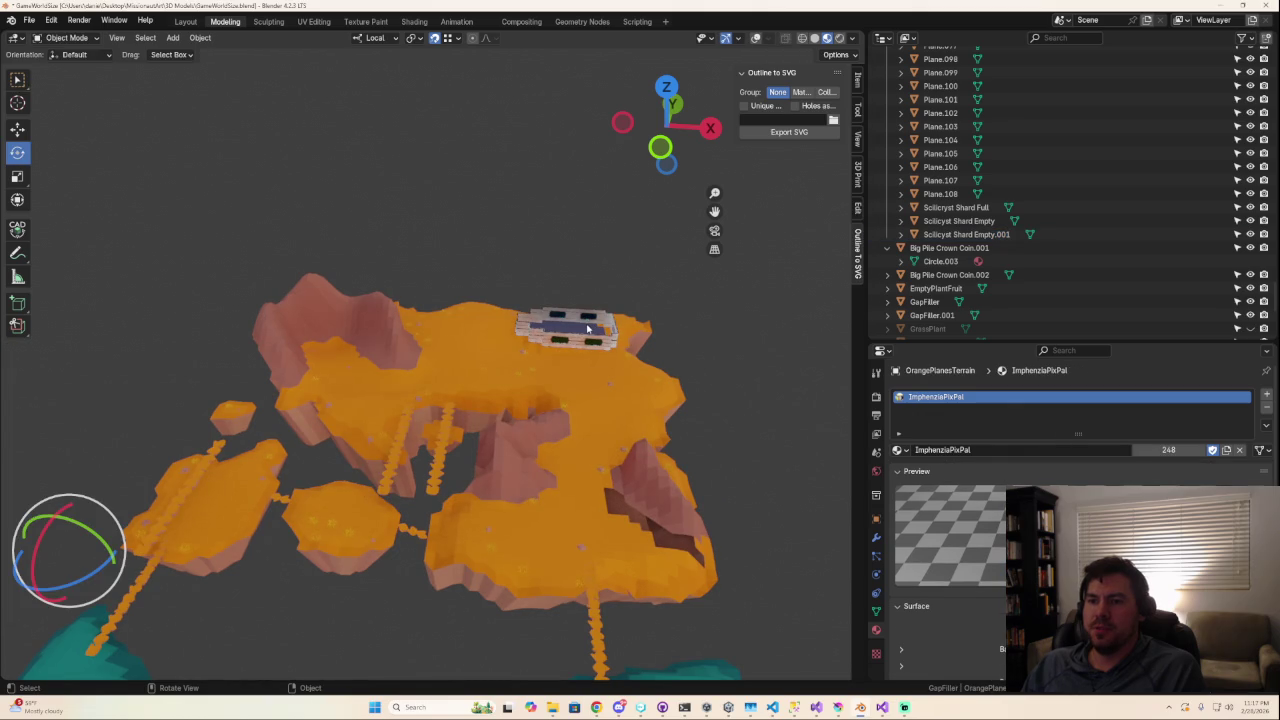
key(KP_Decimal)
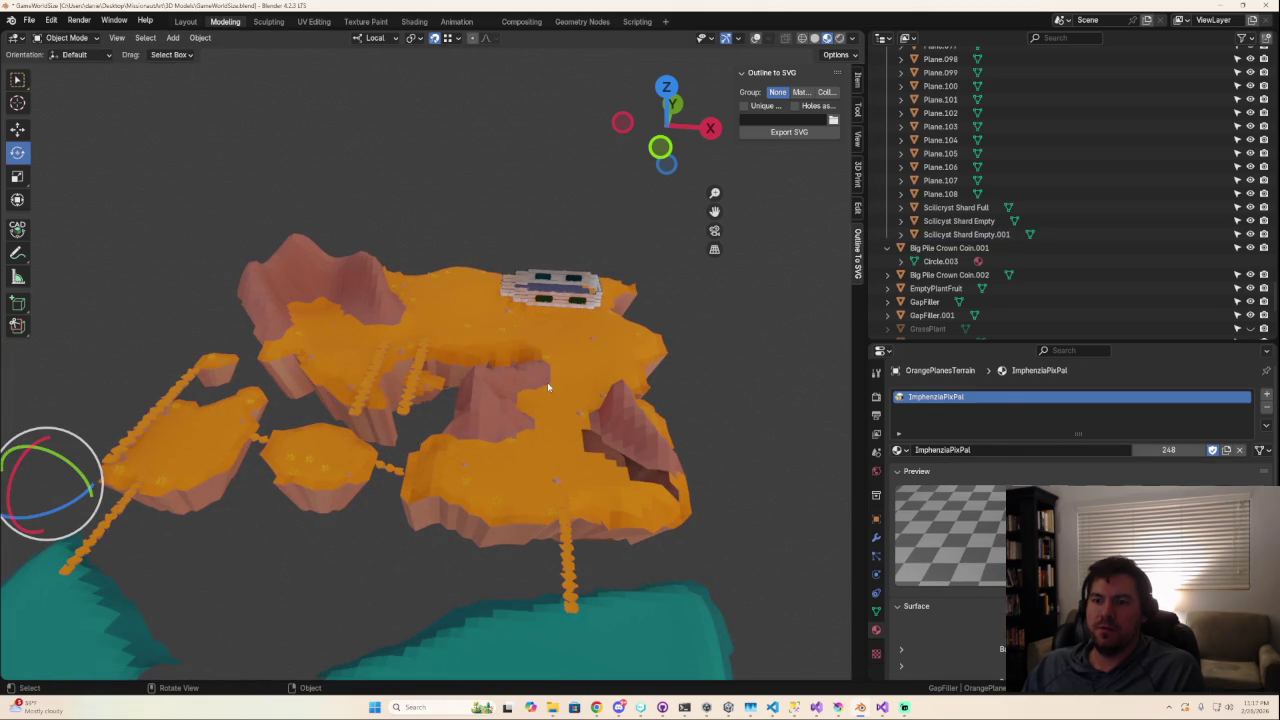
middle_drag(547, 382, 362, 388)
key(Tab)
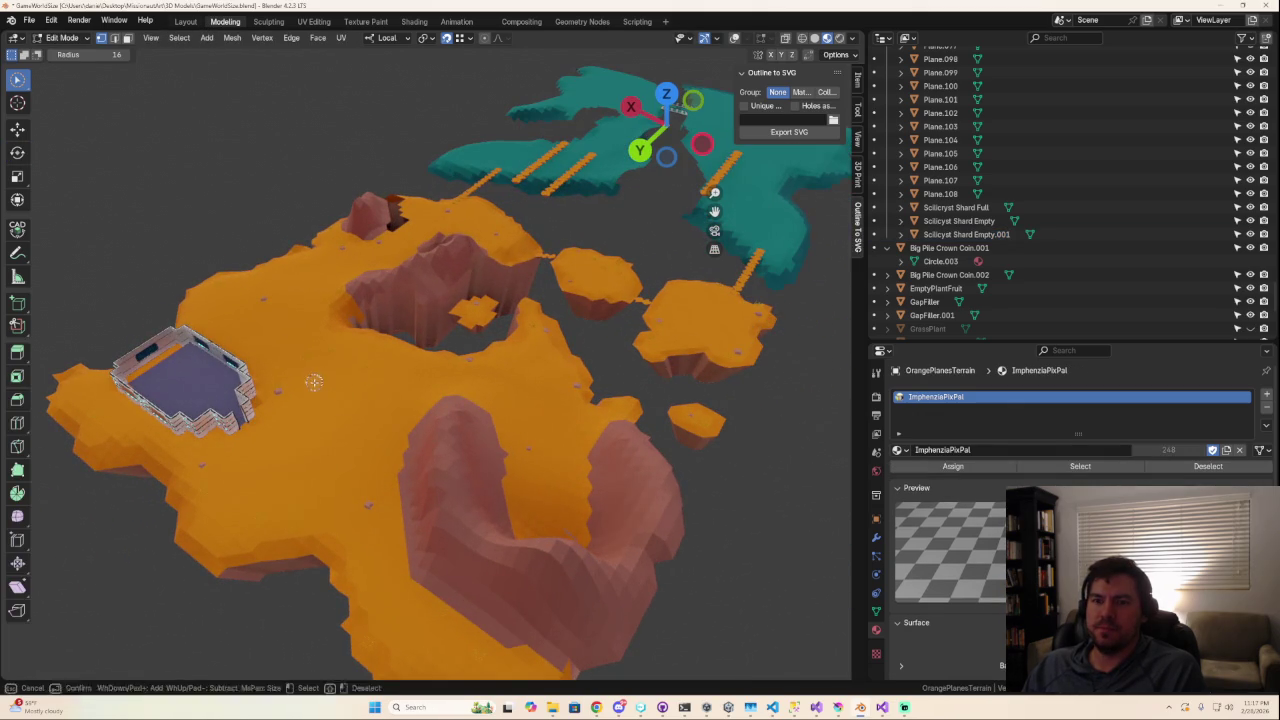
key(Tab)
Make OrangePlanesTerrain the active object and turn off the face orientation overlay.
click(396, 394)
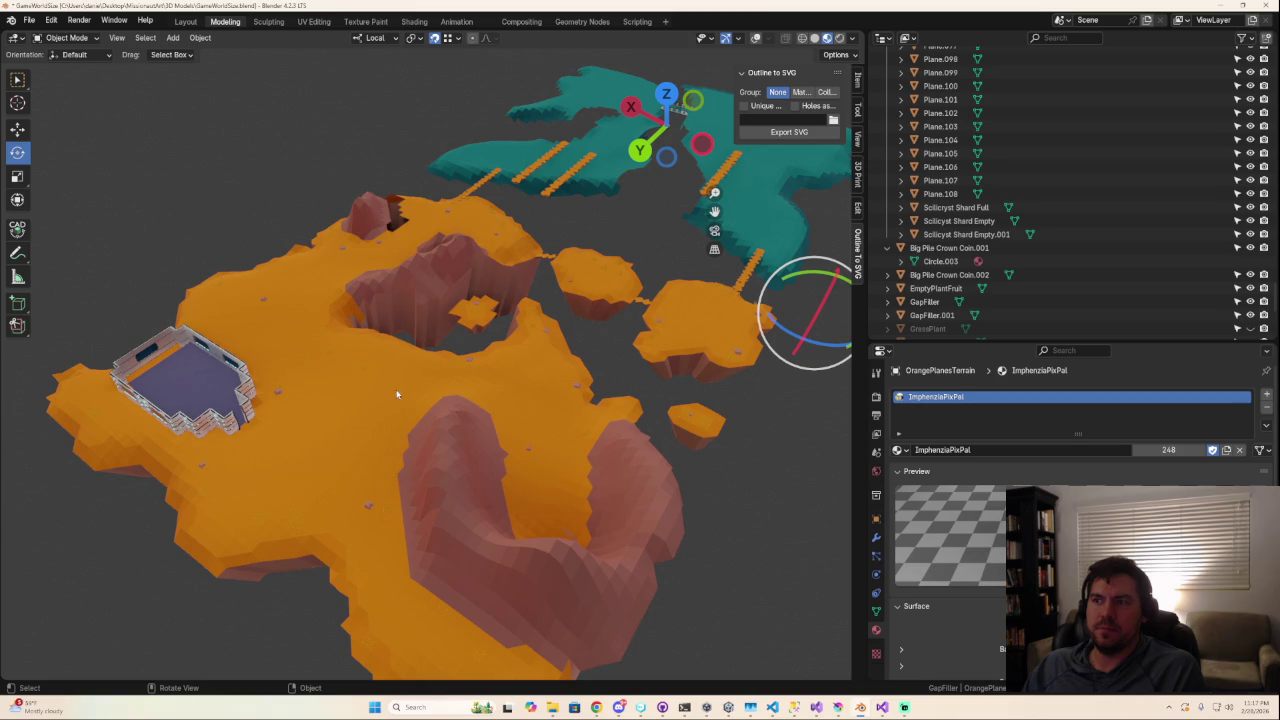
click(906, 208)
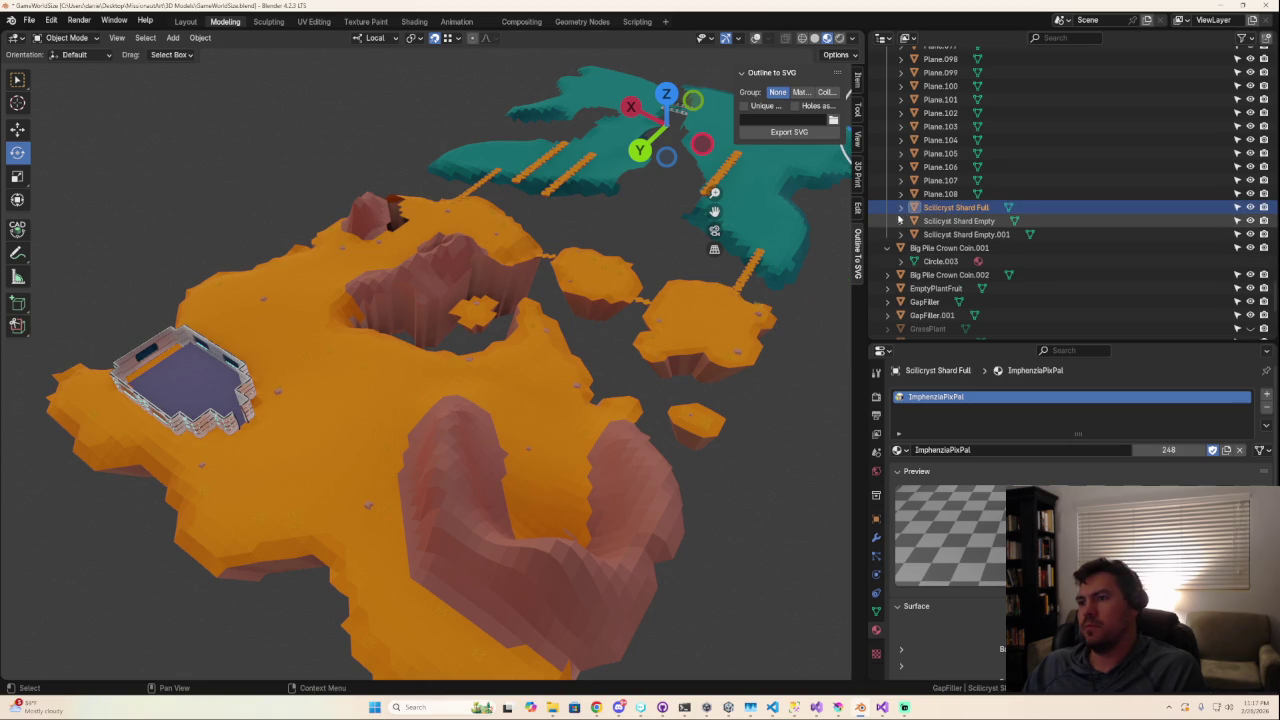
click(932, 196)
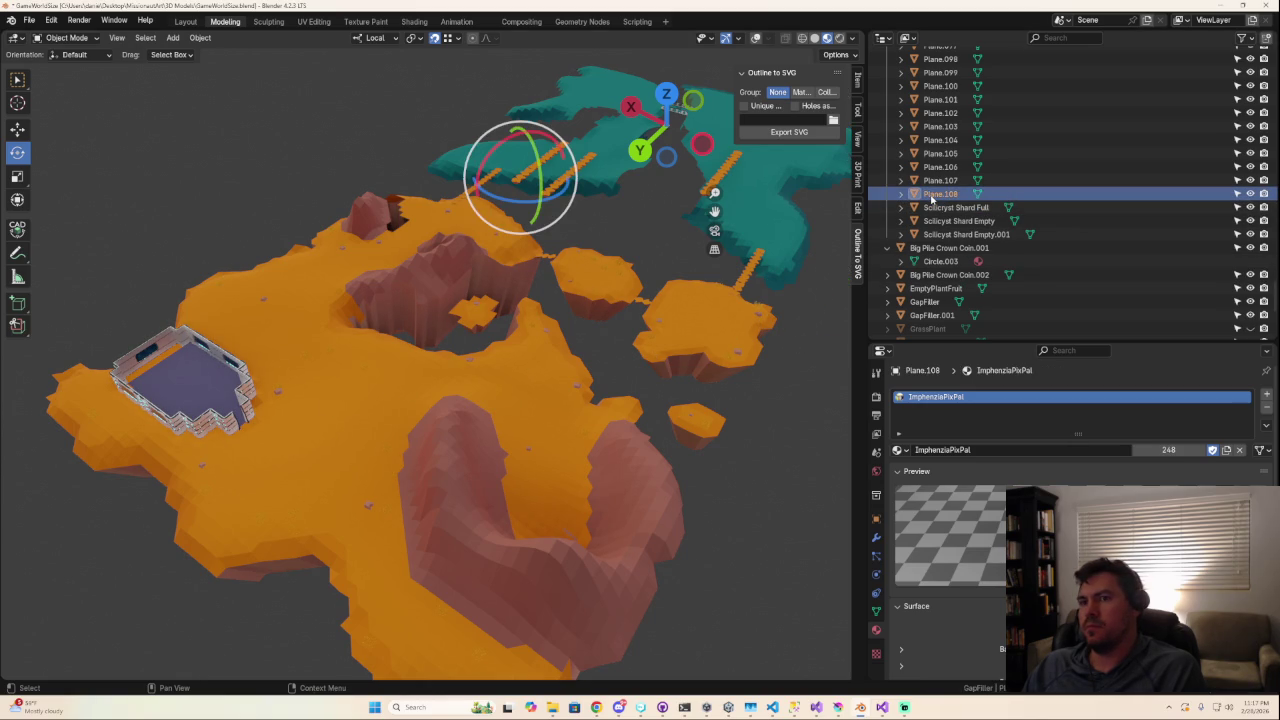
click(182, 383)
middle_drag(182, 383, 181, 383)
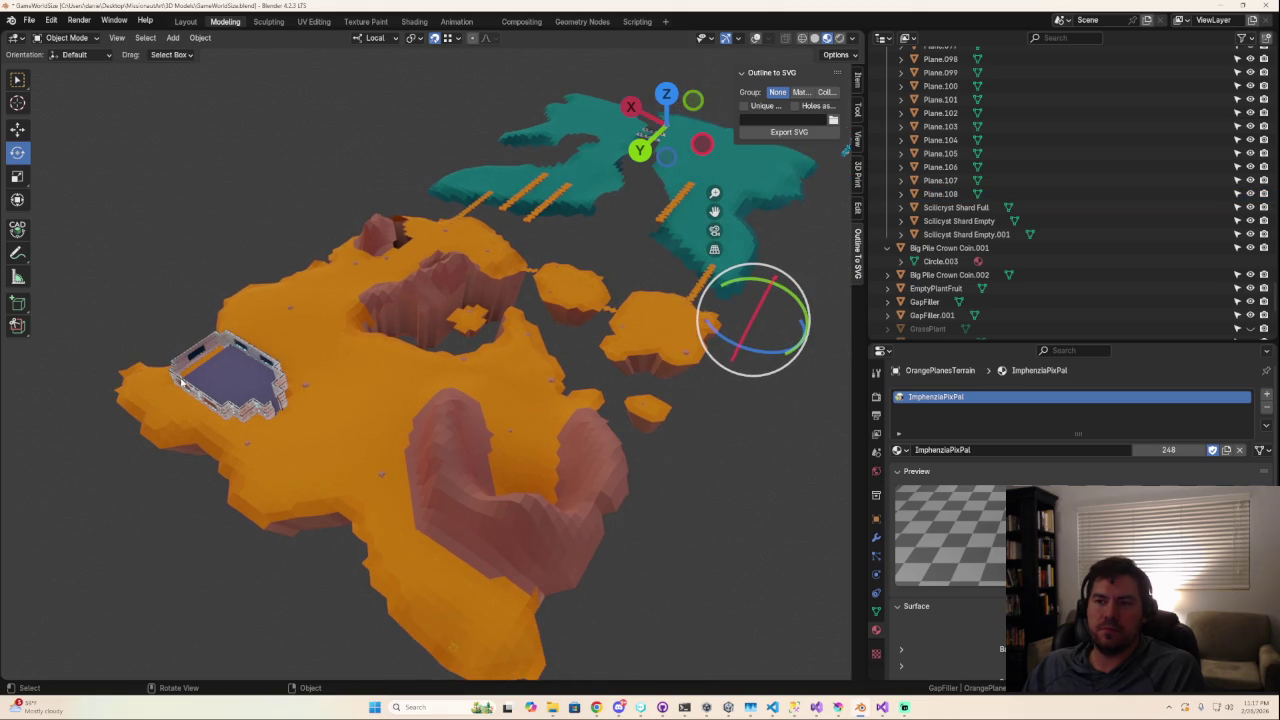
scroll(224, 392, up, 3)
scroll(457, 428, up, 3)
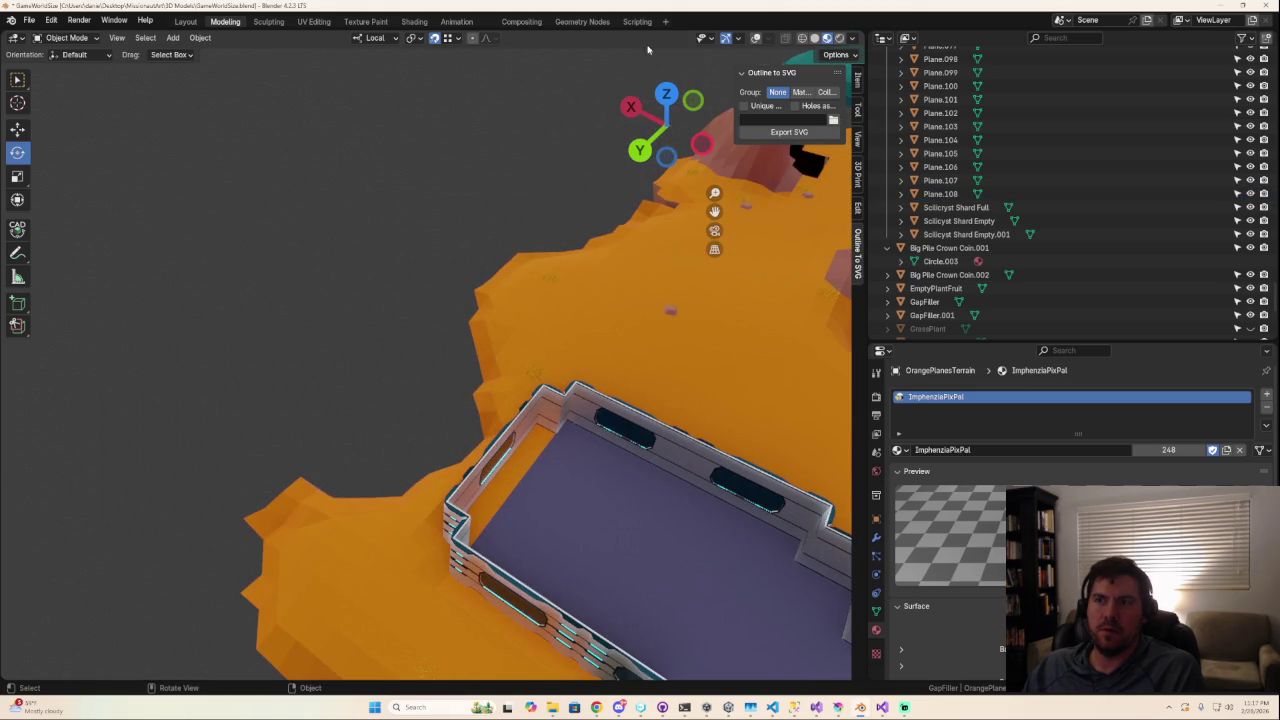
click(755, 38)
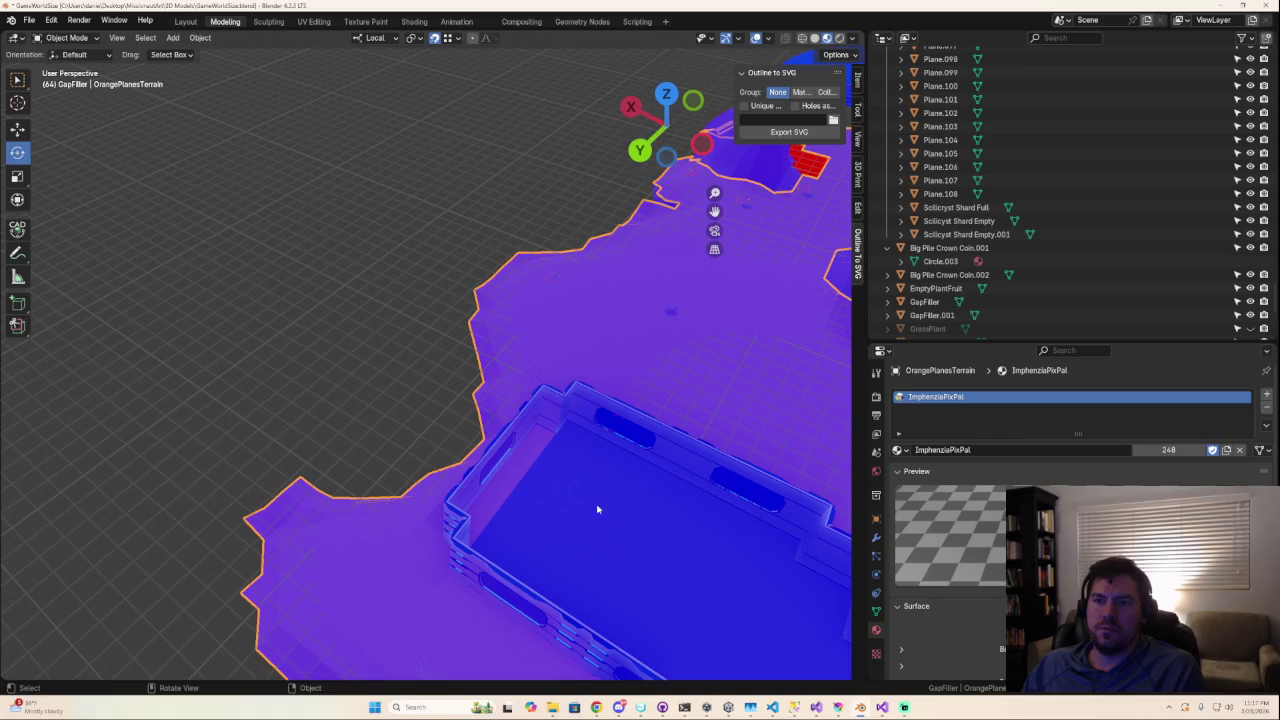
click(769, 38)
click(686, 291)
Circle-select terrain faces along the building's inner wall in face select mode.
key(Tab)
key(c)
mouse_move(540, 443)
mouse_down()
mouse_move(484, 528)
mouse_move(337, 210)
mouse_up()
key(3)
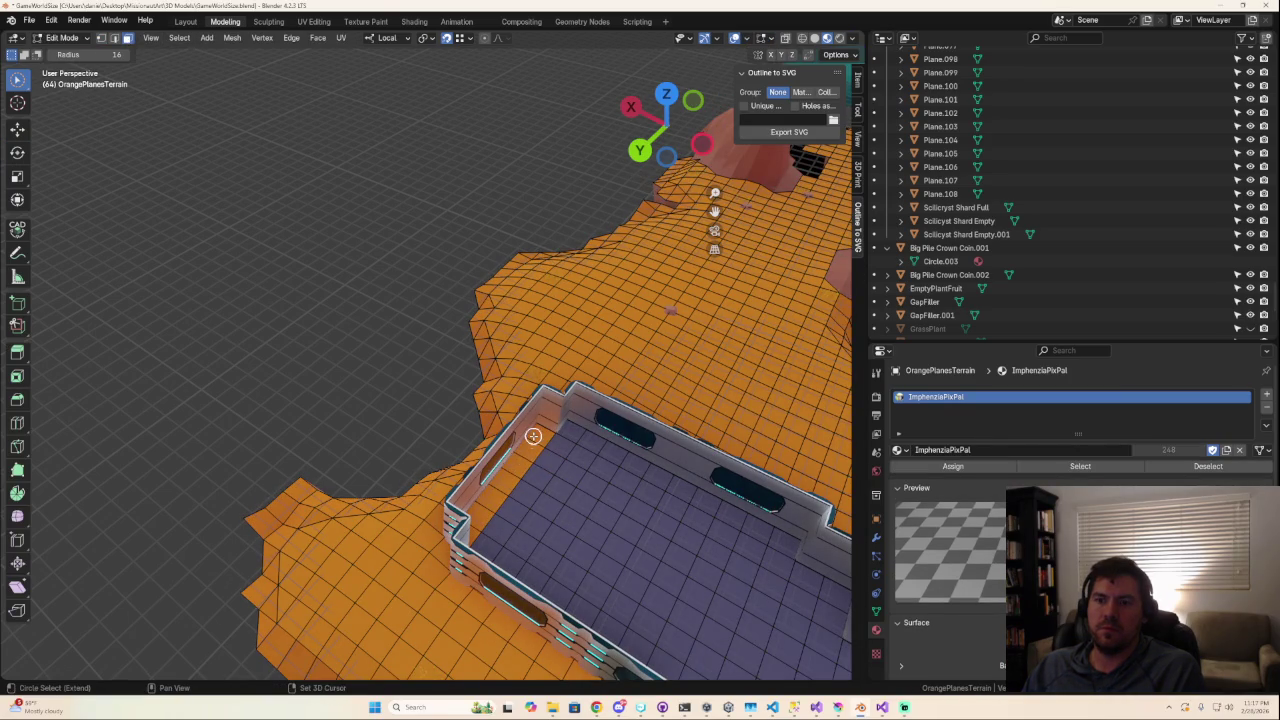
drag(532, 439, 472, 530)
middle_drag(594, 528, 229, 496)
shift+click(245, 495)
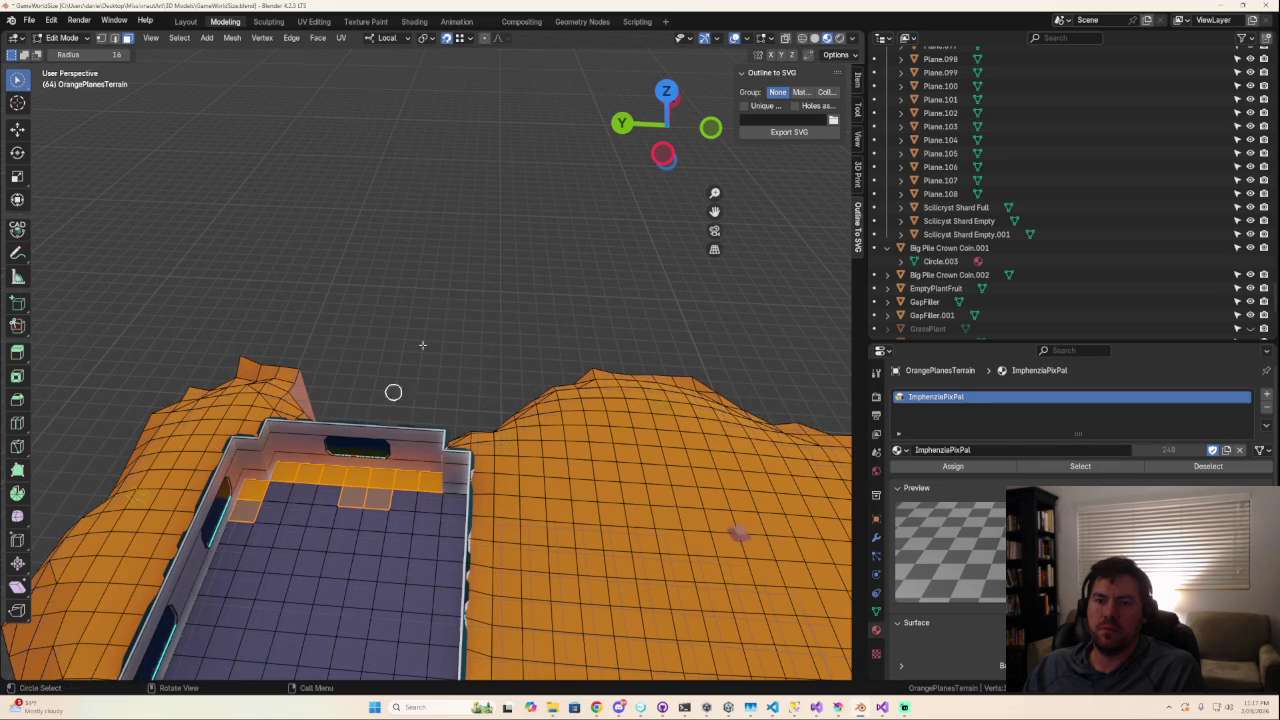
In UV Editing, pan and zoom the texture to view the DULL/METAL/SHINY/PLASTIC palette panels.
click(316, 22)
scroll(533, 168, down, 4)
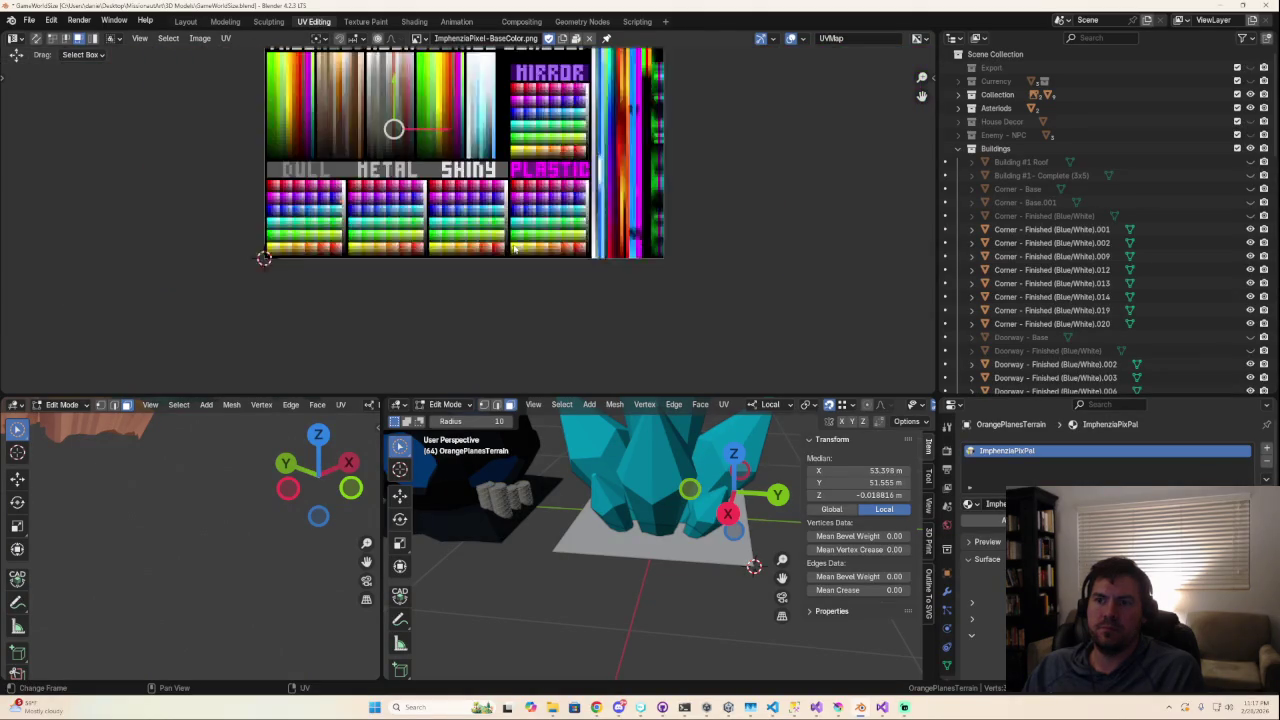
scroll(470, 200, up, 2)
scroll(469, 199, up, 2)
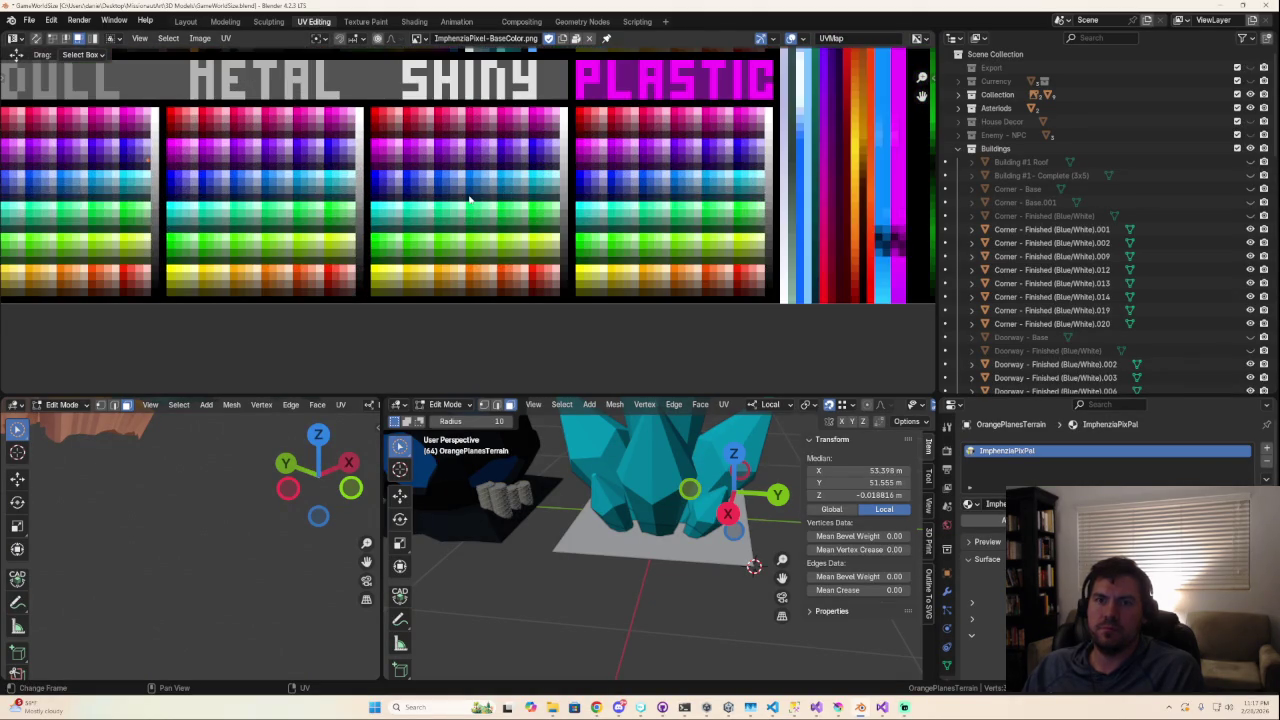
middle_drag(198, 172, 472, 185)
scroll(470, 185, up, 2)
scroll(466, 180, up, 1)
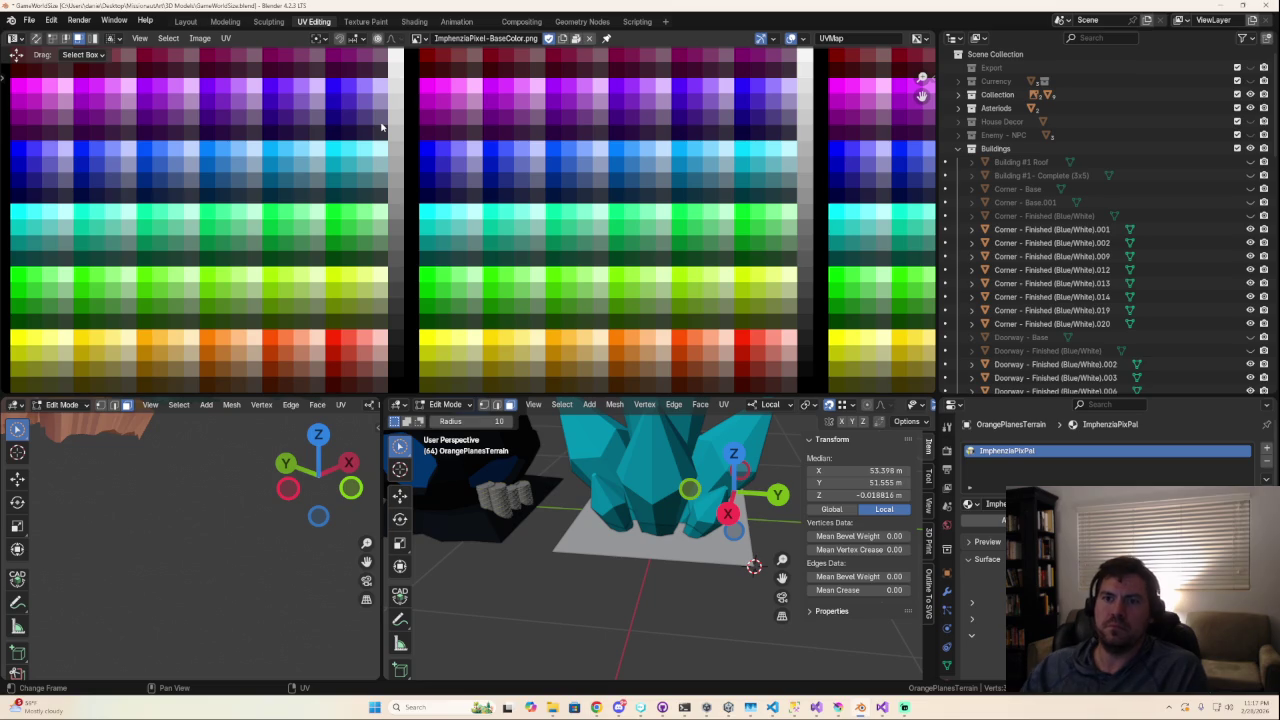
scroll(381, 127, down, 3)
scroll(382, 128, up, 3)
scroll(384, 130, down, 6)
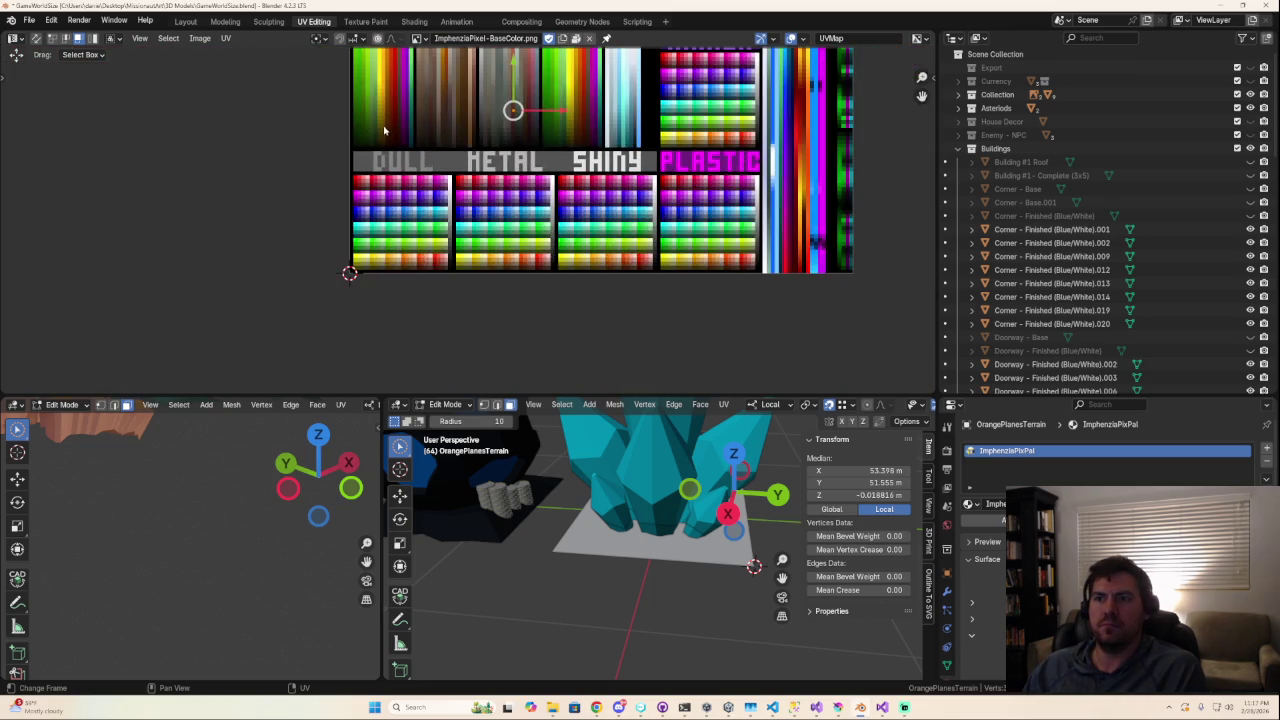
scroll(490, 123, up, 2)
scroll(521, 101, down, 1)
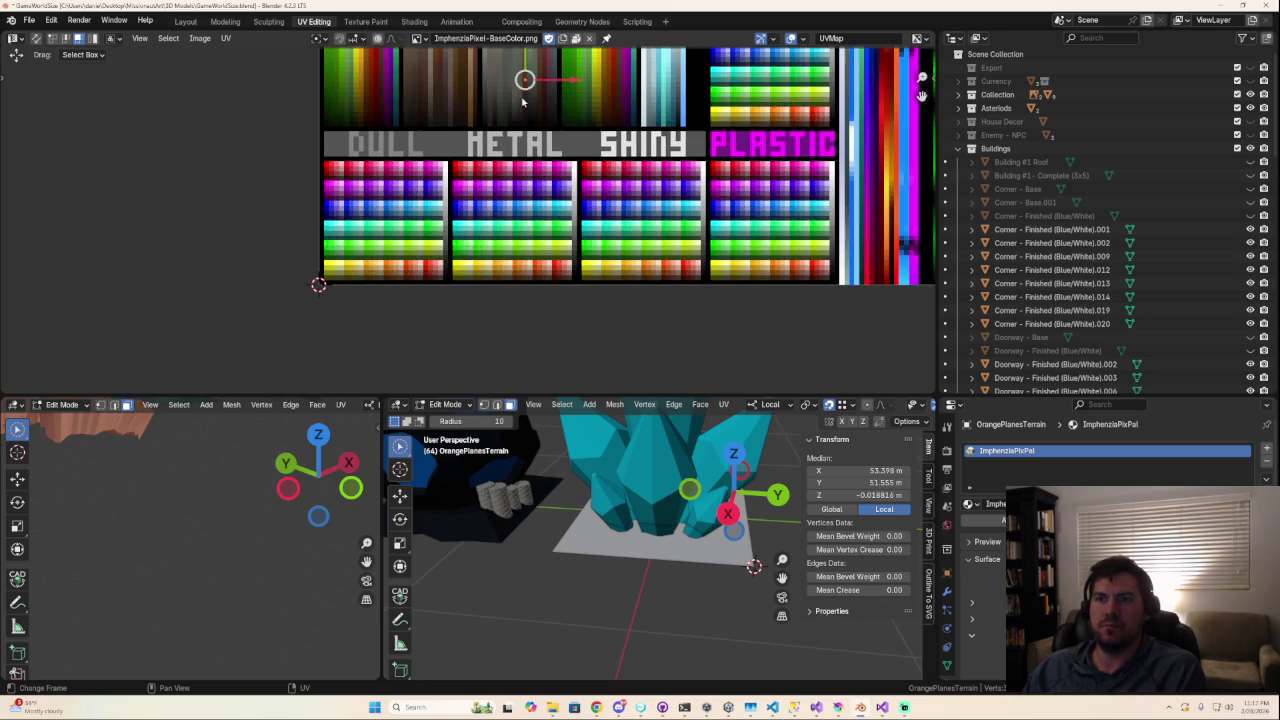
Move the selected UVs onto a different palette swatch, then return to Modeling.
key(g)
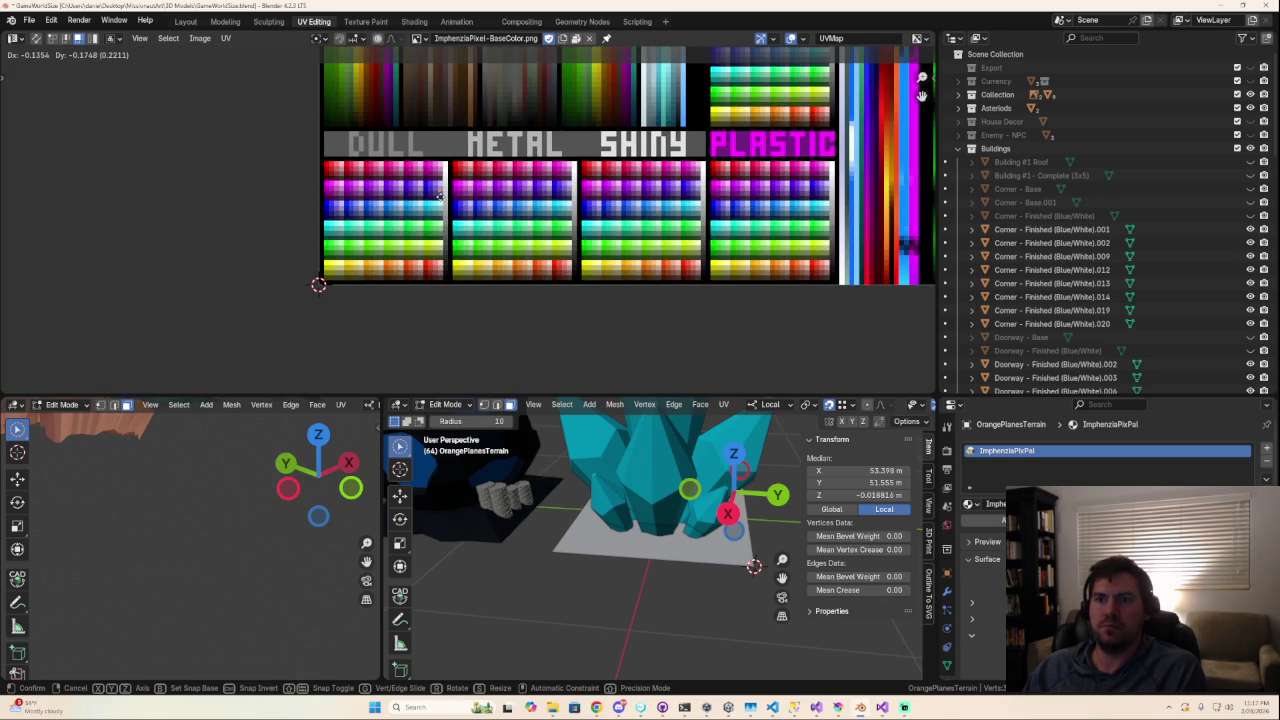
click(441, 196)
scroll(438, 196, up, 4)
scroll(435, 196, up, 1)
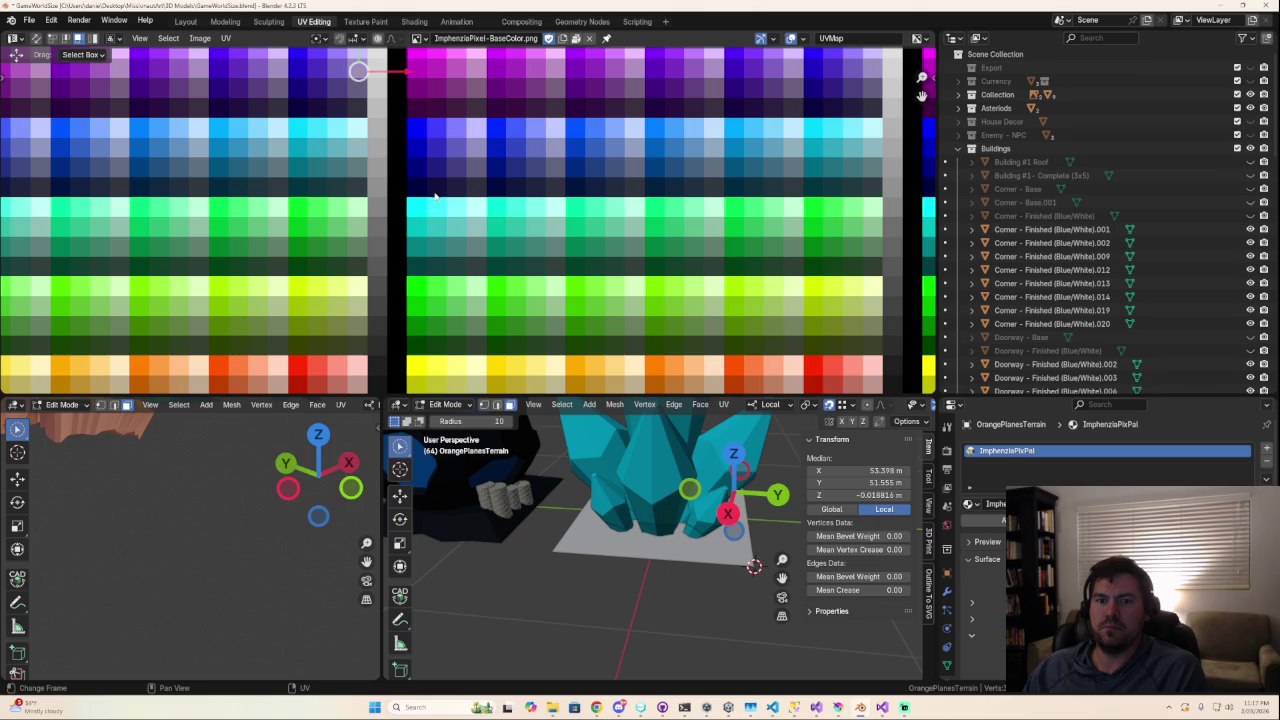
scroll(330, 320, down, 2)
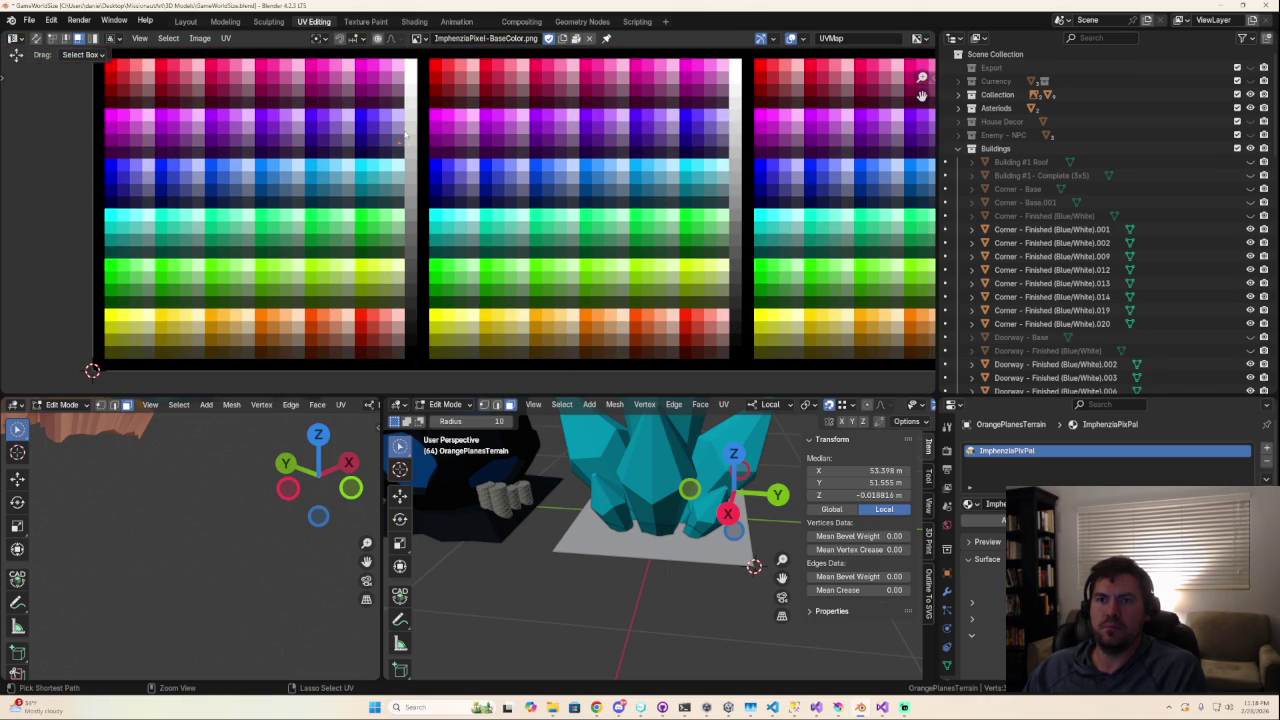
scroll(444, 160, down, 4)
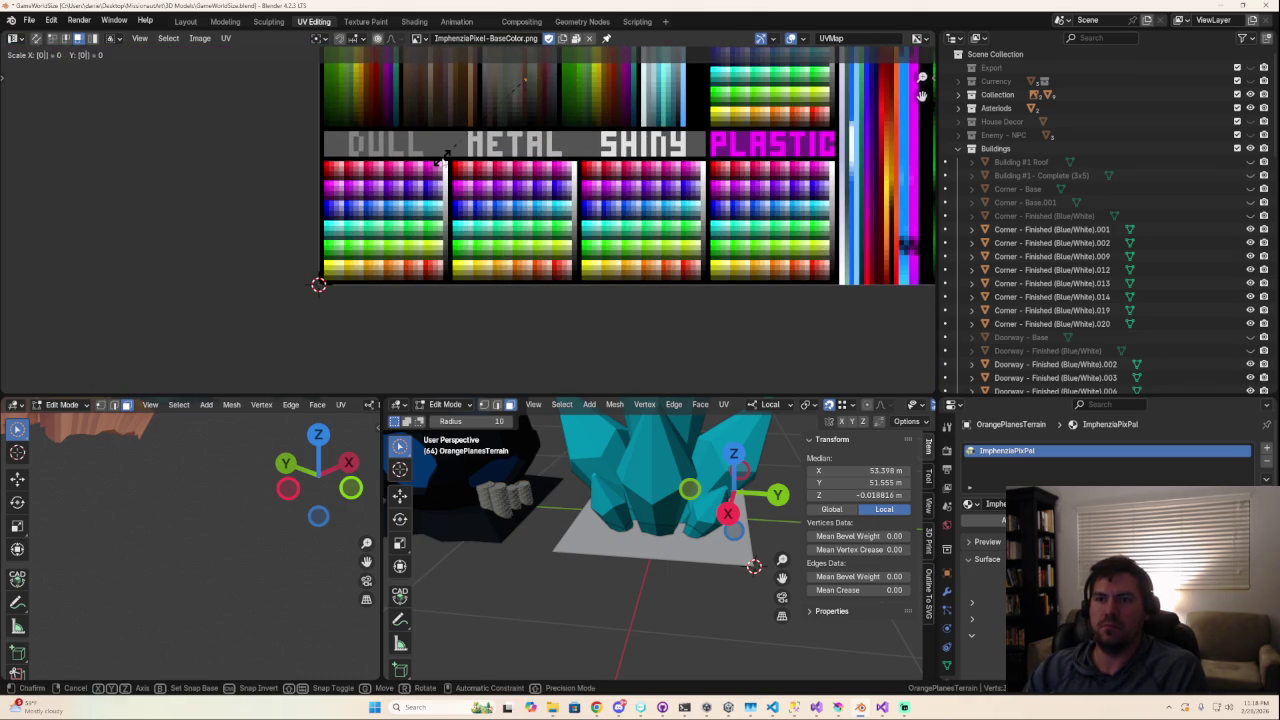
key(g)
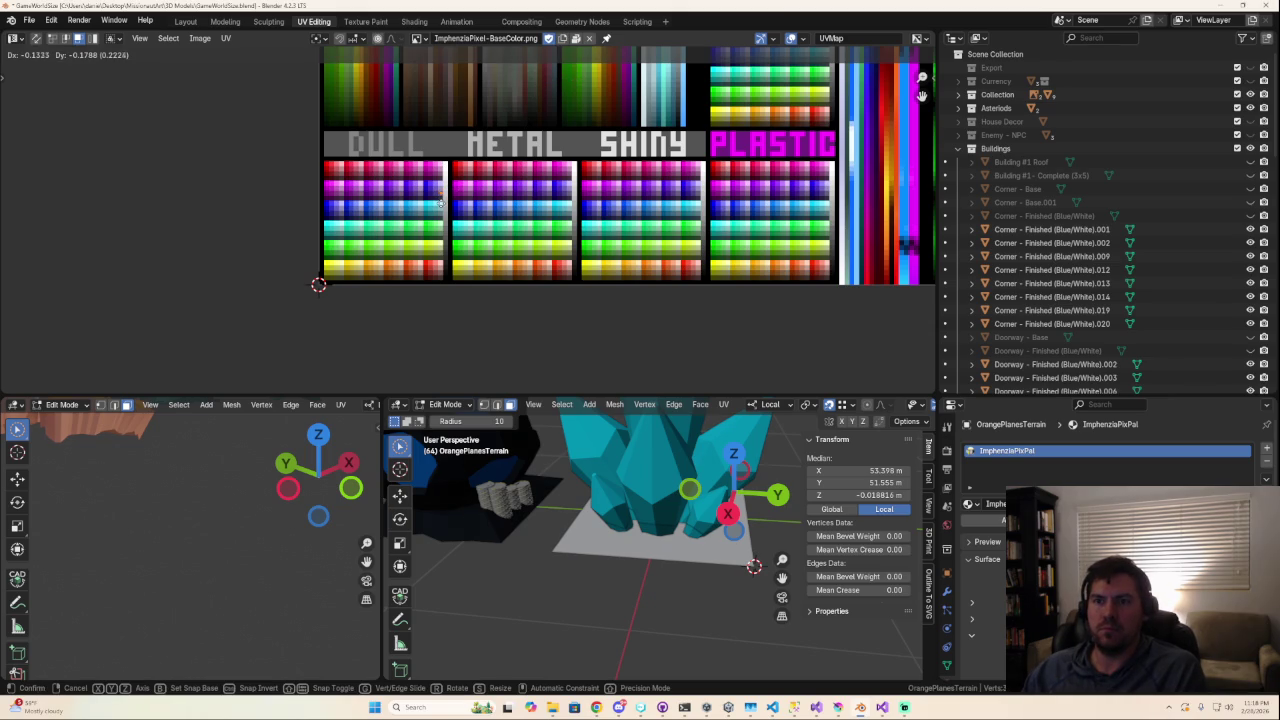
click(440, 201)
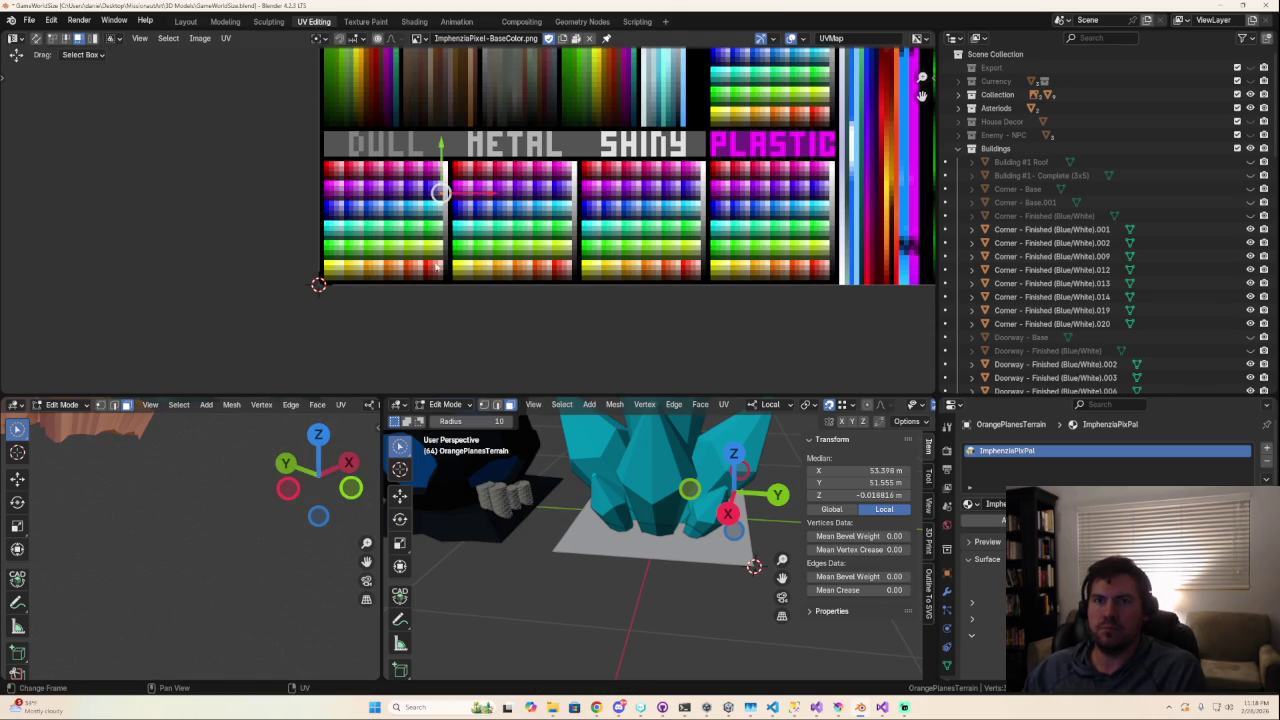
click(228, 22)
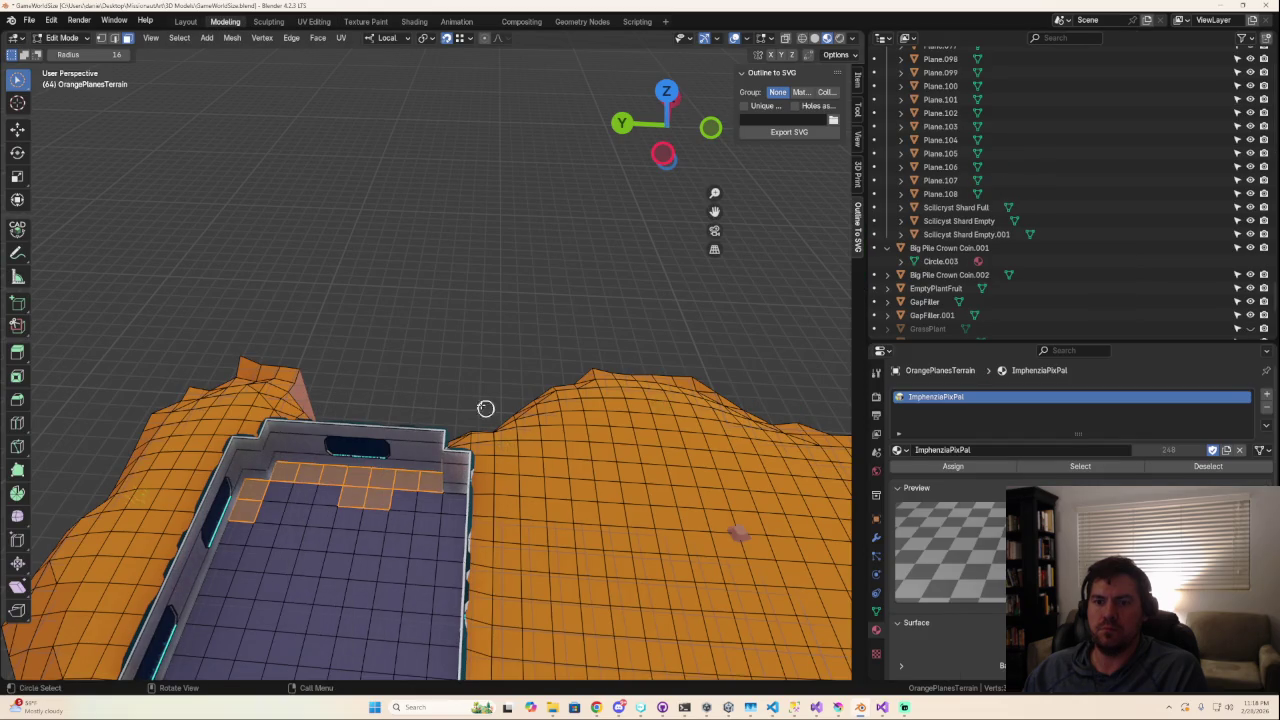
Orbit out over the orange terrain and select the teal Plane.002 island plane.
right_click(429, 469)
mouse_move(429, 469)
middle_down()
mouse_move(523, 386)
mouse_move(530, 465)
mouse_move(633, 520)
middle_up()
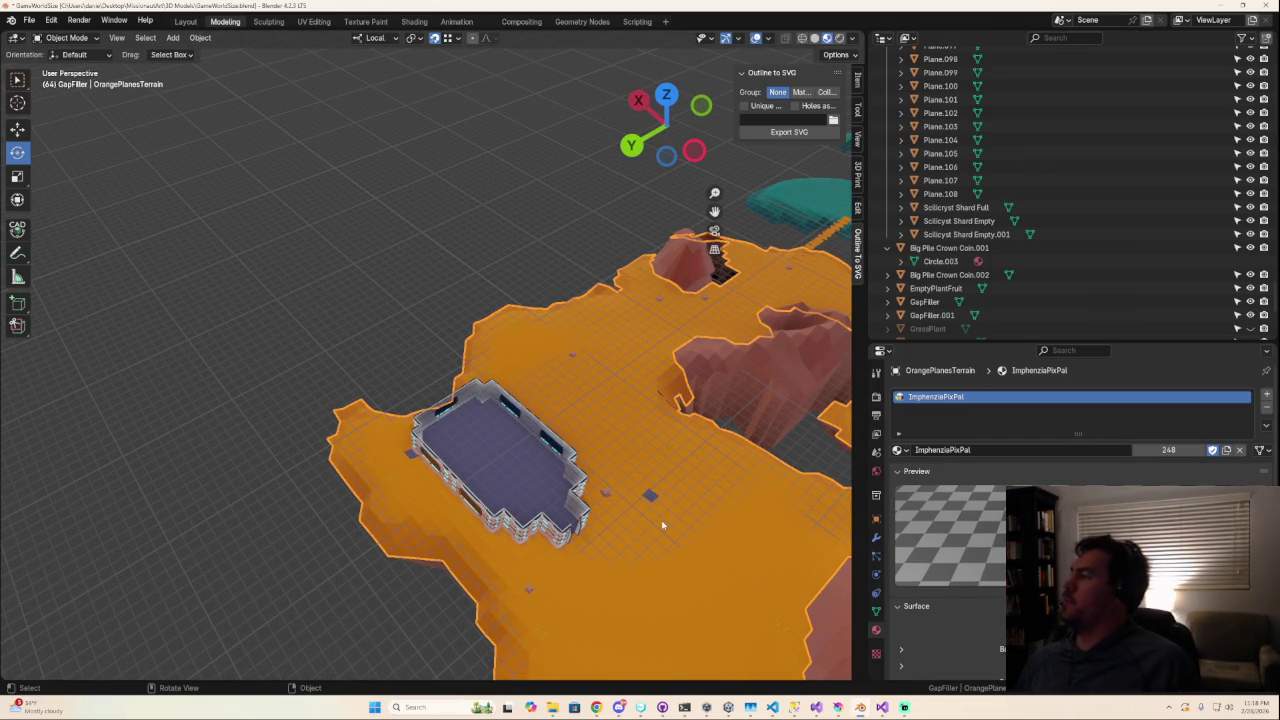
middle_drag(617, 492, 423, 430)
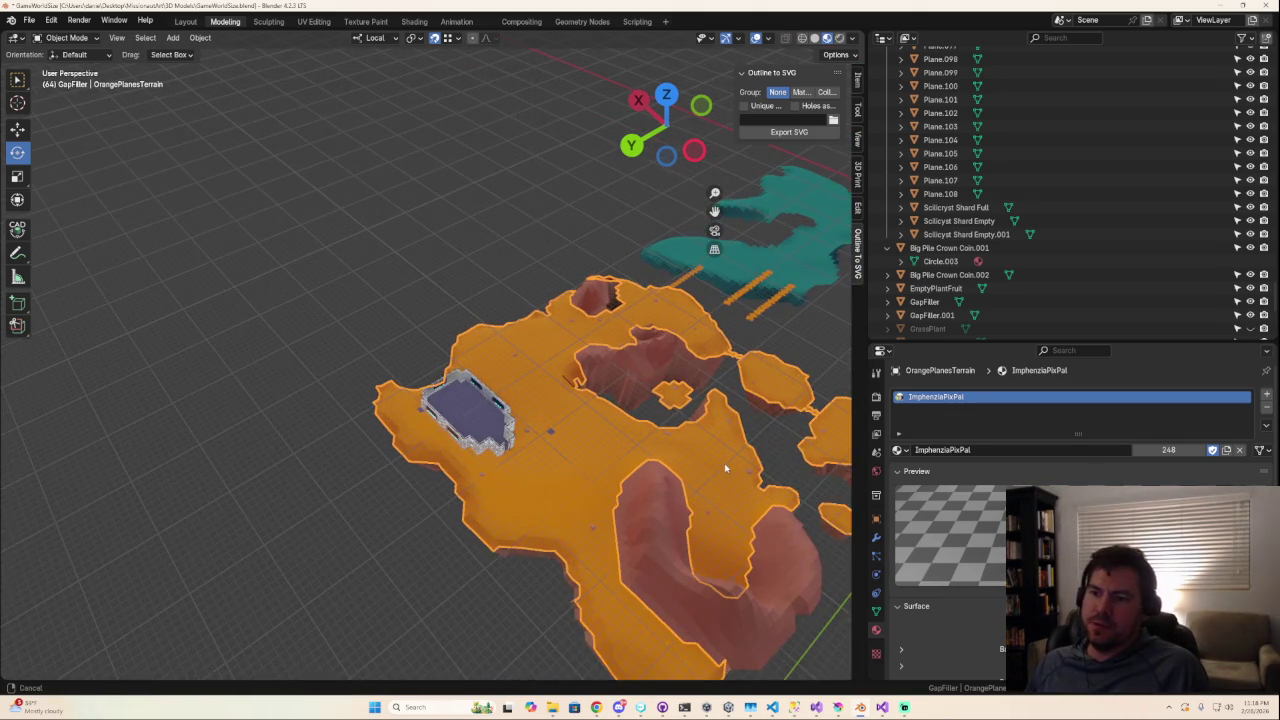
scroll(373, 448, up, 1)
scroll(373, 448, up, 1)
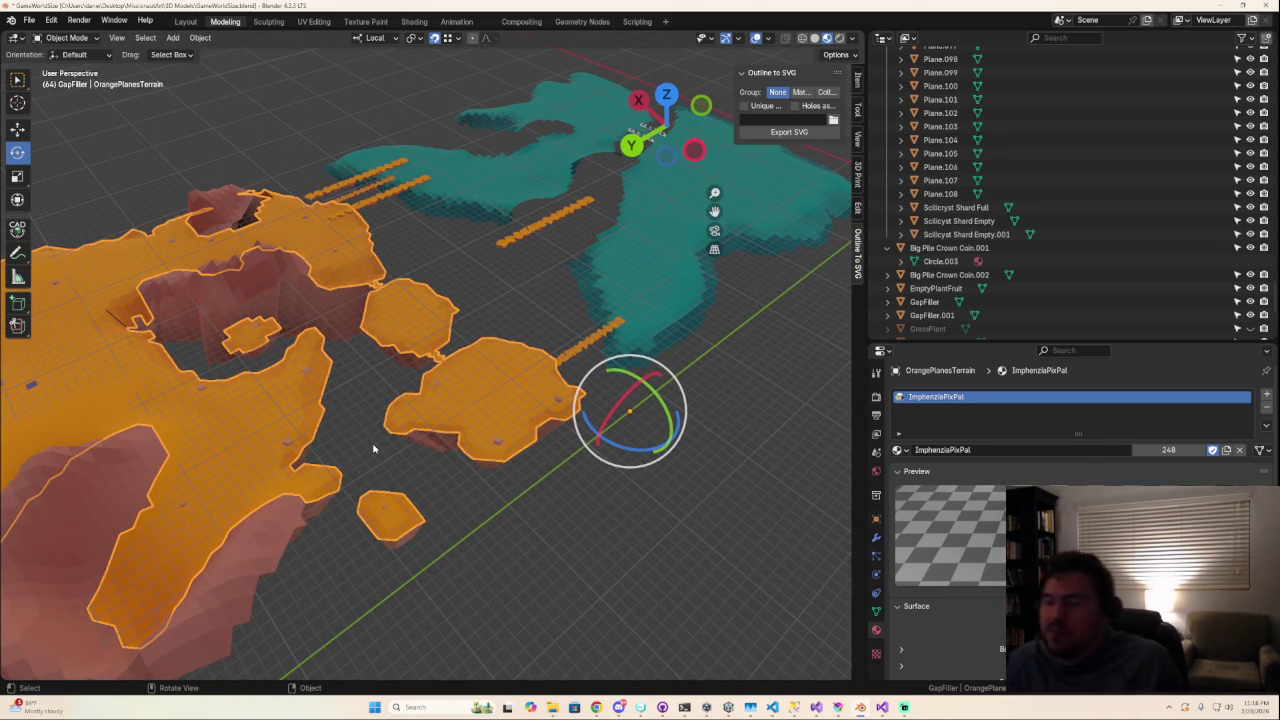
click(685, 279)
middle_drag(685, 279, 557, 415)
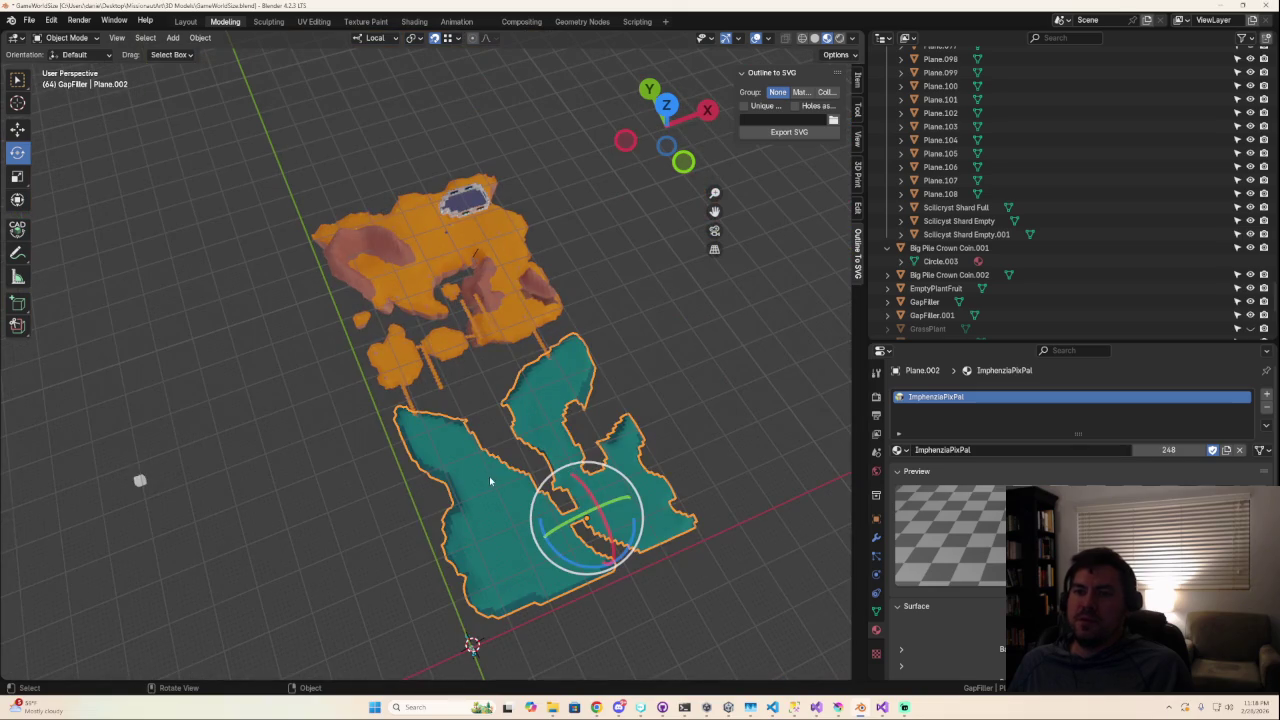
scroll(492, 483, up, 1)
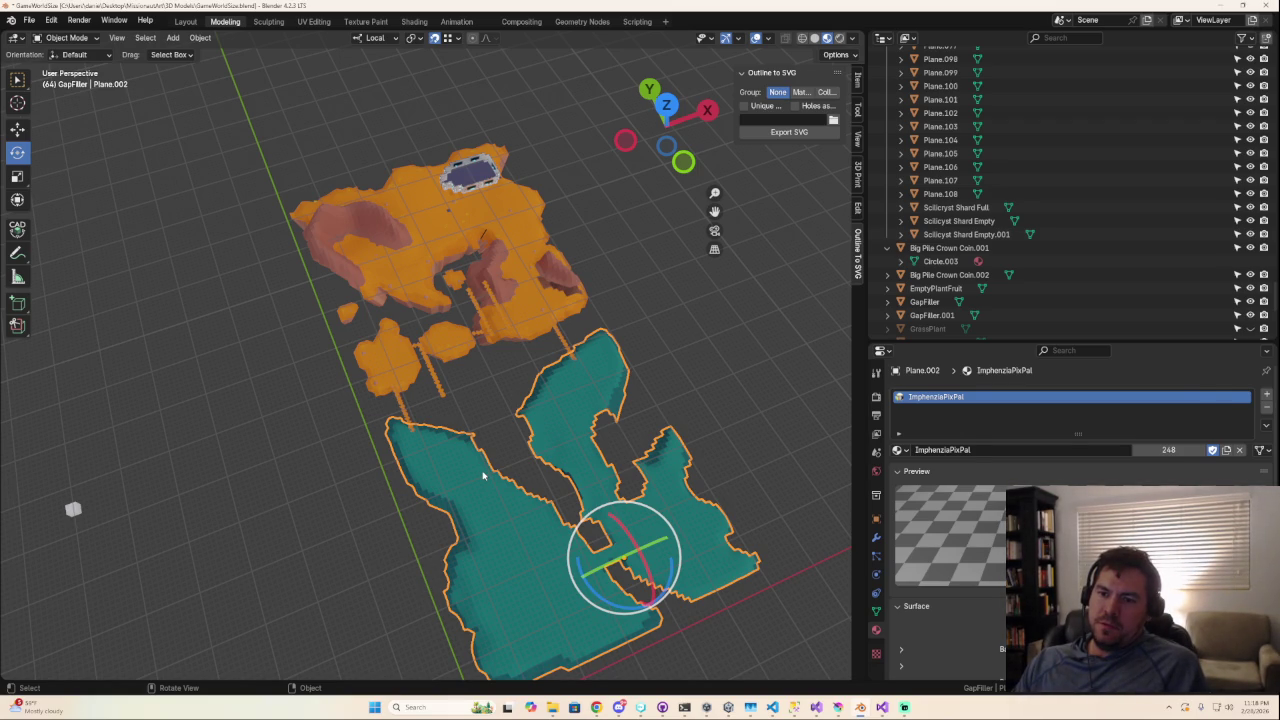
Delete Plane.002 and orbit to a lower view of the remaining terrain.
key(Delete)
scroll(482, 474, up, 5)
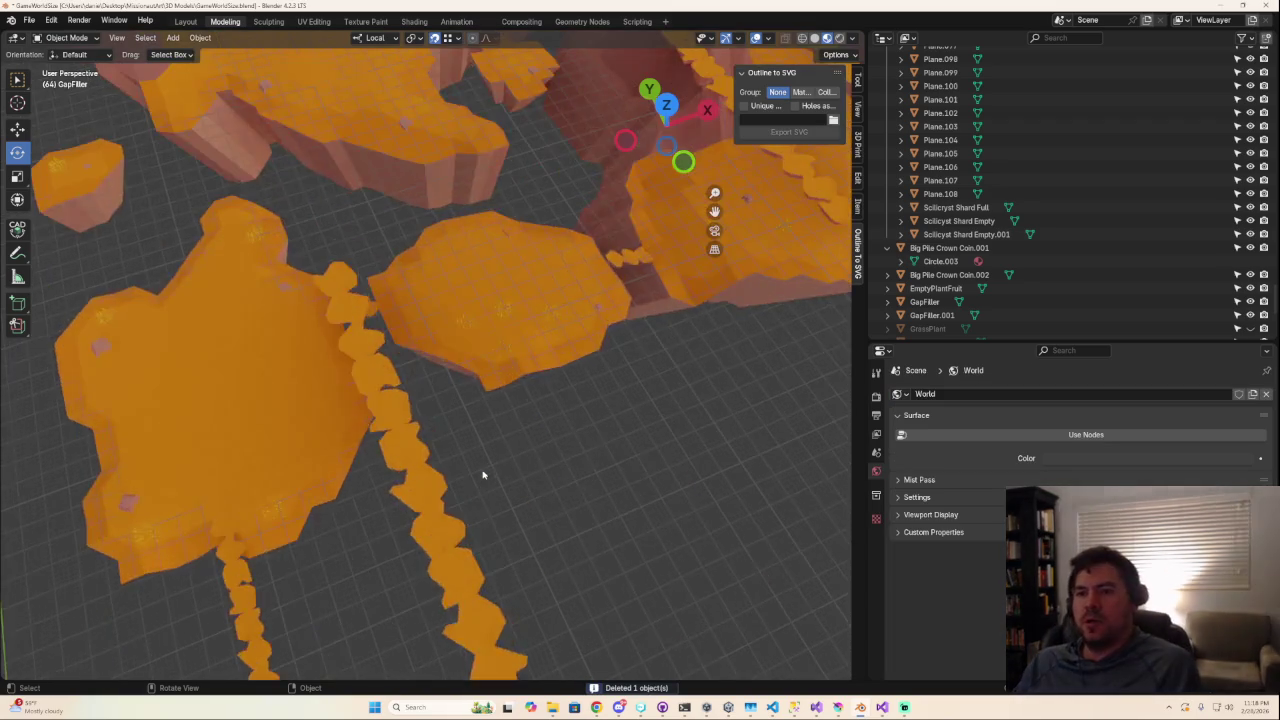
scroll(482, 474, down, 5)
scroll(470, 490, down, 2)
scroll(466, 491, up, 3)
scroll(449, 486, up, 3)
mouse_move(429, 491)
middle_down()
mouse_move(391, 429)
mouse_move(437, 400)
mouse_move(399, 463)
middle_up()
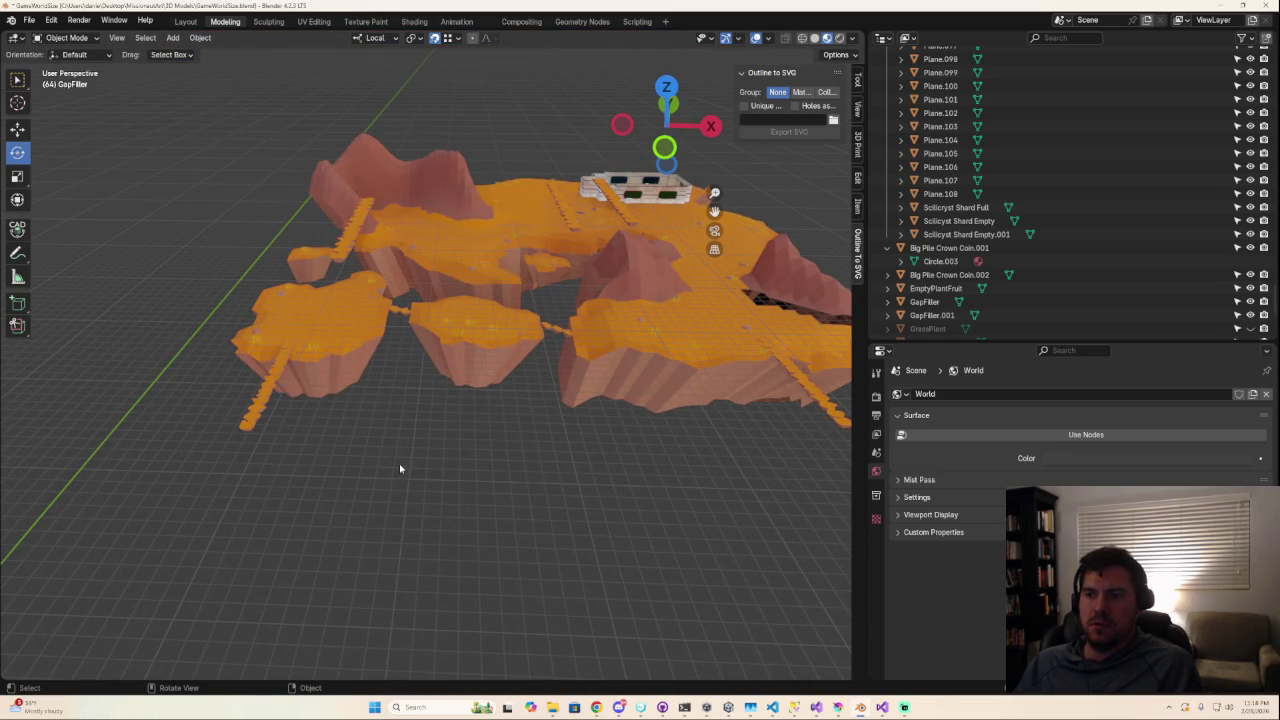
scroll(405, 487, down, 3)
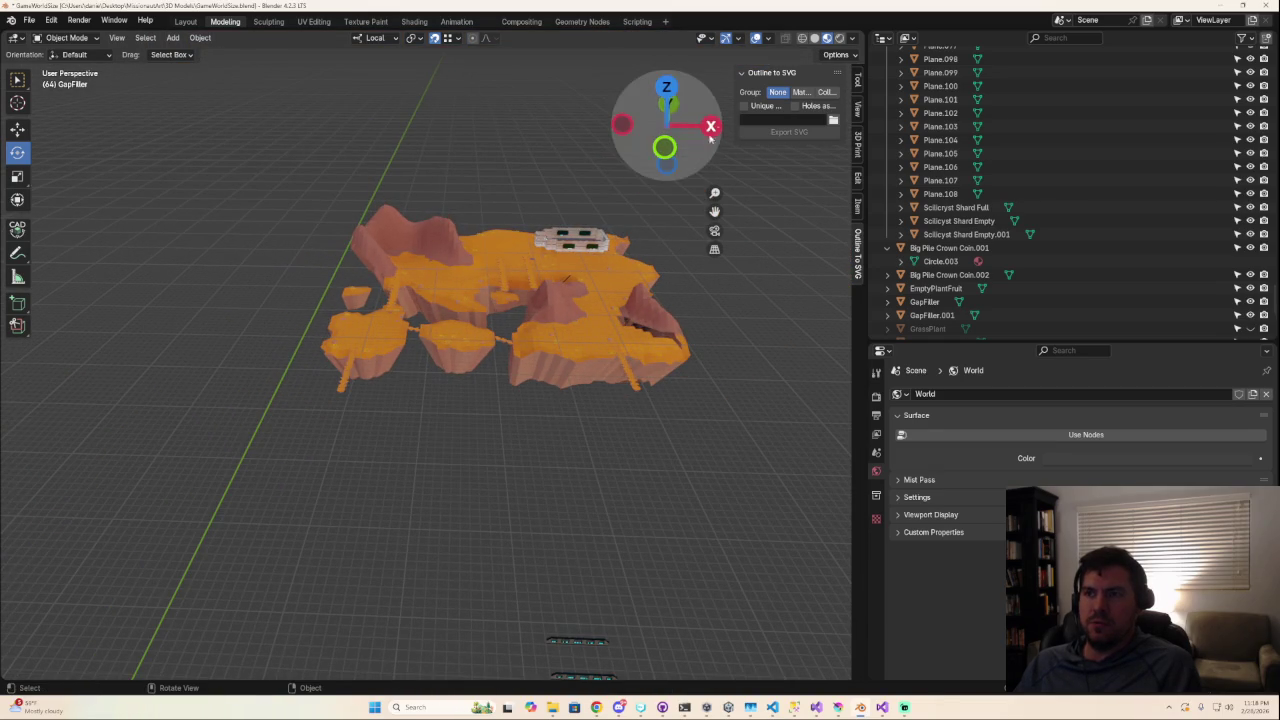
Add a new plane mesh with Size 64 m and enter Edit Mode.
click(173, 38)
mouse_move(215, 52)
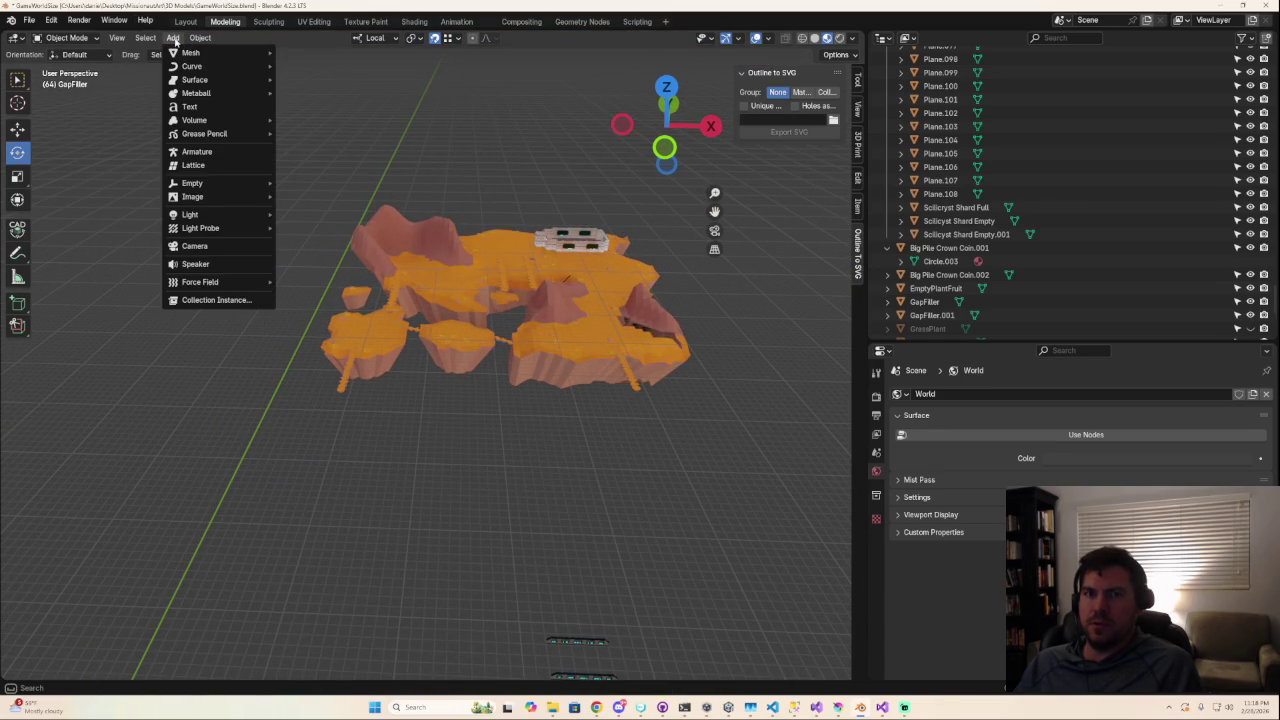
click(346, 56)
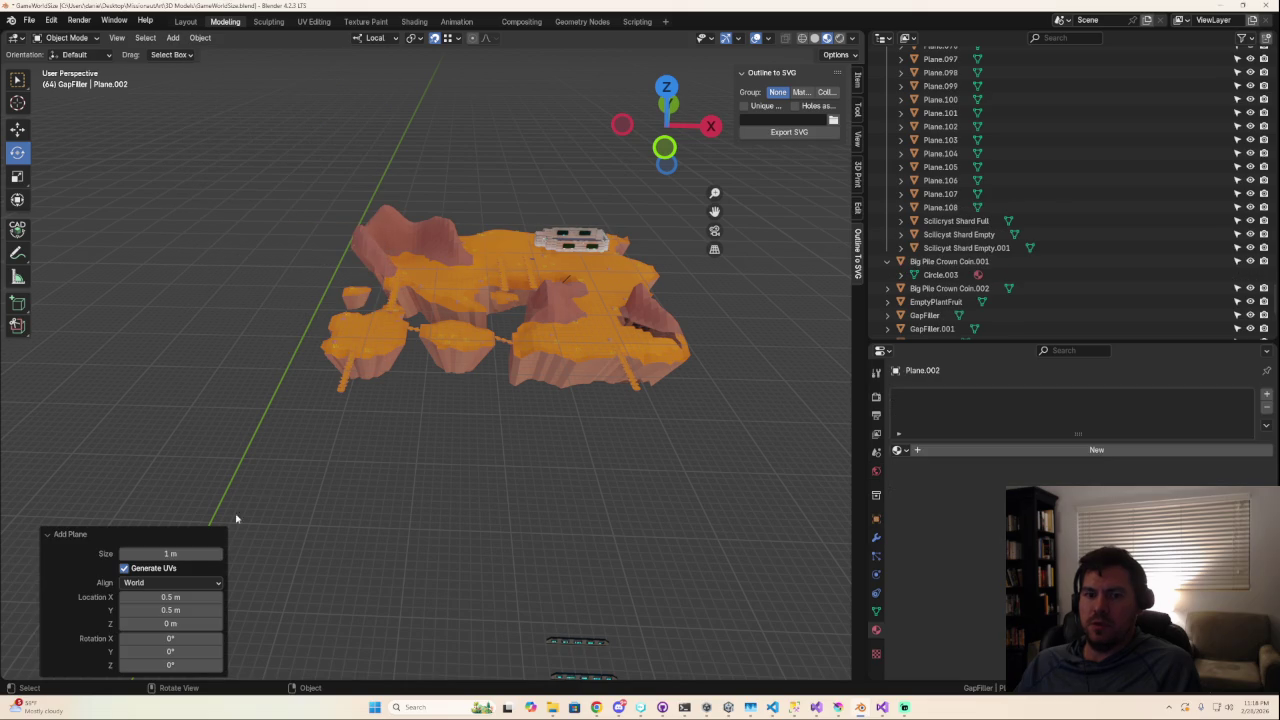
text(64)
key(Return)
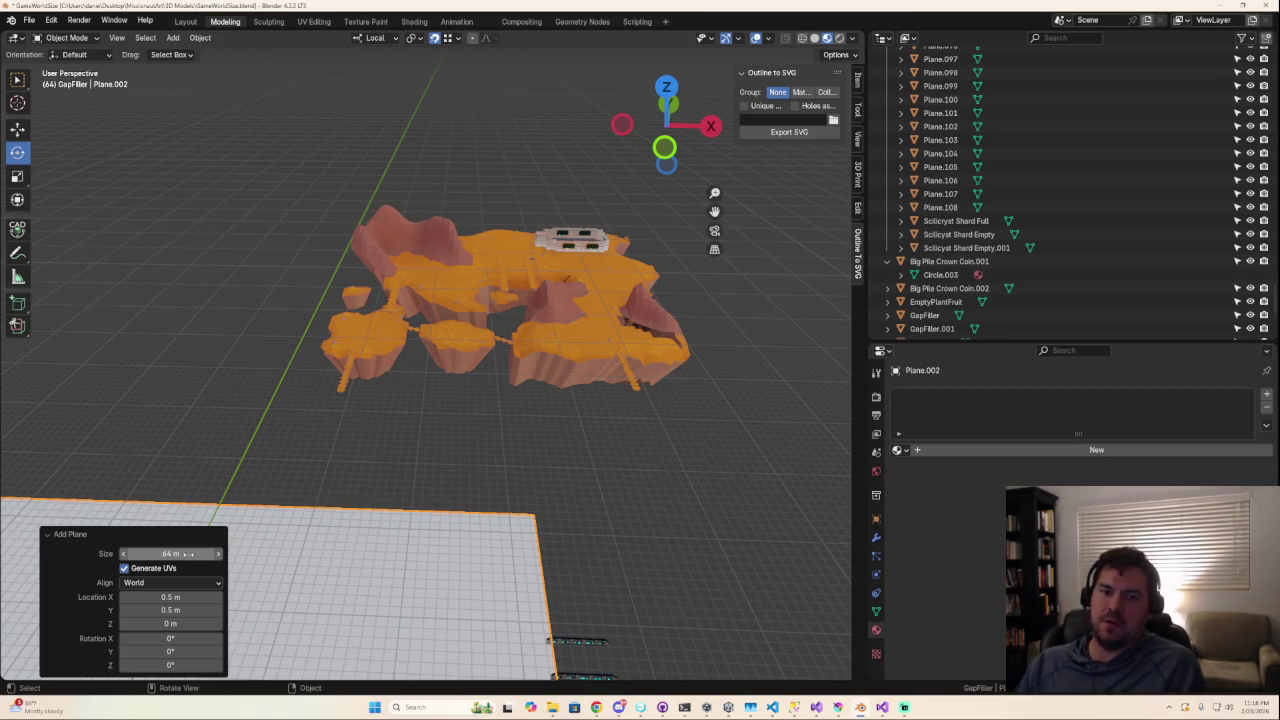
key(Tab)
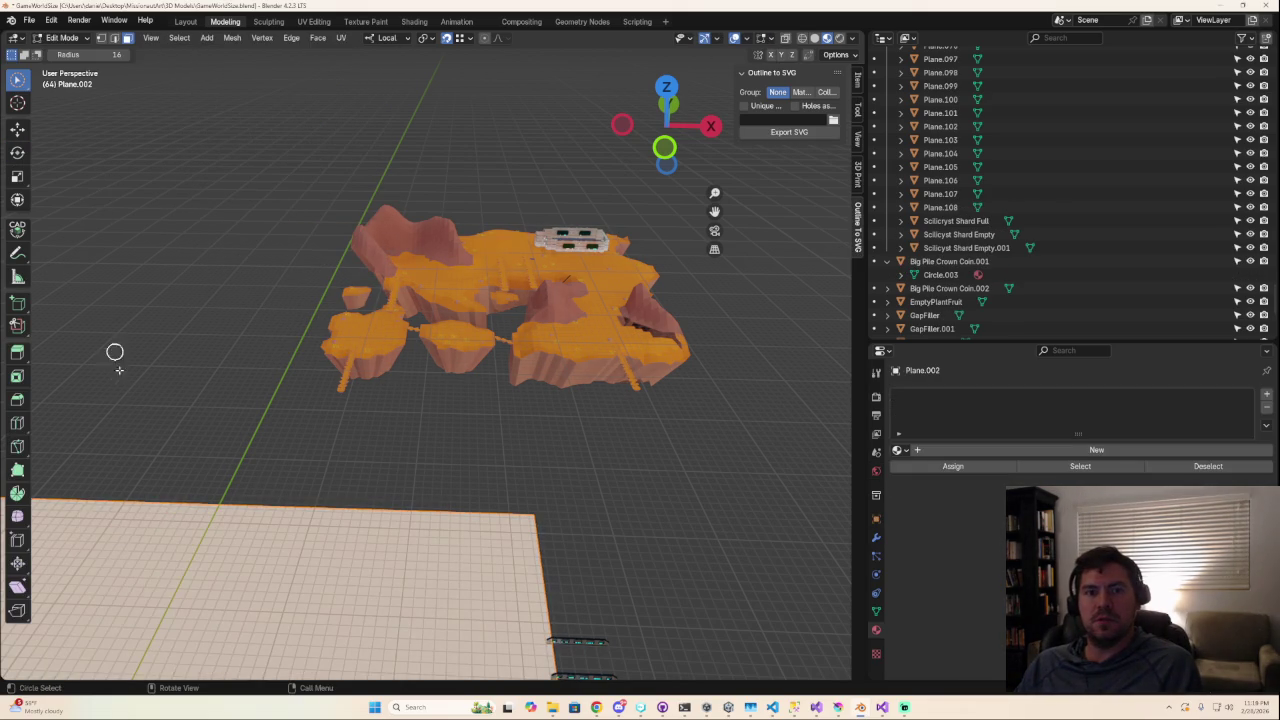
Loop-cut the plane with 63 cuts in both directions, then return to Object Mode.
click(17, 424)
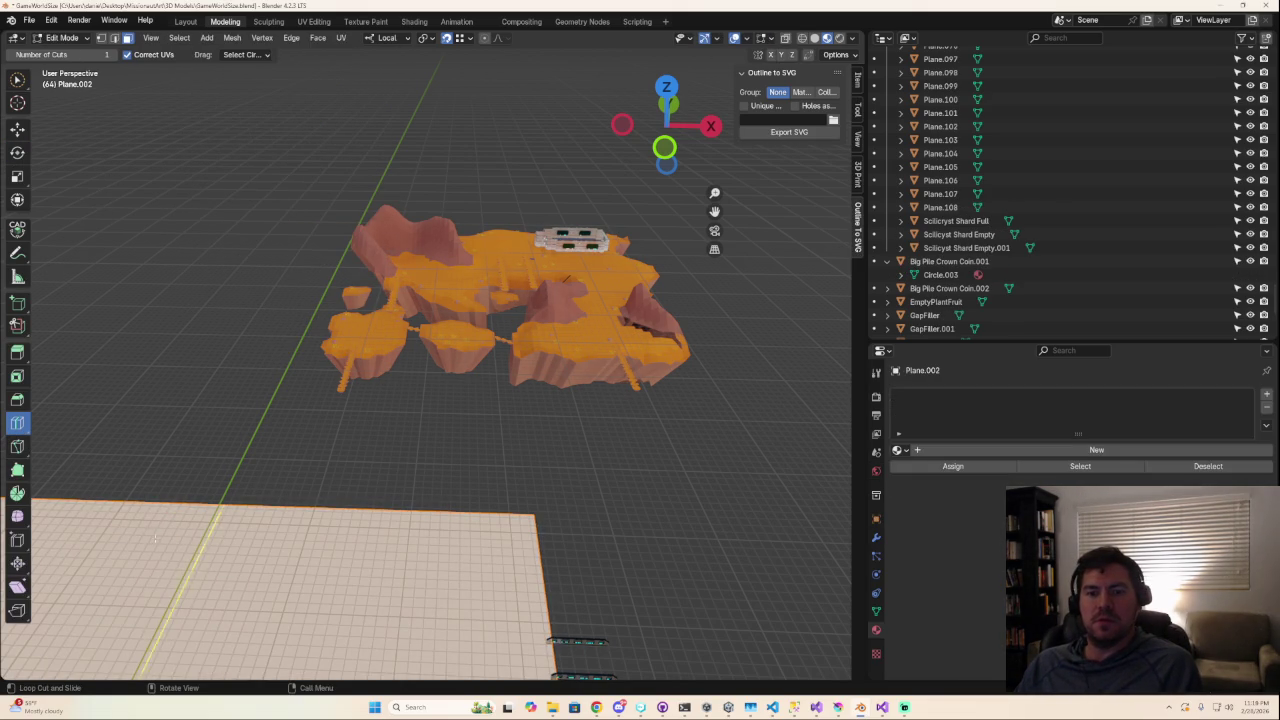
click(208, 535)
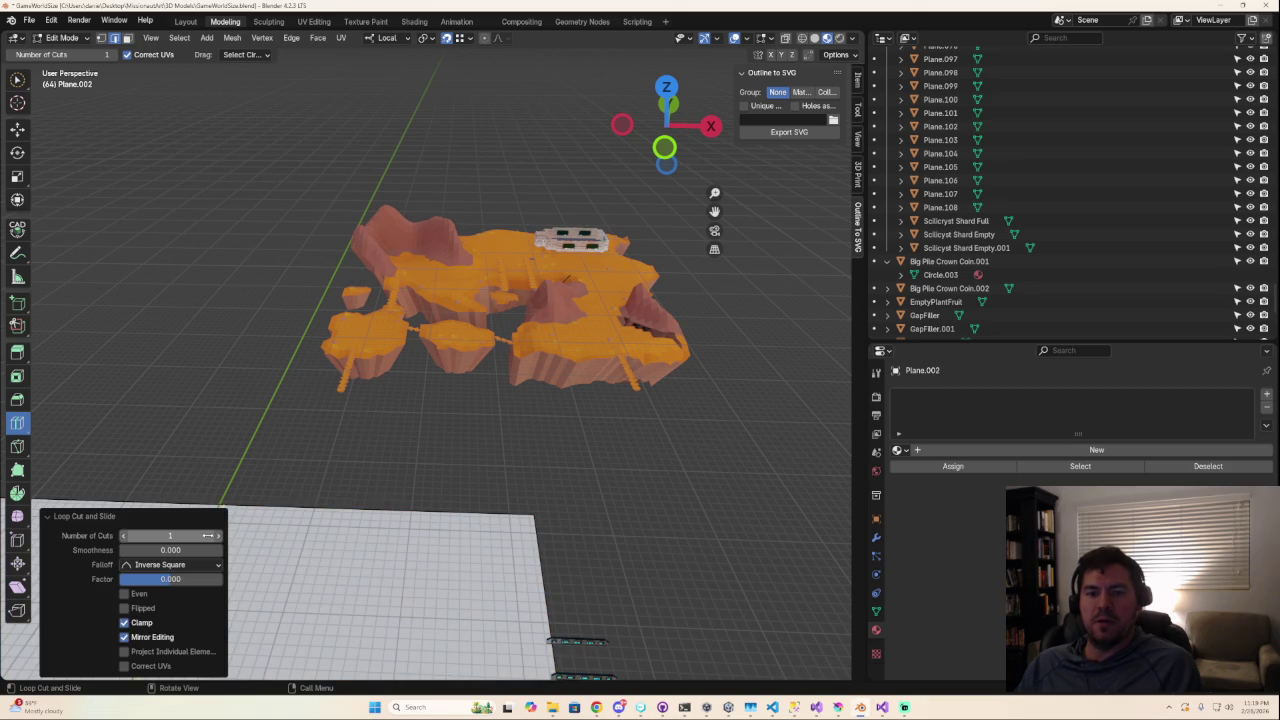
click(170, 536)
text(63)
key(Return)
click(459, 590)
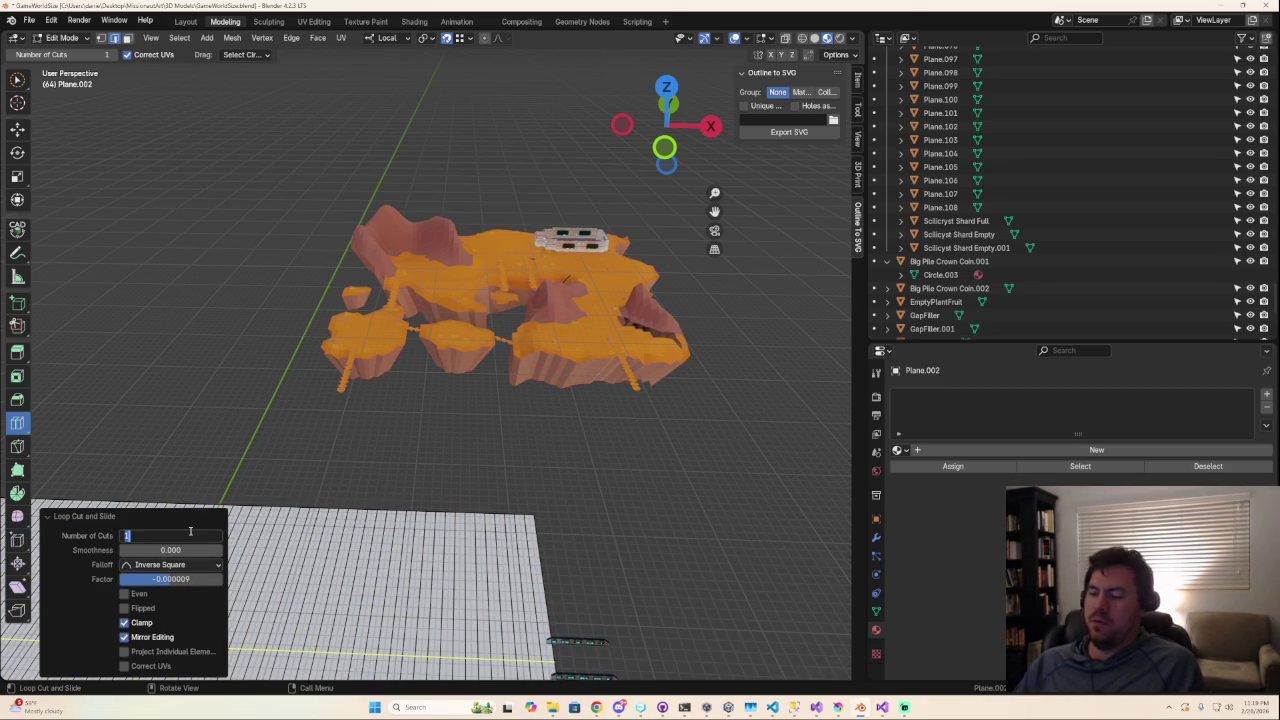
text(63)
key(Return)
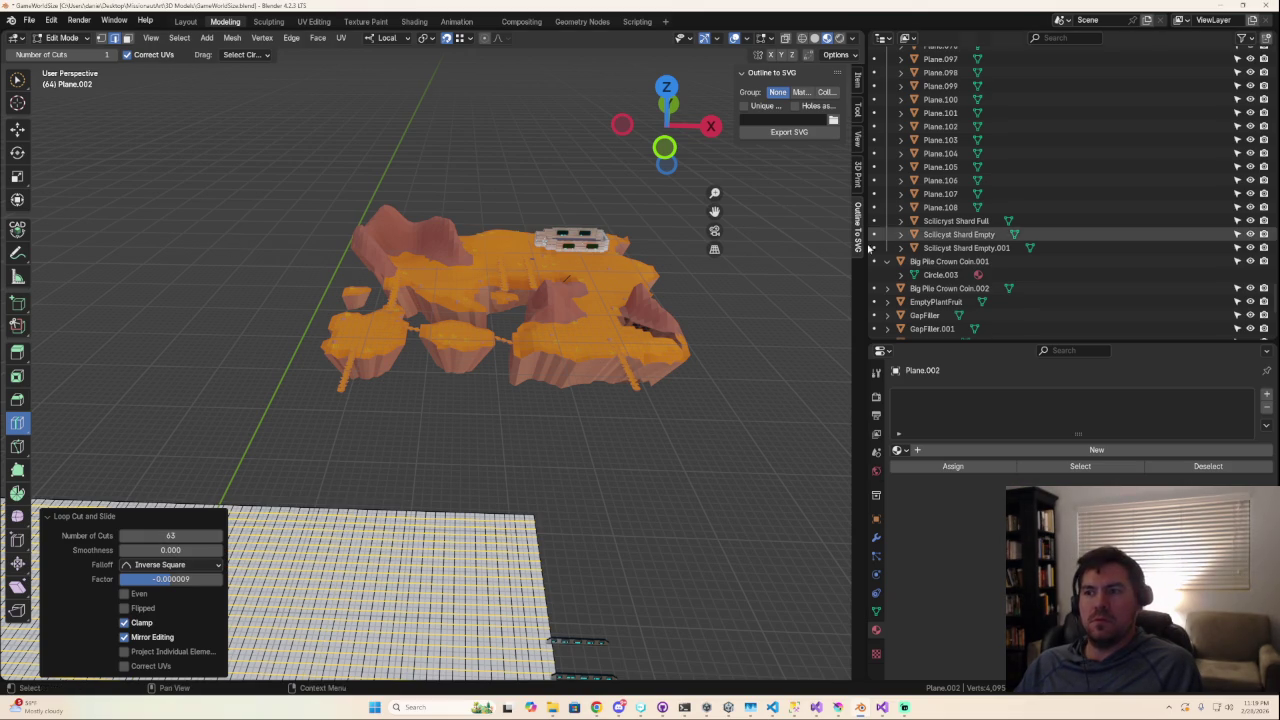
key(Tab)
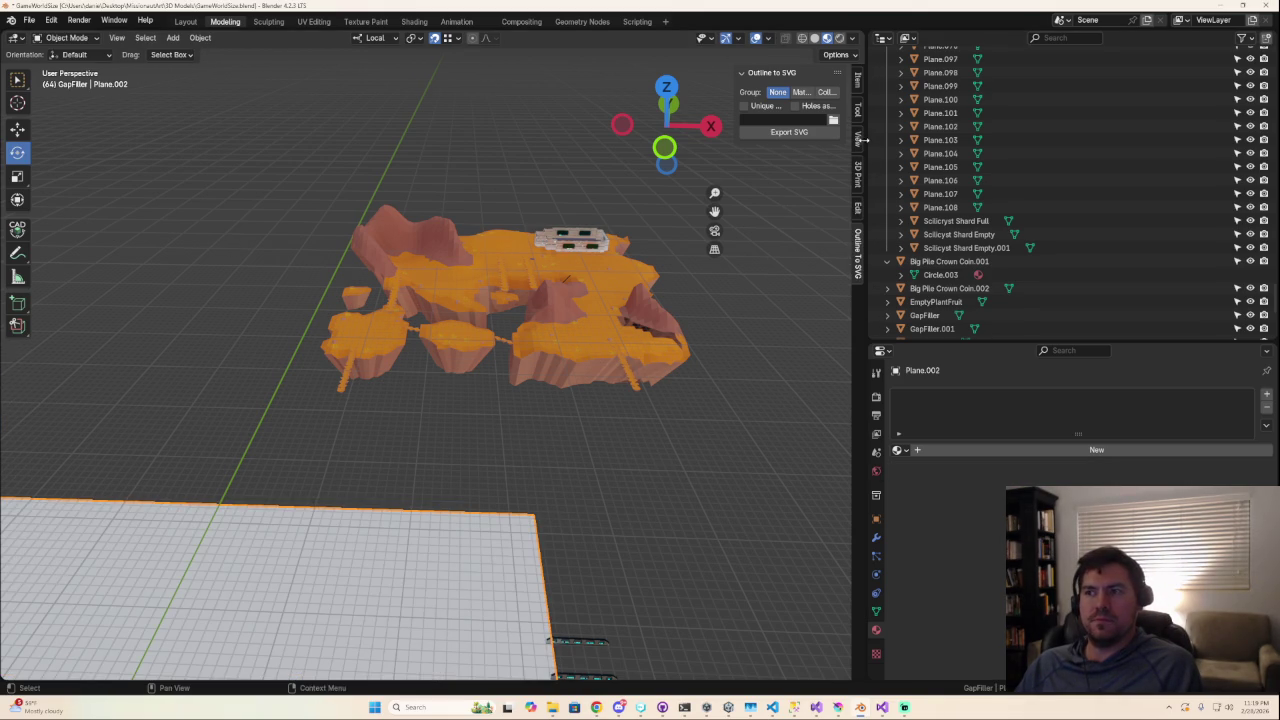
click(857, 140)
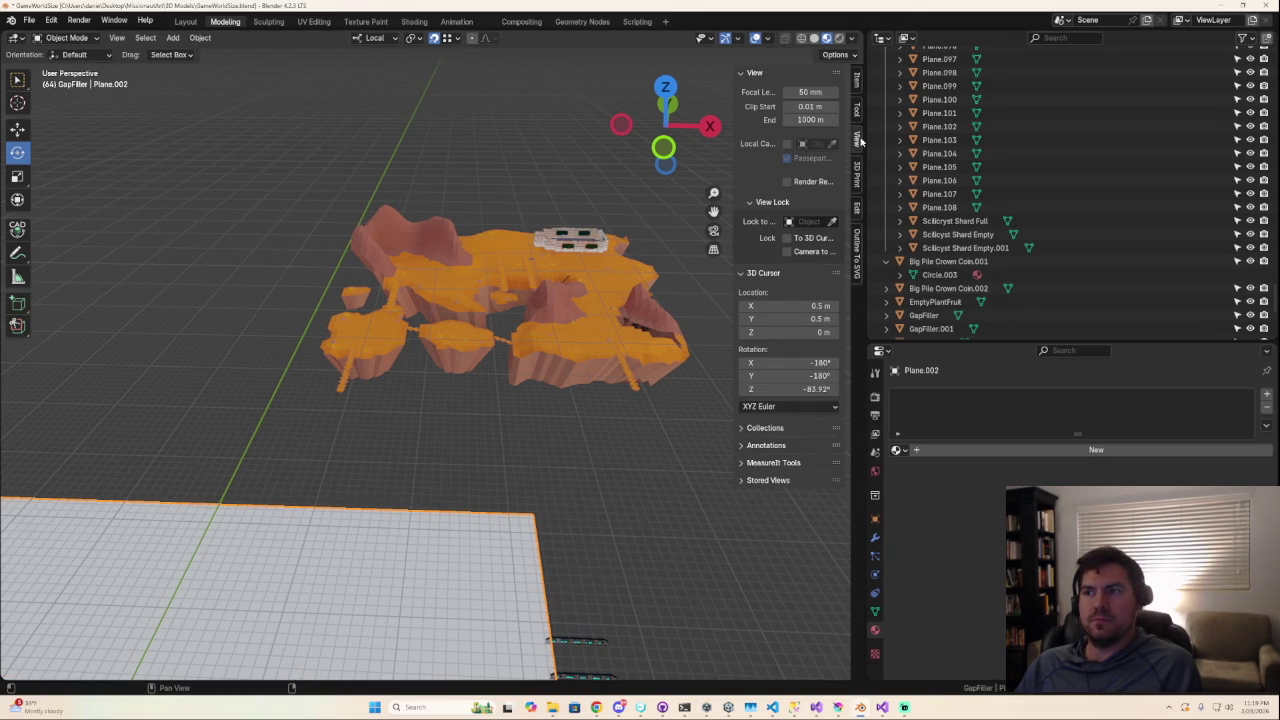
click(857, 86)
Reset Plane.002's location to 0, 0, 0 m and keep its X rotation at 0°.
click(796, 105)
text(0)
key(Tab)
text(0)
key(Tab)
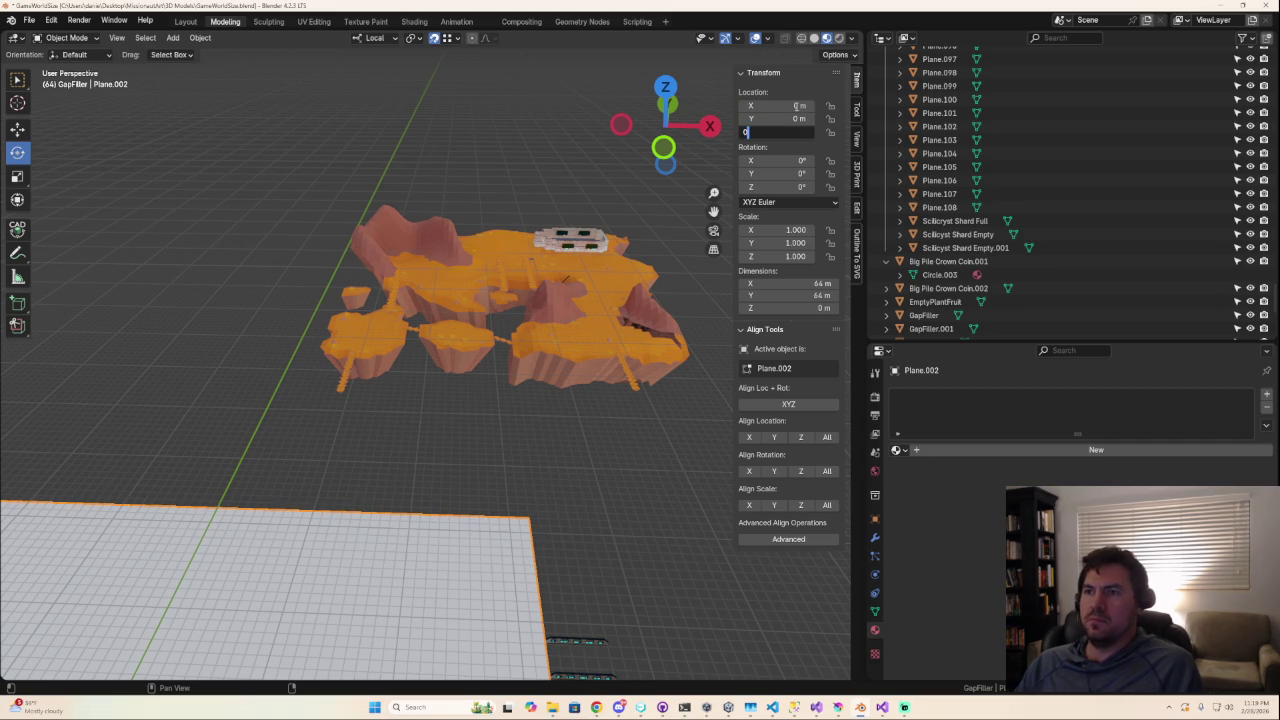
key(Tab)
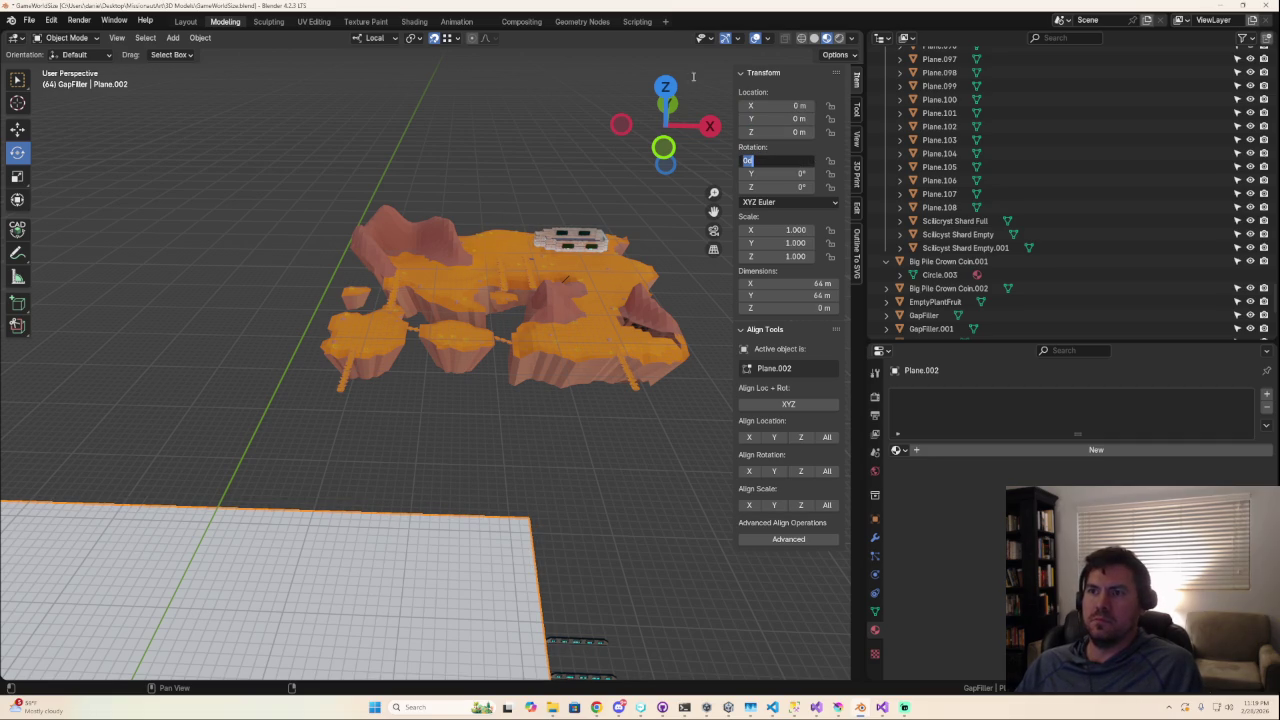
key(Return)
From top view, place Plane.002 at X 32 m, Y 32 m against the terrain edge.
click(665, 87)
scroll(595, 330, up, 3)
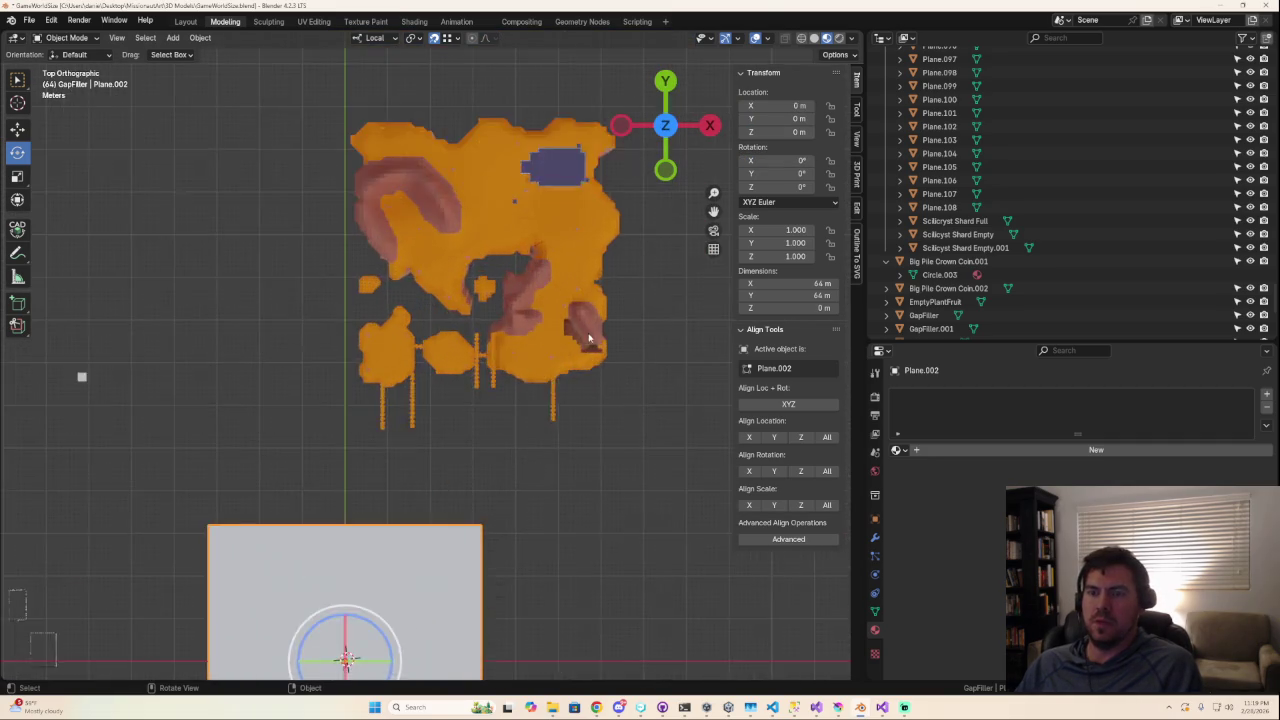
scroll(588, 339, down, 2)
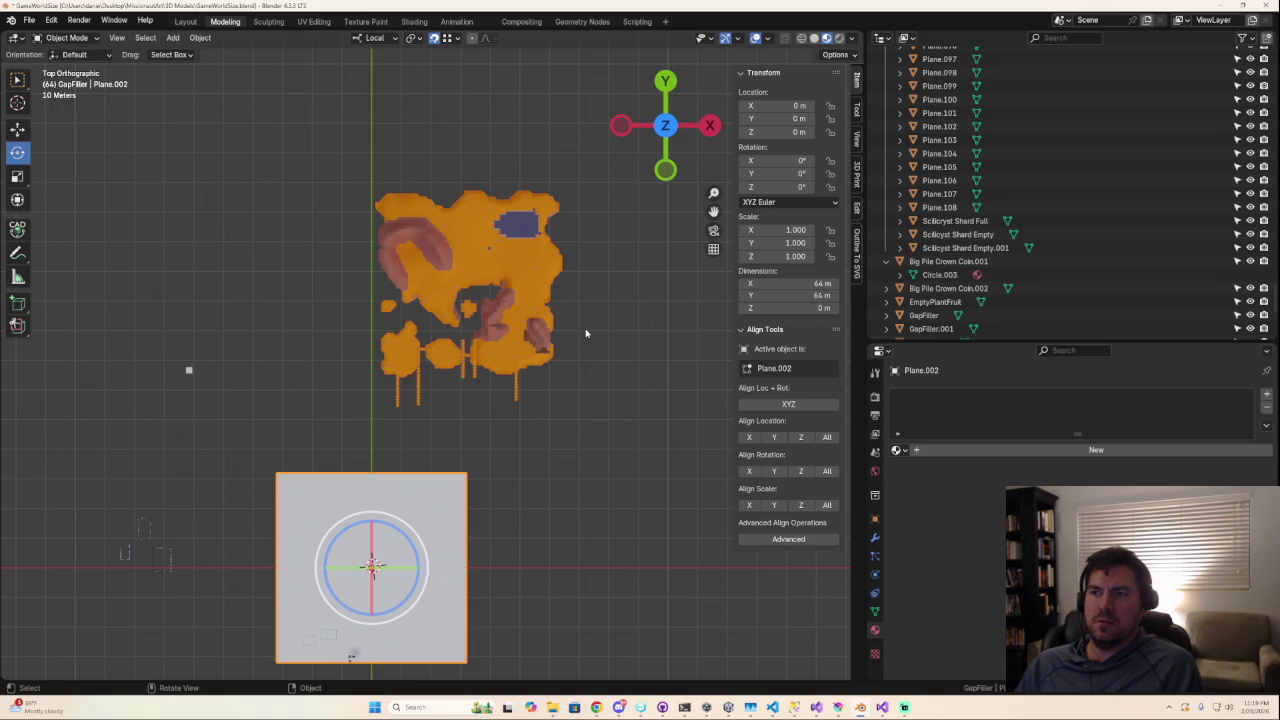
drag(351, 656, 350, 658)
click(787, 104)
text(32)
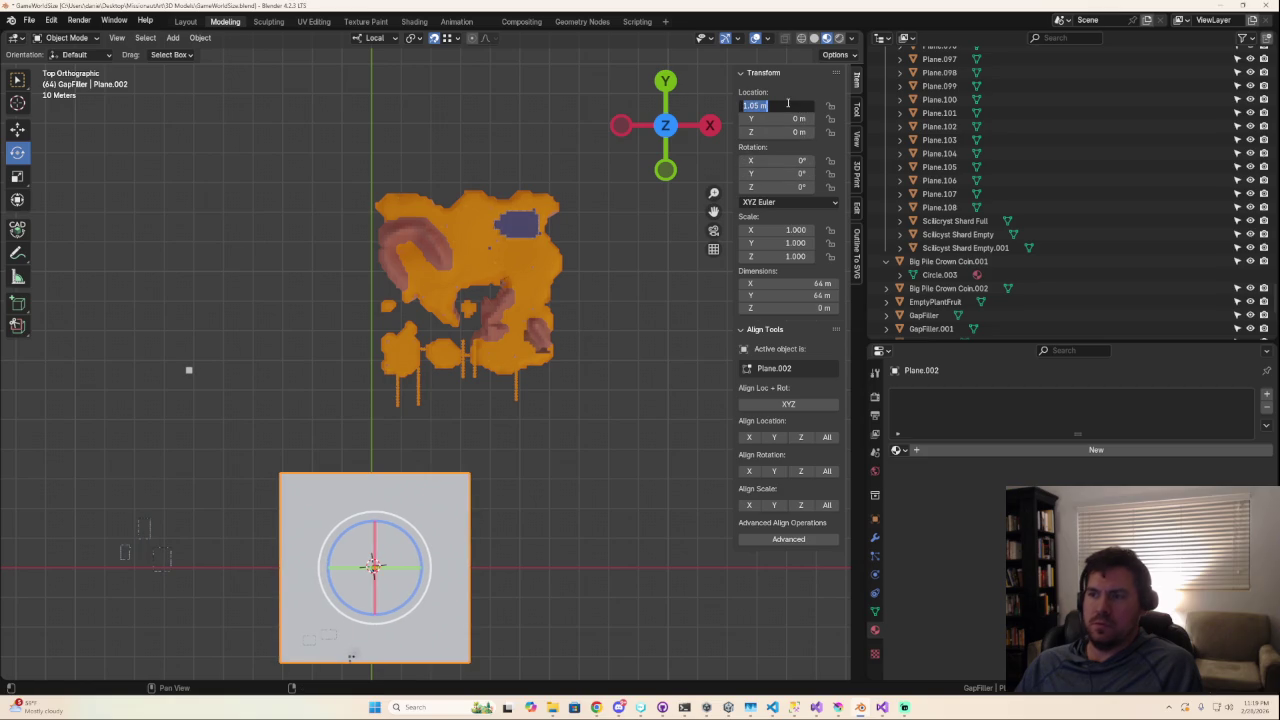
key(Tab)
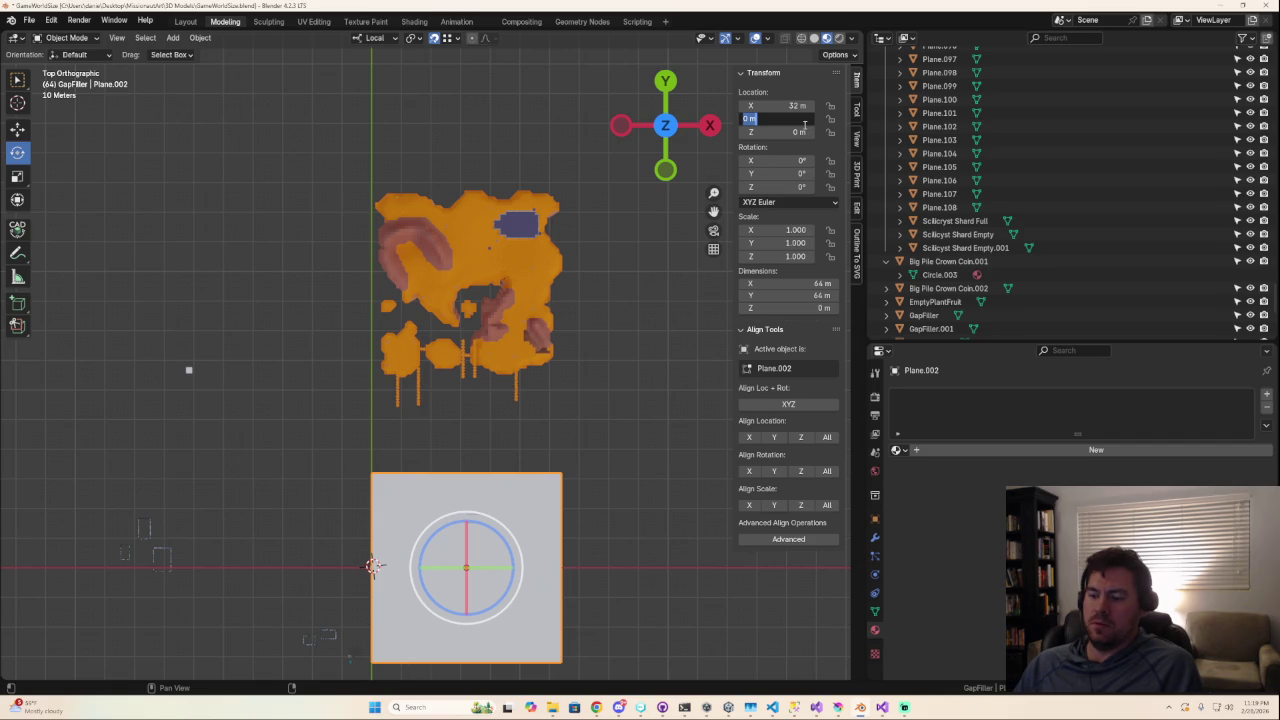
text(32)
key(Return)
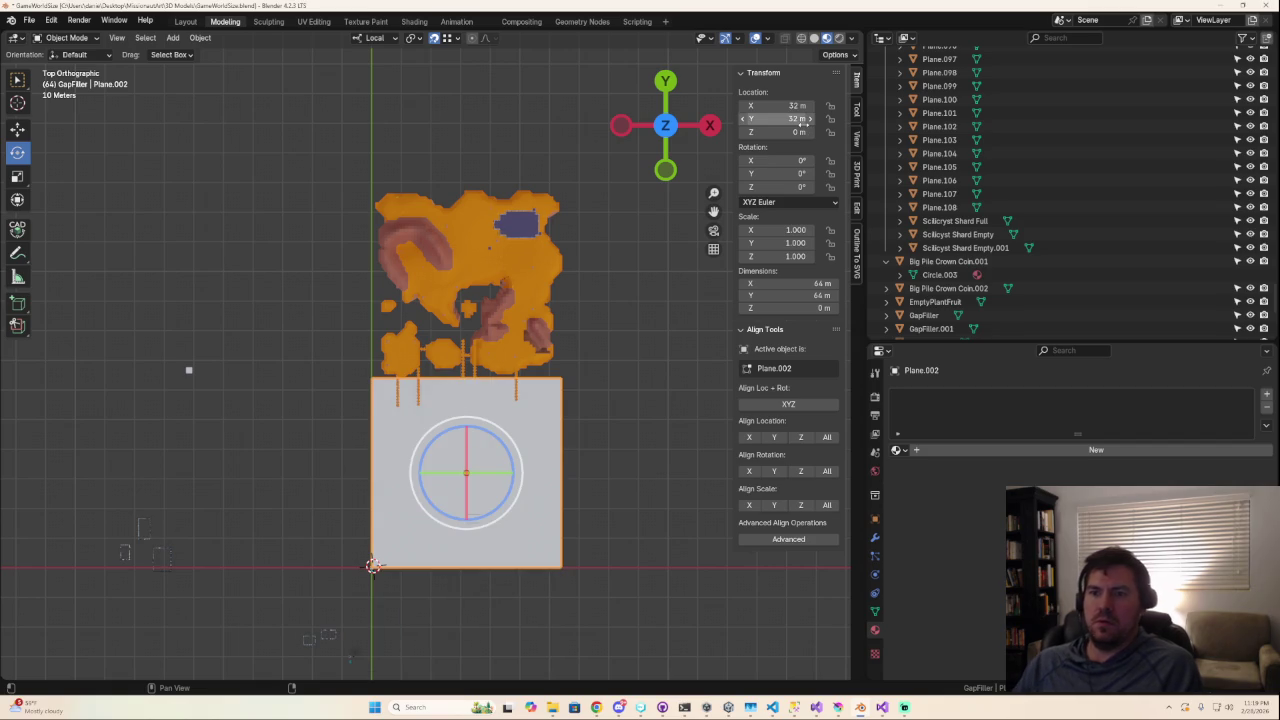
scroll(490, 465, up, 4)
scroll(490, 465, up, 2)
mouse_move(483, 477)
middle_down()
mouse_move(611, 386)
mouse_move(589, 358)
middle_up()
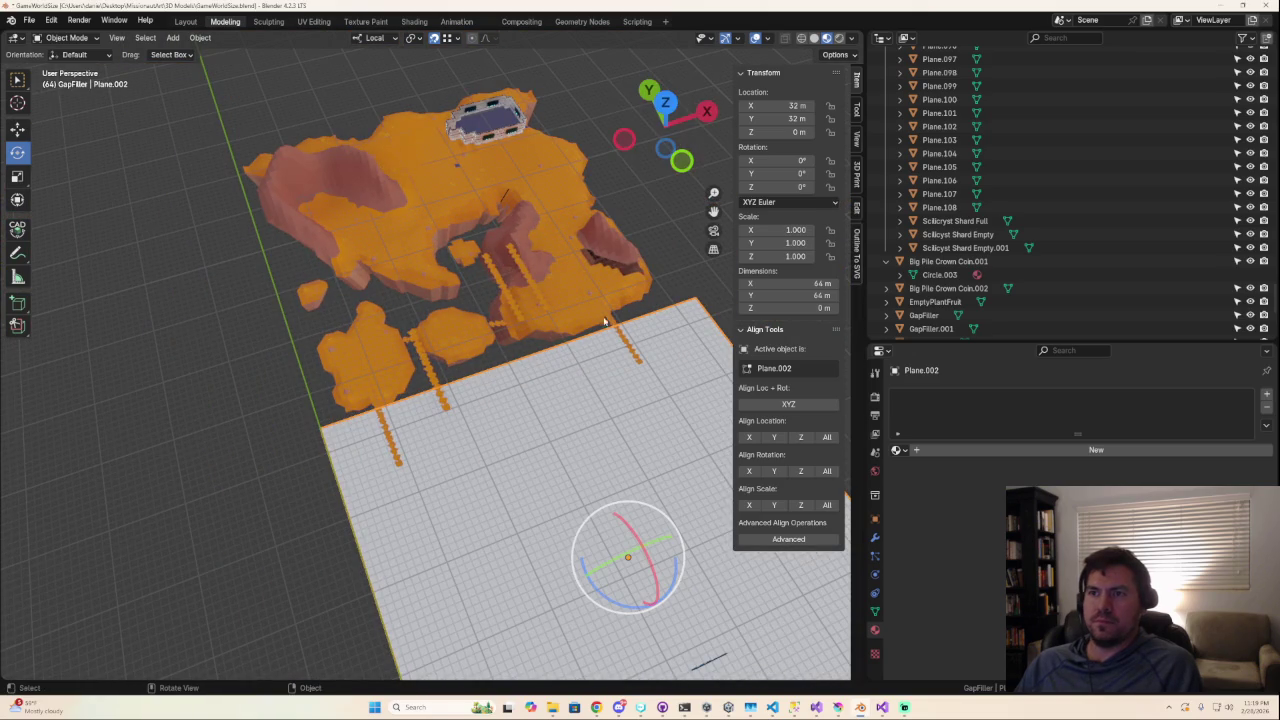
click(665, 102)
Enter Edit Mode on the plane, deselect everything, and switch to Circle Select.
mouse_move(538, 545)
ctrl+middle_down()
mouse_move(538, 532)
mouse_move(257, 606)
ctrl+middle_up()
key(Tab)
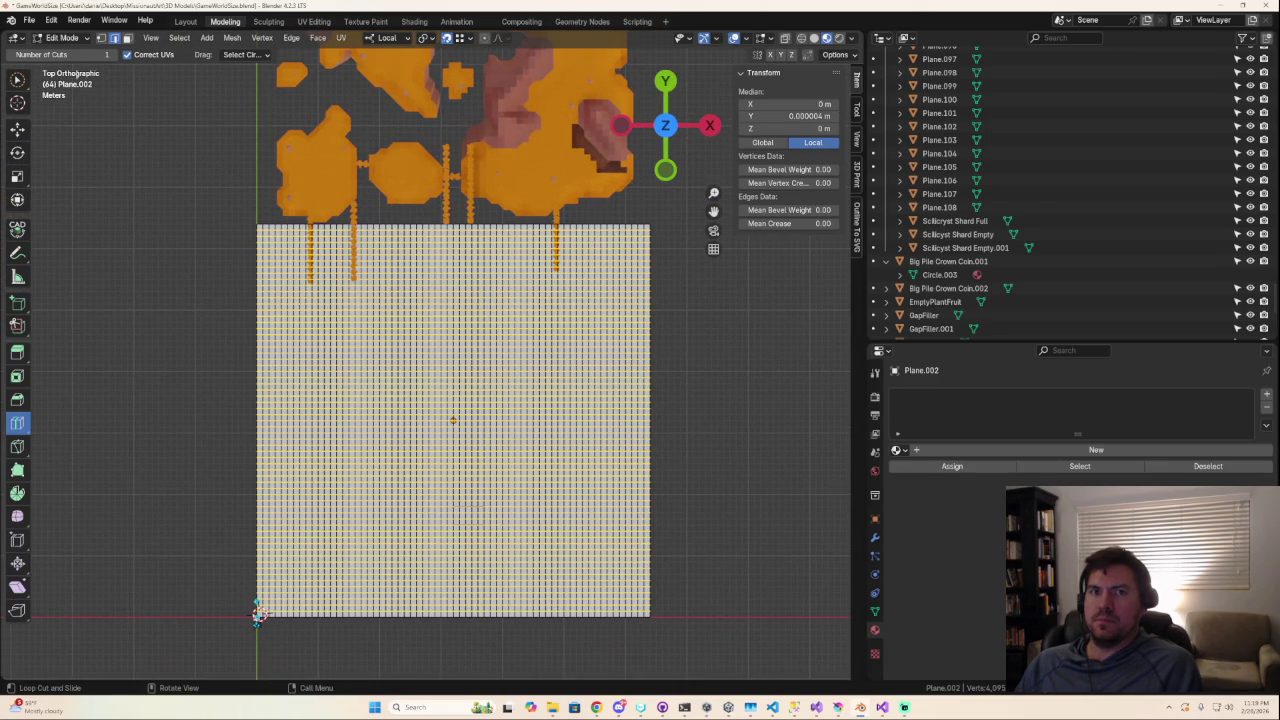
key(alt+a)
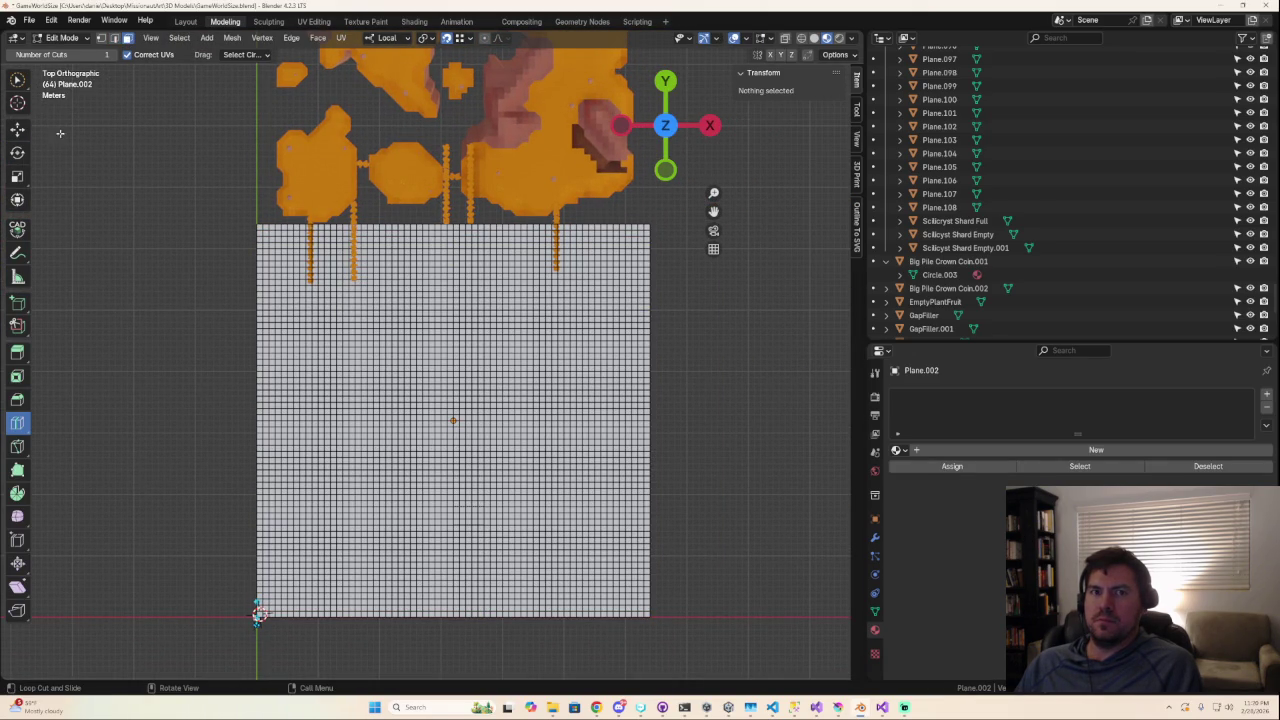
drag(18, 82, 86, 137)
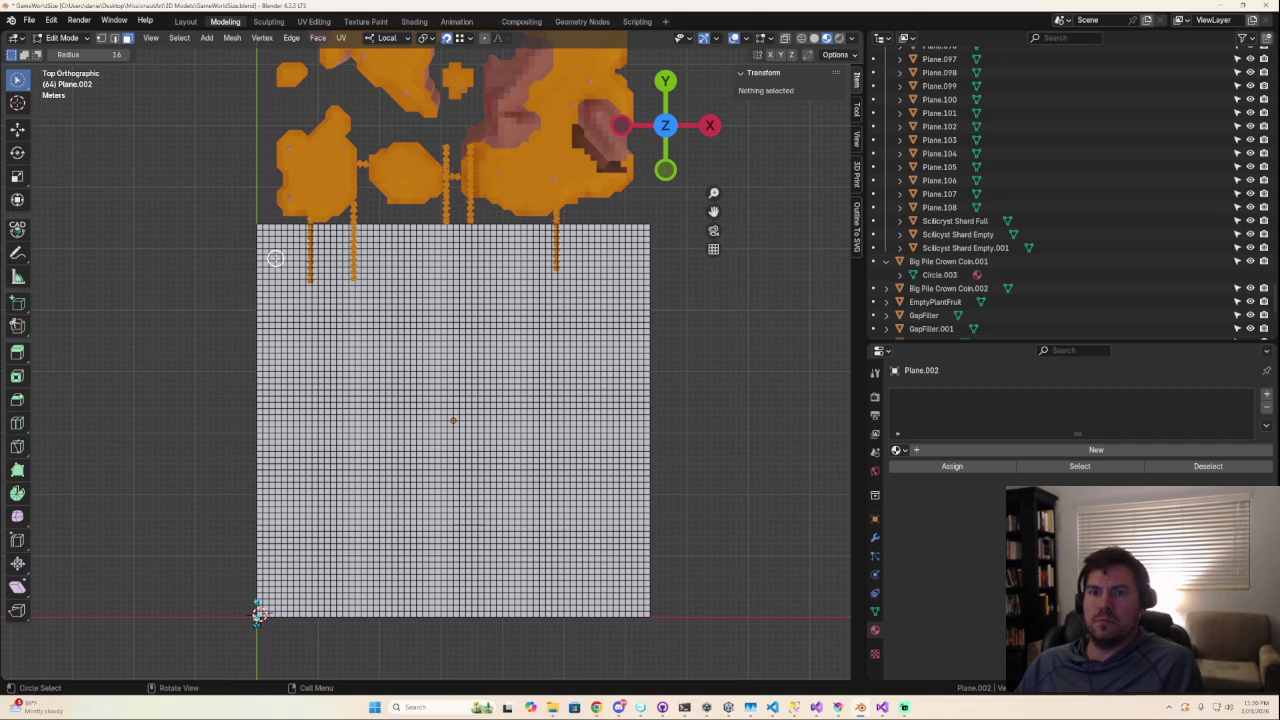
Paint a selection along the plane's top, left, right and bottom edges plus inward bands.
mouse_move(266, 229)
mouse_down()
mouse_move(364, 242)
mouse_move(374, 231)
mouse_up()
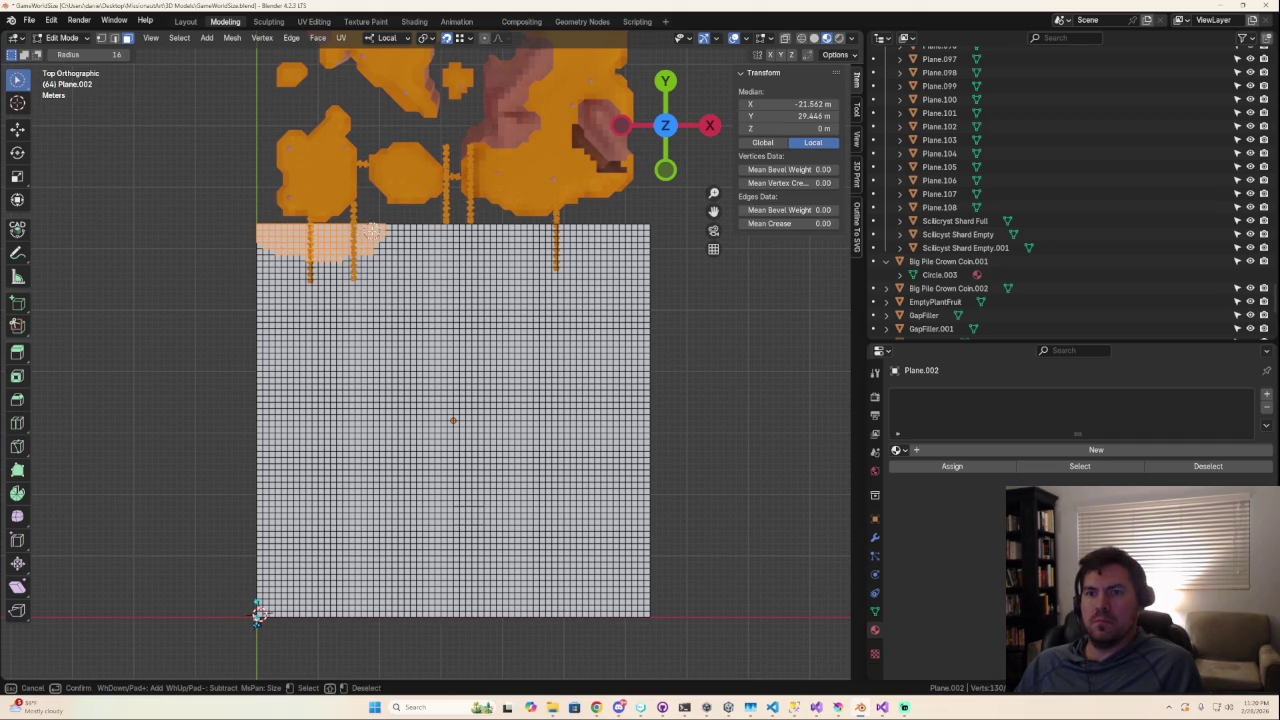
mouse_move(251, 248)
mouse_down()
mouse_move(272, 304)
mouse_move(275, 470)
mouse_move(314, 543)
mouse_move(378, 597)
mouse_move(428, 590)
mouse_move(478, 522)
mouse_move(545, 500)
mouse_move(594, 520)
mouse_move(615, 400)
mouse_move(578, 345)
mouse_move(517, 365)
mouse_move(432, 430)
mouse_move(440, 360)
mouse_move(487, 315)
mouse_move(612, 300)
mouse_move(623, 266)
mouse_move(546, 243)
mouse_move(407, 270)
mouse_up()
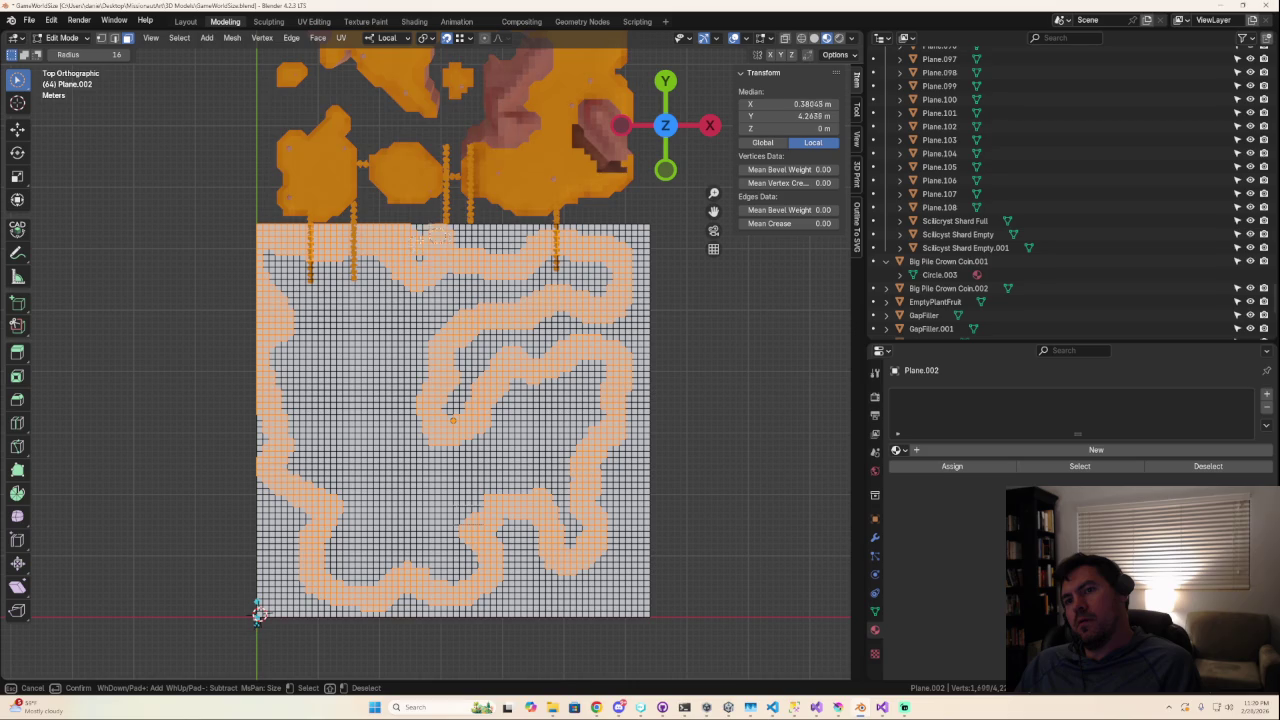
drag(406, 234, 483, 240)
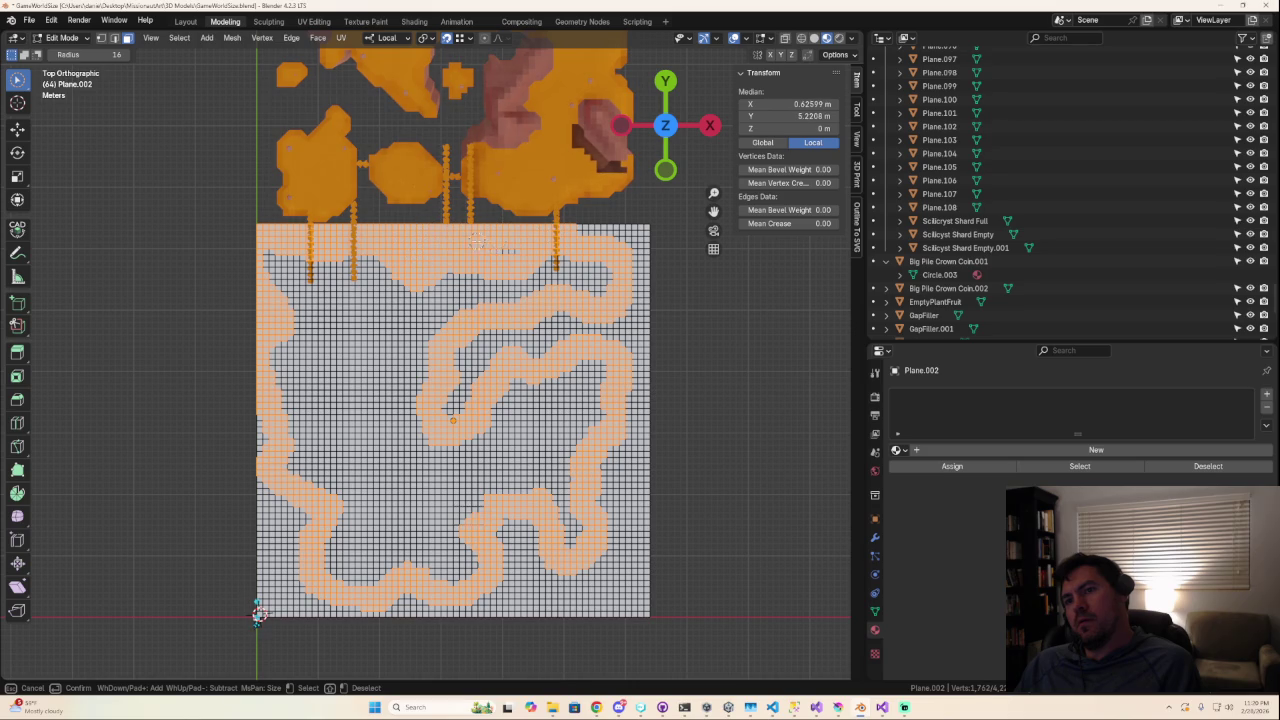
mouse_move(580, 232)
mouse_down()
mouse_move(638, 248)
mouse_move(622, 333)
mouse_move(470, 360)
mouse_move(631, 289)
mouse_move(628, 300)
mouse_up()
mouse_move(637, 352)
mouse_down()
mouse_move(651, 596)
mouse_move(634, 628)
mouse_move(585, 612)
mouse_up()
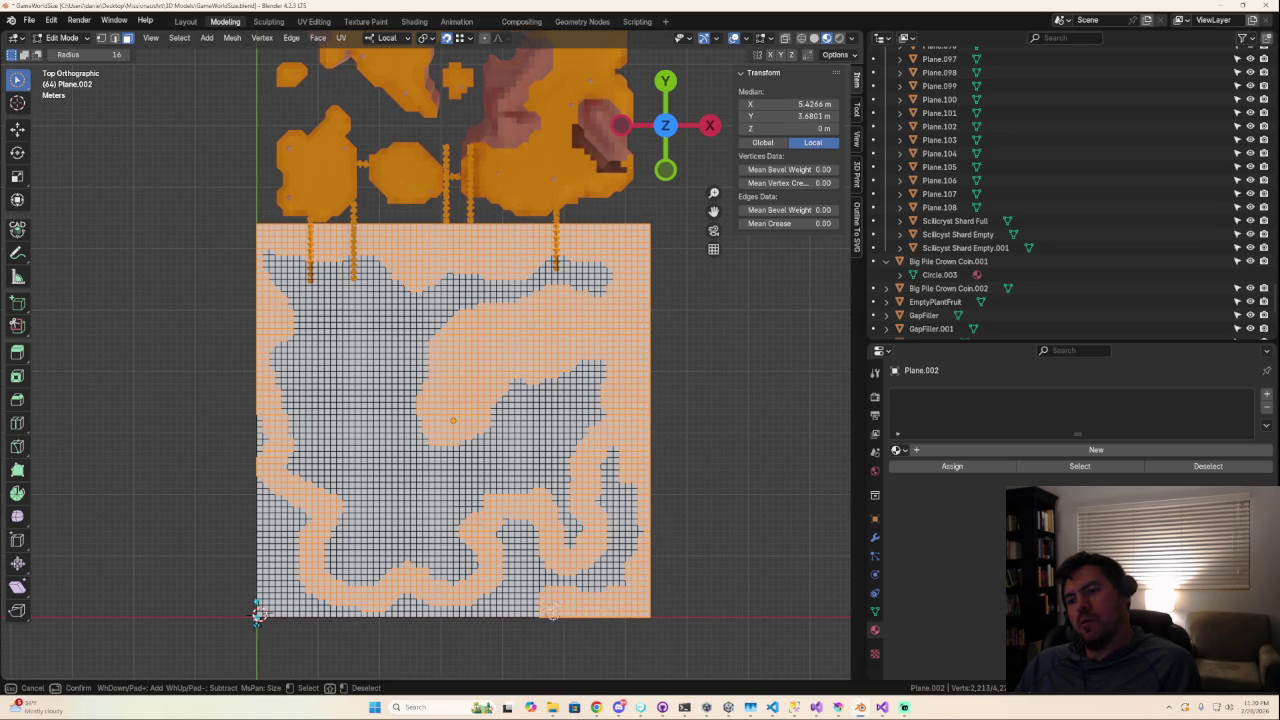
drag(543, 547, 516, 531)
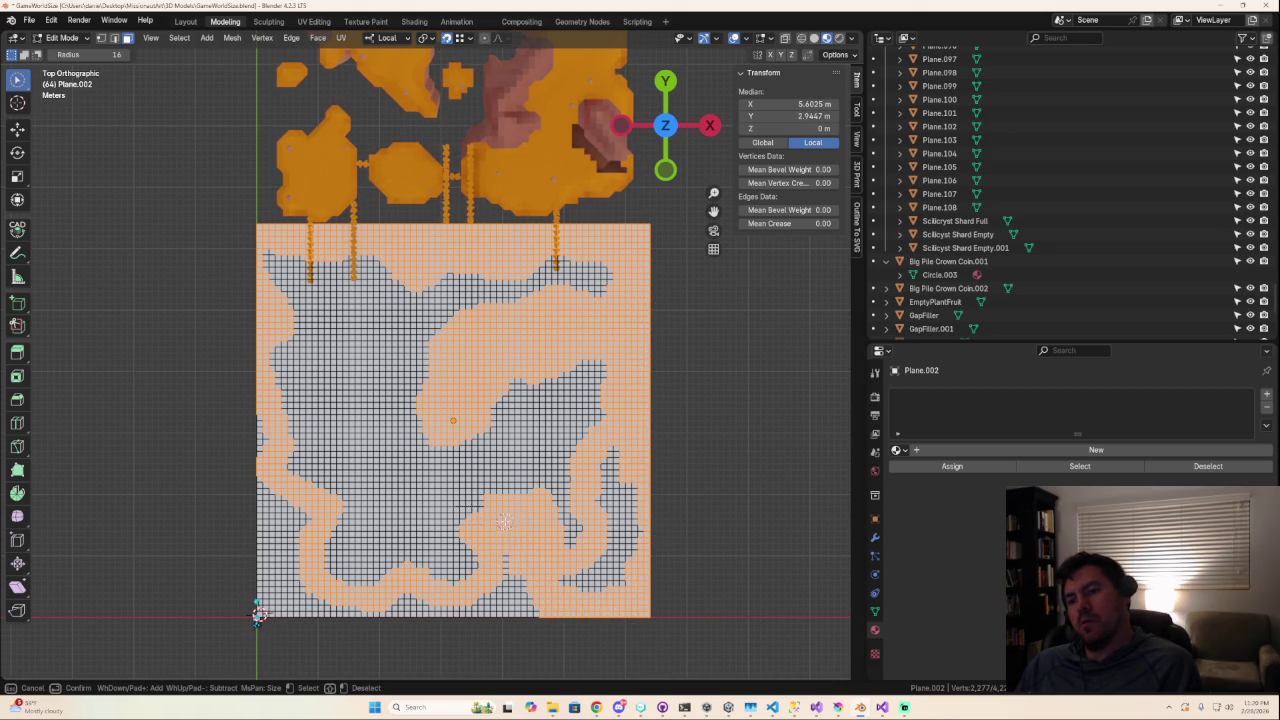
drag(535, 616, 475, 613)
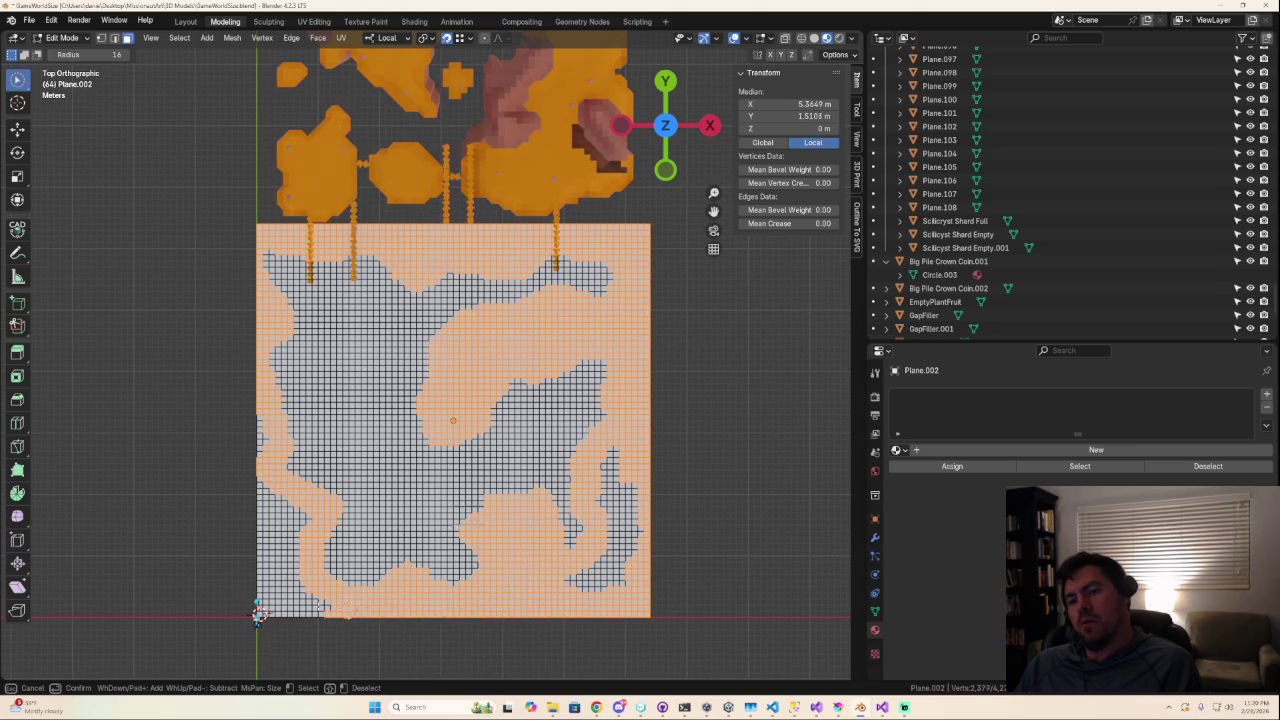
mouse_move(300, 596)
mouse_down()
mouse_move(276, 628)
mouse_move(274, 552)
mouse_move(298, 521)
mouse_move(256, 468)
mouse_move(260, 543)
mouse_up()
right_click(260, 543)
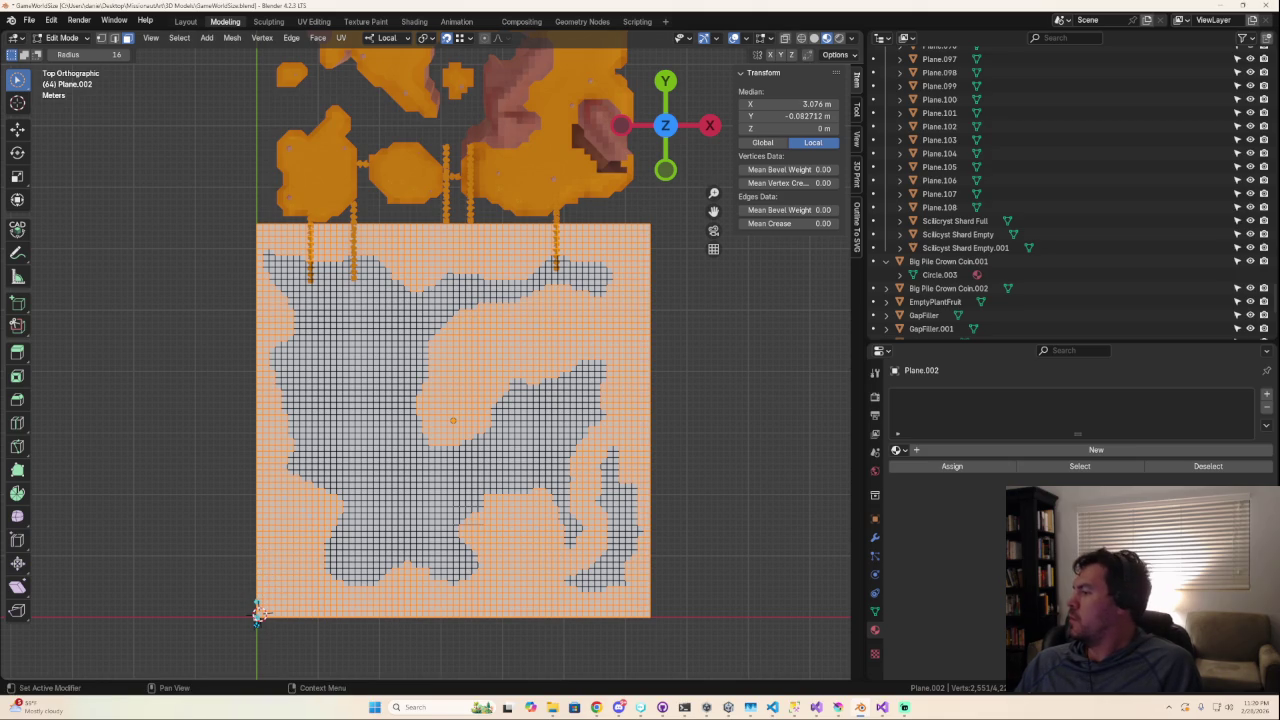
Trim vertices from the selection in the centre-right and near the plane's top.
key(super+d)
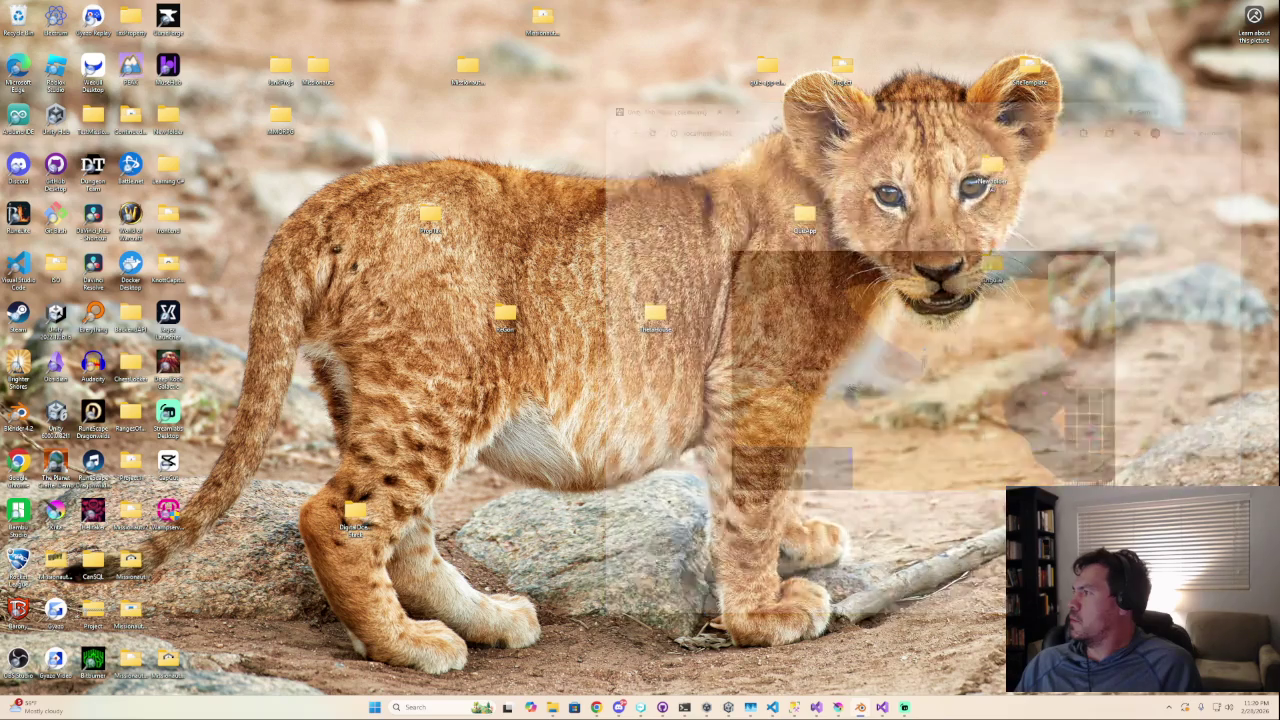
key(super+d)
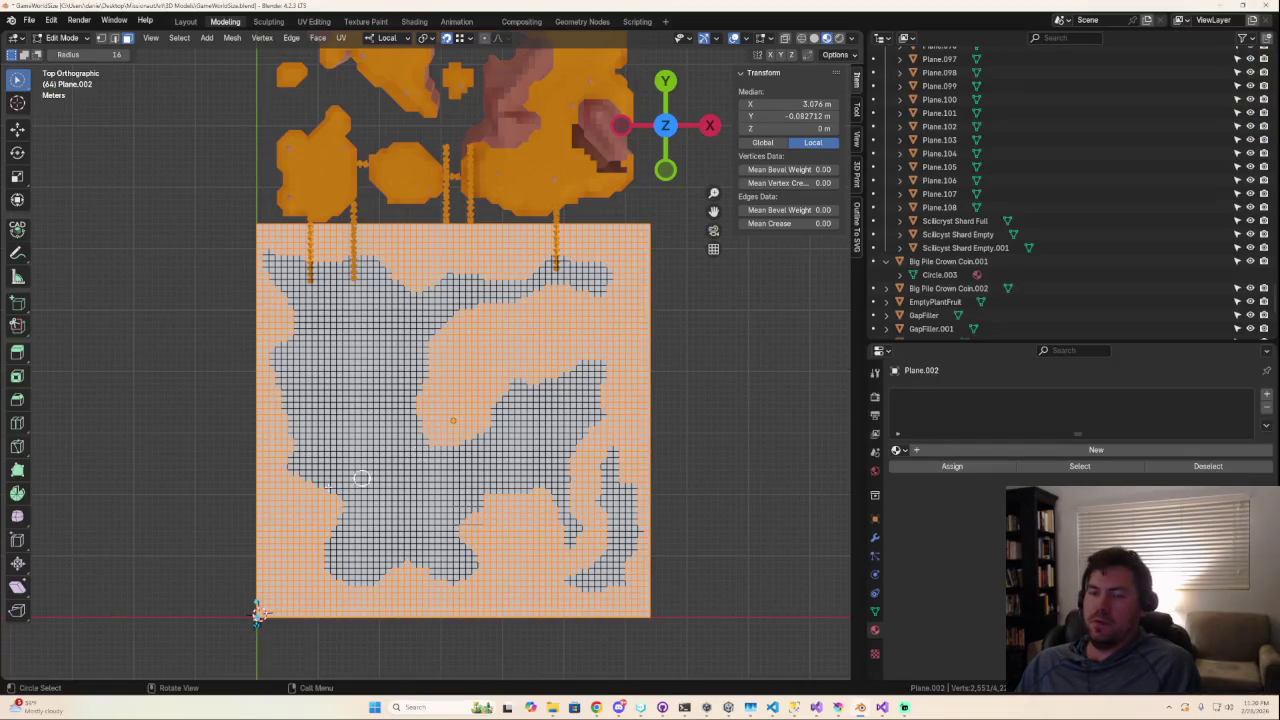
key(c)
middle_drag(506, 440, 540, 377)
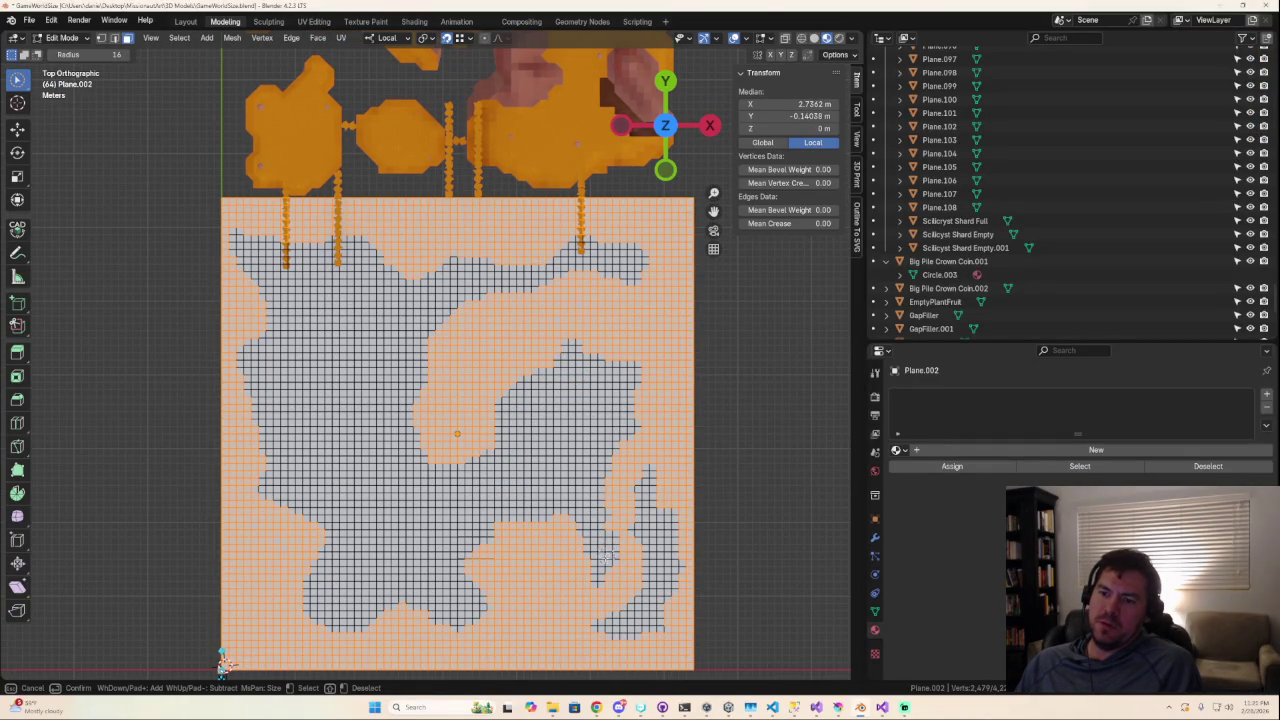
mouse_move(591, 563)
middle_down()
mouse_move(555, 530)
mouse_move(484, 549)
mouse_move(522, 526)
mouse_move(530, 556)
middle_up()
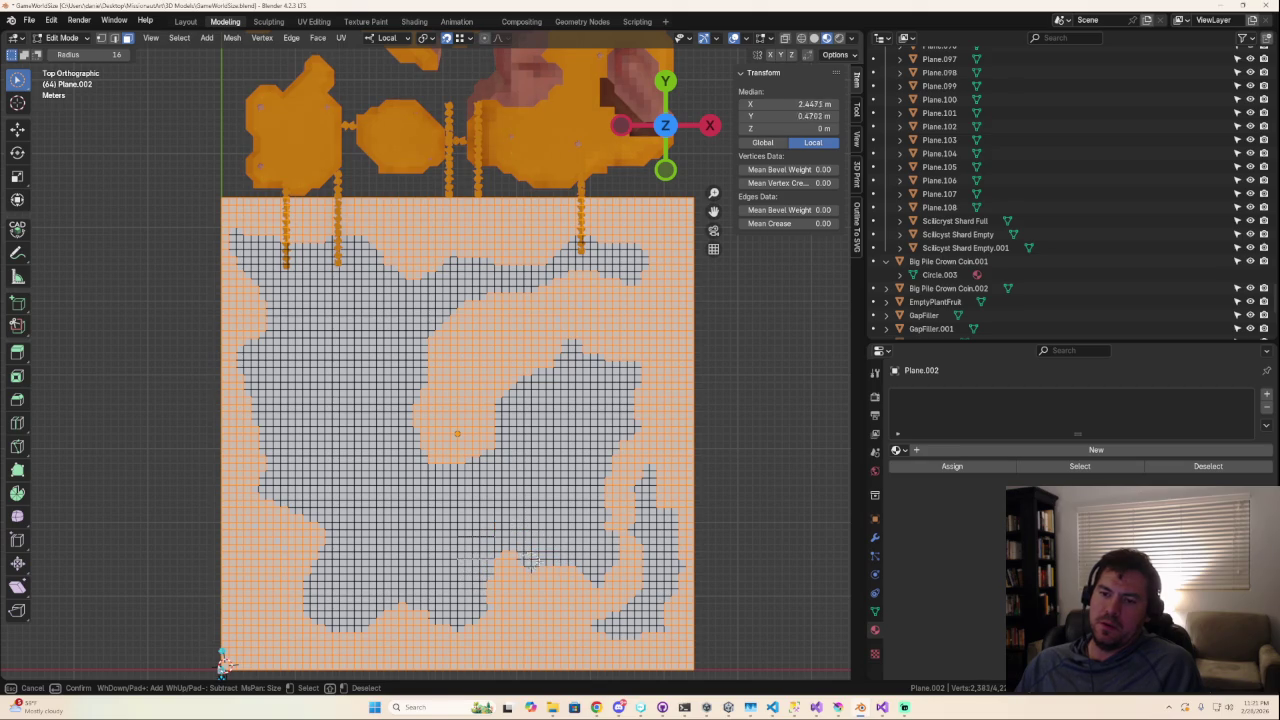
scroll(570, 500, down, 8)
scroll(564, 495, up, 2)
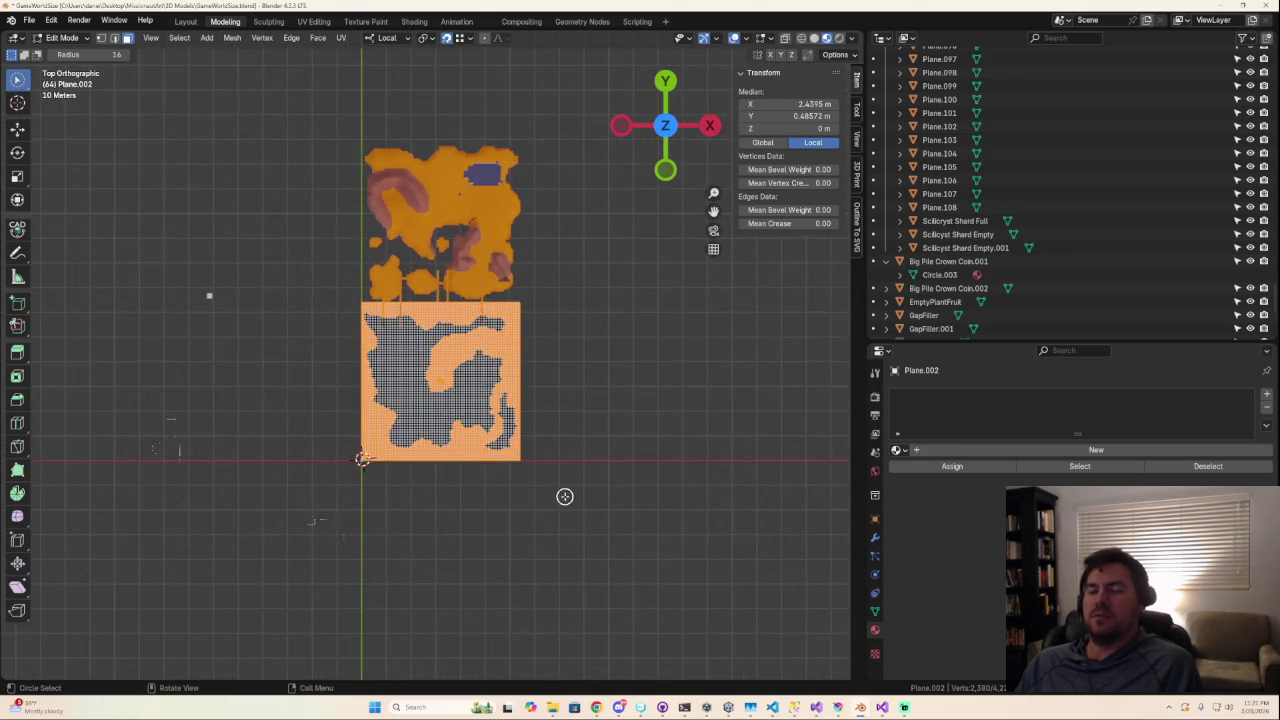
scroll(556, 486, up, 3)
scroll(554, 483, up, 2)
key(c)
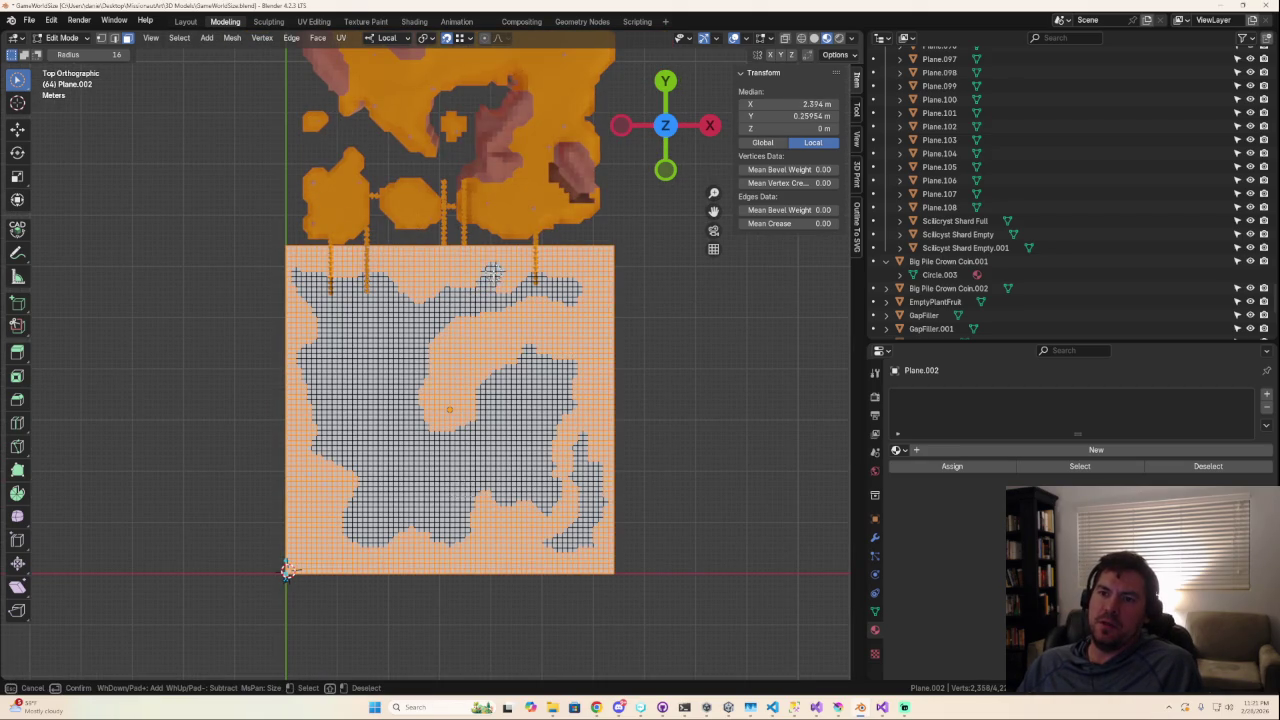
middle_drag(466, 289, 509, 259)
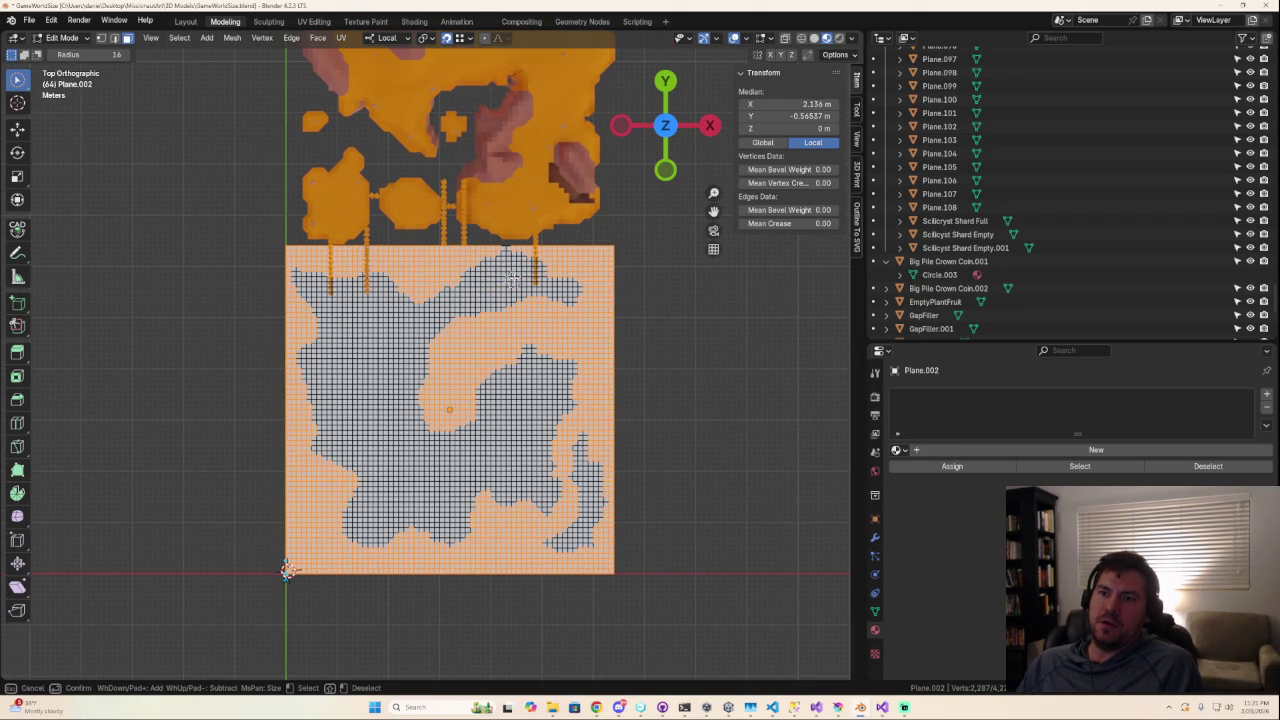
right_click(517, 258)
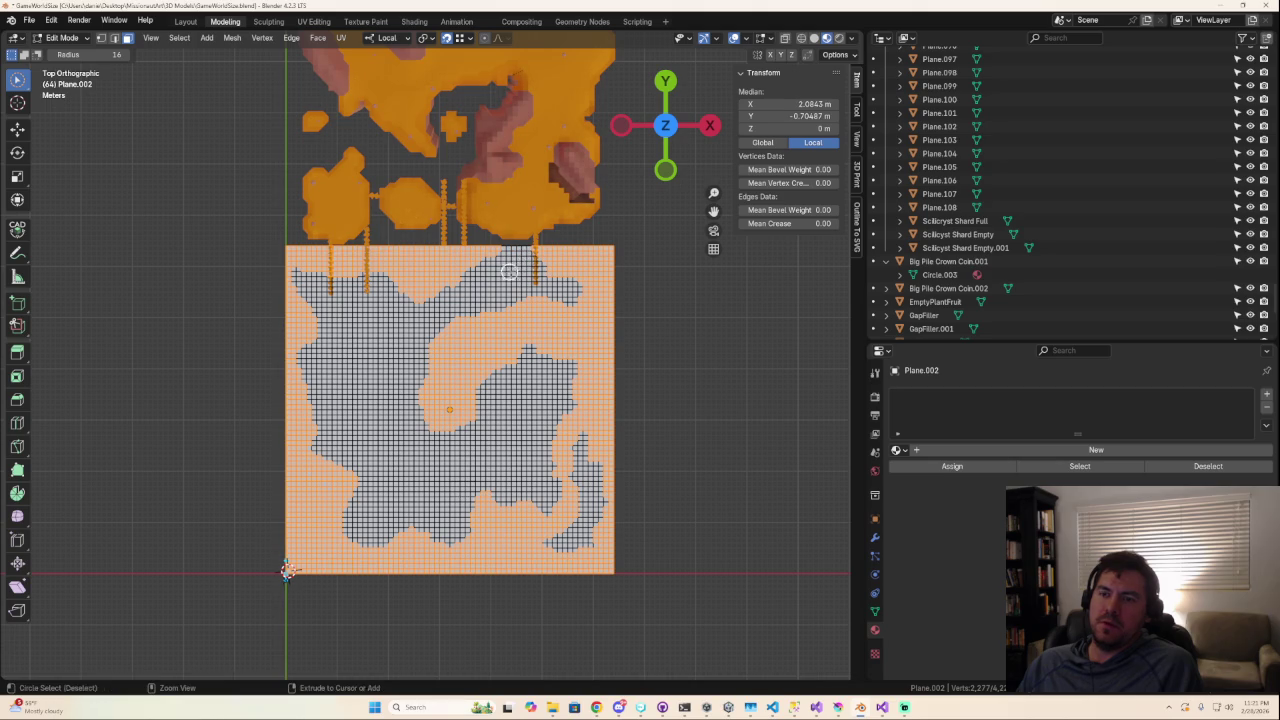
Add vertices along the top edge and reshape the upper-right selection into a narrow channel.
scroll(400, 300, down, 3)
scroll(517, 354, up, 4)
scroll(540, 263, up, 2)
drag(543, 194, 575, 196)
key(alt+a)
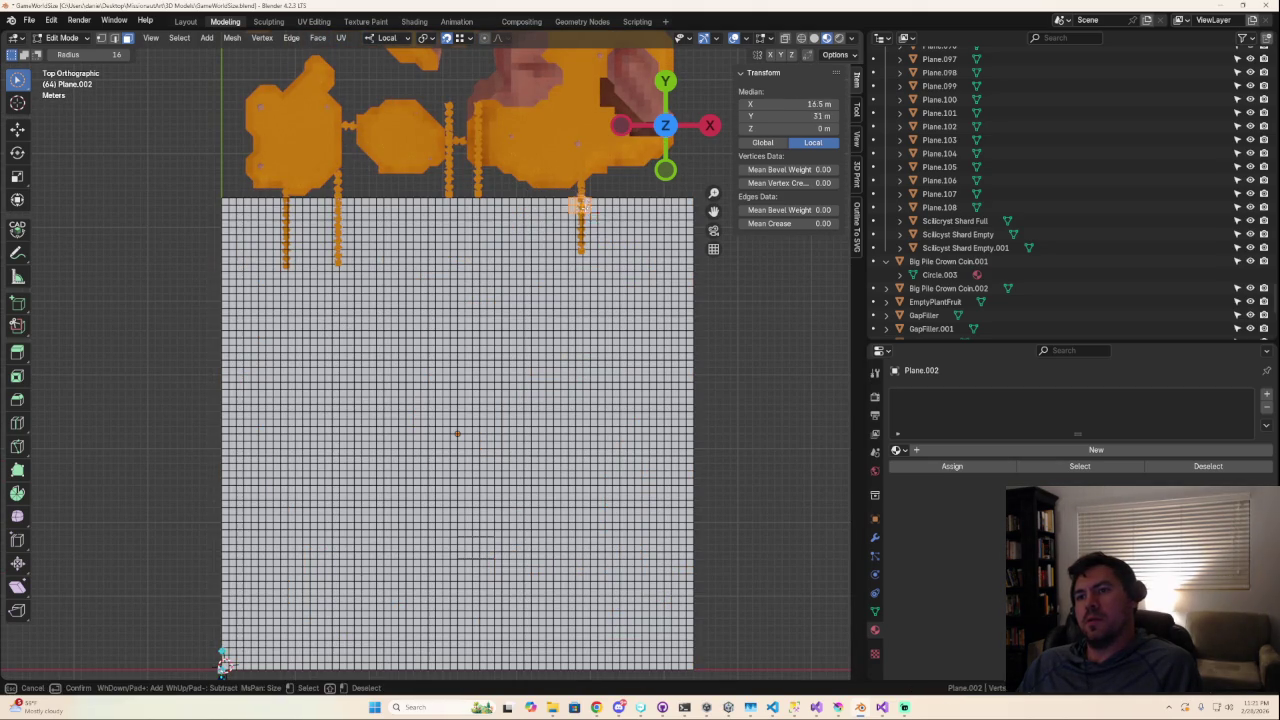
key(ctrl+z)
drag(582, 218, 596, 228)
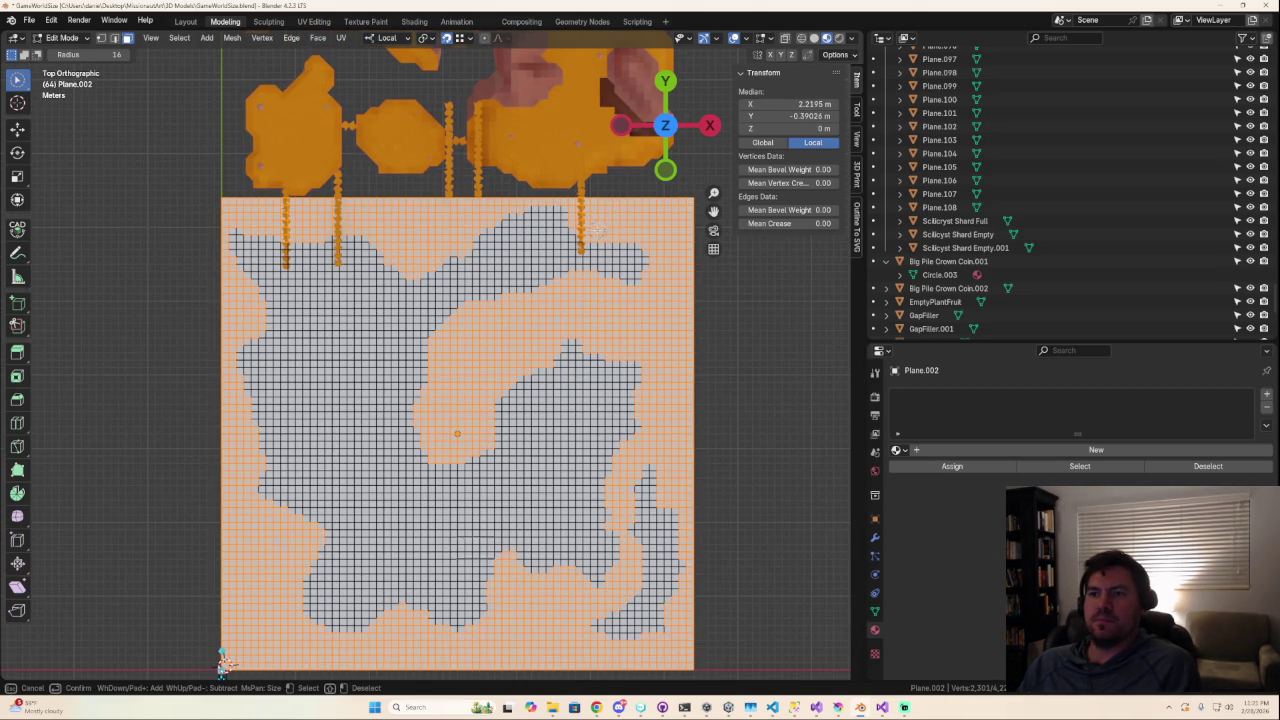
mouse_move(617, 287)
middle_down()
mouse_move(575, 290)
mouse_move(626, 318)
middle_up()
right_click(626, 318)
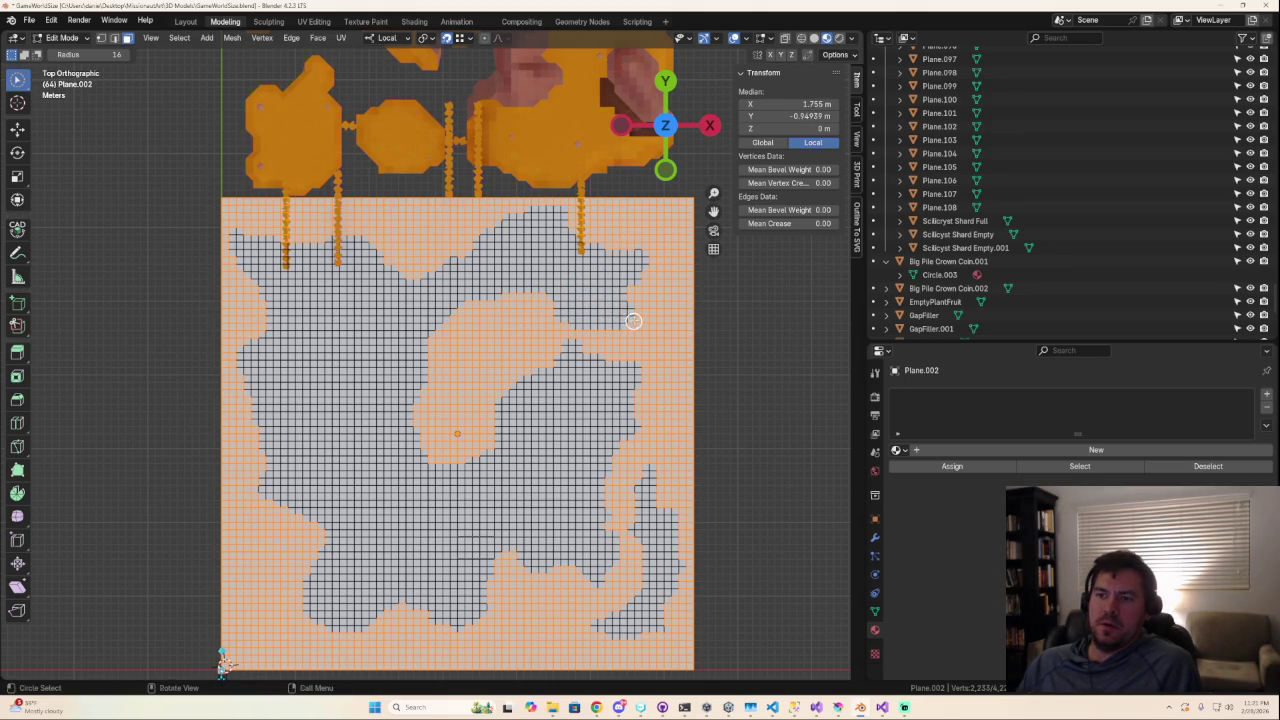
Try solid viewport shading, then deselect vertices in the upper-right area.
key(z)
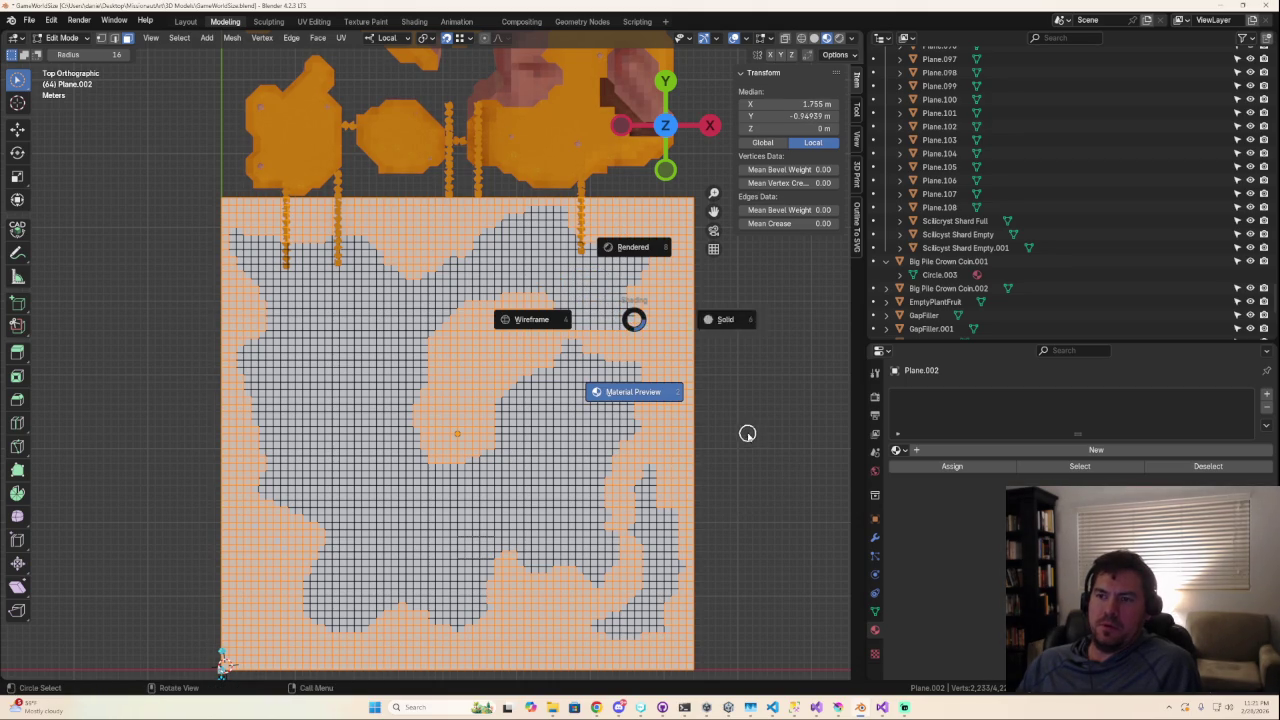
click(740, 432)
key(ctrl+z)
key(c)
mouse_move(615, 291)
middle_down()
mouse_move(600, 284)
mouse_move(585, 305)
middle_up()
right_click(585, 305)
scroll(554, 303, down, 6)
scroll(466, 382, up, 3)
Select mesh across the upper middle-left and deselect vertices around the island's upper hollow.
key(c)
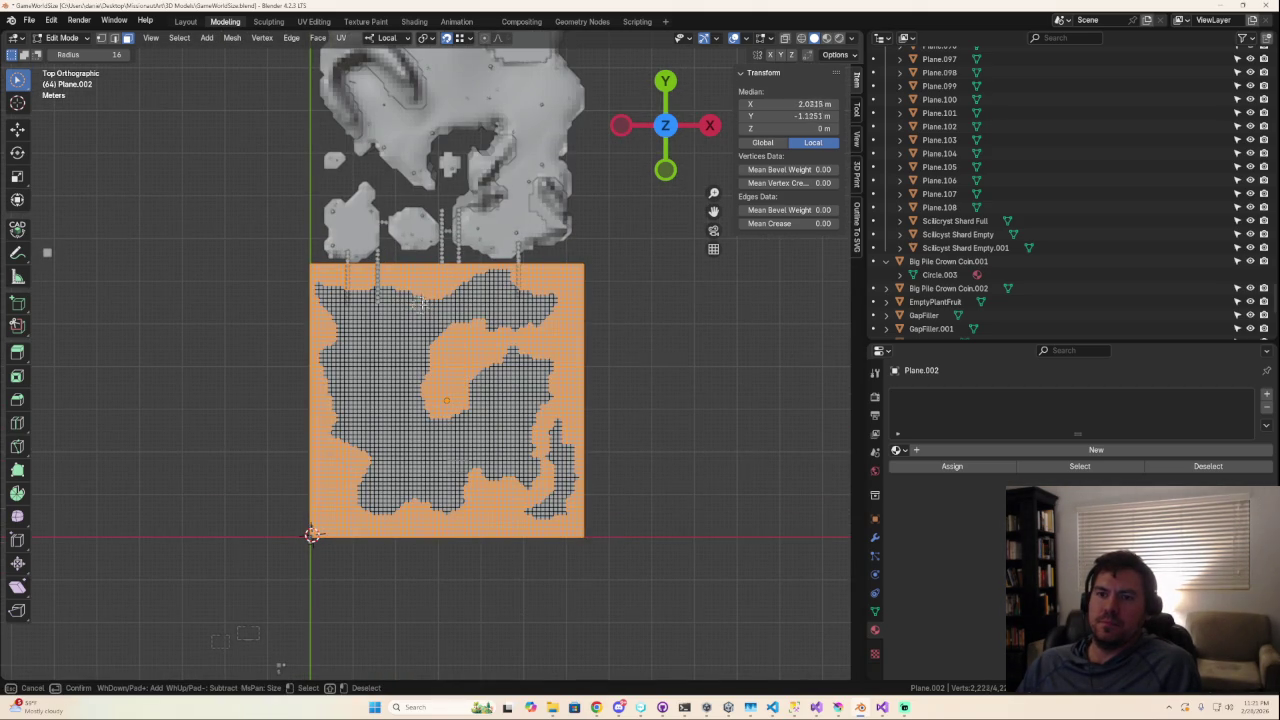
mouse_move(420, 290)
mouse_down()
mouse_move(340, 346)
mouse_move(376, 296)
mouse_move(317, 291)
mouse_up()
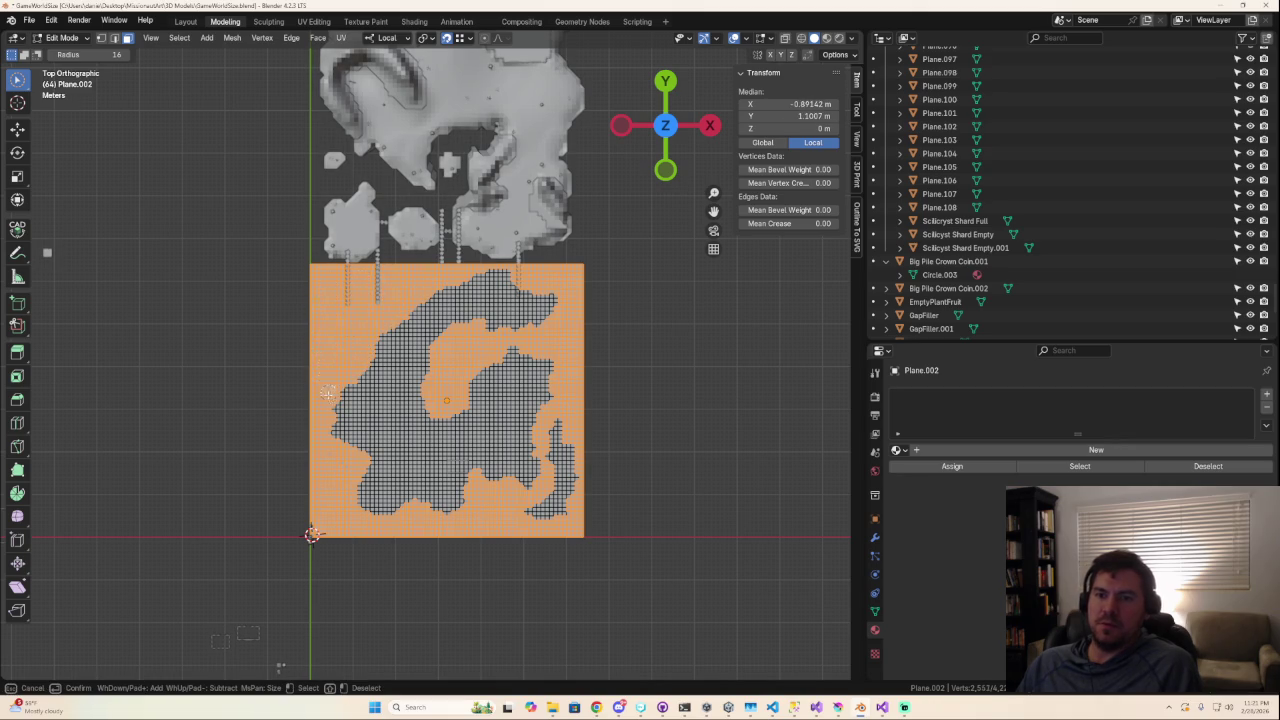
scroll(506, 491, down, 5)
scroll(509, 466, up, 5)
scroll(497, 470, up, 3)
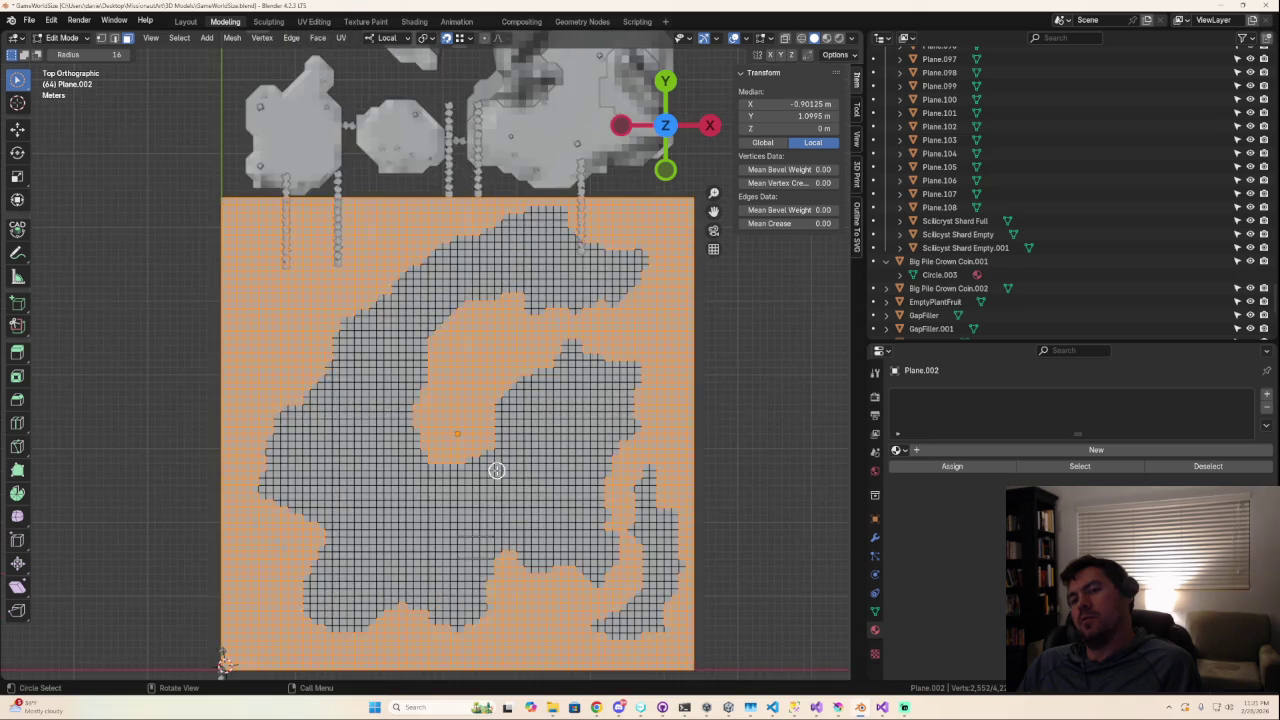
scroll(497, 470, down, 2)
ctrl+drag(498, 316, 452, 328)
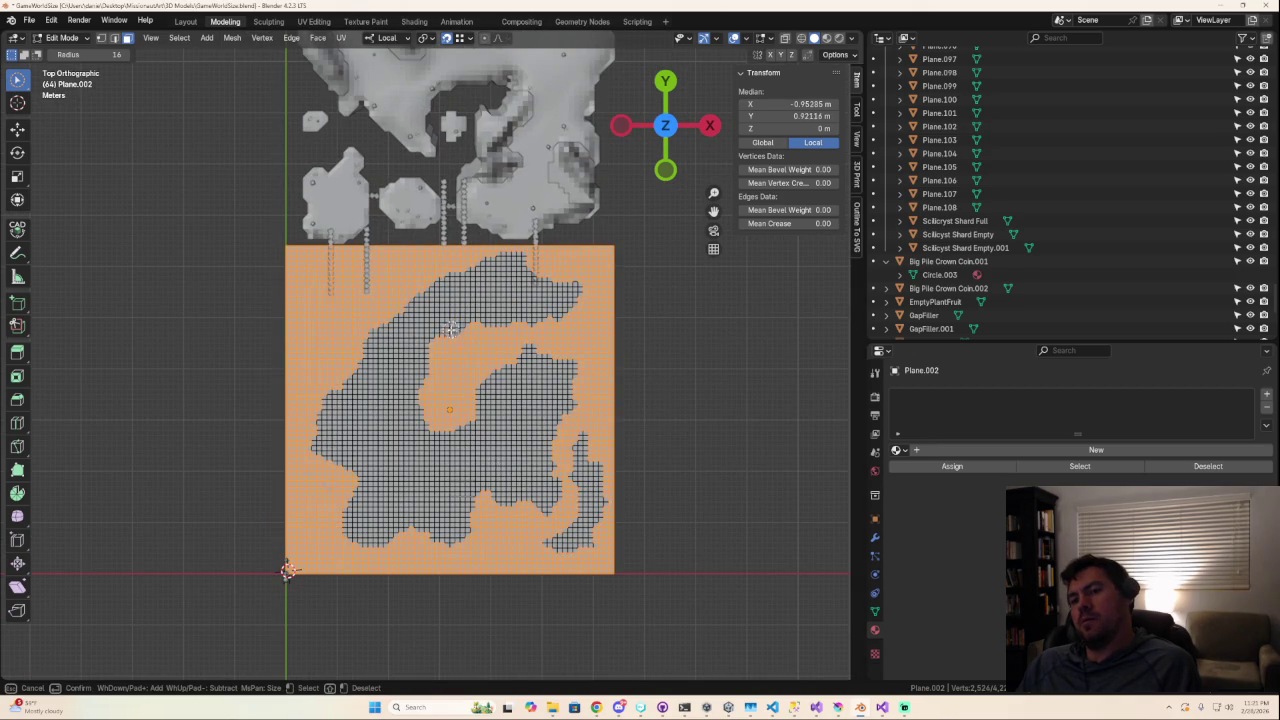
ctrl+drag(424, 374, 440, 433)
scroll(455, 490, down, 5)
scroll(457, 523, up, 5)
Deselect vertices along the left edge, lower-left corner and bottom edge of the plane.
shift+middle_drag(480, 543, 484, 300)
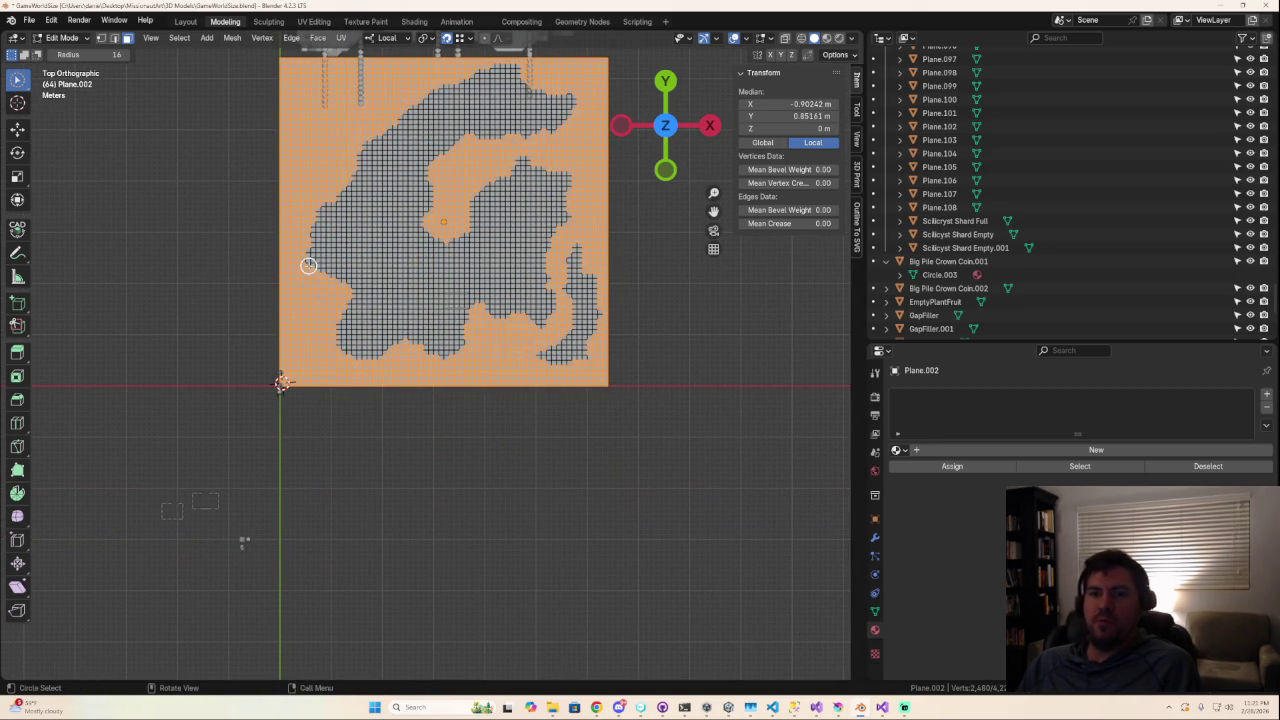
mouse_move(326, 252)
ctrl+mouse_down()
mouse_move(306, 272)
mouse_move(318, 290)
mouse_move(333, 279)
ctrl+mouse_up()
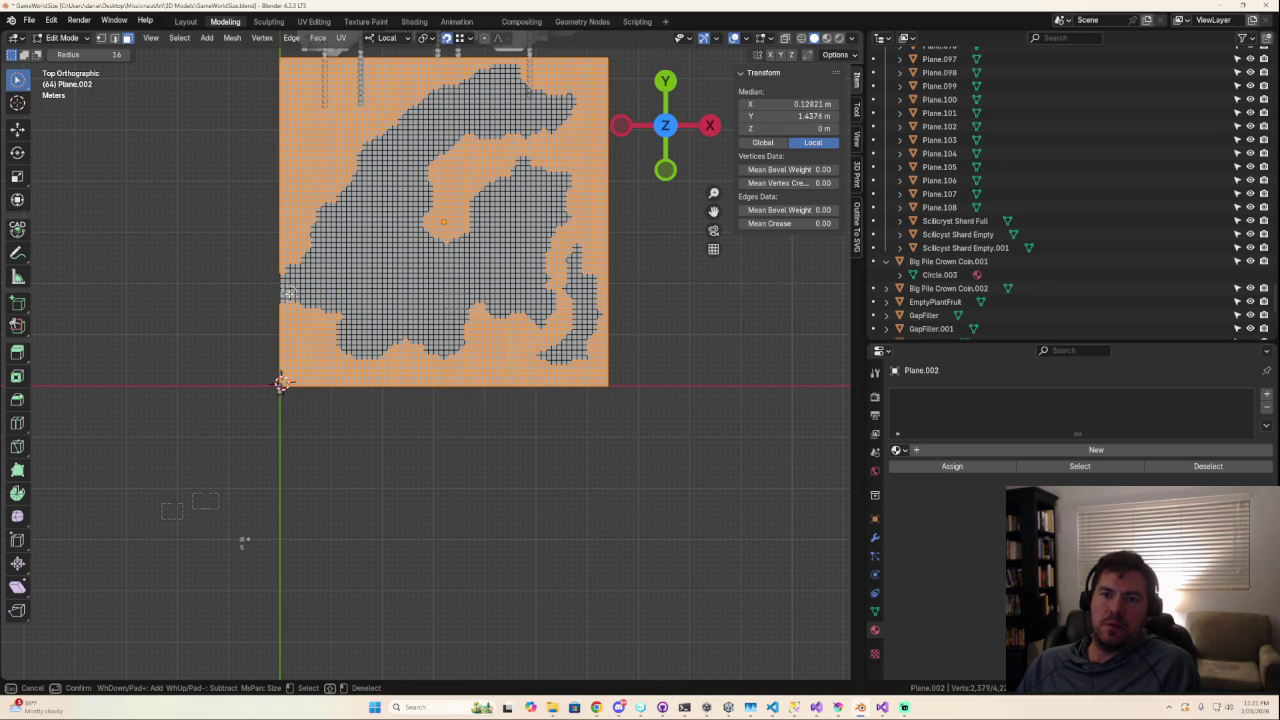
mouse_move(286, 320)
ctrl+mouse_down()
mouse_move(300, 376)
mouse_move(325, 353)
mouse_move(300, 365)
ctrl+mouse_up()
mouse_move(337, 257)
mouse_down()
mouse_move(307, 270)
mouse_move(285, 378)
mouse_move(318, 300)
mouse_move(310, 386)
mouse_move(334, 406)
mouse_move(420, 366)
mouse_move(380, 400)
mouse_move(497, 318)
mouse_move(458, 340)
mouse_move(520, 360)
mouse_move(498, 372)
mouse_move(577, 357)
mouse_move(605, 375)
mouse_up()
right_click(605, 375)
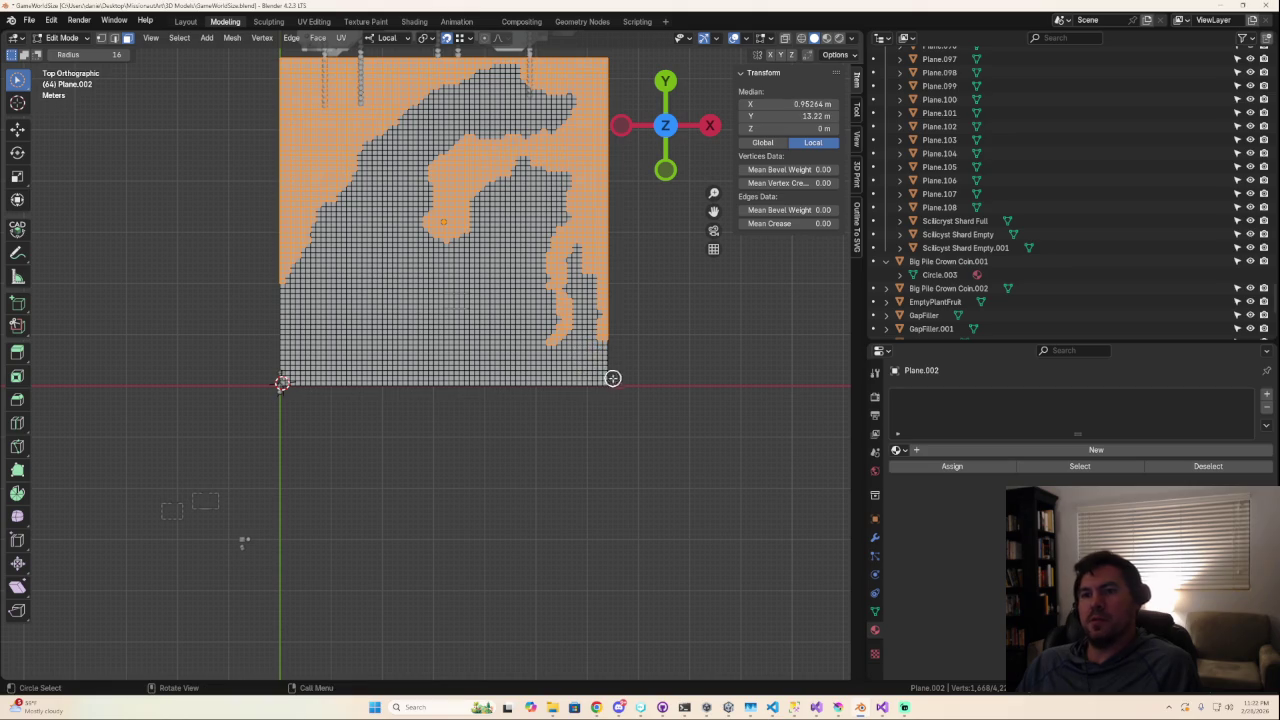
Reshape the selection around the island's right-hand inlet.
scroll(577, 428, down, 7)
scroll(538, 425, up, 3)
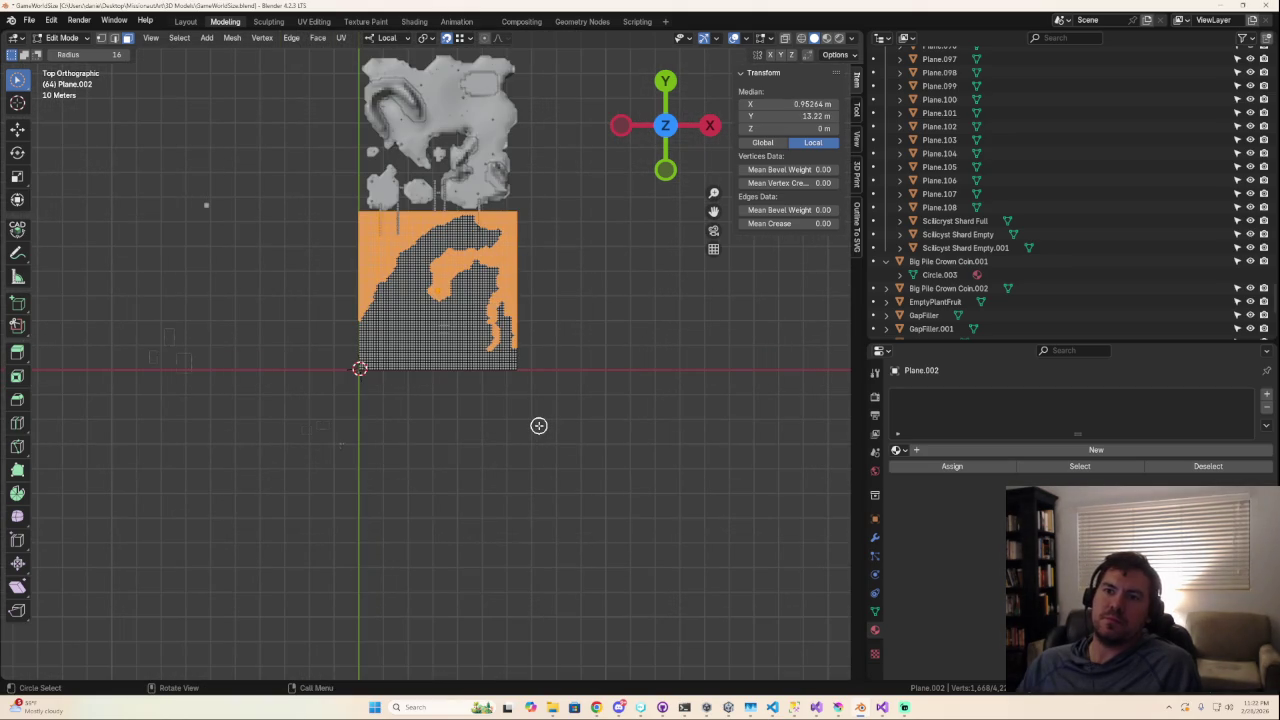
scroll(538, 423, up, 3)
scroll(538, 419, down, 8)
scroll(538, 417, up, 6)
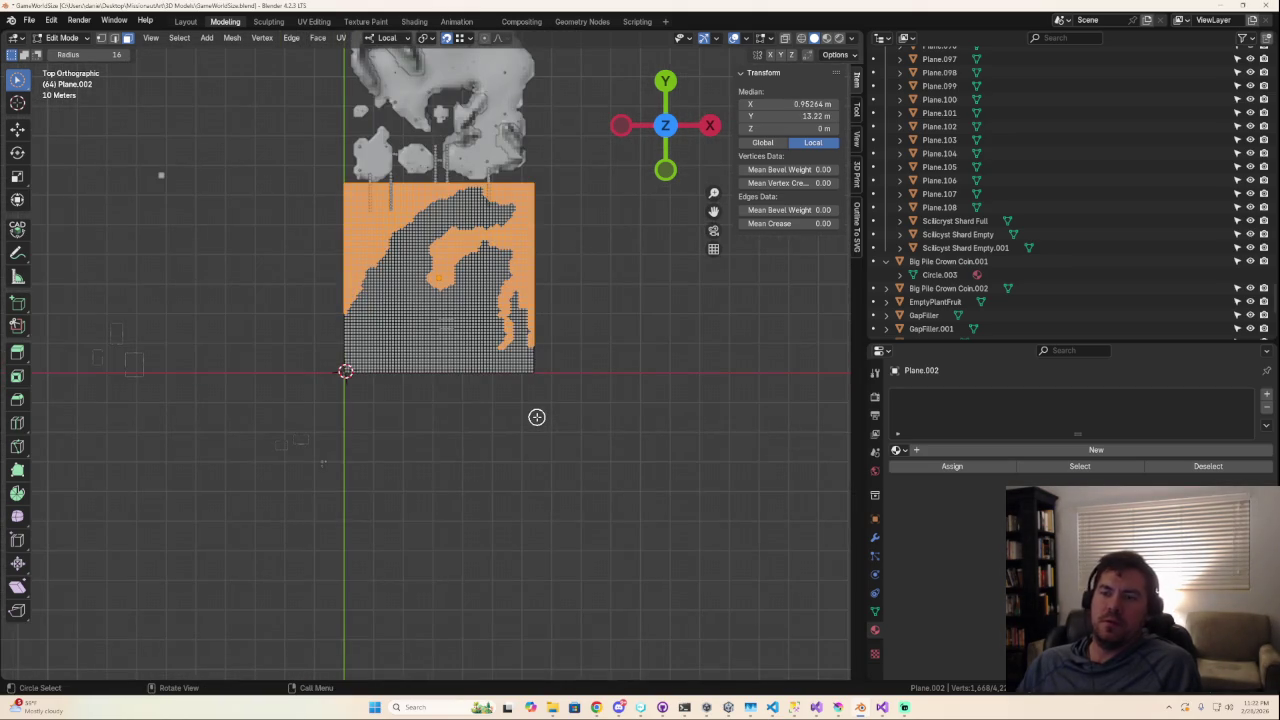
scroll(537, 418, up, 1)
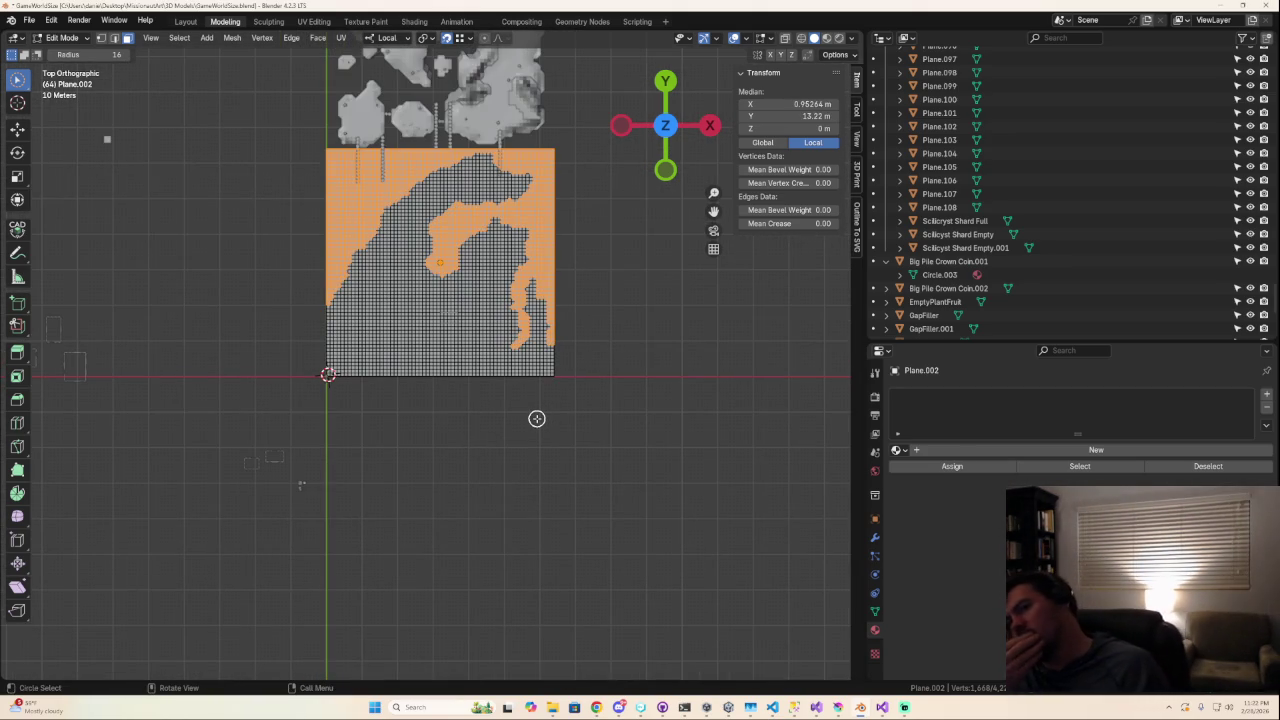
scroll(537, 418, up, 3)
scroll(534, 417, up, 1)
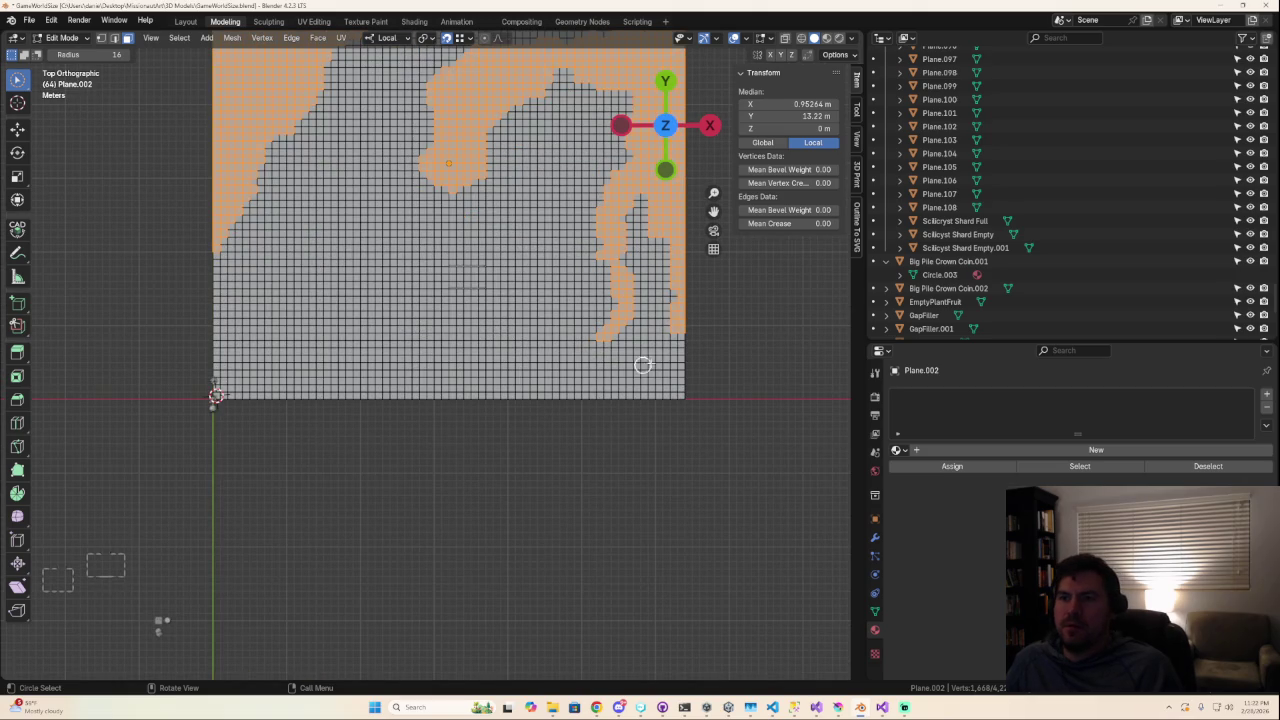
ctrl+drag(669, 337, 603, 258)
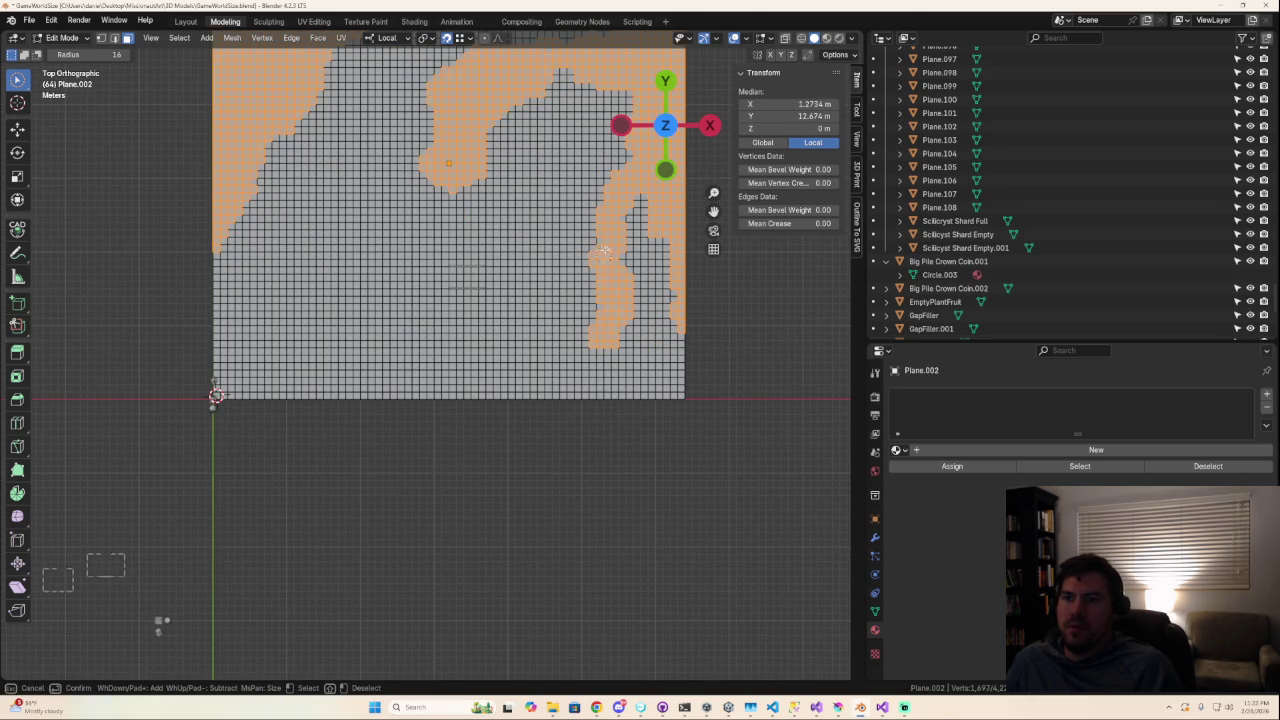
mouse_move(622, 185)
mouse_down()
mouse_move(585, 296)
mouse_move(548, 336)
mouse_up()
mouse_move(622, 325)
middle_down()
mouse_move(619, 247)
mouse_move(683, 306)
middle_up()
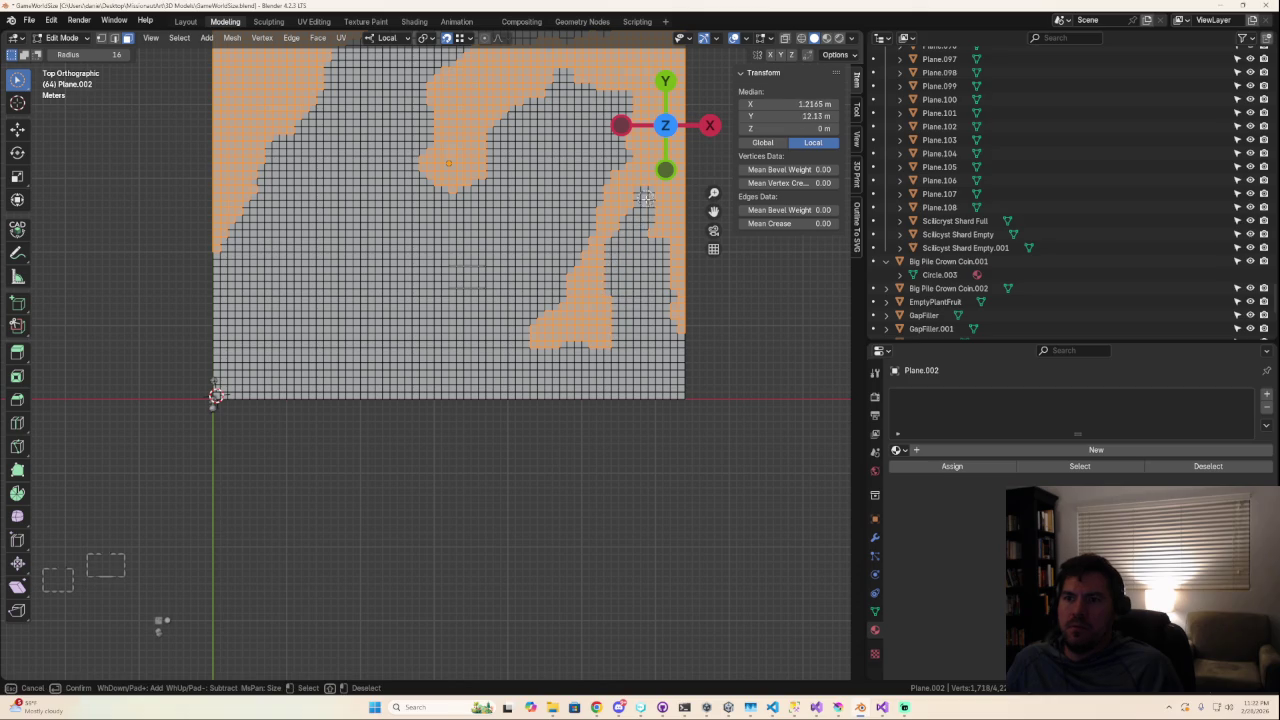
right_click(683, 306)
Add and remove a few vertices along the island's top coastline.
scroll(680, 340, down, 4)
scroll(620, 416, down, 3)
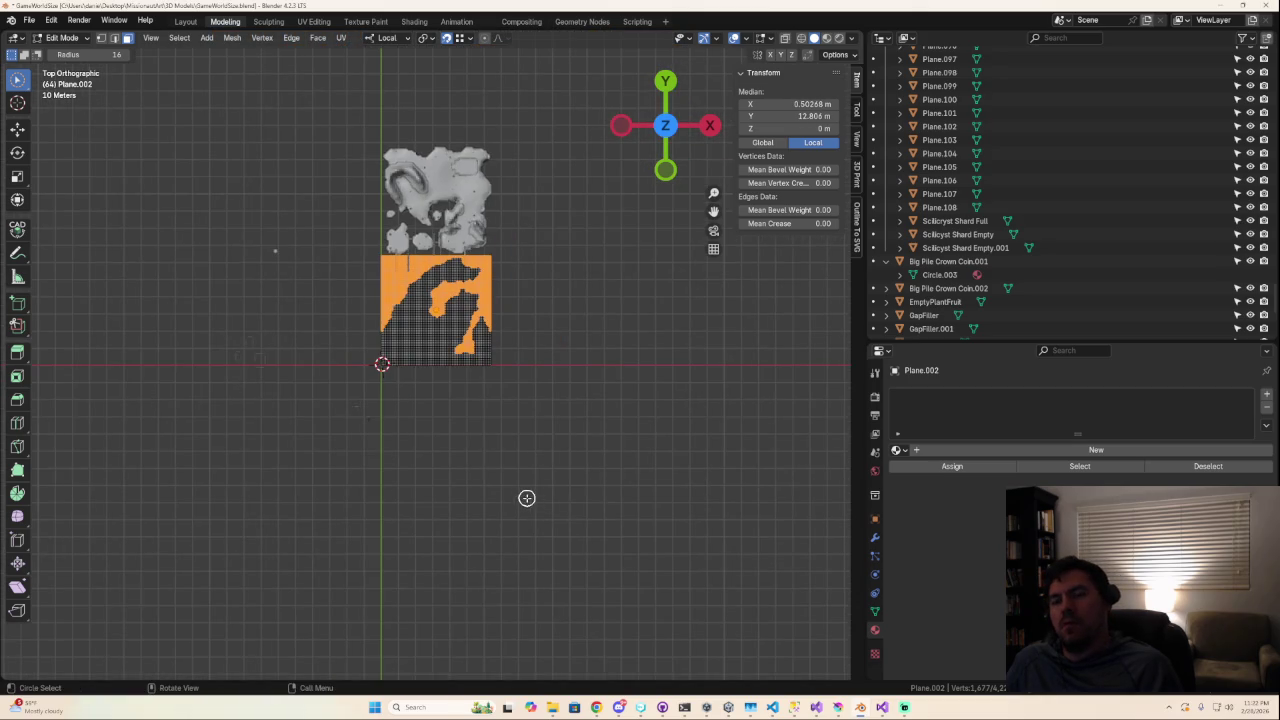
scroll(524, 490, down, 1)
scroll(521, 485, up, 3)
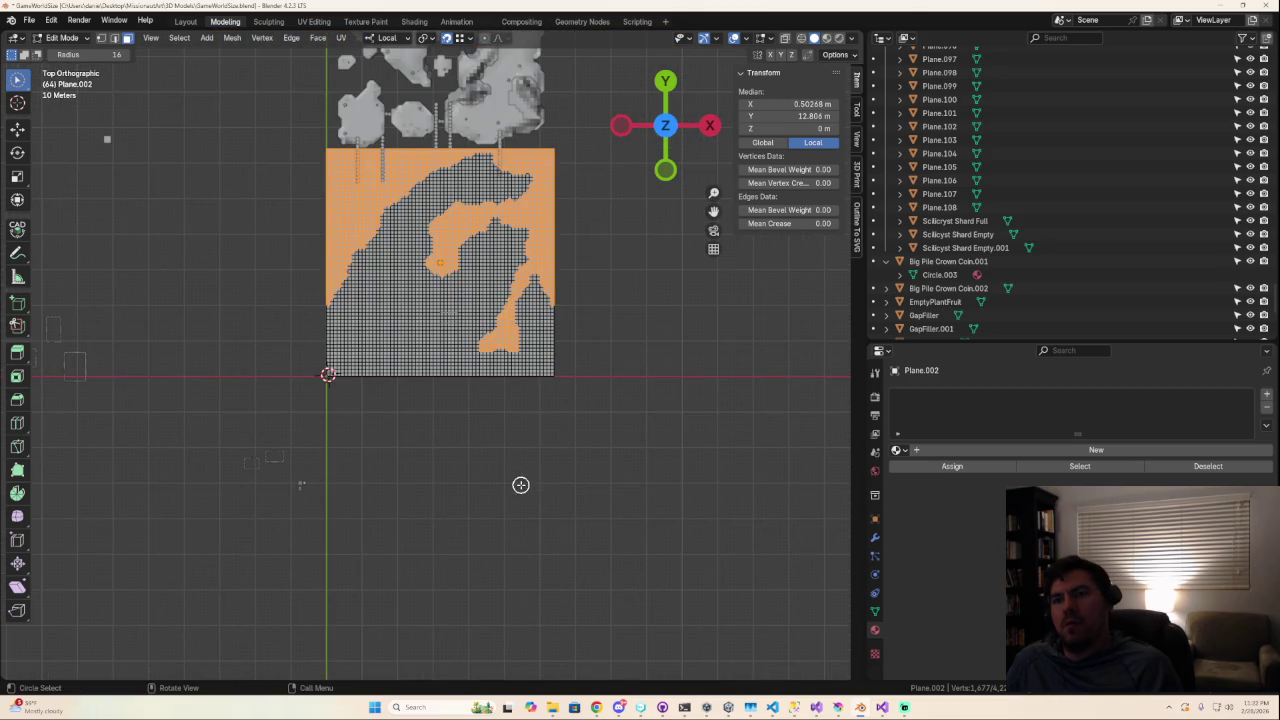
key(c)
click(490, 165)
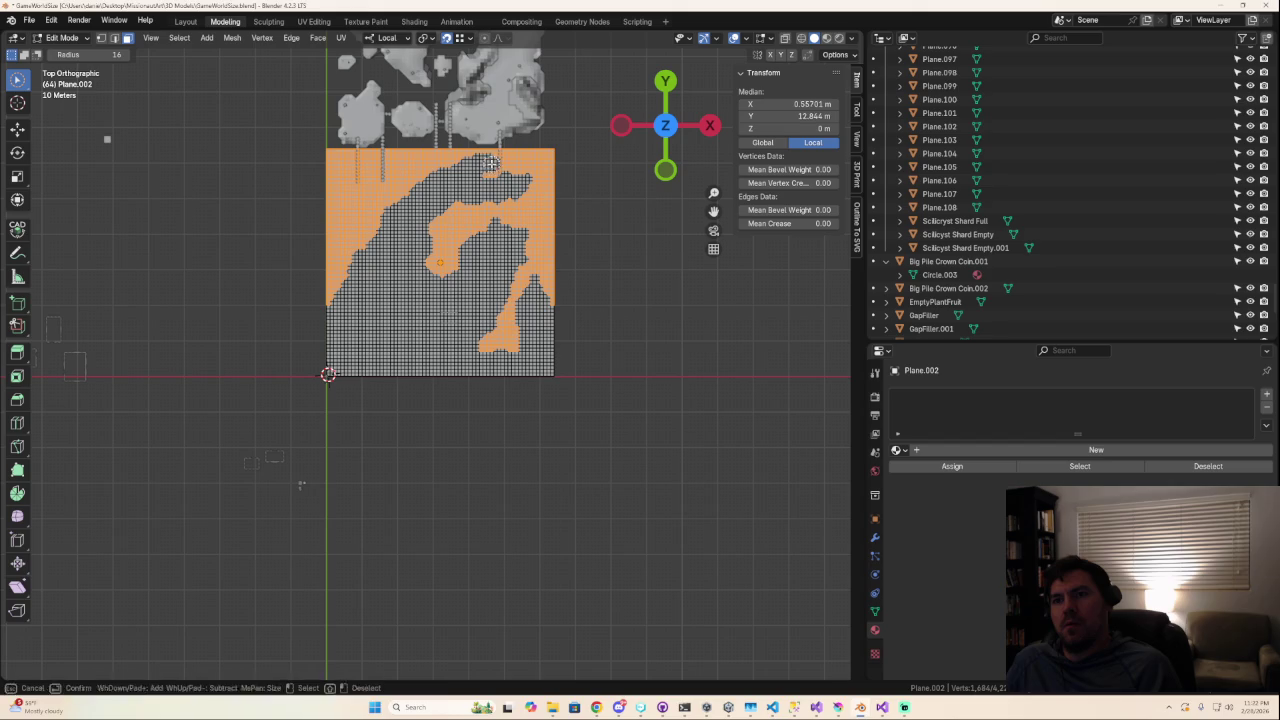
middle_click(494, 173)
right_click(494, 173)
Adjust the upper-left coastline and deselect vertices along the island's left edge.
scroll(435, 355, down, 4)
scroll(450, 360, down, 2)
scroll(473, 371, down, 1)
scroll(473, 371, up, 1)
scroll(473, 371, up, 3)
scroll(473, 370, up, 6)
scroll(420, 315, down, 2)
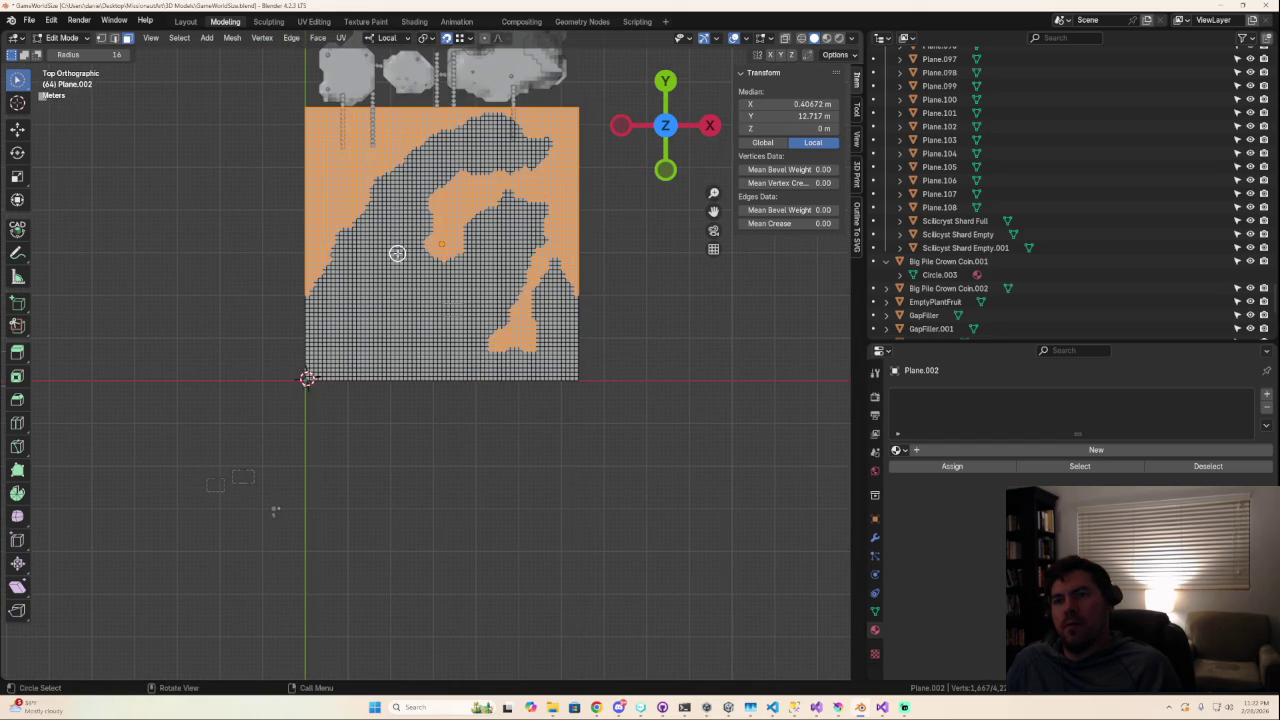
drag(410, 178, 424, 160)
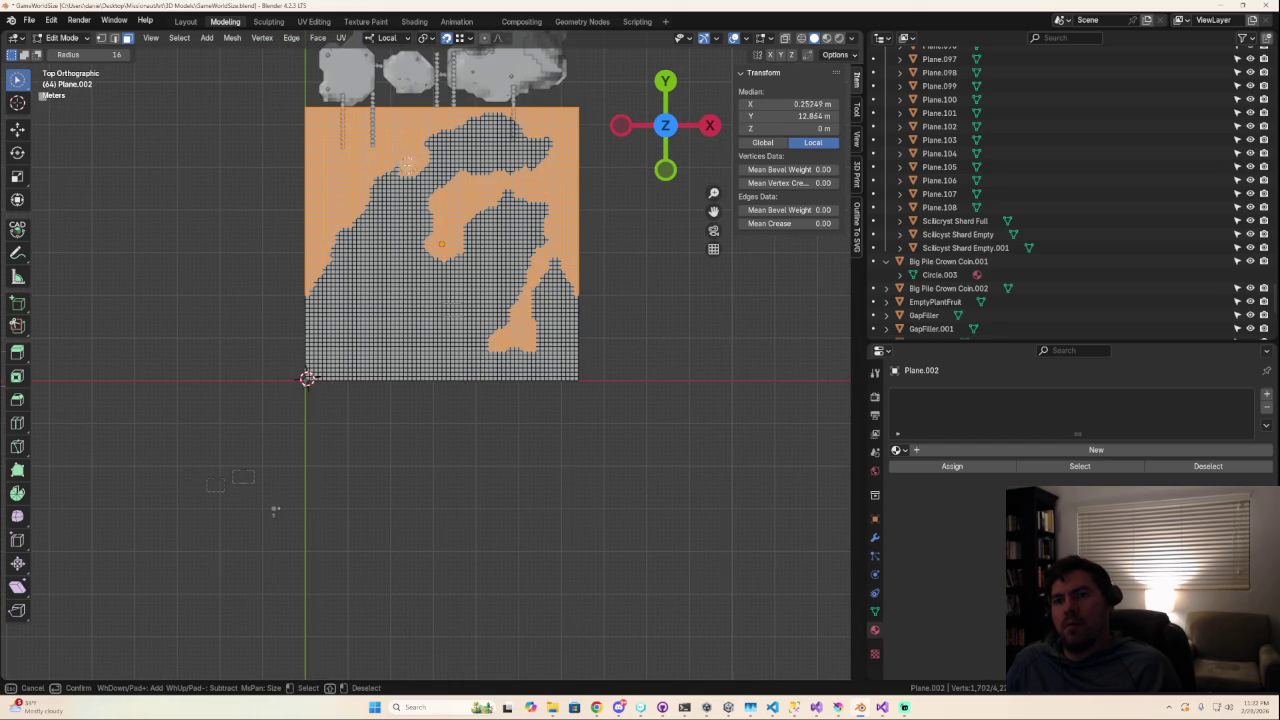
middle_drag(424, 160, 405, 174)
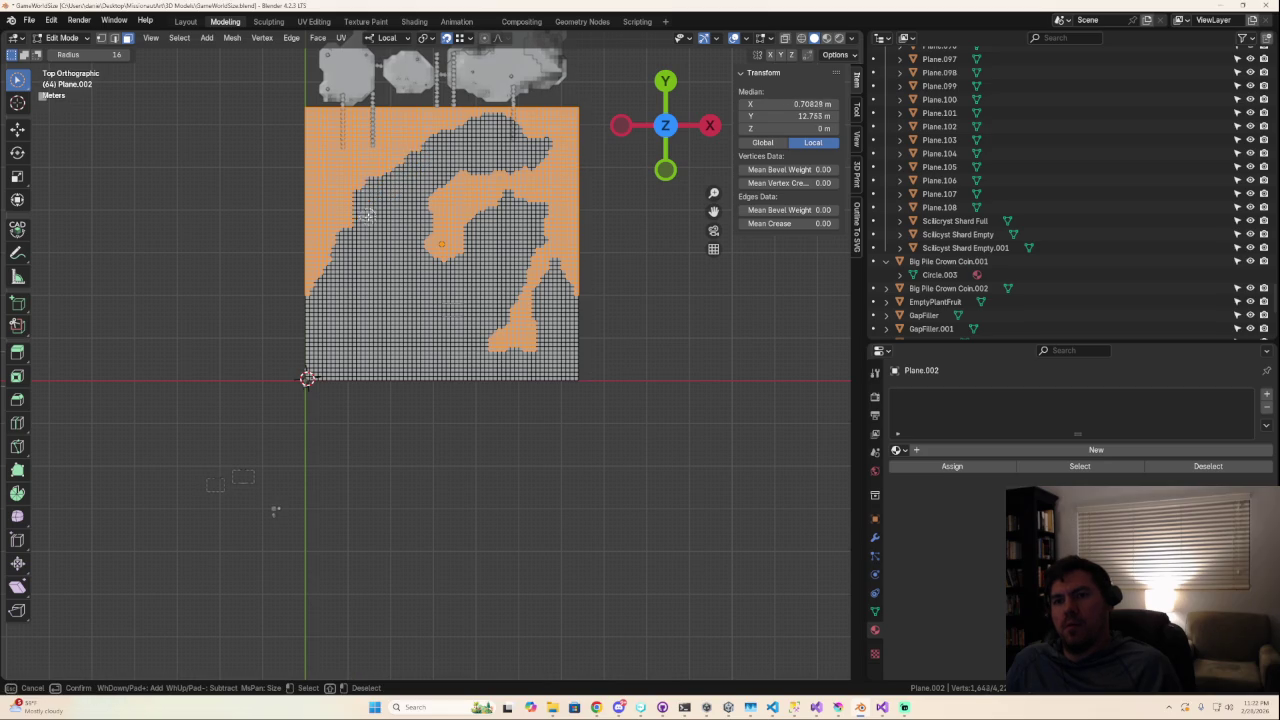
middle_drag(368, 210, 333, 243)
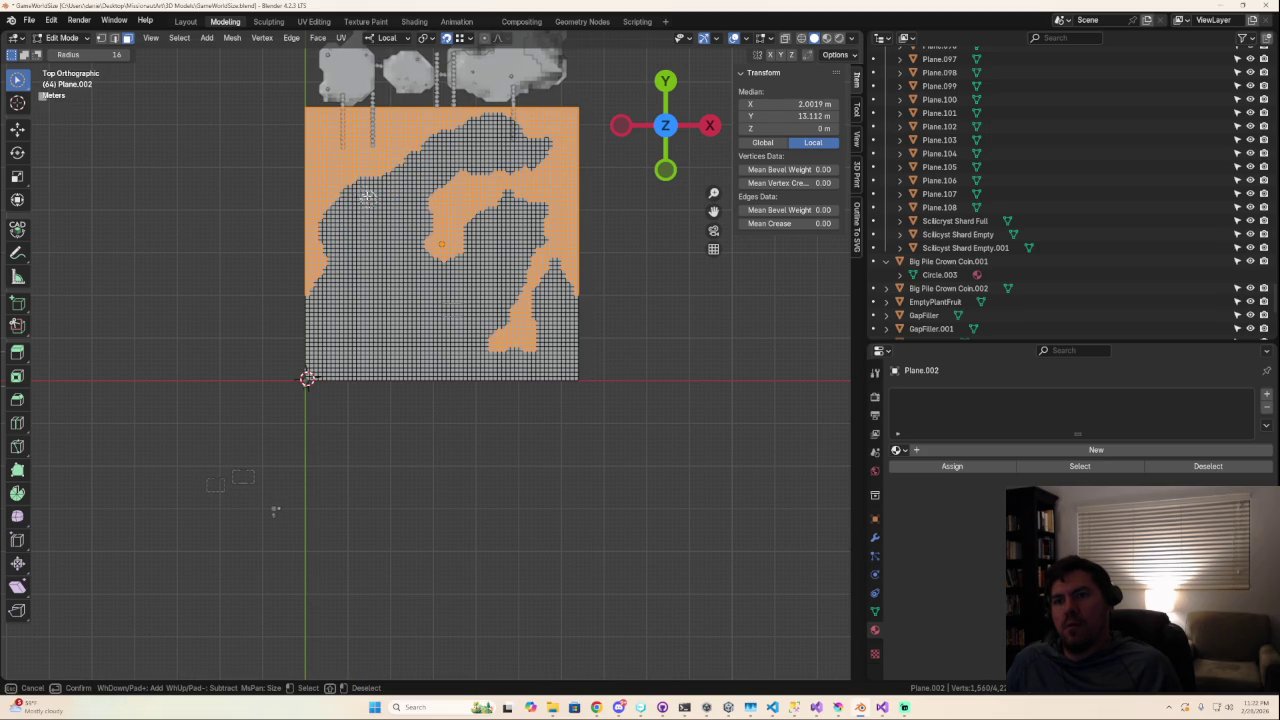
key(Escape)
Deselect a few more left coastline vertices, then bring up the delete menu without deleting.
scroll(390, 371, down, 5)
scroll(422, 392, up, 5)
key(c)
middle_drag(331, 297, 332, 309)
key(Escape)
scroll(400, 430, down, 5)
scroll(425, 452, up, 5)
scroll(428, 453, up, 1)
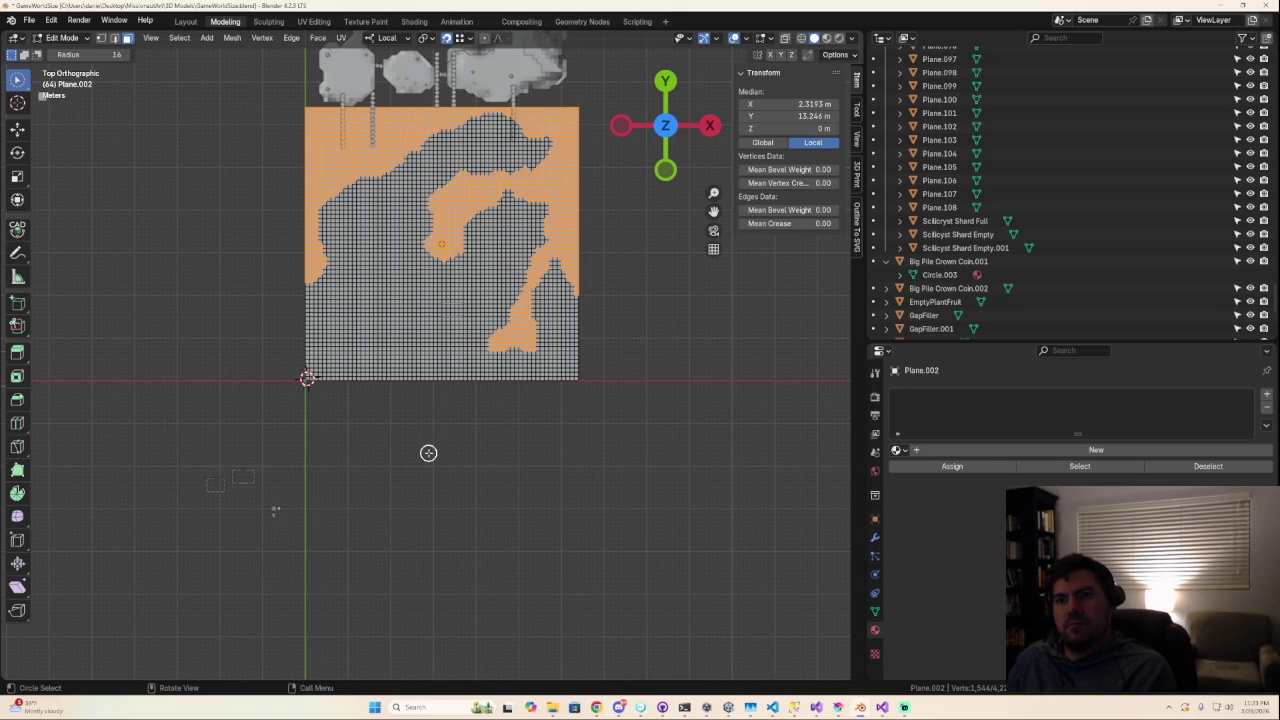
key(x)
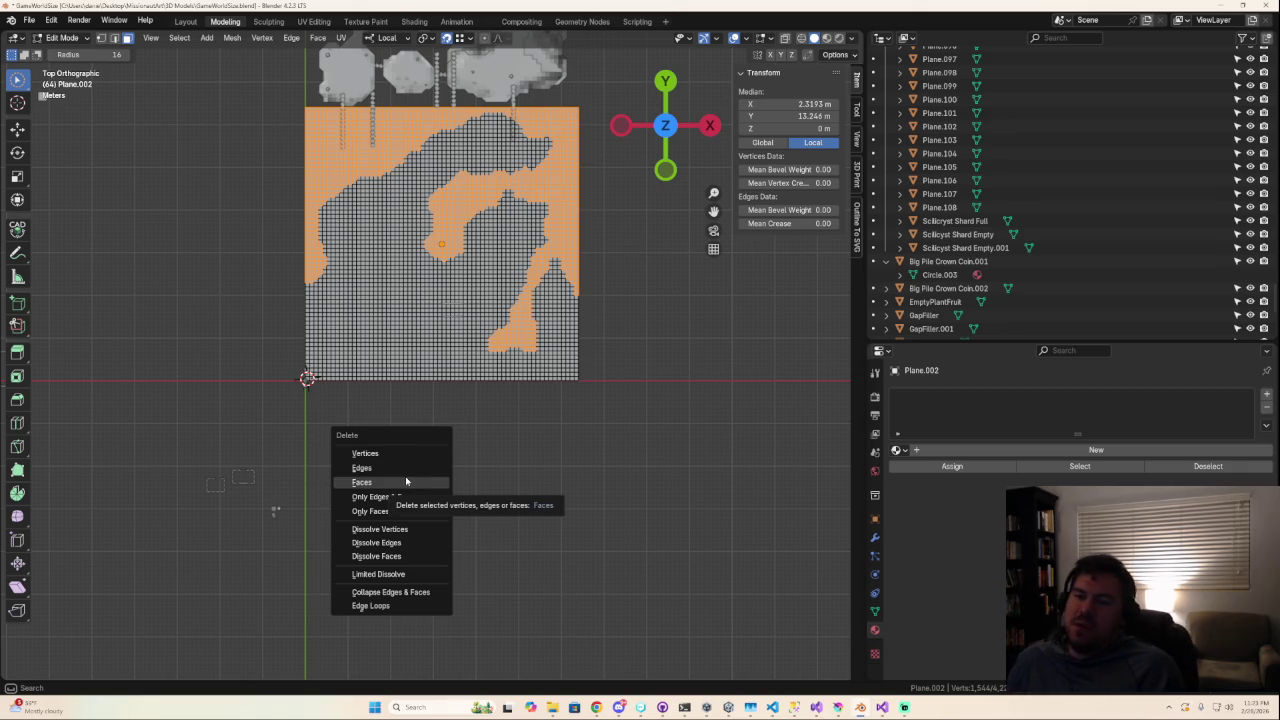
scroll(499, 340, down, 3)
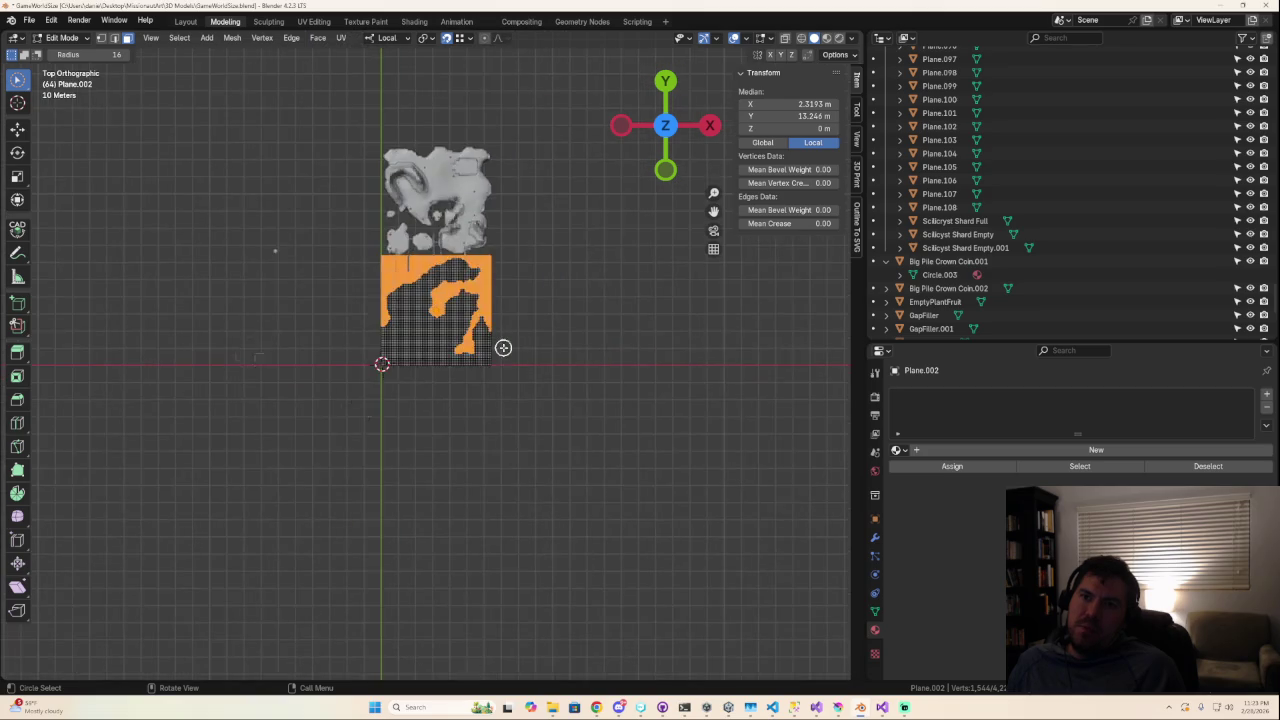
Add the remaining edge faces to the selection and delete all selected faces around the island.
scroll(500, 343, up, 3)
mouse_move(500, 342)
mouse_down()
mouse_move(470, 370)
mouse_move(586, 266)
mouse_move(542, 311)
mouse_move(570, 358)
mouse_move(548, 378)
mouse_move(510, 373)
mouse_up()
mouse_move(542, 272)
middle_down()
mouse_move(520, 330)
mouse_move(523, 316)
mouse_move(542, 318)
mouse_move(535, 372)
mouse_move(495, 362)
mouse_move(508, 314)
mouse_move(560, 345)
mouse_move(543, 368)
mouse_move(540, 316)
middle_up()
key(Escape)
scroll(517, 426, down, 4)
scroll(420, 420, down, 3)
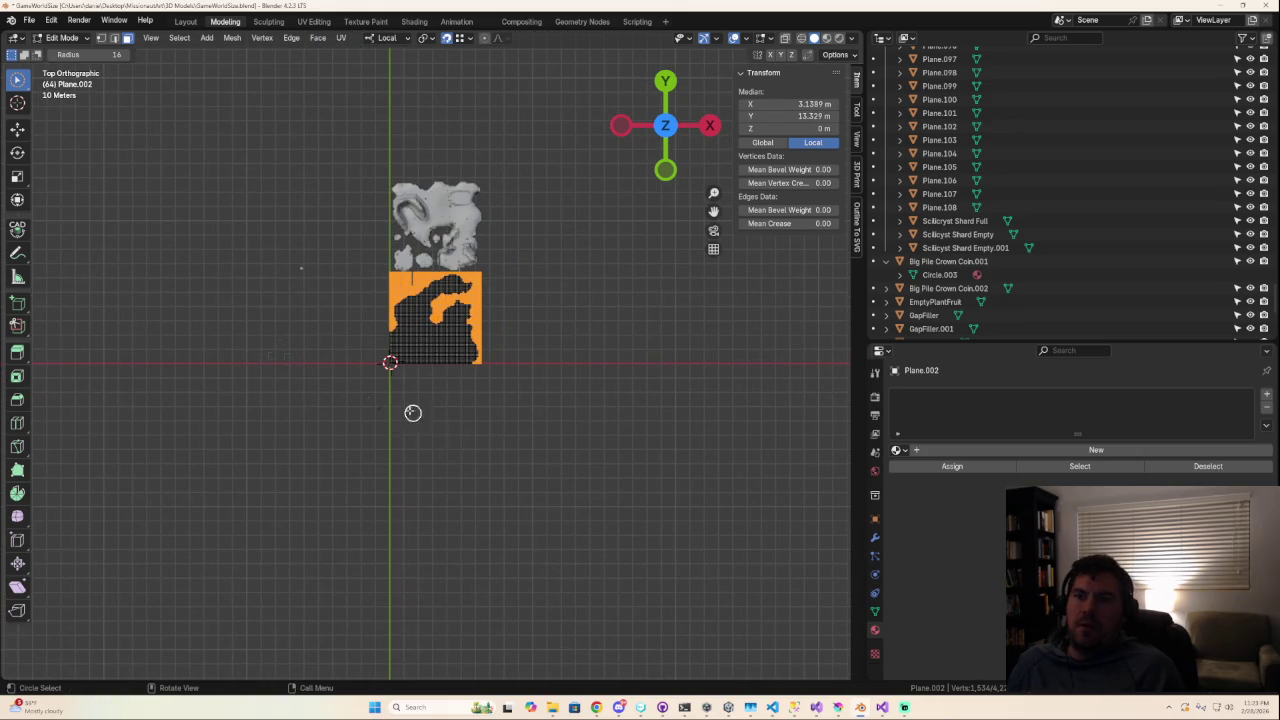
scroll(405, 394, up, 2)
scroll(405, 394, up, 3)
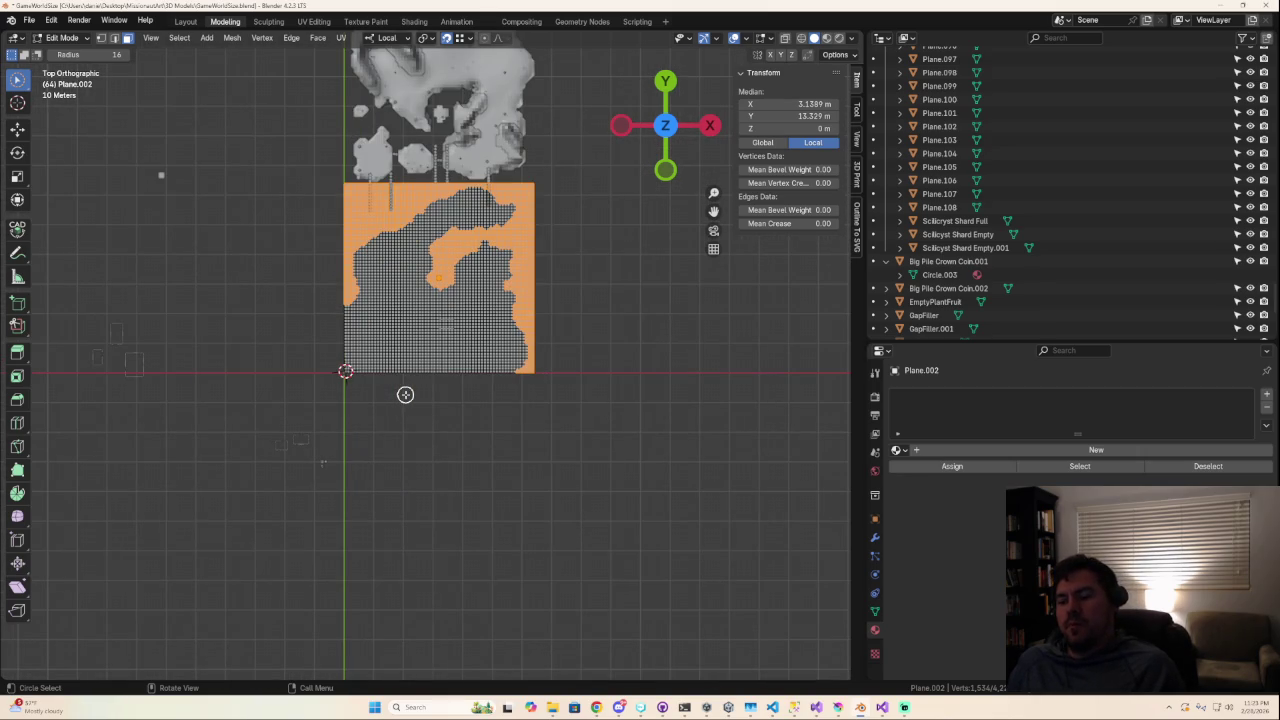
key(x)
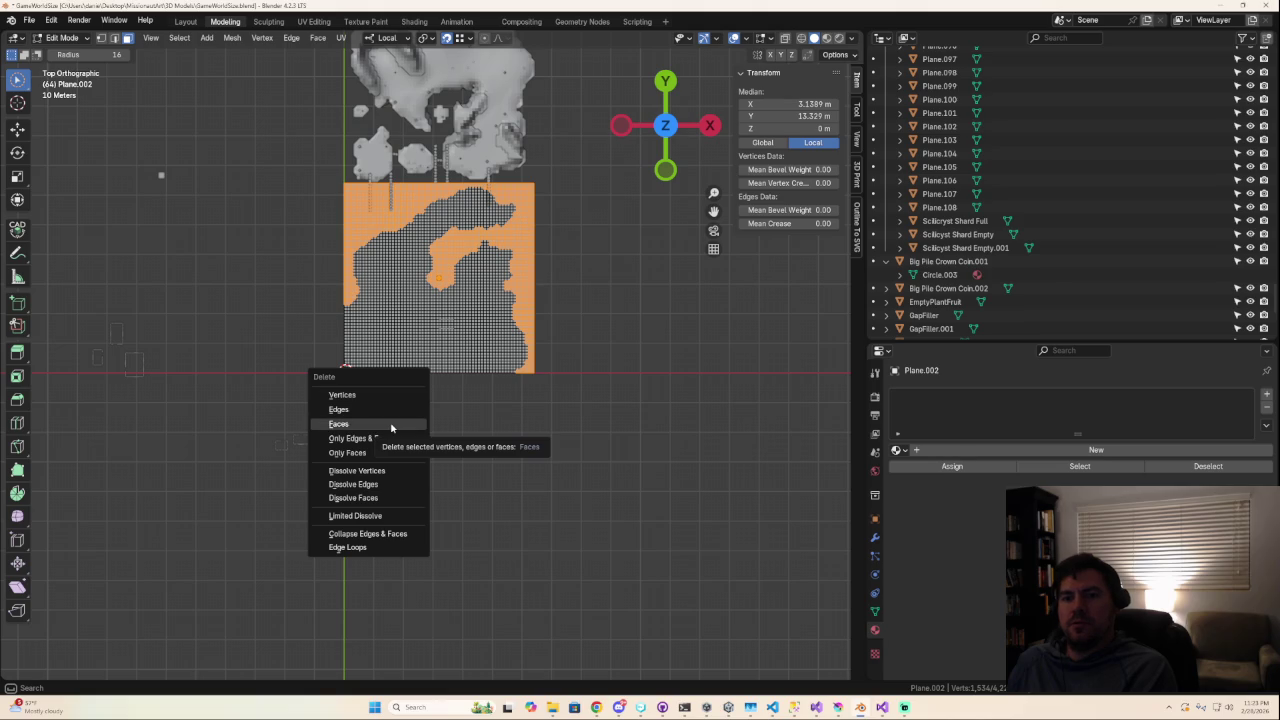
click(391, 424)
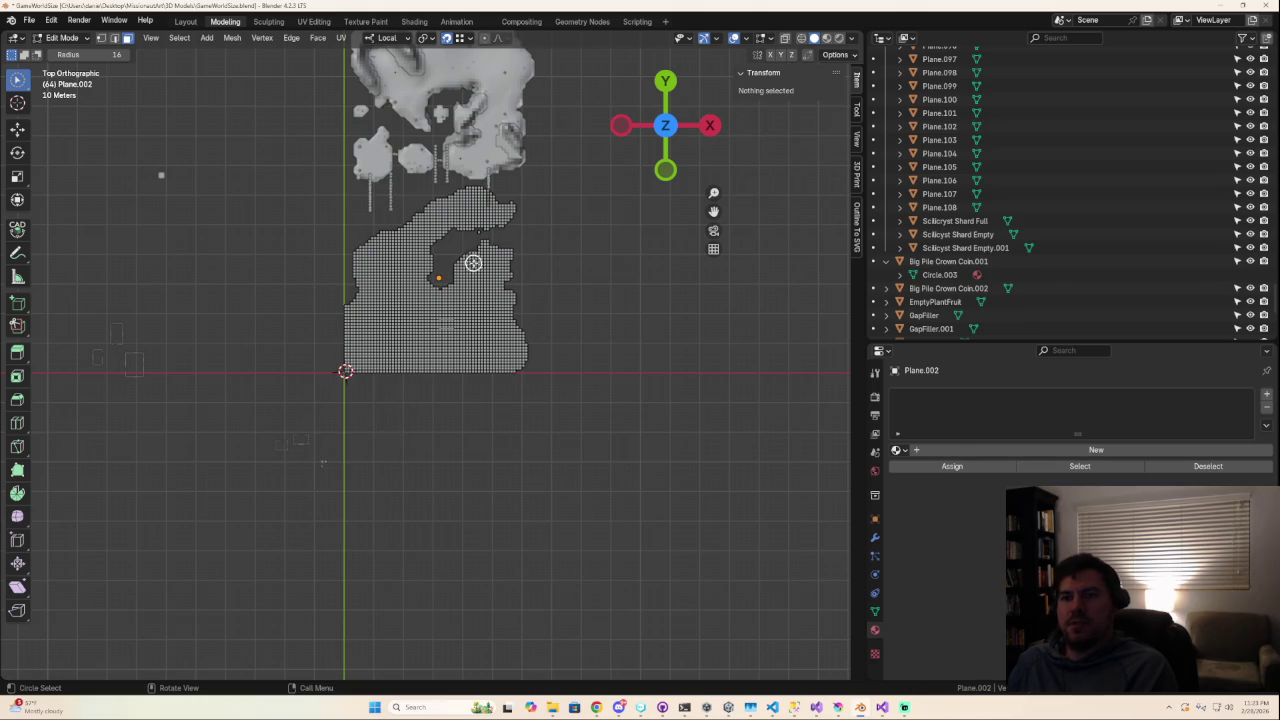
Delete the small isolated leftover face so only the island-shaped grid remains.
scroll(472, 260, up, 5)
scroll(517, 263, down, 2)
scroll(466, 420, up, 3)
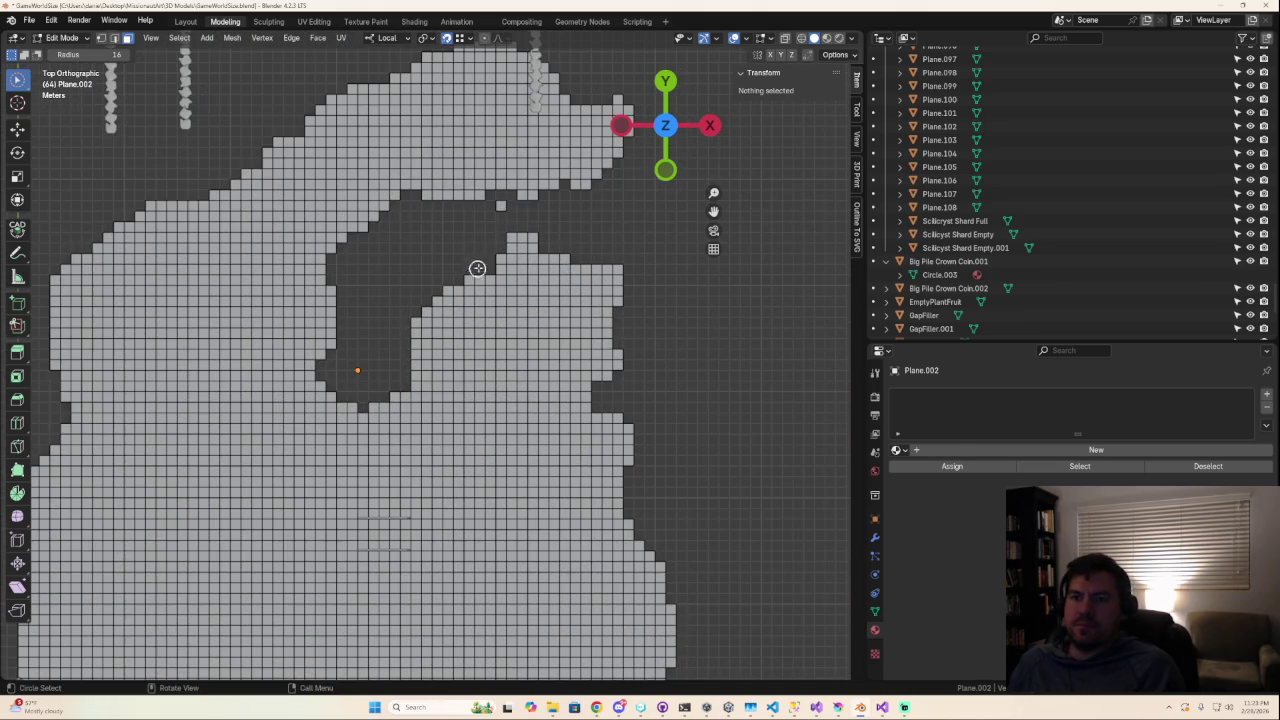
click(501, 207)
key(x)
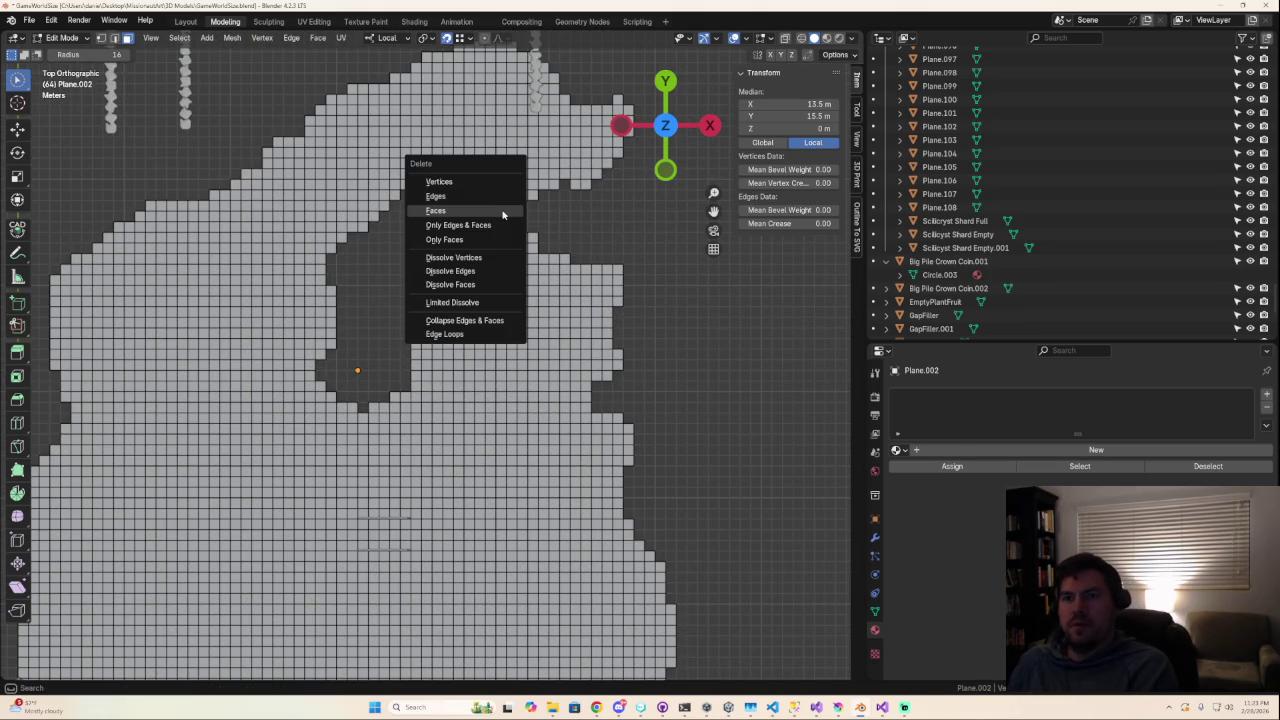
click(502, 212)
scroll(489, 271, down, 5)
scroll(408, 363, down, 3)
scroll(403, 353, up, 2)
Undo the face deletion and deselect a small island shape at the top-left.
scroll(403, 353, up, 1)
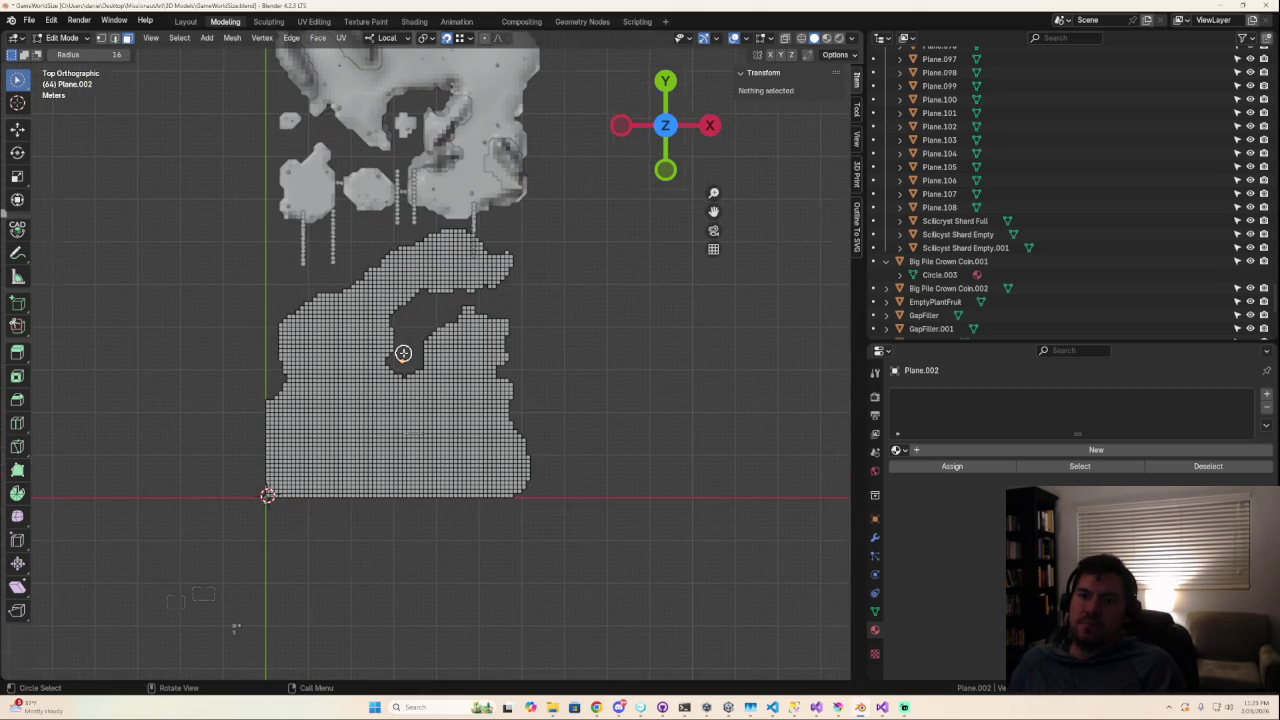
click(403, 353)
key(ctrl+l)
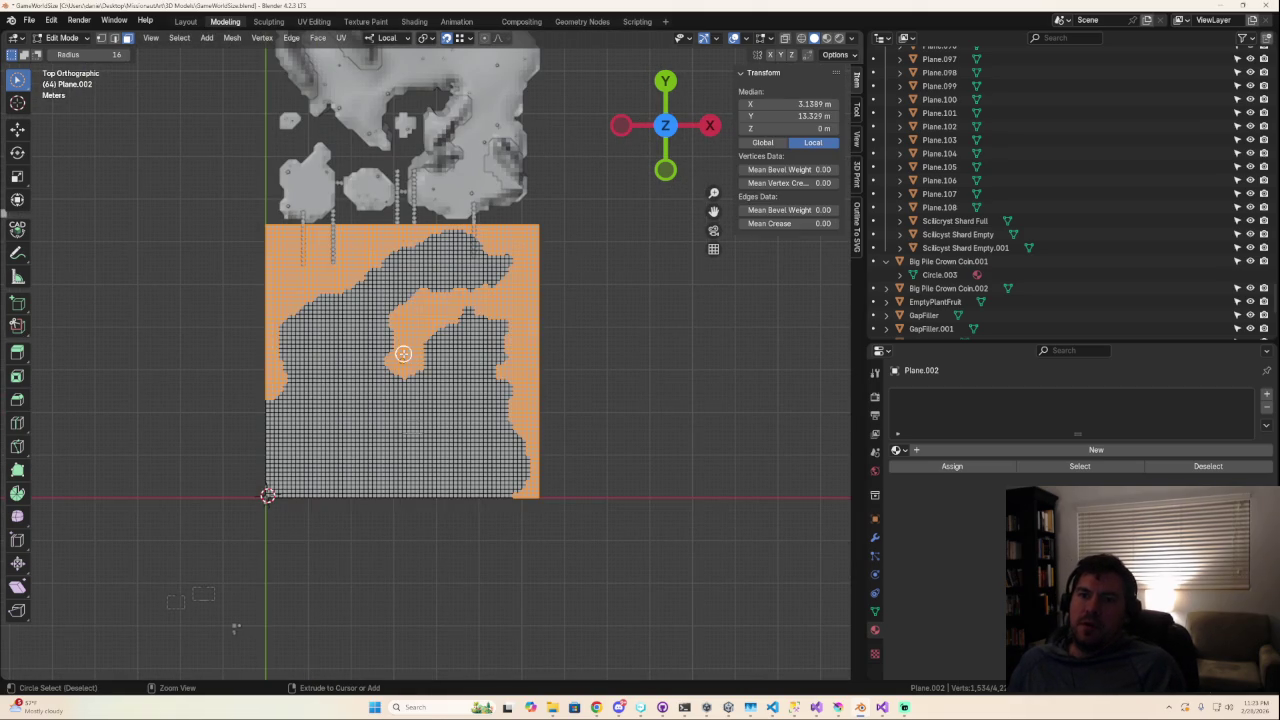
key(c)
click(288, 260)
mouse_move(287, 262)
middle_down()
mouse_move(300, 280)
mouse_move(453, 304)
middle_up()
right_click(300, 280)
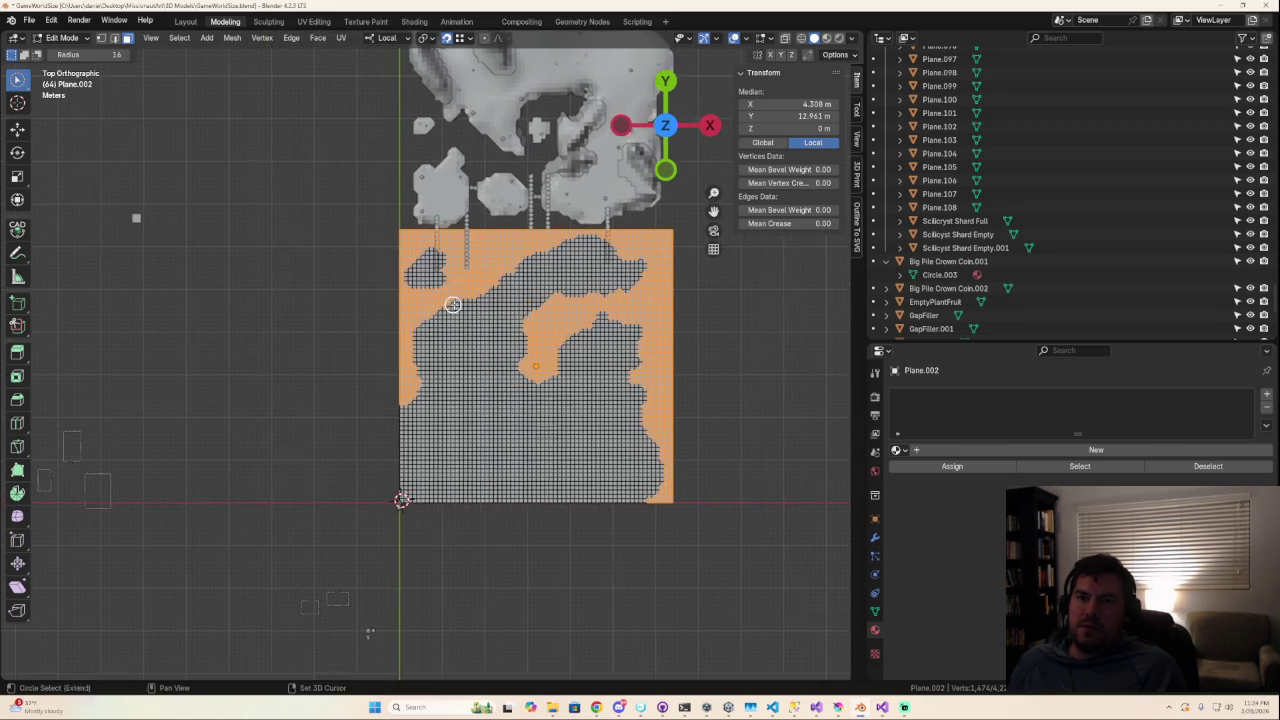
Adjust the circle selection around the top-left island, adding more faces to cut away.
scroll(453, 304, up, 4)
key(c)
click(391, 172)
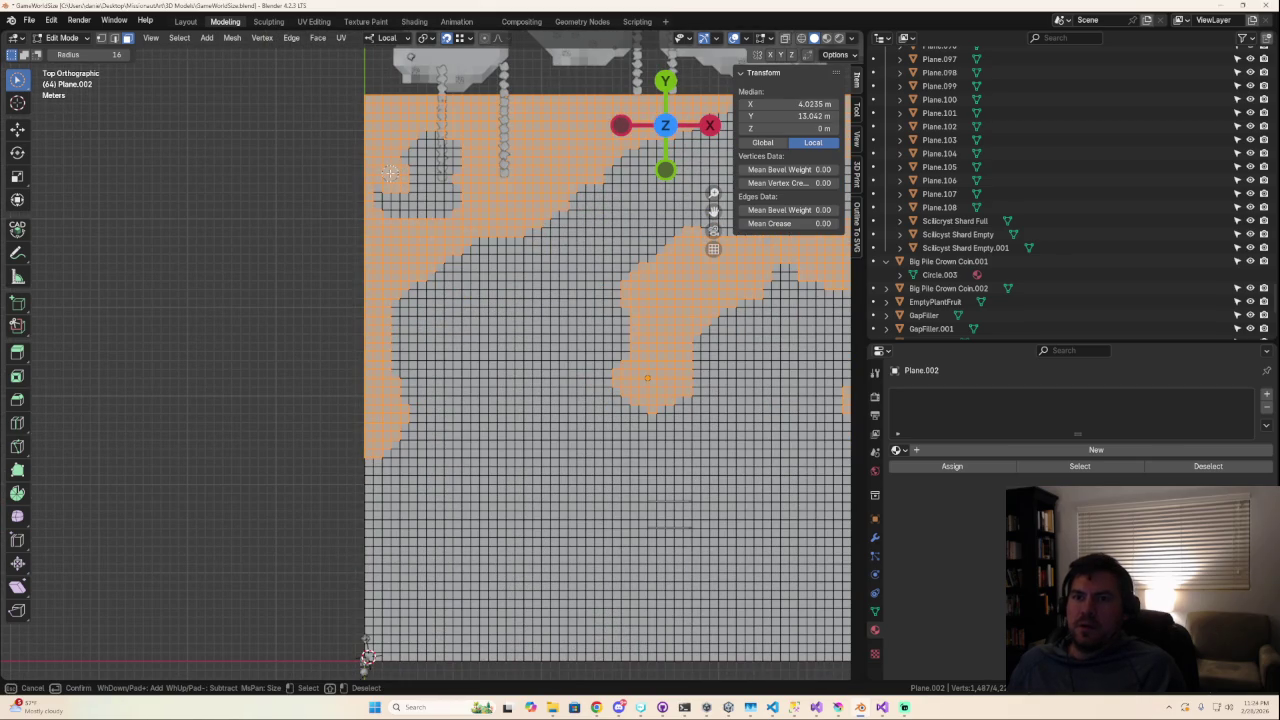
drag(391, 172, 403, 171)
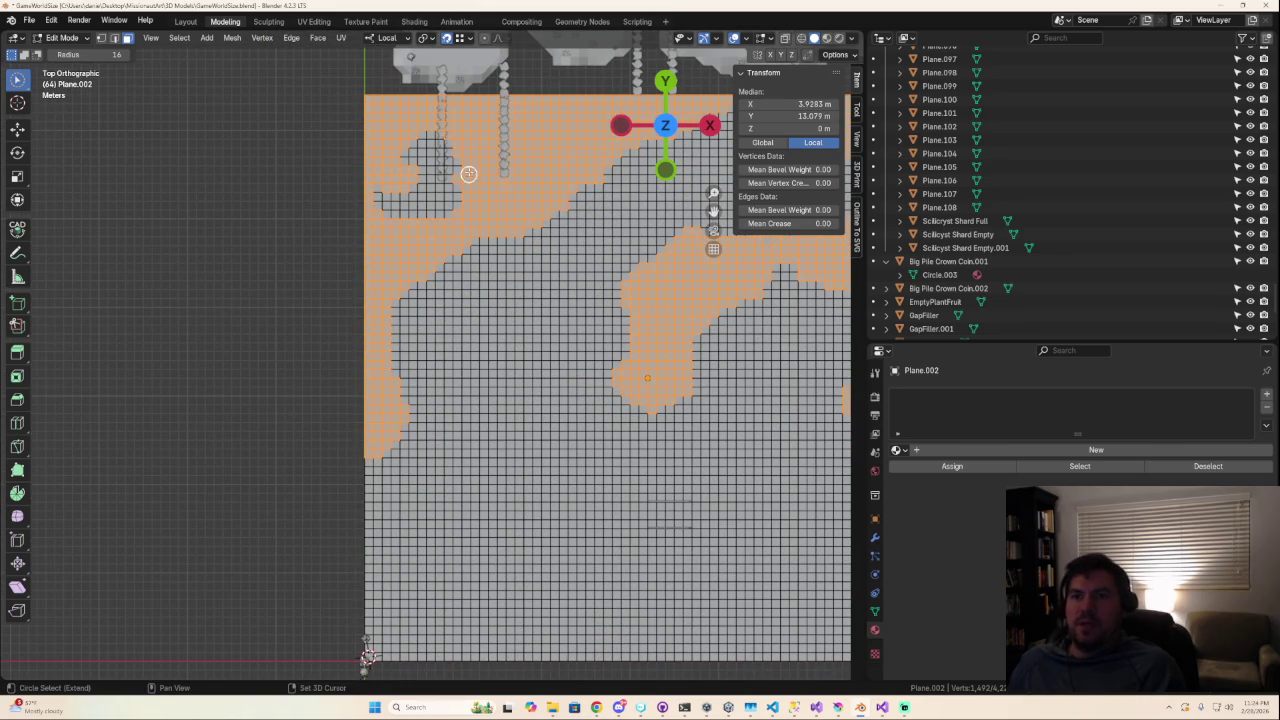
scroll(500, 300, down, 2)
ctrl+scroll(500, 366, up, 2)
click(455, 236)
scroll(455, 300, down, 5)
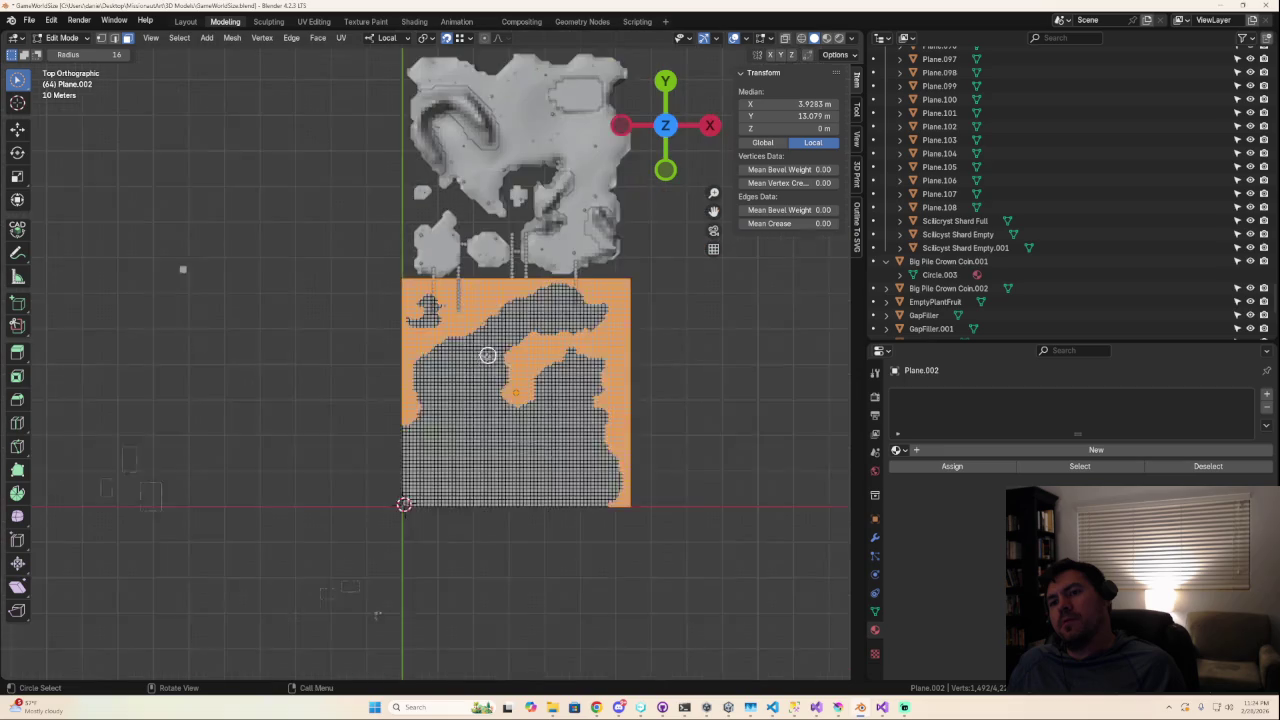
scroll(453, 389, down, 2)
scroll(449, 382, down, 2)
scroll(437, 385, up, 8)
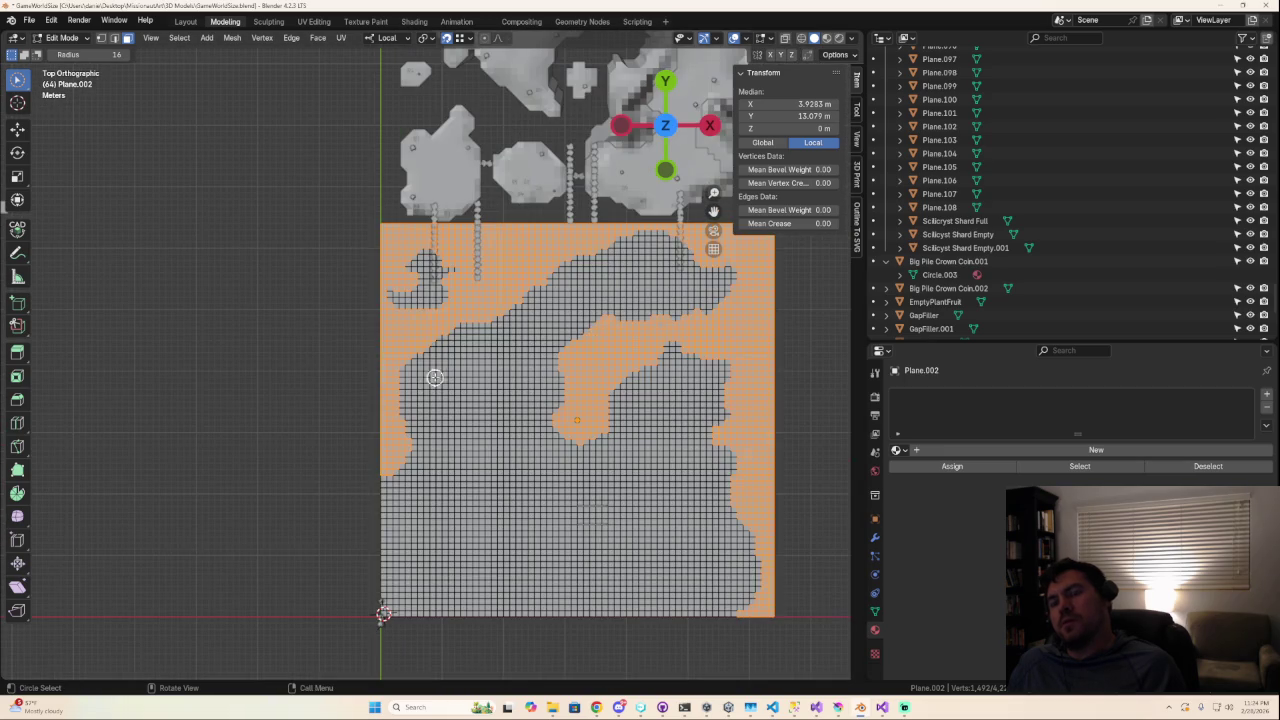
Drop the island-edge faces from the selection so the island stays unselected.
ctrl+click(437, 268)
scroll(397, 380, down, 3)
scroll(400, 400, up, 2)
scroll(406, 411, up, 2)
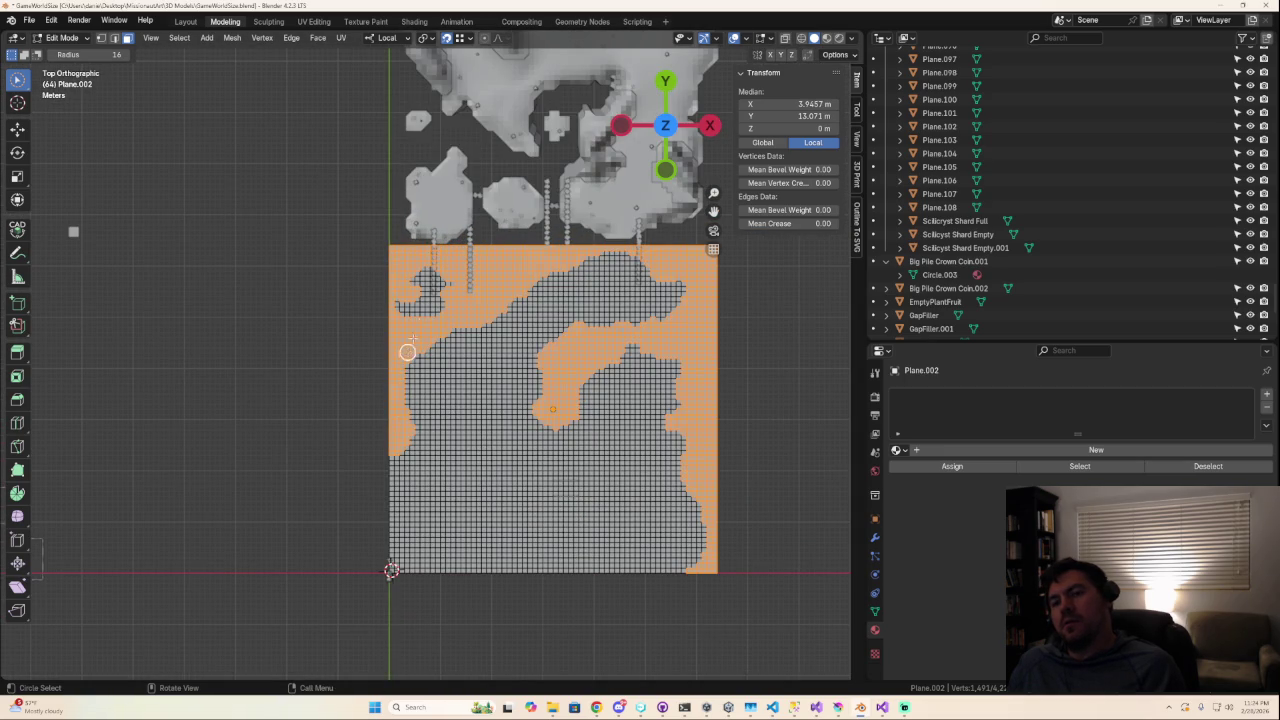
ctrl+click(416, 299)
scroll(490, 425, down, 4)
scroll(483, 431, down, 1)
scroll(483, 431, down, 1)
scroll(483, 430, up, 4)
scroll(483, 429, up, 1)
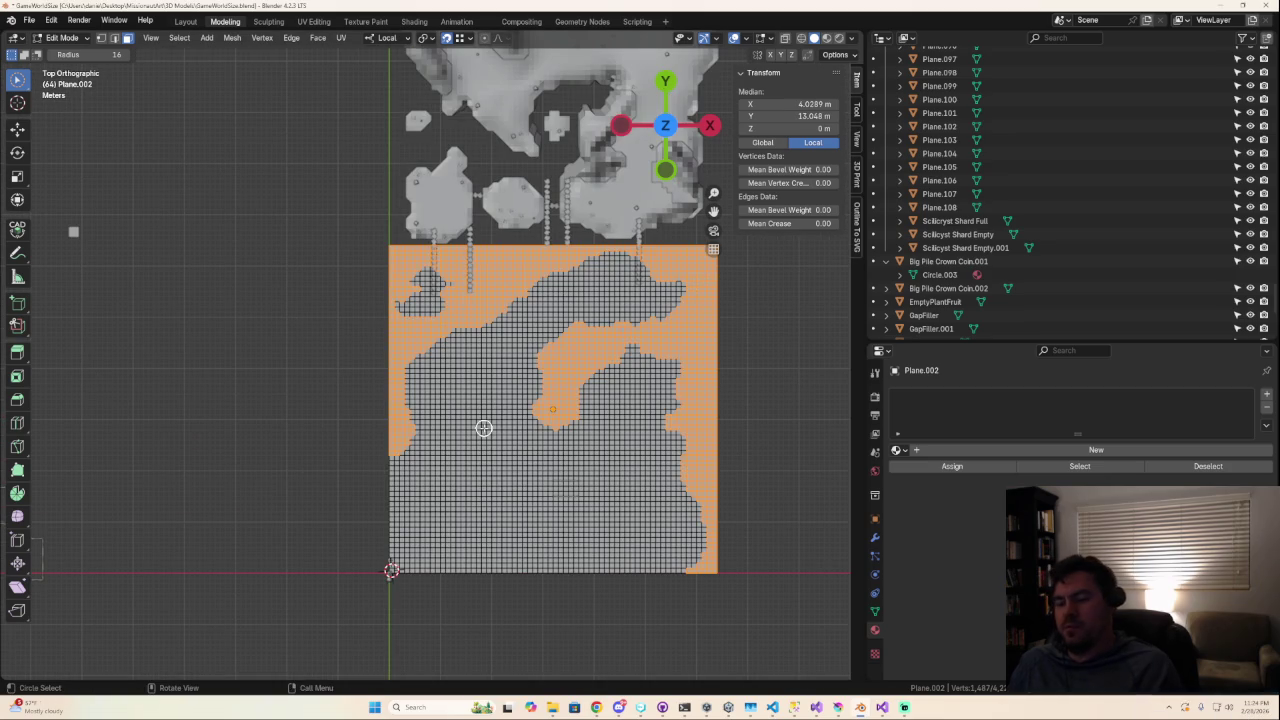
Delete the selected faces surrounding the island.
key(x)
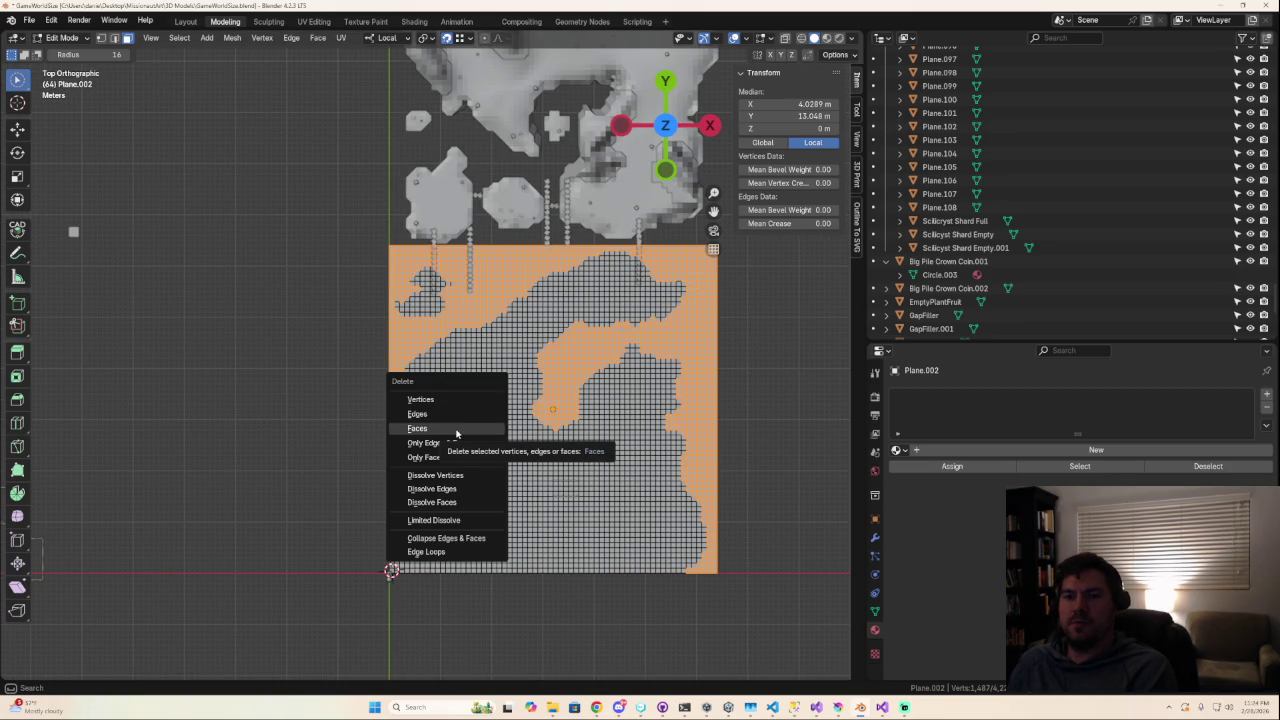
key(Escape)
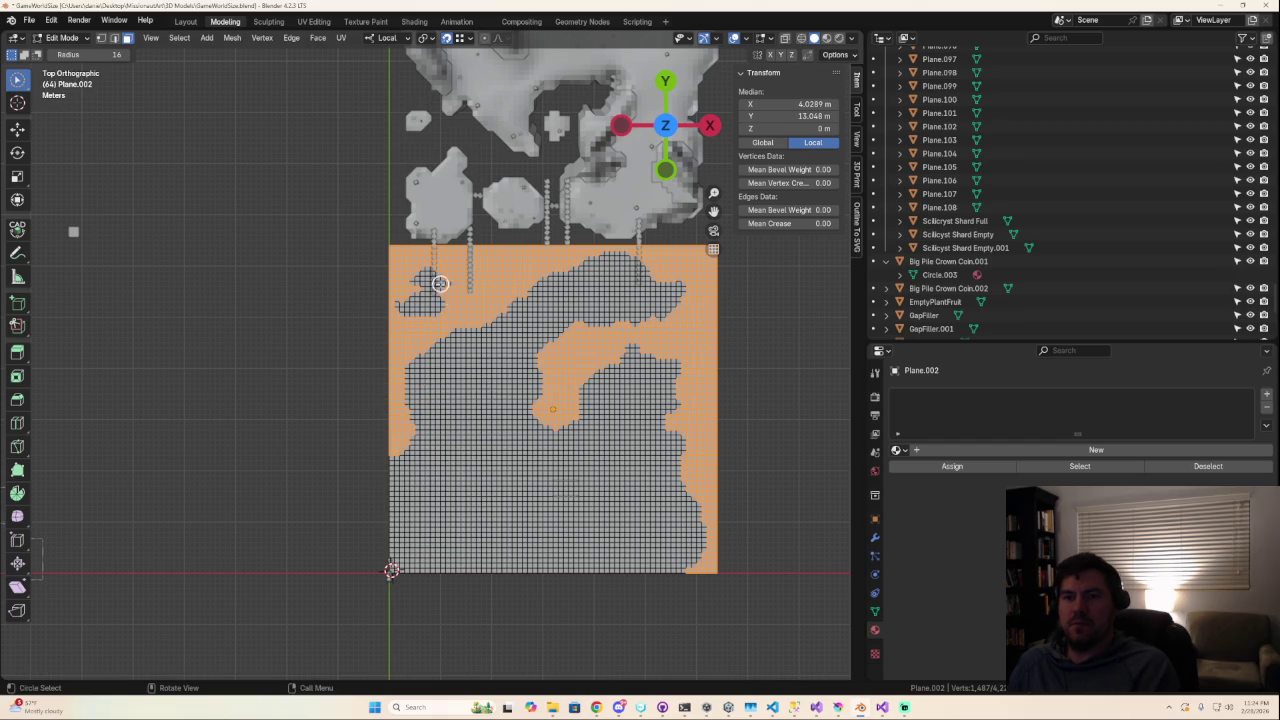
key(c)
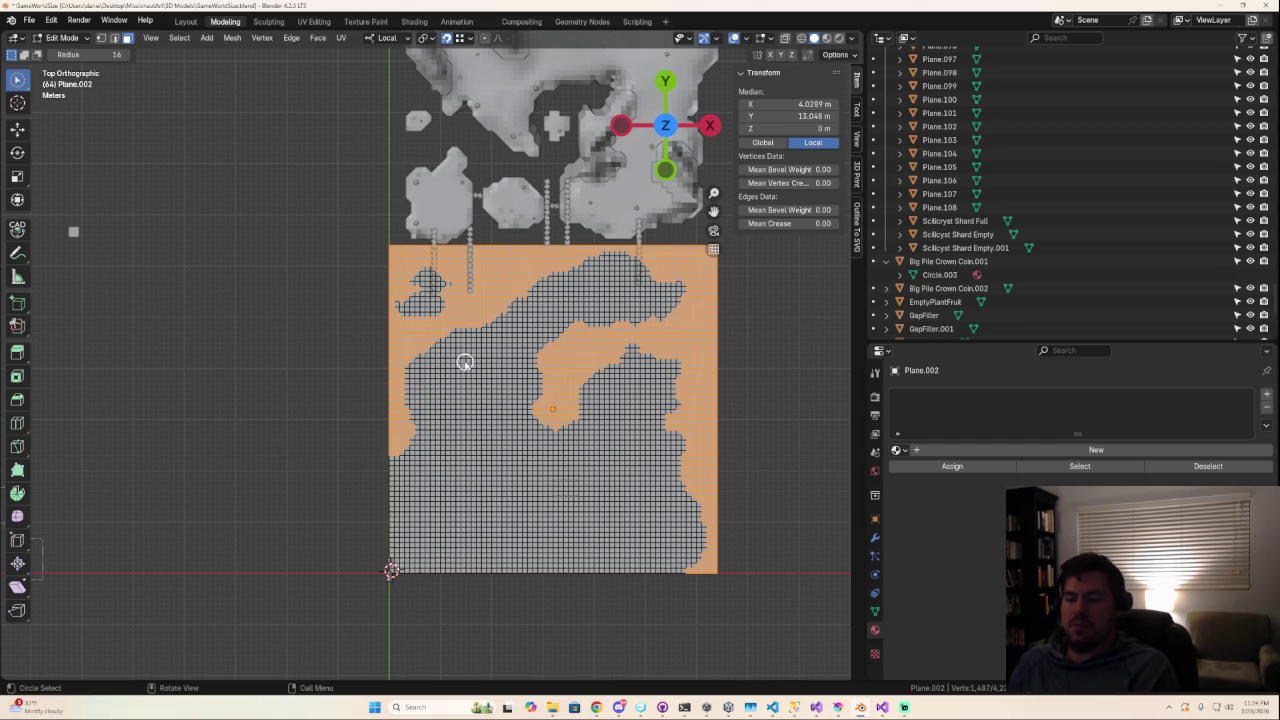
key(x)
click(443, 363)
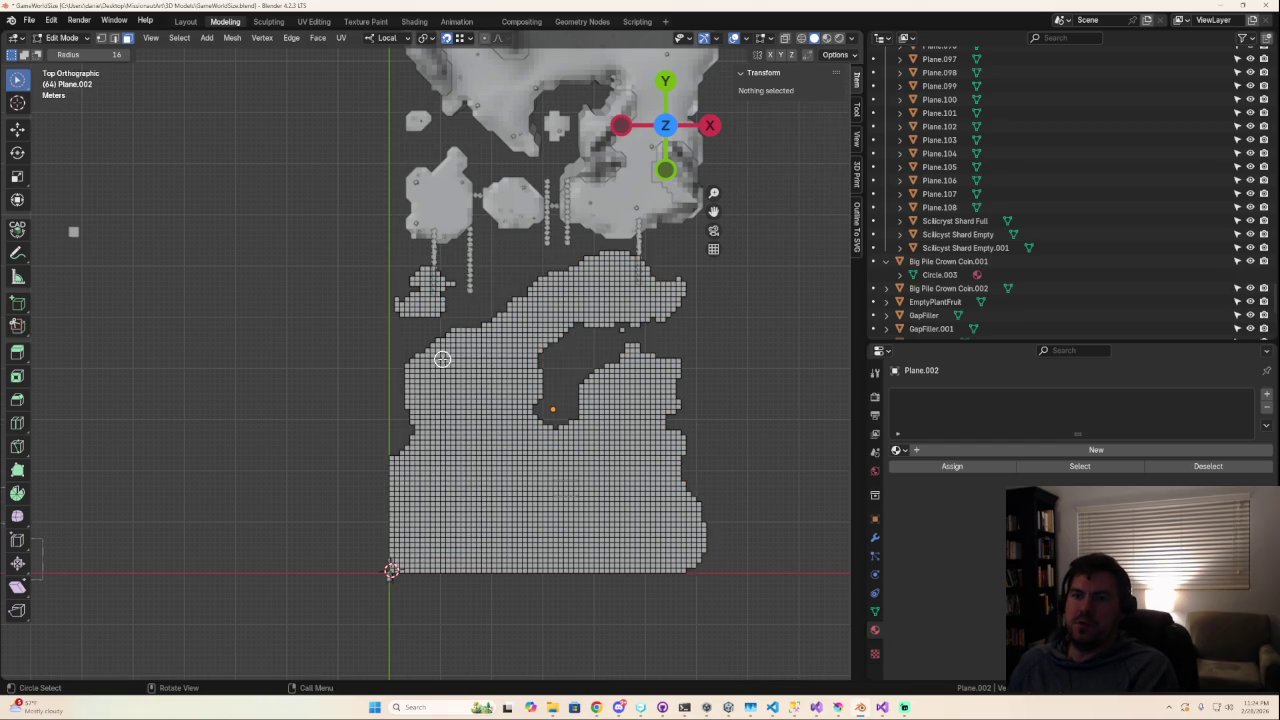
scroll(450, 390, down, 4)
scroll(443, 399, up, 1)
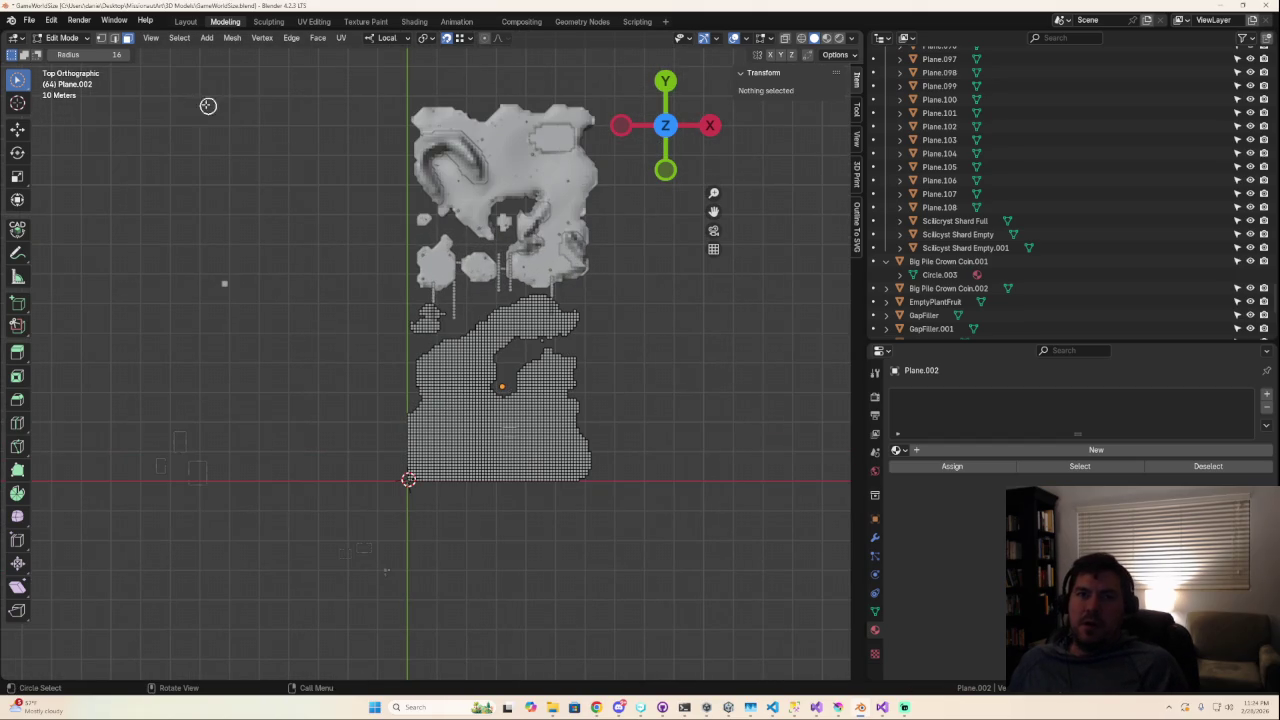
click(206, 38)
Add a 64 m plane into the terrain mesh and select it.
click(227, 54)
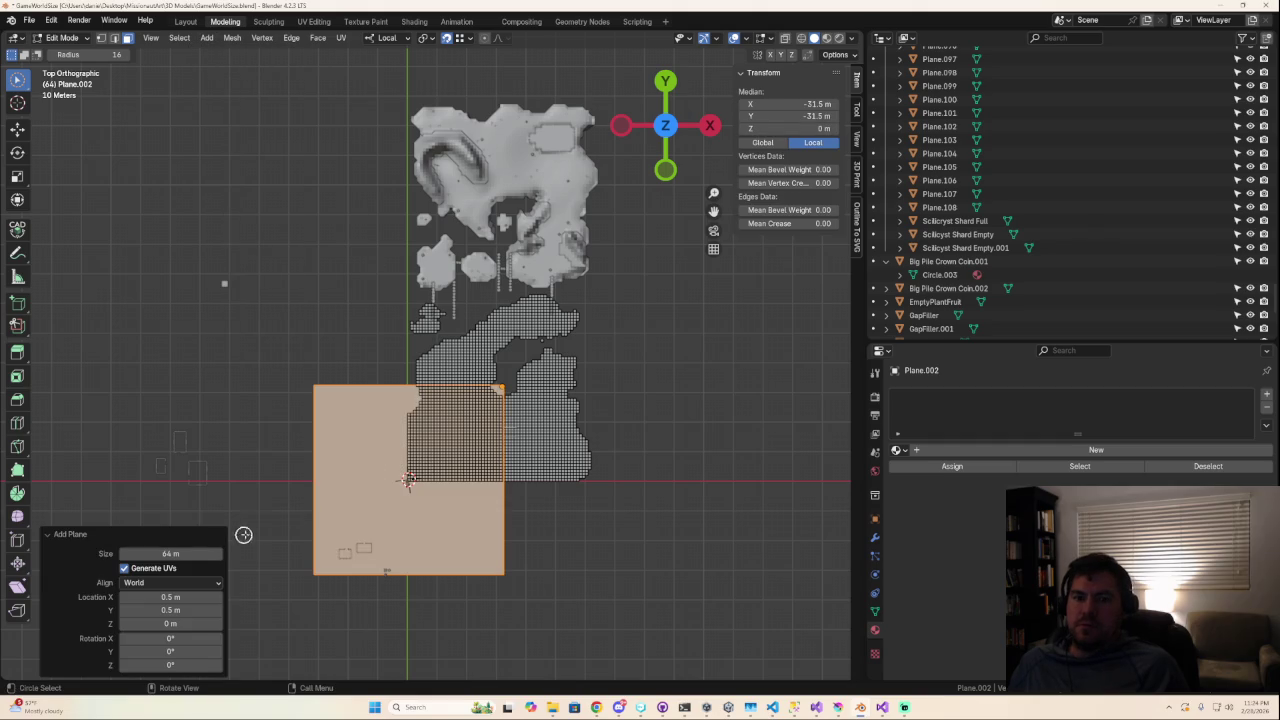
click(500, 400)
key(a)
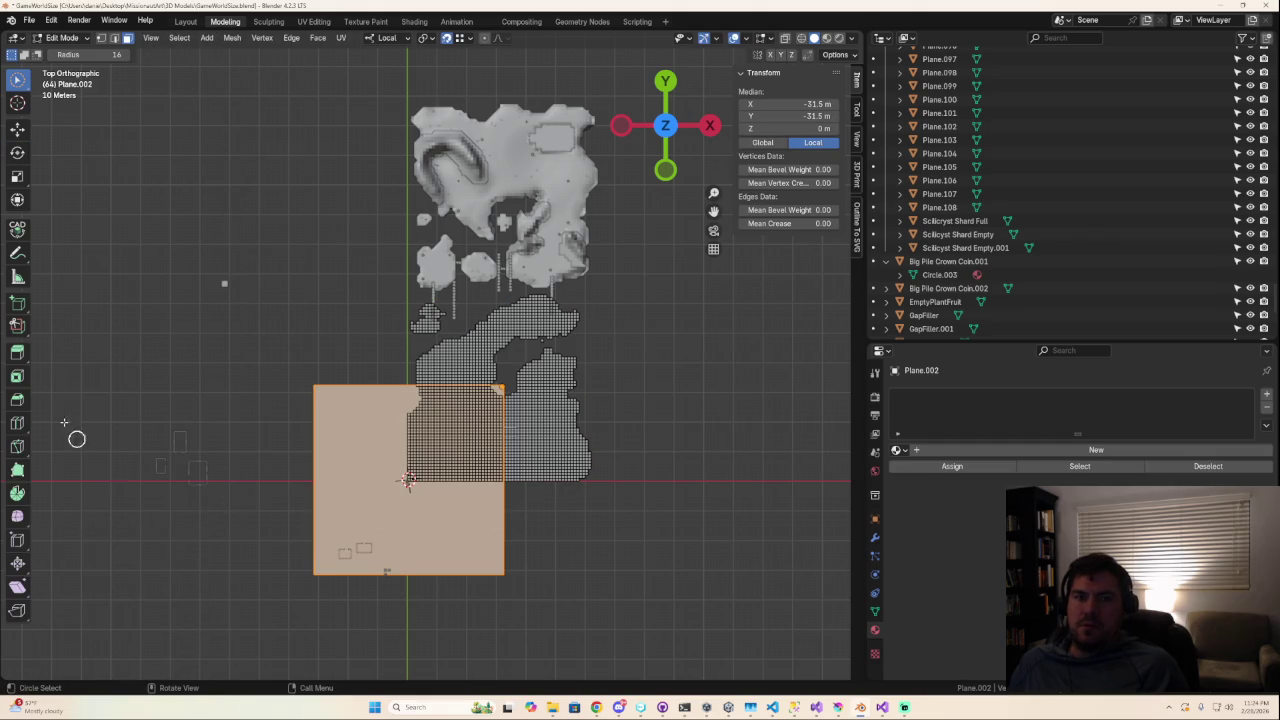
Loop-cut the new plane with 63 cuts horizontally and vertically, then return to Object Mode.
click(22, 428)
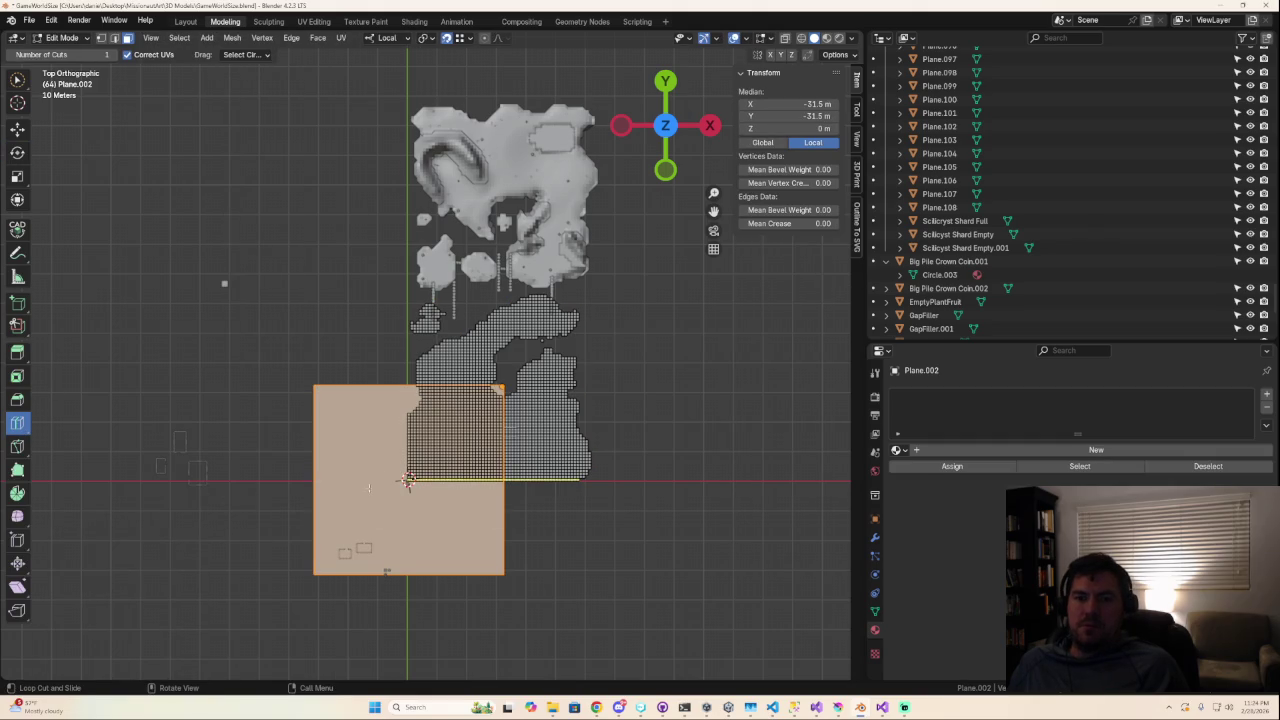
click(341, 509)
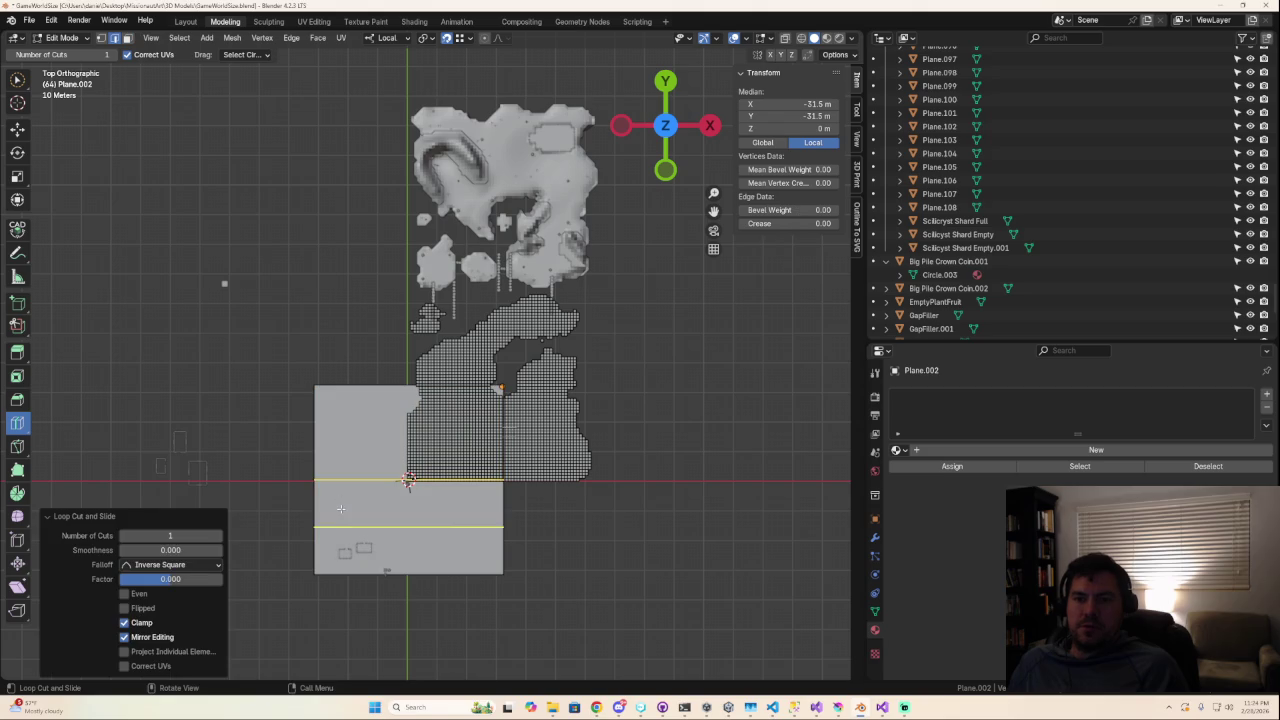
click(158, 535)
text(63)
key(Tab)
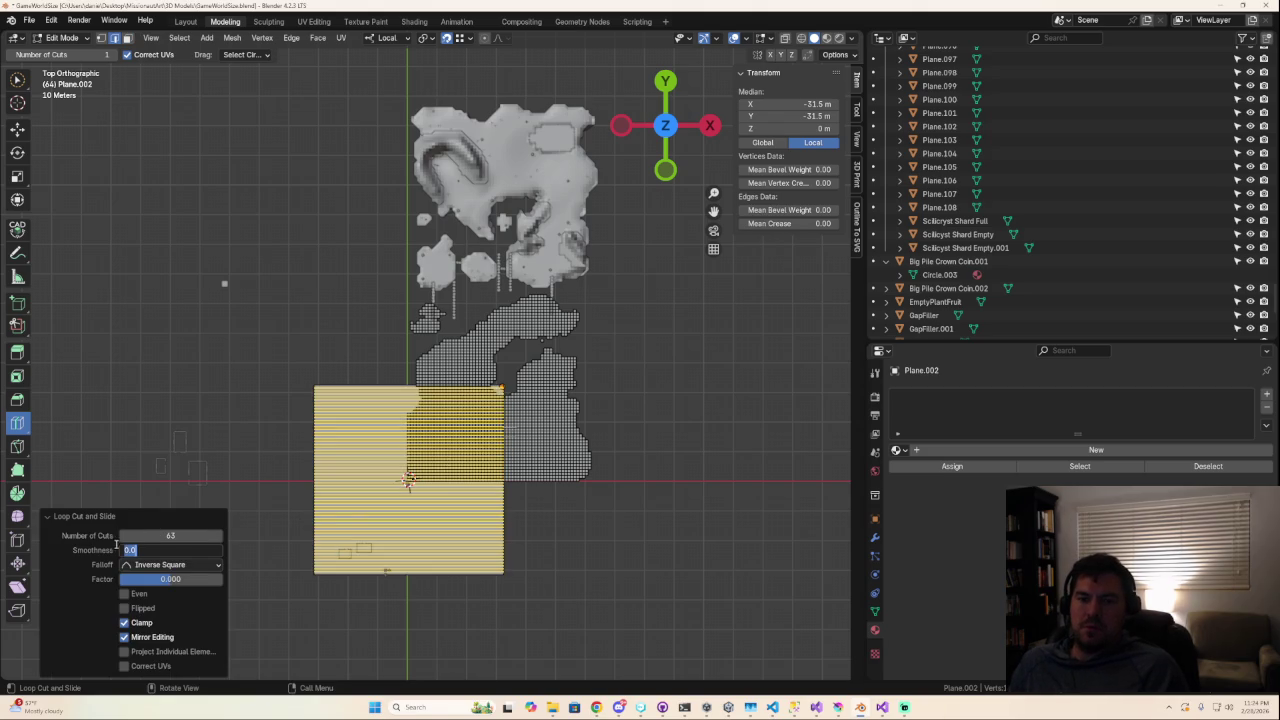
key(Return)
click(168, 535)
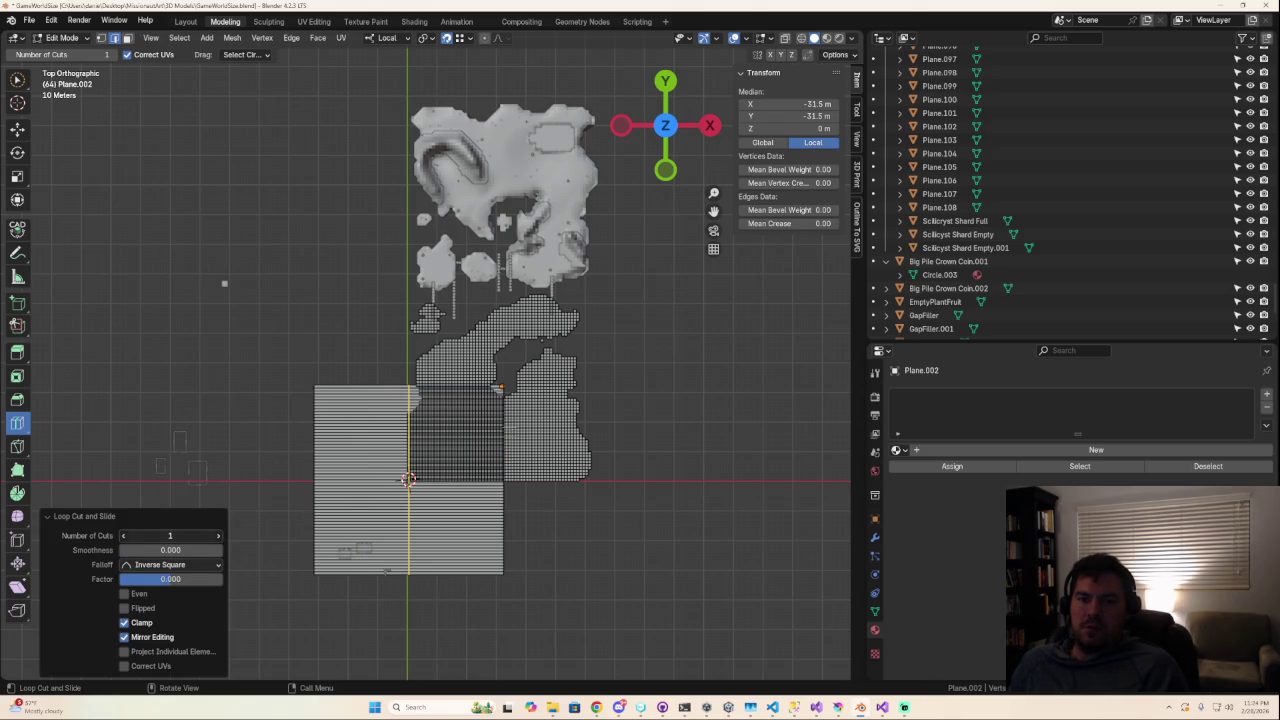
key(Return)
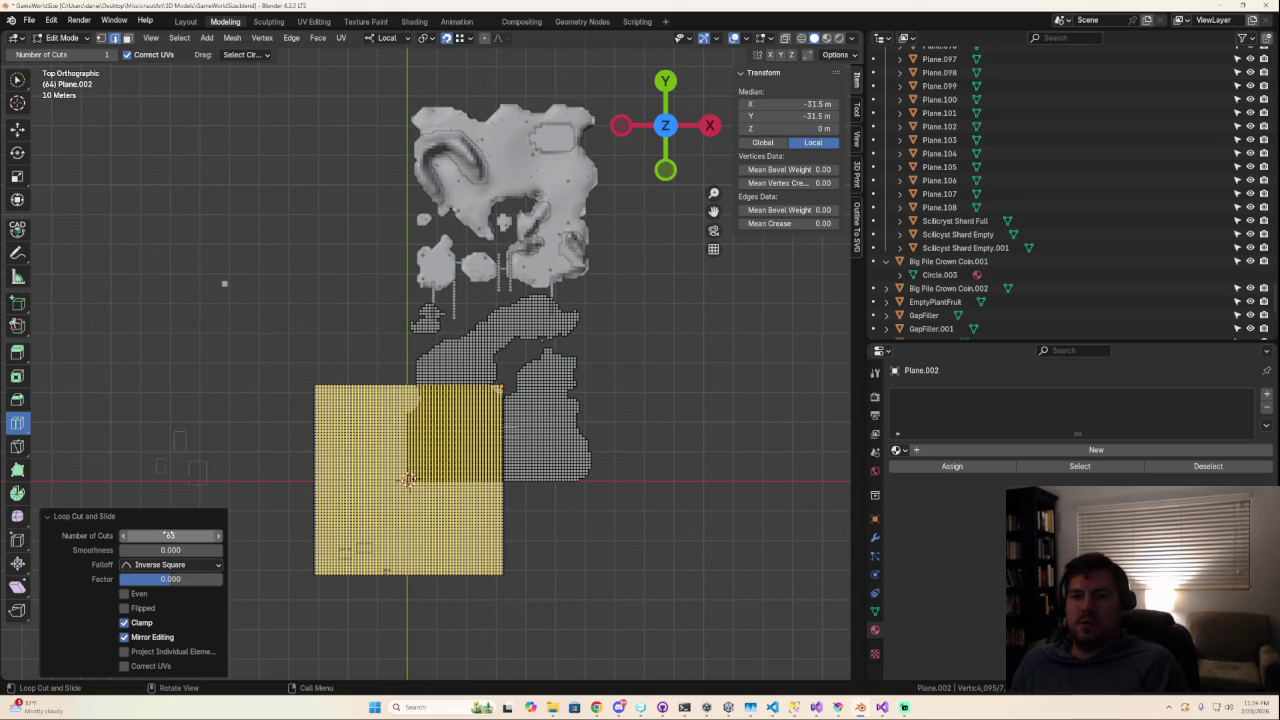
key(Tab)
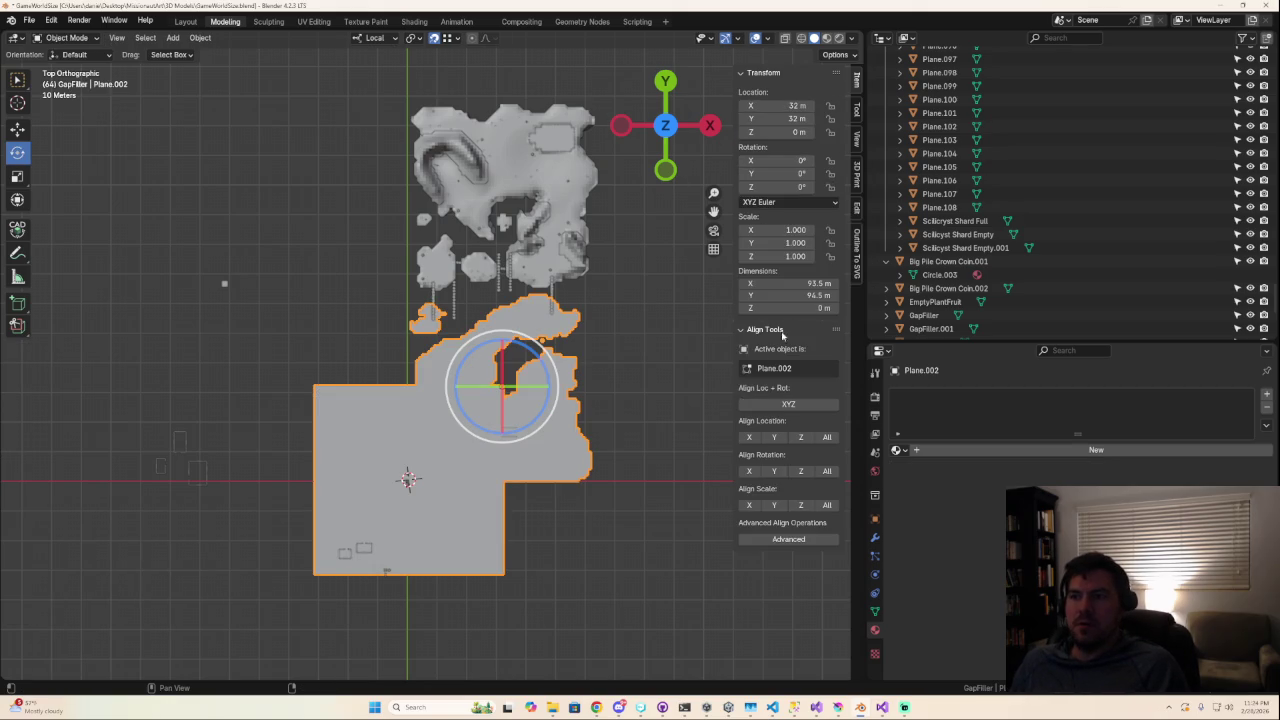
Undo back past the added grid plane to the earlier mesh state.
click(797, 105)
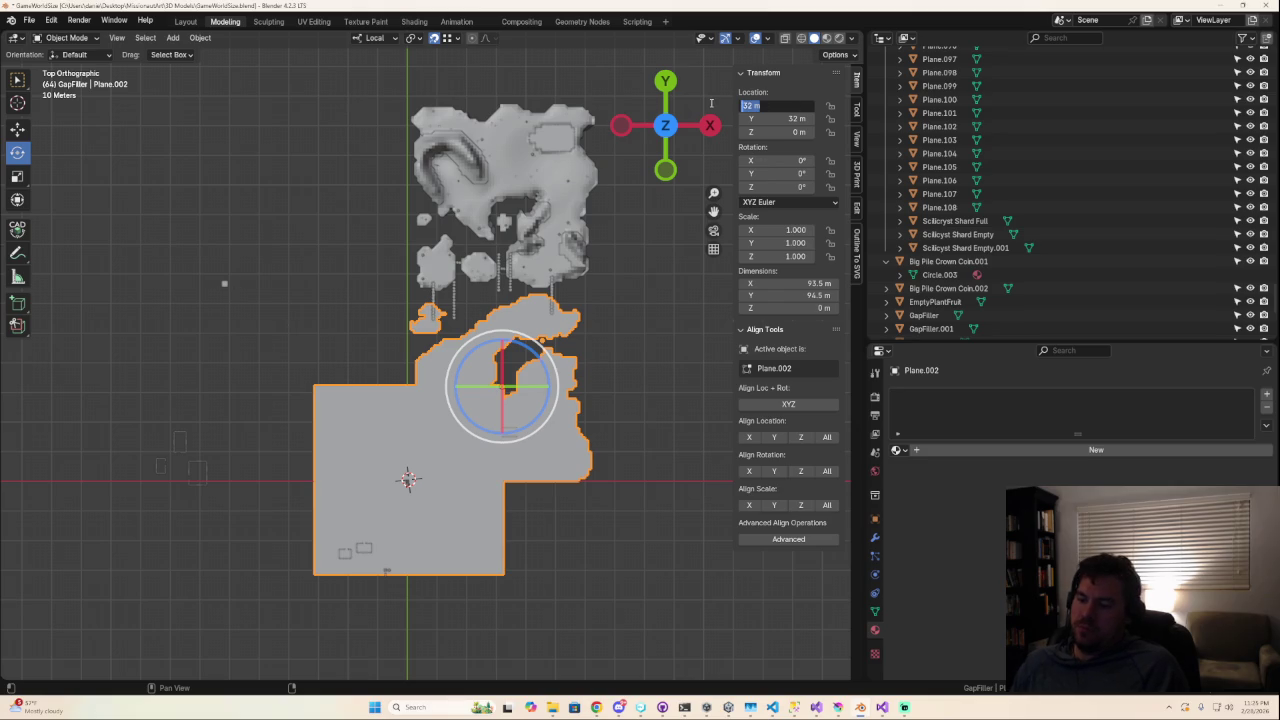
key(Return)
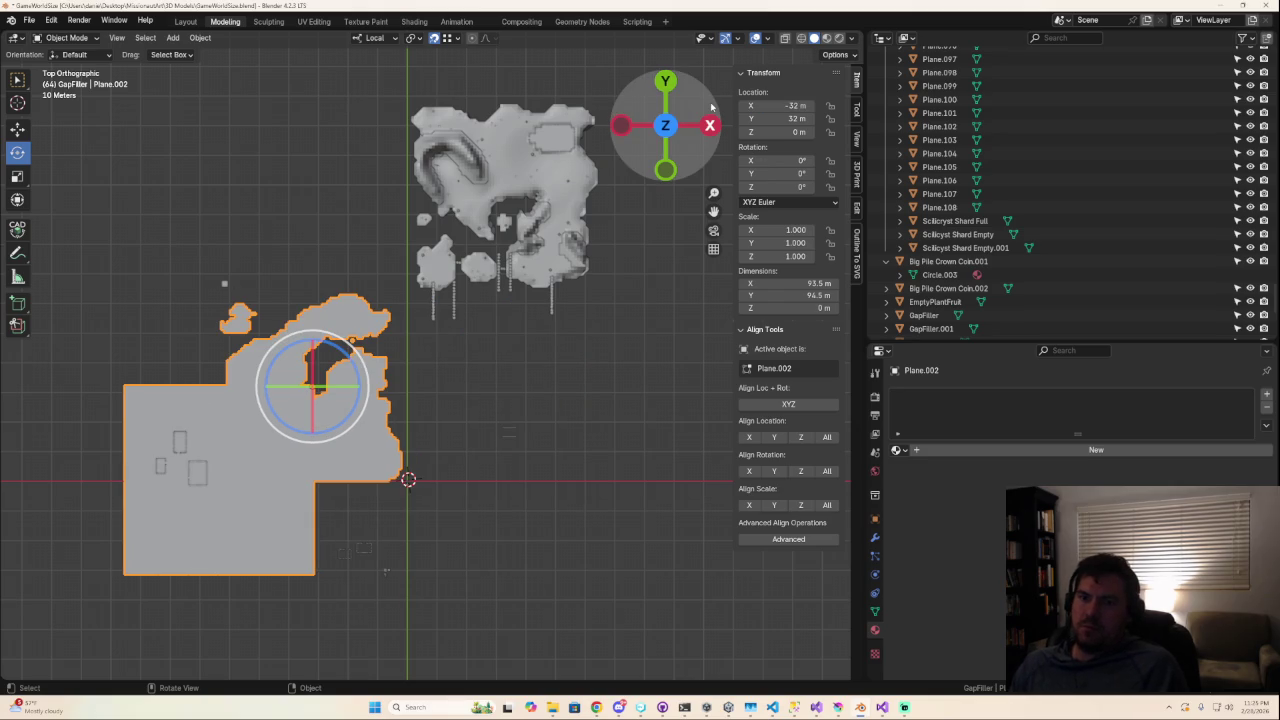
key(Tab)
click(608, 510)
key(a)
key(Tab)
key(Tab)
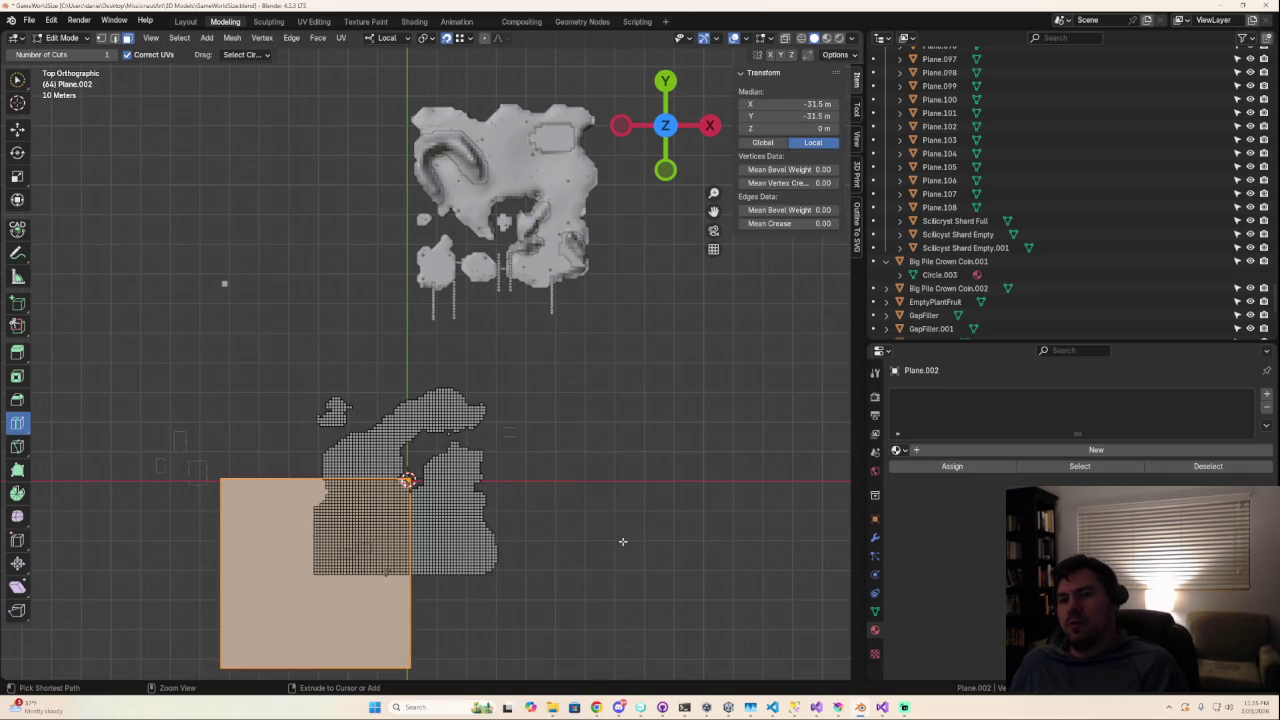
key(Delete)
key(Tab)
Set the island terrain's location to X 32 m, Y 32 m and deselect it.
click(800, 105)
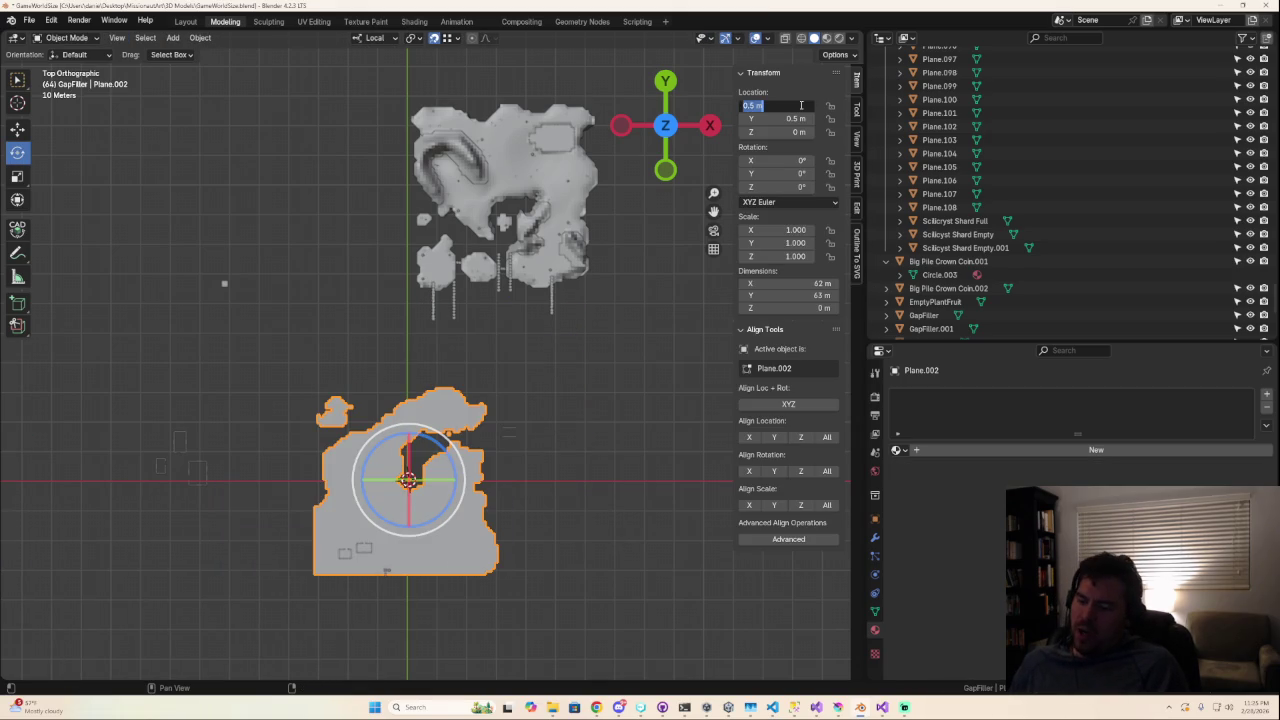
text(32)
key(Tab)
text(32)
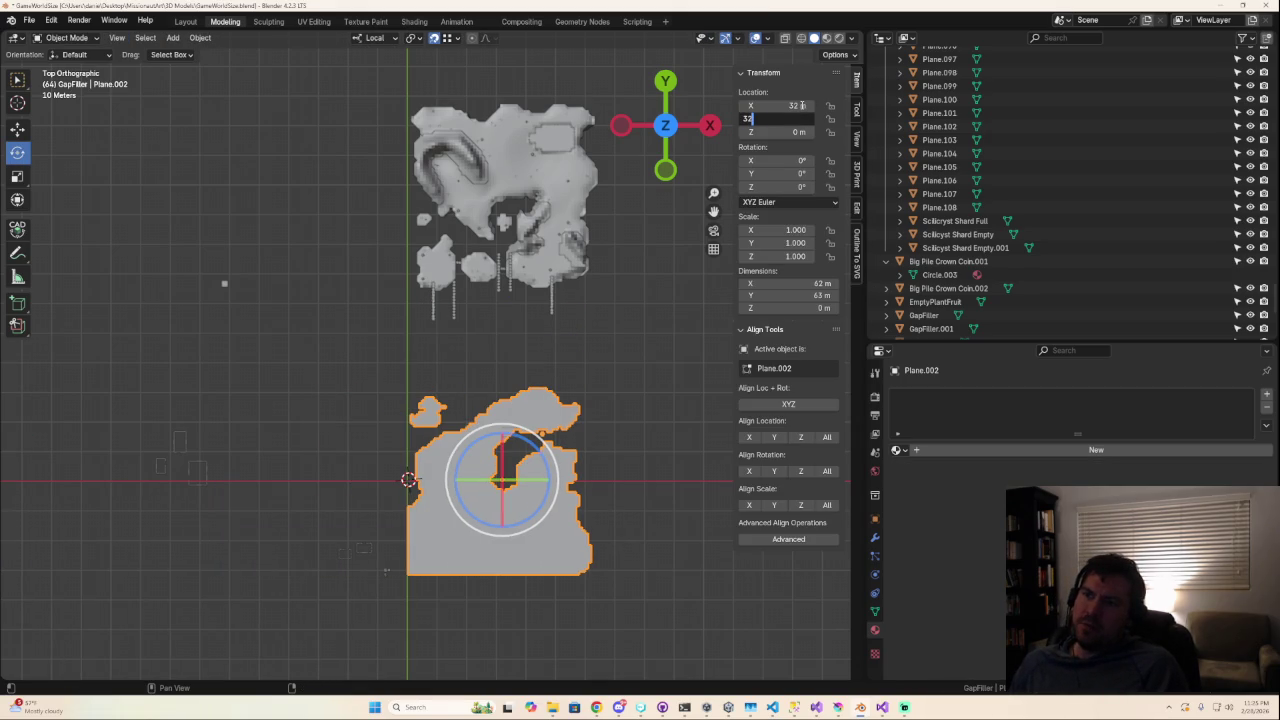
key(Return)
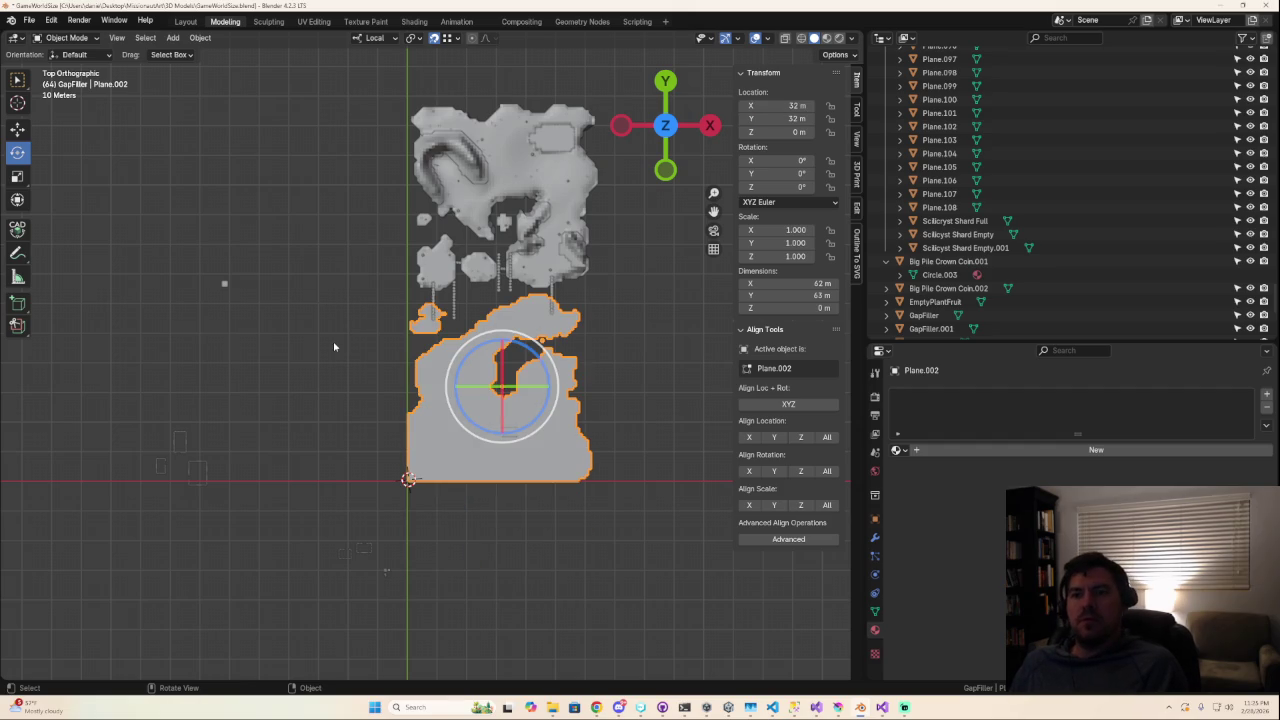
click(334, 345)
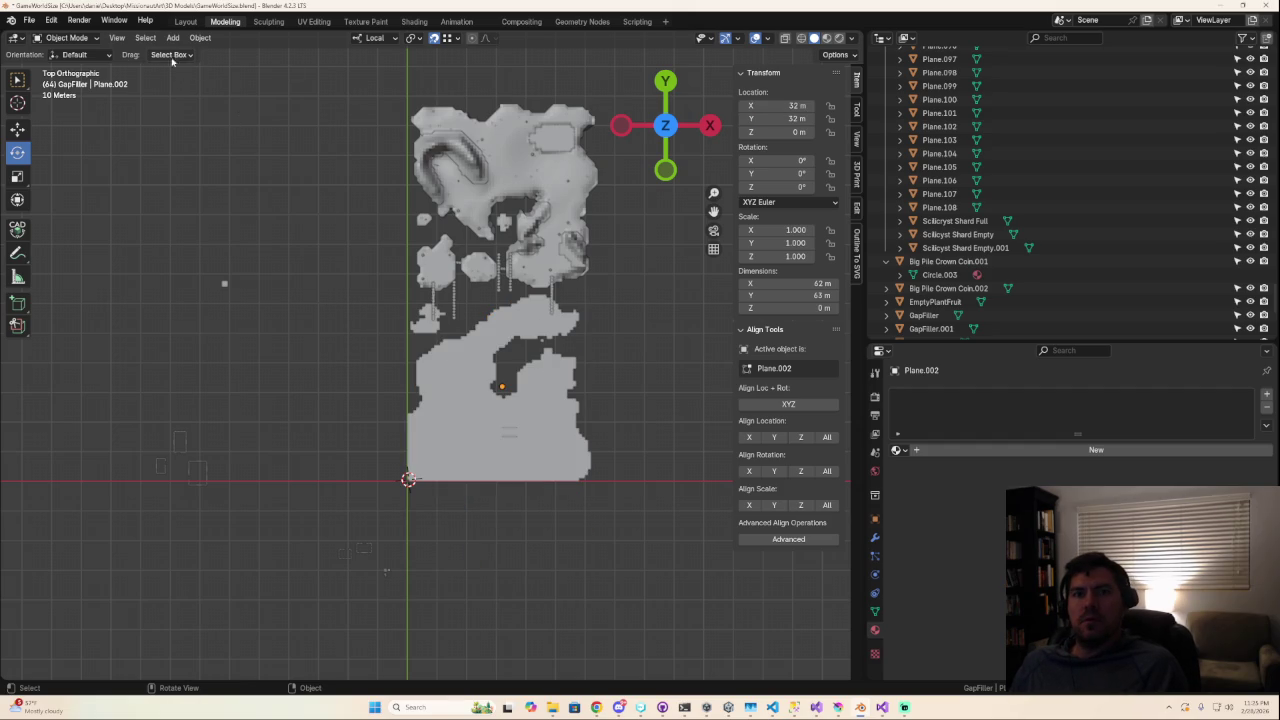
click(145, 38)
mouse_move(191, 52)
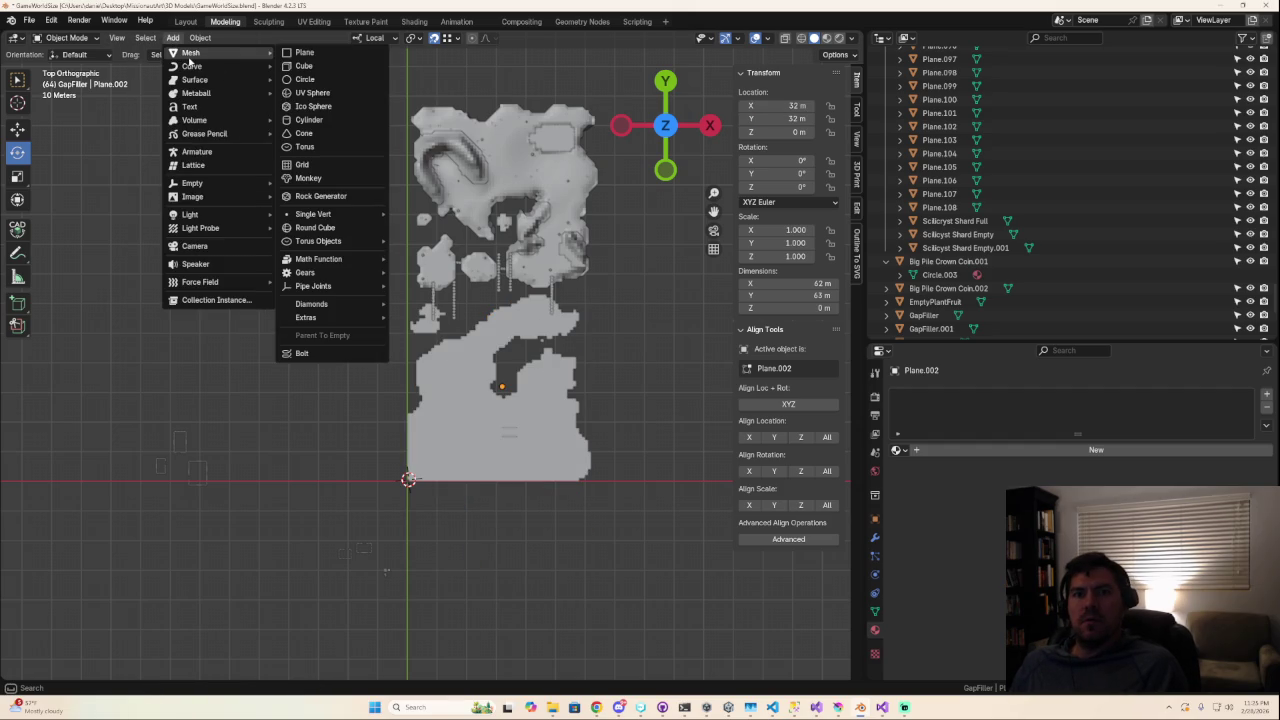
Add a new 64 m plane and give it 63 vertical loop cuts.
click(304, 52)
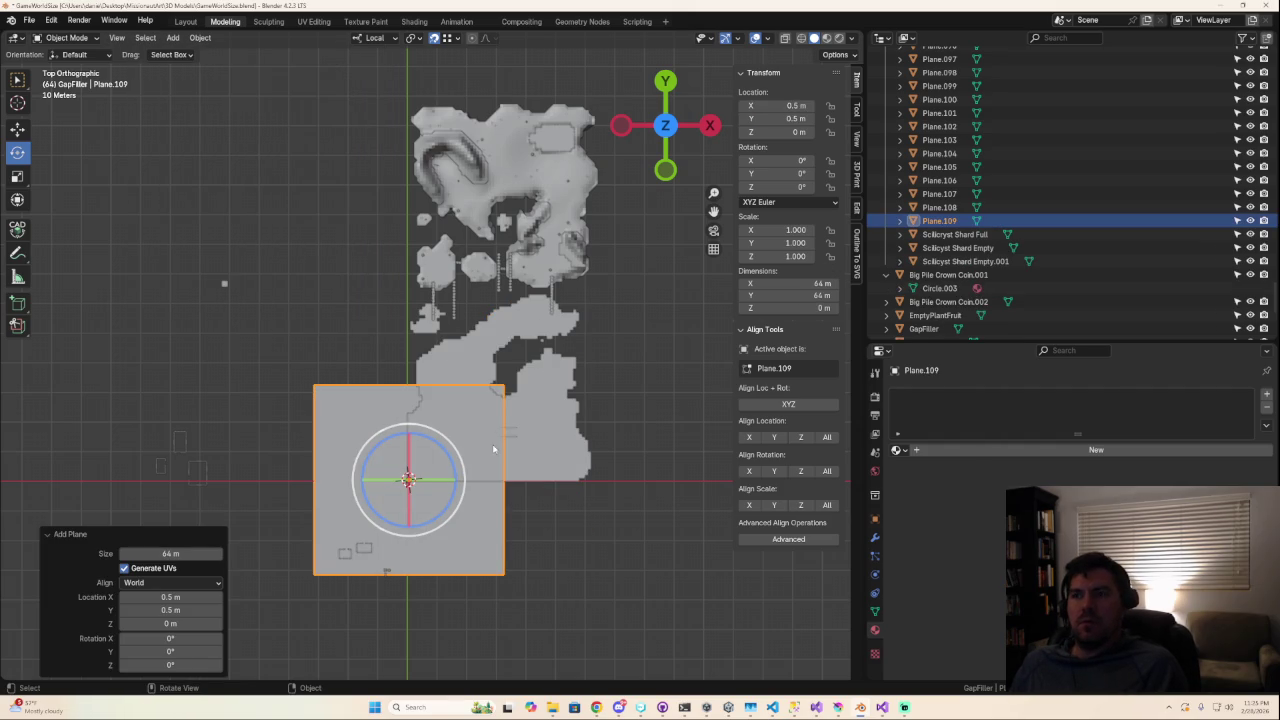
key(Tab)
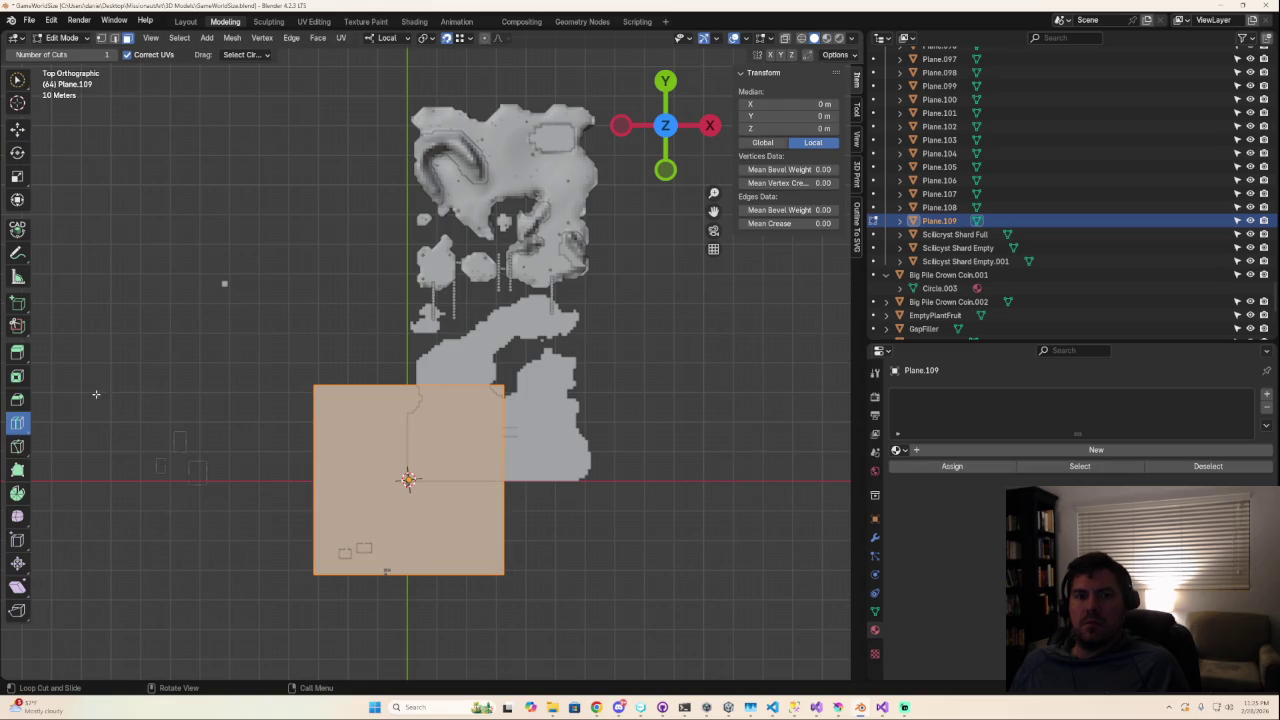
click(414, 430)
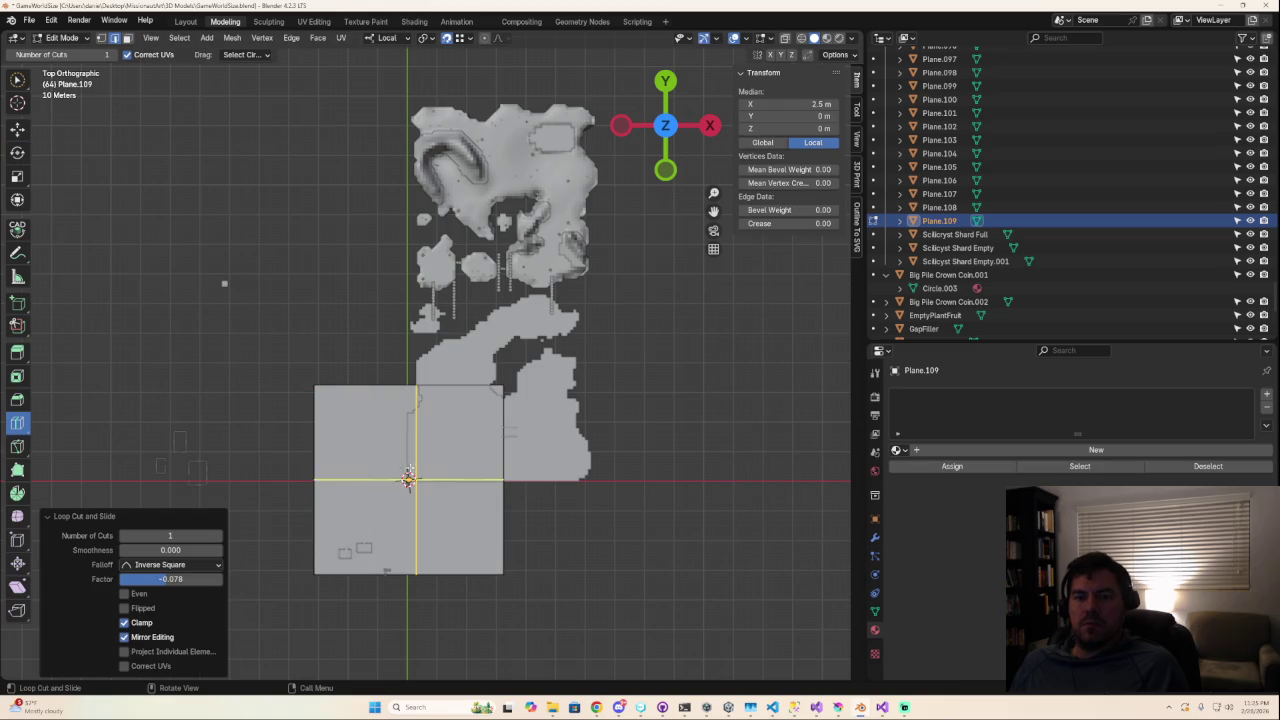
click(183, 537)
key(BackSpace)
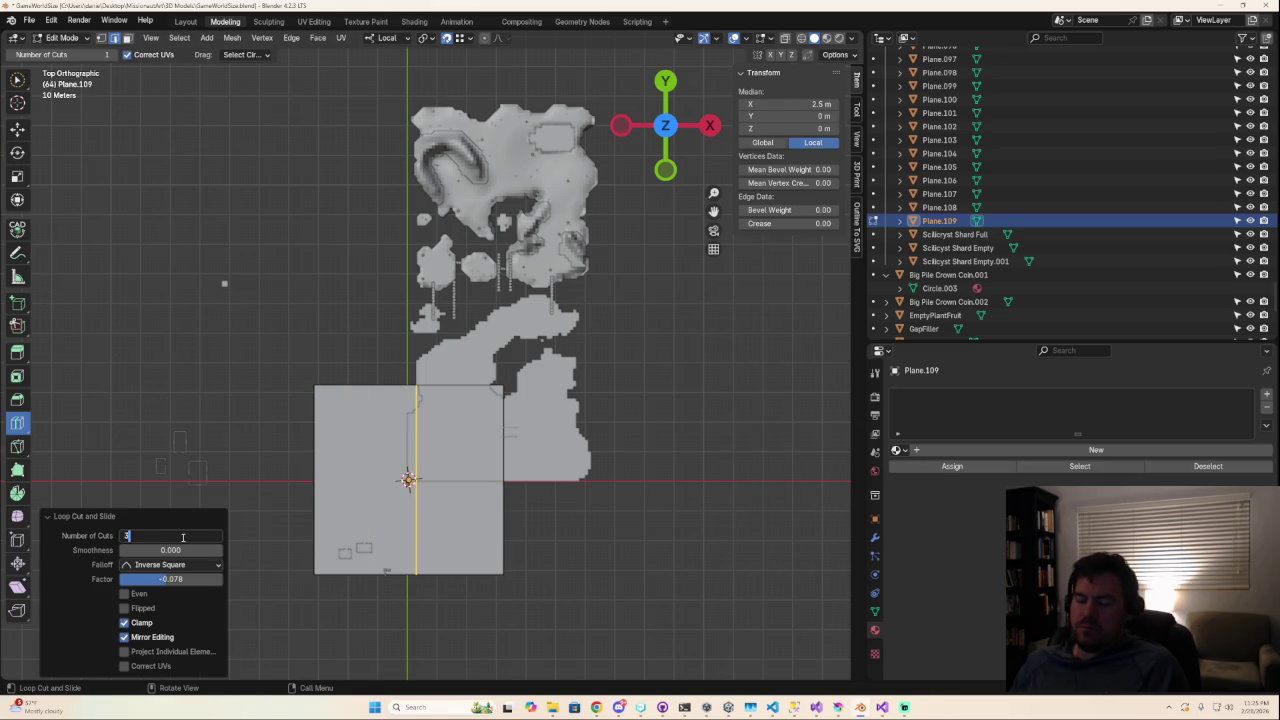
text(63)
key(Return)
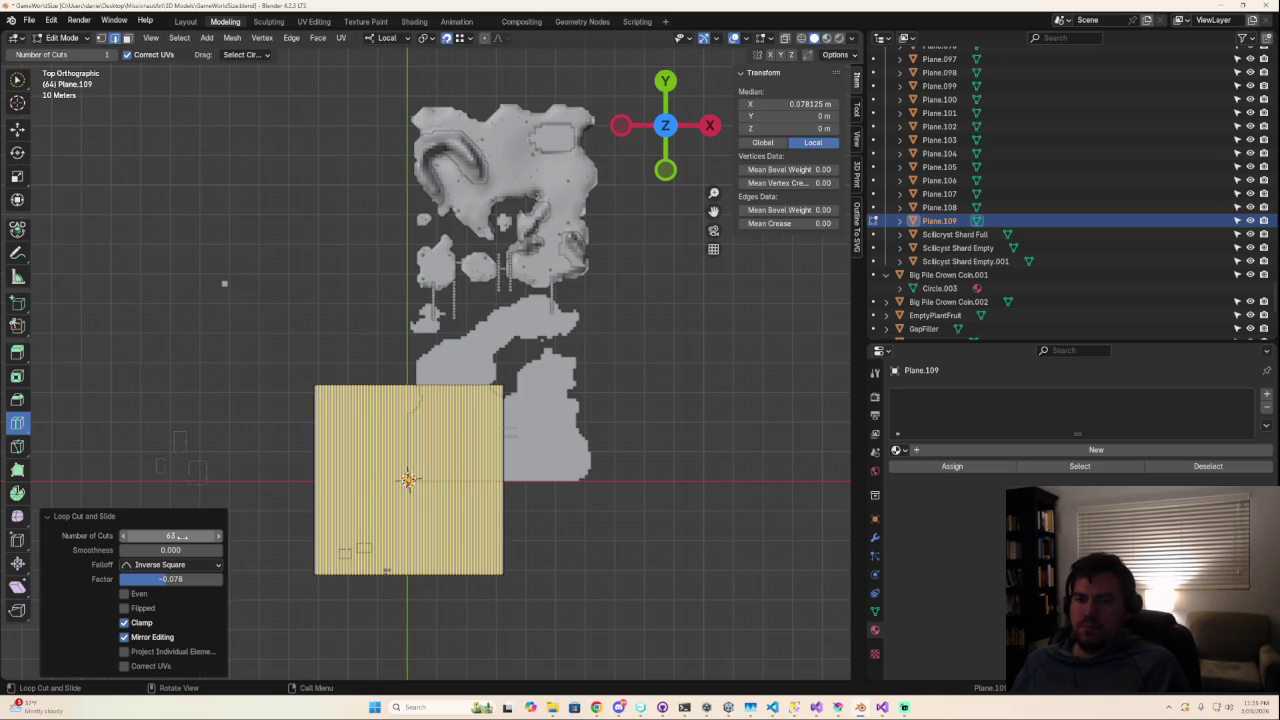
Add 63 horizontal loop cuts across the plane and return to Object Mode.
click(408, 480)
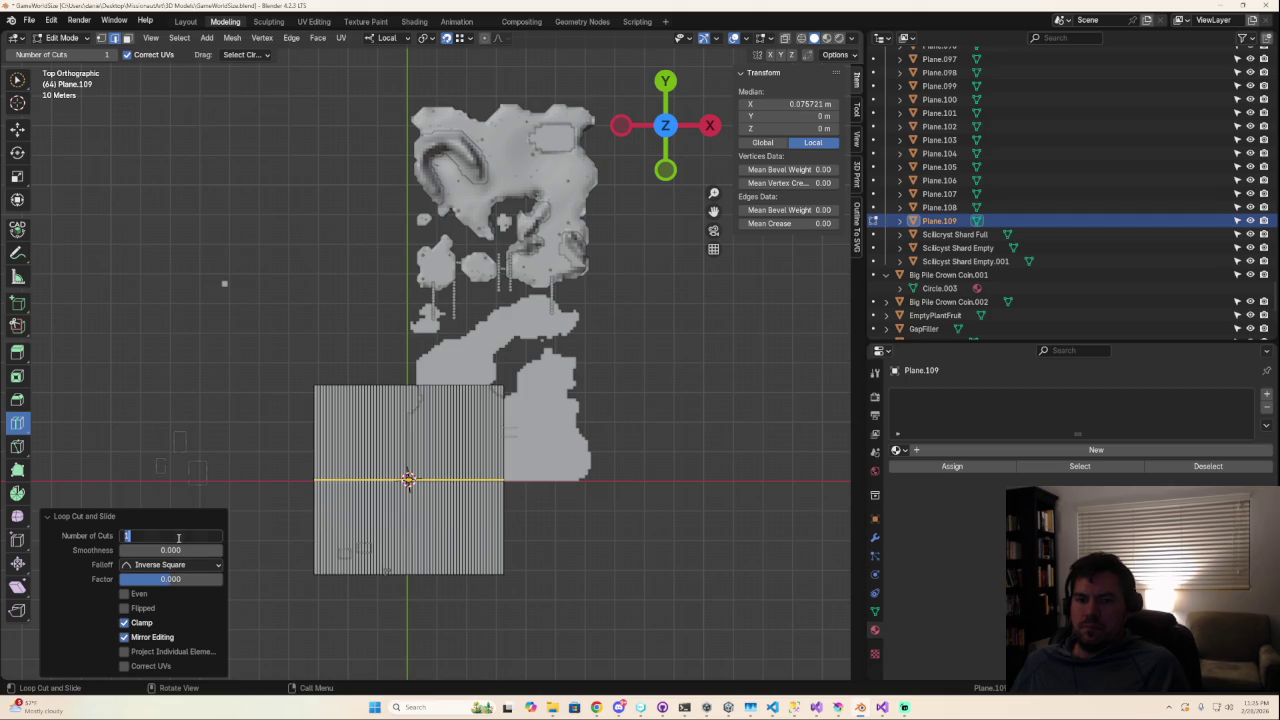
text(63)
key(Return)
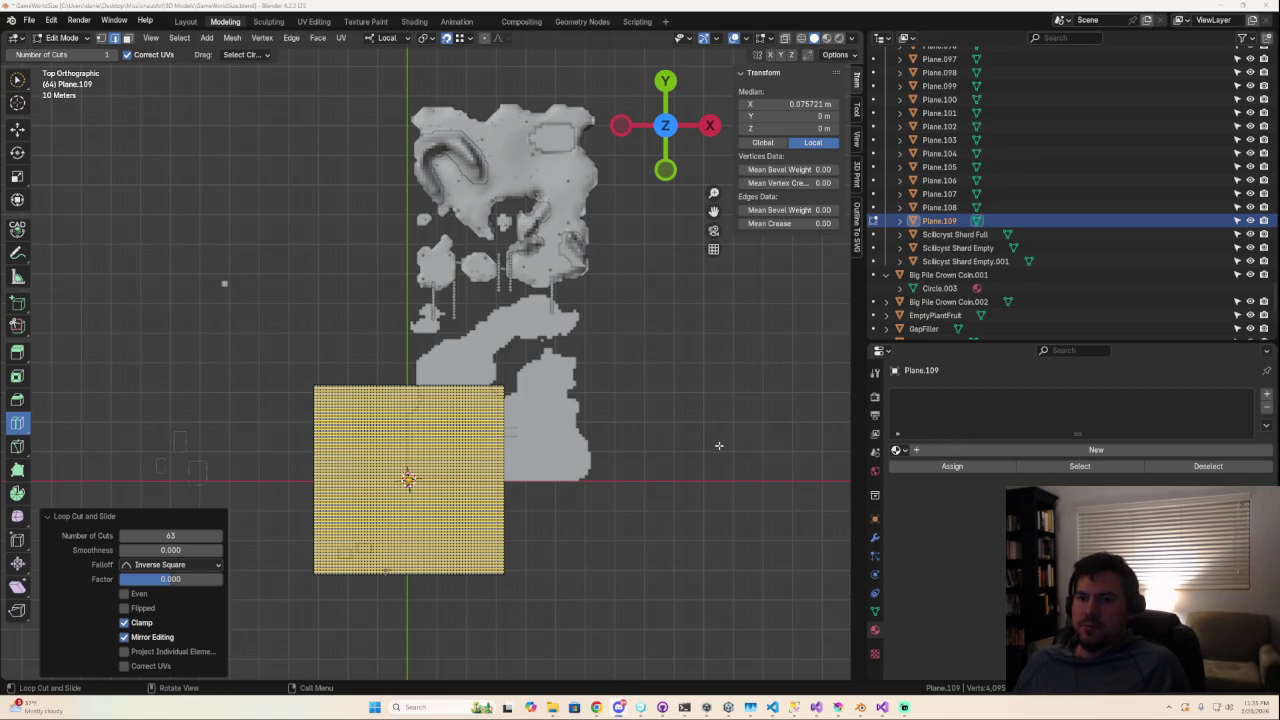
key(Tab)
Move Plane.109 to X −32 m, Y 32 m, flush against the terrain's left edge.
click(795, 106)
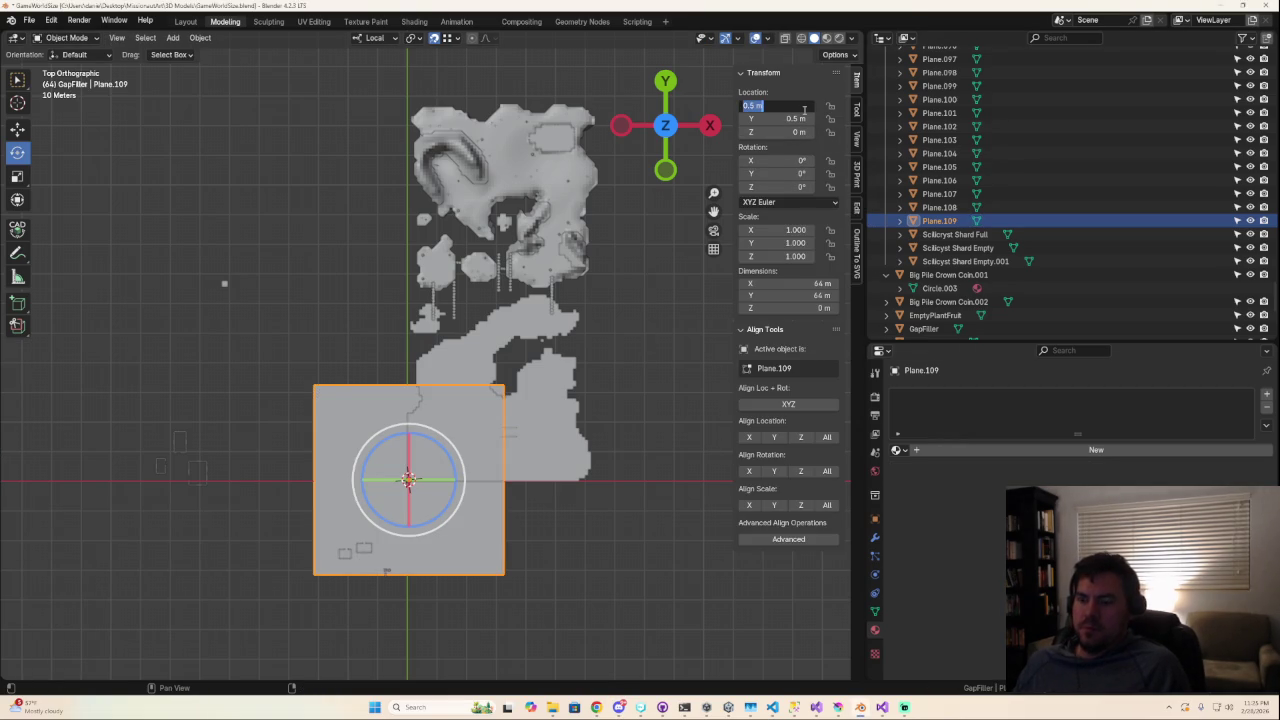
text(-32)
key(Return)
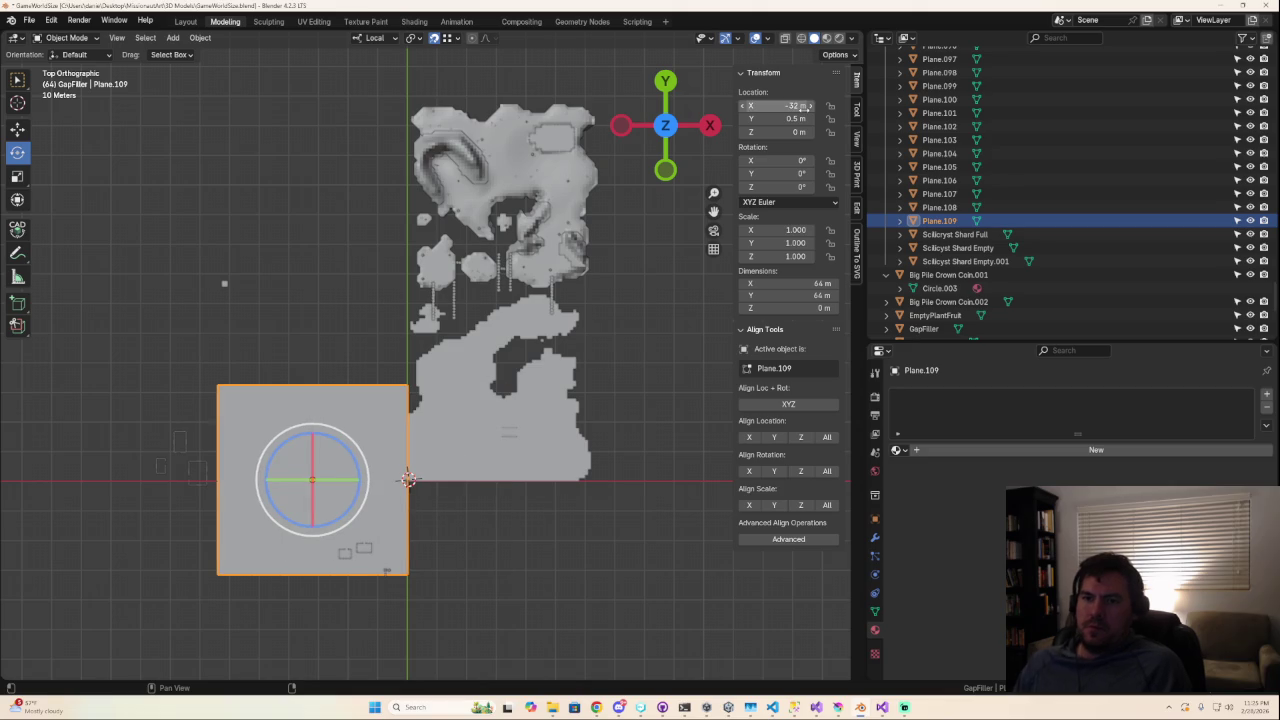
click(793, 119)
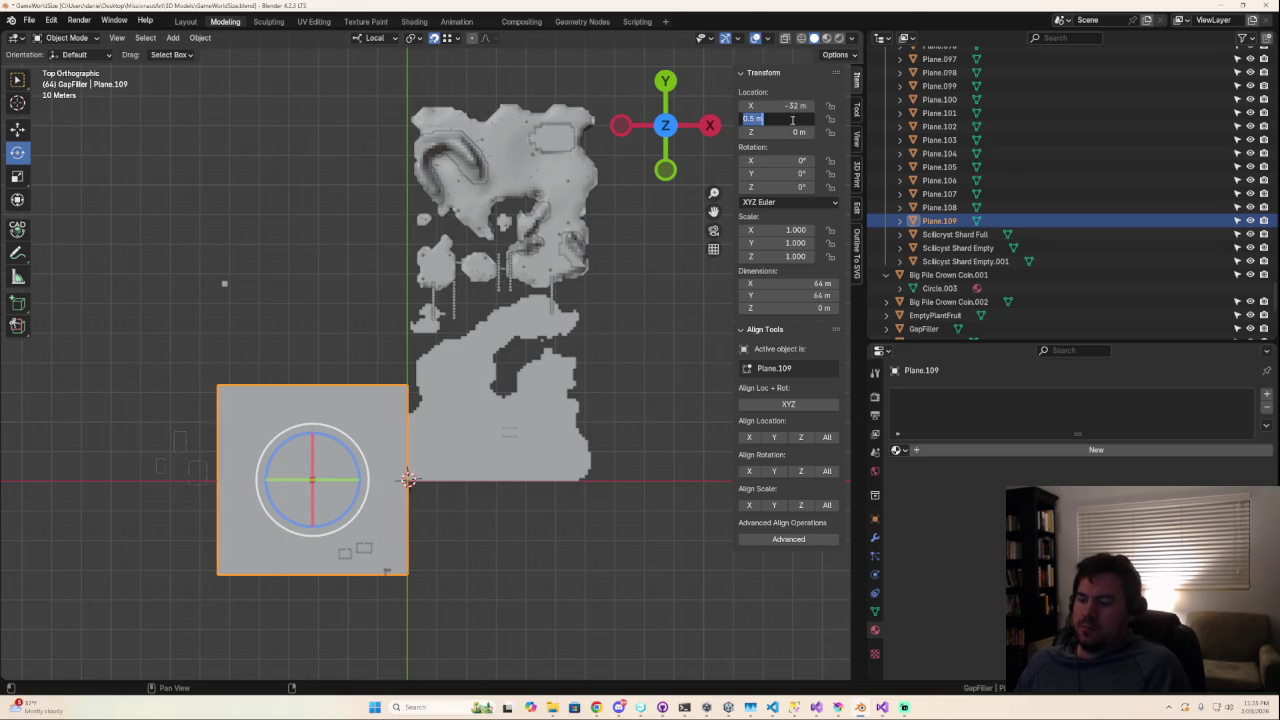
text(32)
key(Return)
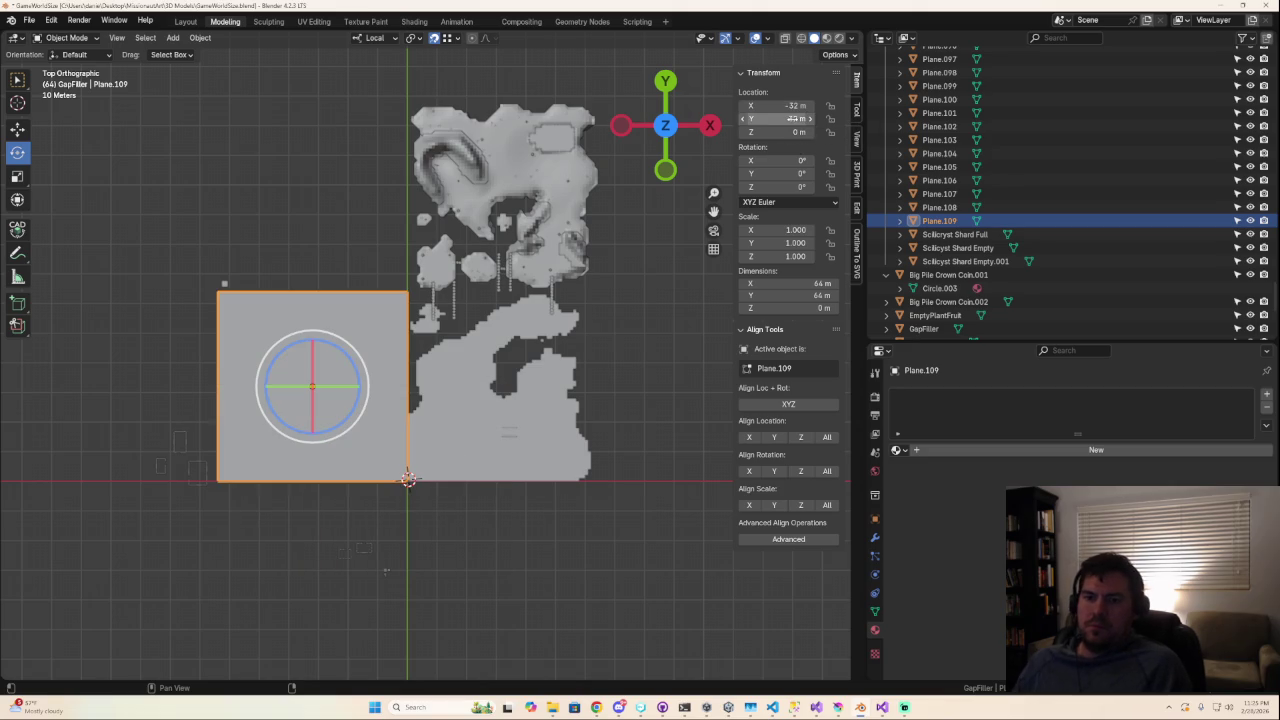
scroll(339, 438, up, 2)
scroll(350, 436, down, 1)
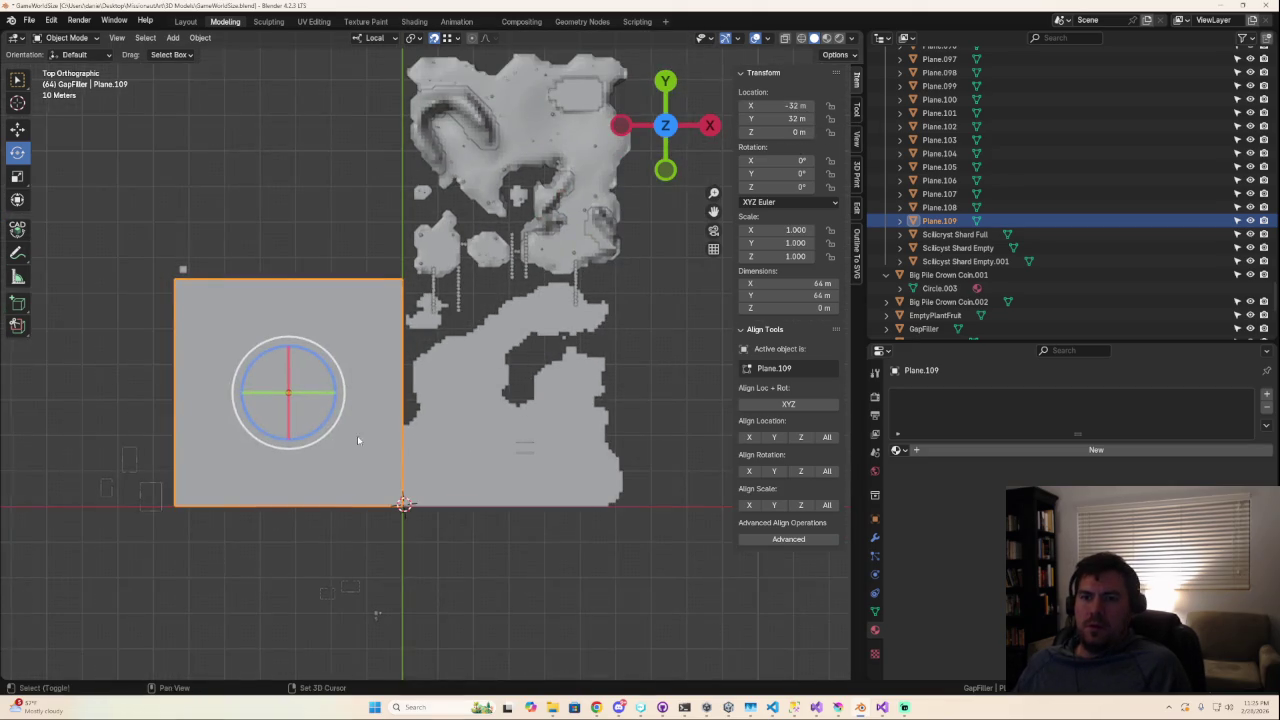
shift+middle_drag(350, 436, 551, 408)
key(Tab)
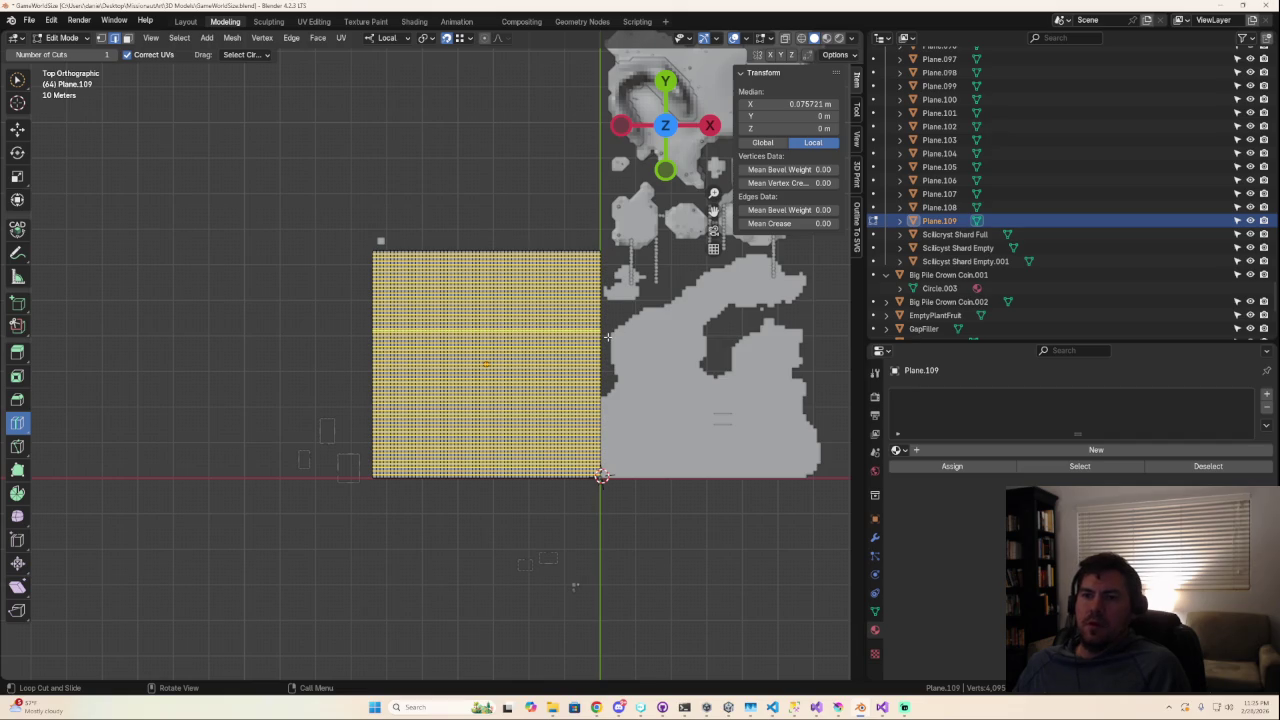
Deselect all, then circle-select an arching band of faces along the island outline.
key(alt+a)
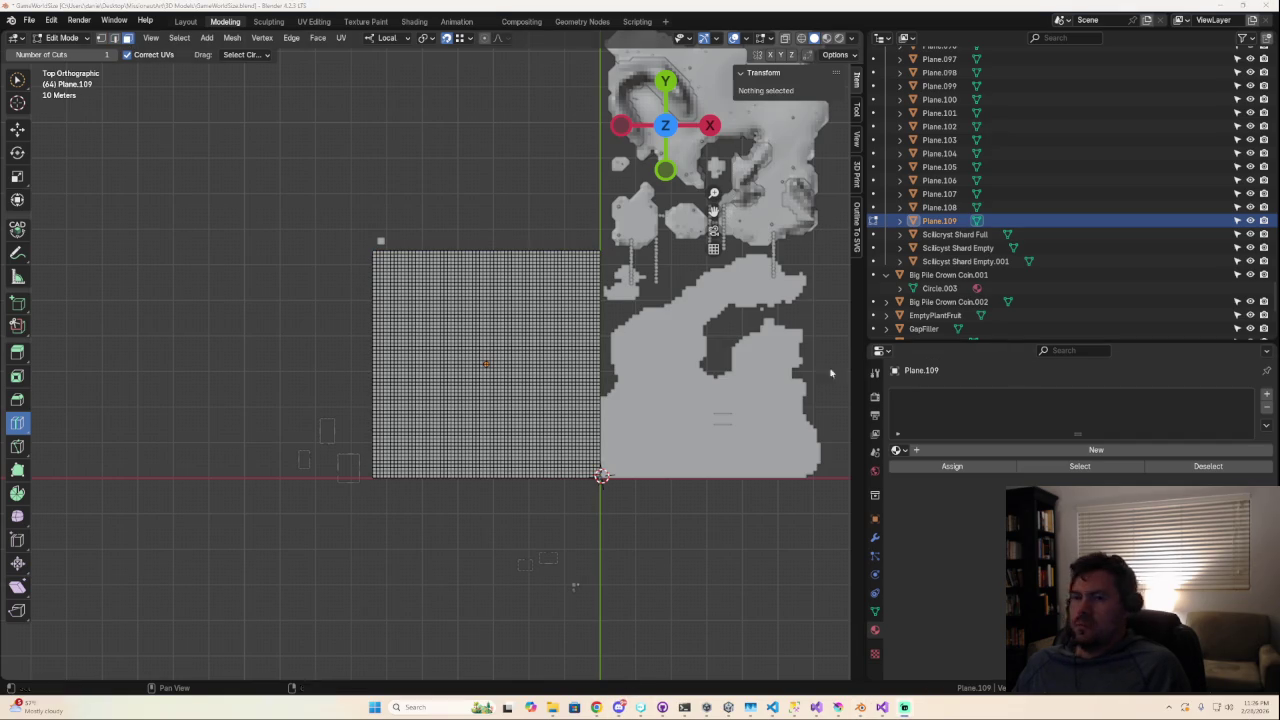
scroll(575, 585, up, 4)
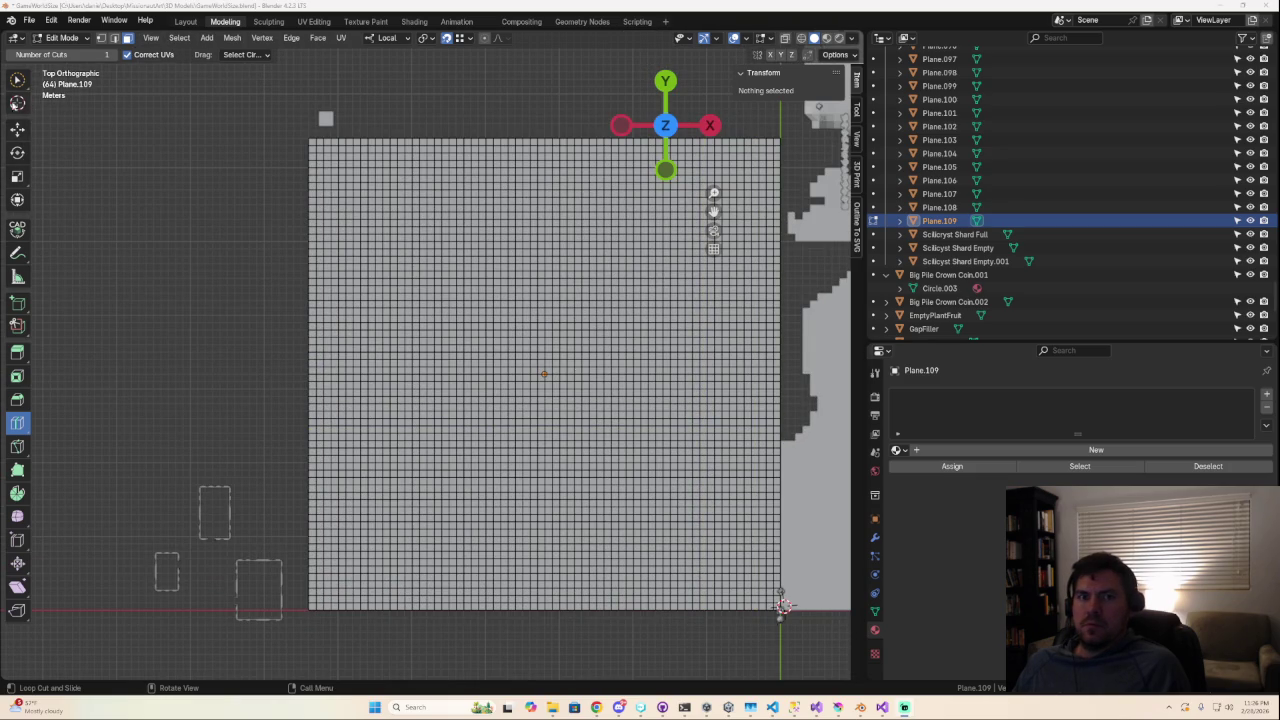
click(17, 79)
mouse_move(775, 428)
mouse_down()
mouse_move(699, 315)
mouse_move(651, 279)
mouse_move(566, 252)
mouse_move(458, 248)
mouse_move(350, 340)
mouse_move(312, 480)
mouse_up()
scroll(540, 423, down, 5)
Extend the selection up the right edge and across the plane's upper region.
scroll(589, 372, up, 1)
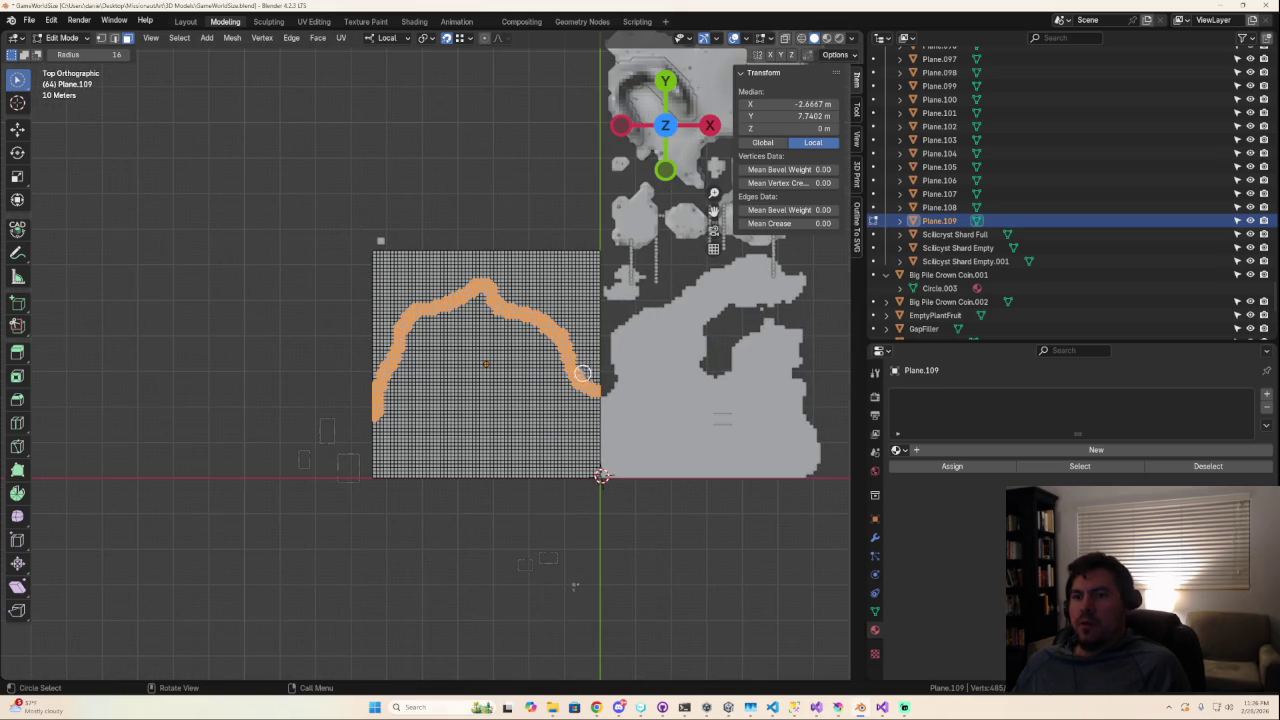
mouse_move(590, 370)
mouse_down()
mouse_move(588, 276)
mouse_move(583, 335)
mouse_up()
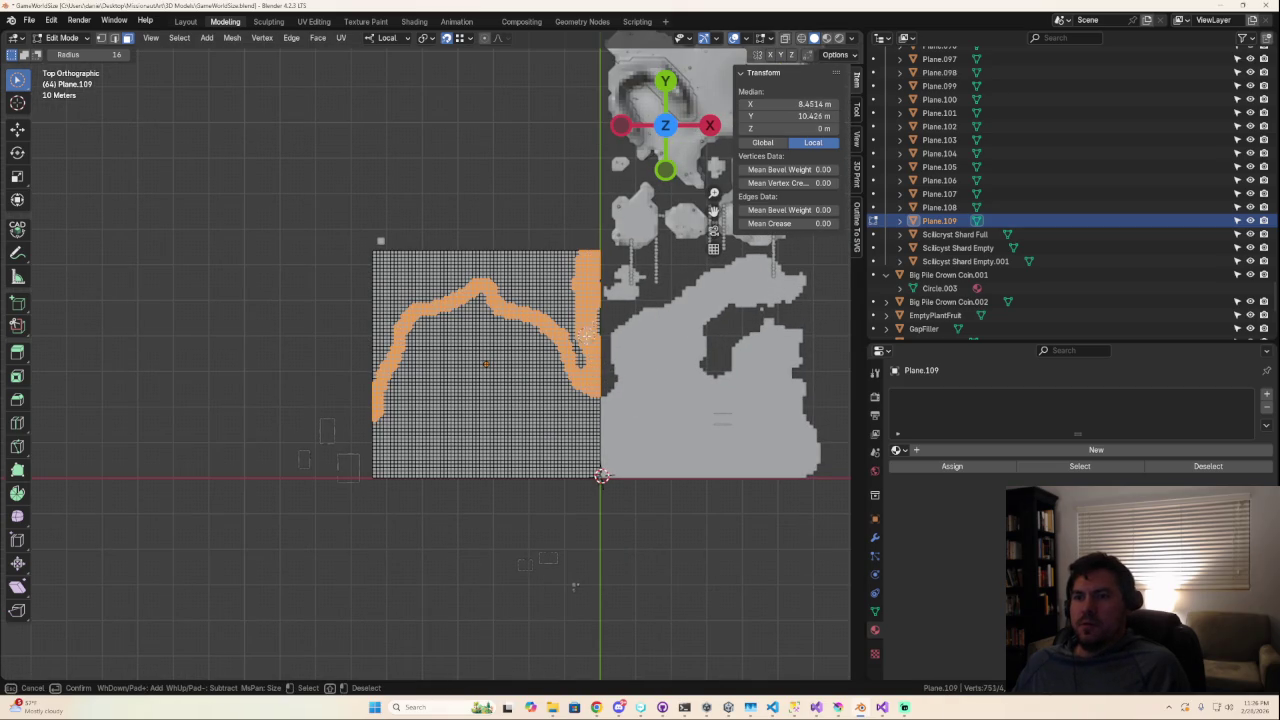
mouse_move(585, 286)
mouse_down()
mouse_move(490, 258)
mouse_move(380, 256)
mouse_move(374, 390)
mouse_move(400, 262)
mouse_move(392, 325)
mouse_move(428, 268)
mouse_move(552, 265)
mouse_move(418, 293)
mouse_move(487, 271)
mouse_up()
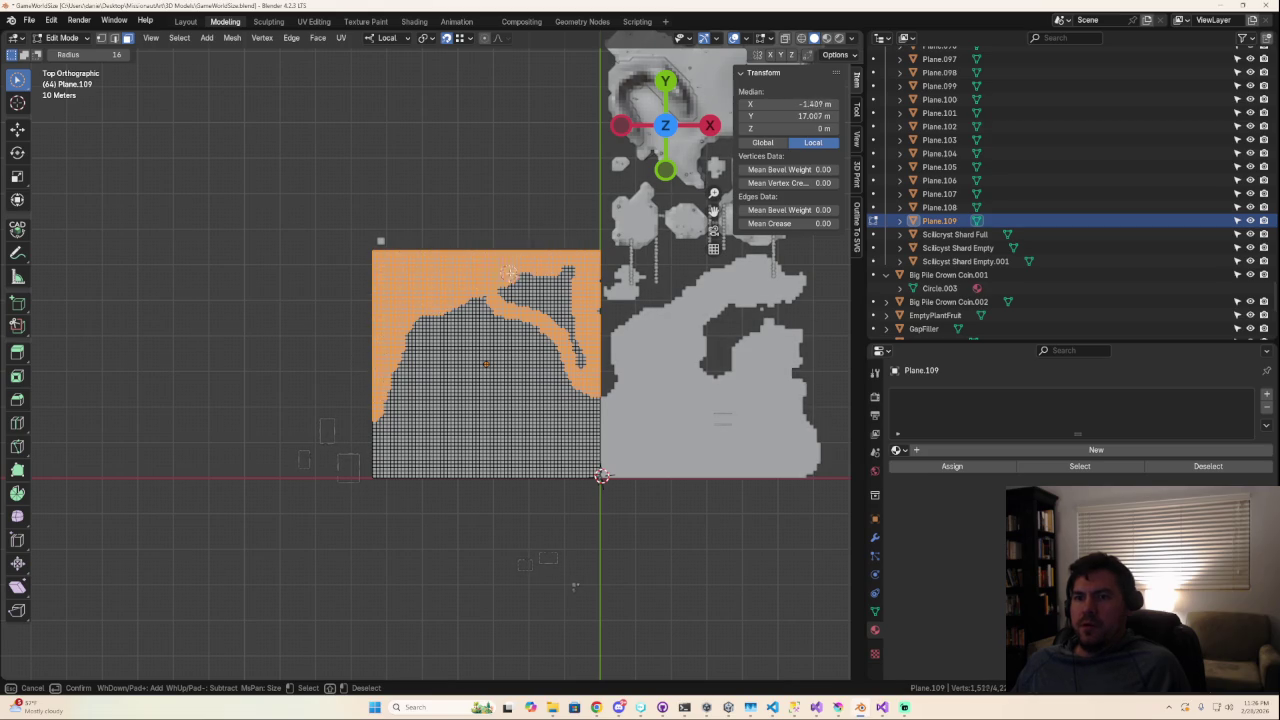
drag(500, 272, 497, 289)
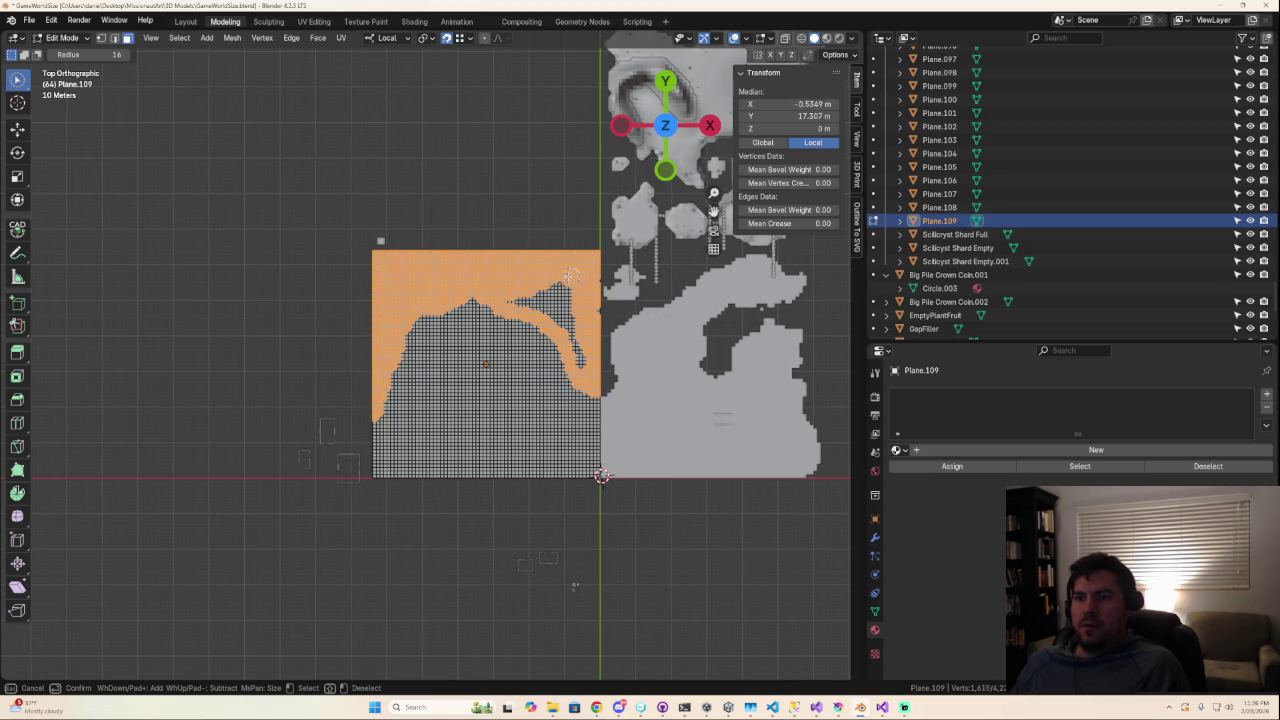
drag(502, 297, 540, 325)
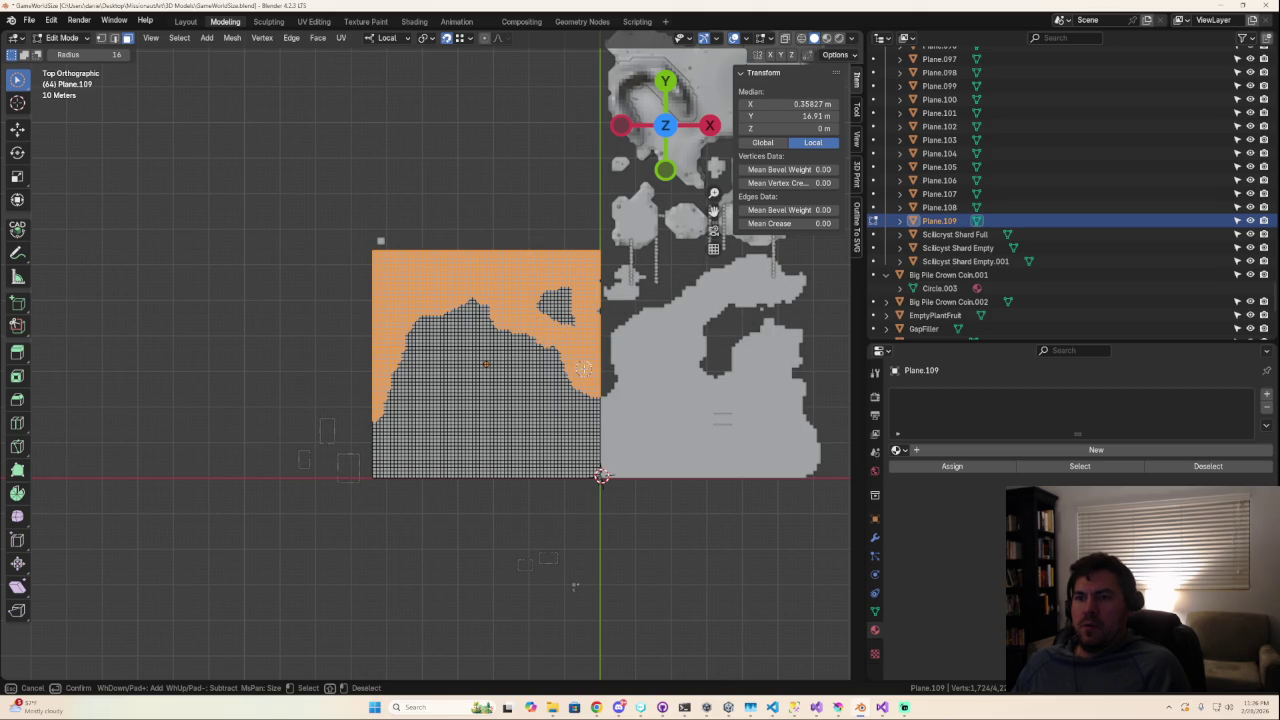
scroll(631, 377, down, 1)
scroll(600, 370, up, 1)
scroll(444, 353, up, 1)
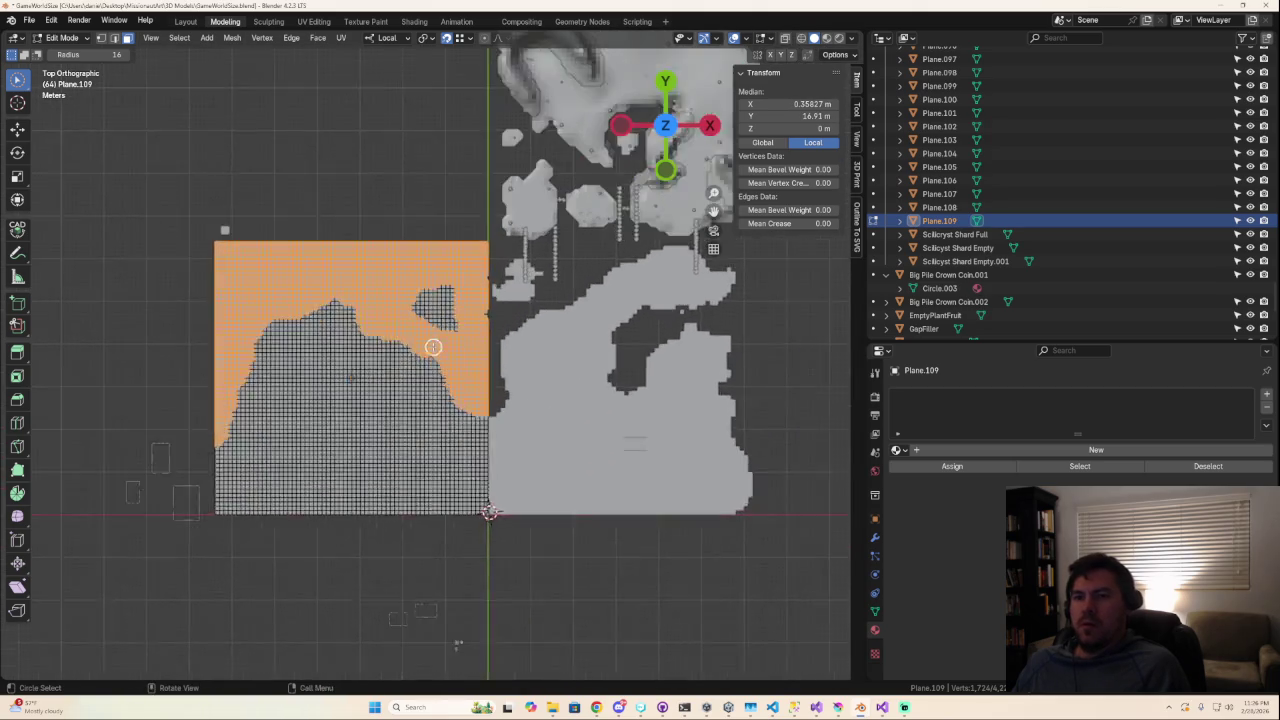
scroll(444, 353, up, 1)
Refine the selection along the island edge, then orbit to inspect the plane.
ctrl+drag(462, 308, 468, 300)
mouse_move(405, 263)
ctrl+mouse_down()
mouse_move(372, 270)
mouse_move(424, 321)
ctrl+mouse_up()
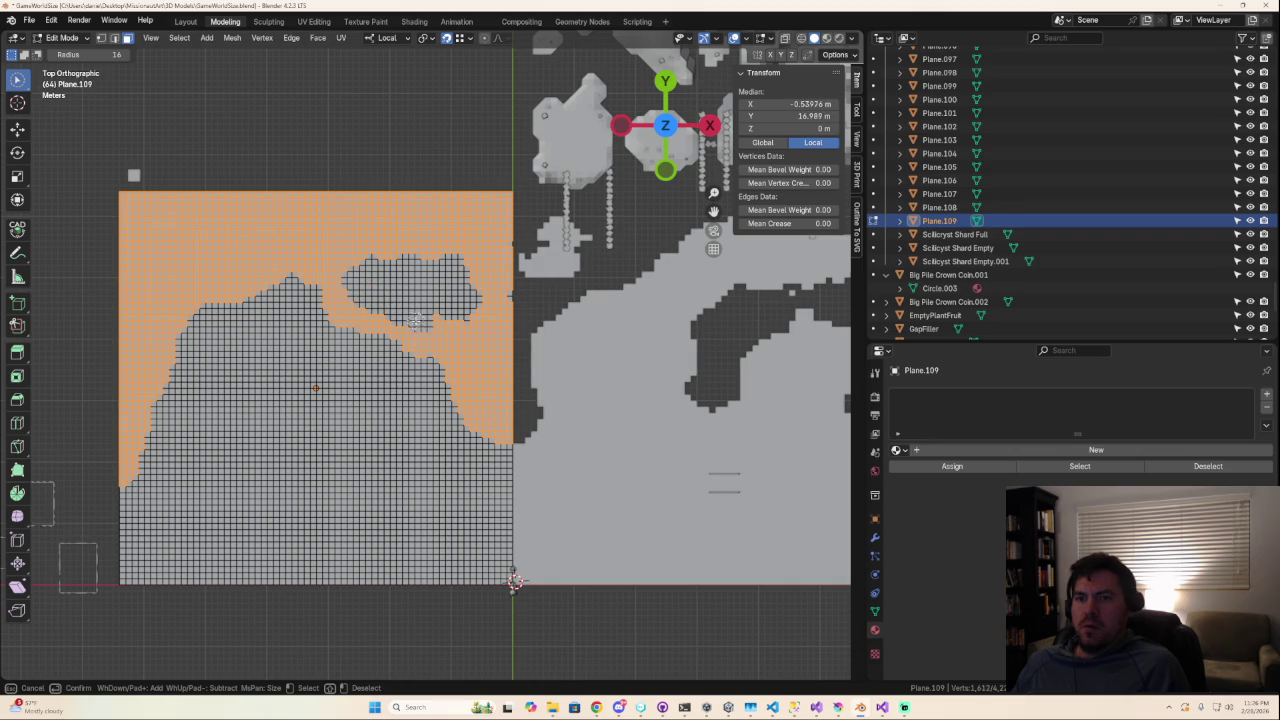
drag(463, 318, 511, 301)
scroll(420, 390, down, 5)
scroll(414, 386, down, 1)
scroll(420, 400, up, 2)
scroll(436, 420, up, 1)
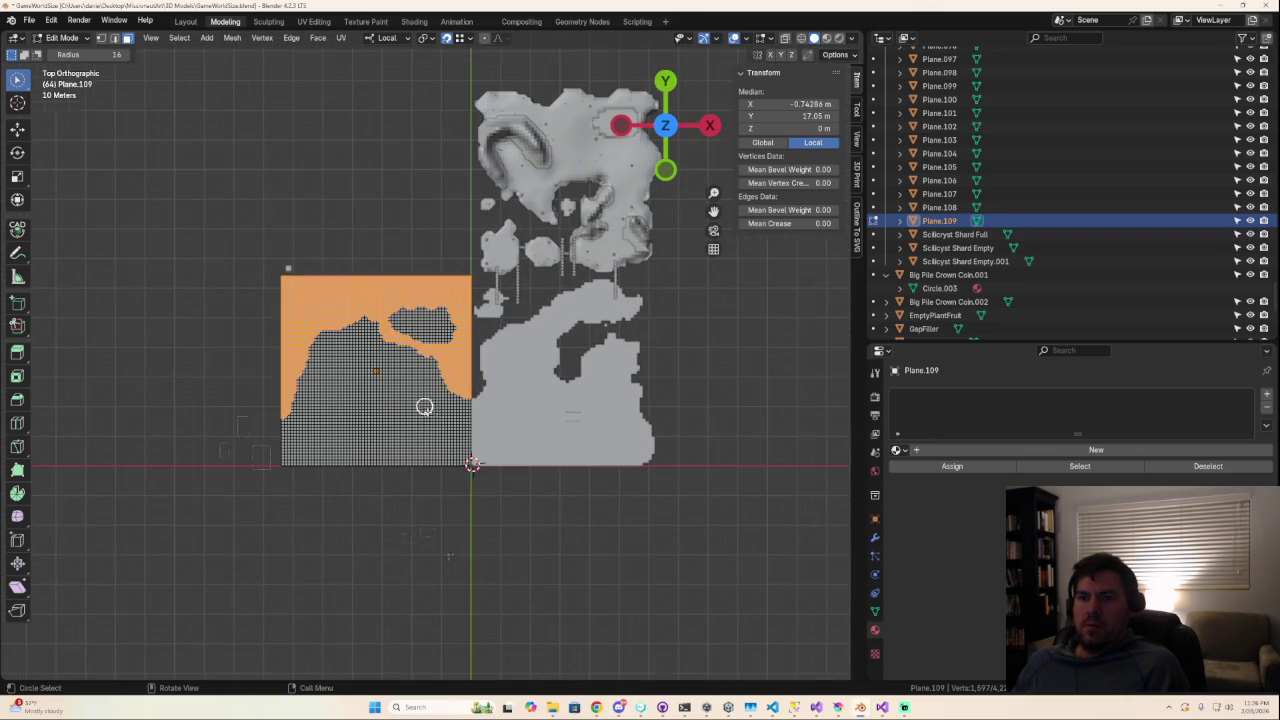
scroll(428, 352, up, 3)
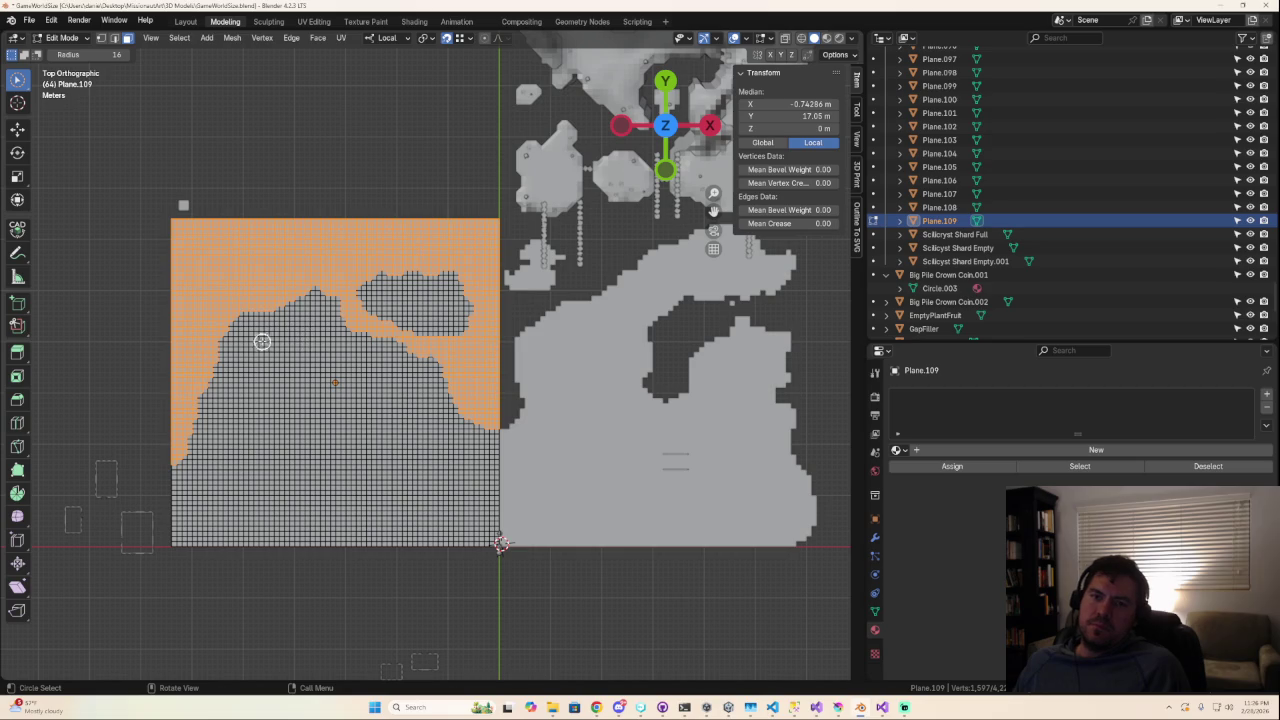
scroll(317, 509, down, 5)
scroll(383, 523, down, 2)
scroll(405, 494, down, 2)
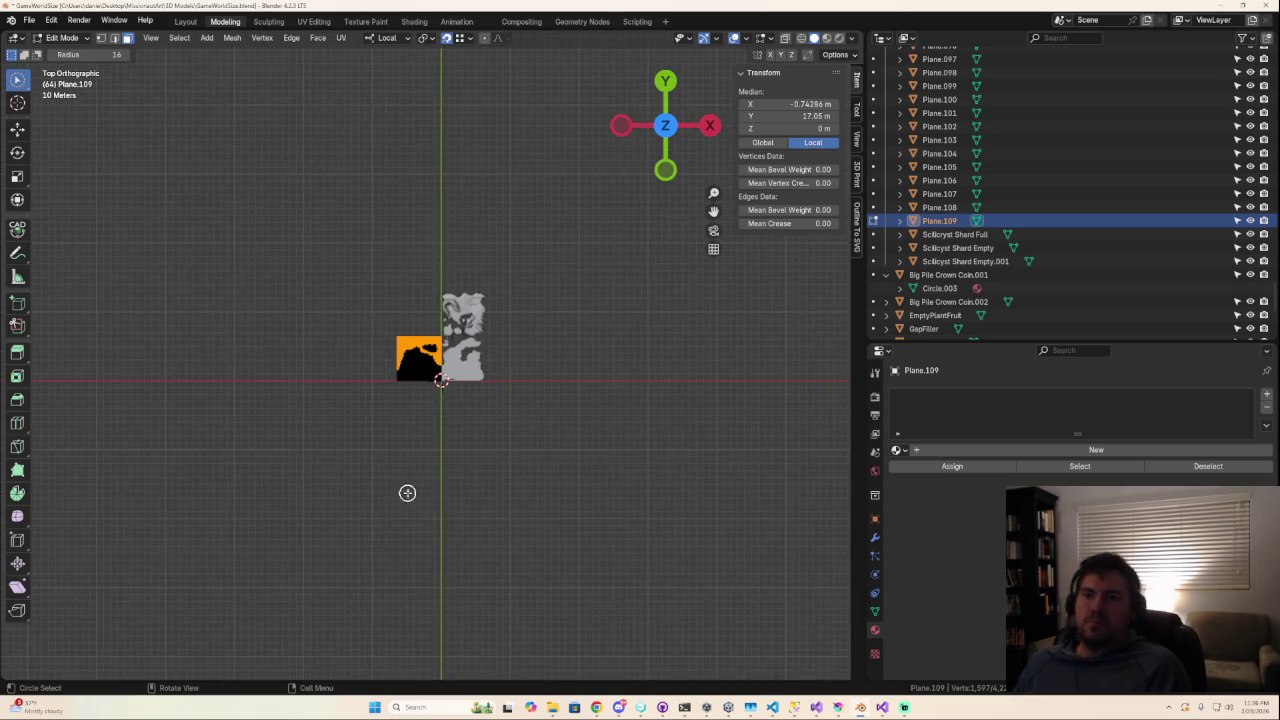
scroll(410, 500, up, 2)
scroll(417, 509, up, 4)
scroll(420, 510, up, 4)
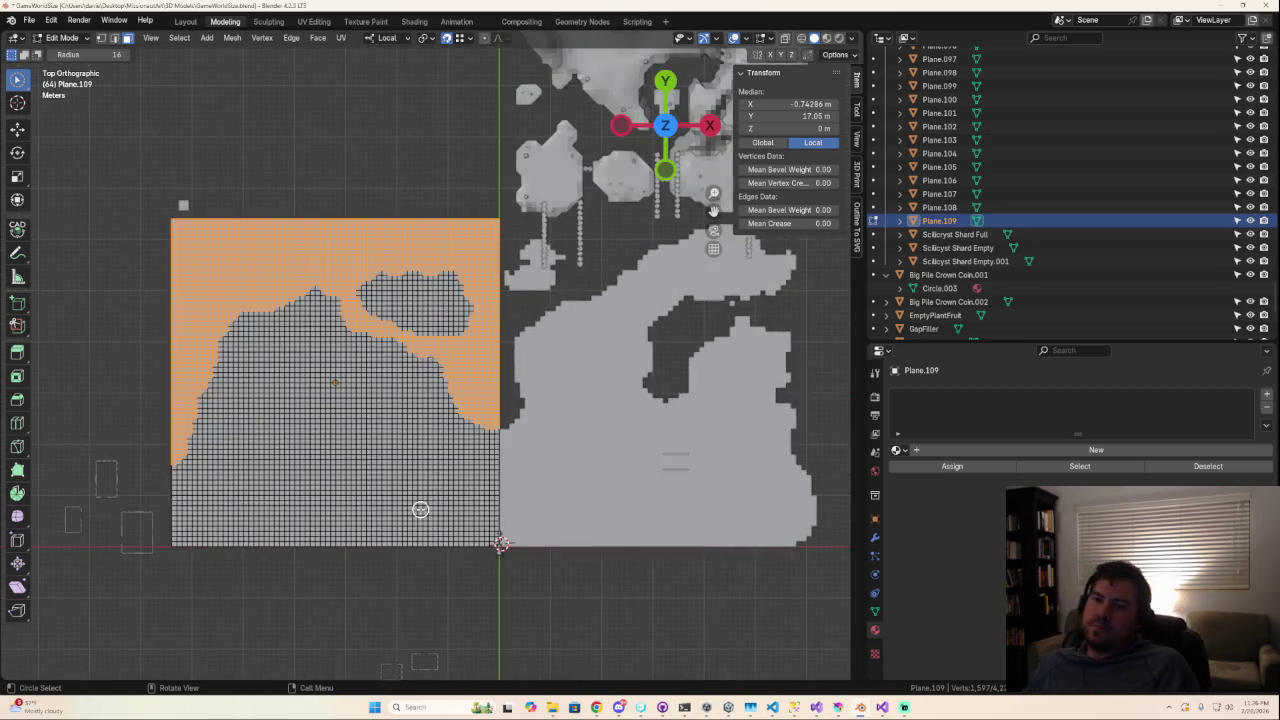
mouse_move(428, 503)
middle_down()
mouse_move(444, 315)
mouse_move(477, 353)
middle_up()
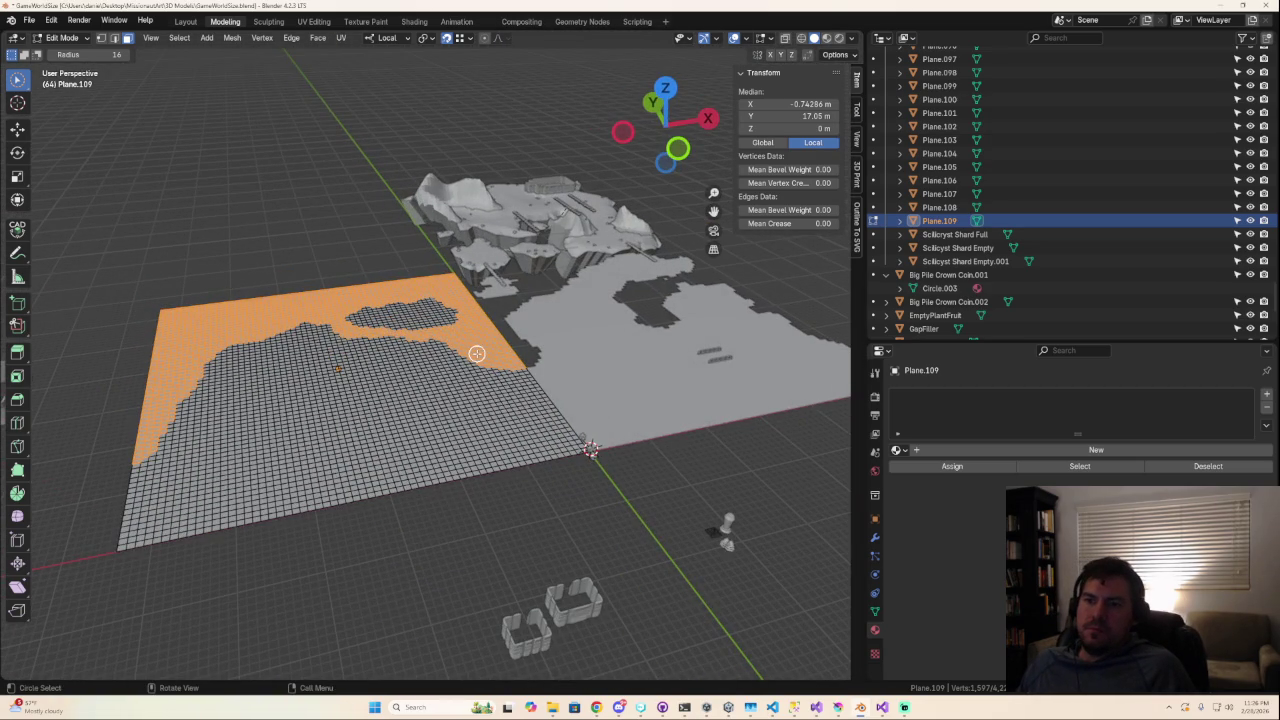
scroll(546, 380, down, 3)
scroll(546, 380, down, 3)
middle_drag(546, 380, 480, 400)
scroll(480, 400, up, 3)
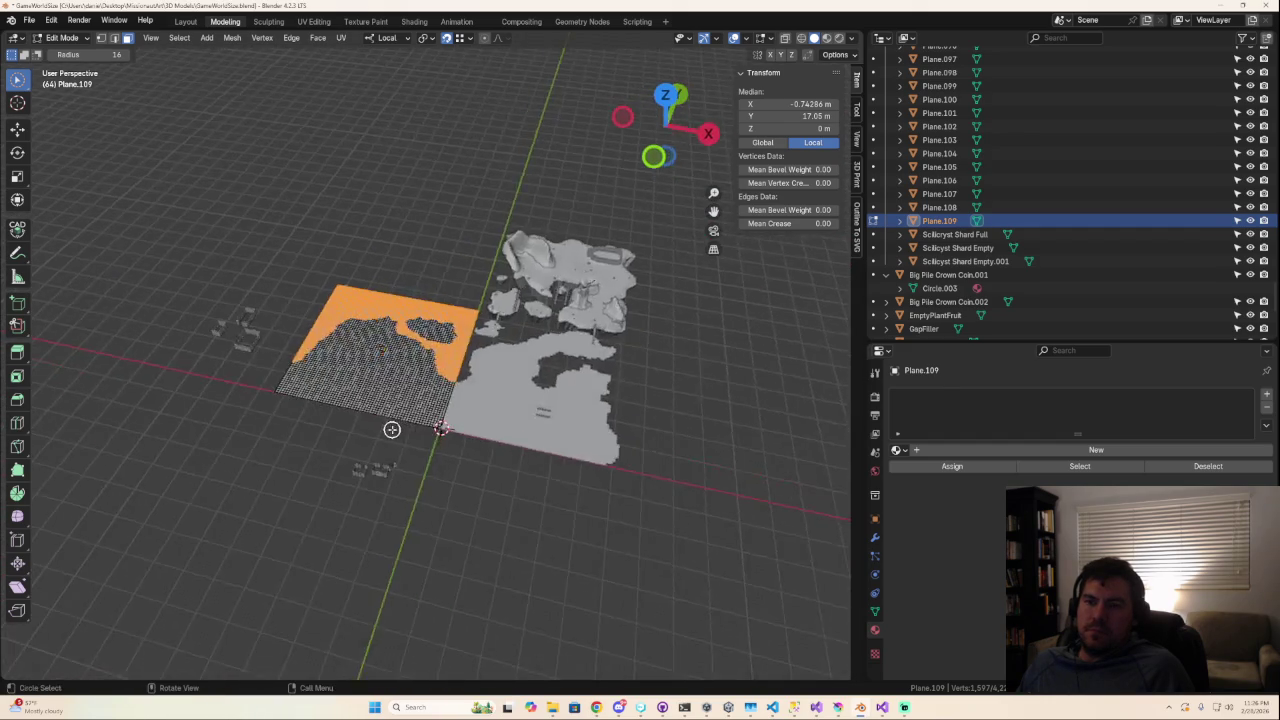
scroll(391, 428, up, 3)
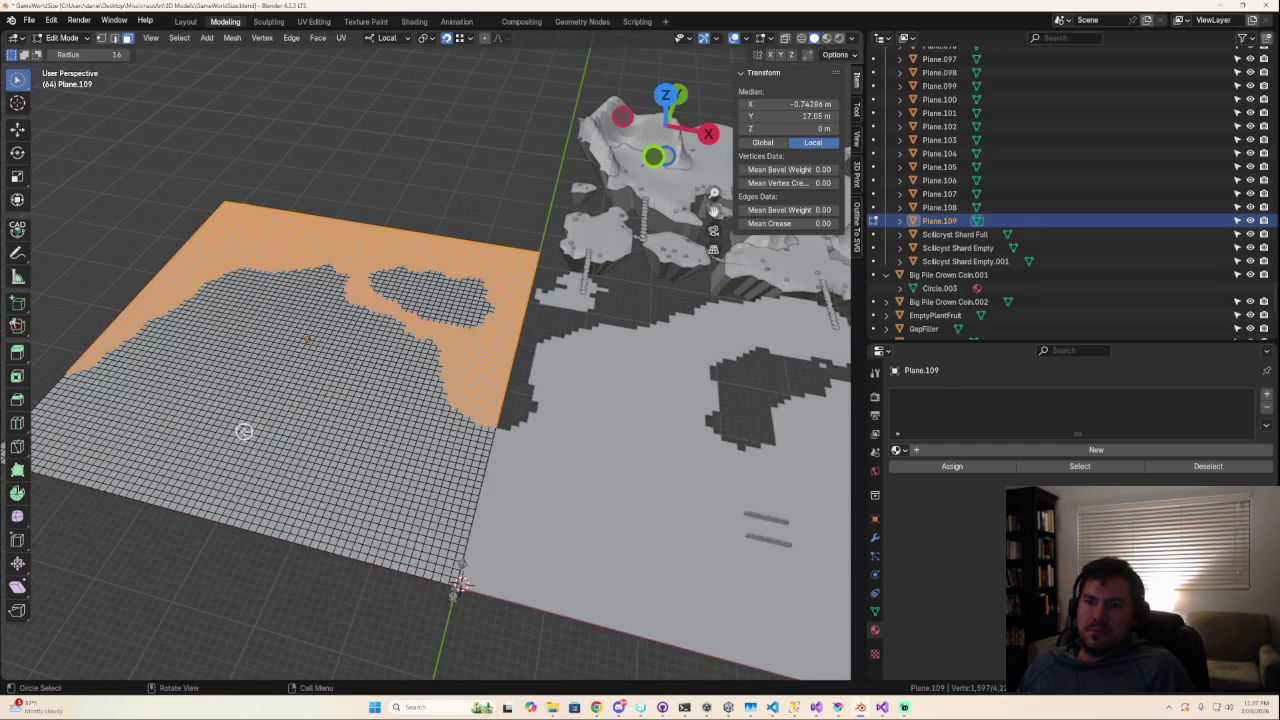
scroll(244, 431, down, 5)
scroll(326, 486, up, 2)
scroll(344, 449, up, 3)
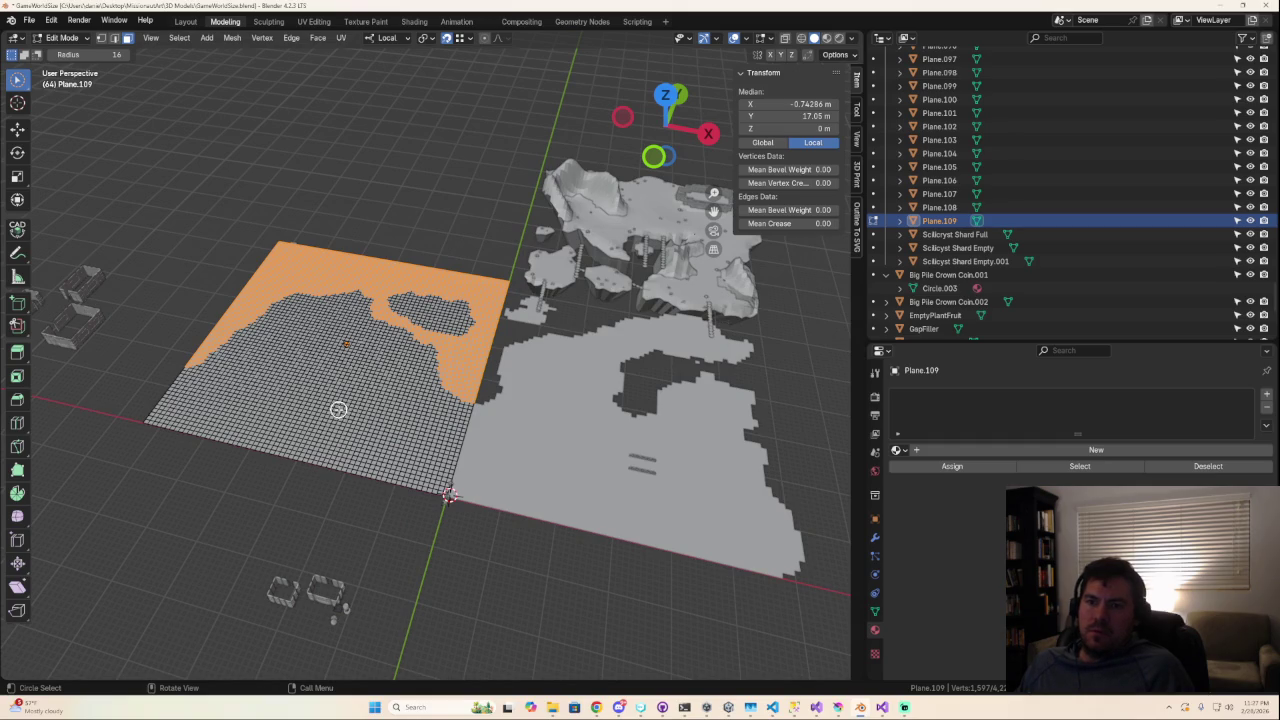
scroll(338, 409, down, 2)
scroll(339, 414, down, 2)
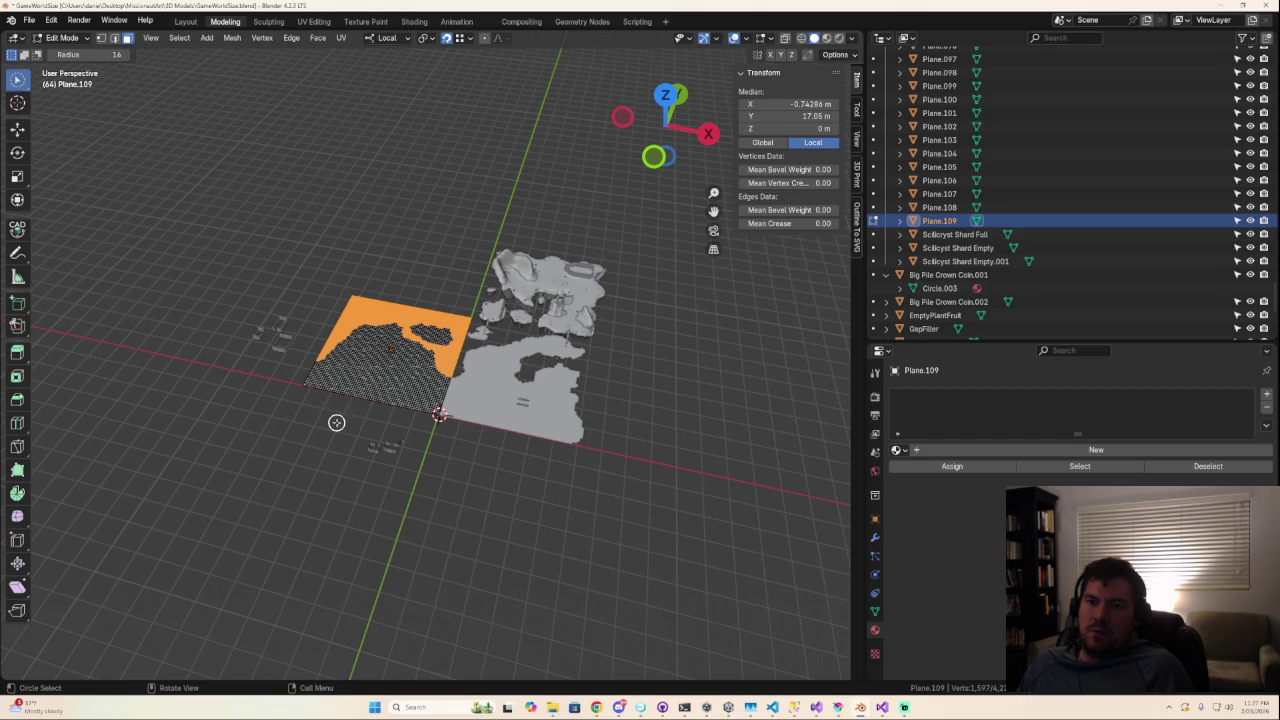
mouse_move(345, 428)
middle_down()
mouse_move(544, 482)
mouse_move(363, 505)
middle_up()
scroll(363, 460, up, 1)
scroll(383, 425, up, 4)
scroll(443, 423, down, 4)
scroll(446, 423, down, 5)
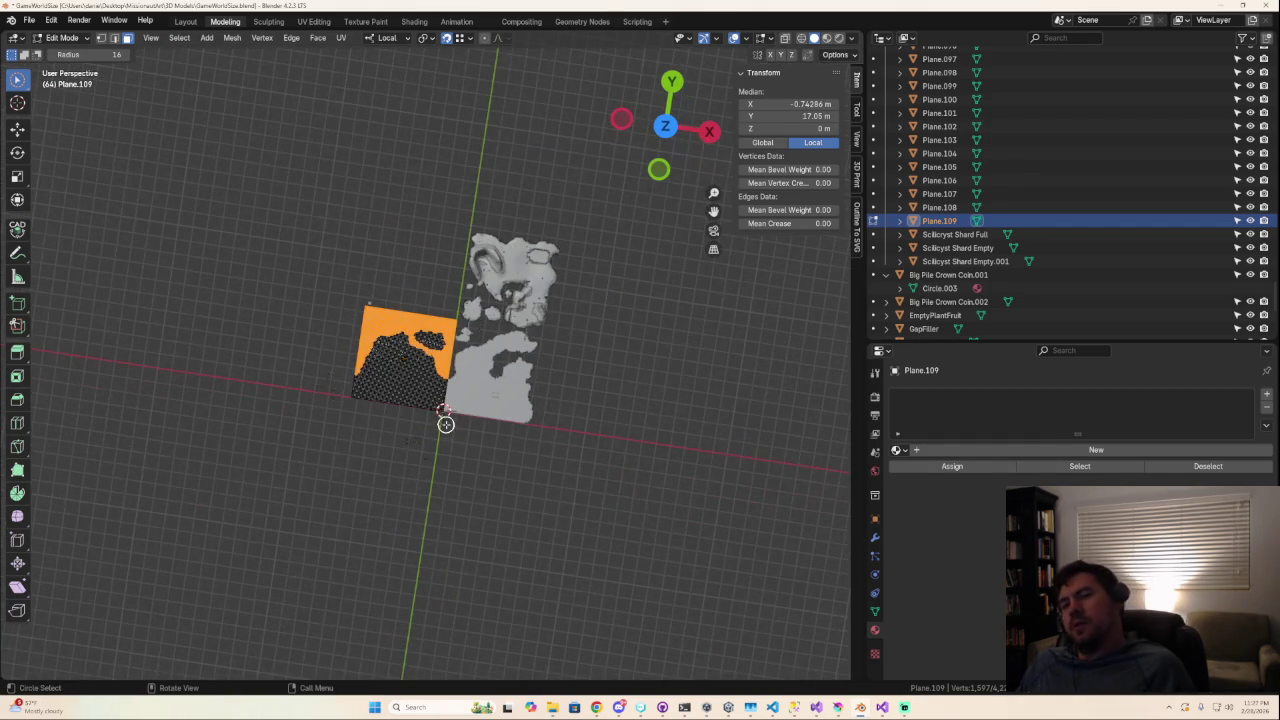
scroll(452, 420, down, 2)
mouse_move(463, 420)
middle_down()
mouse_move(503, 414)
mouse_move(450, 395)
middle_up()
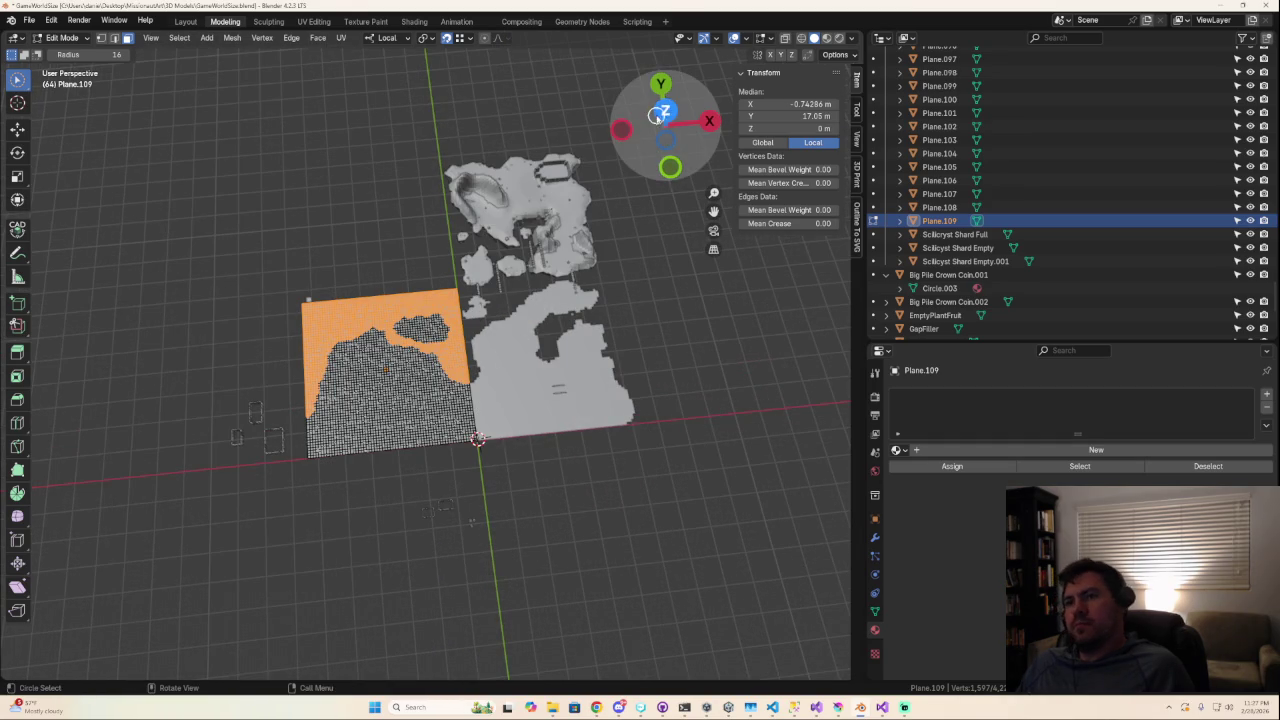
Reshape the island edge on Plane.109, adding the top strip and deselecting along the left edge.
scroll(560, 418, up, 5)
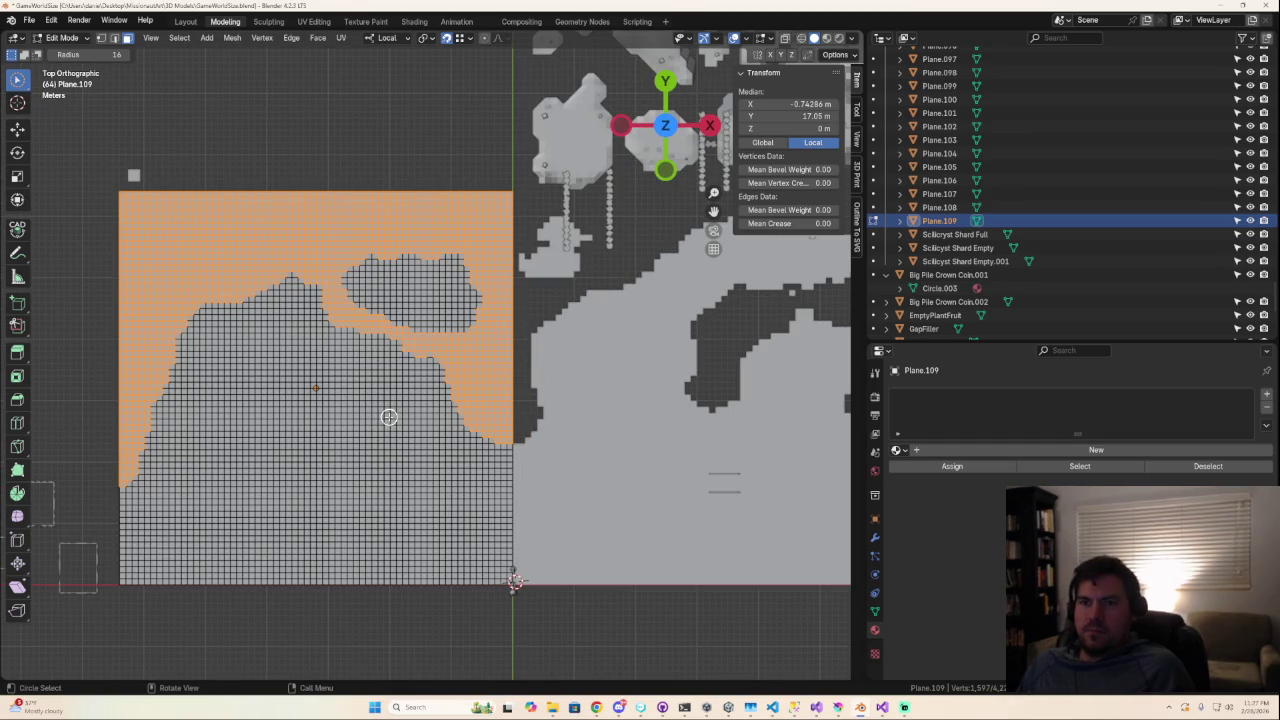
ctrl+drag(376, 260, 358, 240)
key(Escape)
key(ctrl+z)
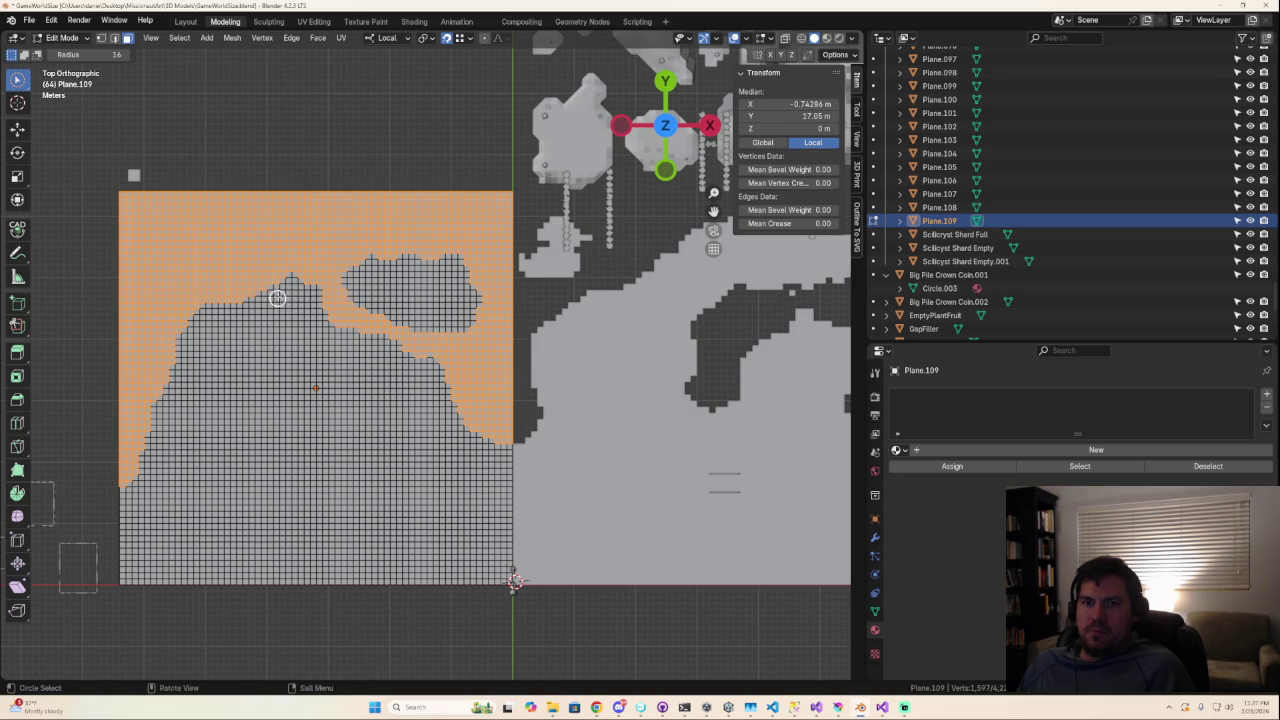
drag(305, 302, 245, 297)
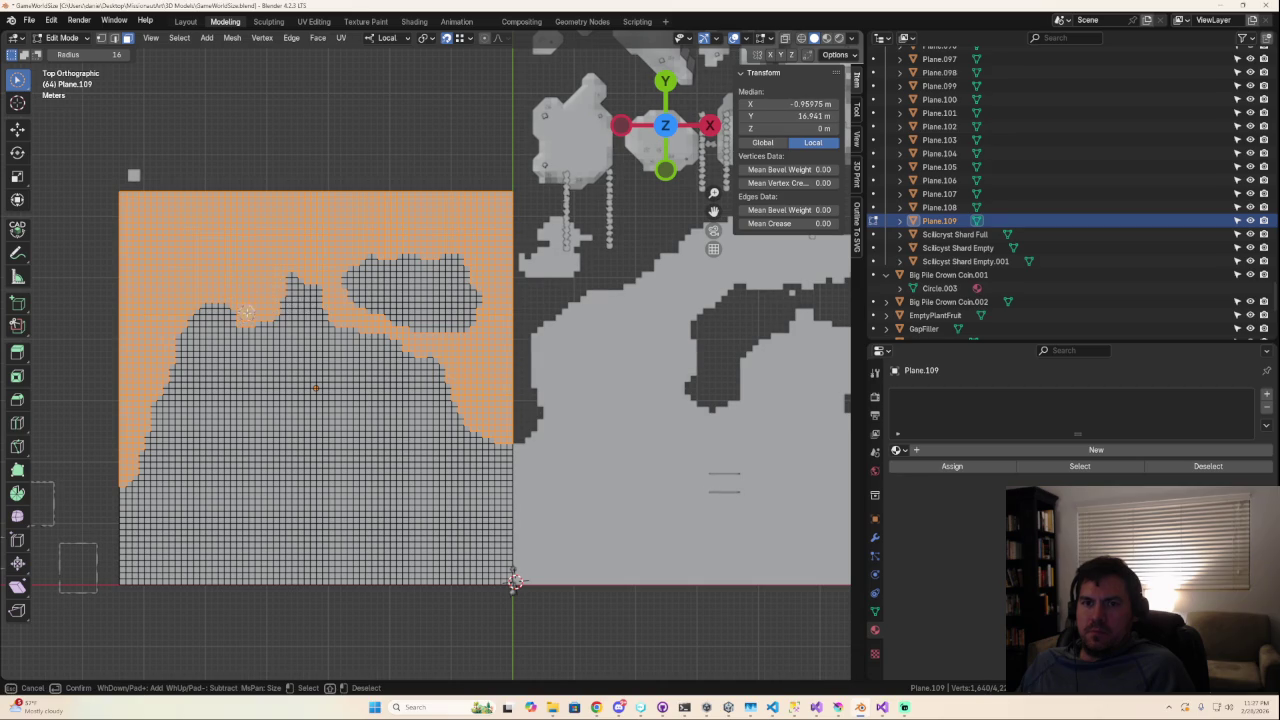
mouse_move(246, 313)
middle_down()
mouse_move(189, 238)
mouse_move(168, 370)
mouse_move(146, 412)
mouse_move(150, 243)
mouse_move(189, 294)
middle_up()
middle_drag(152, 381, 142, 377)
right_click(200, 440)
Paint-select the grid area outside the island outline.
scroll(294, 463, down, 5)
scroll(391, 497, down, 2)
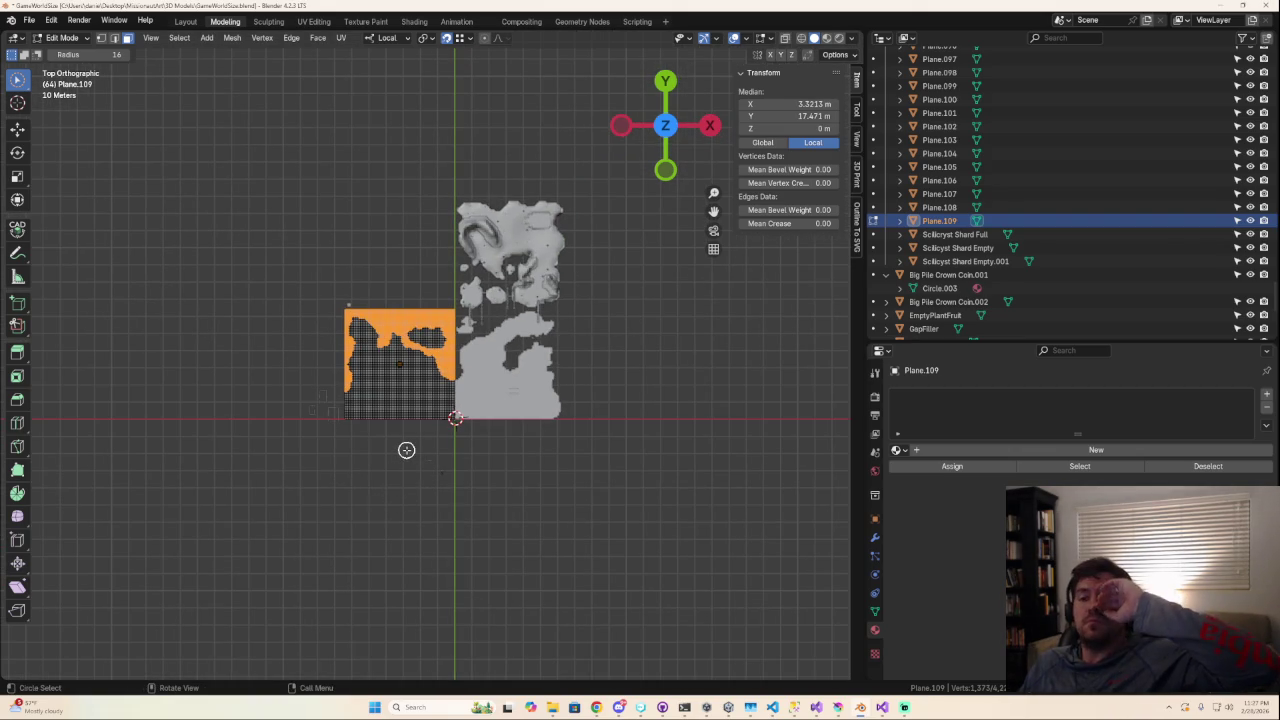
scroll(405, 445, up, 2)
scroll(385, 410, up, 4)
drag(363, 393, 262, 258)
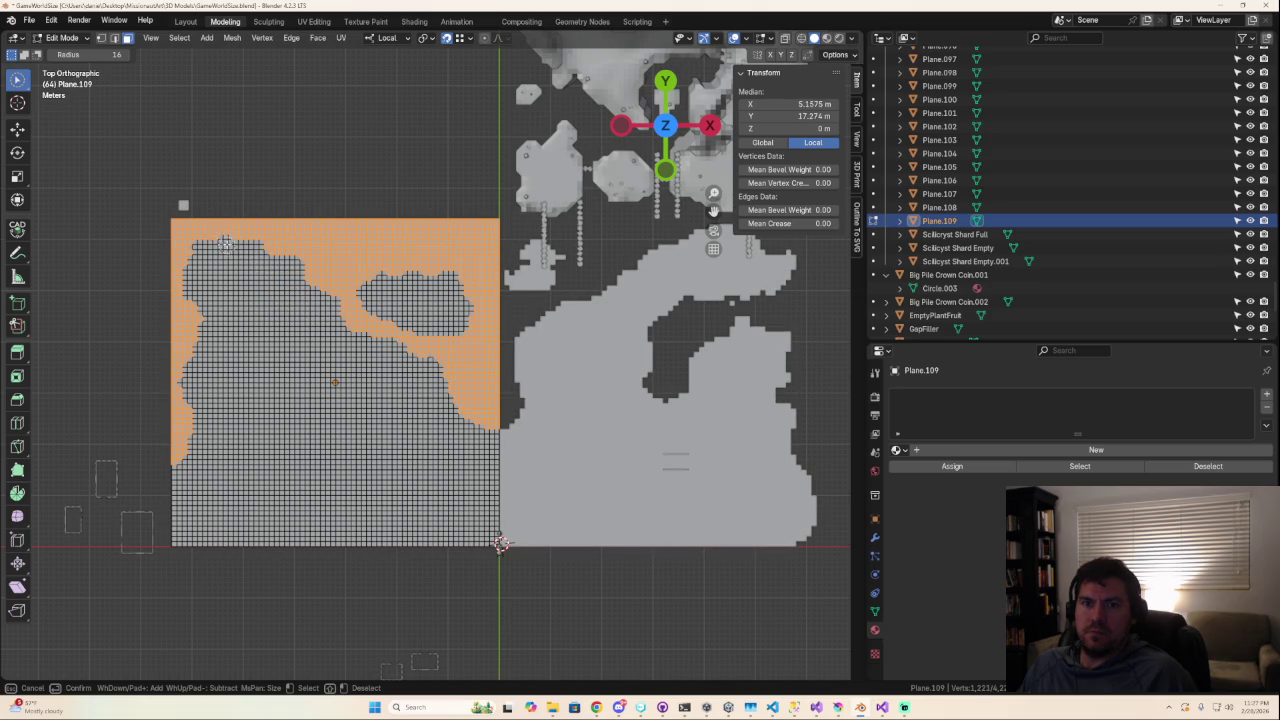
drag(198, 238, 360, 363)
scroll(360, 363, down, 4)
scroll(446, 429, down, 4)
scroll(420, 422, down, 2)
scroll(414, 421, up, 5)
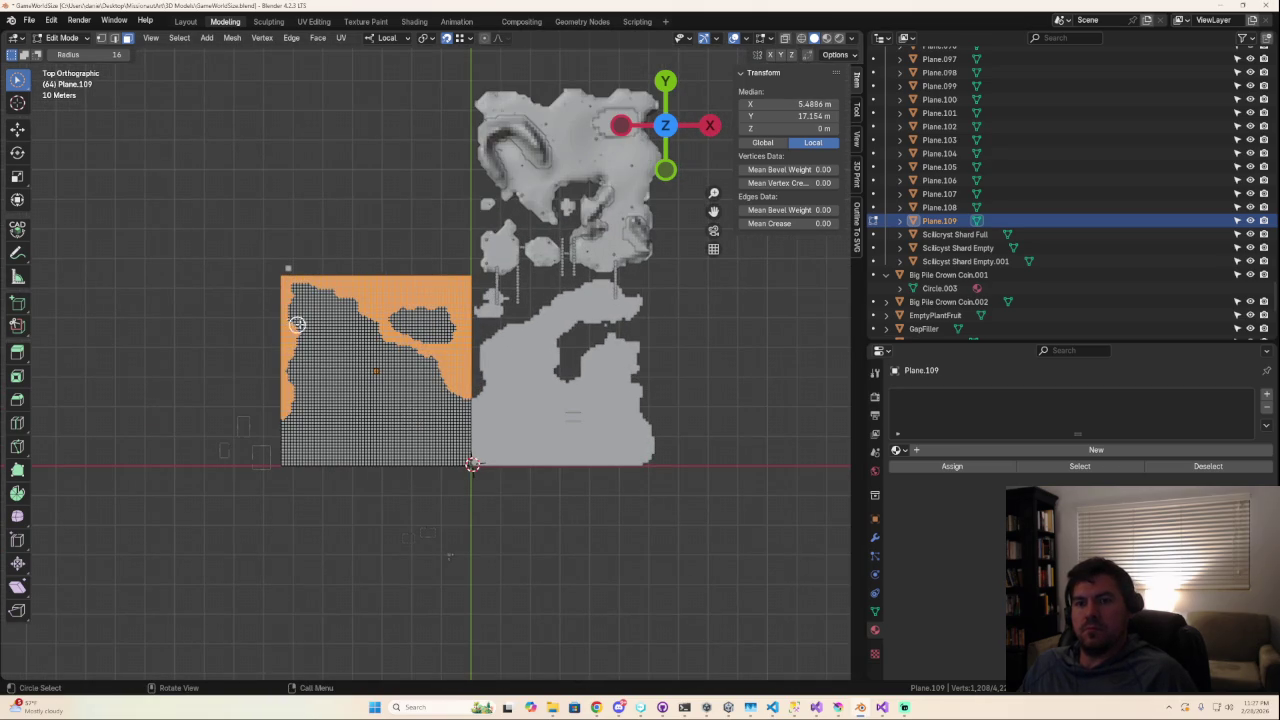
drag(294, 328, 296, 410)
key(Escape)
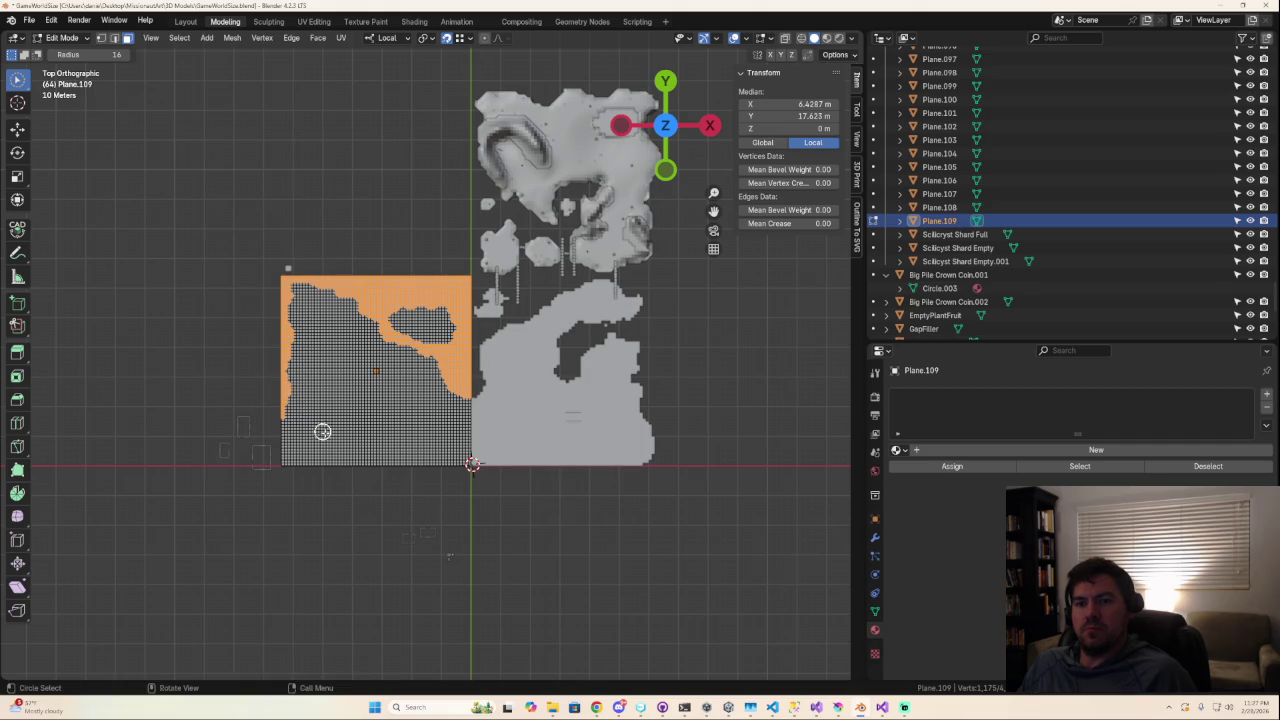
Bring up the delete options for the selected outside region.
scroll(354, 456, down, 4)
scroll(422, 466, down, 3)
scroll(422, 466, up, 6)
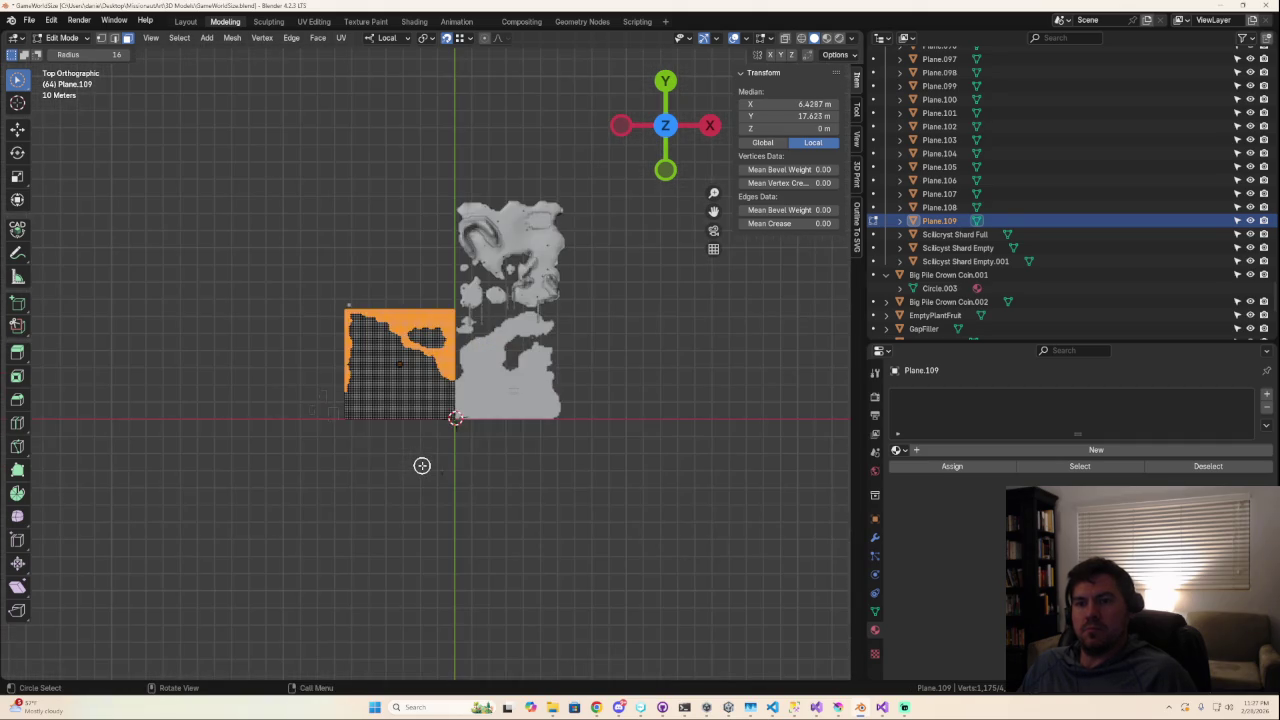
scroll(422, 466, up, 1)
key(x)
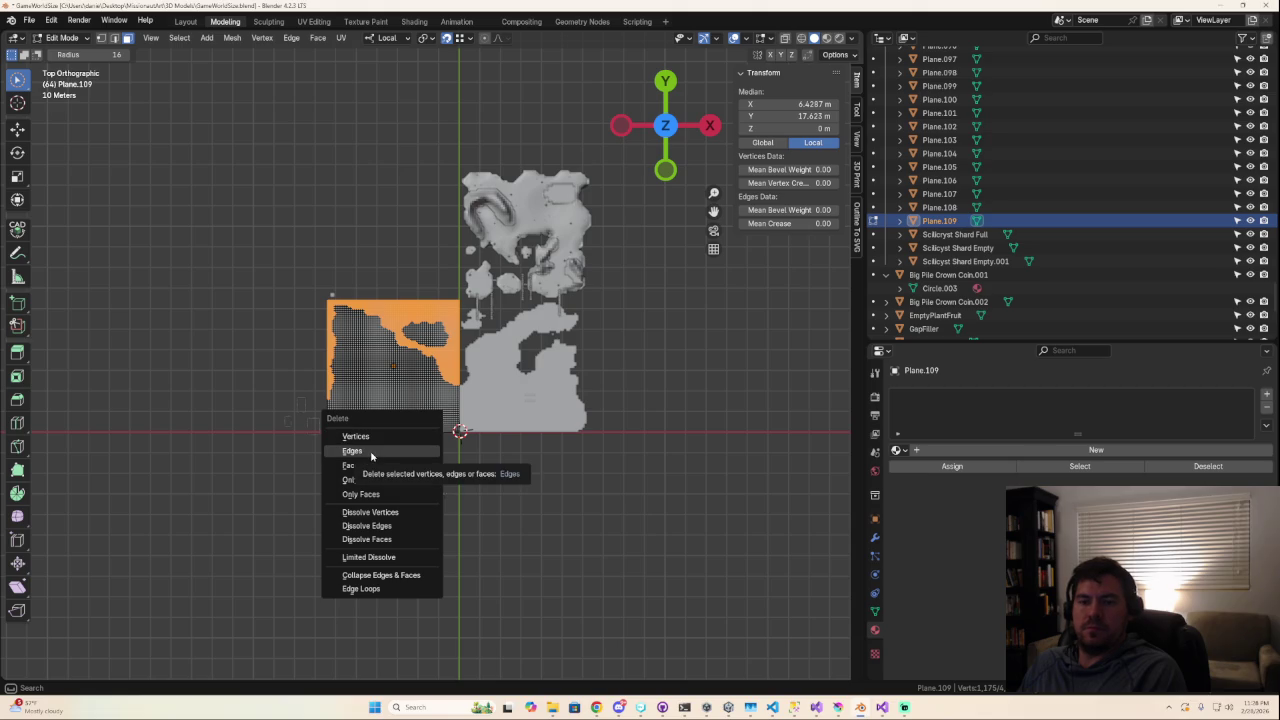
Delete the selected edges outside Plane.109's island outline.
click(370, 453)
scroll(466, 523, down, 1)
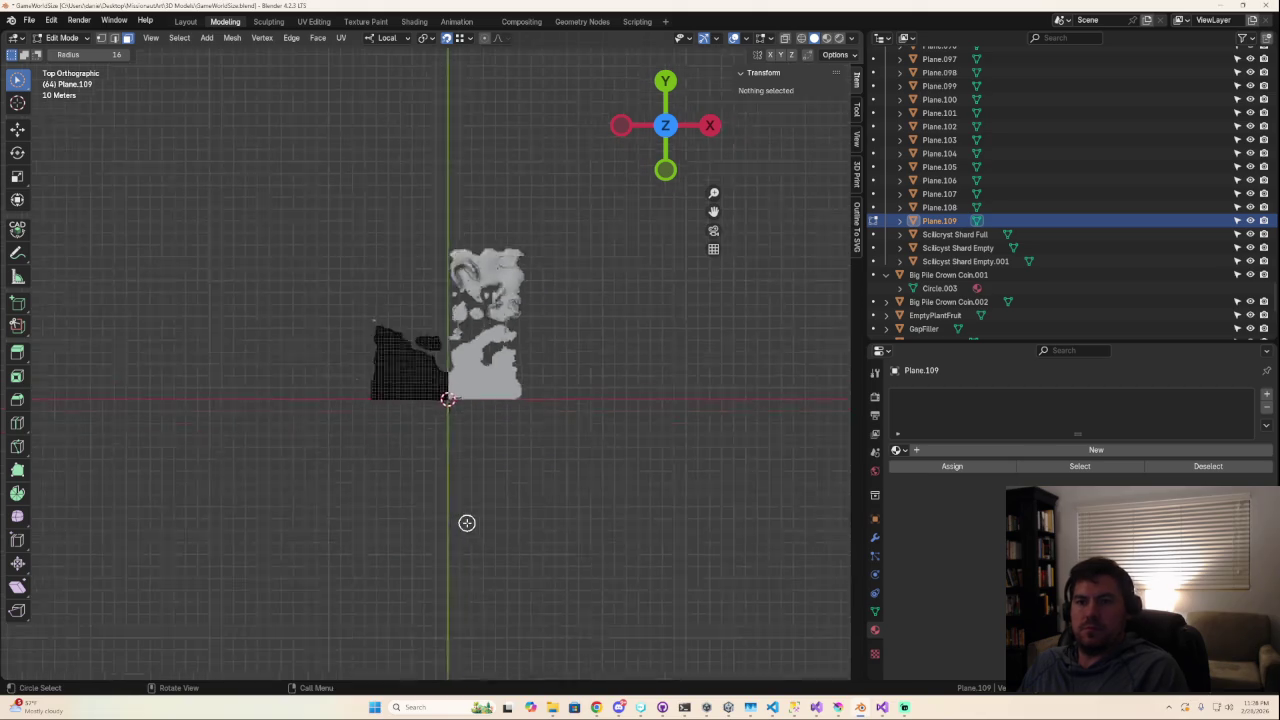
scroll(462, 522, up, 2)
scroll(462, 522, up, 1)
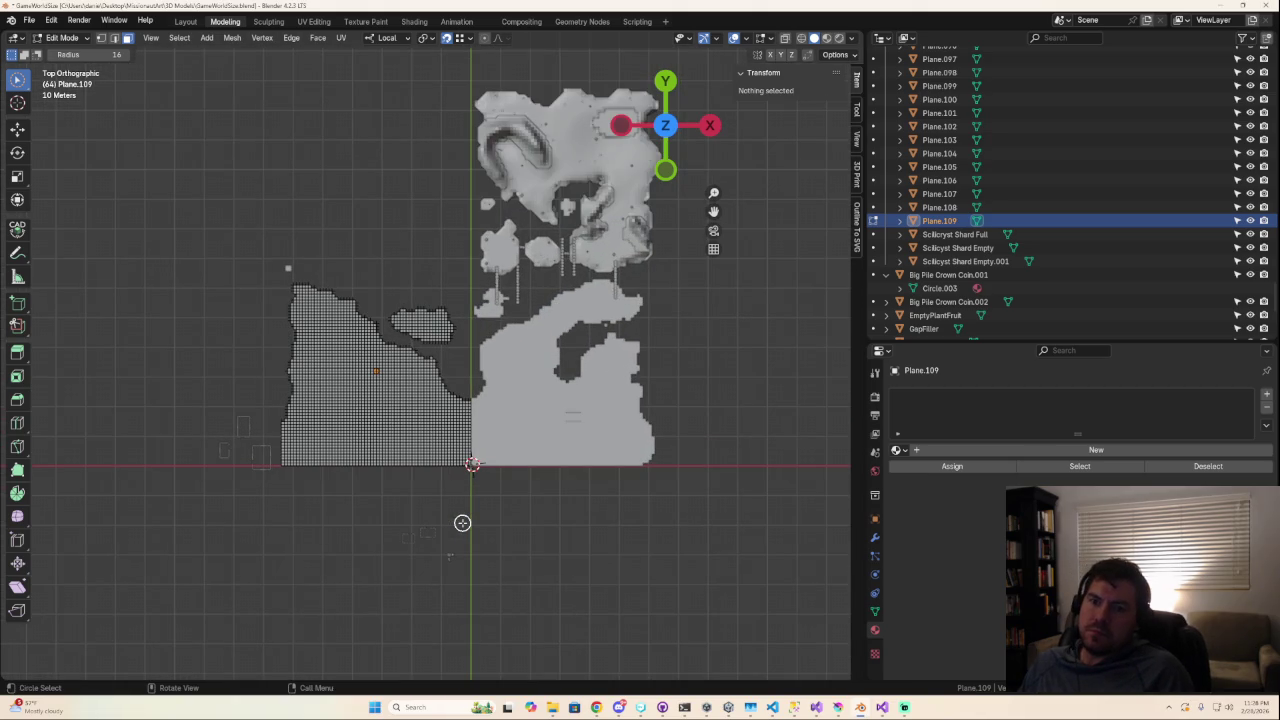
scroll(465, 518, up, 4)
Select the connected outer region with L and delete its faces, leaving the landmass and islet.
key(l)
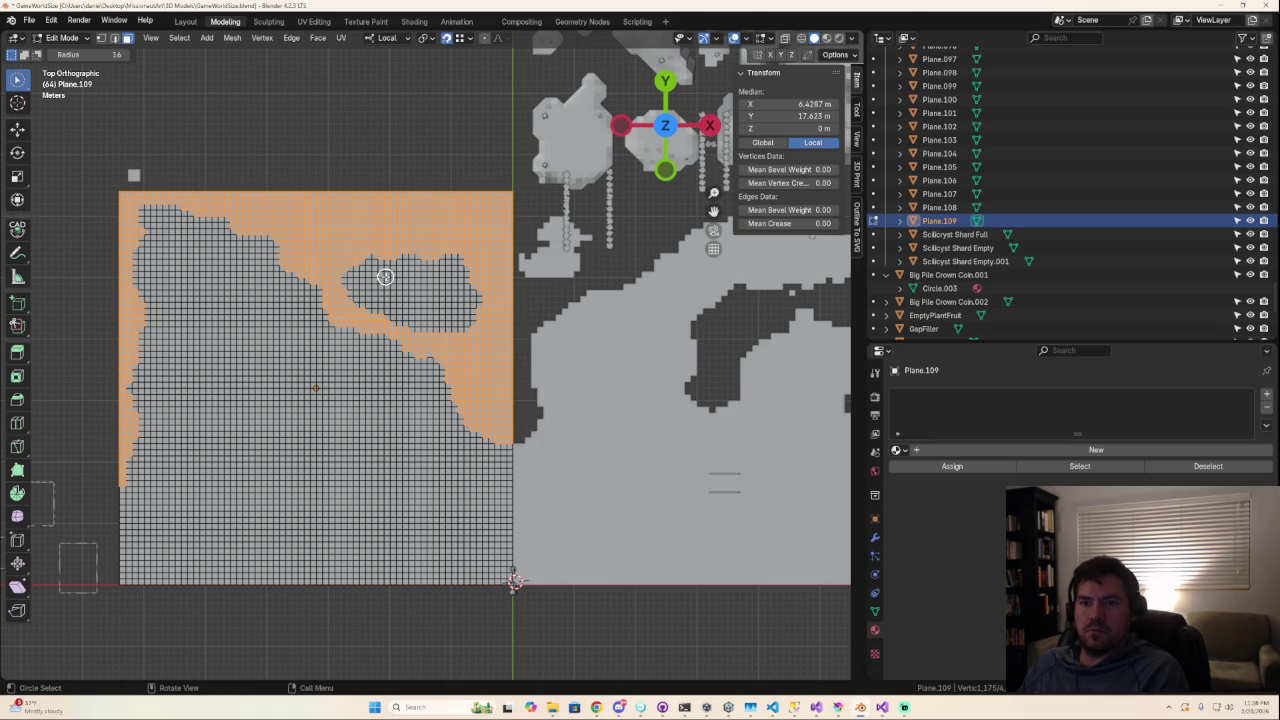
key(x)
click(340, 336)
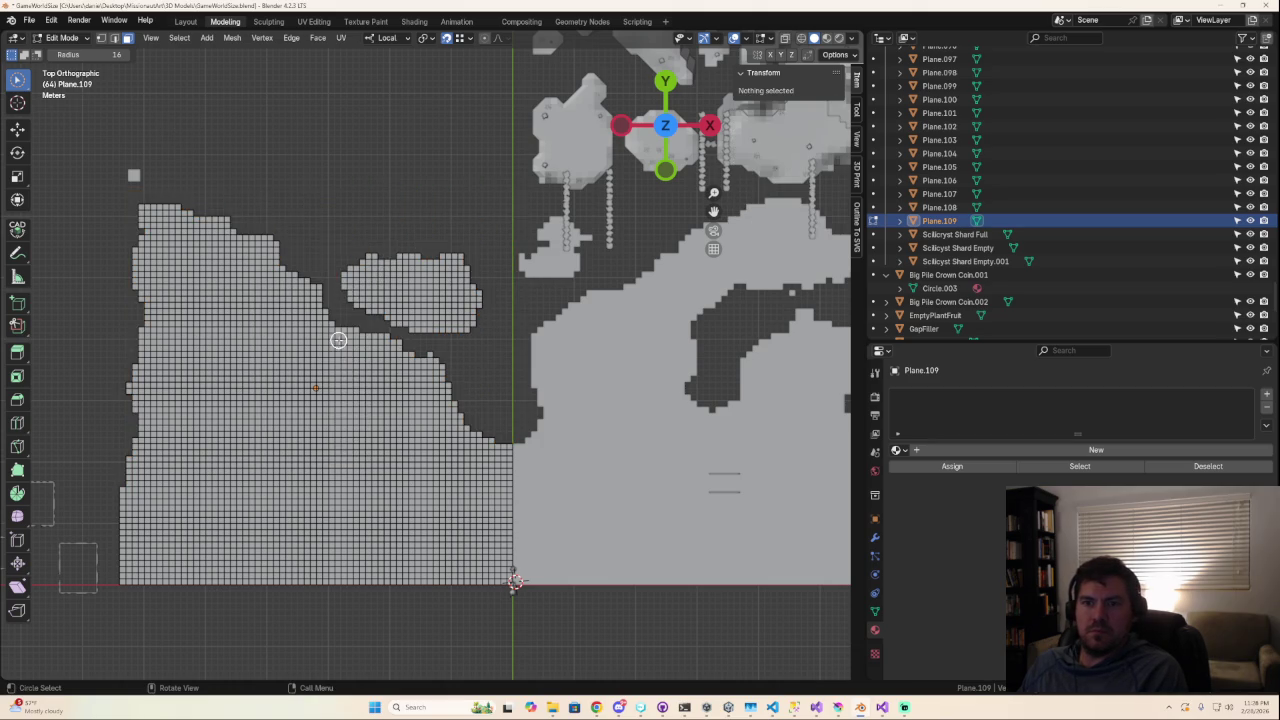
scroll(402, 427, down, 7)
scroll(481, 484, up, 5)
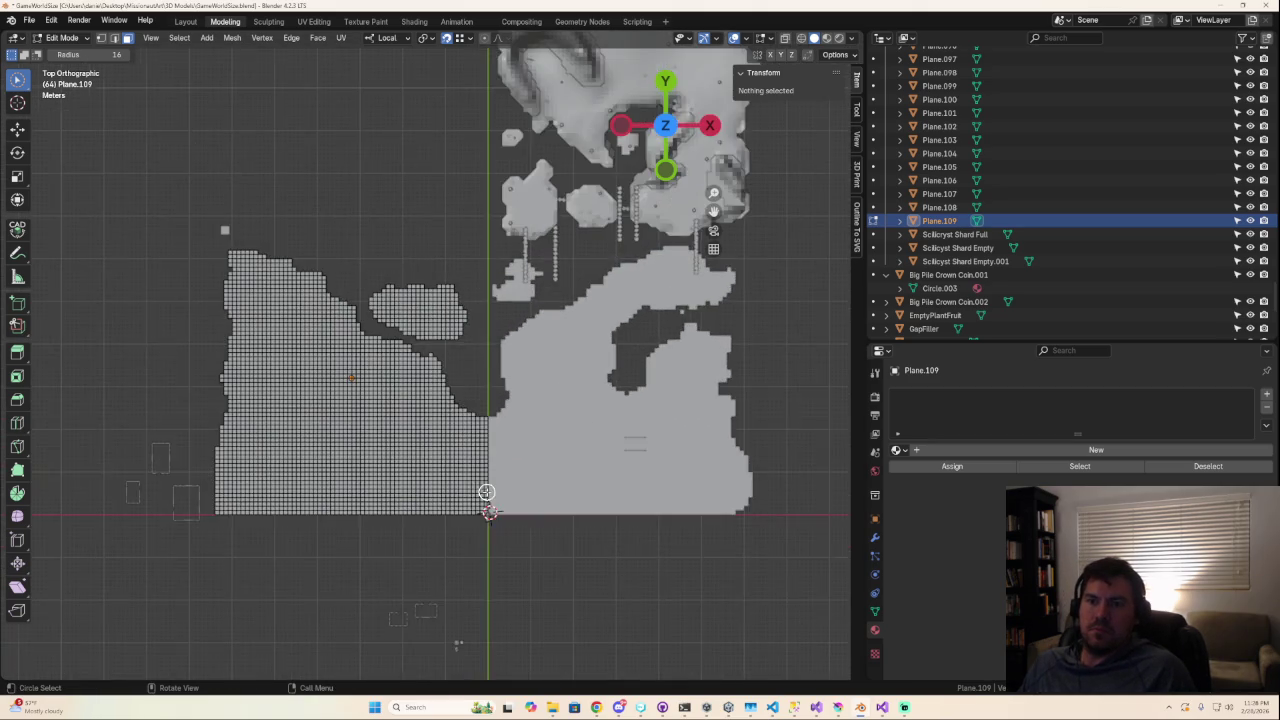
scroll(483, 470, up, 1)
scroll(484, 455, up, 1)
scroll(485, 437, up, 2)
Leave Edit Mode and select the neighbouring Plane.002 terrain.
shift+middle_drag(485, 437, 515, 242)
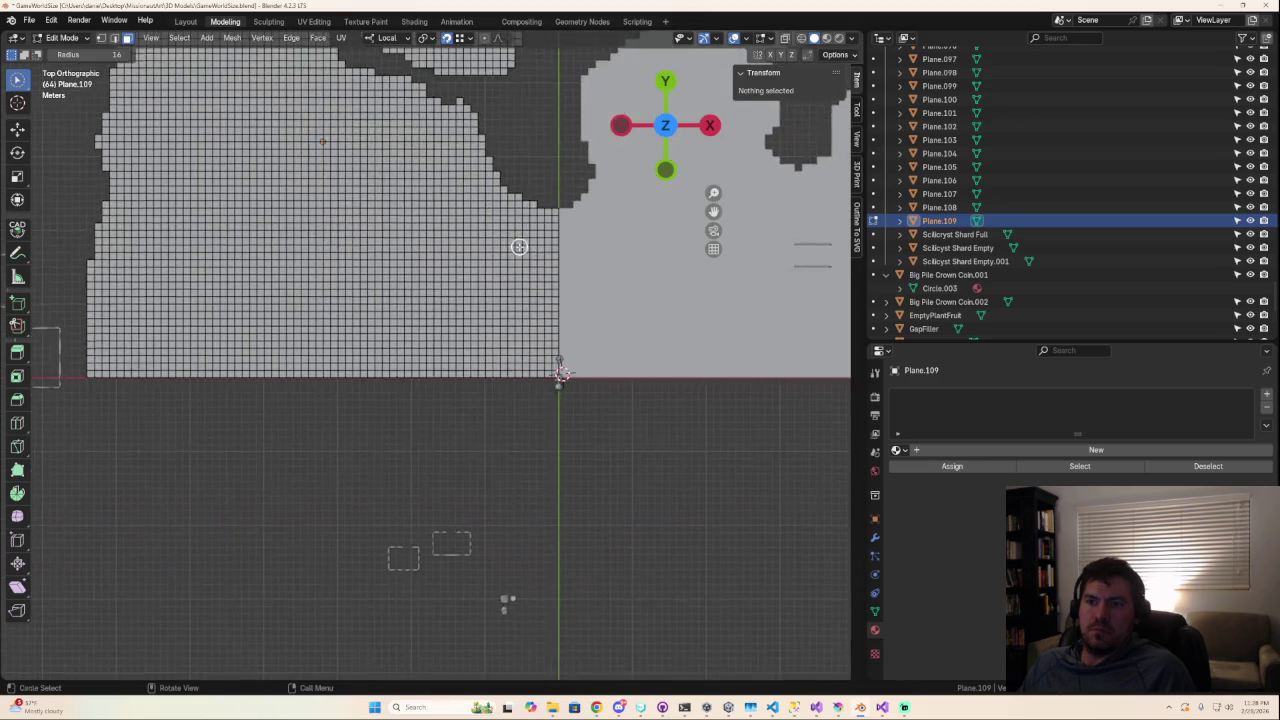
scroll(543, 371, down, 3)
key(Tab)
click(545, 360)
scroll(560, 380, up, 3)
Inspect Plane.002's mesh grid in Edit Mode, then return to Object Mode.
key(Tab)
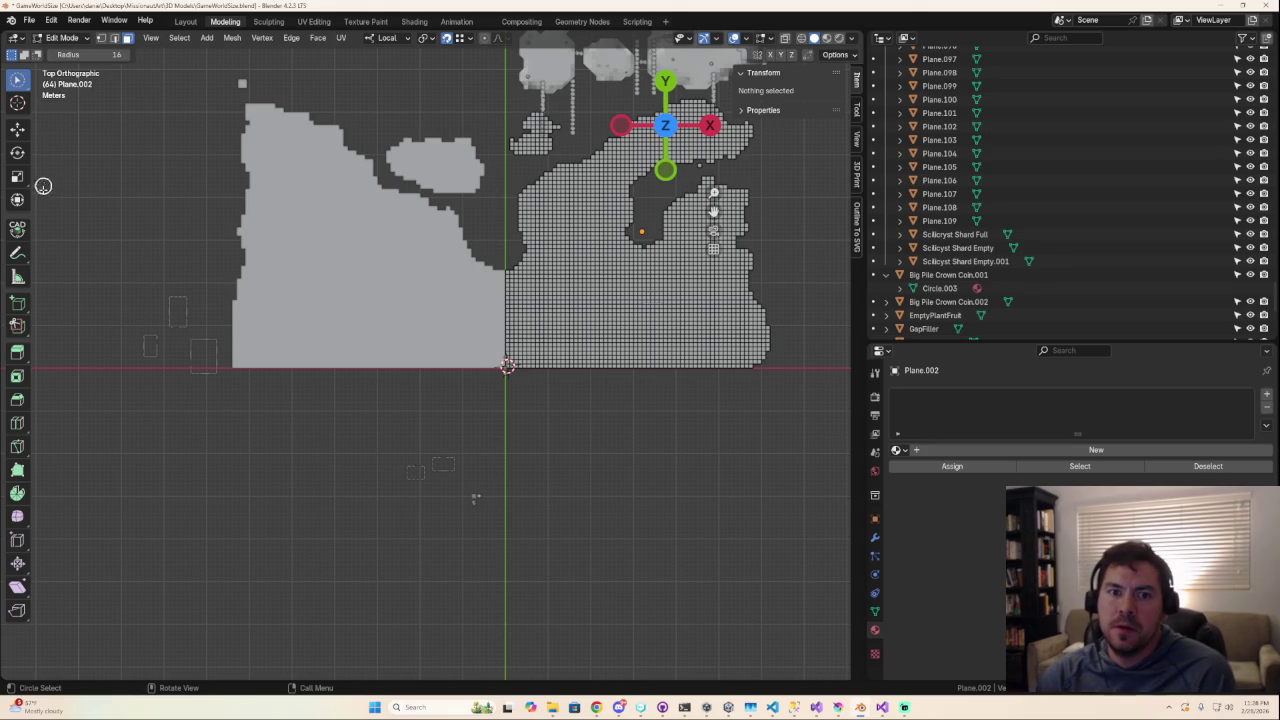
key(Tab)
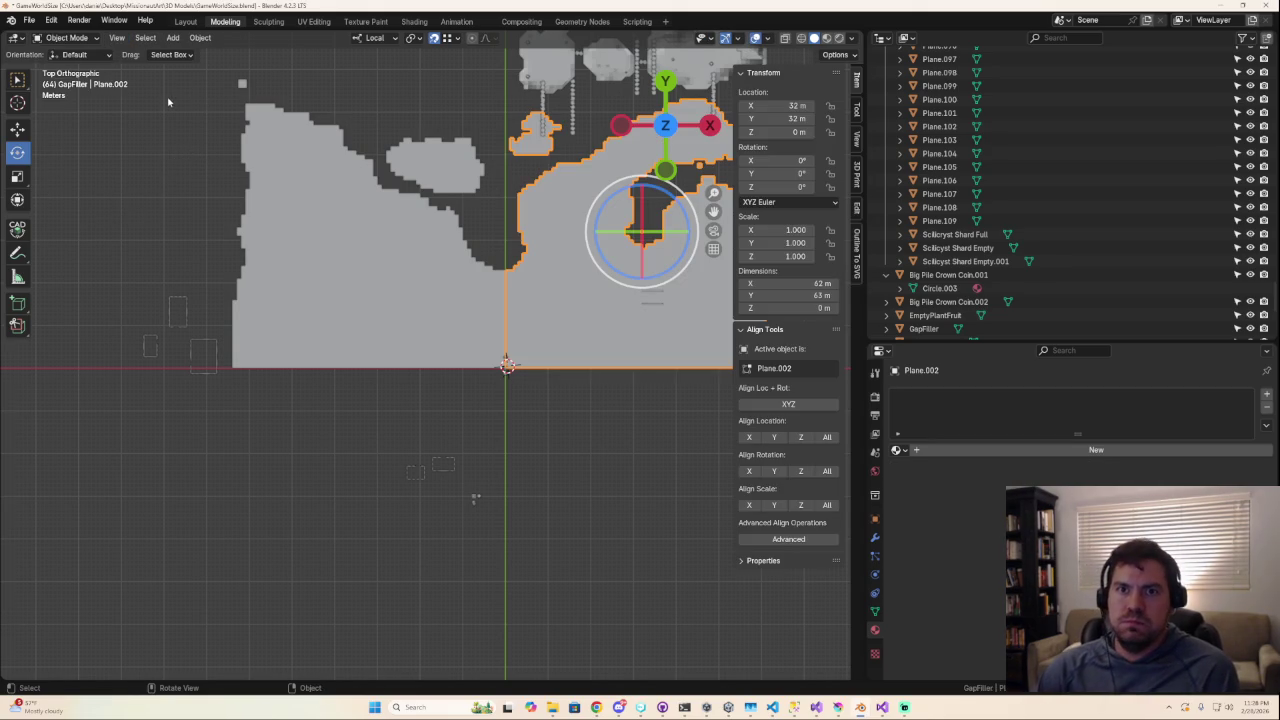
Clear the selection and add a new 64 m plane mesh.
click(170, 100)
click(173, 37)
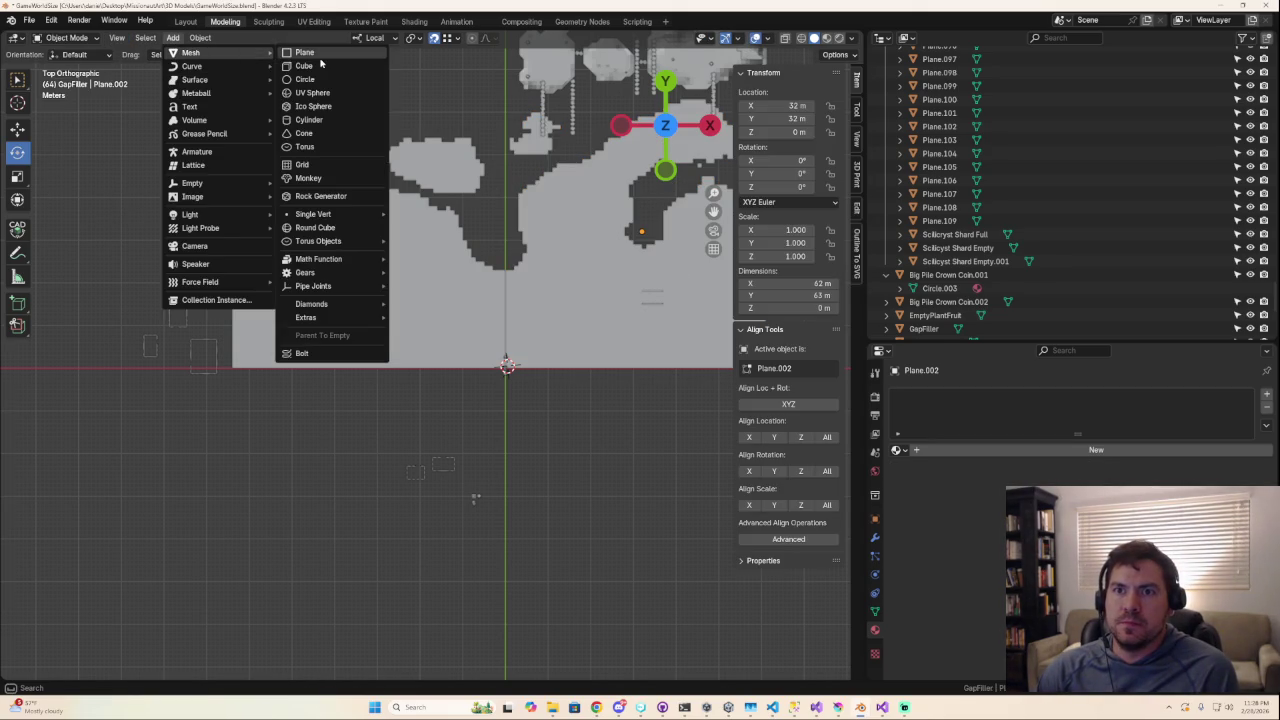
click(316, 53)
Place the new plane at X -32 m, Y -32 m in the N panel.
click(797, 105)
text(32)
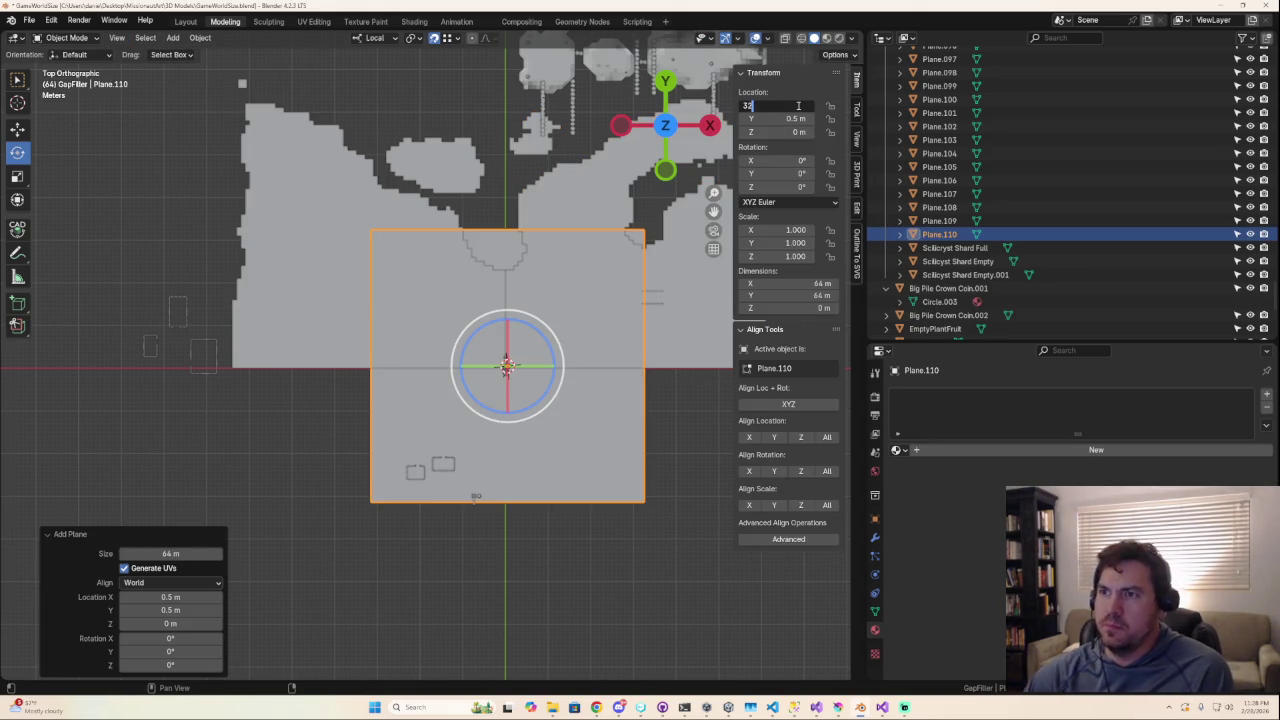
key(BackSpace)
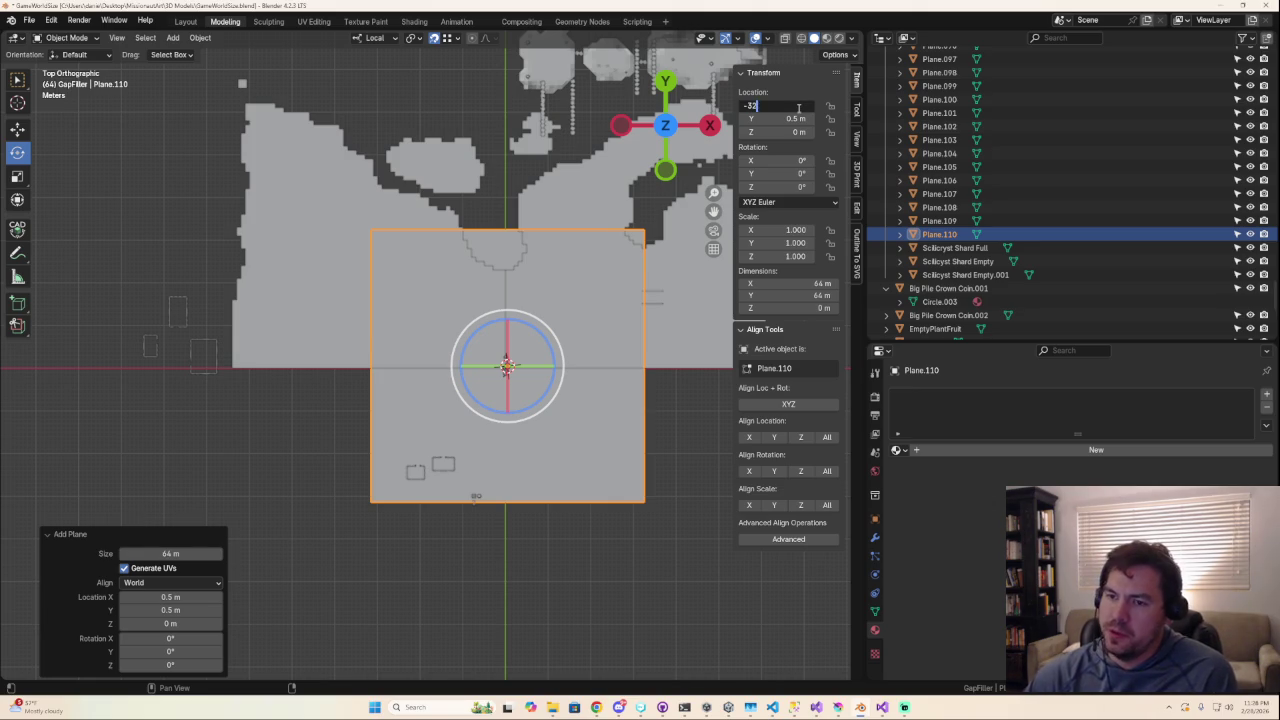
key(Return)
click(798, 120)
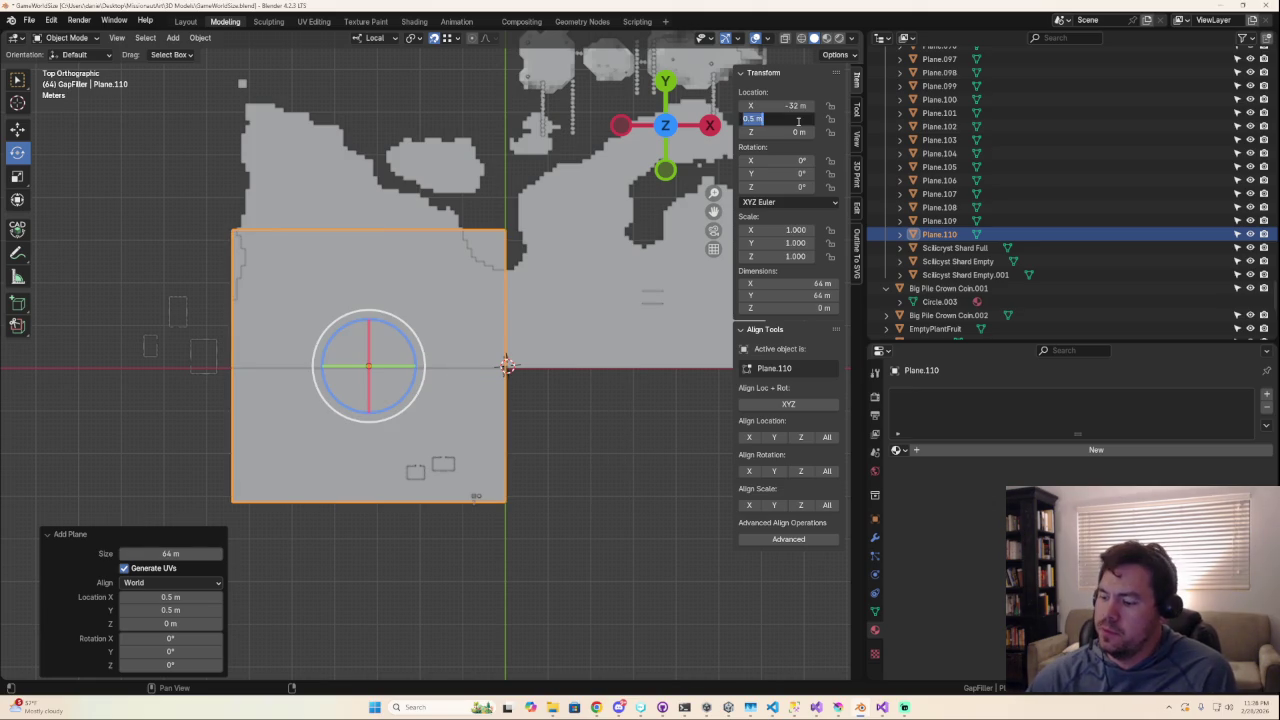
text(-32)
key(Return)
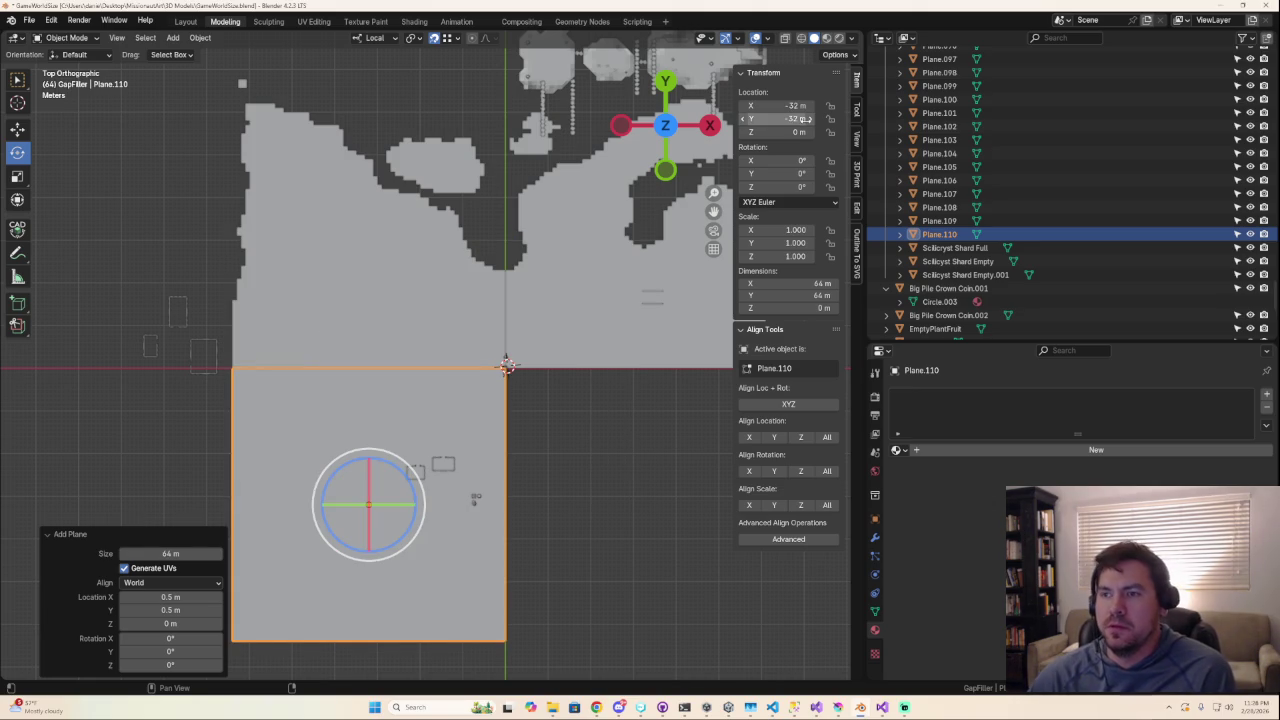
click(644, 470)
mouse_move(605, 525)
middle_down()
mouse_move(515, 392)
mouse_move(487, 383)
mouse_move(671, 462)
mouse_move(709, 457)
mouse_move(674, 457)
mouse_move(486, 537)
mouse_move(566, 534)
middle_up()
scroll(548, 520, up, 3)
Loop-cut the new plane with 63 cuts, then deselect all and view from the top.
key(Tab)
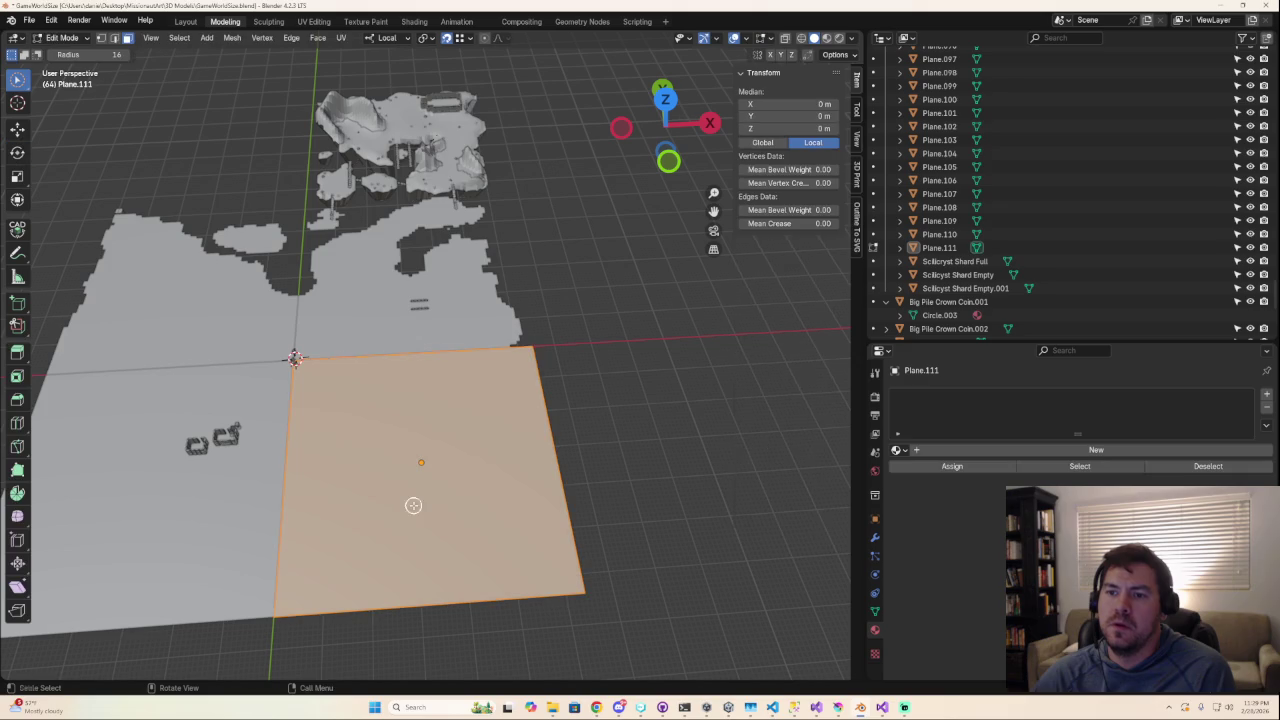
click(25, 423)
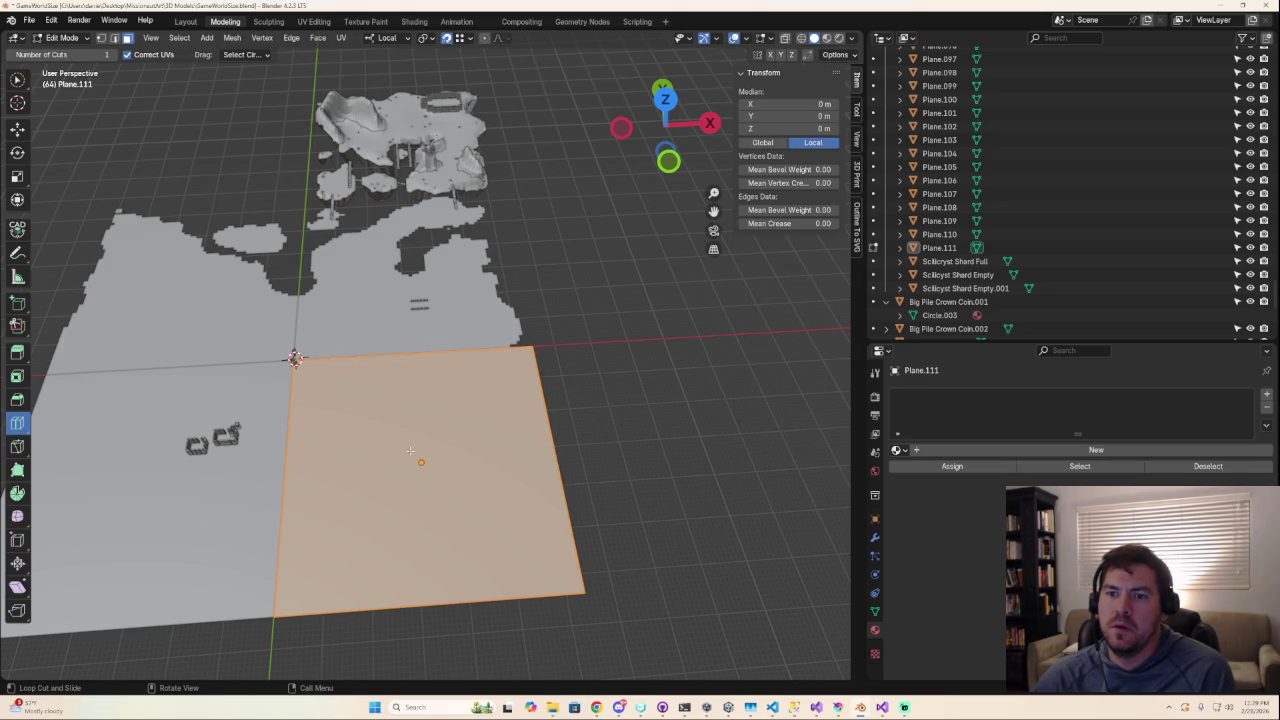
click(428, 560)
click(192, 538)
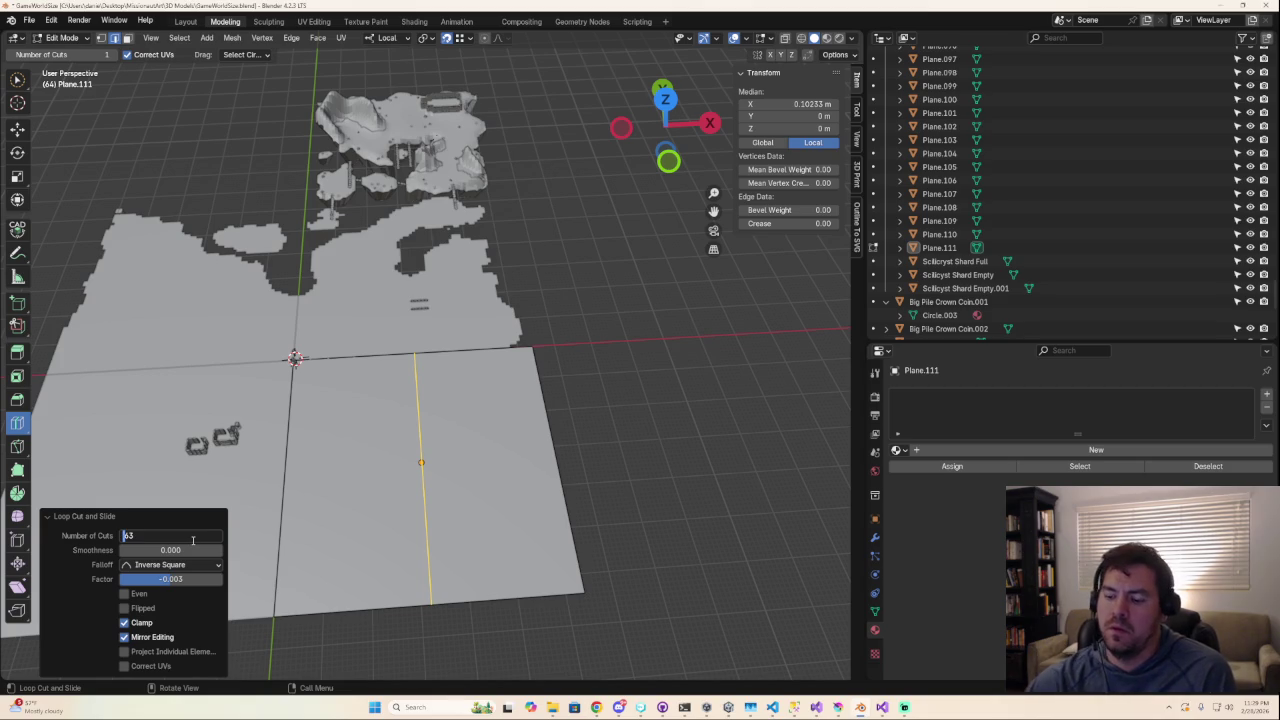
key(Return)
click(181, 536)
text(63)
key(Return)
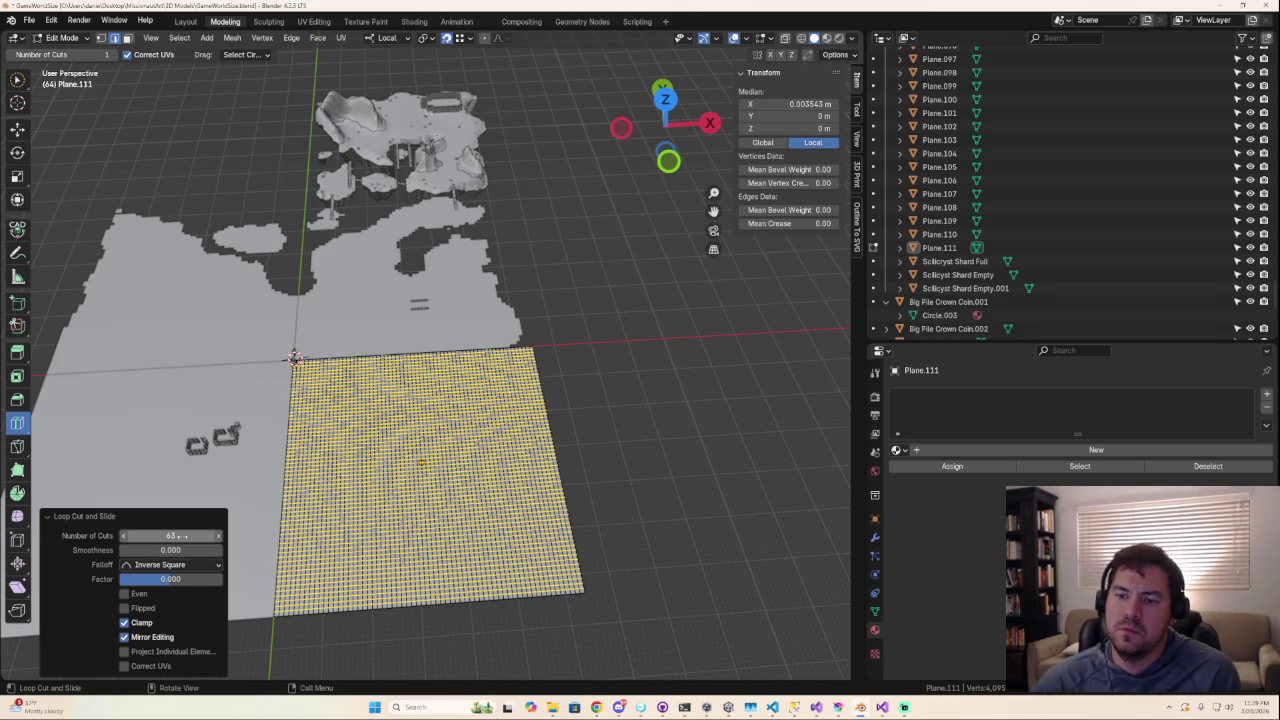
middle_drag(364, 630, 388, 632)
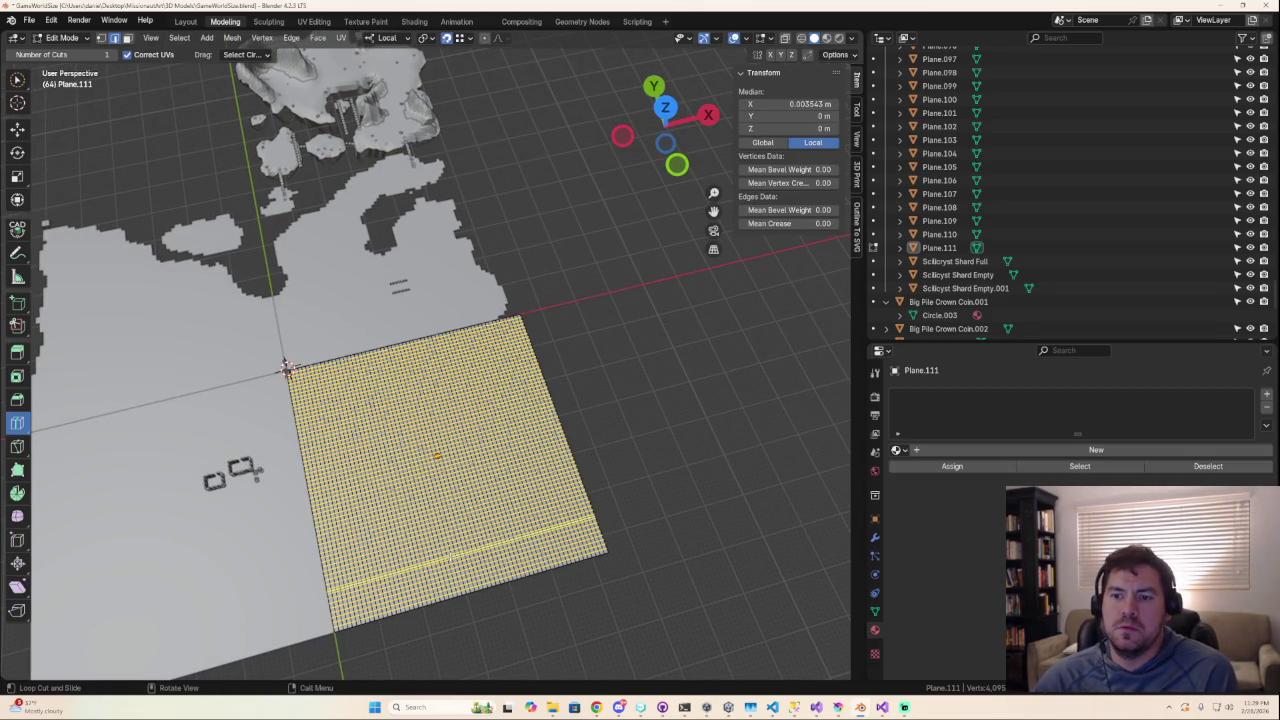
key(alt+a)
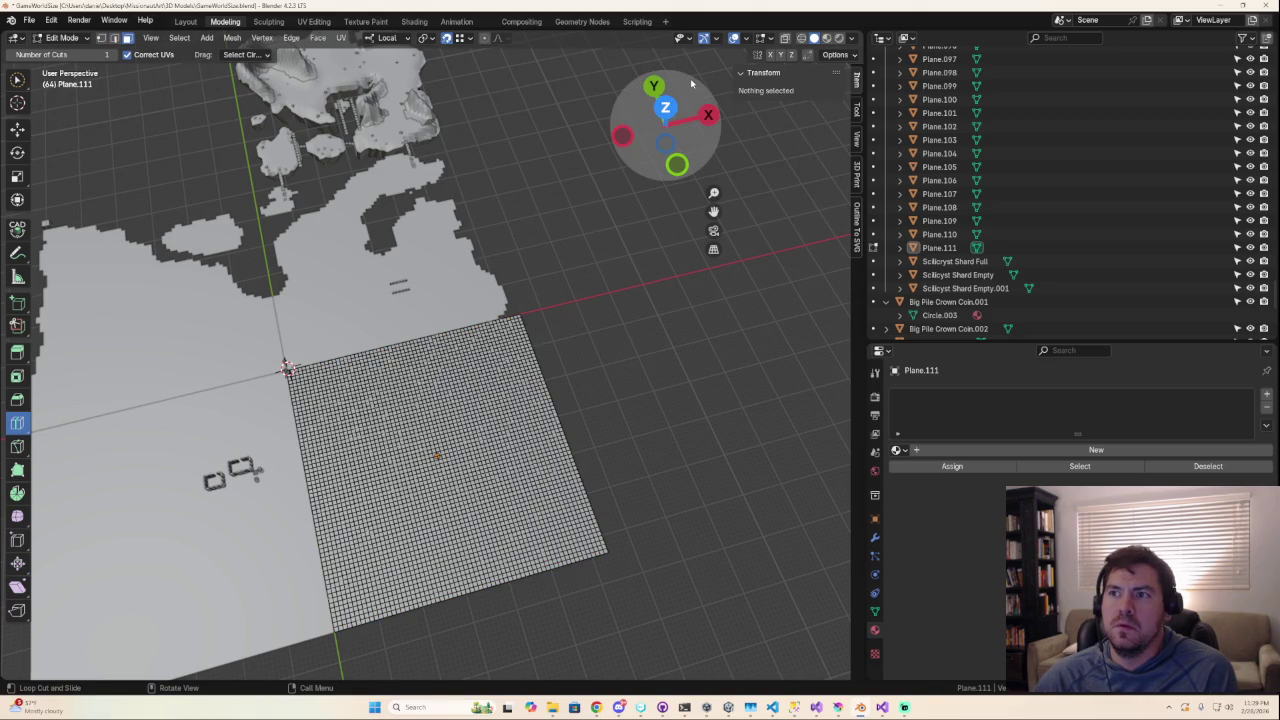
click(665, 126)
Circle-select vertices down the plane's right edge to its bottom.
scroll(400, 330, up, 2)
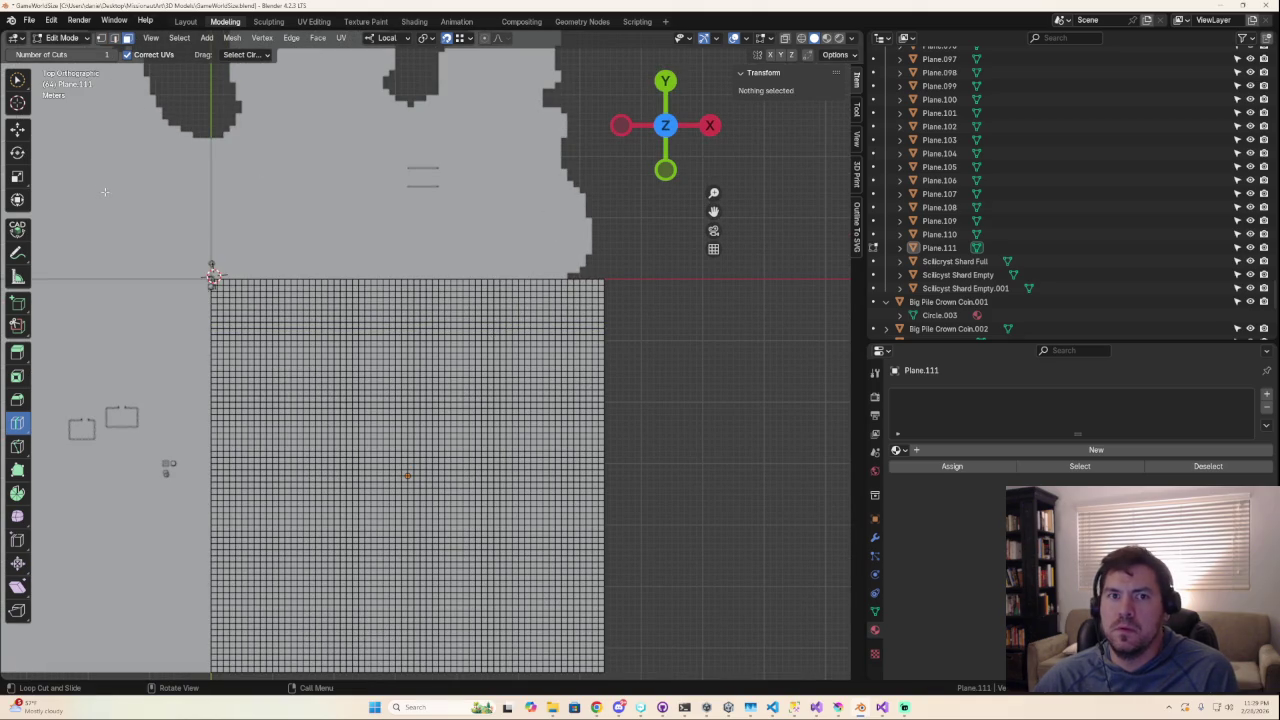
click(20, 84)
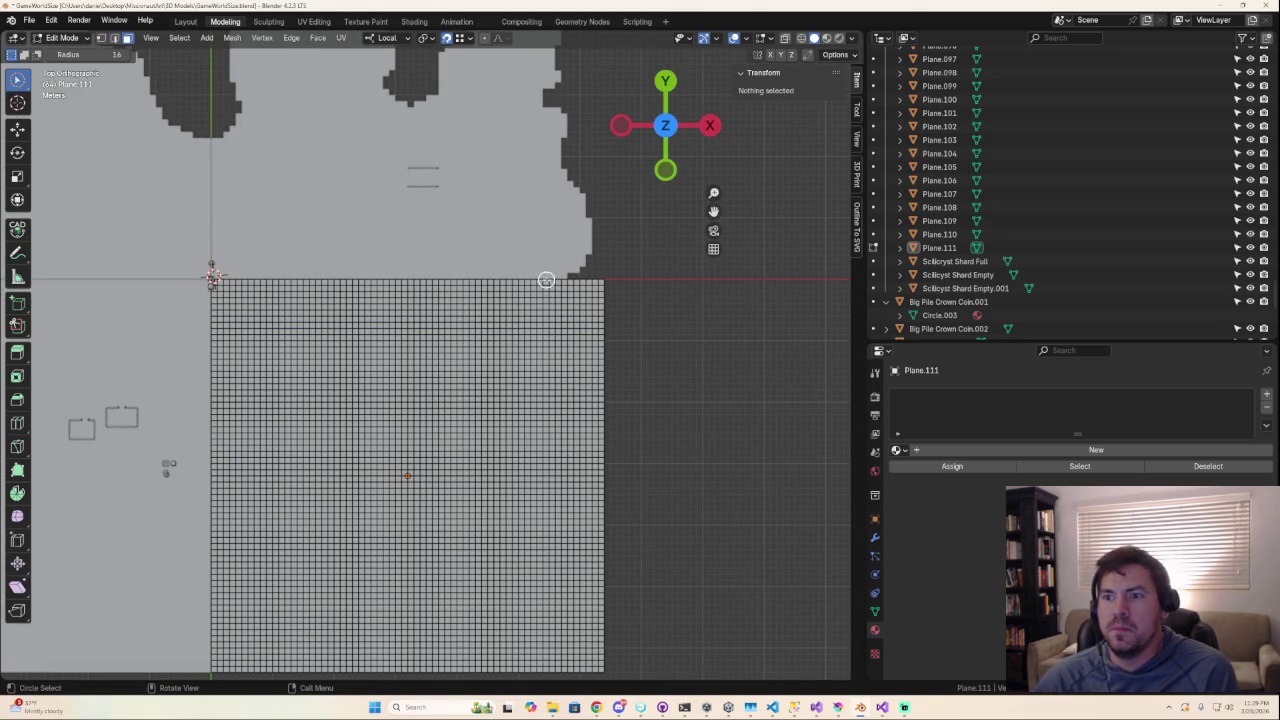
drag(573, 282, 563, 330)
mouse_move(598, 282)
mouse_down()
mouse_move(578, 333)
mouse_move(590, 480)
mouse_move(540, 560)
mouse_move(578, 575)
mouse_up()
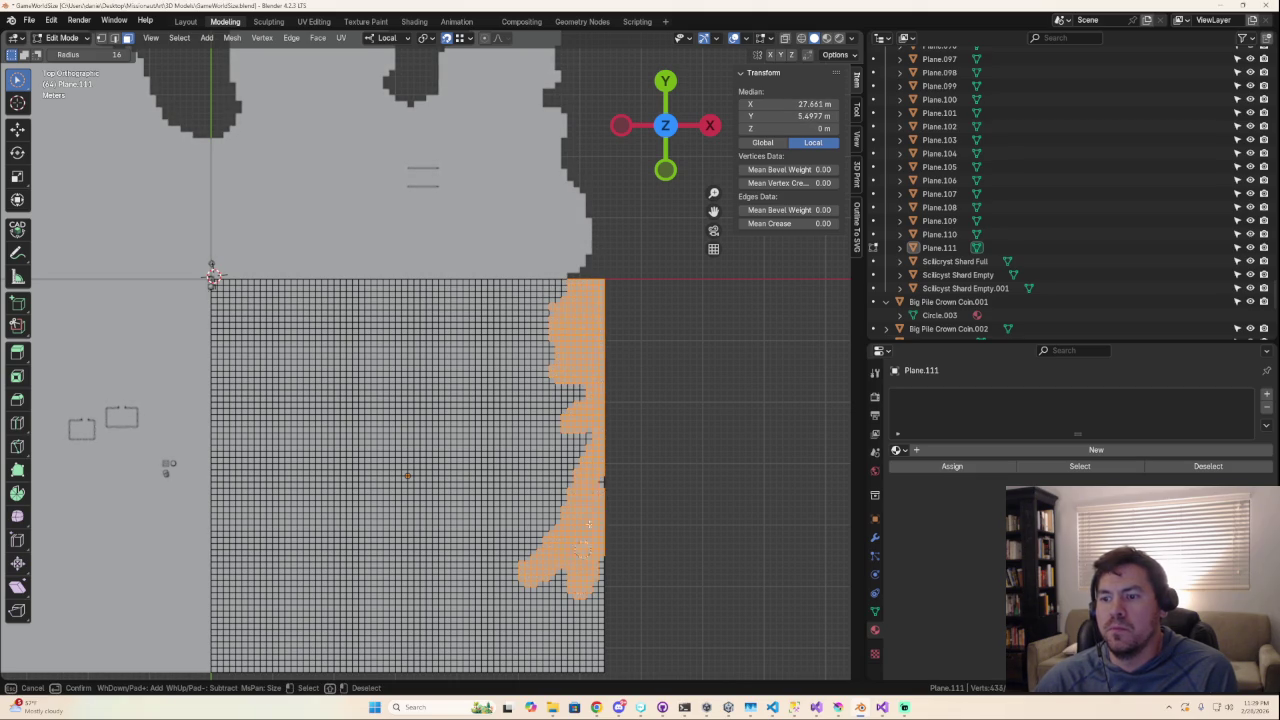
mouse_move(596, 510)
mouse_down()
mouse_move(594, 595)
mouse_move(611, 661)
mouse_move(455, 672)
mouse_move(510, 658)
mouse_move(474, 668)
mouse_up()
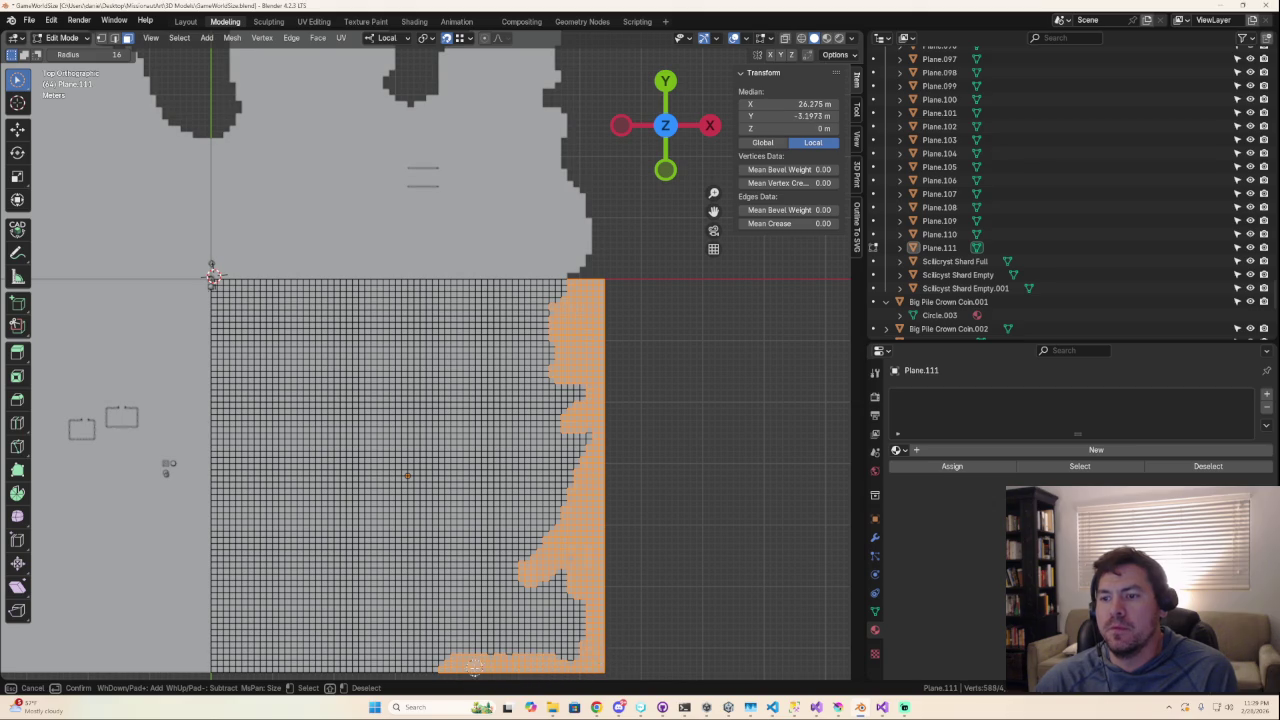
Paint more faces inland along the coastline and finish the circle selection.
scroll(510, 630, down, 6)
scroll(518, 590, down, 1)
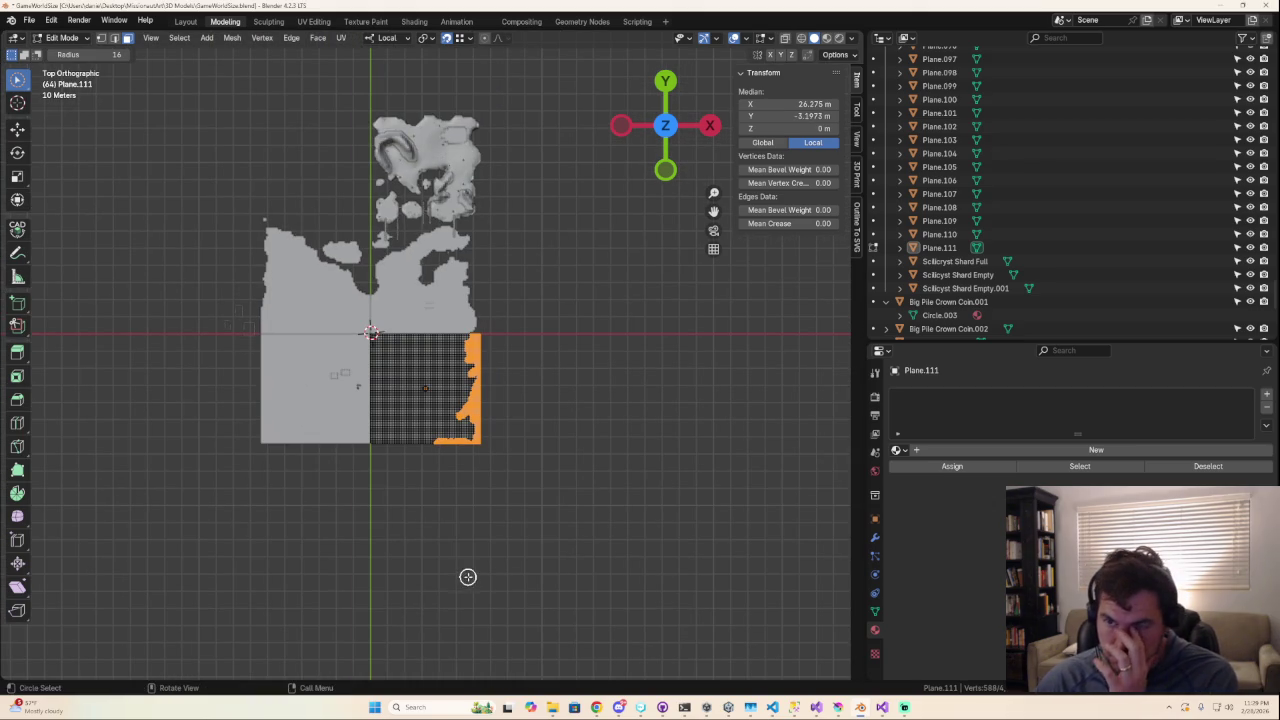
scroll(441, 555, up, 1)
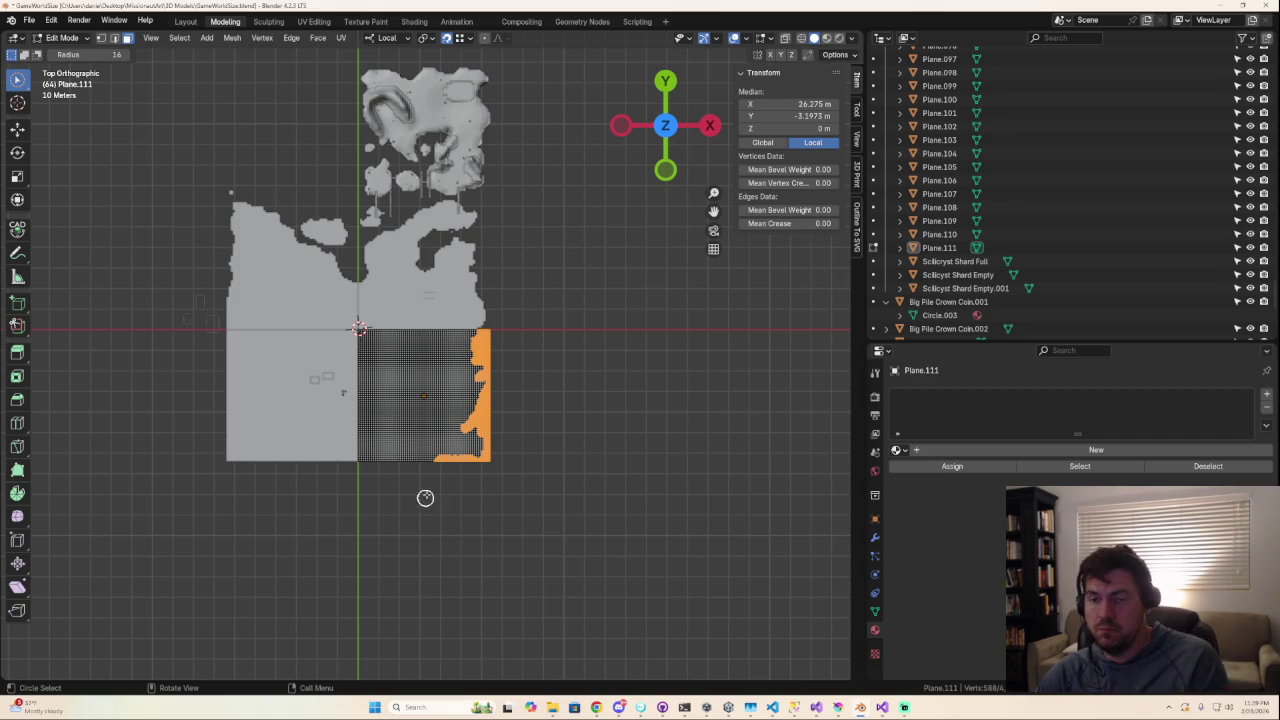
scroll(430, 400, up, 2)
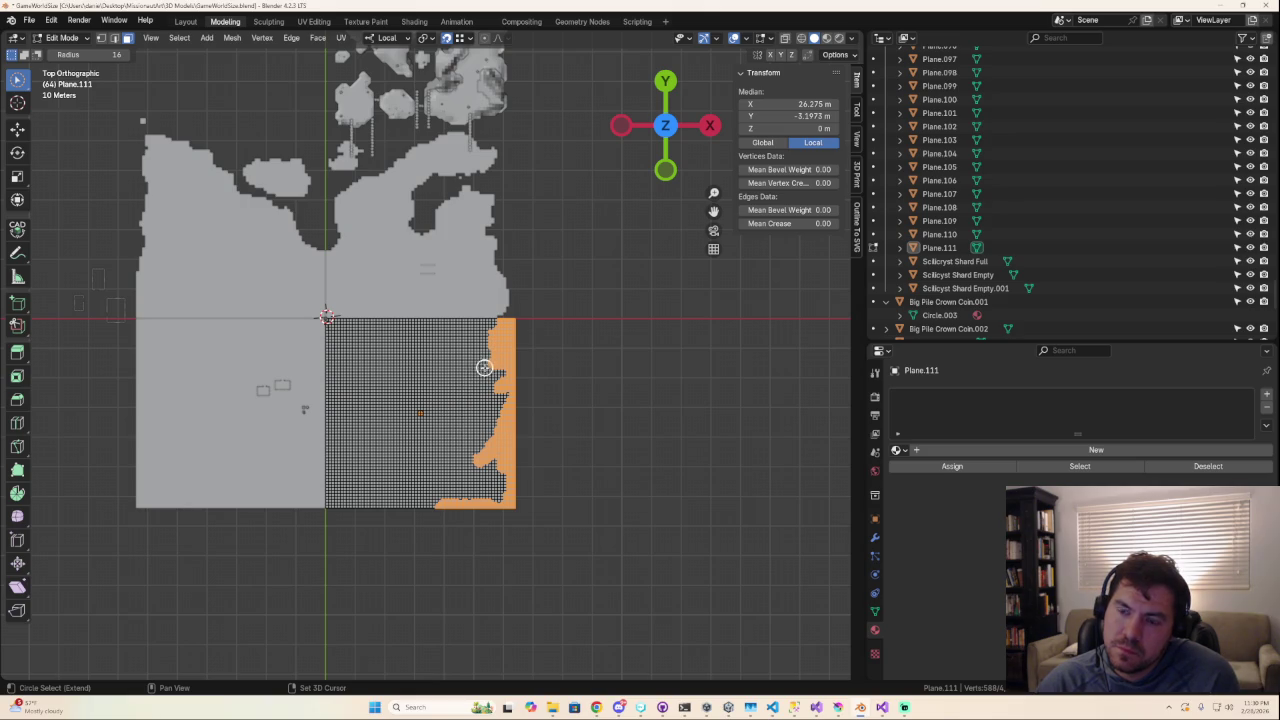
shift+drag(488, 366, 485, 372)
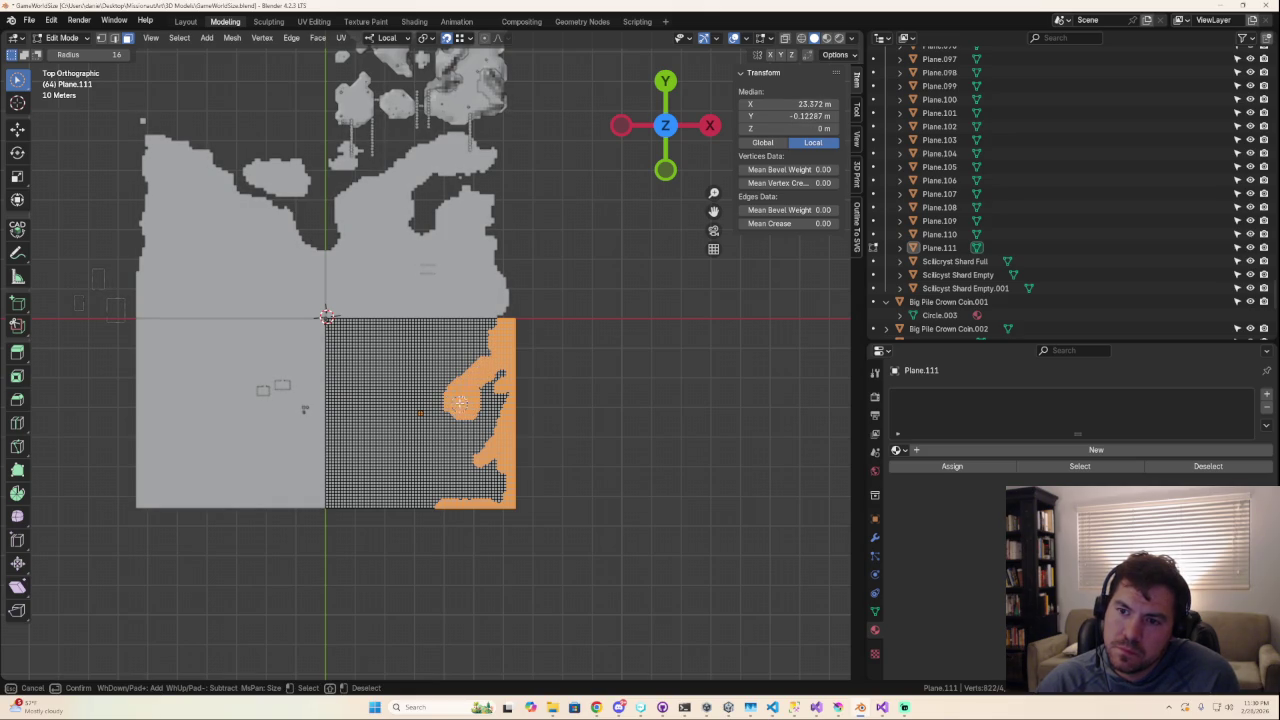
mouse_move(447, 415)
mouse_down()
mouse_move(432, 435)
mouse_move(427, 415)
mouse_move(451, 380)
mouse_up()
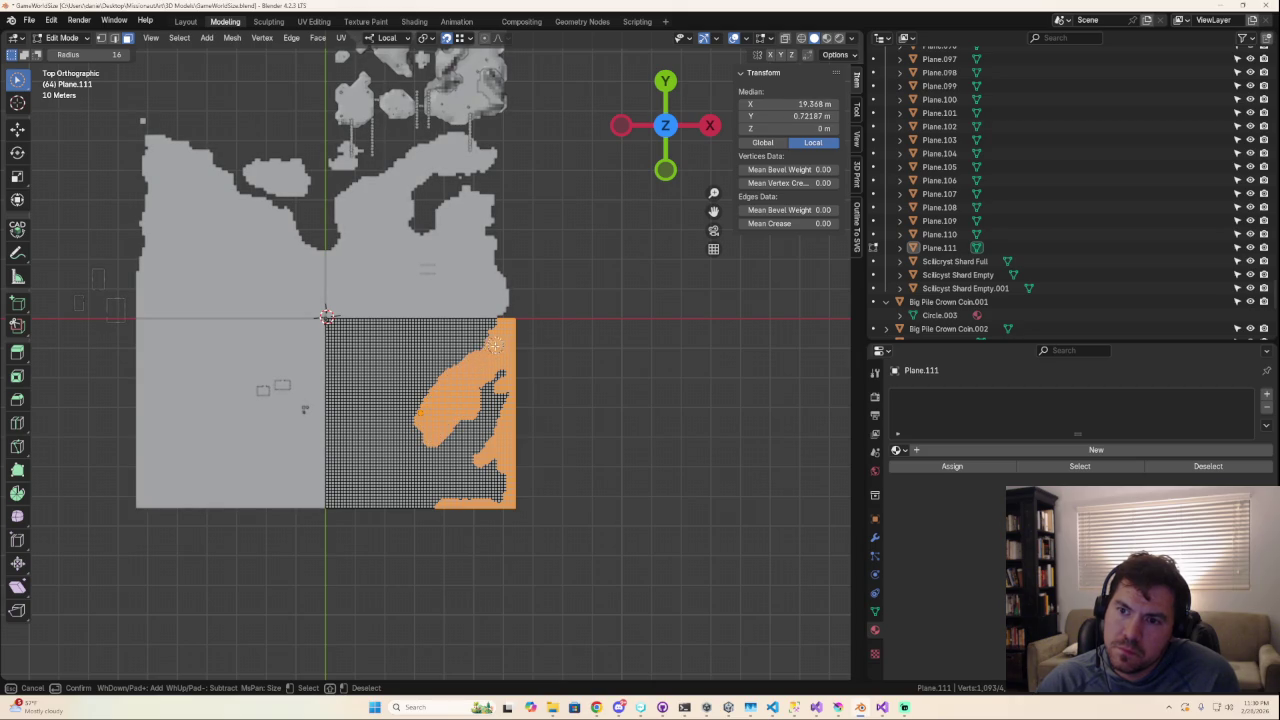
right_click(467, 373)
scroll(470, 465, down, 7)
scroll(403, 511, up, 6)
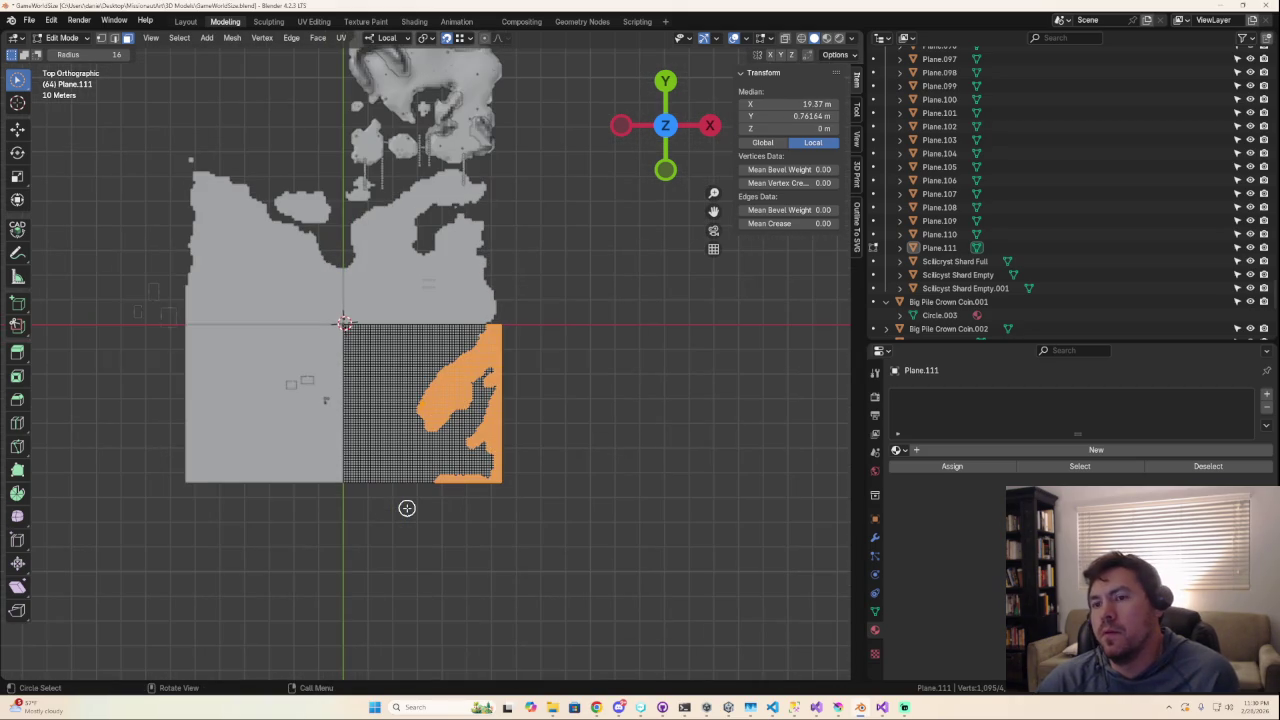
mouse_move(400, 507)
middle_down()
mouse_move(449, 380)
mouse_move(455, 400)
mouse_move(460, 382)
middle_up()
key(c)
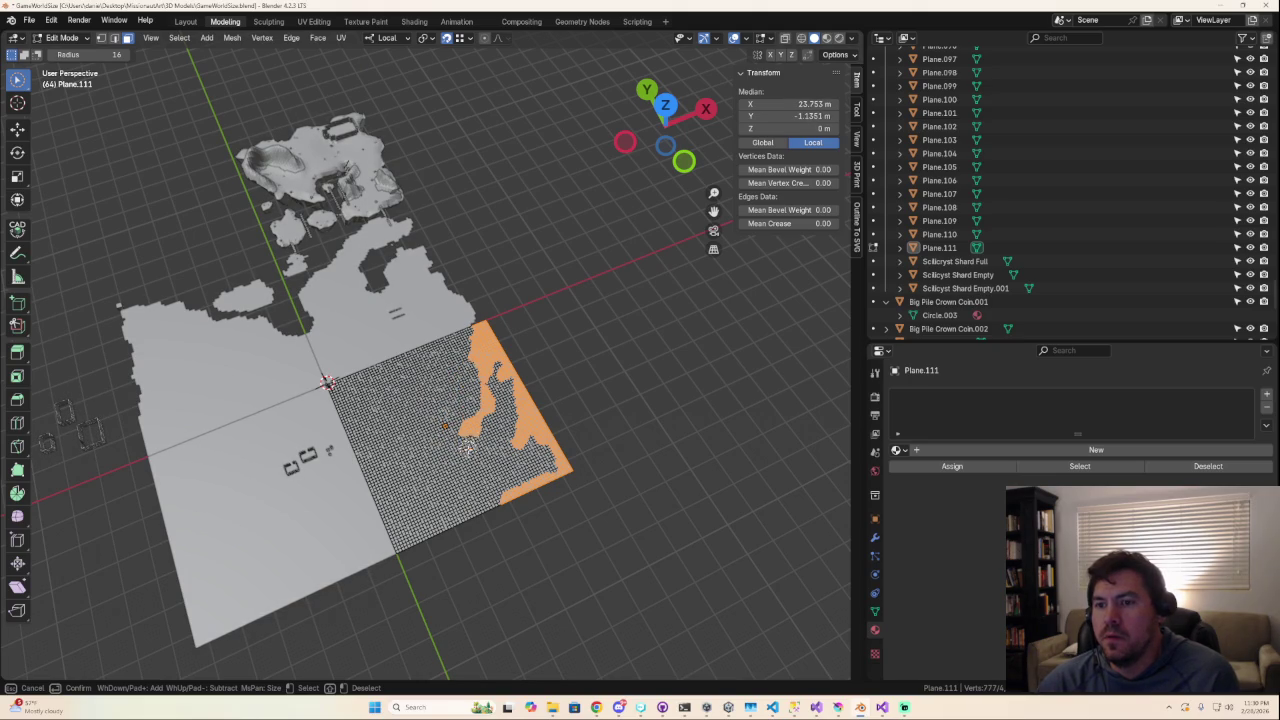
Paint more faces along the island edges into the selection.
ctrl+middle_drag(490, 448, 505, 425)
drag(515, 420, 533, 402)
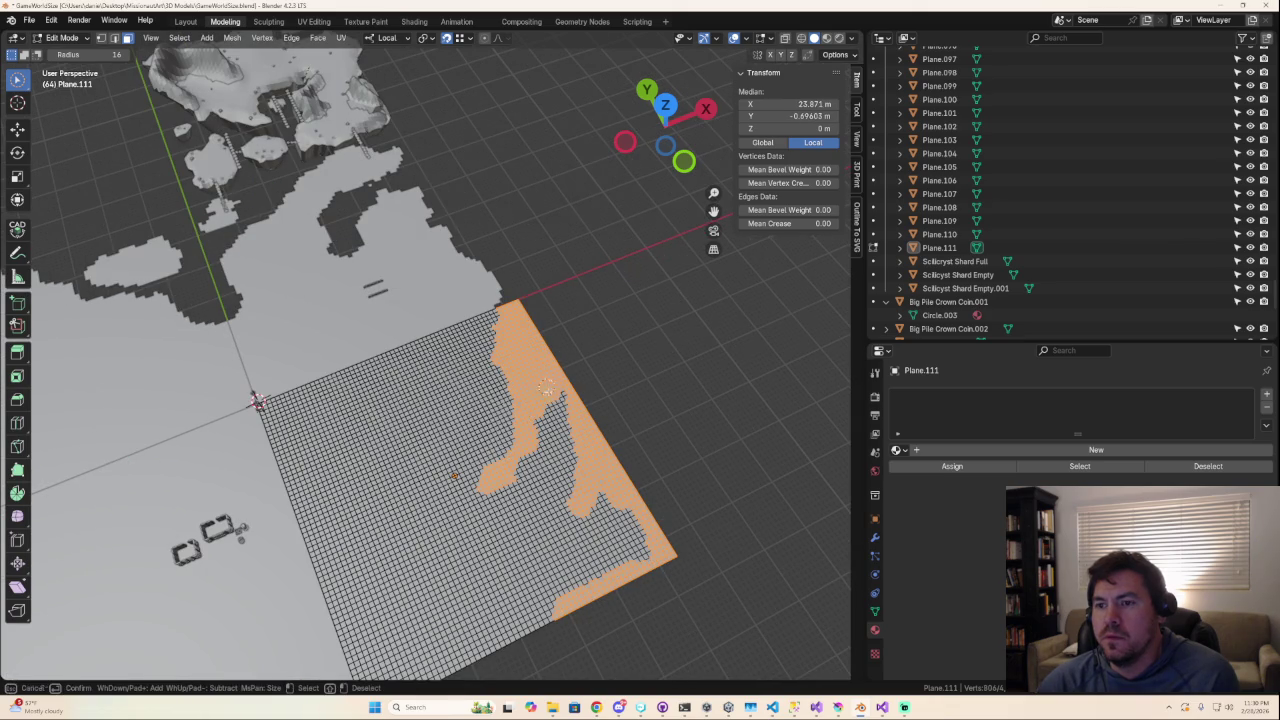
mouse_move(545, 380)
mouse_down()
mouse_move(560, 402)
mouse_move(545, 457)
mouse_up()
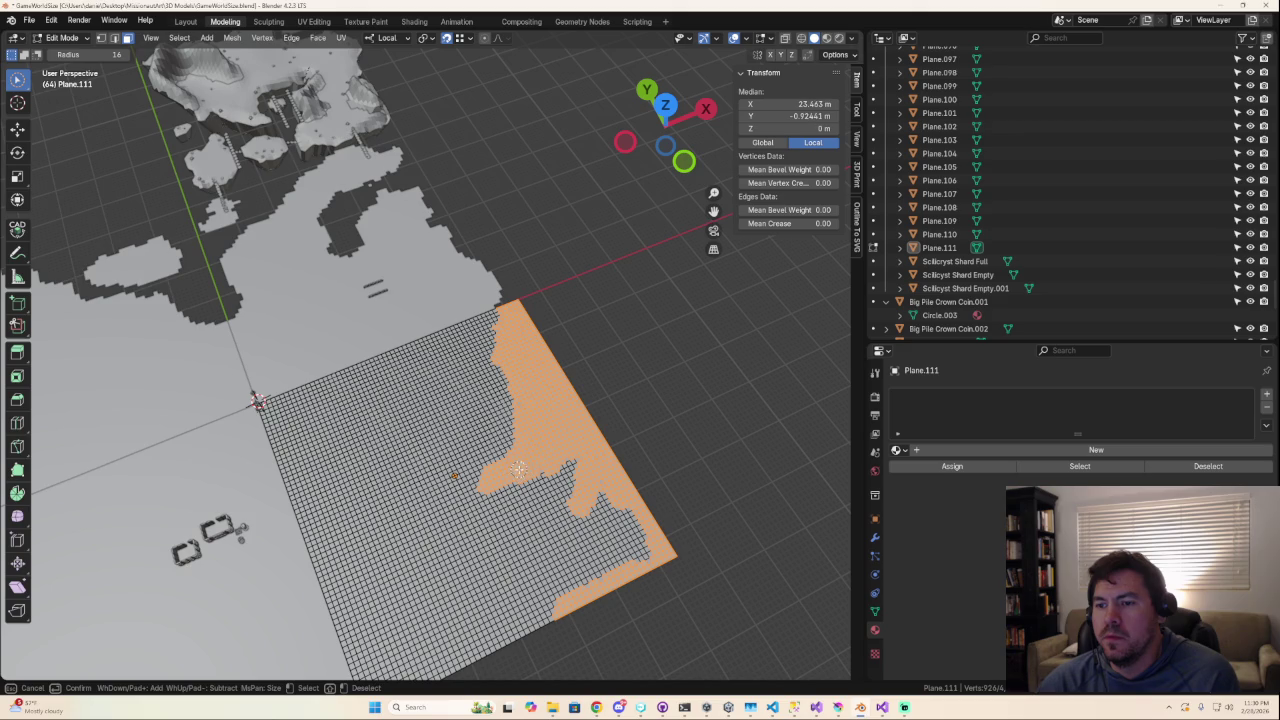
scroll(518, 470, down, 5)
mouse_move(614, 520)
middle_down()
mouse_move(546, 503)
mouse_move(543, 471)
mouse_move(600, 461)
mouse_move(475, 495)
middle_up()
scroll(475, 495, up, 4)
scroll(475, 498, up, 2)
shift+drag(476, 481, 483, 463)
Fill in the jagged lower-right coastline of the island selection.
middle_drag(483, 463, 716, 544)
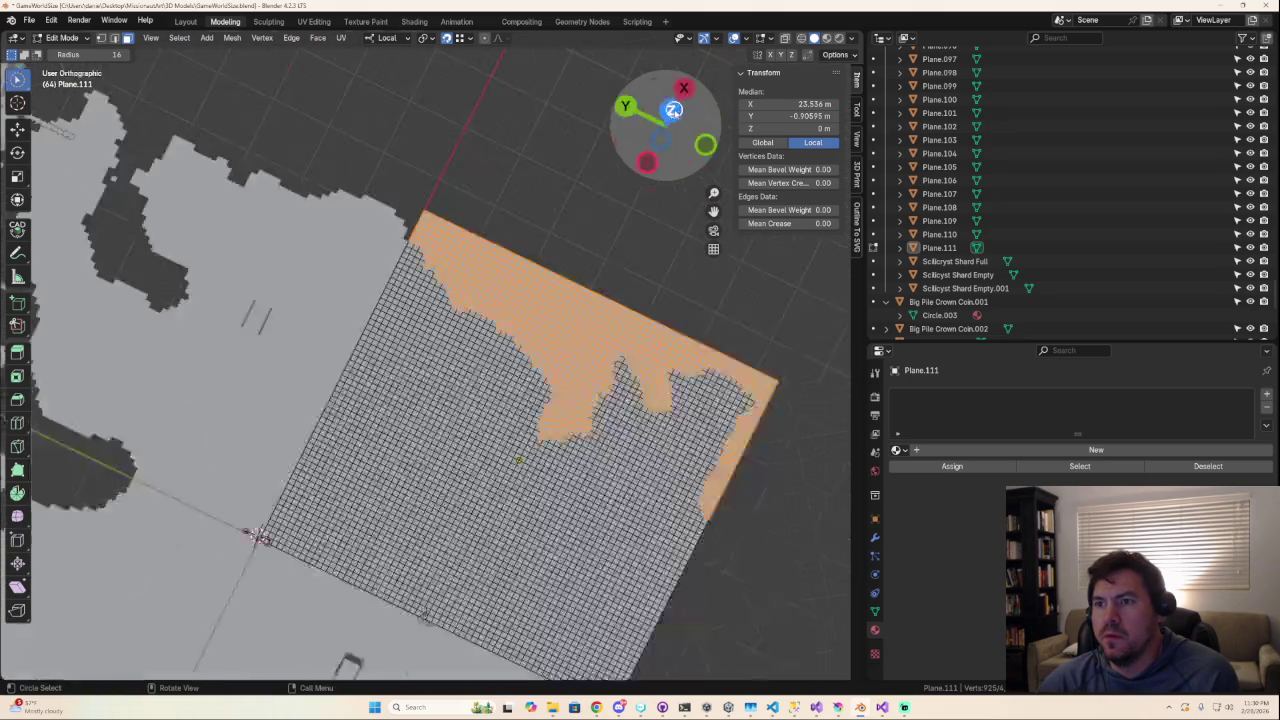
middle_drag(716, 544, 549, 486)
scroll(540, 496, up, 6)
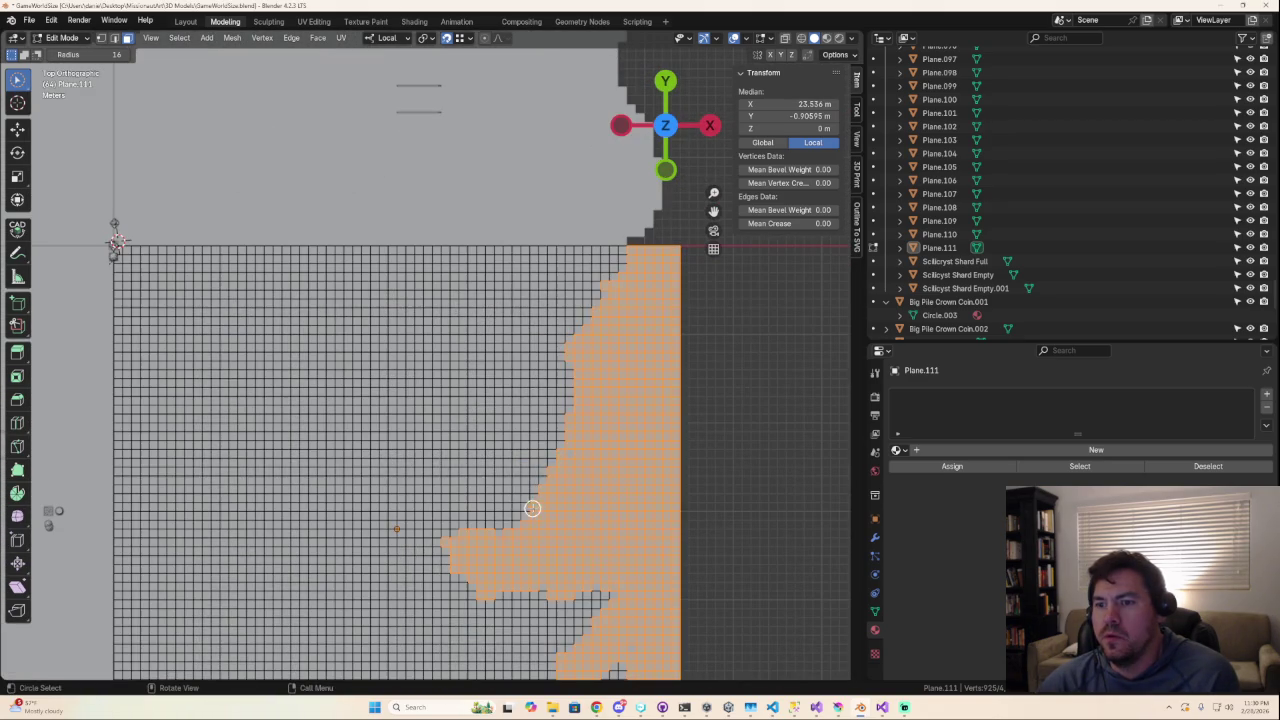
mouse_move(600, 576)
mouse_down()
mouse_move(610, 590)
mouse_move(580, 589)
mouse_up()
key(Escape)
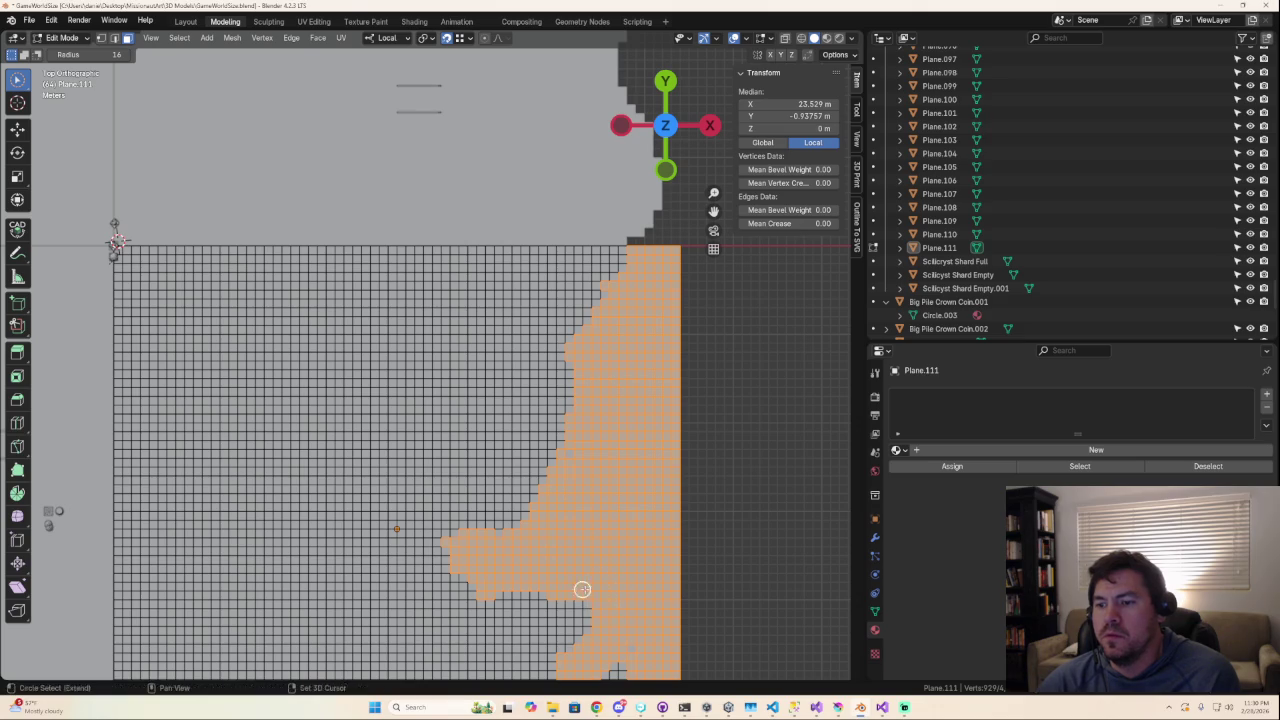
scroll(580, 589, down, 3)
middle_drag(614, 583, 646, 567)
drag(562, 462, 560, 457)
scroll(607, 566, up, 2)
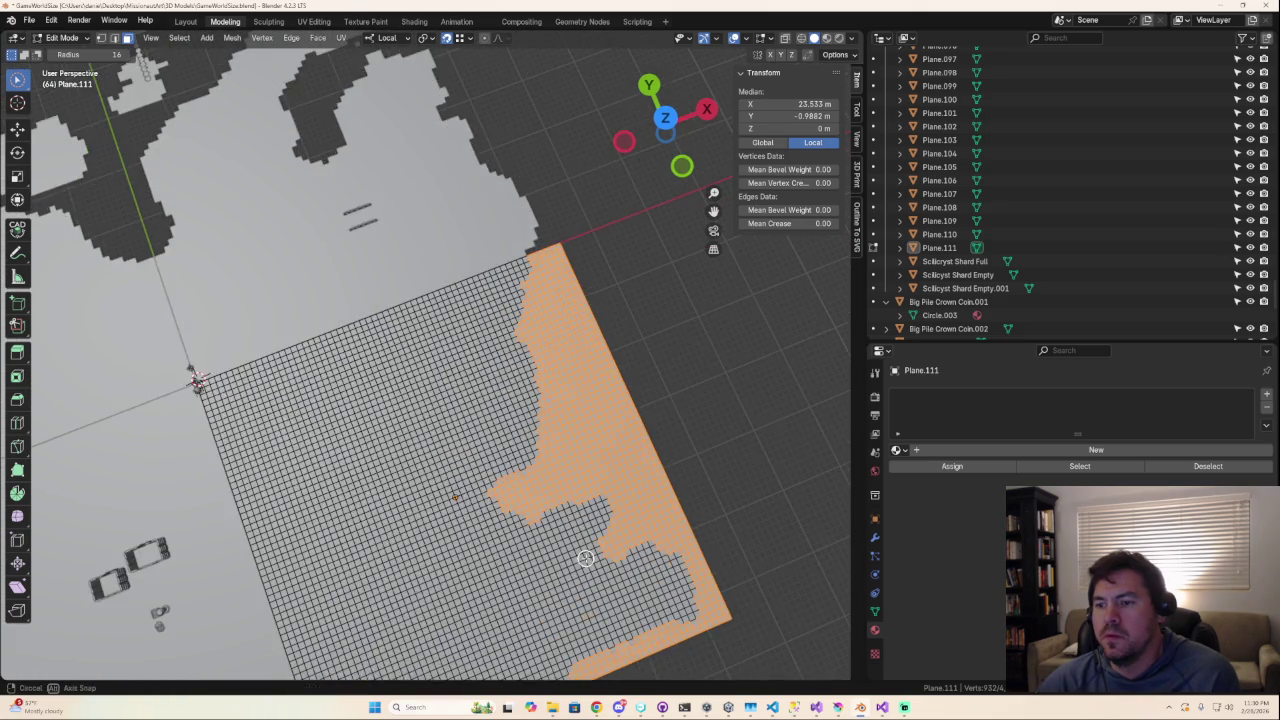
scroll(588, 558, up, 1)
scroll(565, 557, down, 1)
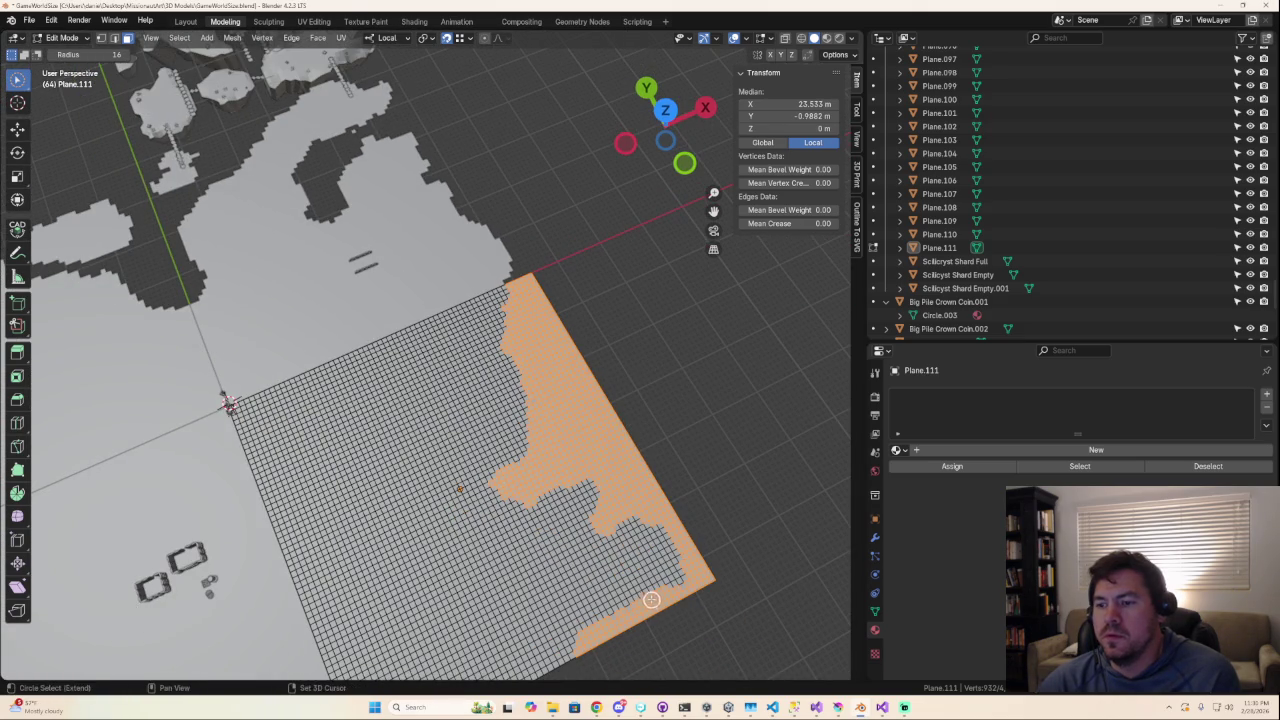
drag(646, 602, 614, 592)
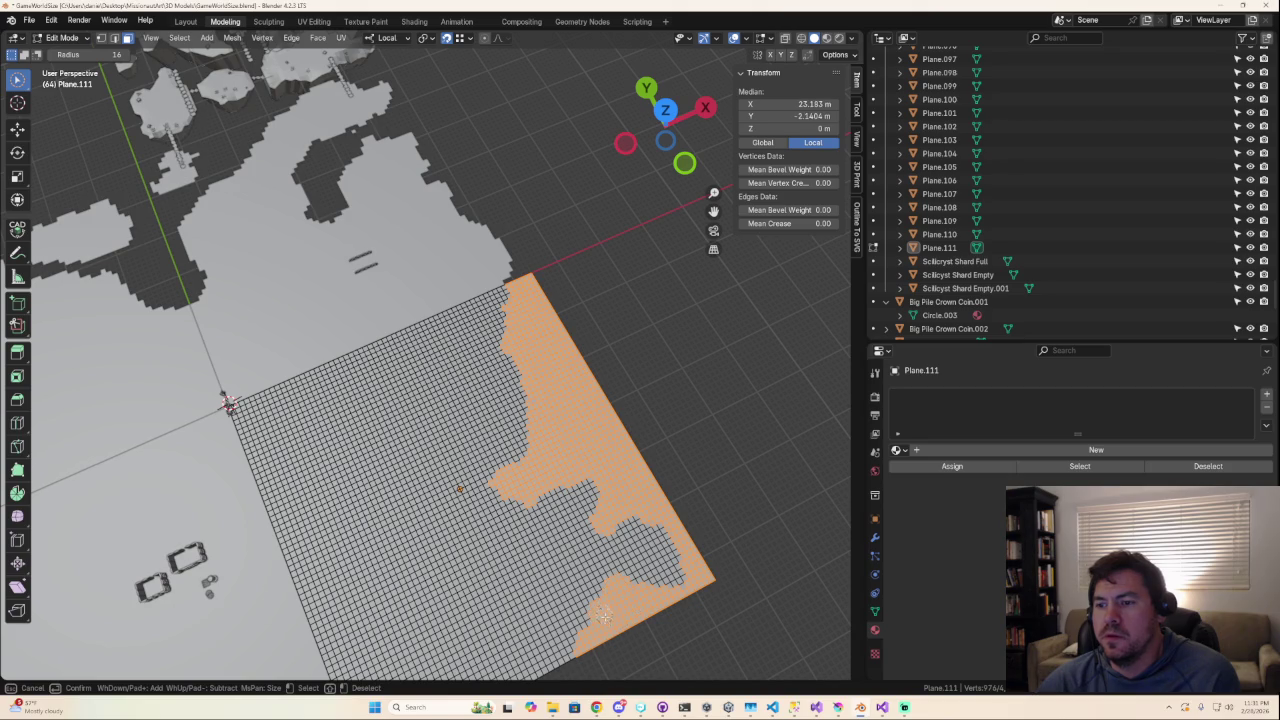
mouse_move(601, 614)
middle_down()
mouse_move(720, 545)
mouse_move(560, 569)
mouse_move(374, 503)
mouse_move(438, 550)
middle_up()
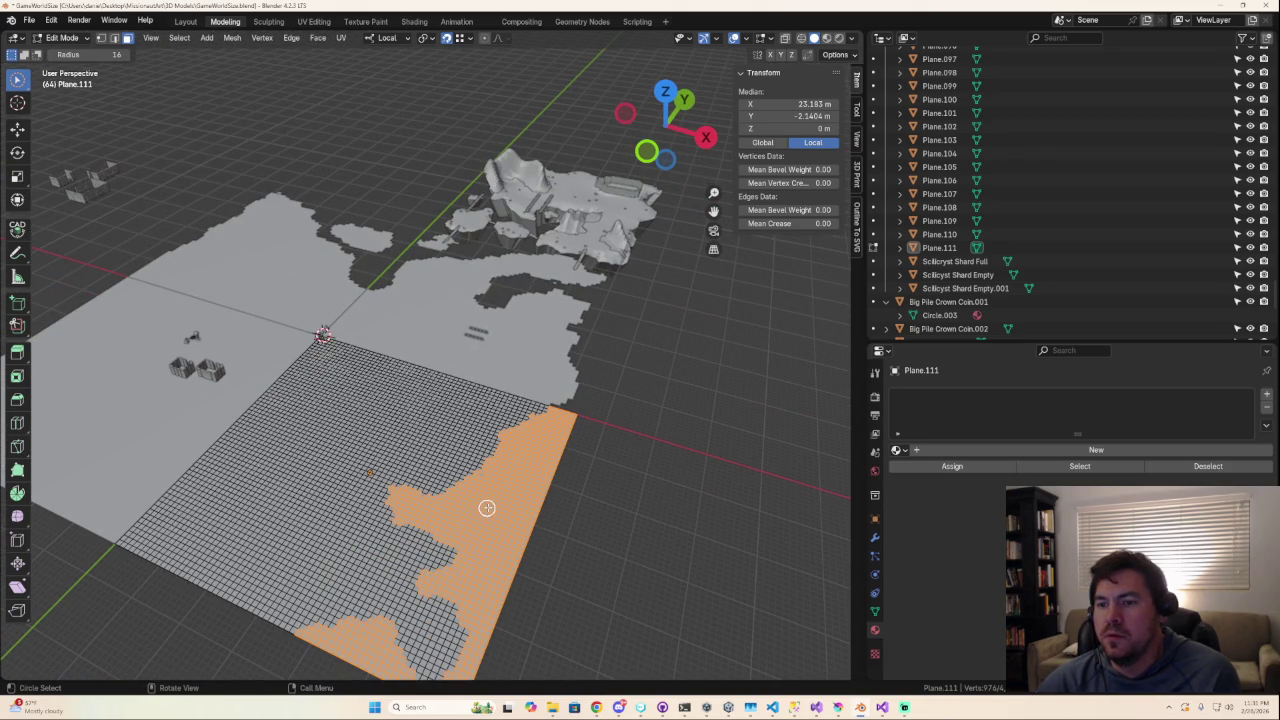
Deselect small patches inside the selection as lakes, undoing an accidental selection replacement.
mouse_move(490, 506)
middle_down()
mouse_move(466, 517)
mouse_move(509, 480)
middle_up()
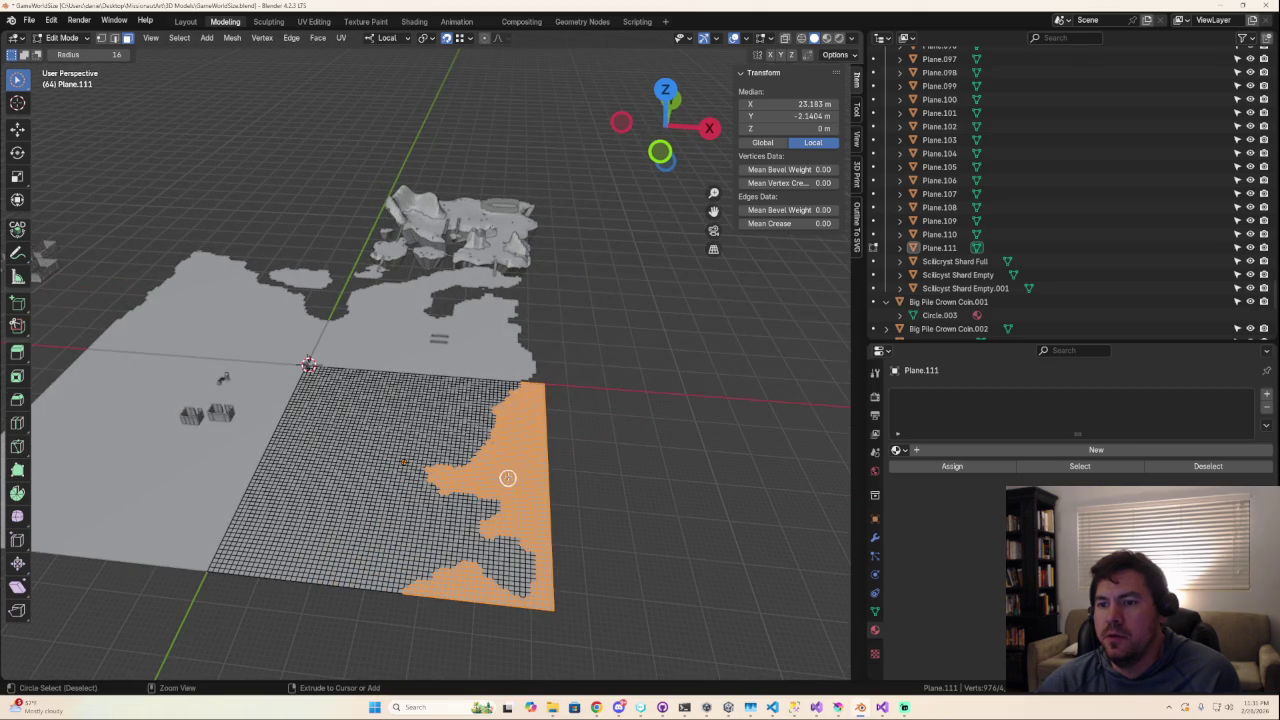
ctrl+drag(519, 451, 521, 442)
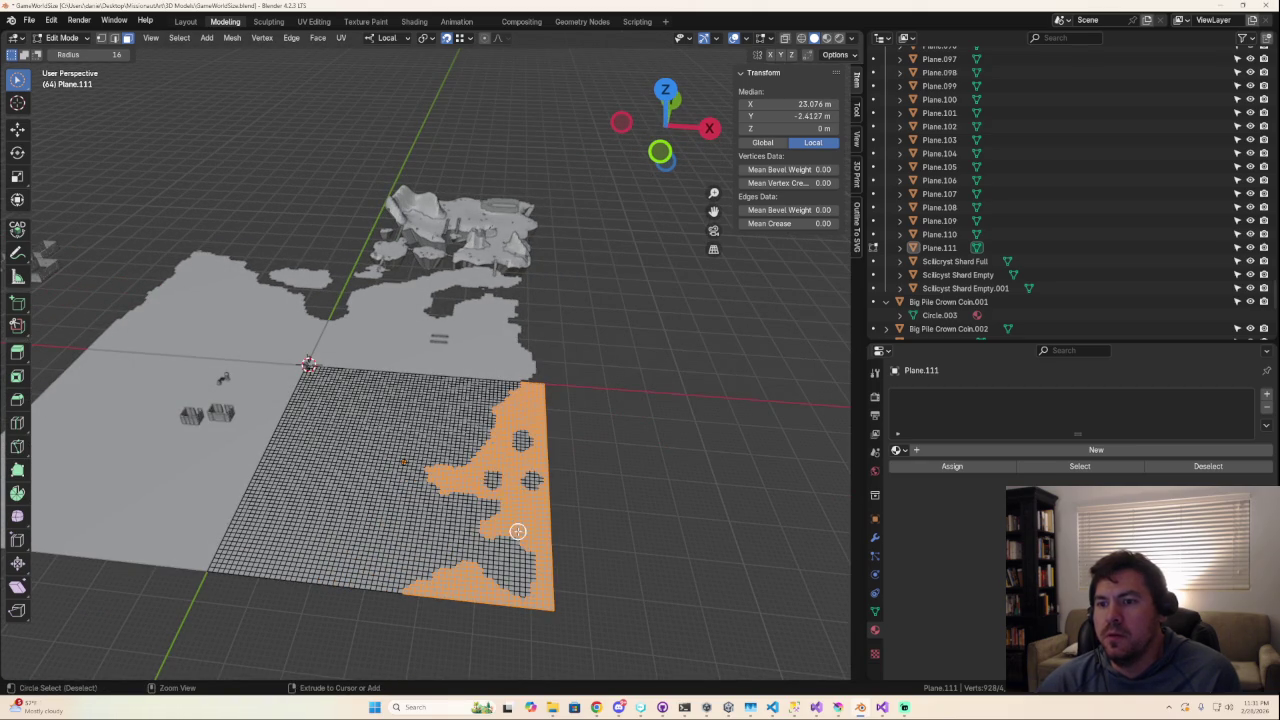
middle_drag(518, 531, 517, 534)
mouse_move(517, 534)
mouse_down()
mouse_move(508, 505)
mouse_move(510, 530)
mouse_up()
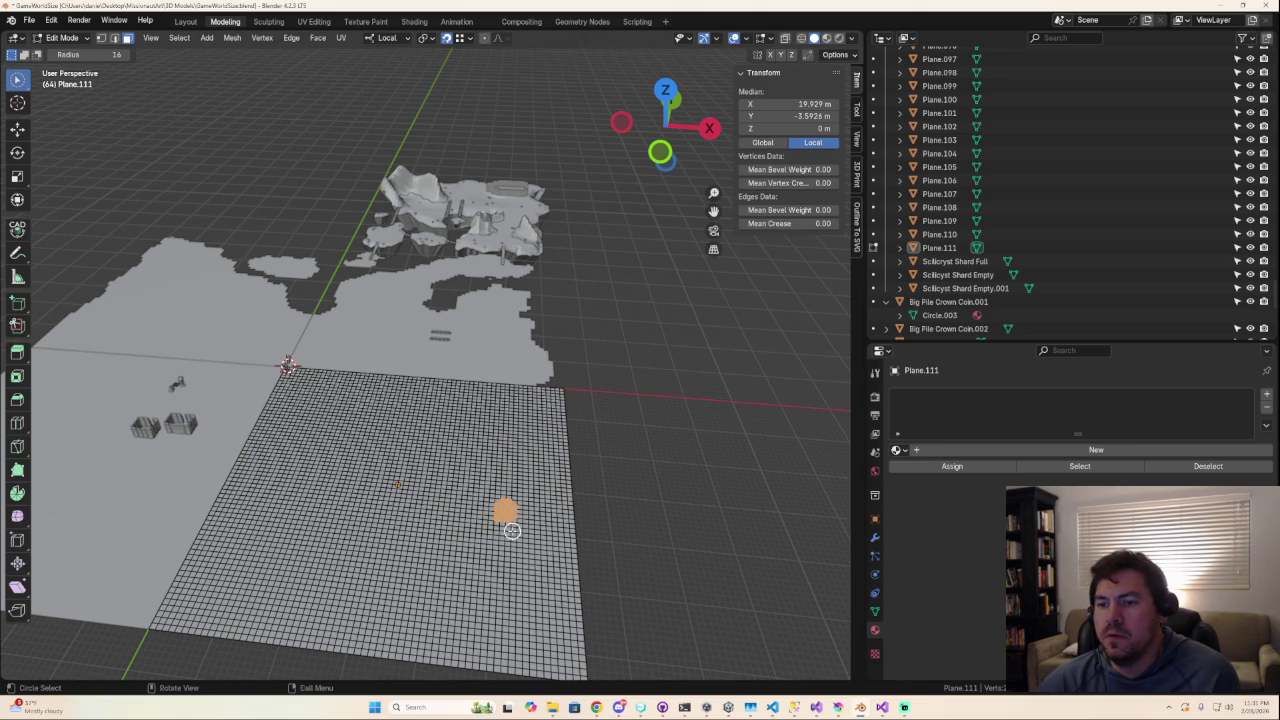
key(ctrl+z)
scroll(551, 531, down, 3)
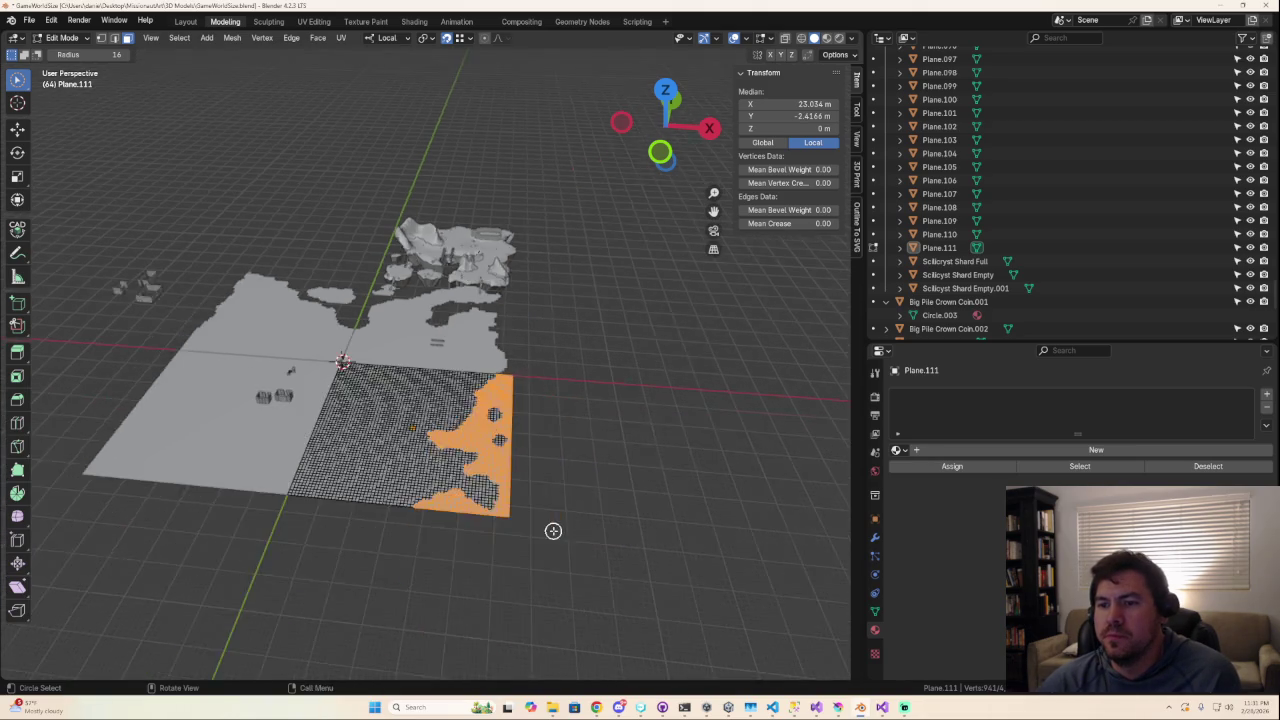
scroll(558, 538, up, 2)
scroll(548, 530, up, 2)
scroll(546, 526, up, 1)
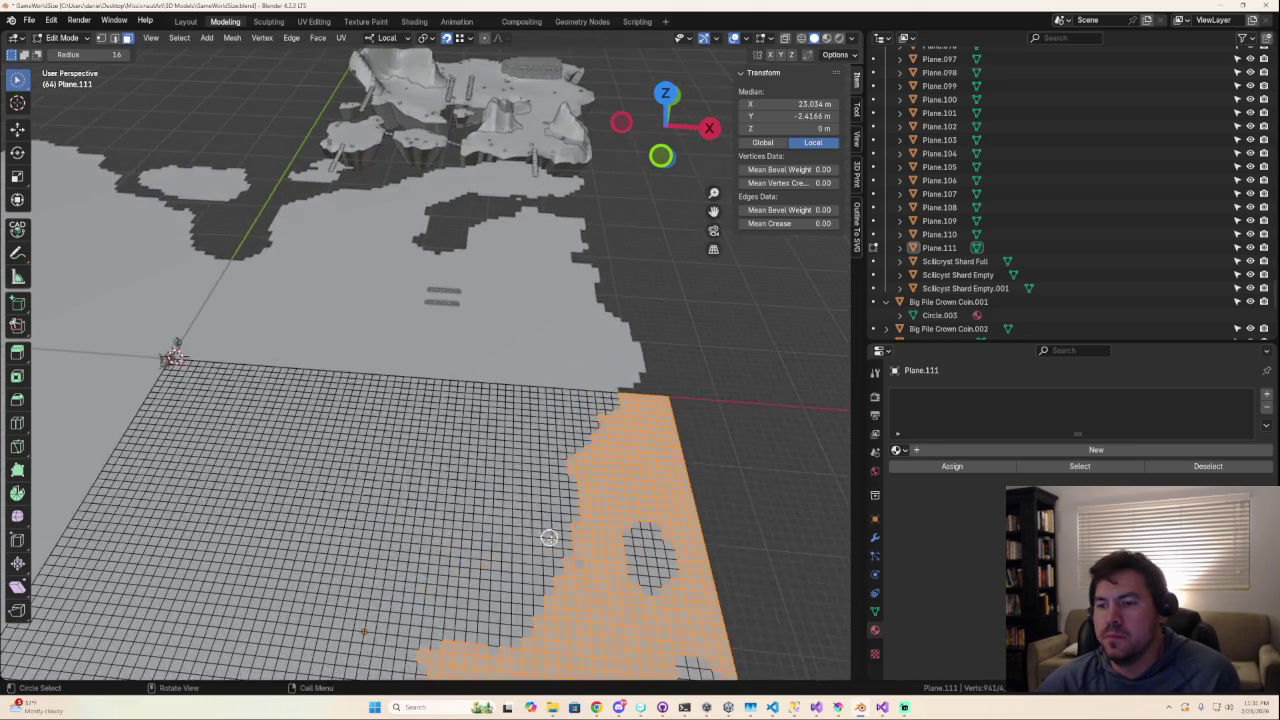
scroll(540, 512, up, 1)
scroll(500, 505, up, 2)
Cut another small hole in the selection, then switch to a straight top view.
middle_drag(491, 571, 508, 571)
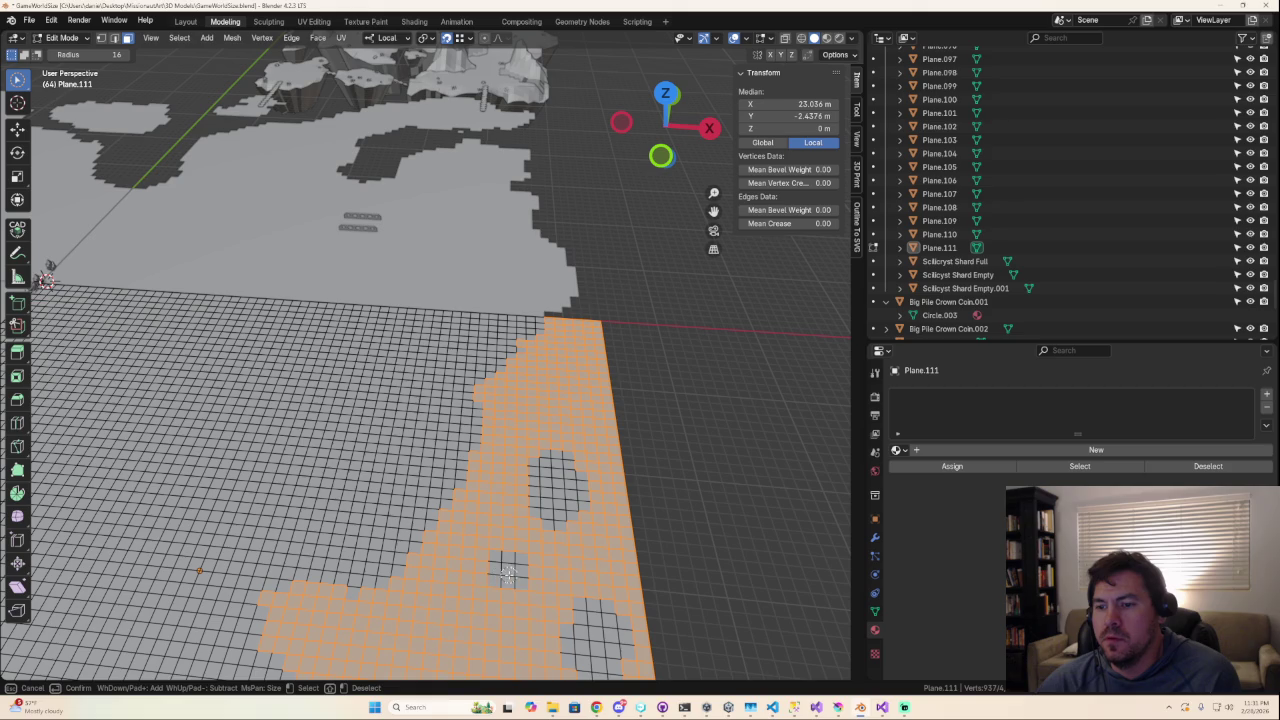
mouse_move(493, 585)
middle_down()
mouse_move(582, 491)
mouse_move(591, 463)
mouse_move(529, 463)
mouse_move(549, 486)
mouse_move(453, 526)
mouse_move(428, 506)
mouse_move(586, 540)
mouse_move(534, 591)
mouse_move(454, 531)
middle_up()
scroll(454, 531, up, 2)
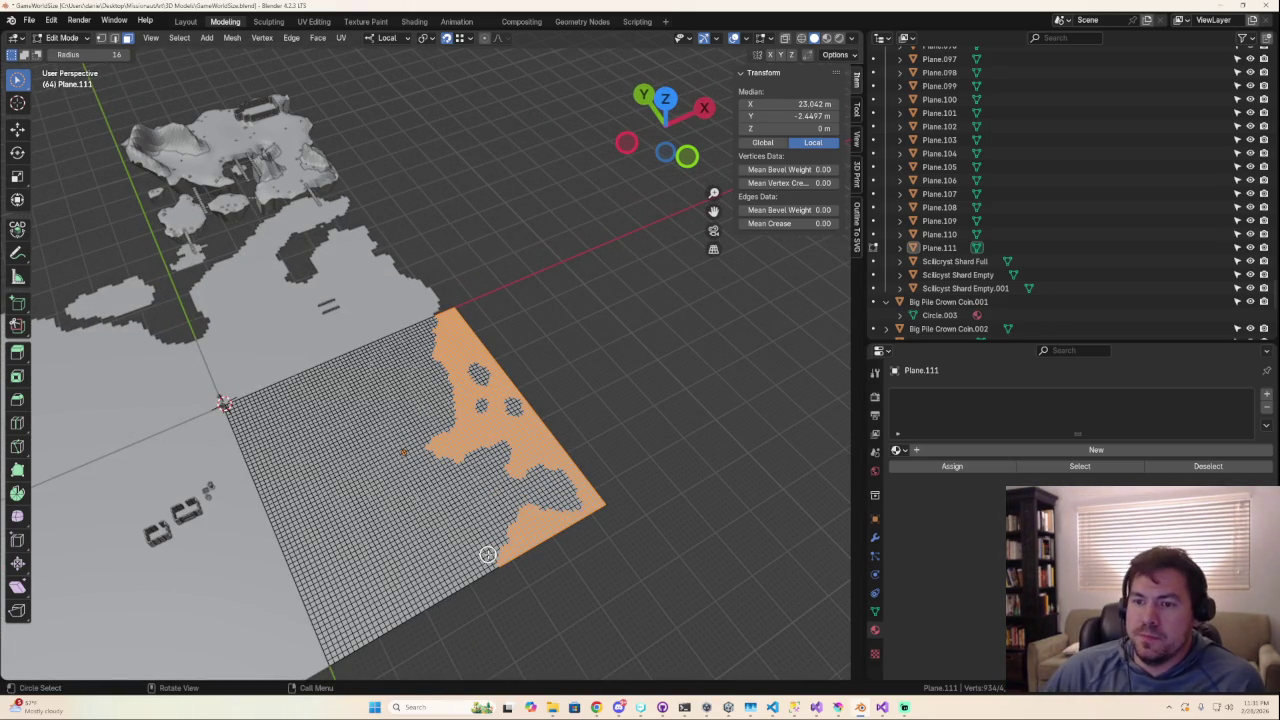
scroll(420, 535, down, 3)
scroll(440, 524, up, 3)
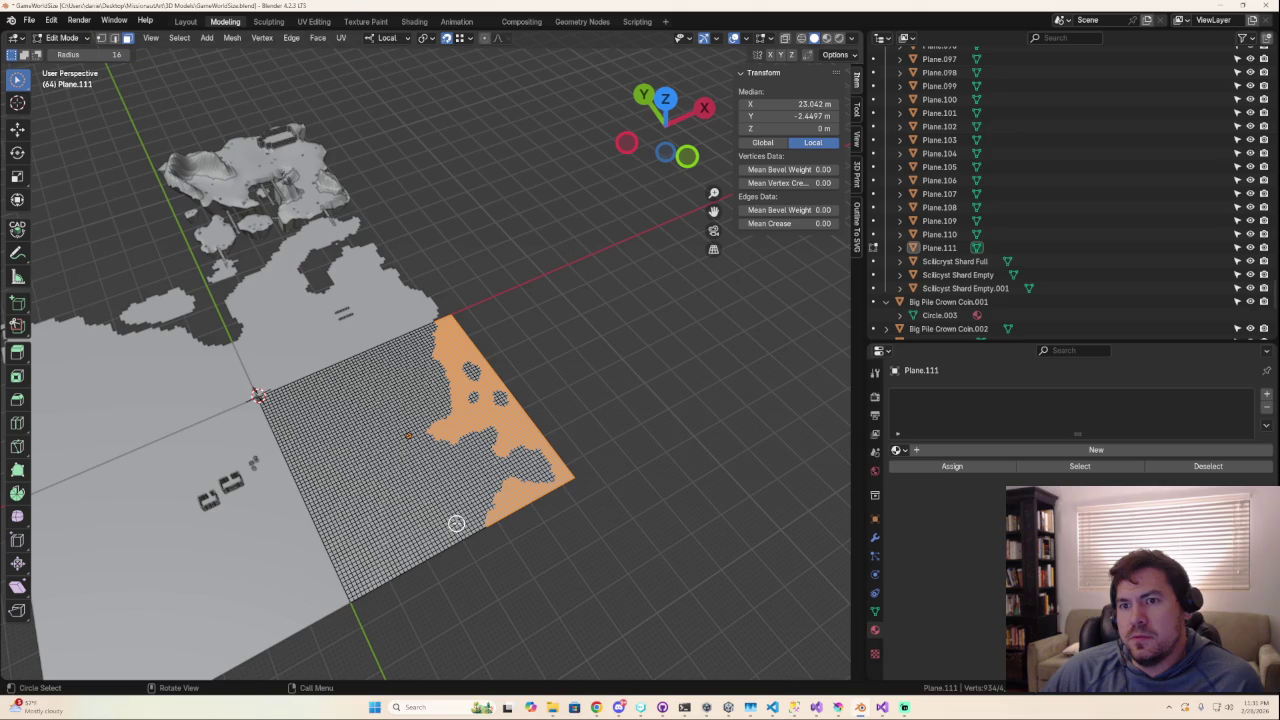
mouse_move(436, 492)
middle_down()
mouse_move(606, 426)
mouse_move(697, 431)
mouse_move(619, 452)
mouse_move(640, 135)
middle_up()
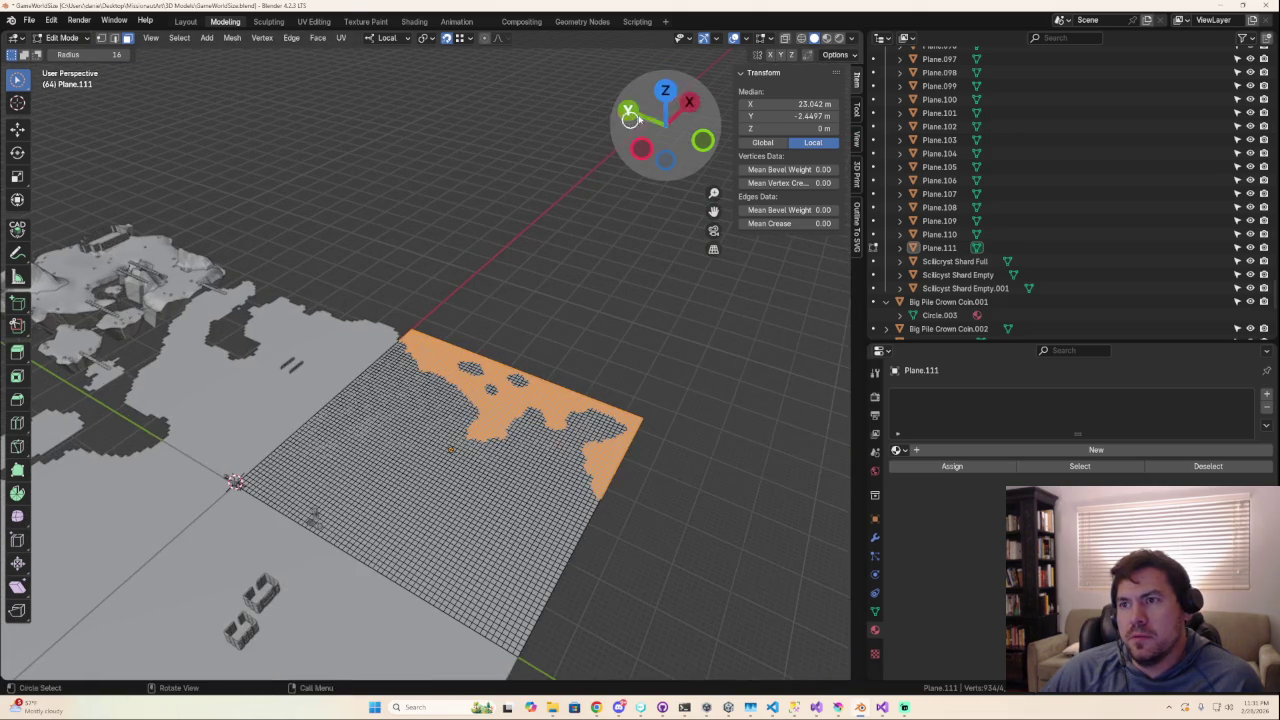
click(668, 95)
scroll(473, 430, down, 4)
scroll(473, 430, down, 3)
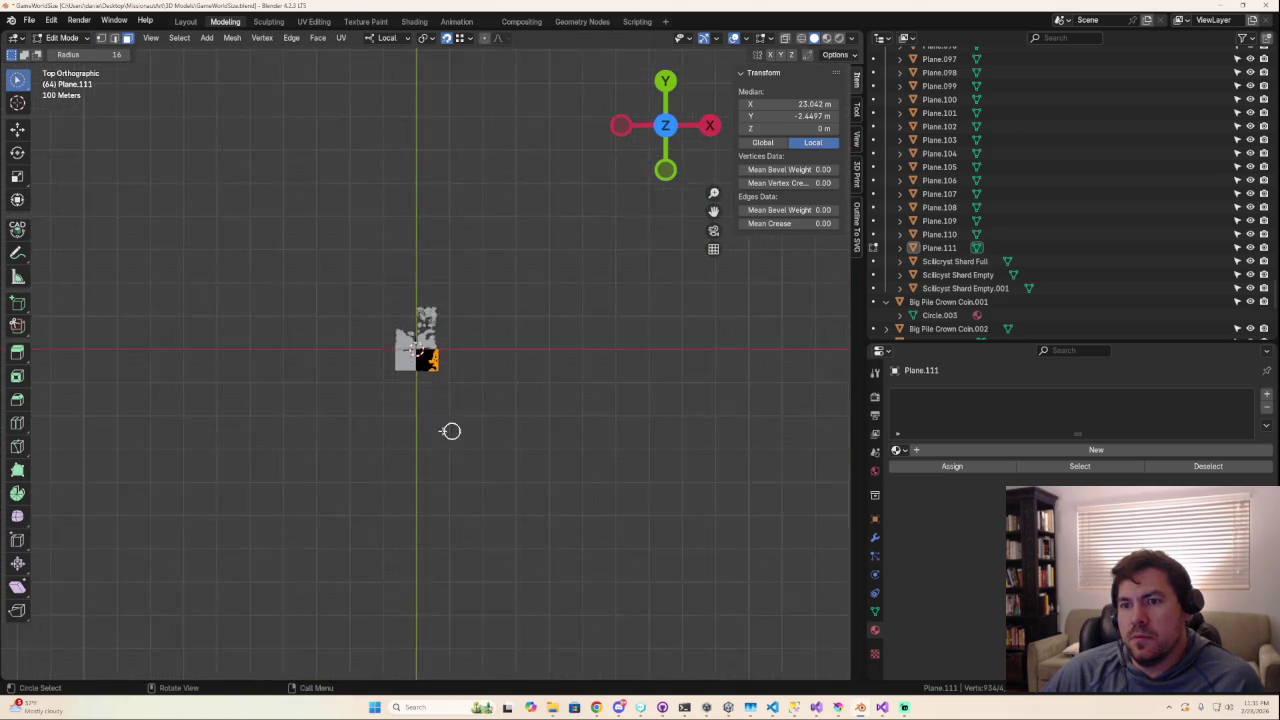
scroll(420, 417, up, 6)
scroll(420, 418, up, 3)
scroll(420, 418, up, 2)
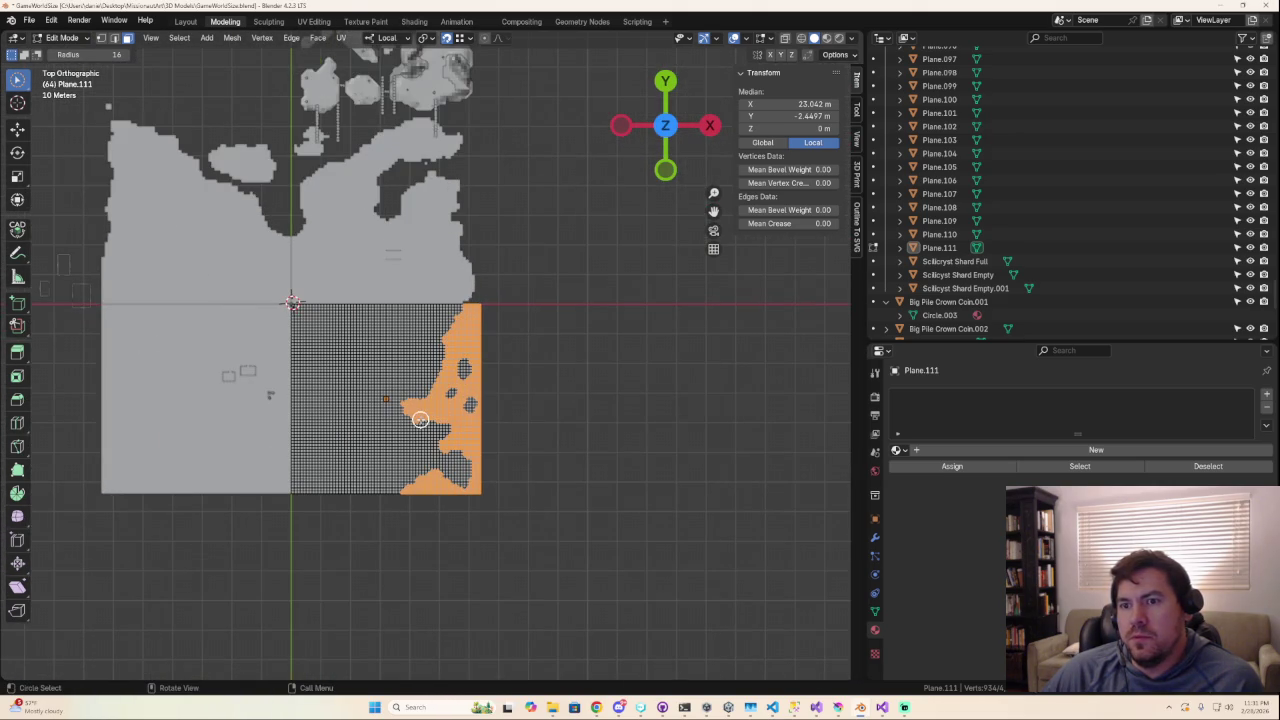
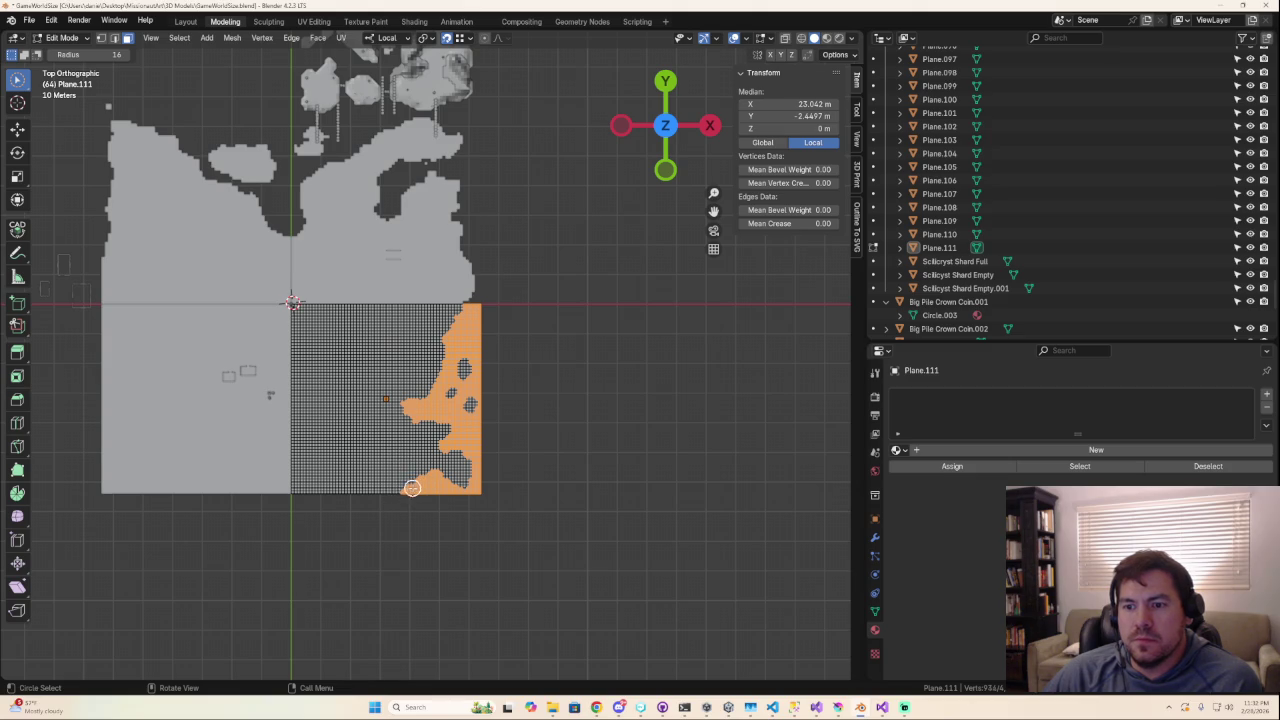
Circle-select Plane.111's faces that overlap the island along the bottom coastline.
drag(413, 487, 316, 512)
drag(402, 486, 314, 500)
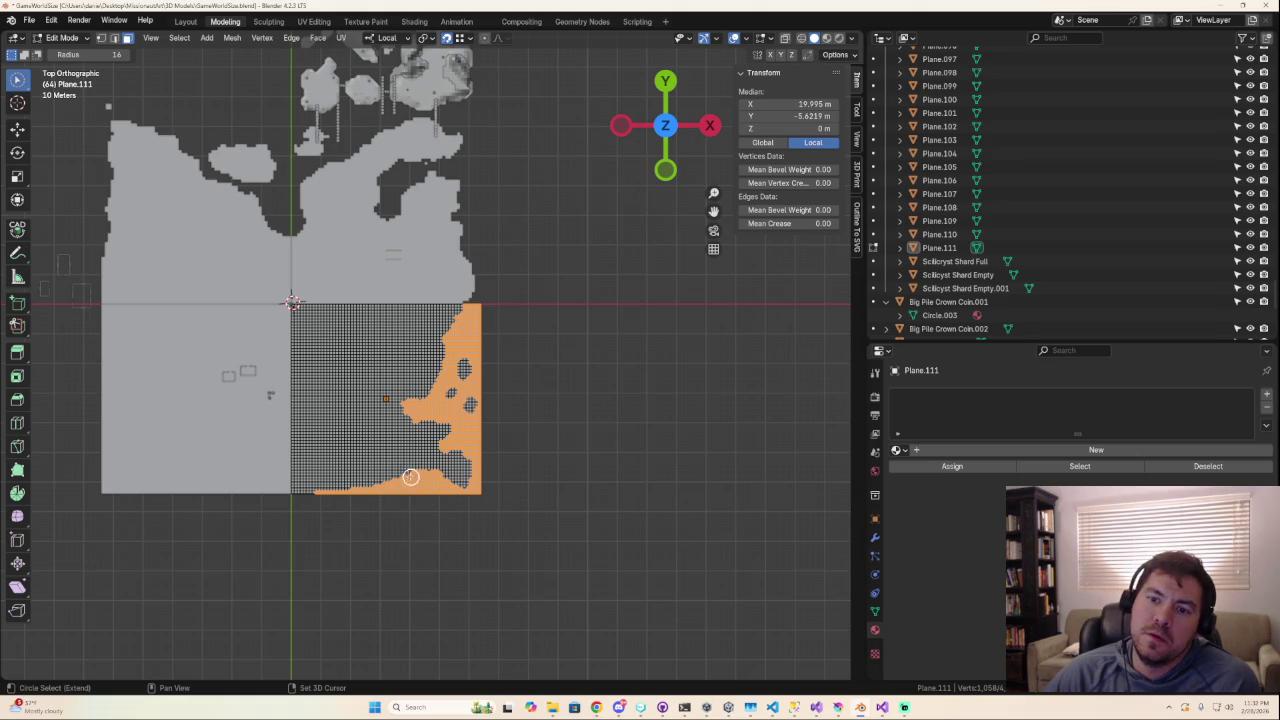
drag(409, 477, 371, 479)
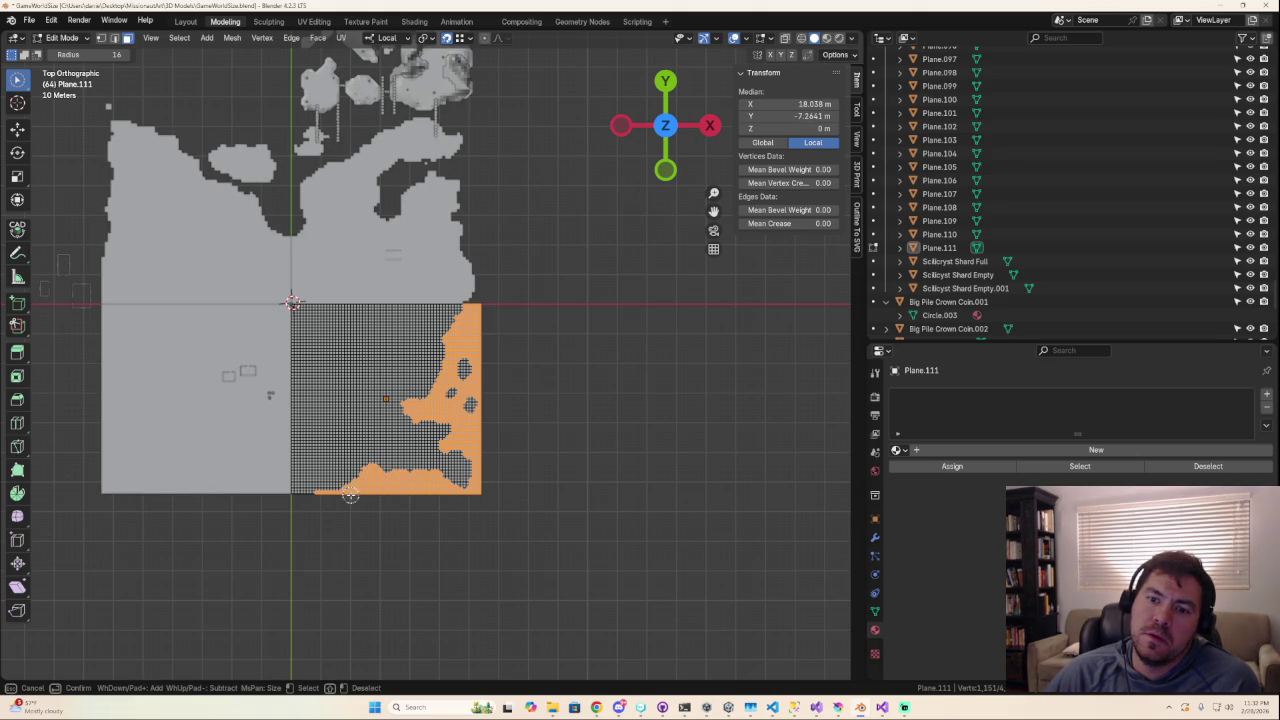
scroll(409, 523, down, 5)
scroll(446, 512, down, 1)
middle_drag(446, 512, 466, 503)
scroll(422, 507, up, 5)
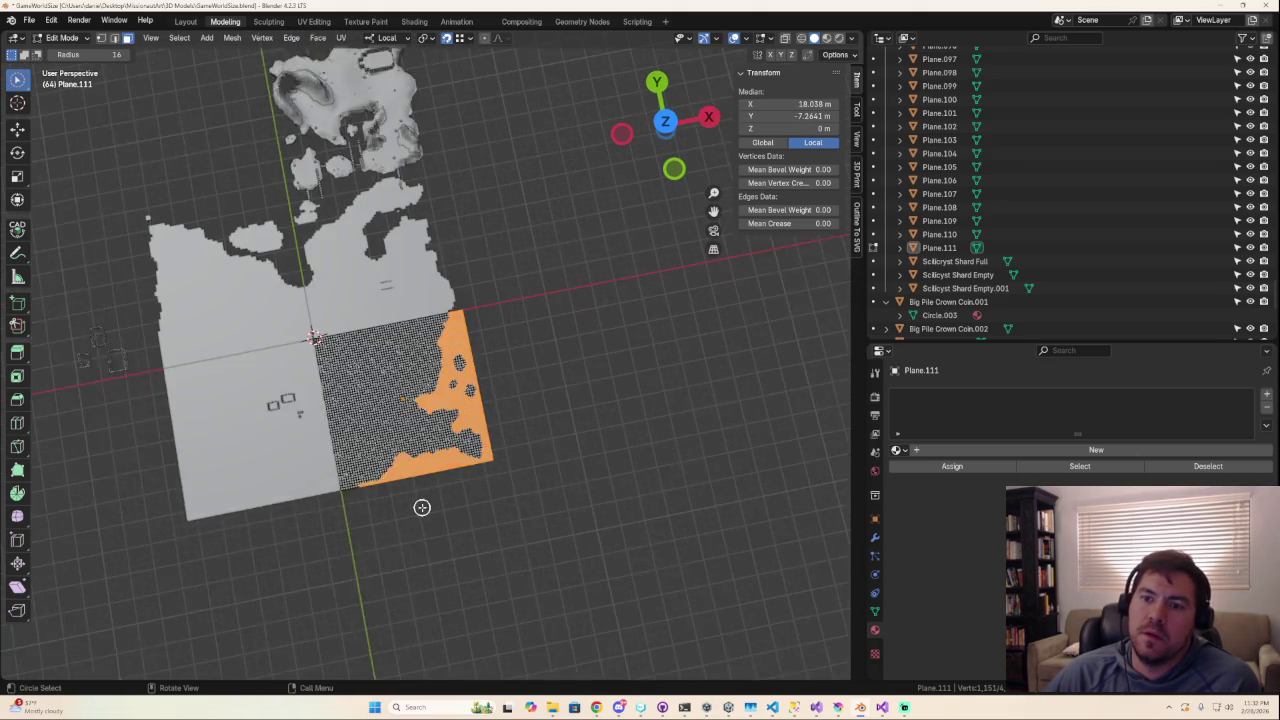
scroll(422, 507, up, 1)
scroll(414, 514, up, 2)
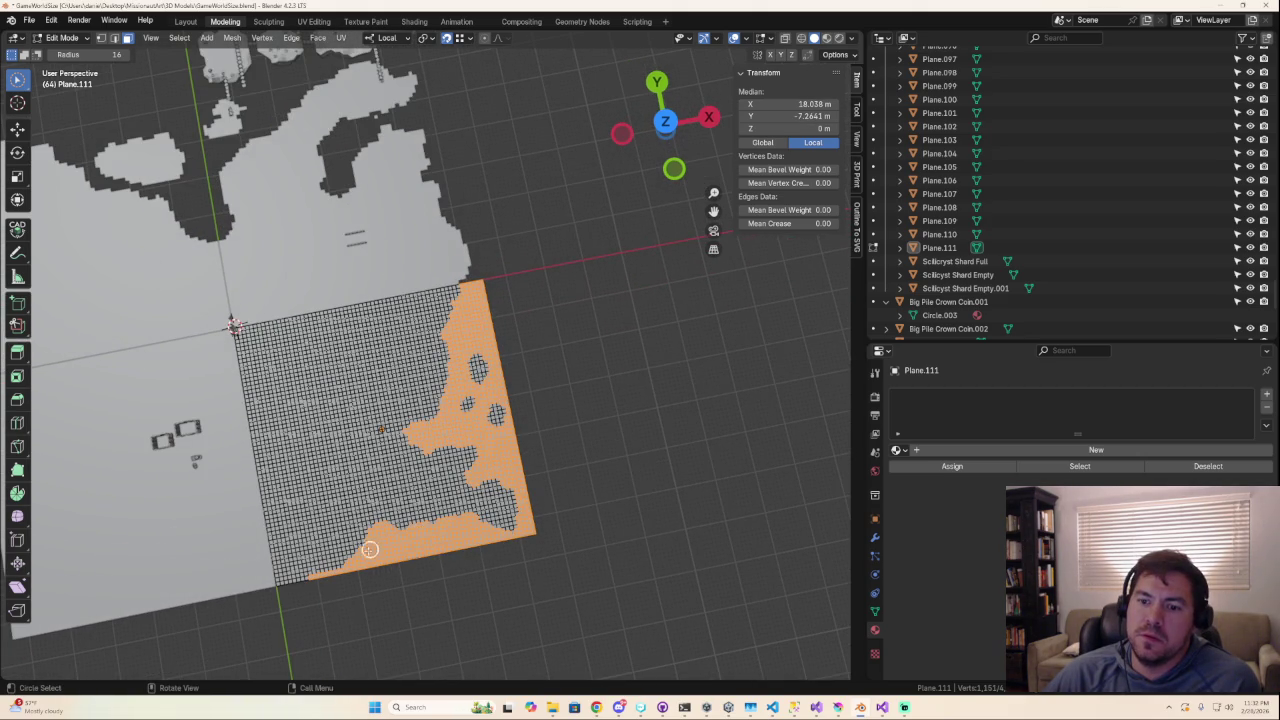
shift+drag(310, 577, 365, 553)
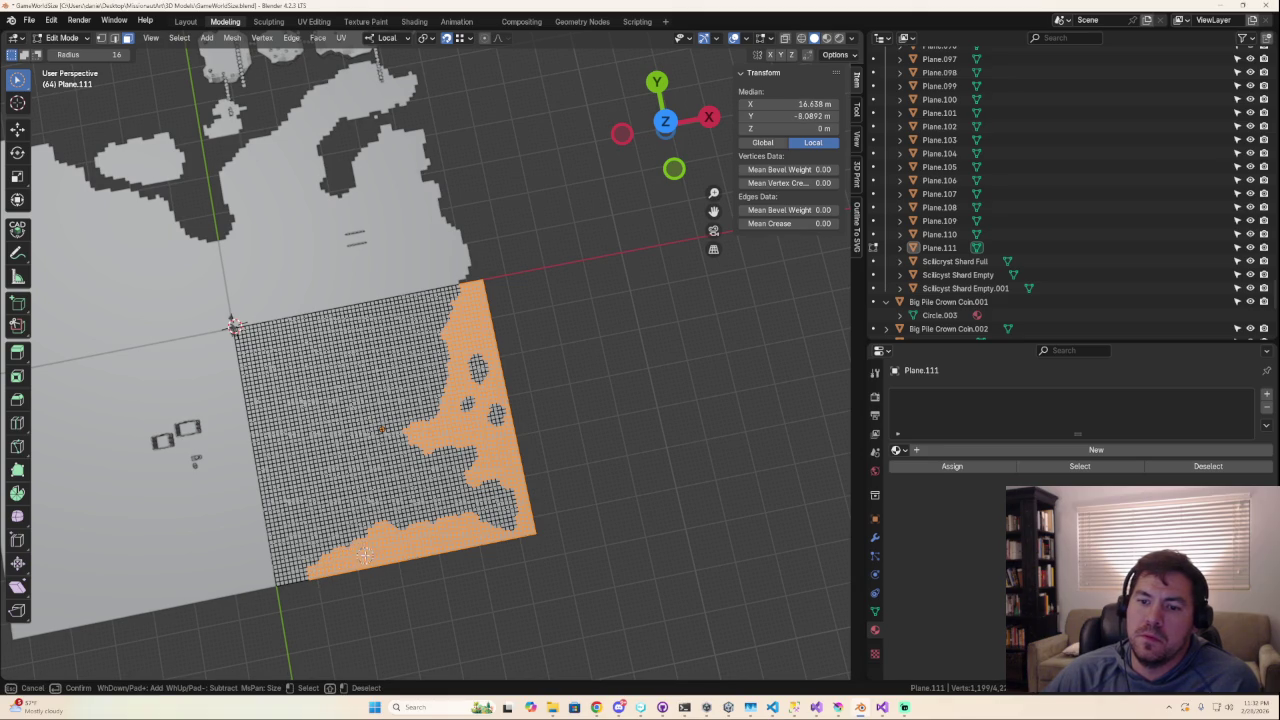
Check the selection from other angles and deselect stray faces with middle-click.
mouse_move(363, 547)
ctrl+middle_down()
mouse_move(394, 557)
mouse_move(469, 523)
mouse_move(57, 530)
ctrl+middle_up()
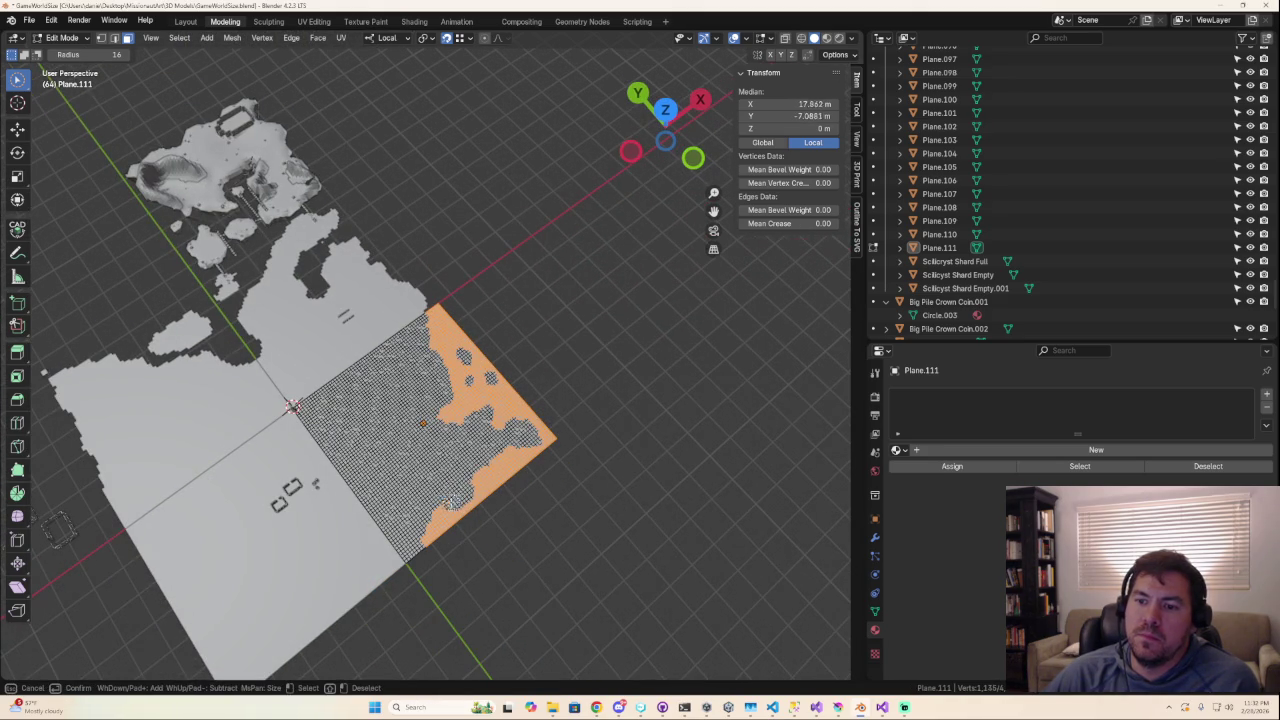
mouse_move(57, 530)
middle_down()
mouse_move(650, 491)
mouse_move(589, 549)
mouse_move(551, 491)
middle_up()
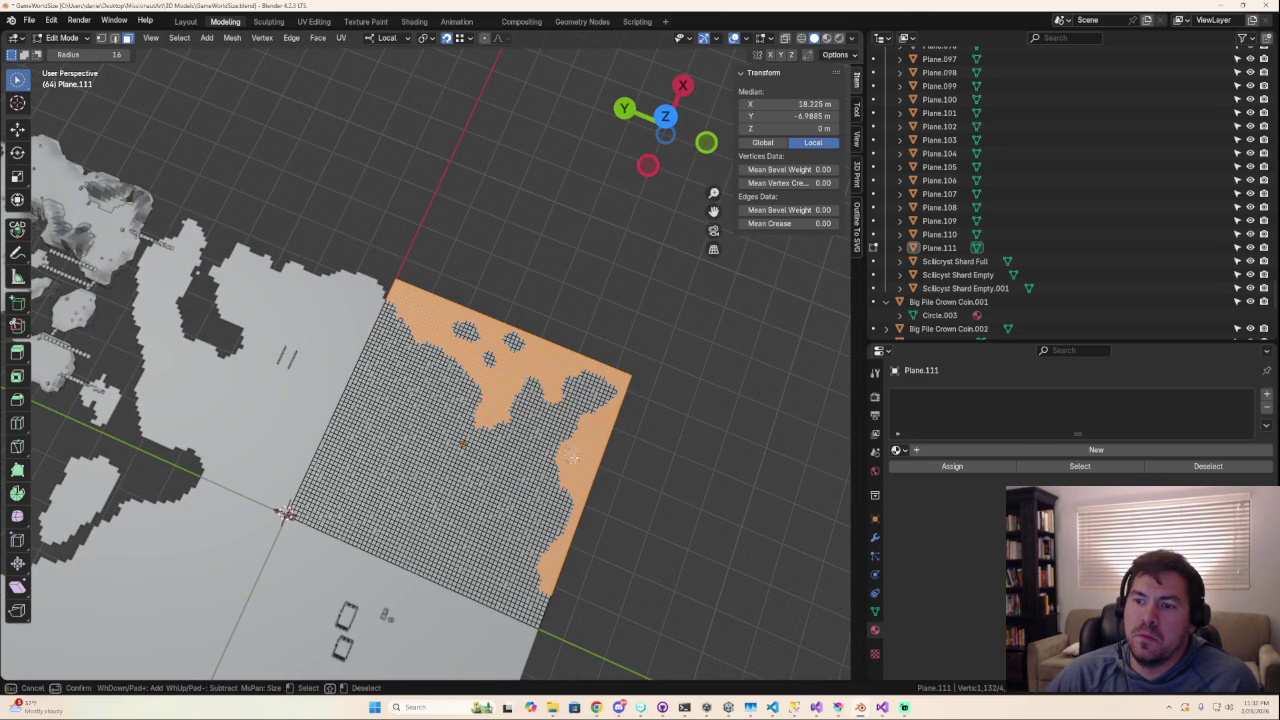
middle_click(569, 443)
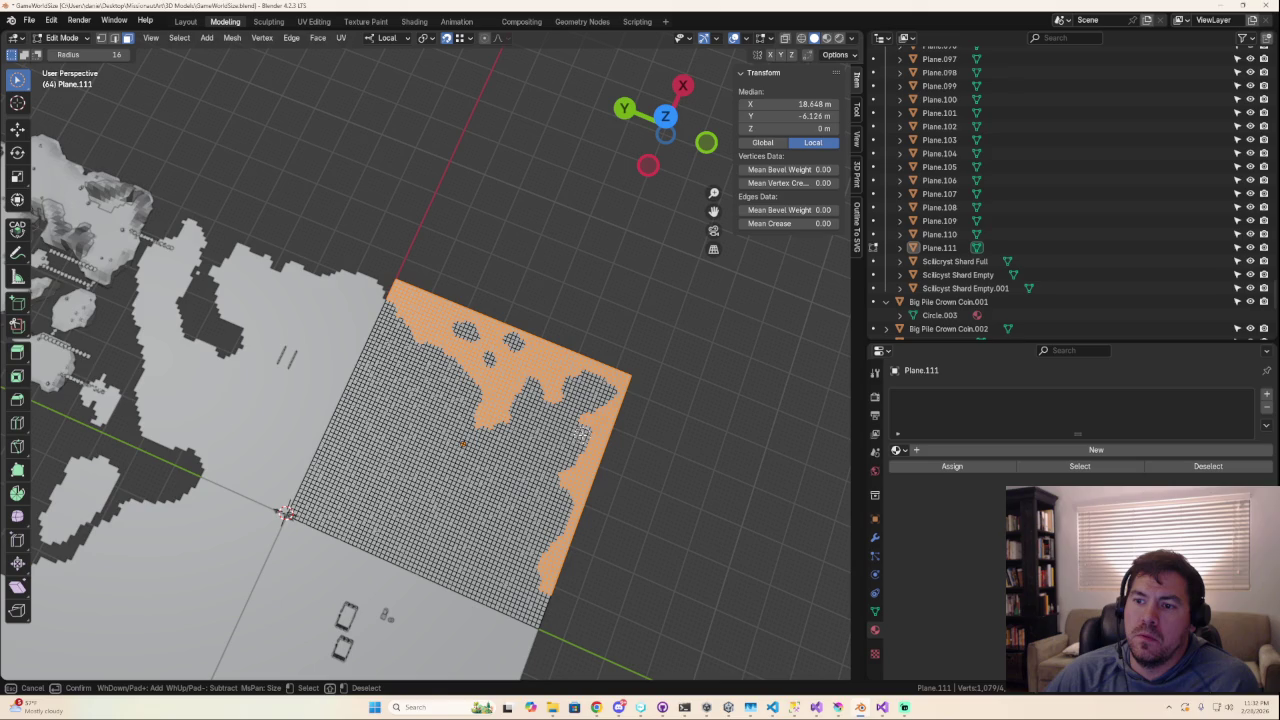
mouse_move(580, 448)
ctrl+middle_down()
mouse_move(606, 503)
mouse_move(522, 400)
ctrl+middle_up()
scroll(493, 468, up, 3)
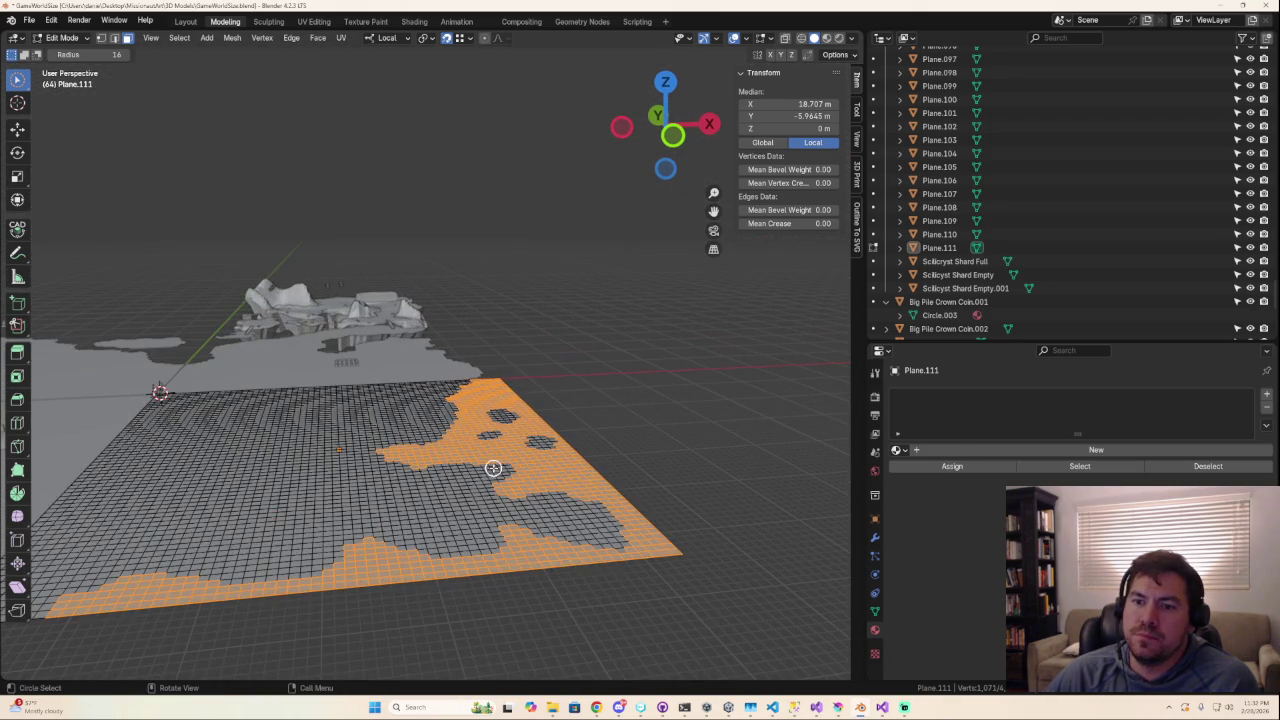
scroll(471, 490, down, 3)
mouse_move(471, 490)
middle_down()
mouse_move(526, 526)
mouse_move(603, 520)
mouse_move(571, 537)
mouse_move(466, 521)
mouse_move(470, 584)
middle_up()
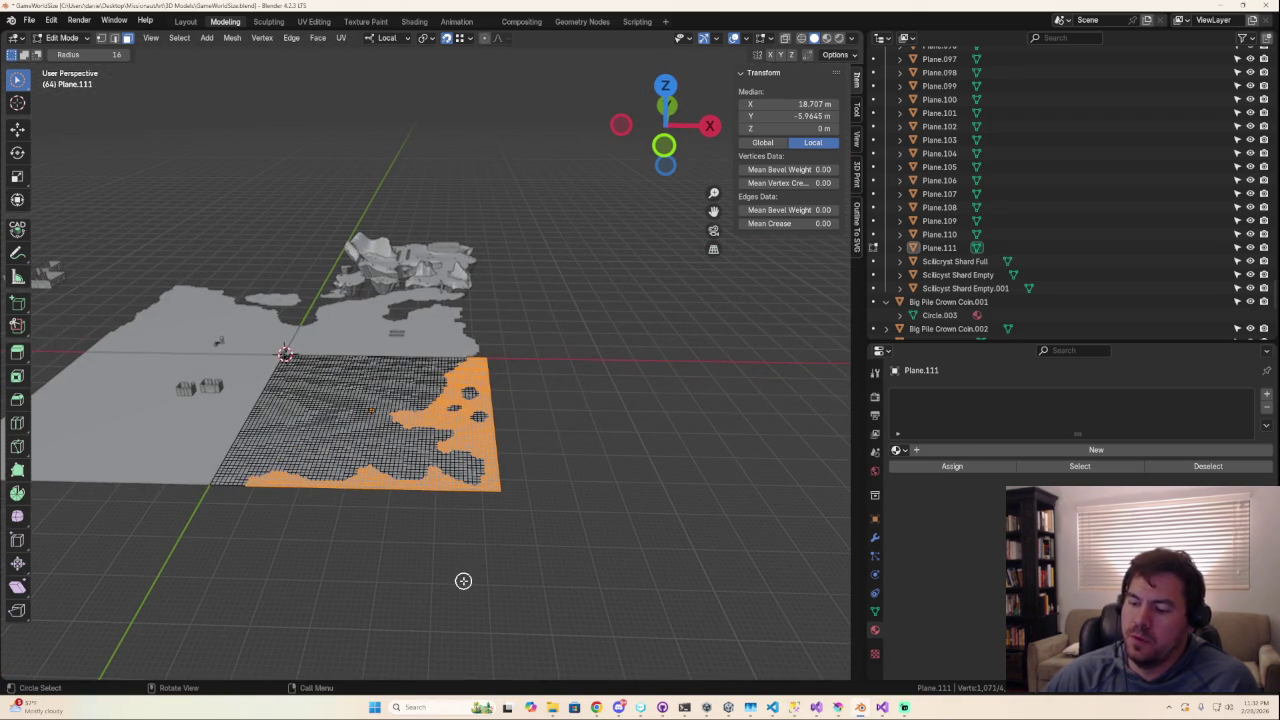
Delete the selected overlapping faces from Plane.111 and return to Object Mode.
key(x)
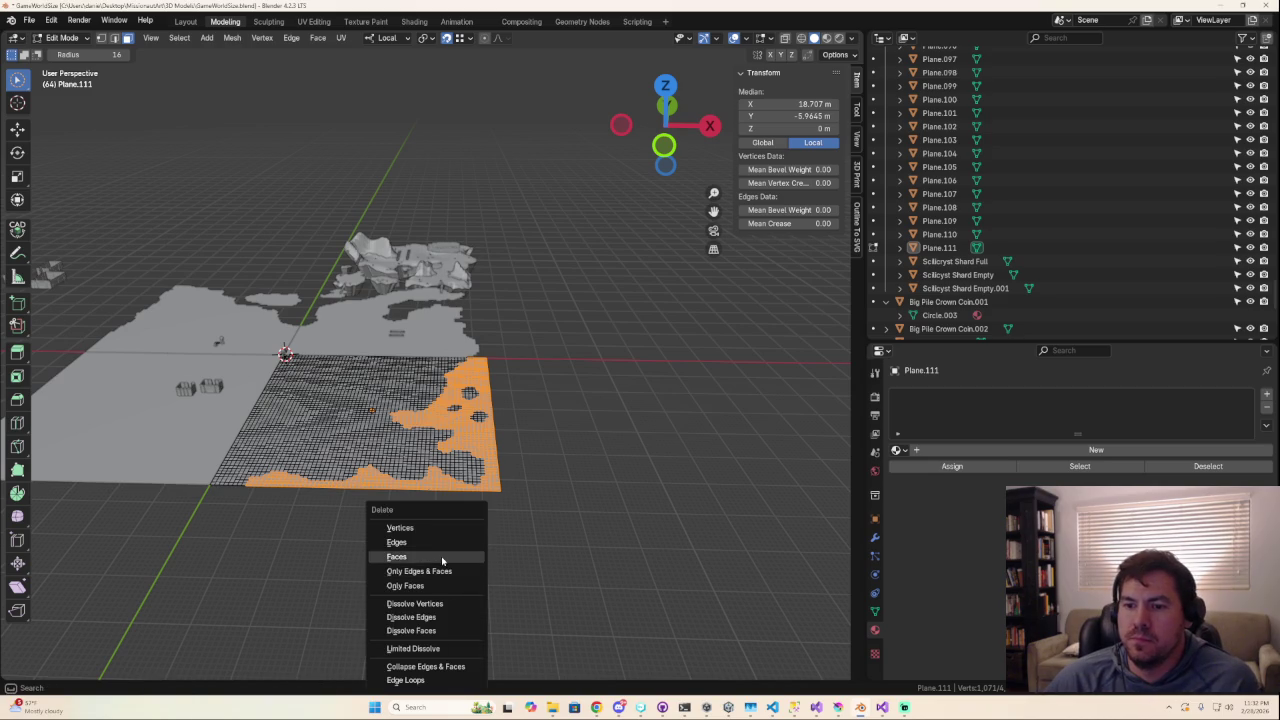
click(443, 557)
mouse_move(446, 566)
middle_down()
mouse_move(497, 617)
mouse_move(531, 608)
mouse_move(359, 623)
mouse_move(646, 577)
mouse_move(500, 561)
mouse_move(600, 549)
mouse_move(486, 557)
mouse_move(434, 650)
mouse_move(399, 594)
middle_up()
key(Tab)
Delete a small patch of faces from Plane.002 in Edit Mode.
scroll(399, 594, up, 1)
scroll(524, 321, up, 2)
scroll(510, 335, up, 2)
scroll(490, 360, up, 2)
scroll(457, 393, up, 2)
click(457, 393)
key(Tab)
click(479, 452)
key(x)
click(483, 453)
Return to Object Mode and select the lower-left plane, Plane.110.
scroll(563, 610, down, 6)
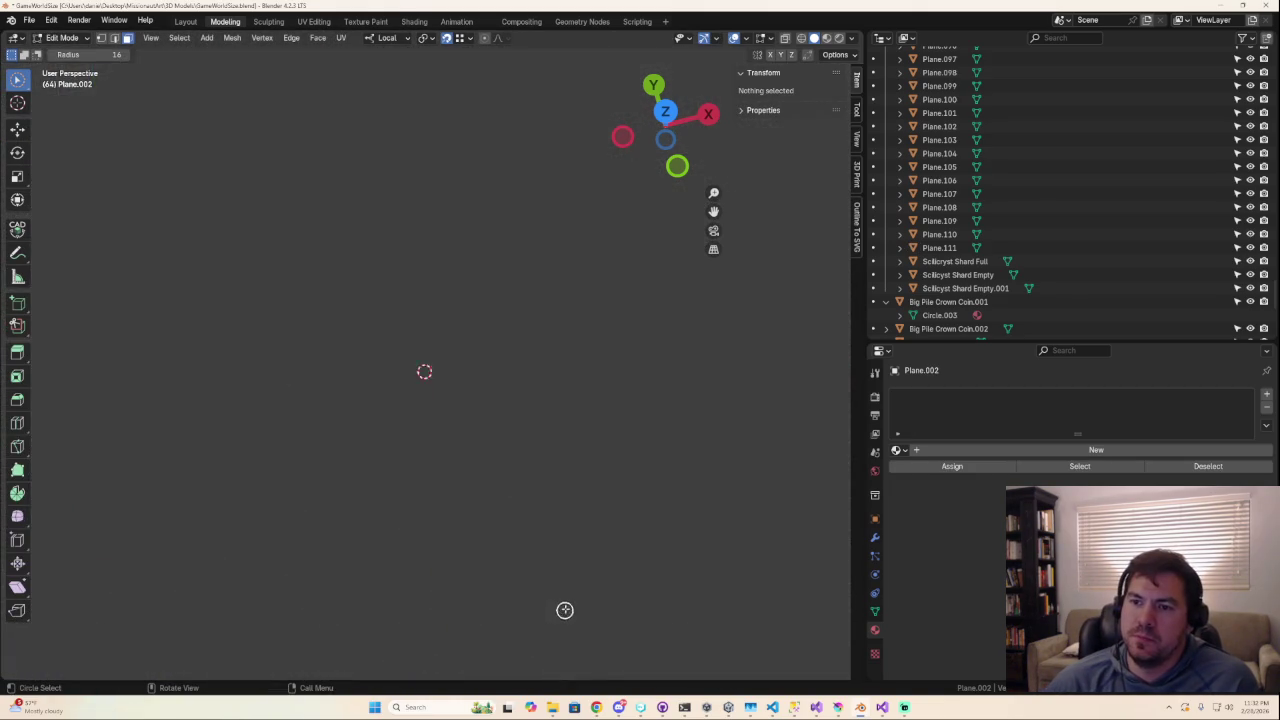
scroll(431, 560, up, 6)
scroll(595, 284, up, 2)
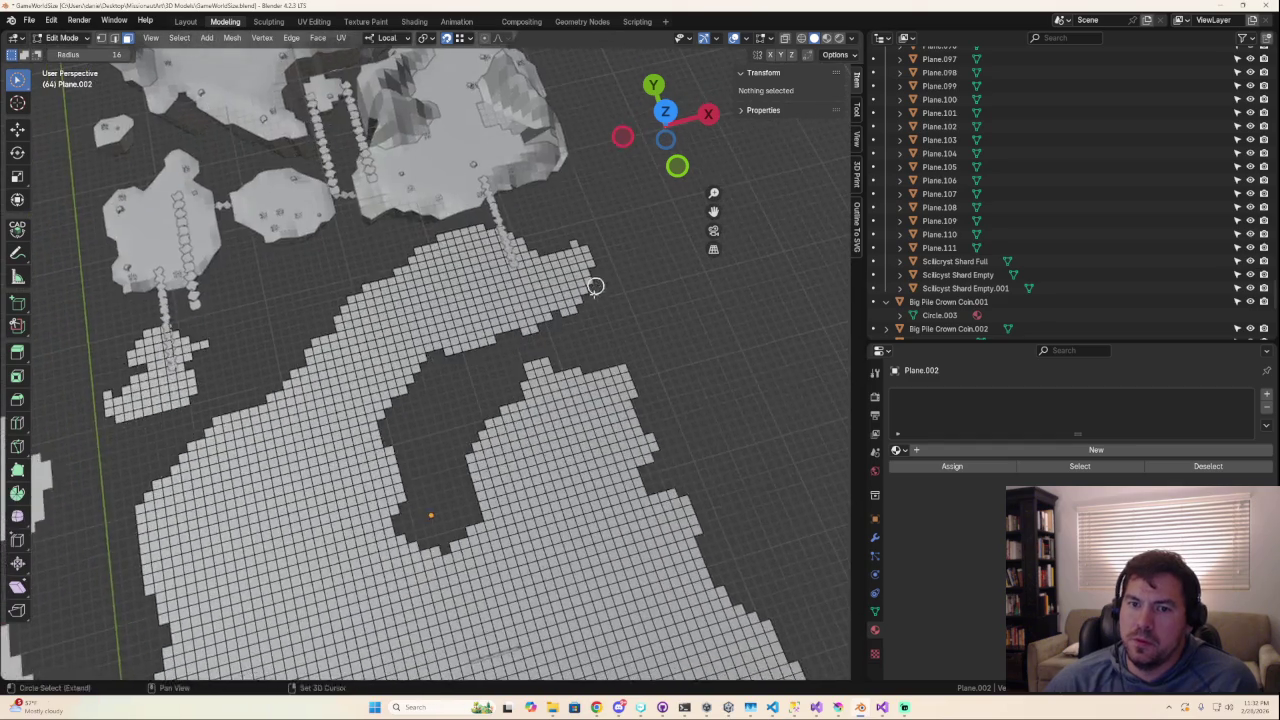
scroll(595, 284, down, 5)
scroll(409, 517, up, 2)
scroll(543, 418, up, 2)
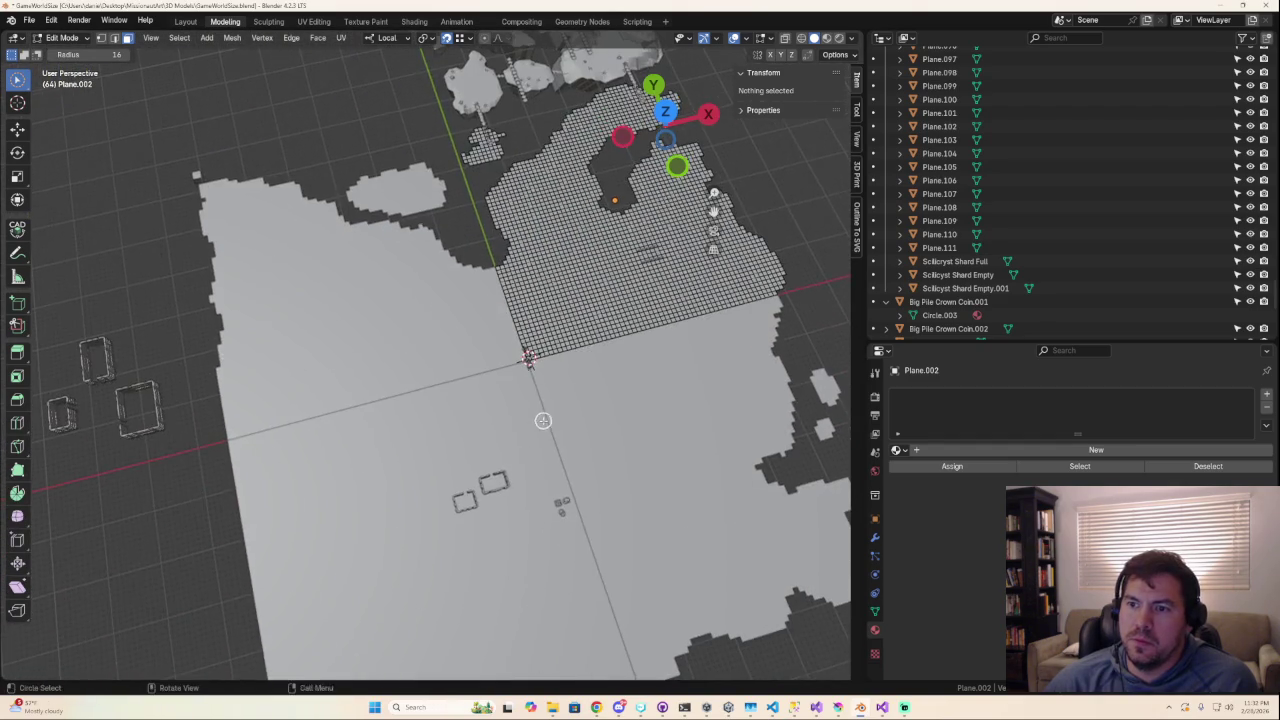
scroll(543, 418, down, 2)
scroll(534, 417, down, 1)
key(Tab)
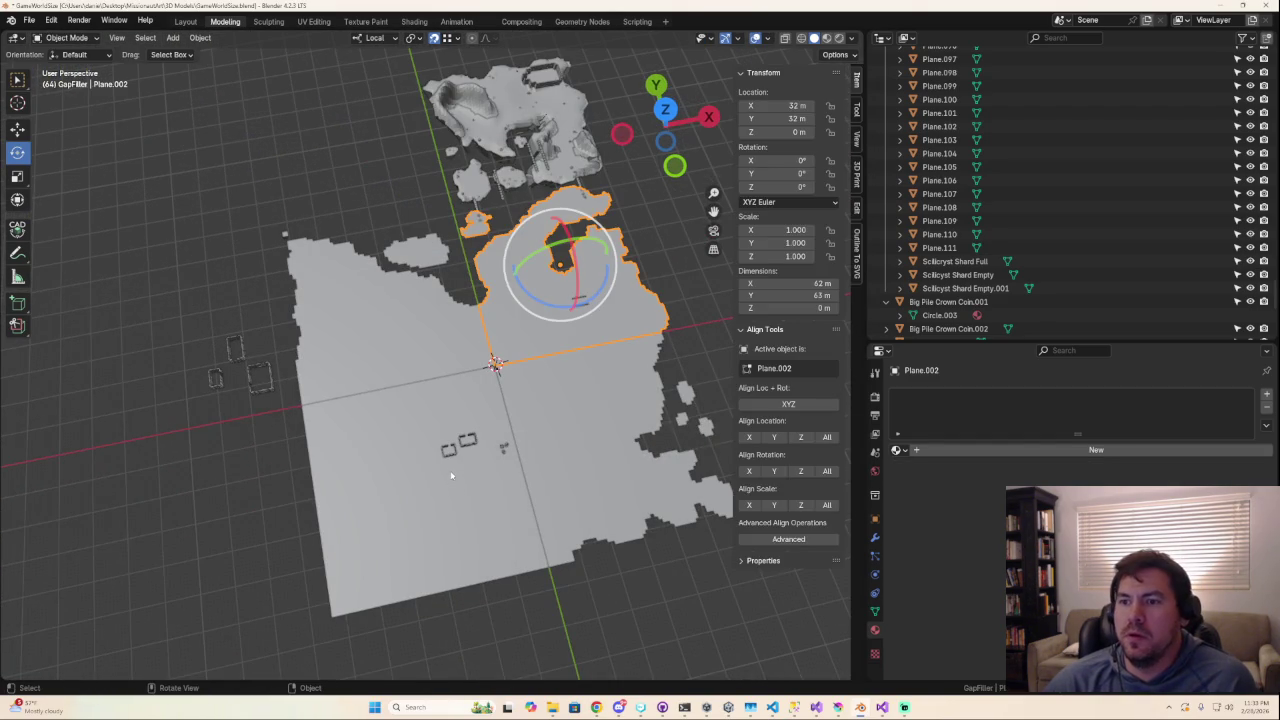
click(451, 477)
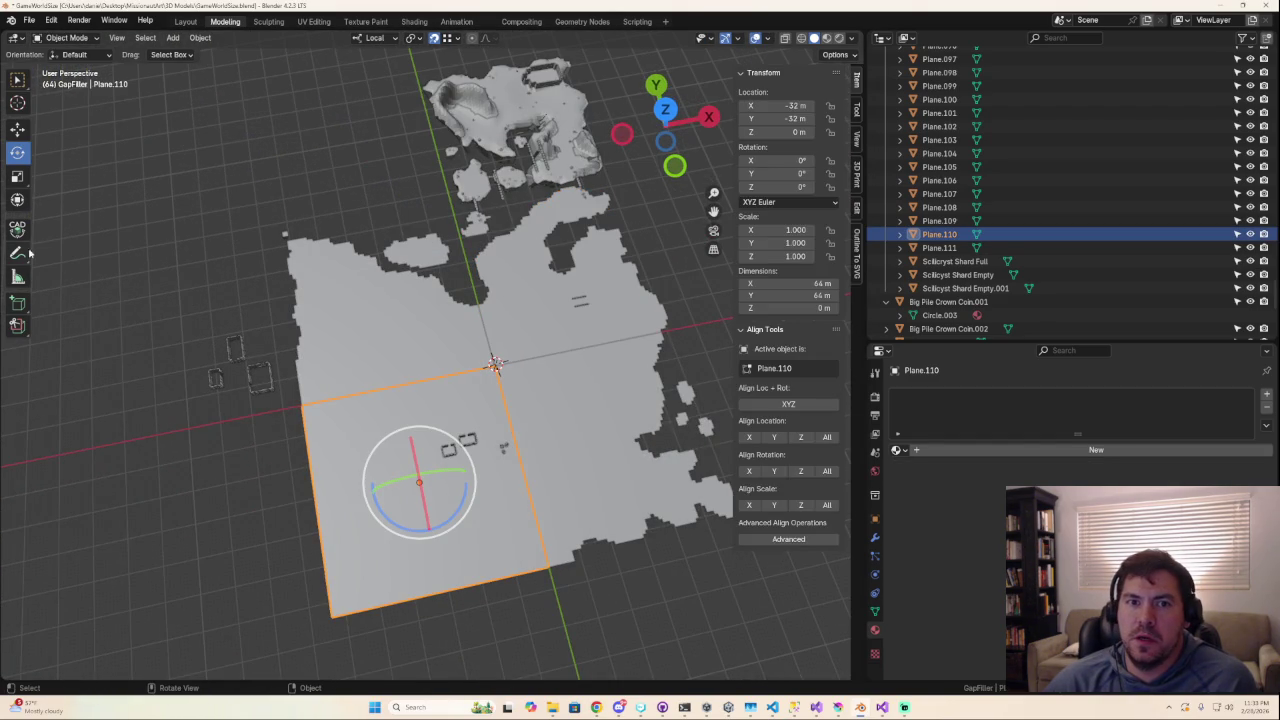
Loop-cut Plane.110 with 63 cuts in each direction.
key(Tab)
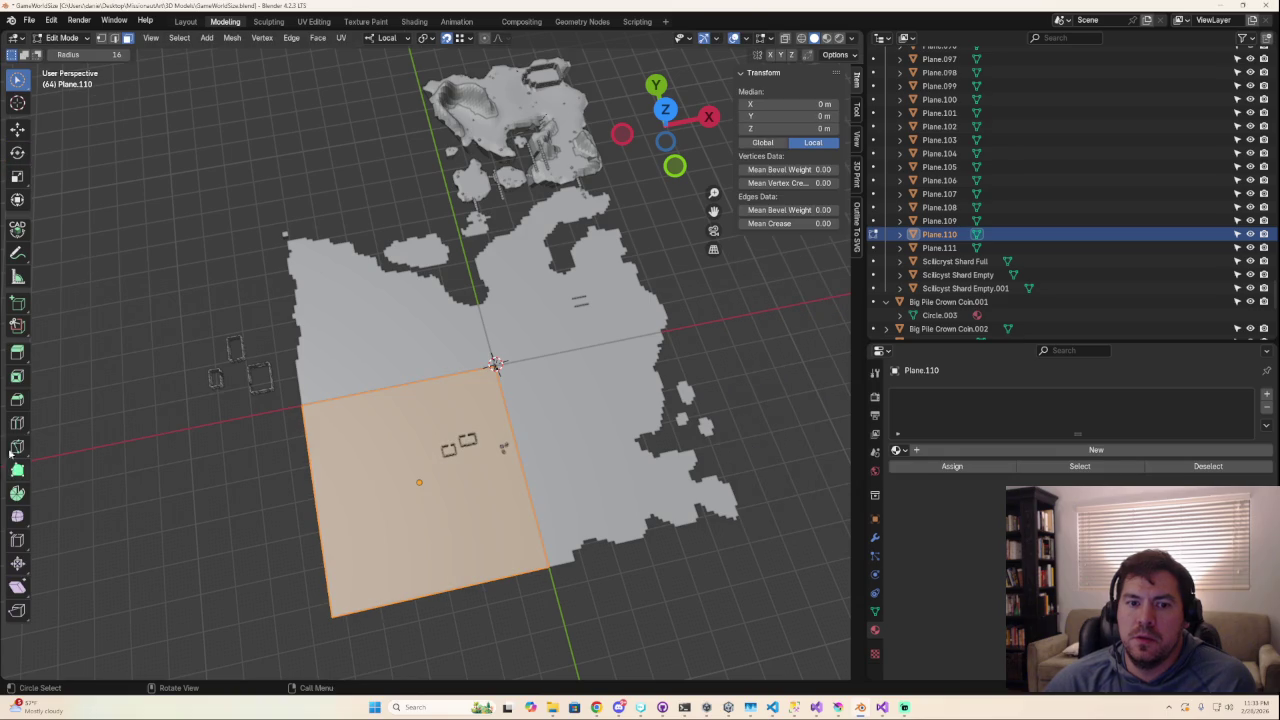
click(16, 424)
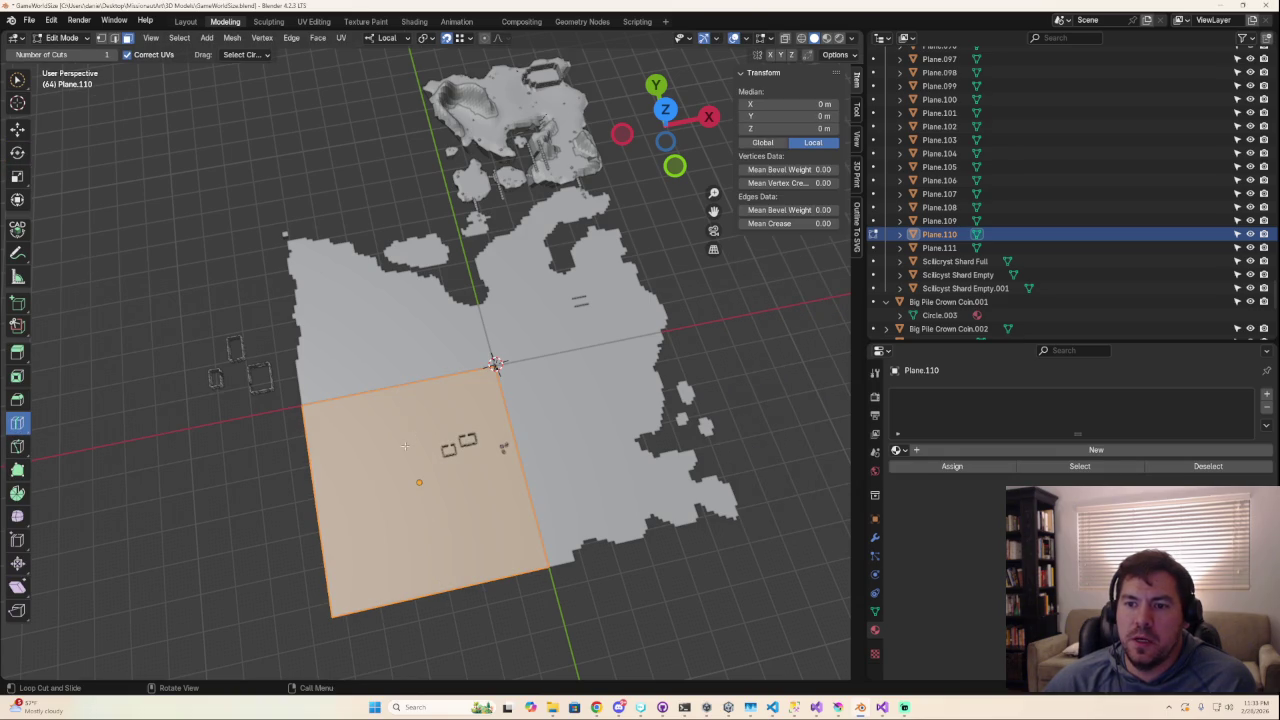
click(425, 407)
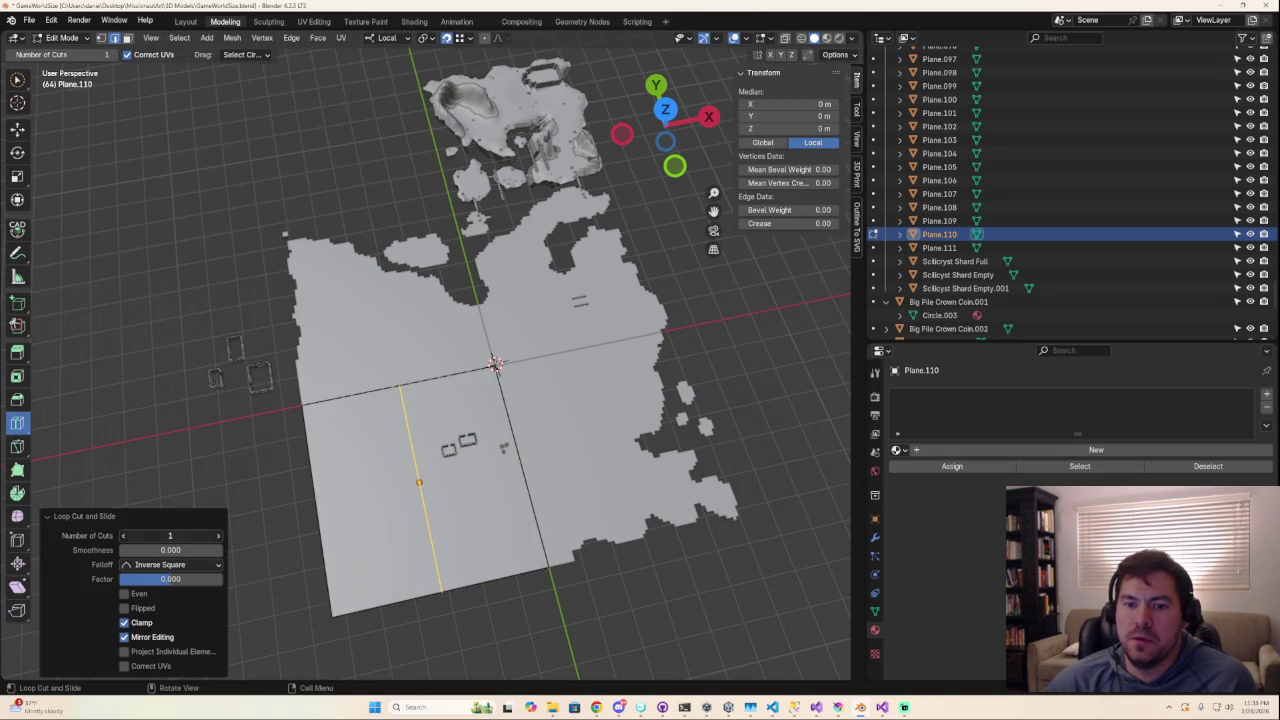
text(63)
key(Return)
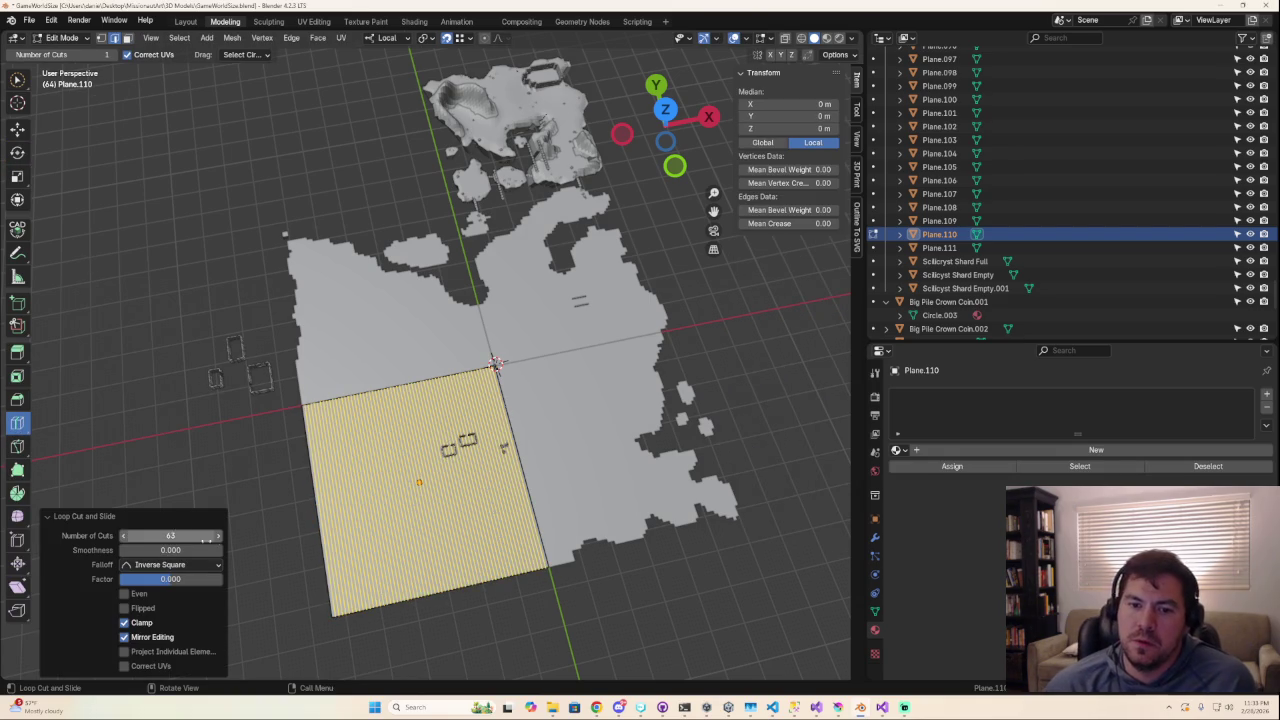
click(166, 538)
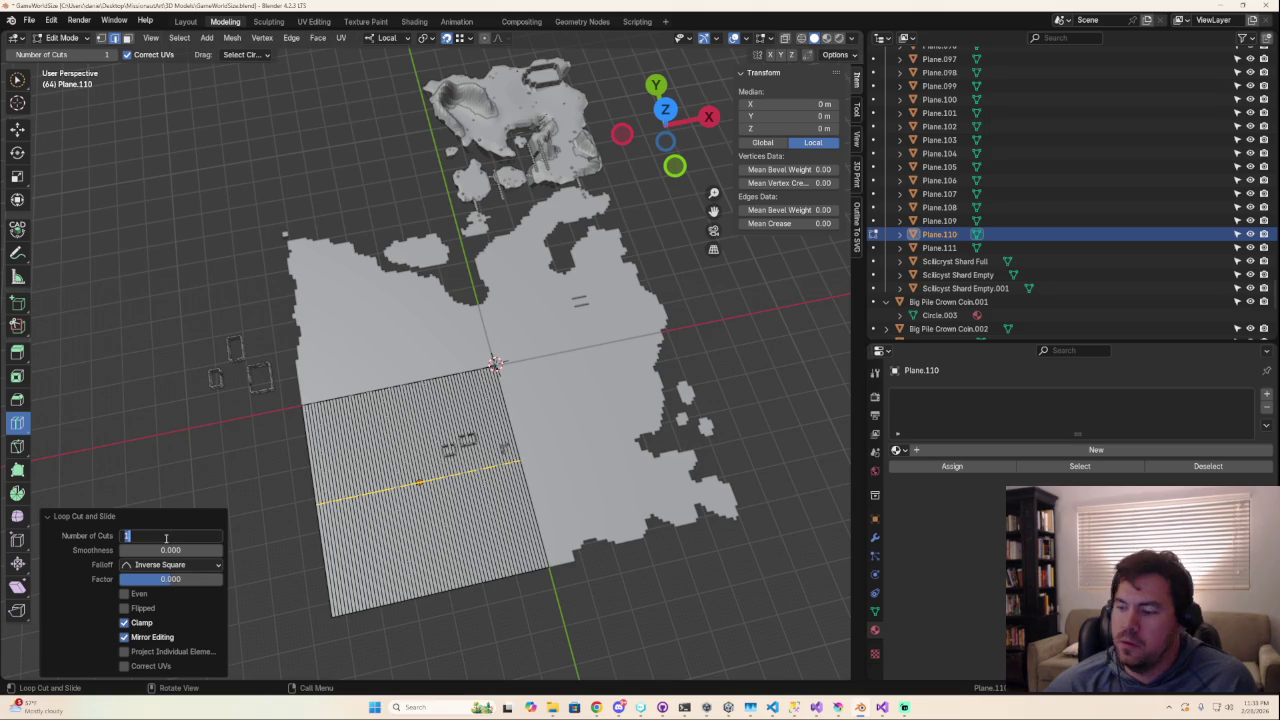
text(3)
key(Return)
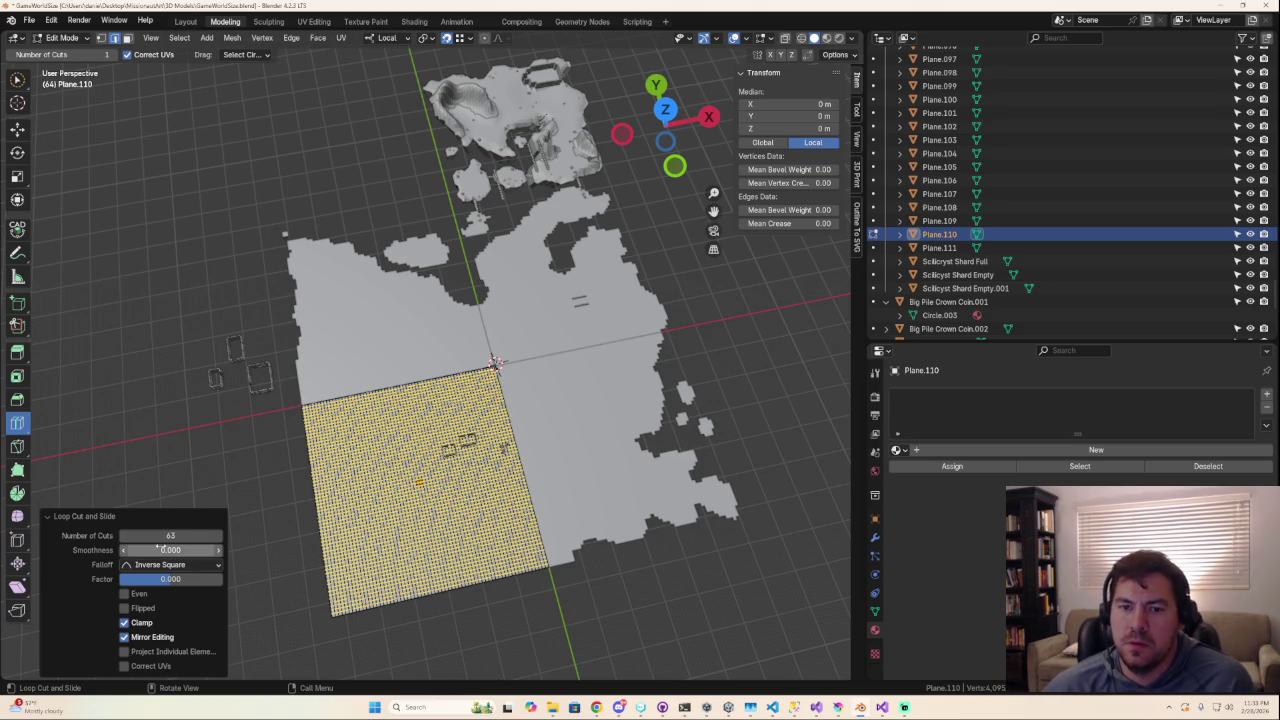
View Plane.110 from top orthographic and re-enter Edit Mode in face select mode.
scroll(576, 216, down, 1)
click(664, 110)
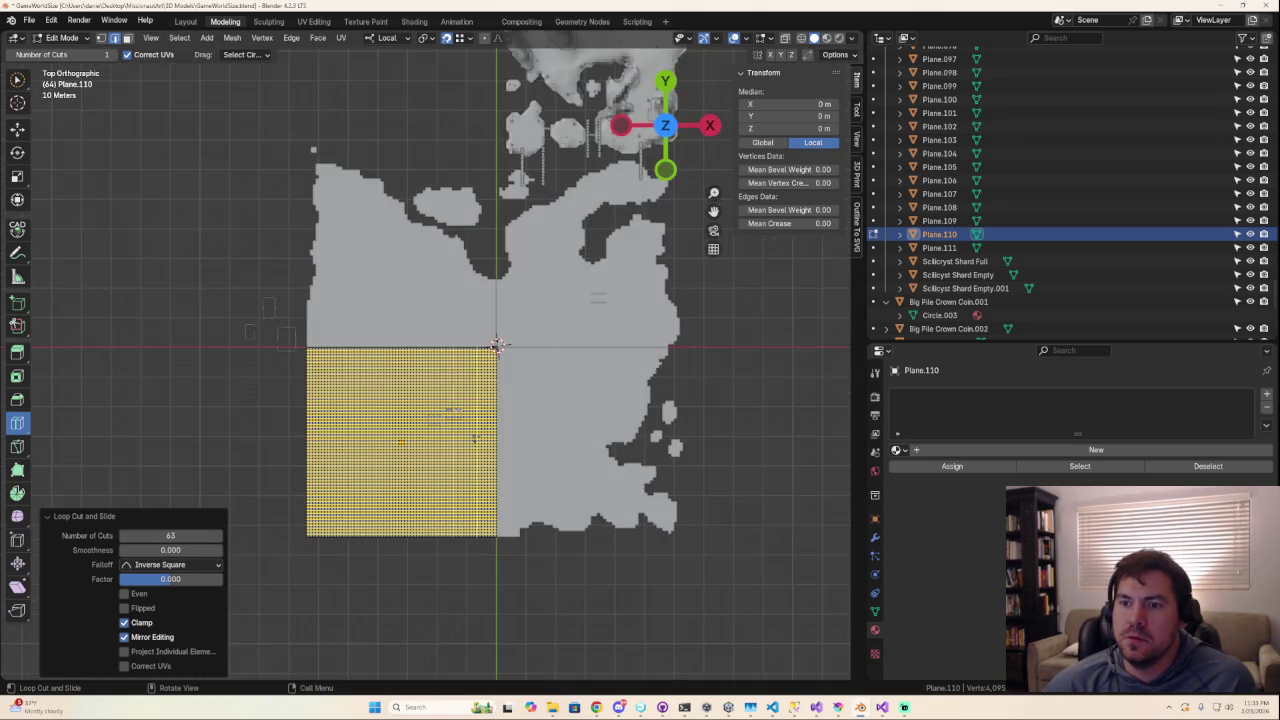
key(Tab)
scroll(523, 529, up, 3)
scroll(480, 451, down, 2)
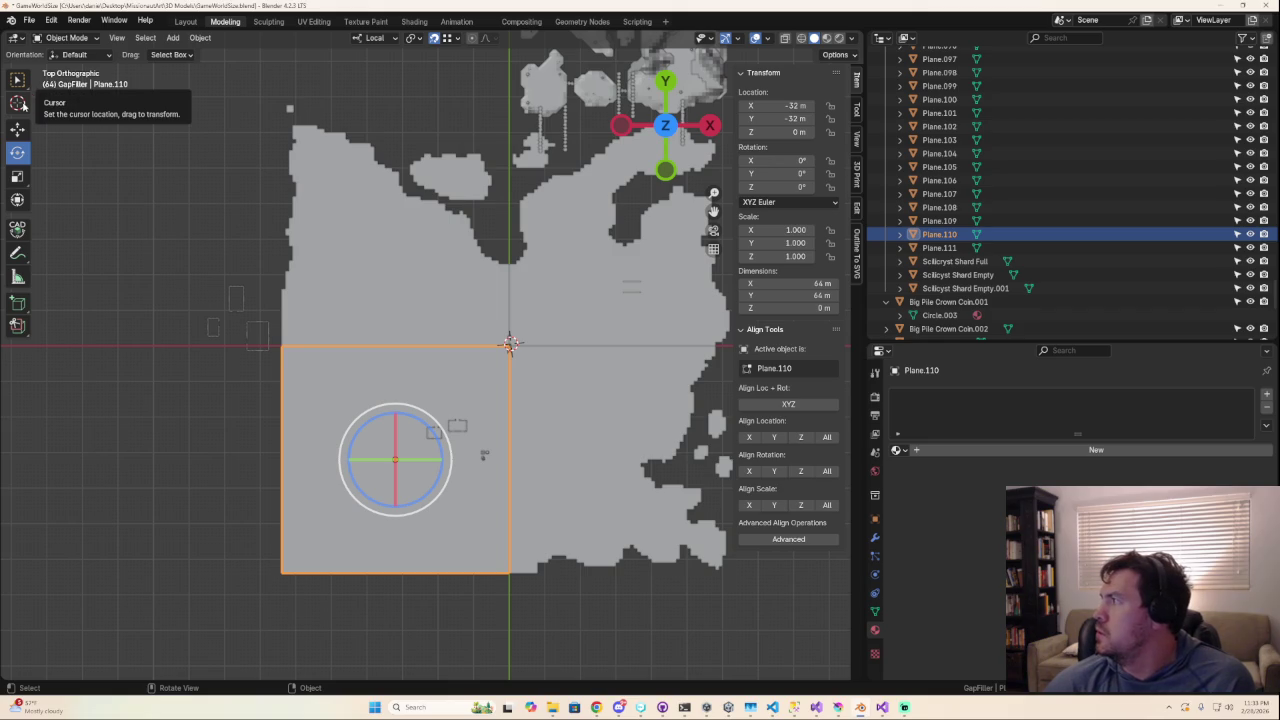
key(Tab)
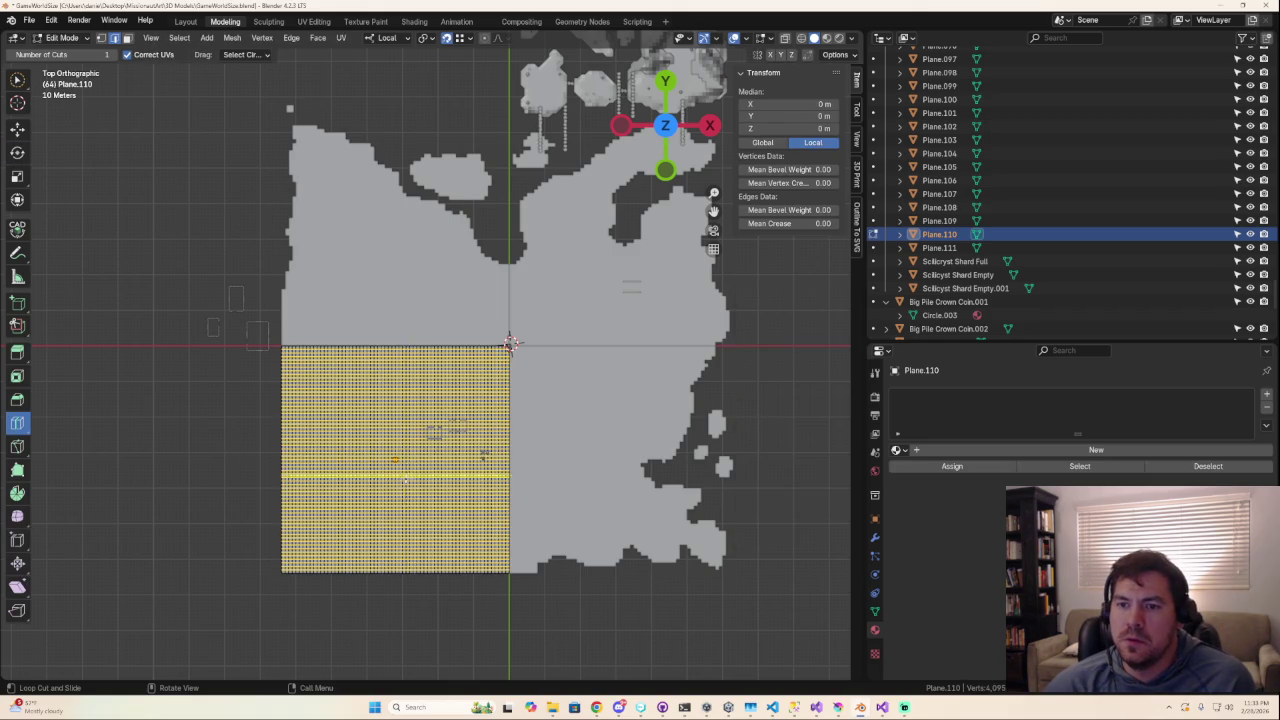
click(127, 38)
Clear the face selection and switch to the Circle Select tool.
key(alt+a)
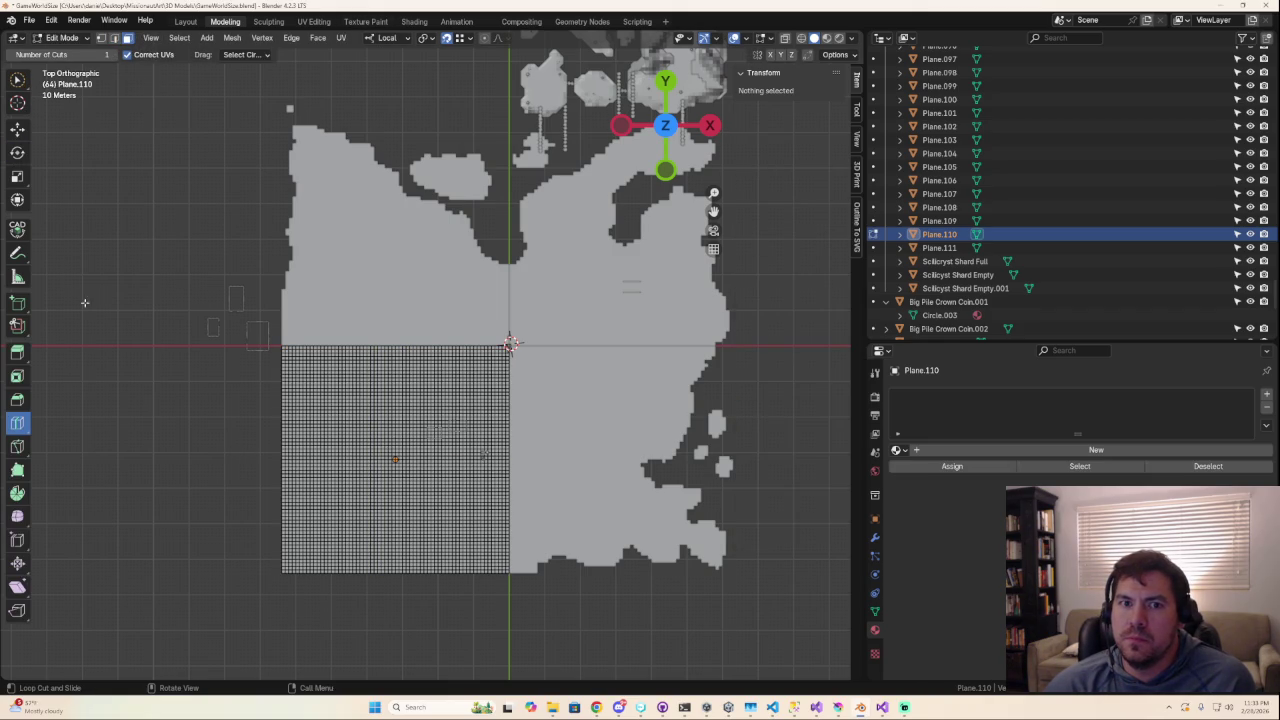
key(a)
key(alt+a)
click(17, 79)
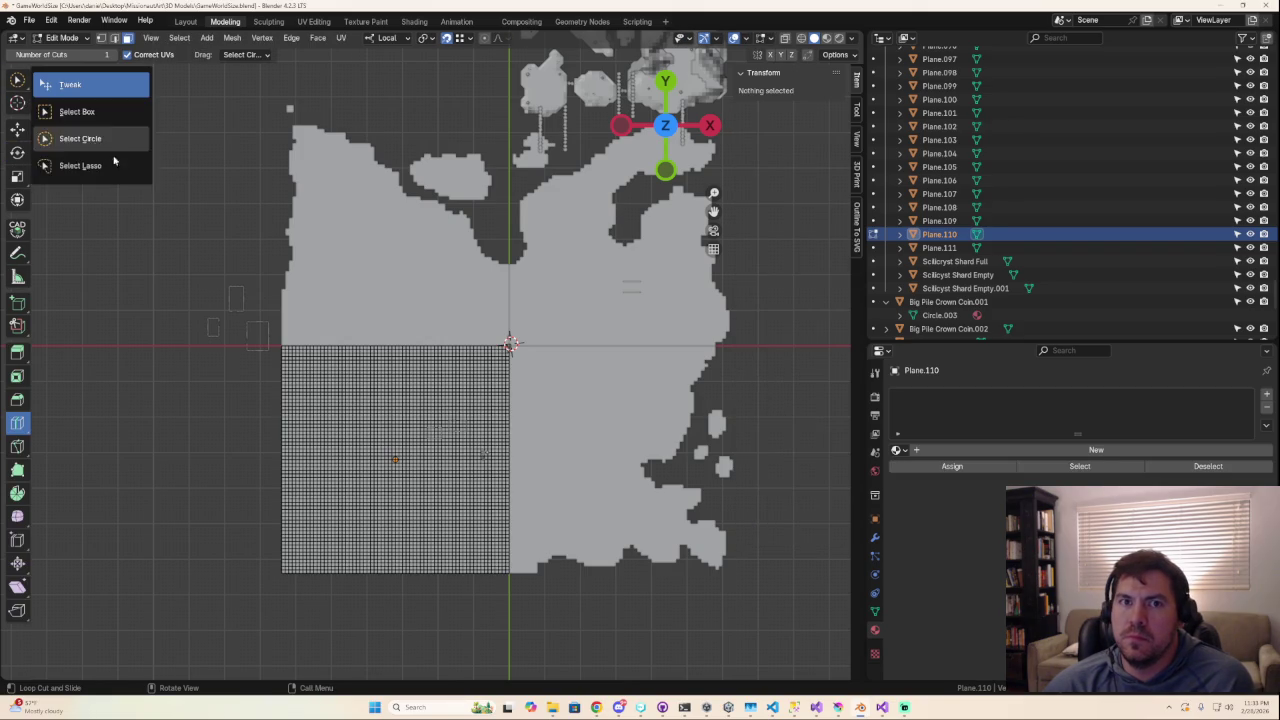
click(90, 134)
Reframe the view around the plane and leave Edit Mode.
mouse_move(422, 461)
shift+middle_down()
mouse_move(414, 363)
mouse_move(417, 380)
shift+middle_up()
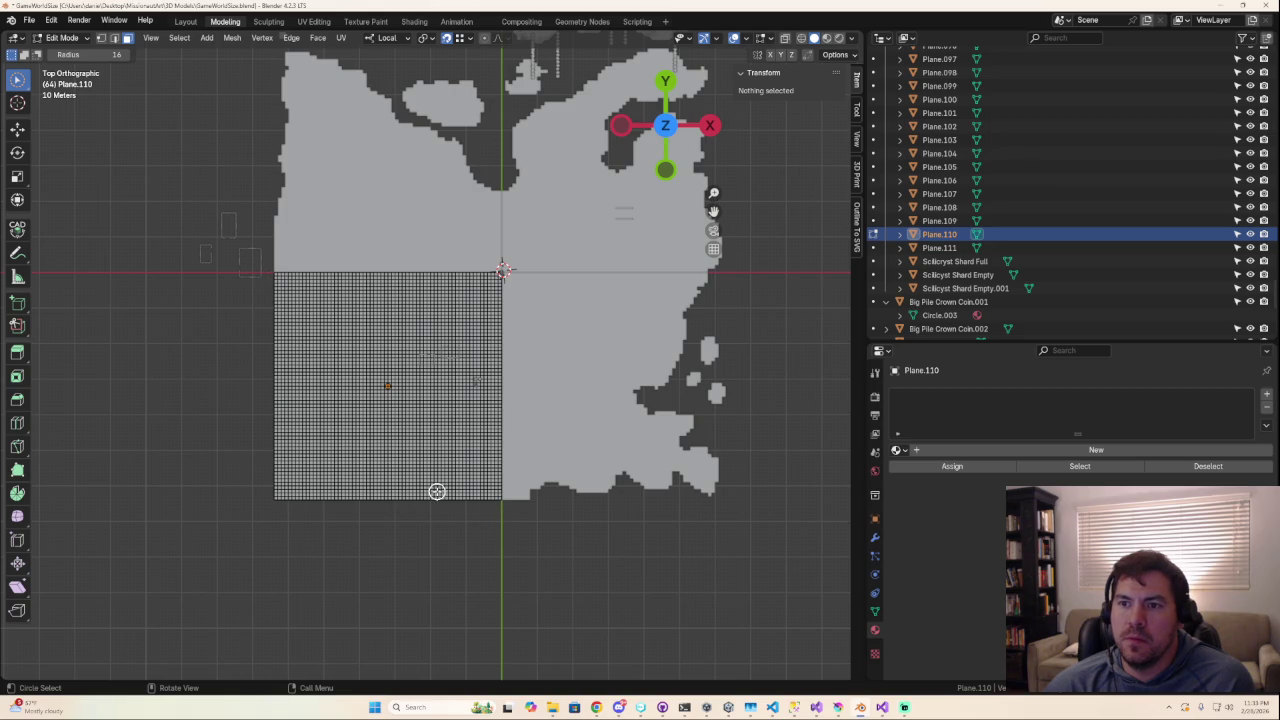
mouse_move(460, 560)
middle_down()
mouse_move(489, 521)
mouse_move(575, 539)
middle_up()
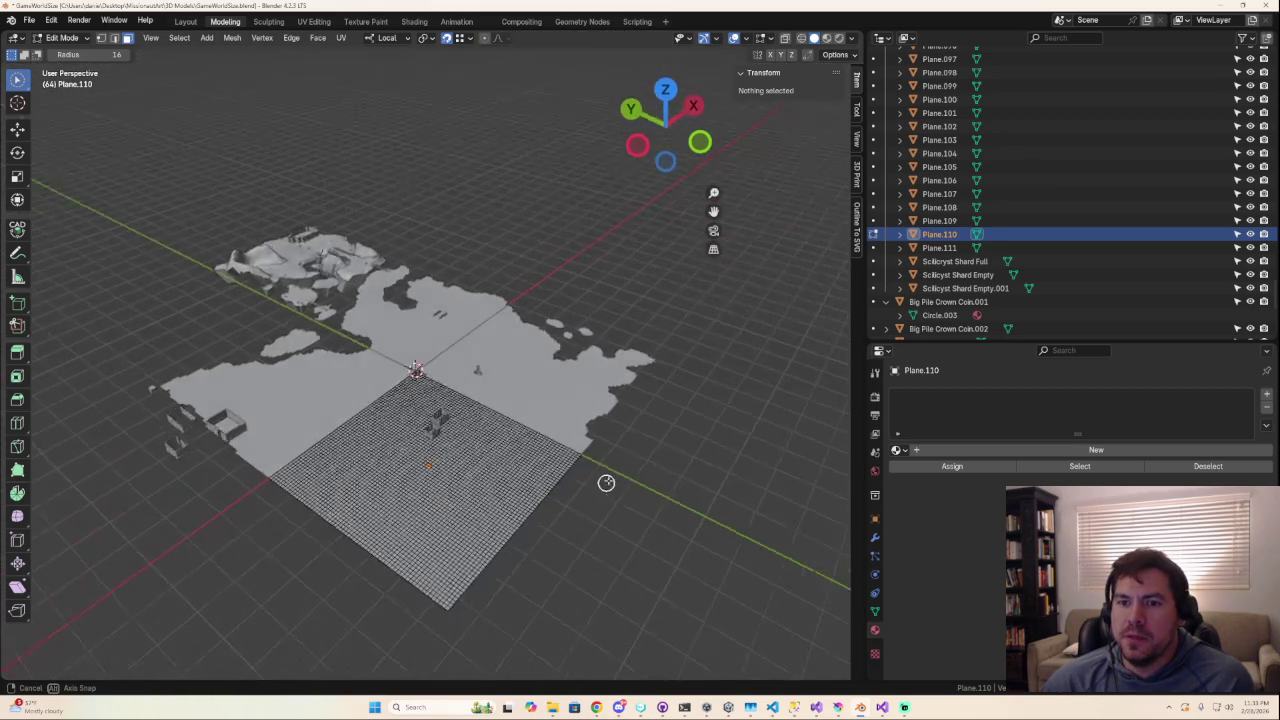
scroll(575, 539, up, 2)
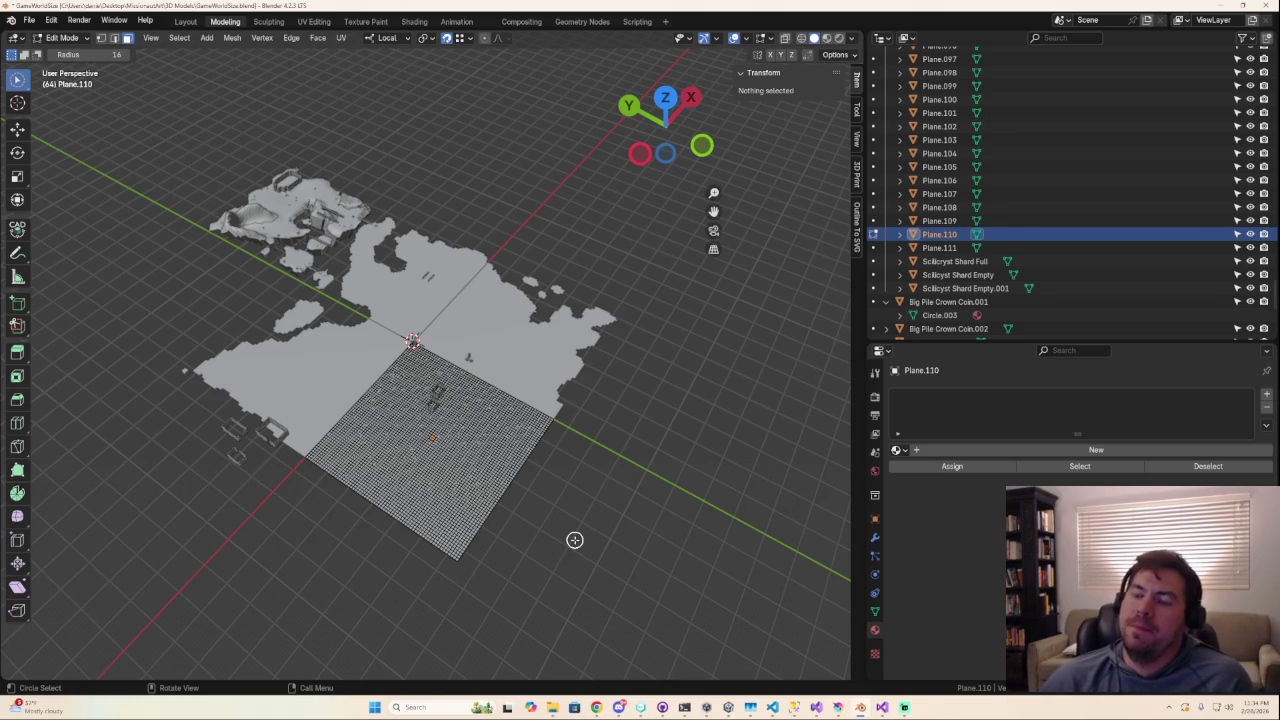
mouse_move(718, 501)
middle_down()
mouse_move(634, 463)
mouse_move(591, 411)
mouse_move(614, 466)
middle_up()
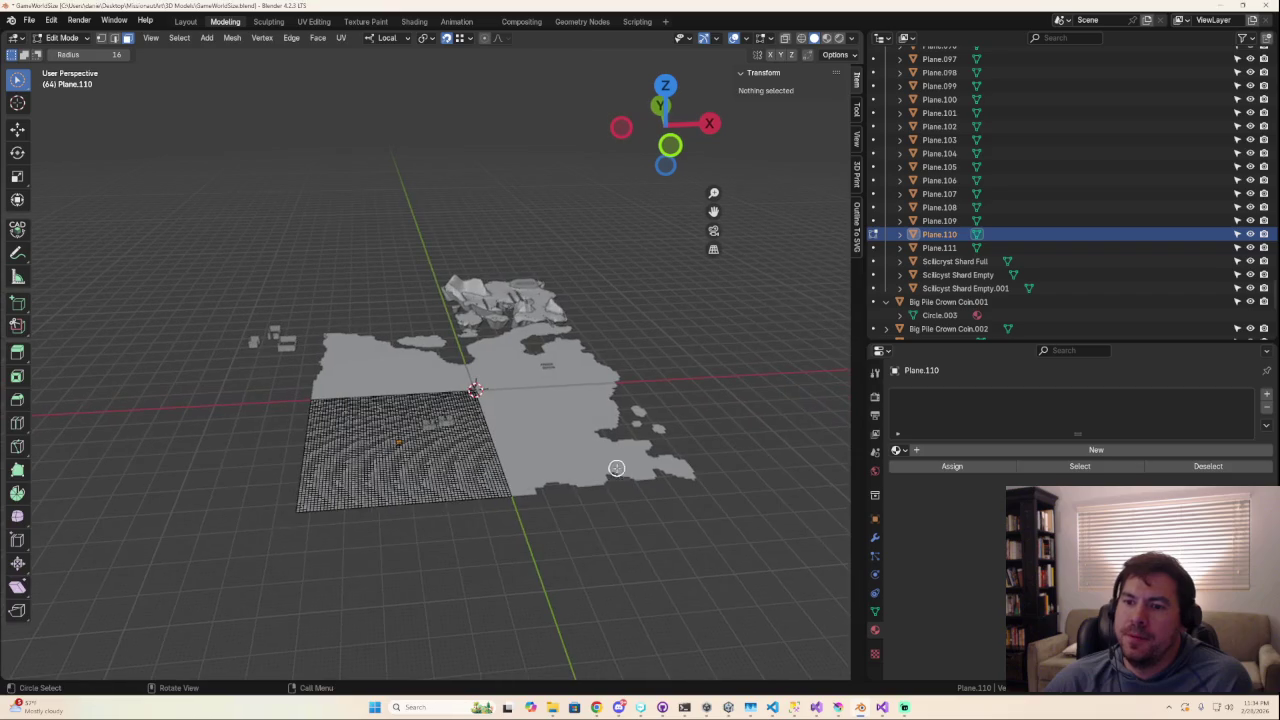
key(Tab)
mouse_move(583, 579)
middle_down()
mouse_move(566, 586)
mouse_move(623, 537)
mouse_move(671, 546)
mouse_move(721, 602)
middle_up()
scroll(521, 545, up, 4)
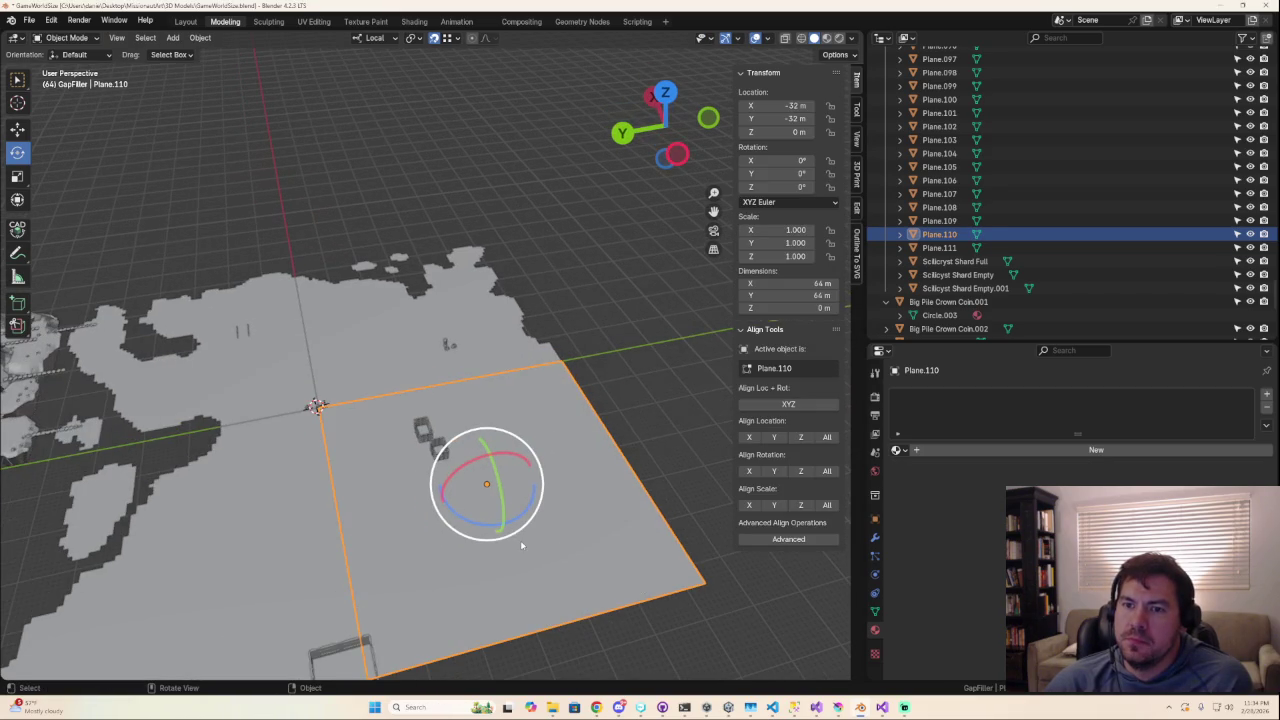
Select Plane.110 among the gap-fillers, zoom out to the island, and enter Edit Mode.
click(364, 376)
click(266, 368)
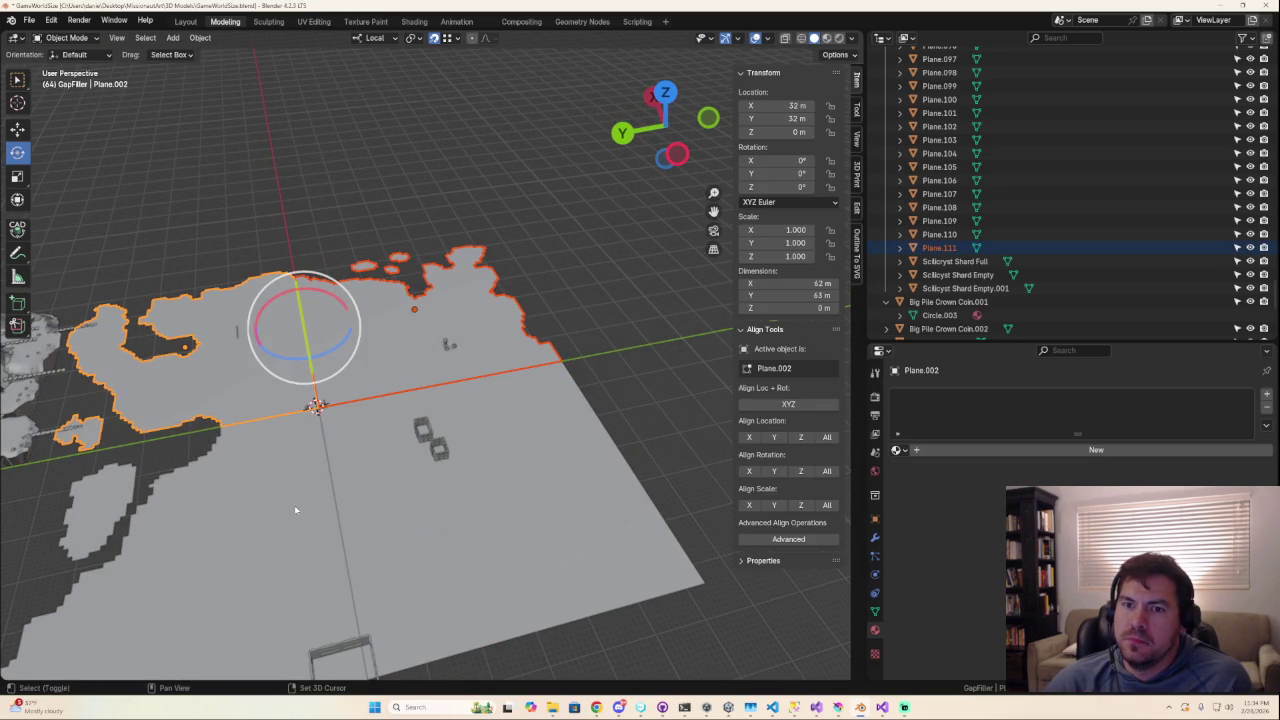
click(292, 513)
click(510, 561)
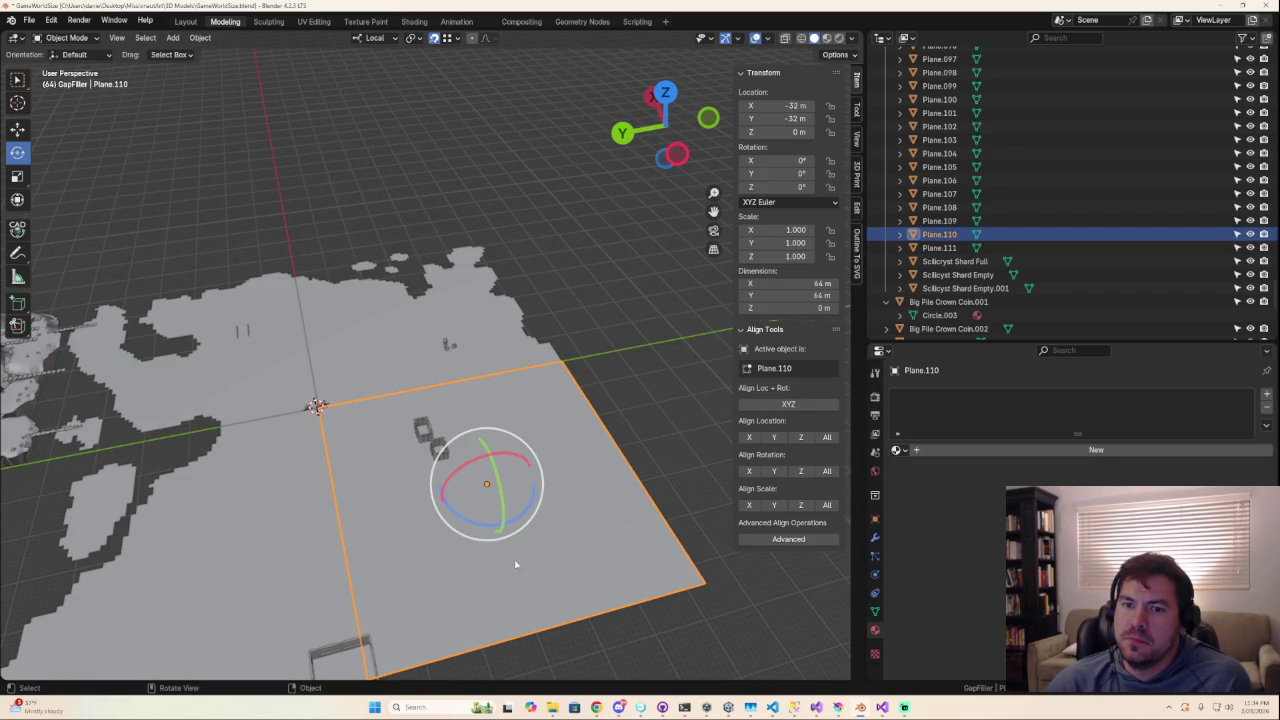
scroll(516, 565, down, 3)
mouse_move(486, 580)
middle_down()
mouse_move(343, 580)
mouse_move(437, 600)
middle_up()
scroll(441, 623, down, 3)
scroll(441, 620, up, 3)
scroll(443, 610, up, 3)
key(Tab)
Back out of a plane accidentally added inside Plane.110's mesh, returning to Object Mode.
key(c)
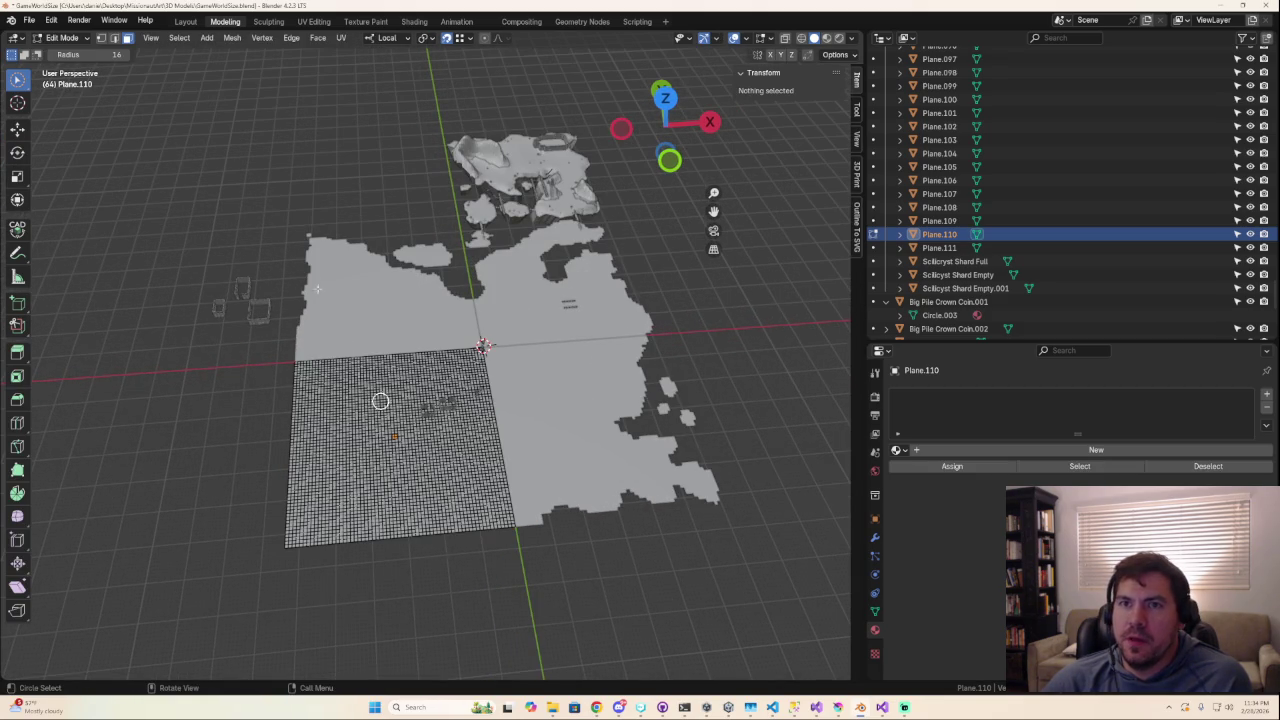
click(207, 40)
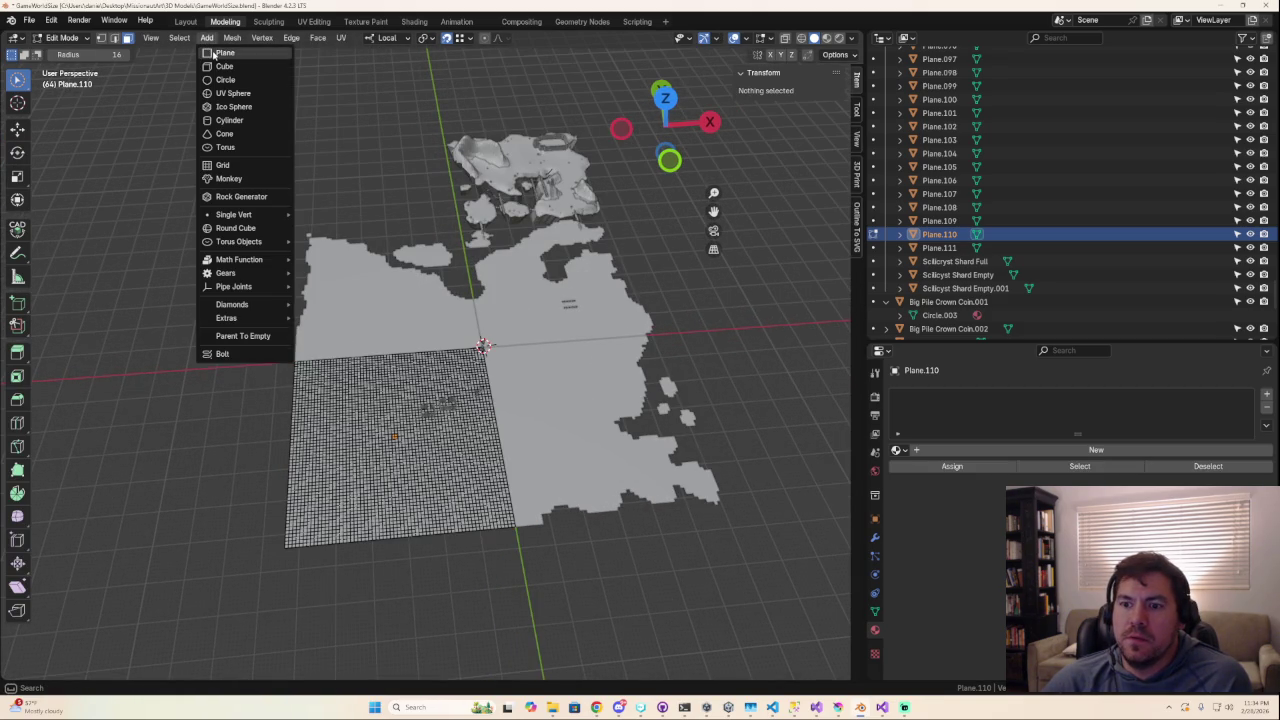
click(212, 50)
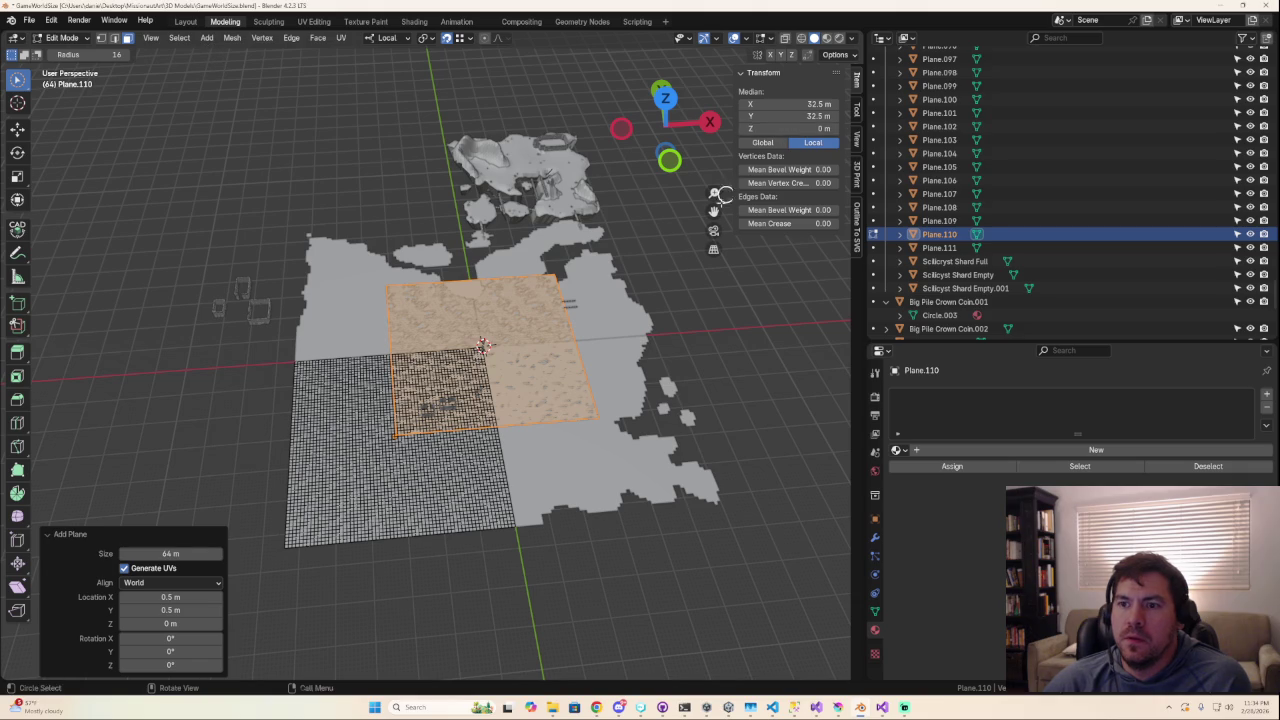
key(Tab)
middle_drag(582, 464, 606, 538)
key(Tab)
key(alt+a)
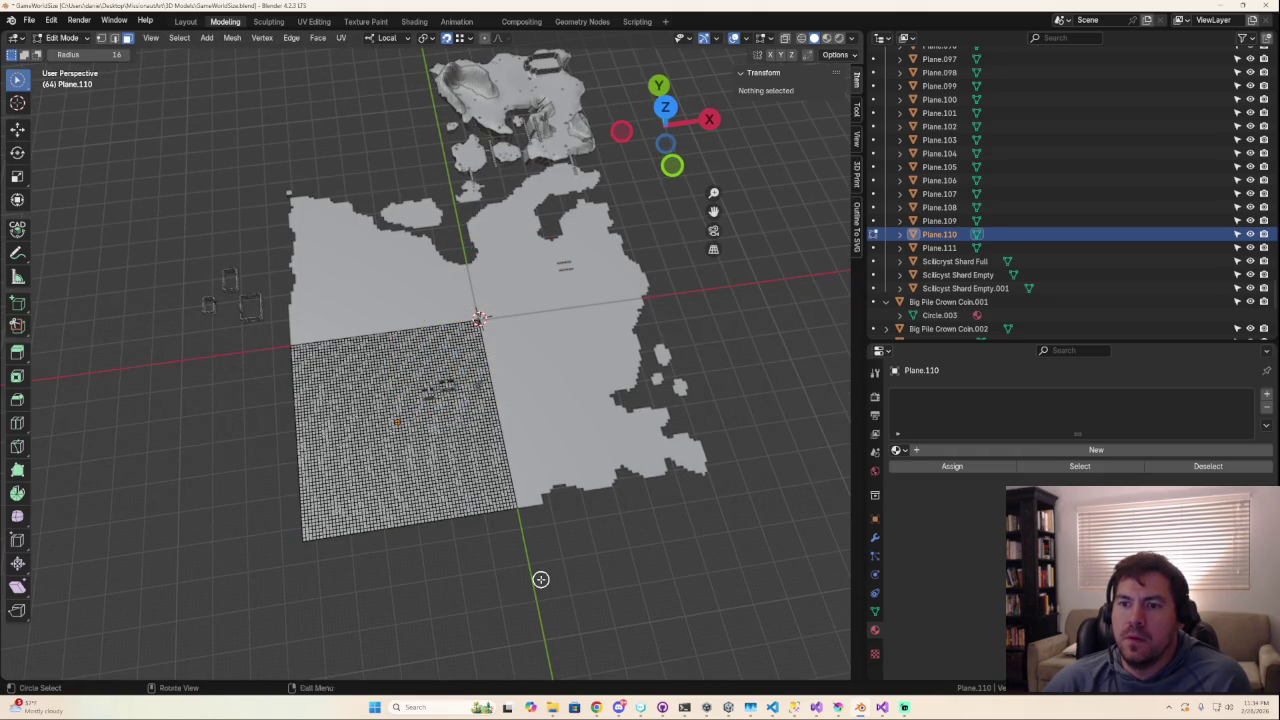
key(Tab)
Add a 64 m plane at X -96 m, Y -32 m and duplicate it in place.
click(173, 38)
mouse_move(190, 52)
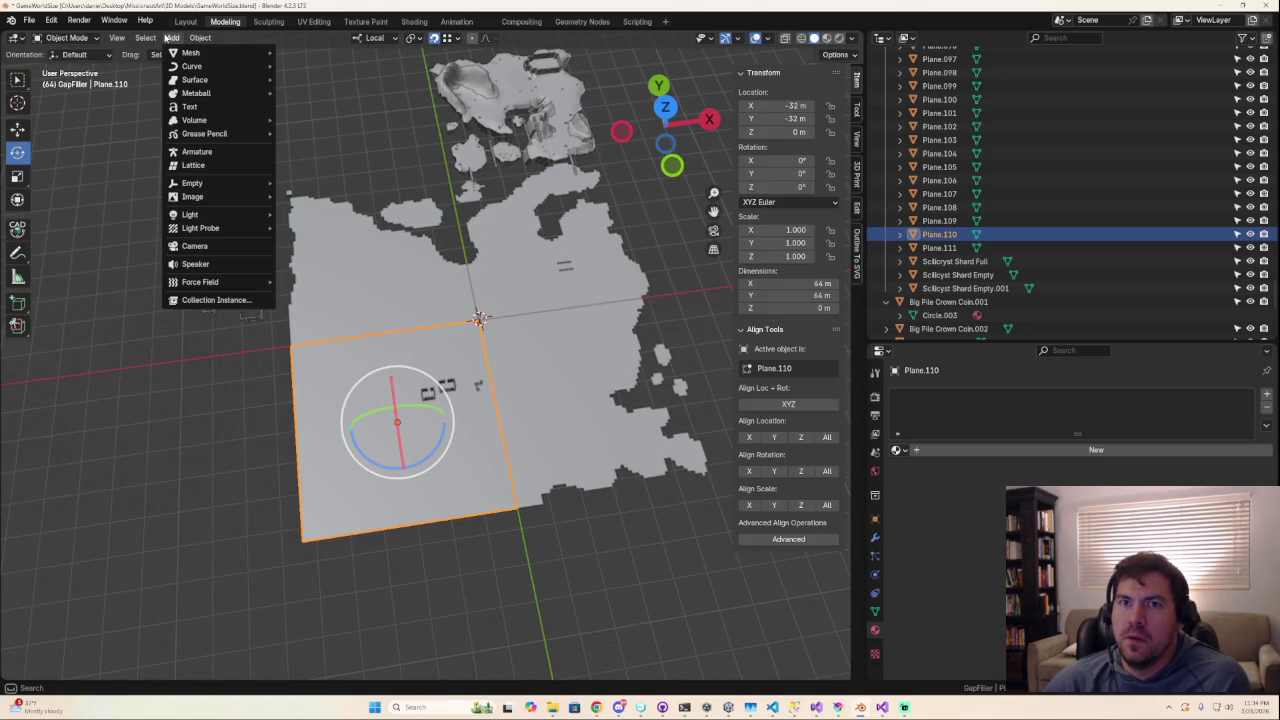
click(303, 52)
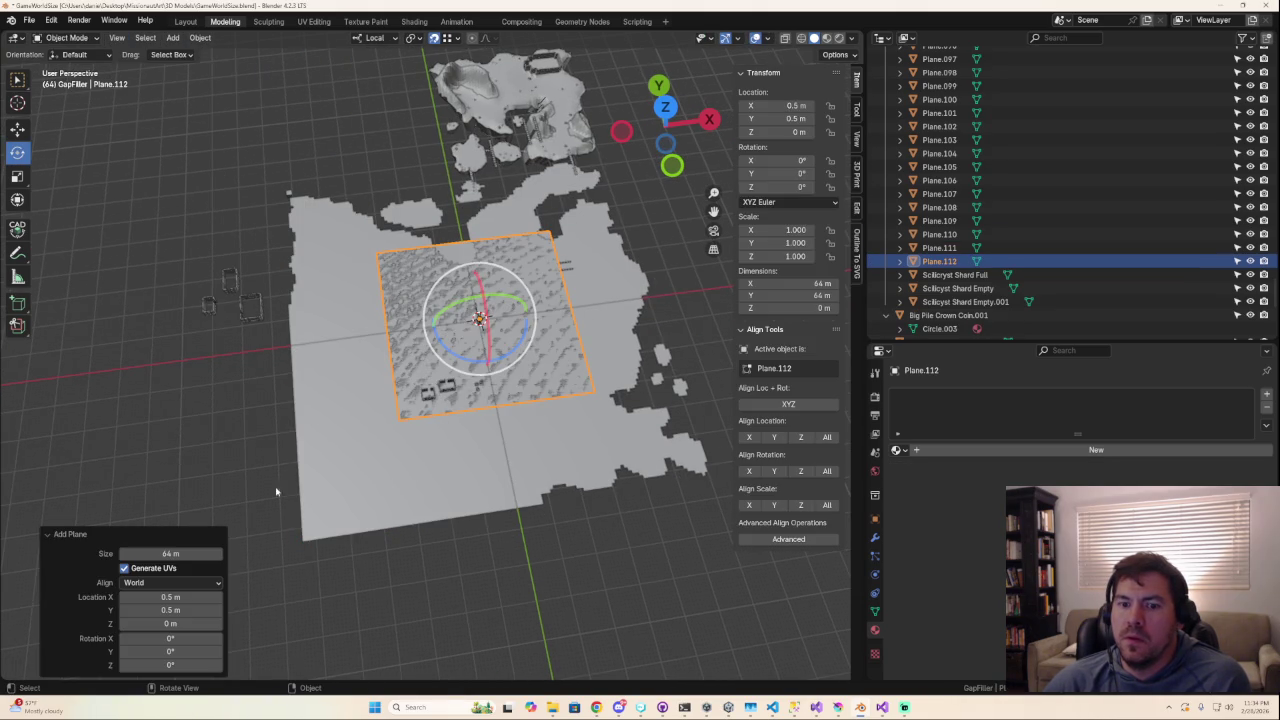
click(790, 107)
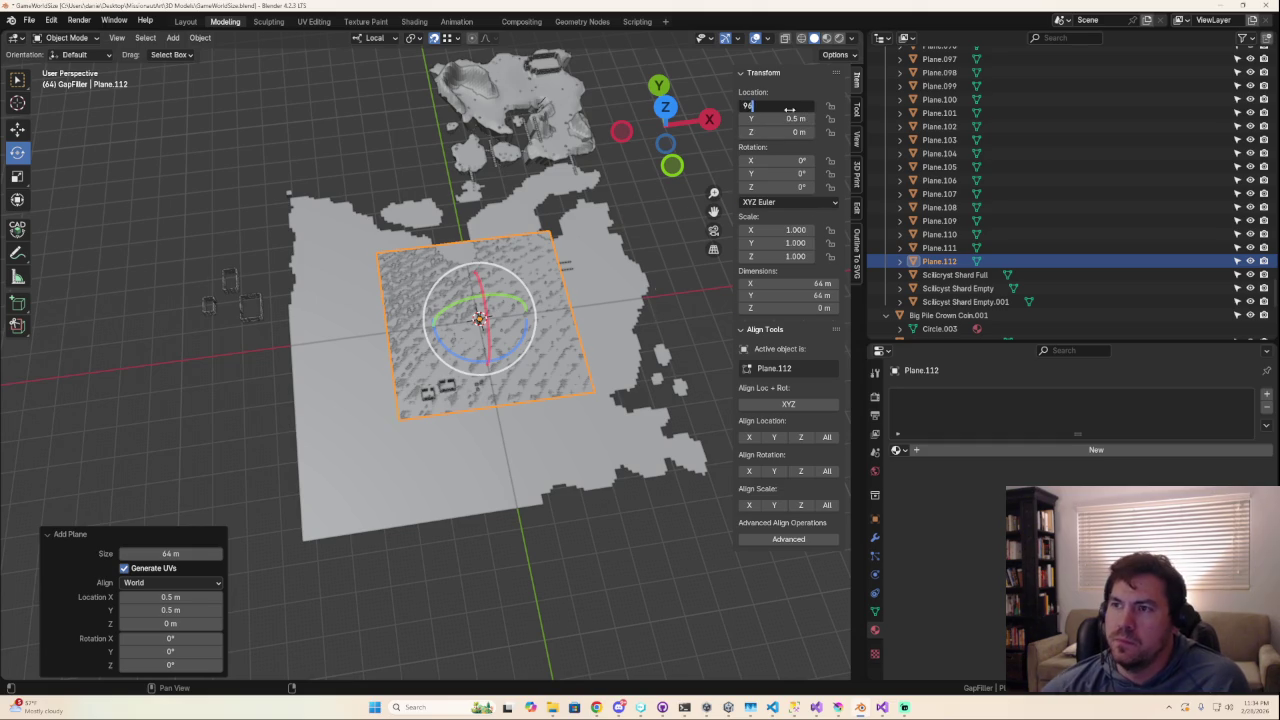
key(Return)
click(790, 107)
text(-)
key(Return)
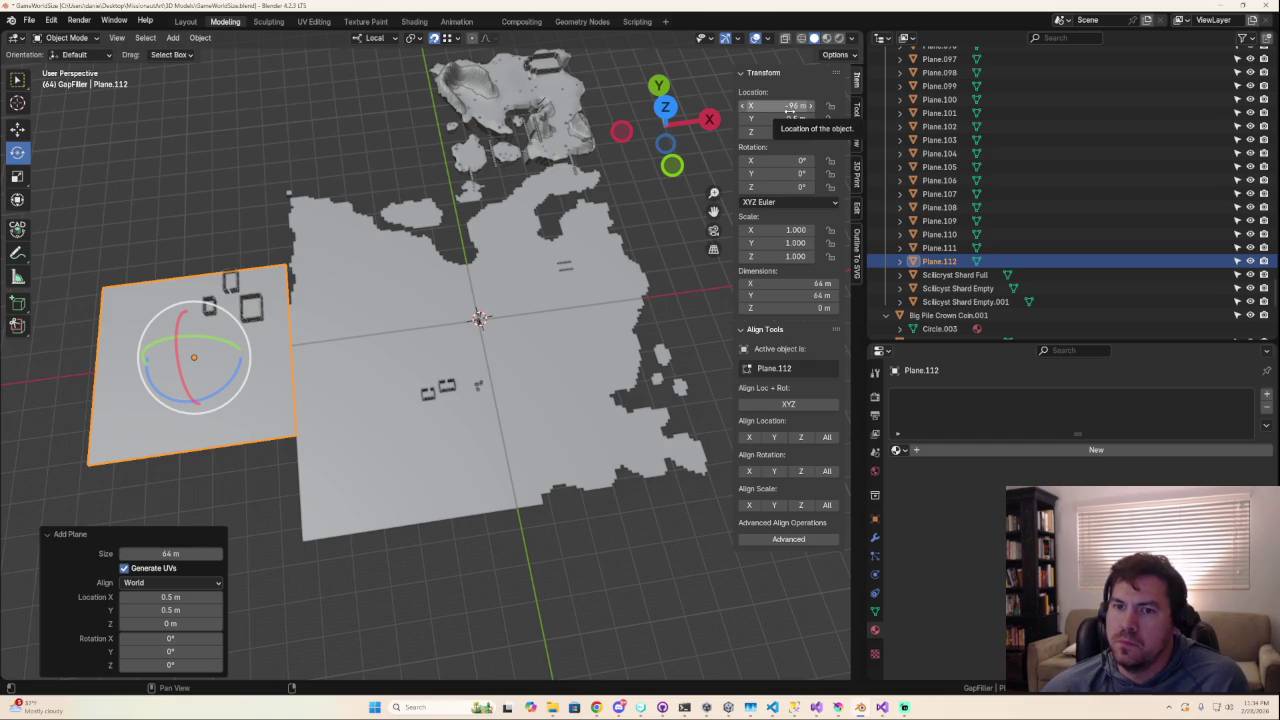
click(792, 118)
text(-32)
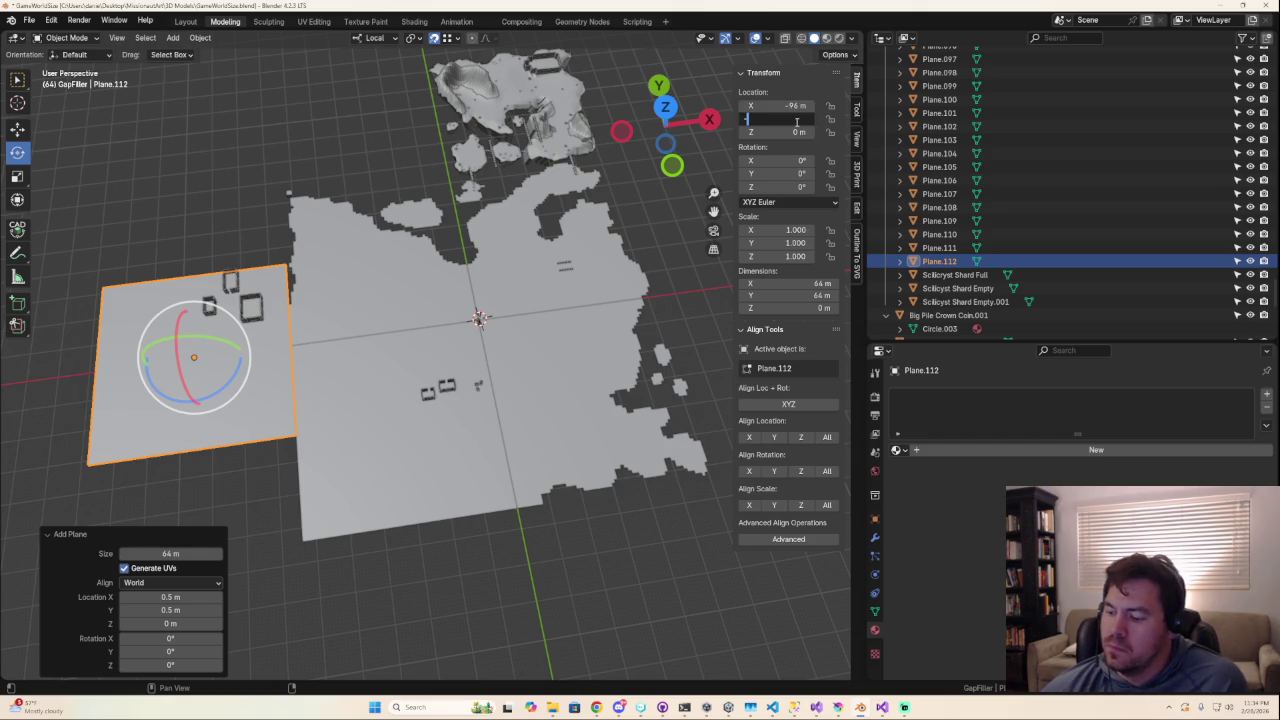
key(Return)
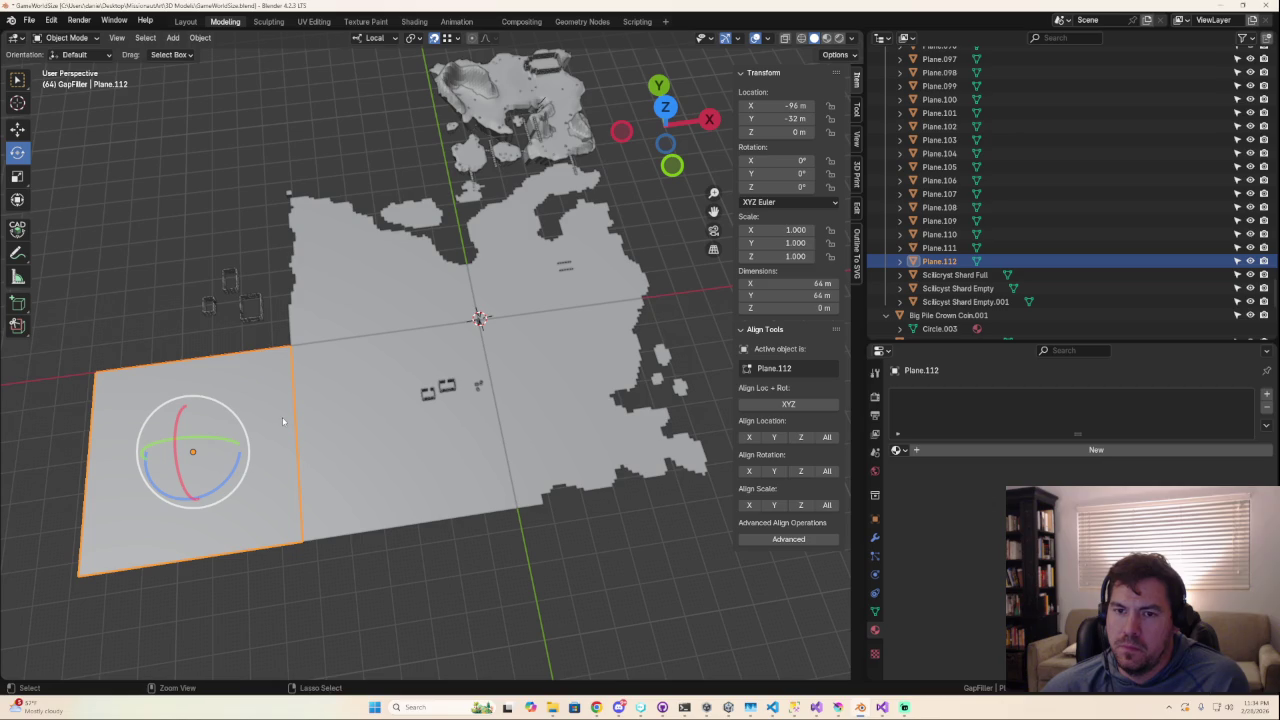
key(shift+d)
key(Escape)
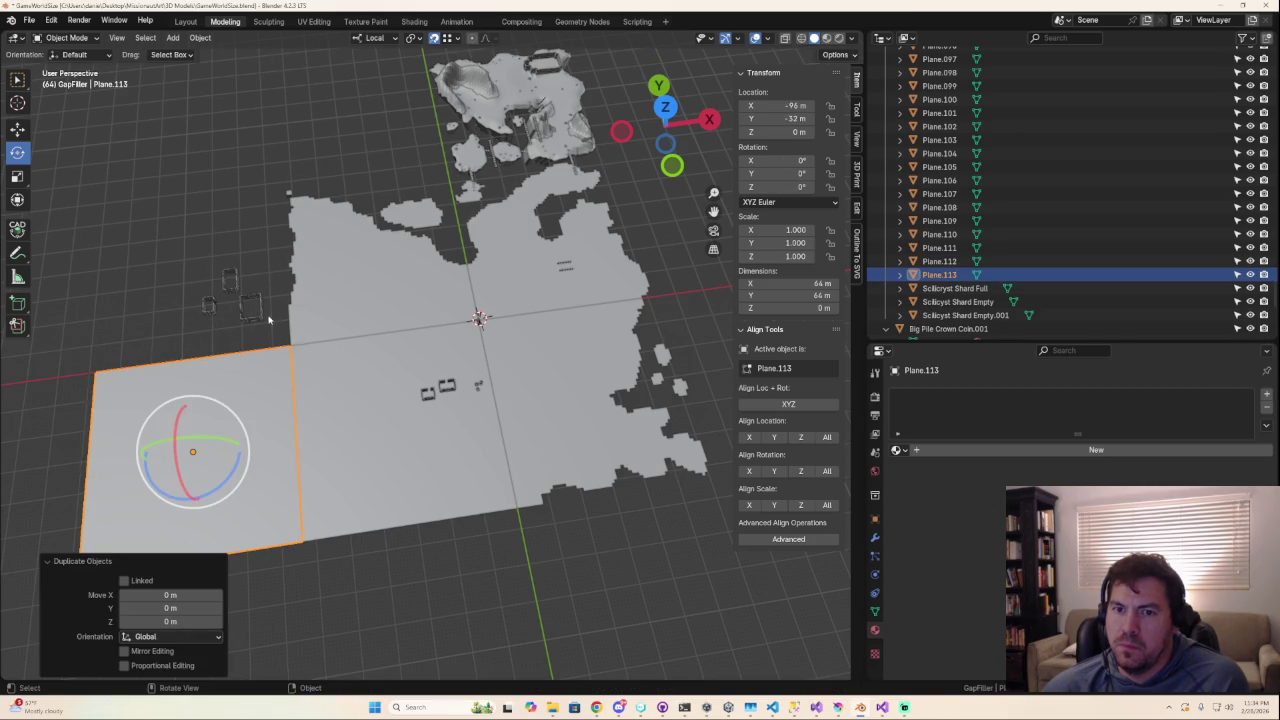
Move the duplicate plane to Y 32 m.
click(795, 119)
text(32)
key(Return)
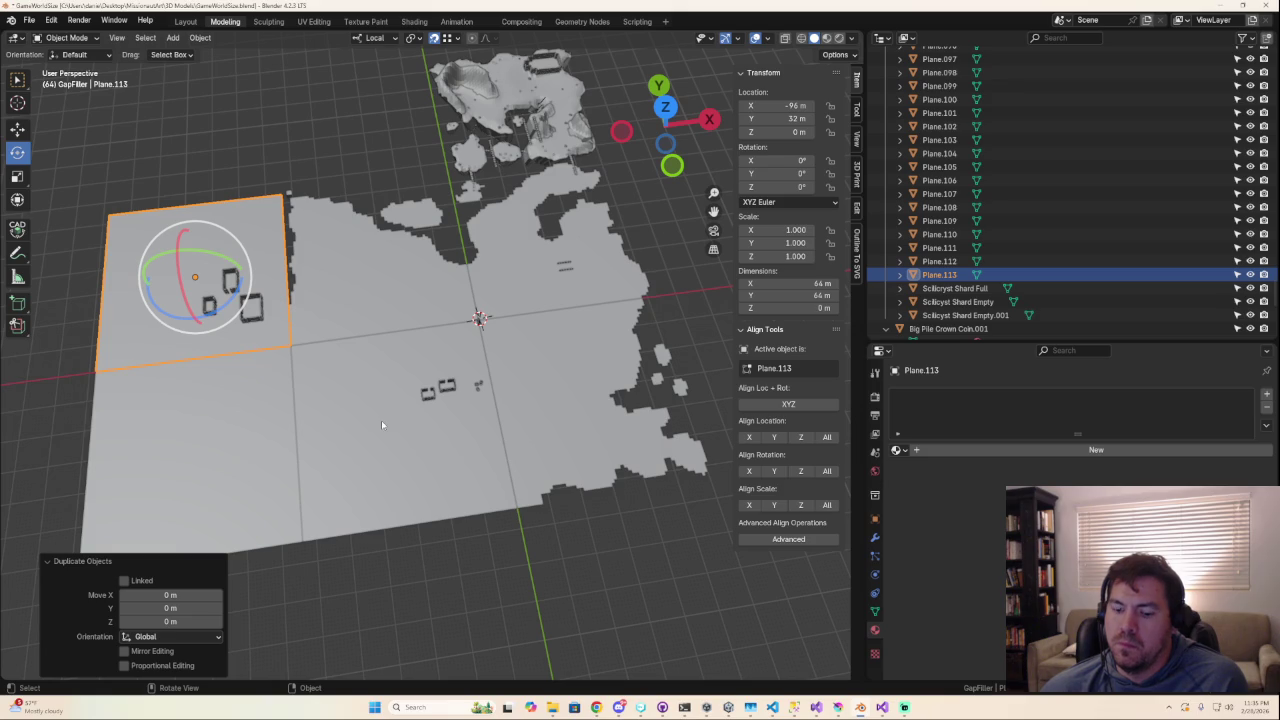
Duplicate the plane and move the new copy to X -96 m, Y -96 m.
key(shift+d)
key(Escape)
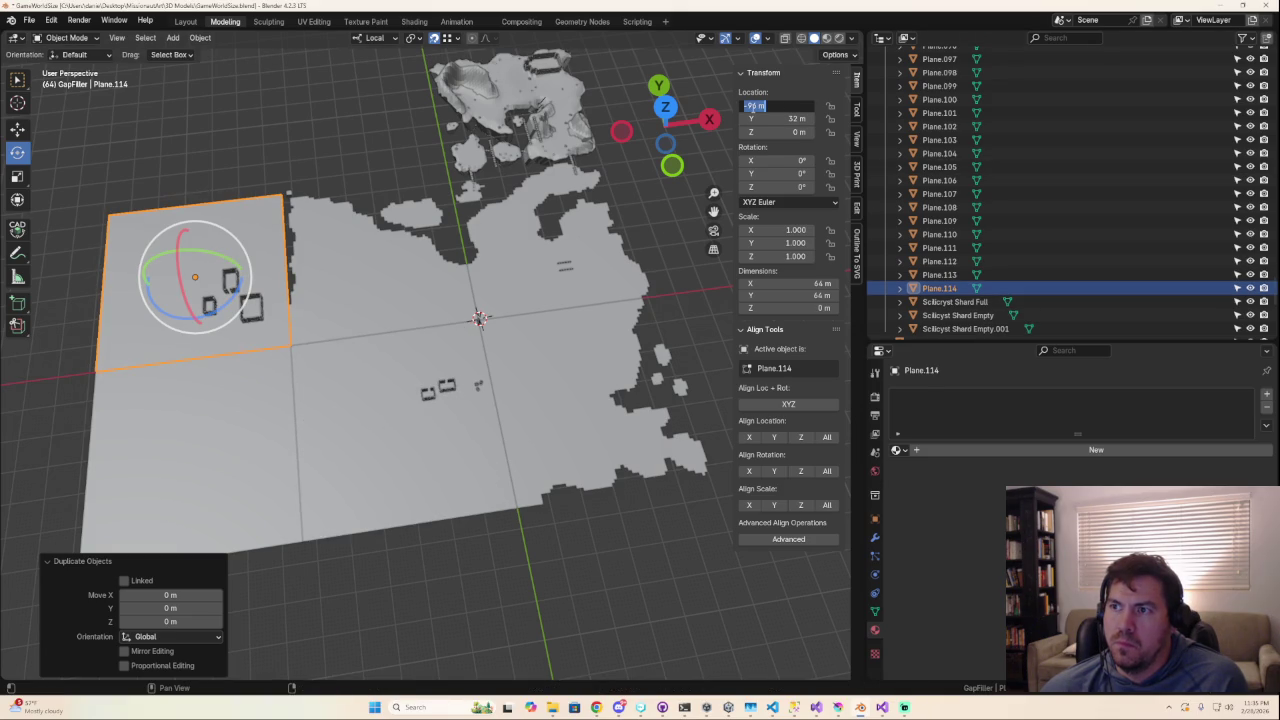
key(Return)
double_click(802, 119)
key(BackSpace)
text(-)
key(Return)
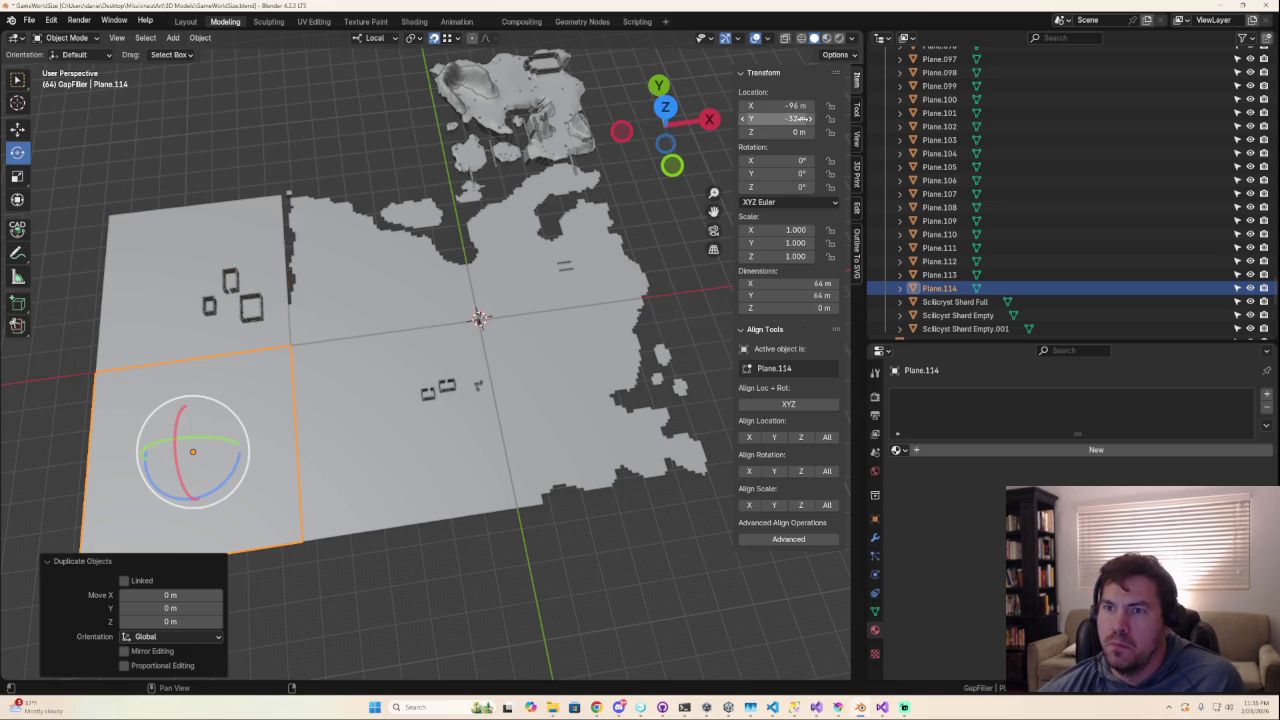
double_click(802, 119)
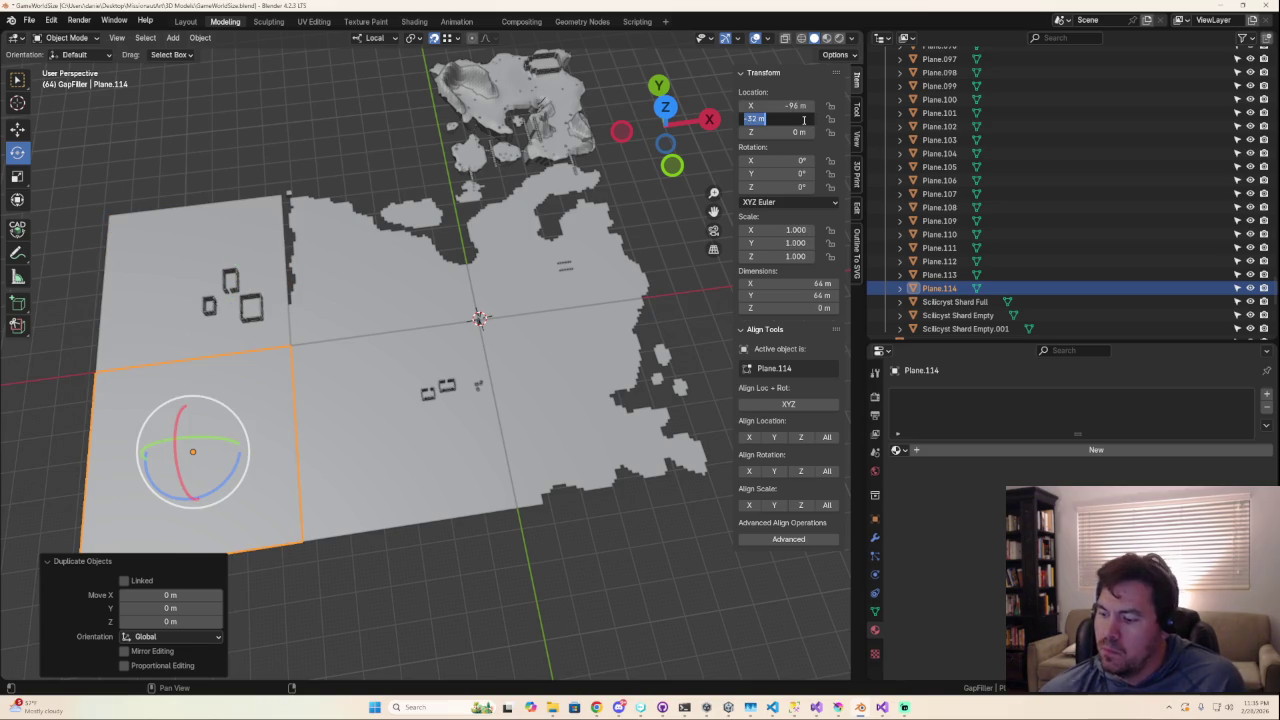
text(96)
key(Return)
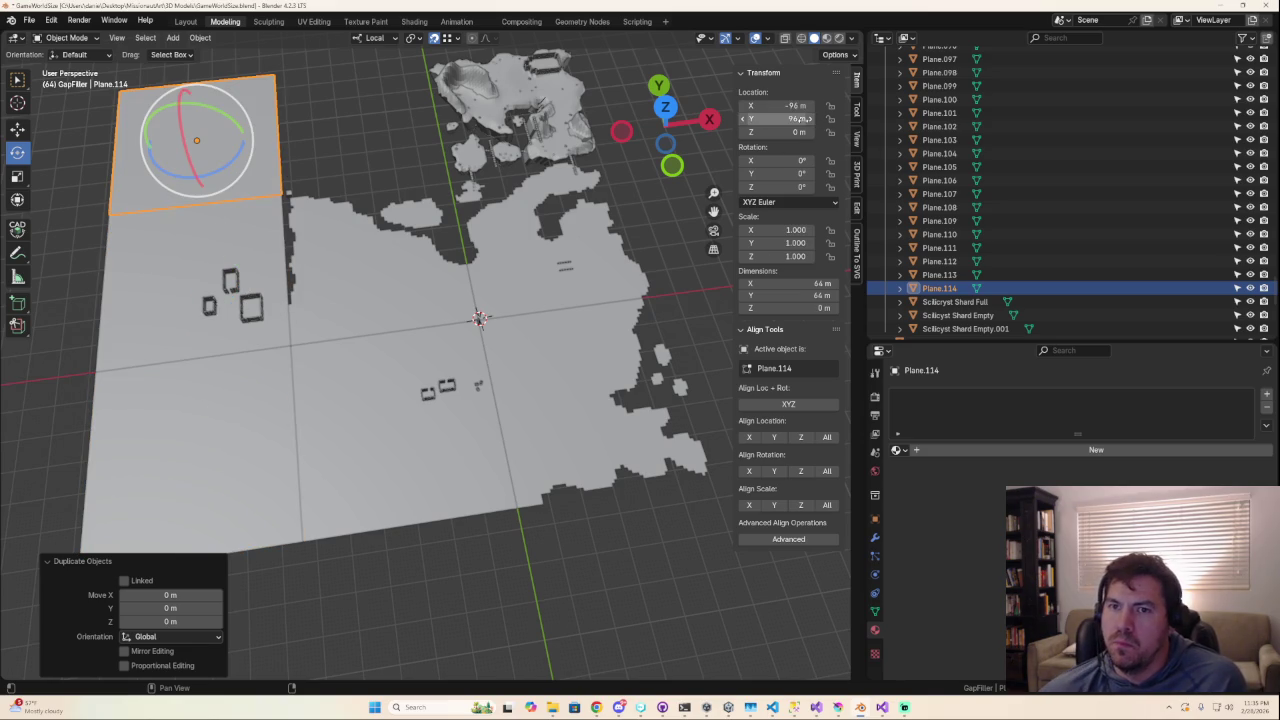
double_click(803, 120)
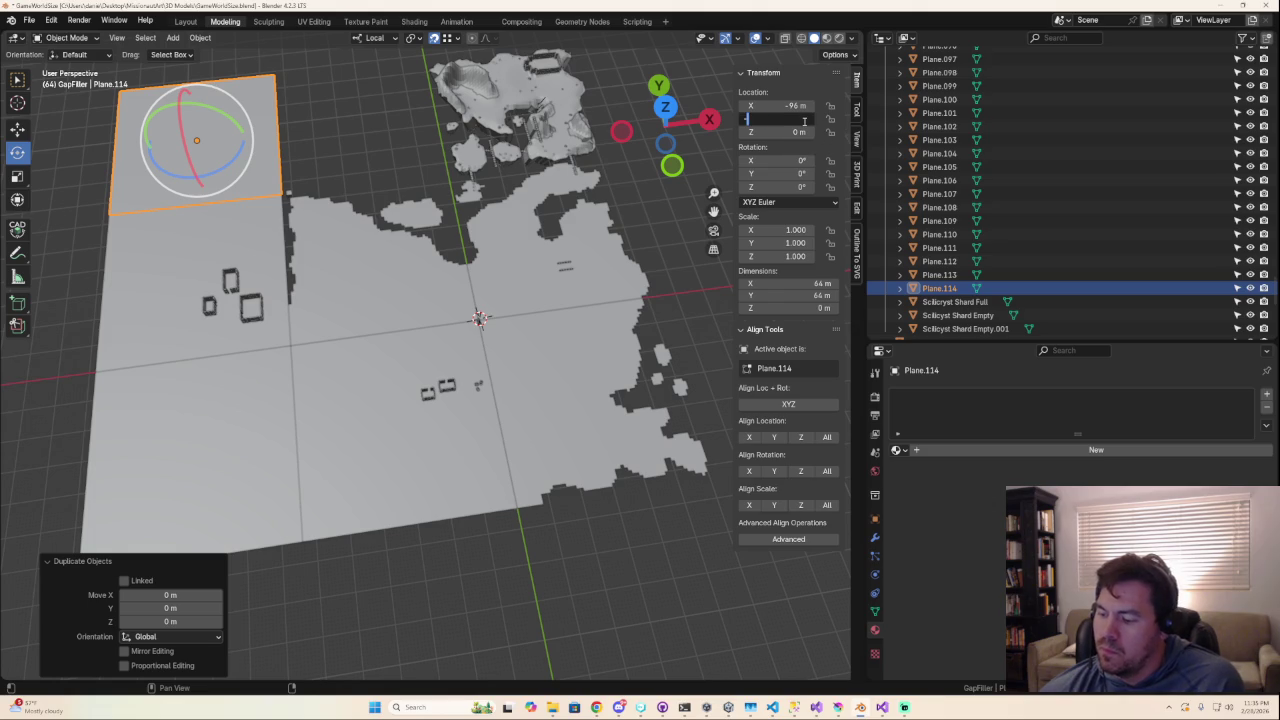
text(-96)
key(Return)
Duplicate the corner plane and place the copy at X 32 m, Y -96 m.
mouse_move(563, 470)
shift+middle_down()
mouse_move(543, 290)
mouse_move(543, 322)
shift+middle_up()
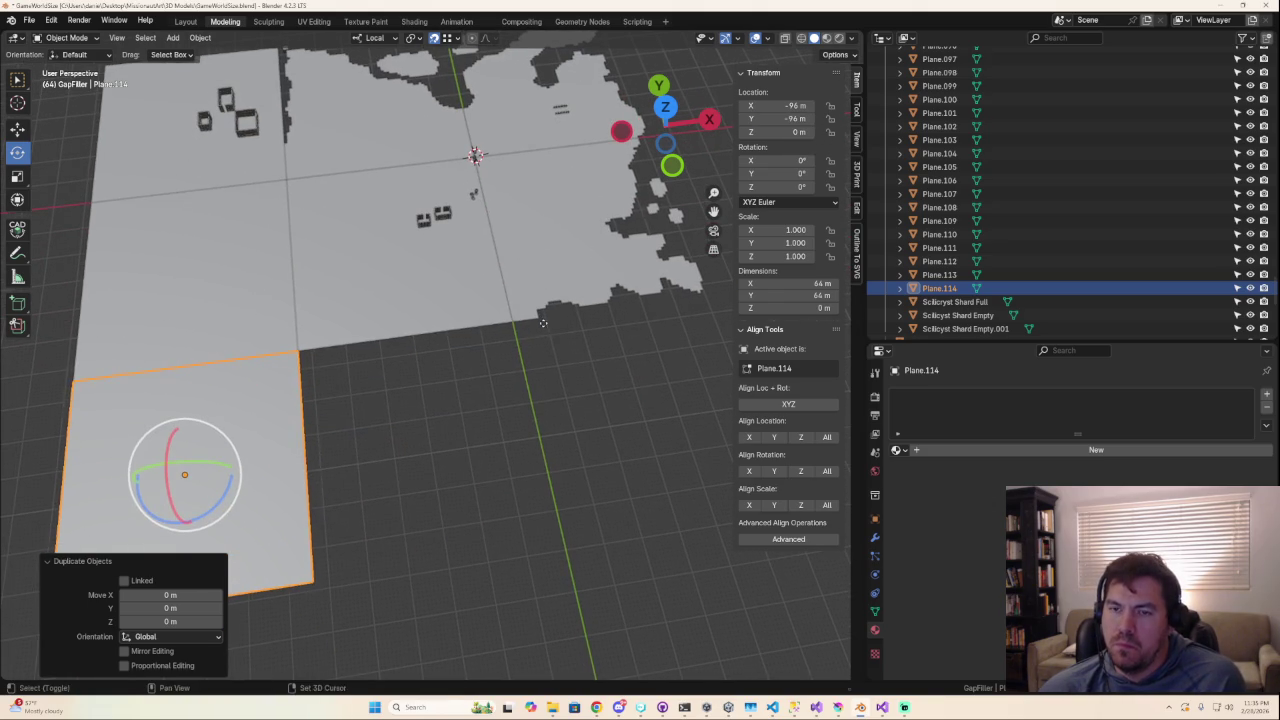
key(shift+d)
key(Escape)
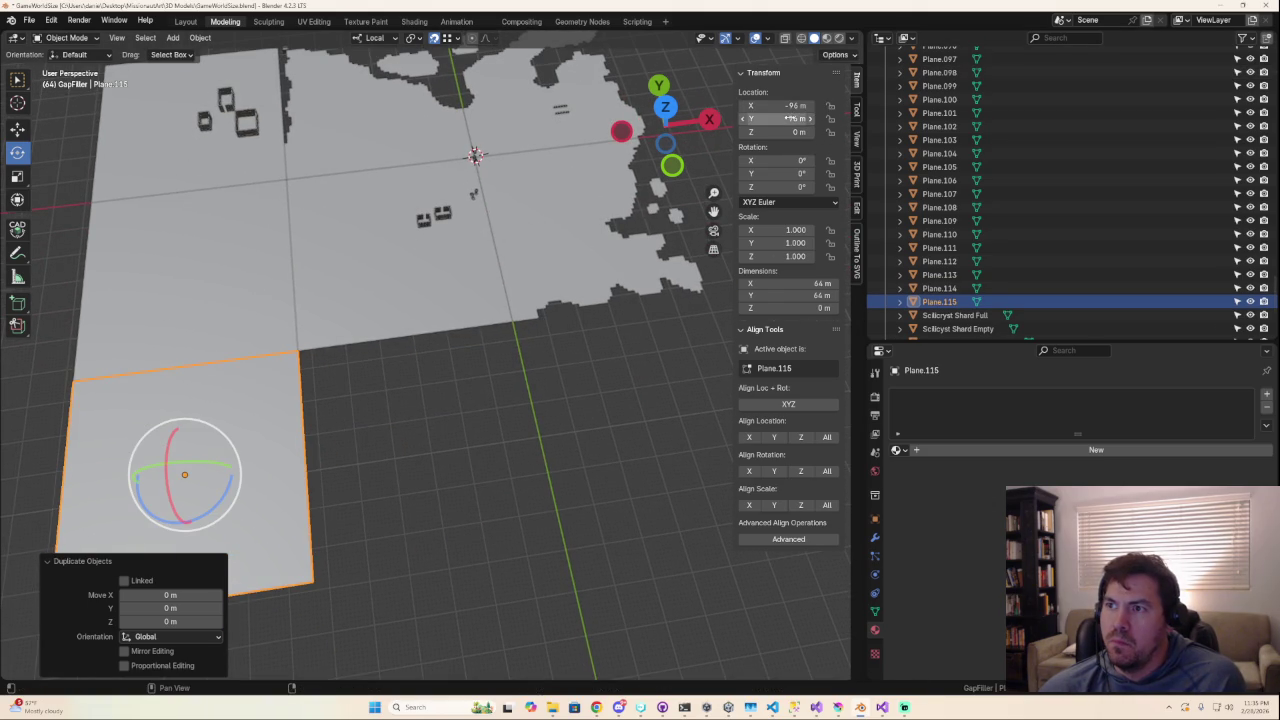
drag(790, 118, 820, 105)
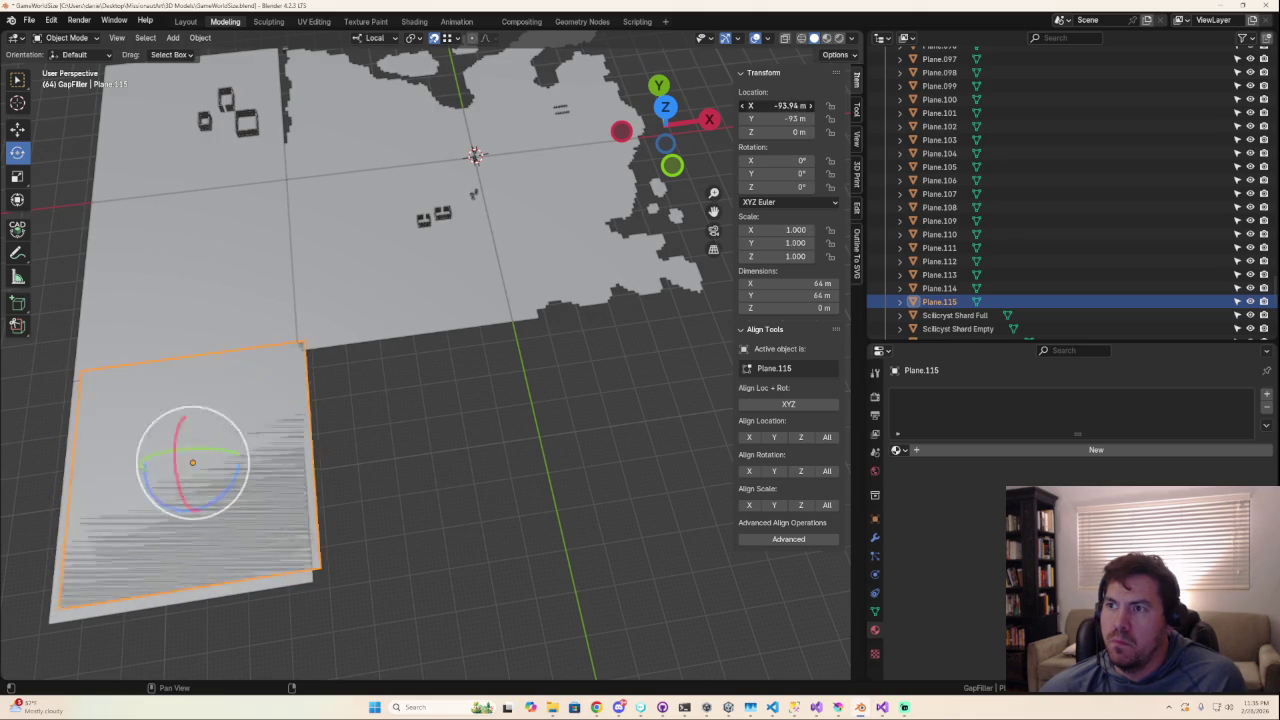
click(778, 105)
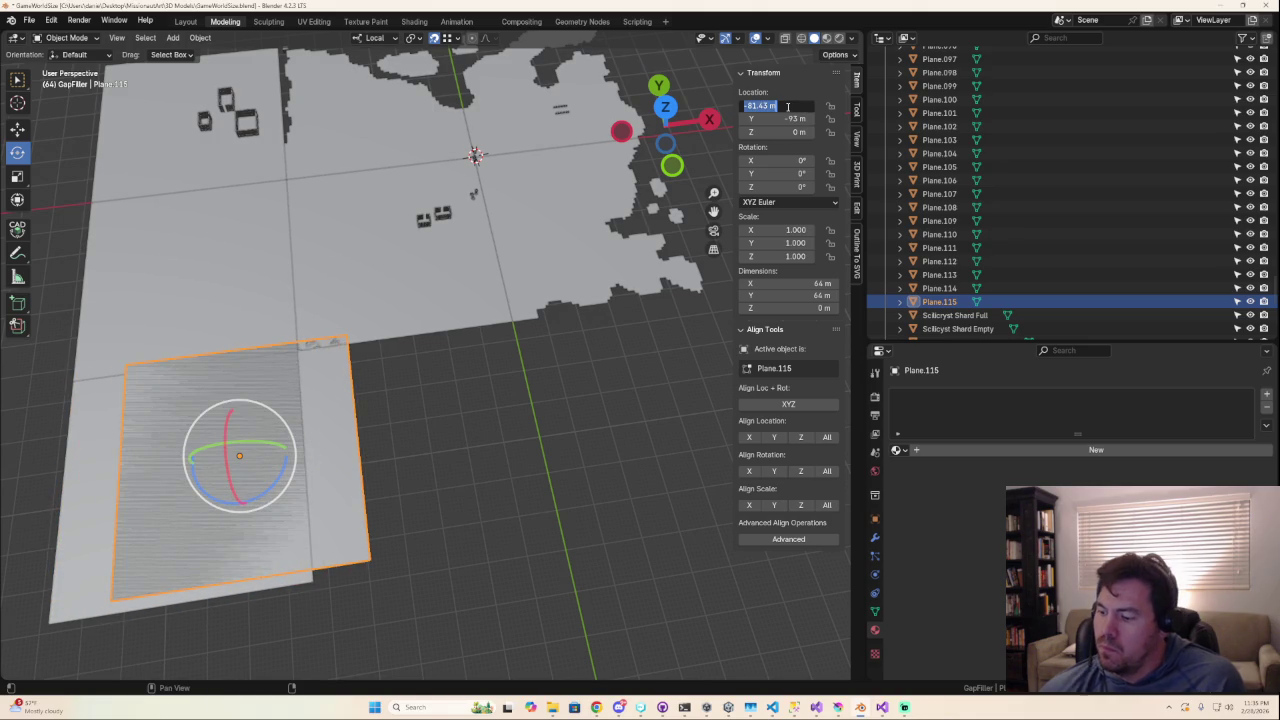
text(-32 m)
key(Return)
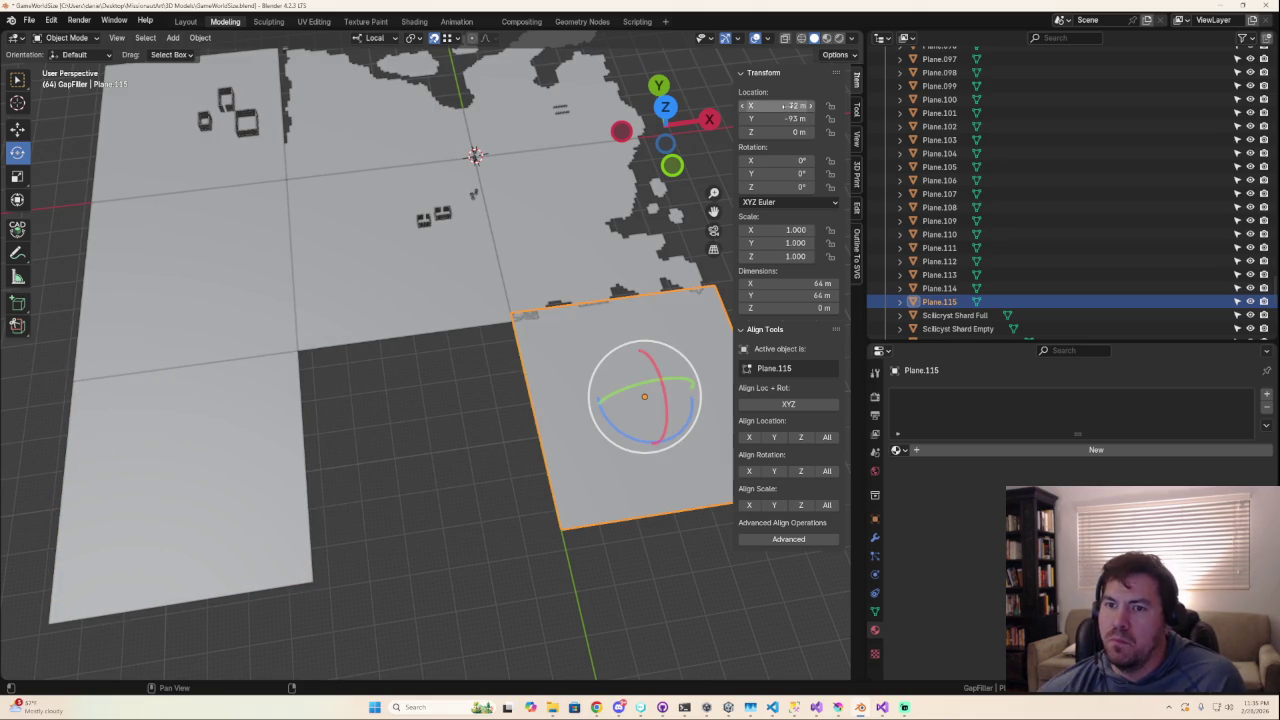
click(797, 118)
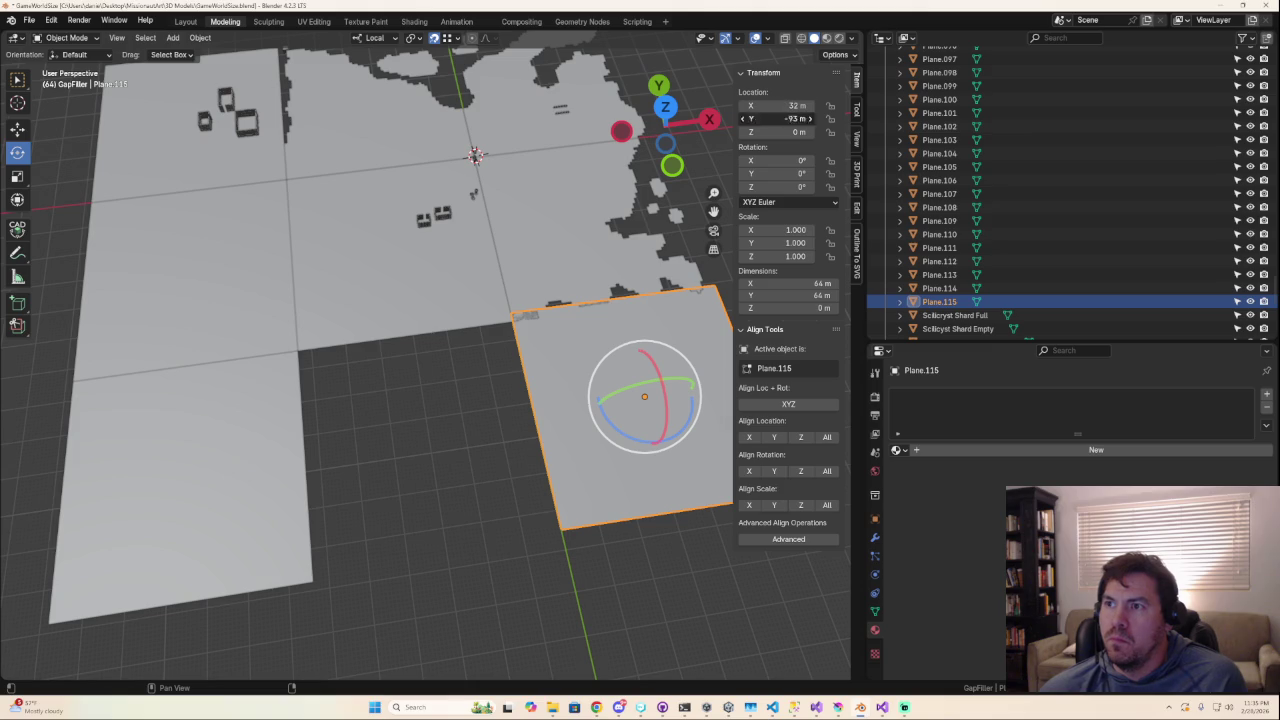
text(-96)
key(Return)
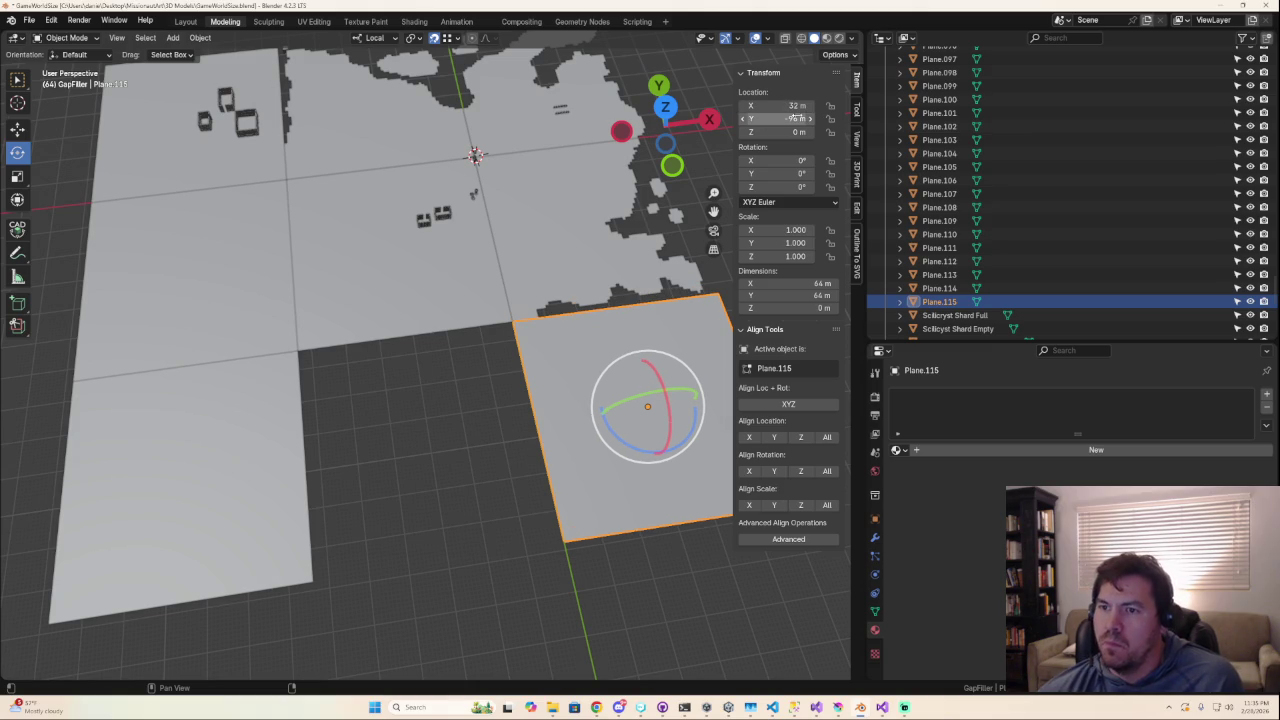
Place the gap-filler plane at X −96 m, Y −96 m, discarding an extra duplicate.
key(shift+d)
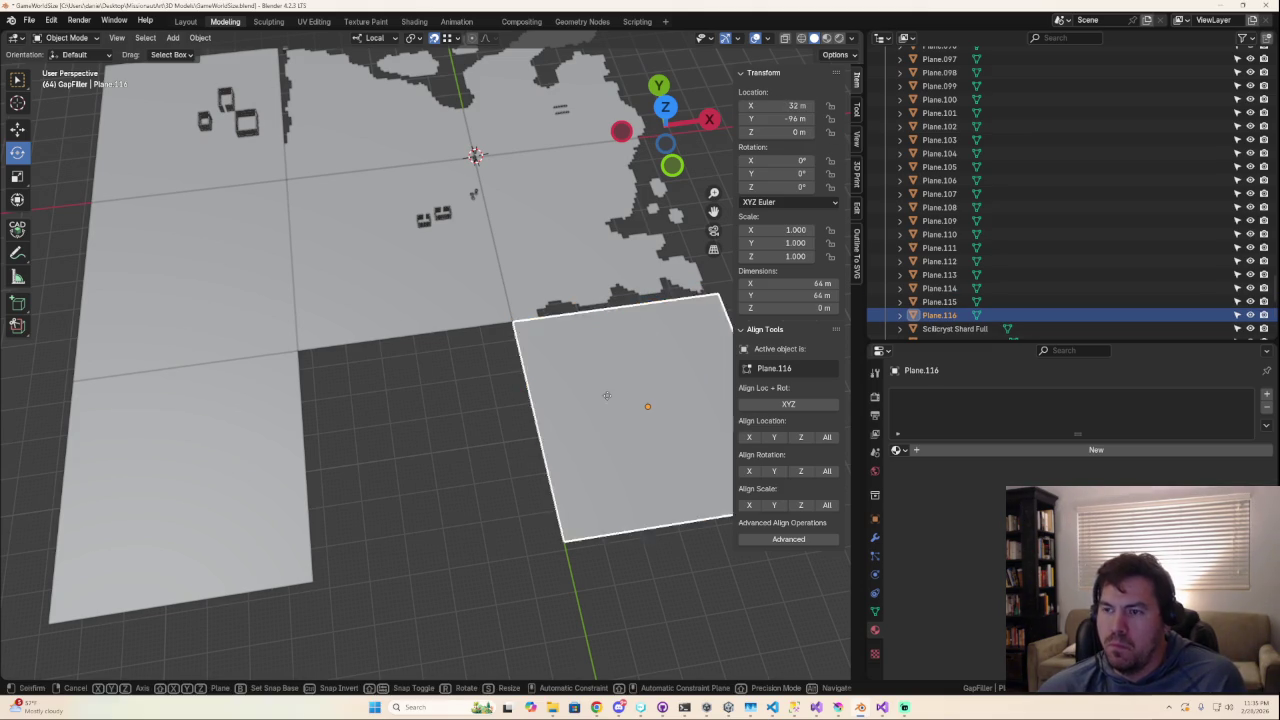
key(Escape)
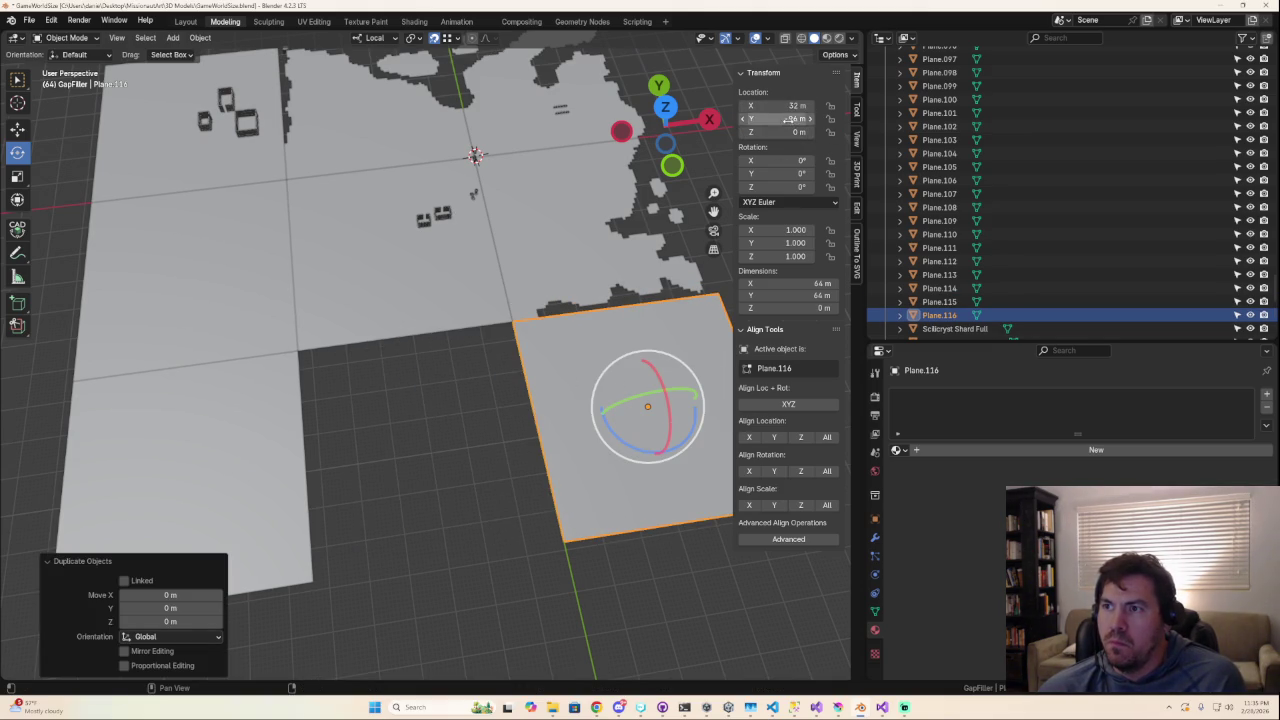
drag(805, 118, 822, 117)
key(ctrl+z)
key(ctrl+z)
key(ctrl+z)
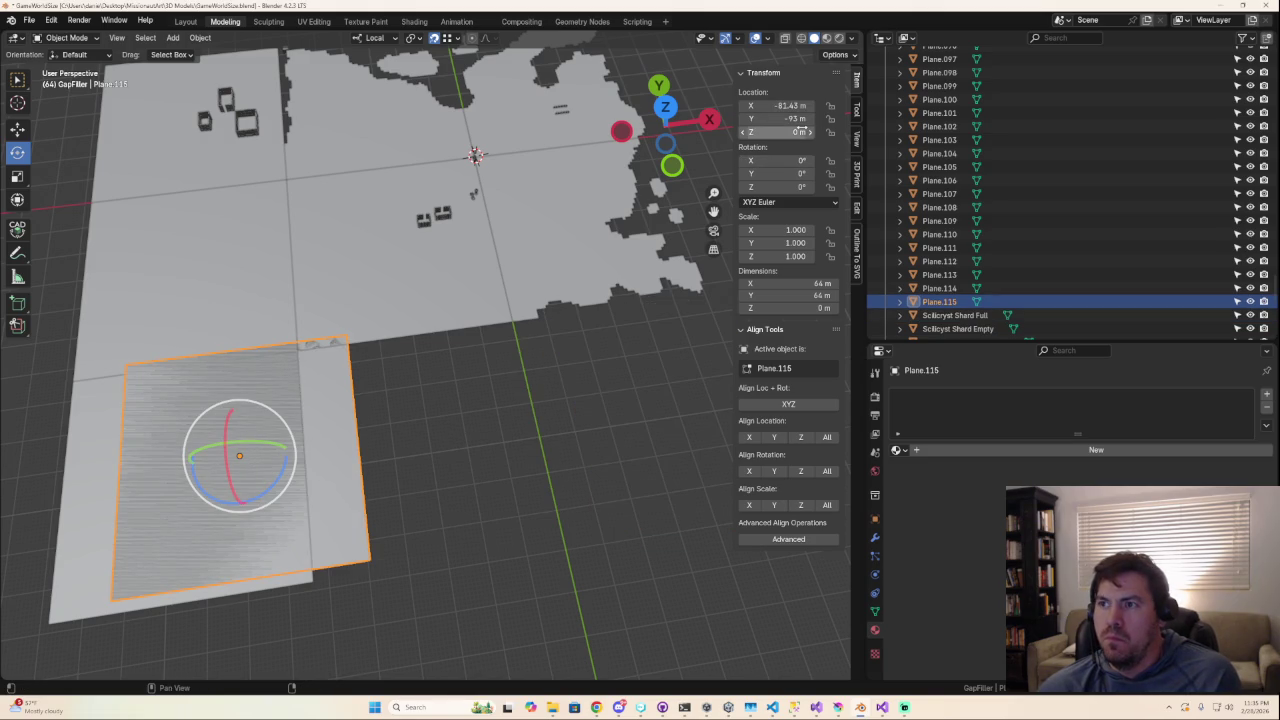
text(-)
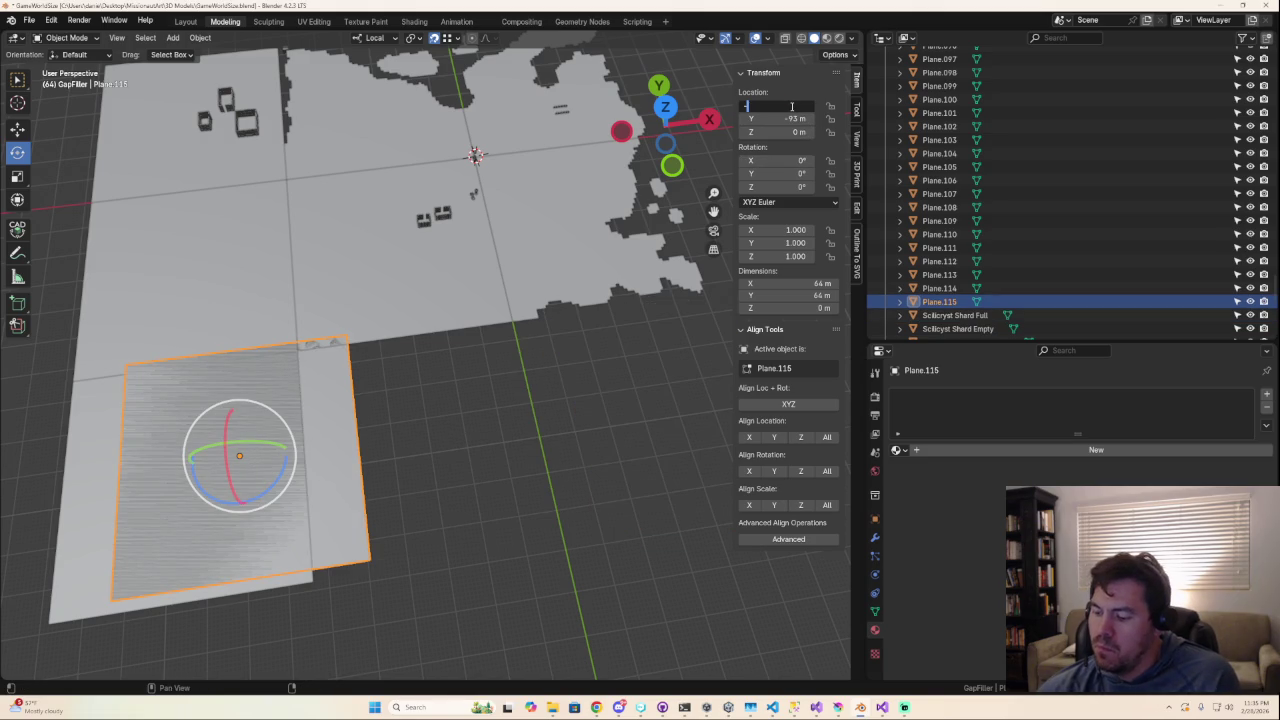
text(96)
key(Return)
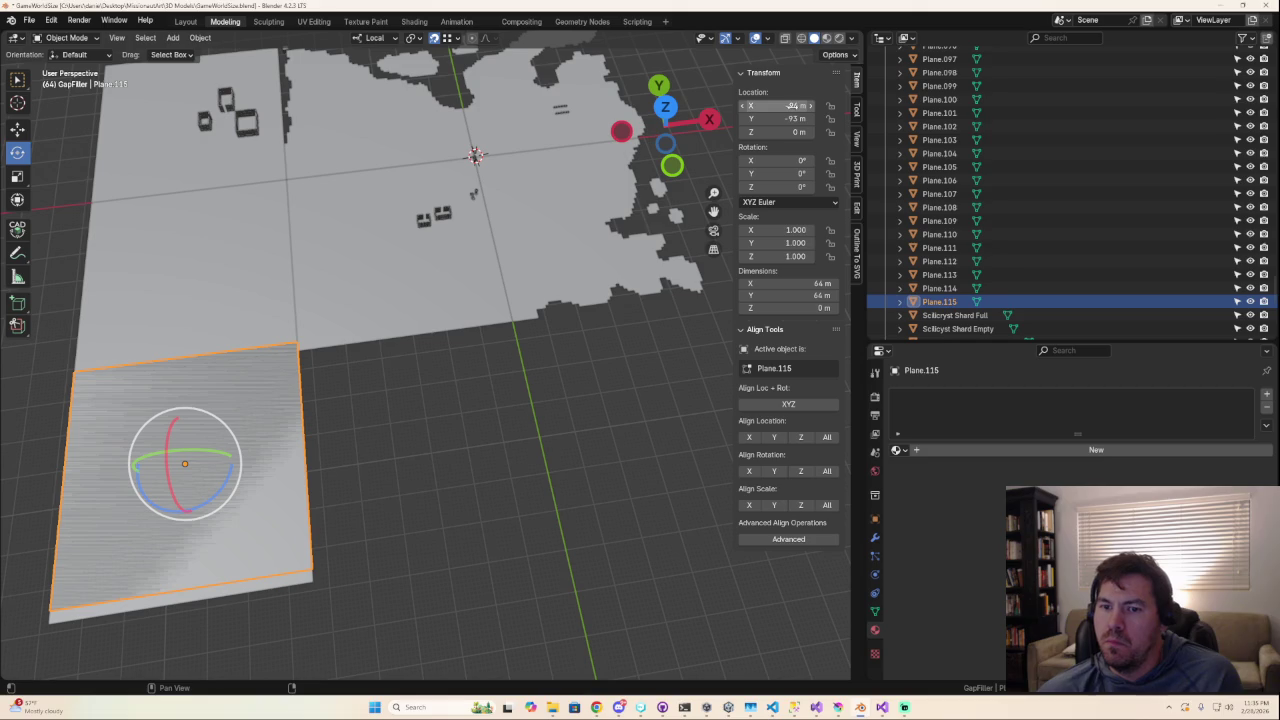
key(ctrl+z)
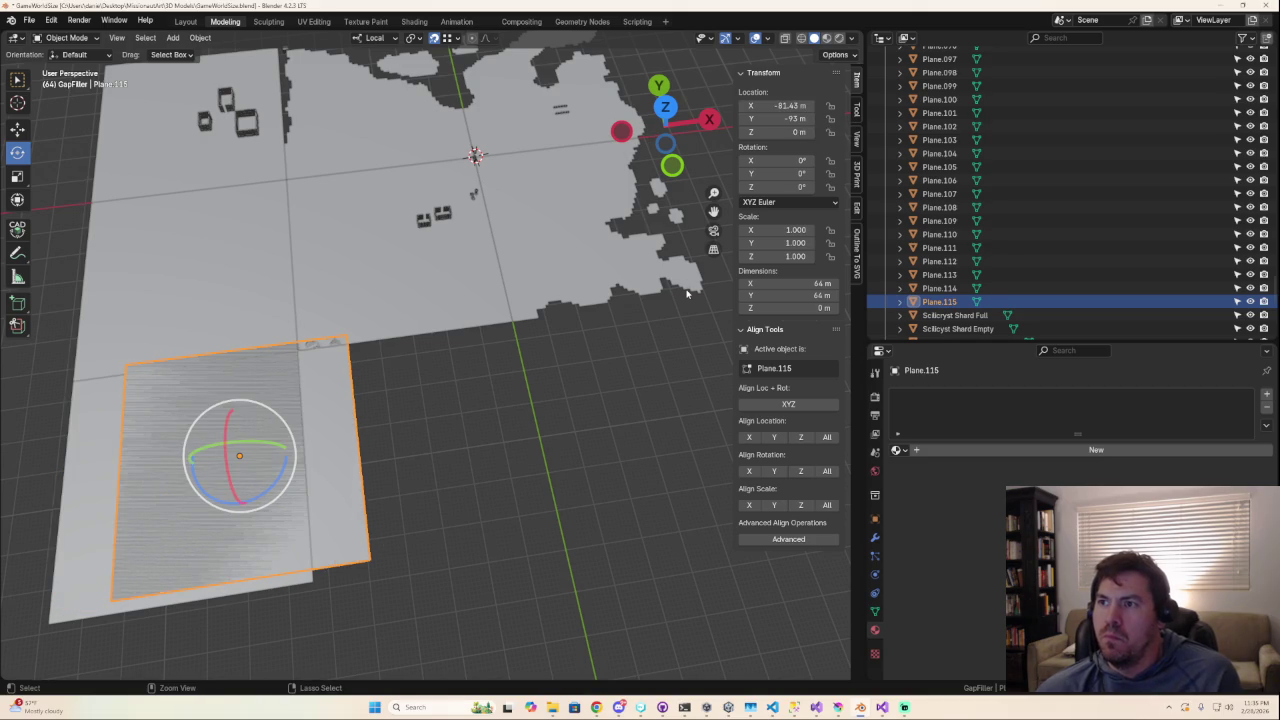
key(ctrl+shift+z)
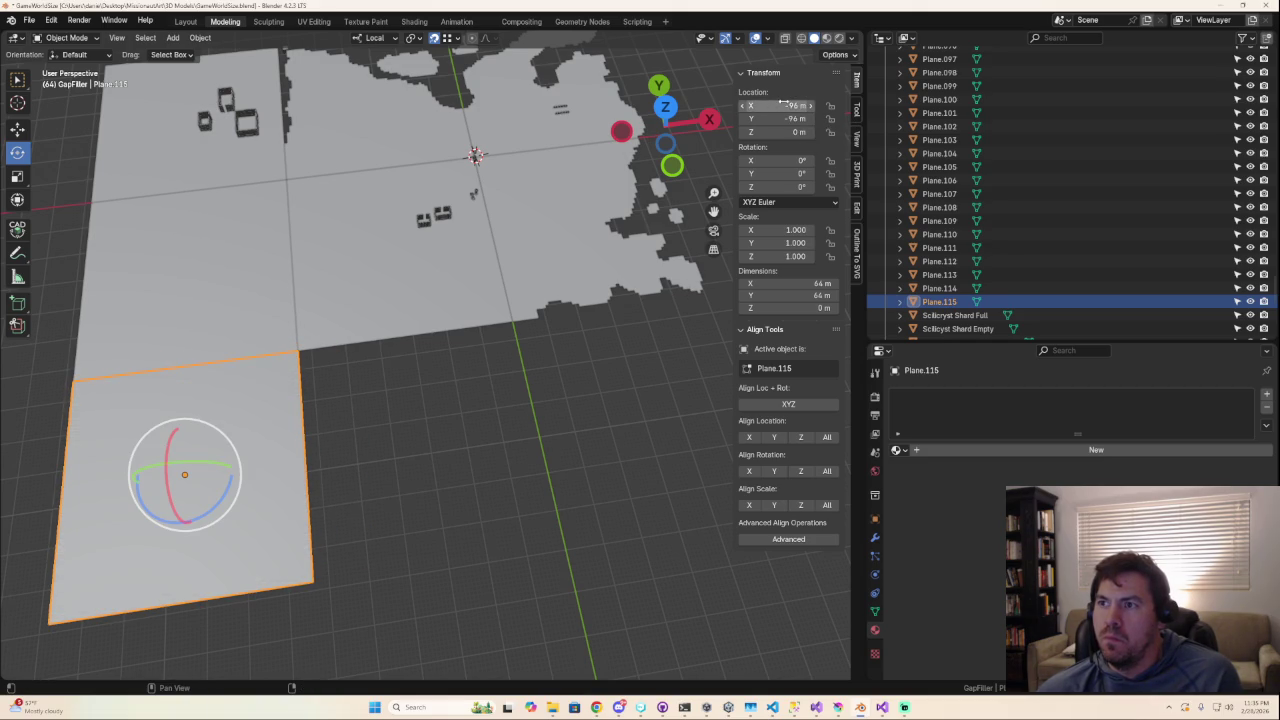
Set the plane's Location X to −32 m.
drag(785, 105, 800, 105)
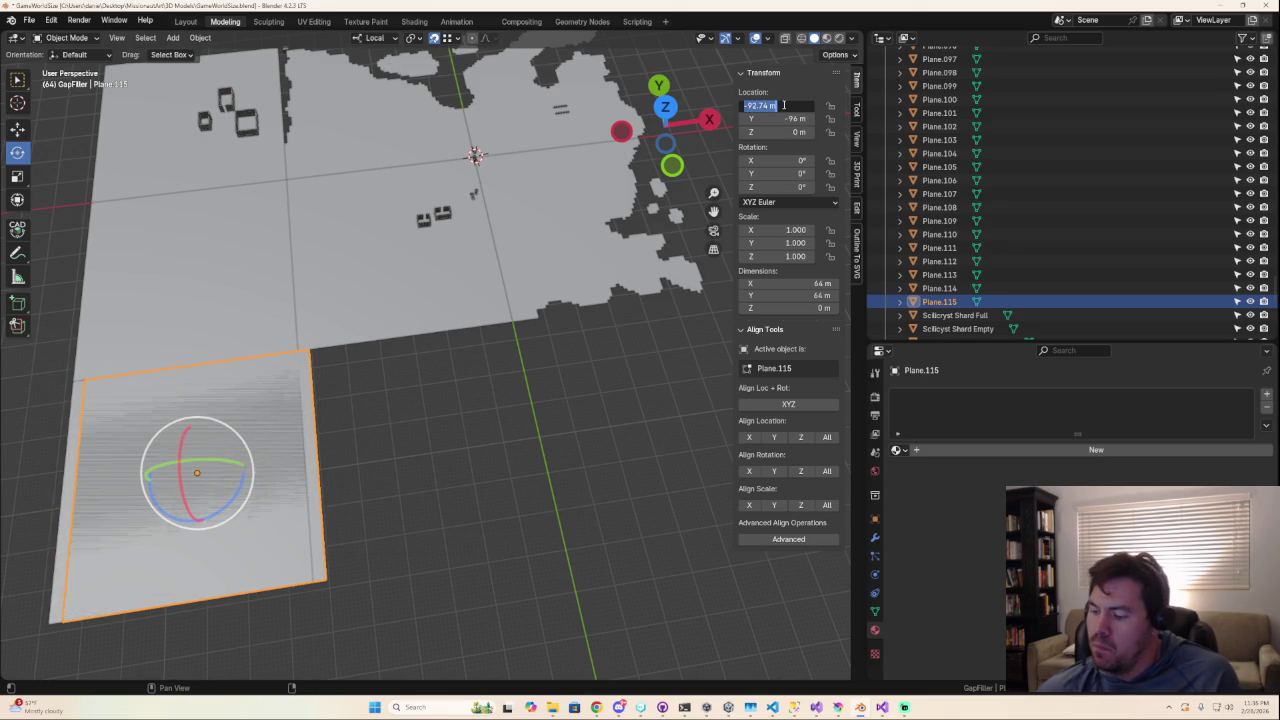
text(-32)
key(Return)
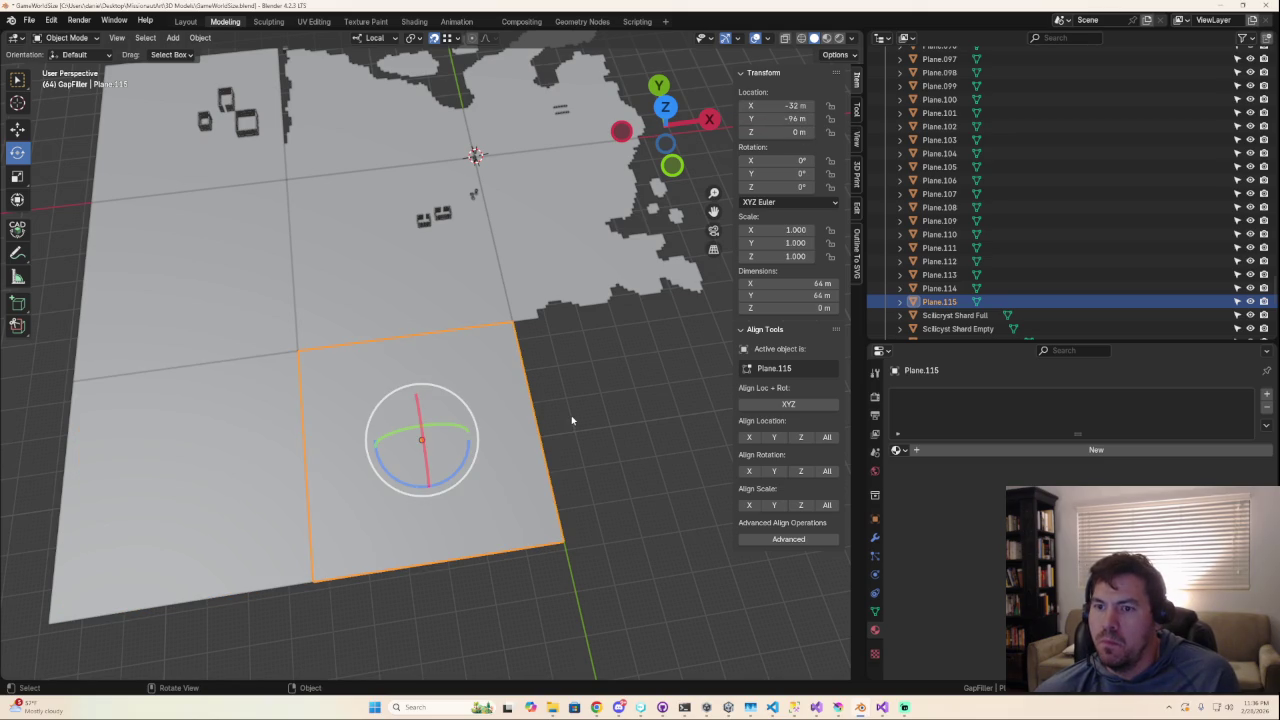
key(Tab)
key(Tab)
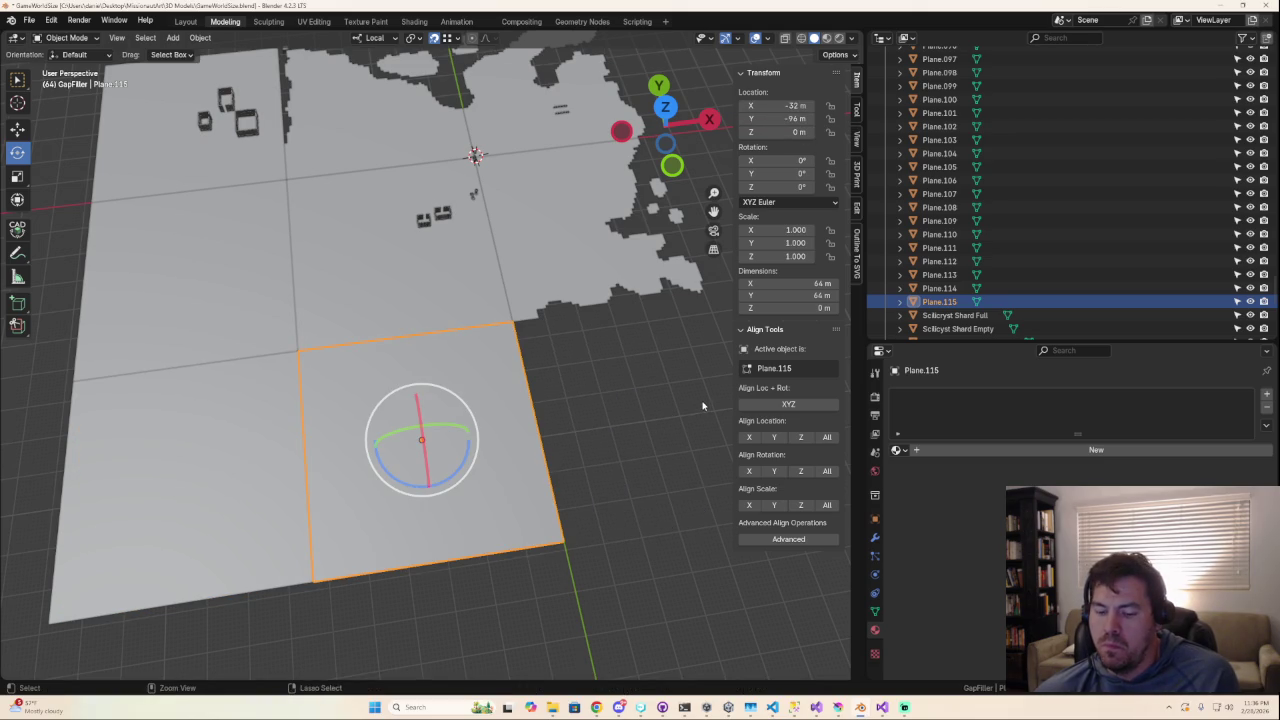
key(g)
key(Escape)
Duplicate the plane in place and set the copy's Location X to 32 m.
key(shift+d)
key(Escape)
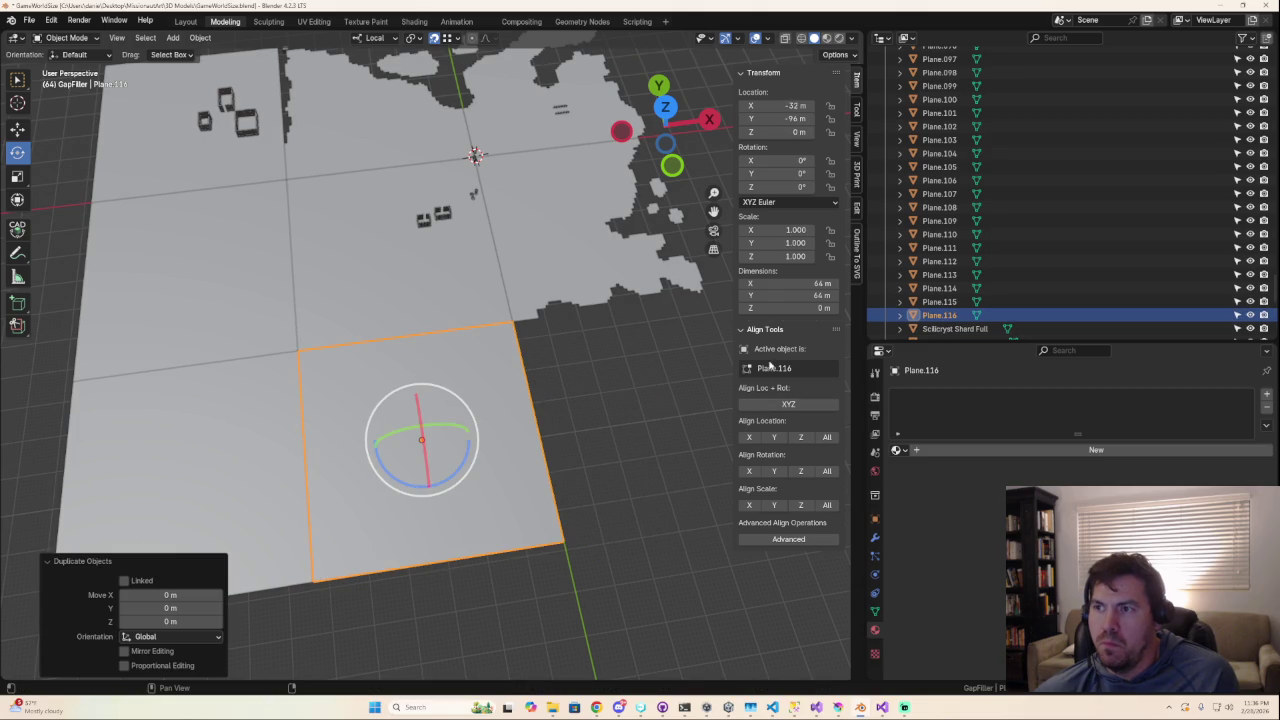
drag(785, 105, 800, 105)
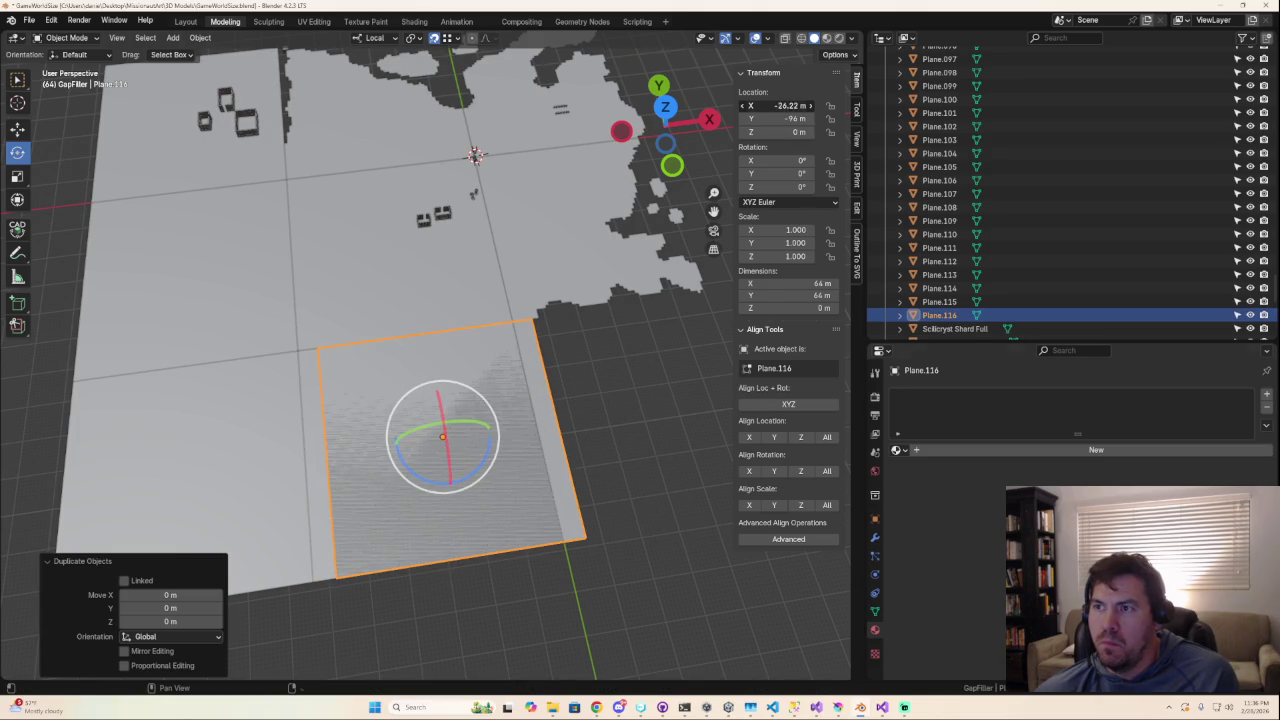
click(792, 106)
text(32)
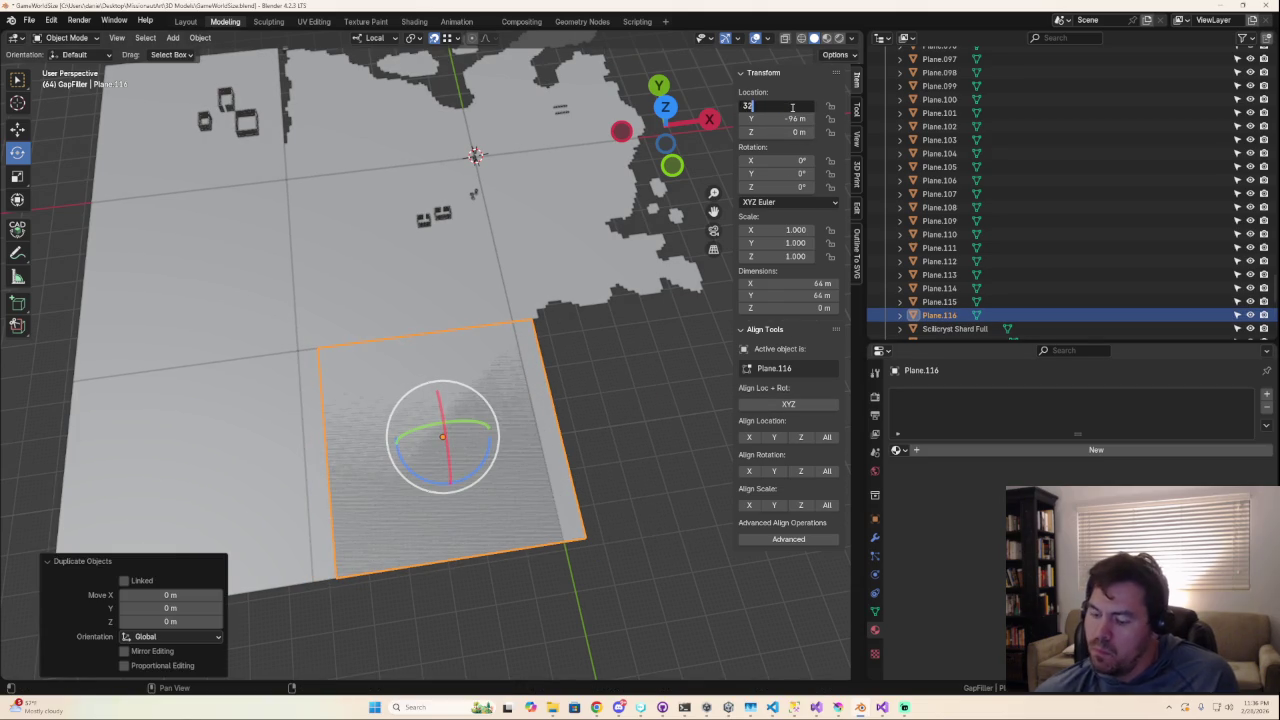
key(Return)
Deselect the copy and view the two planes from directly above.
click(568, 668)
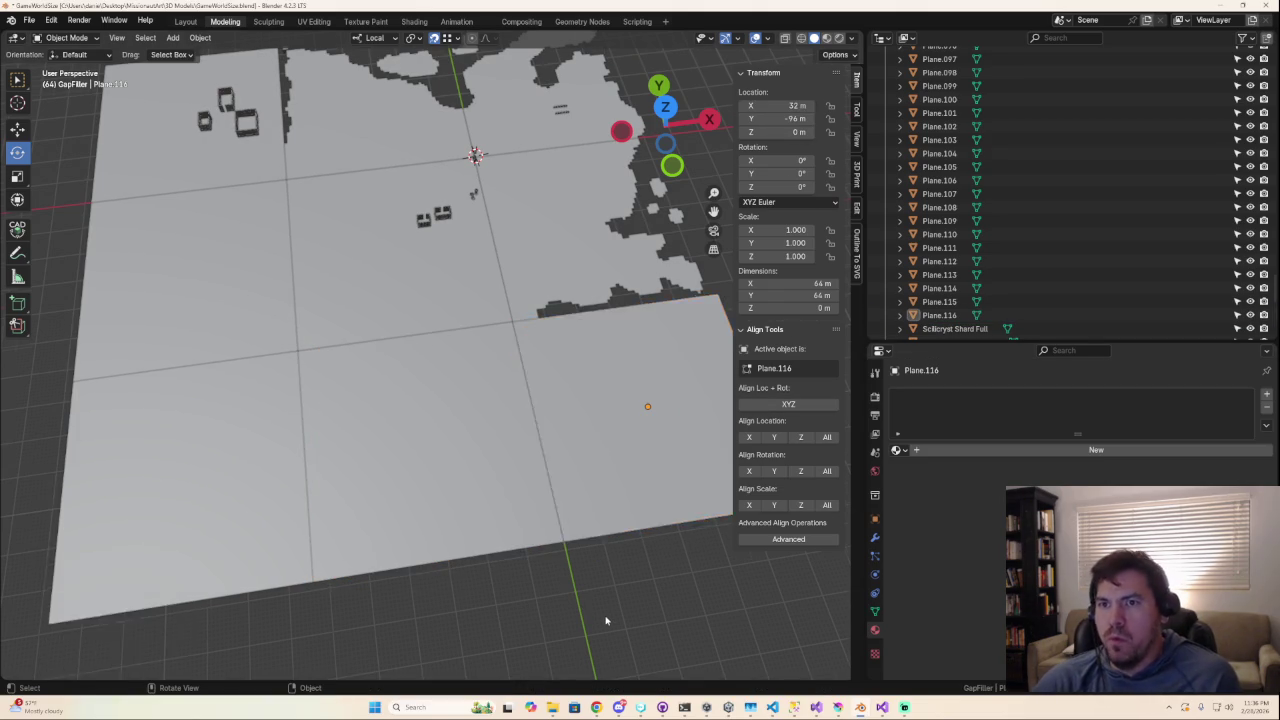
scroll(595, 605, down, 5)
scroll(540, 540, down, 4)
scroll(500, 483, up, 6)
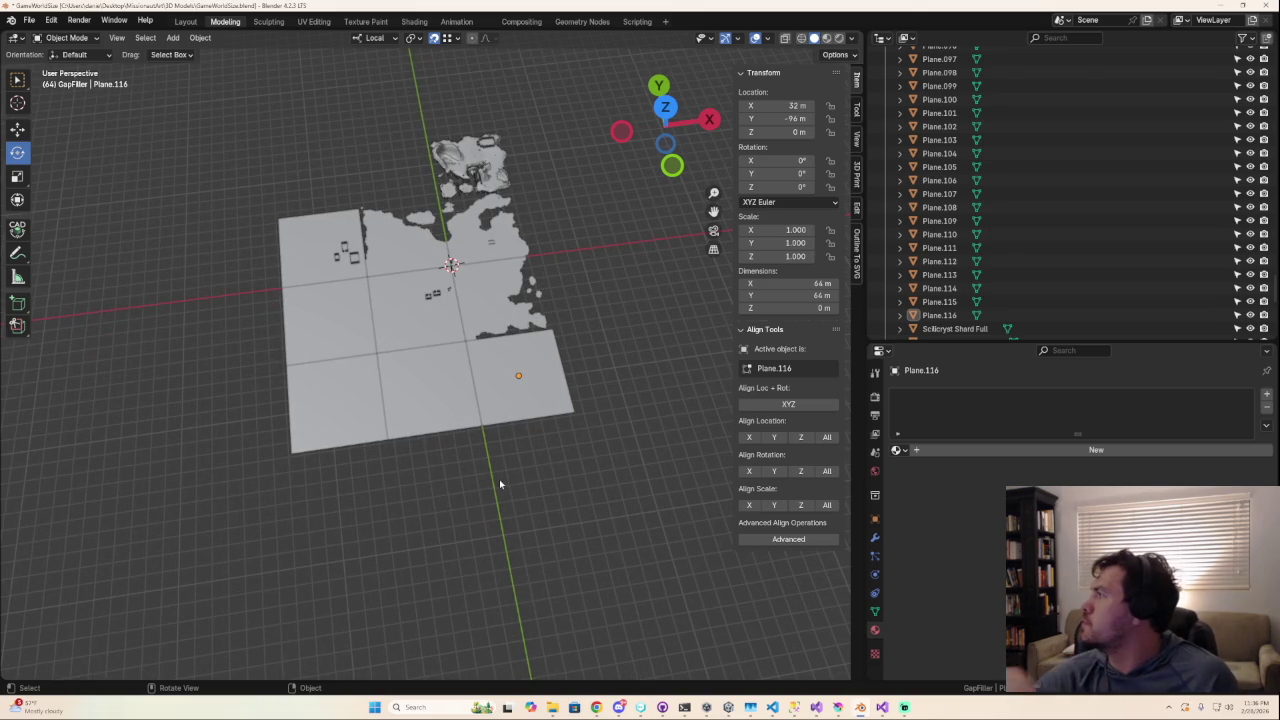
click(665, 107)
scroll(581, 390, up, 3)
Give the duplicate plane 63 vertical and 63 horizontal loop cuts.
key(Tab)
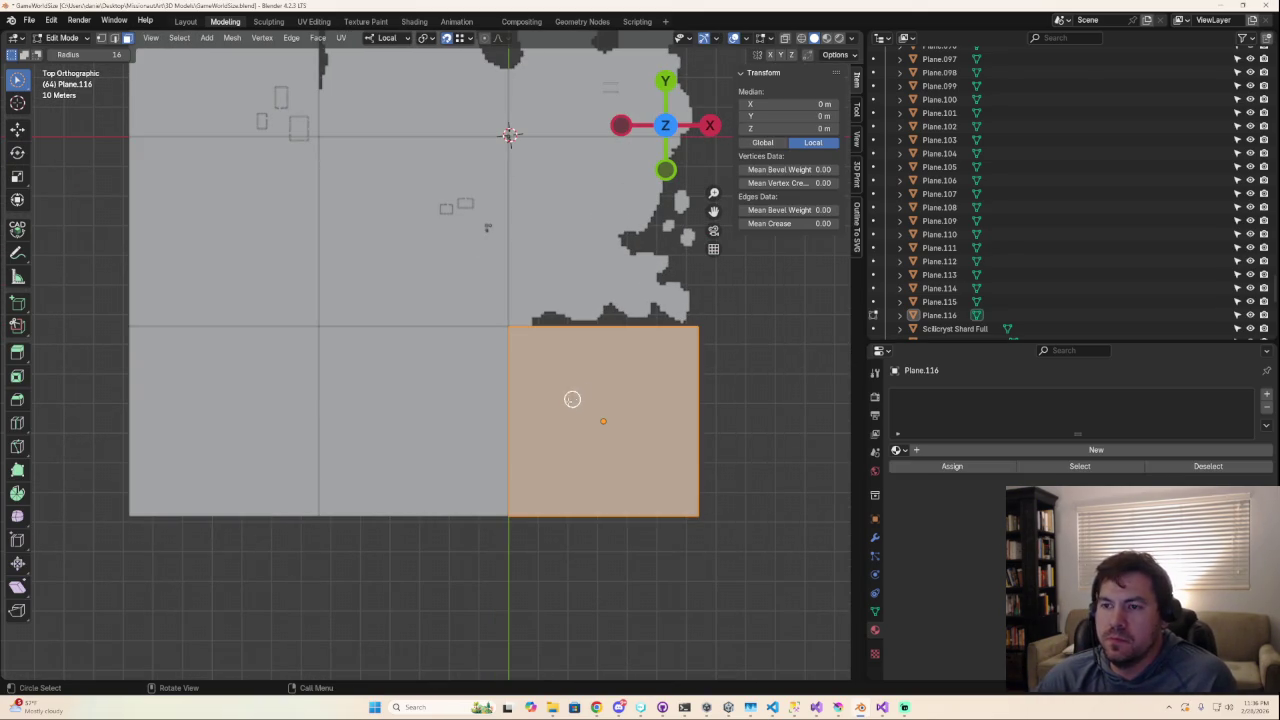
click(17, 423)
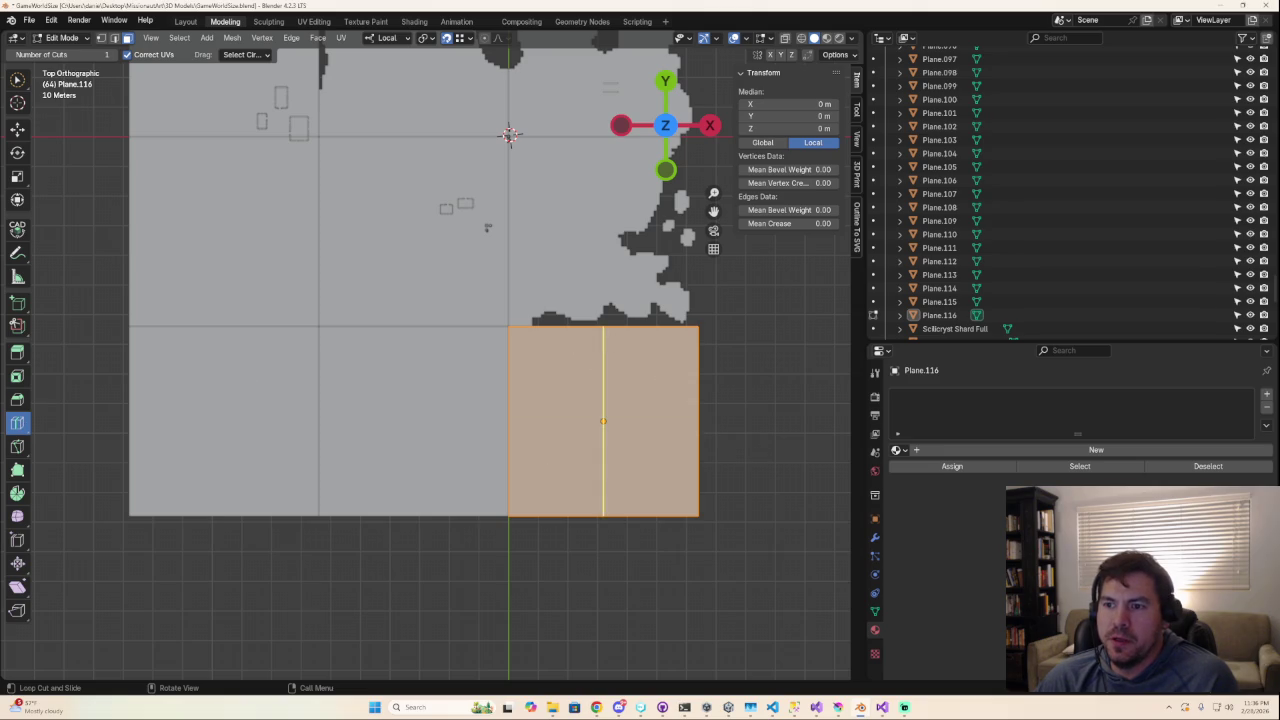
click(603, 345)
click(170, 536)
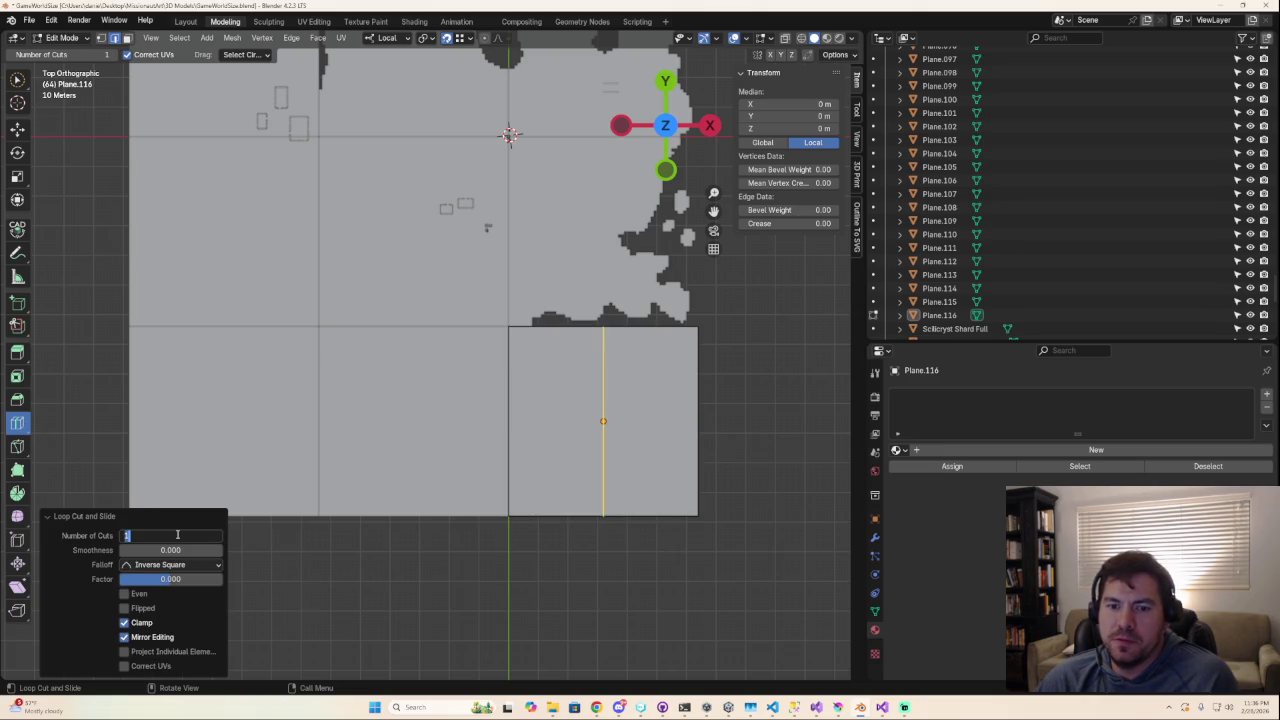
text(63)
key(Return)
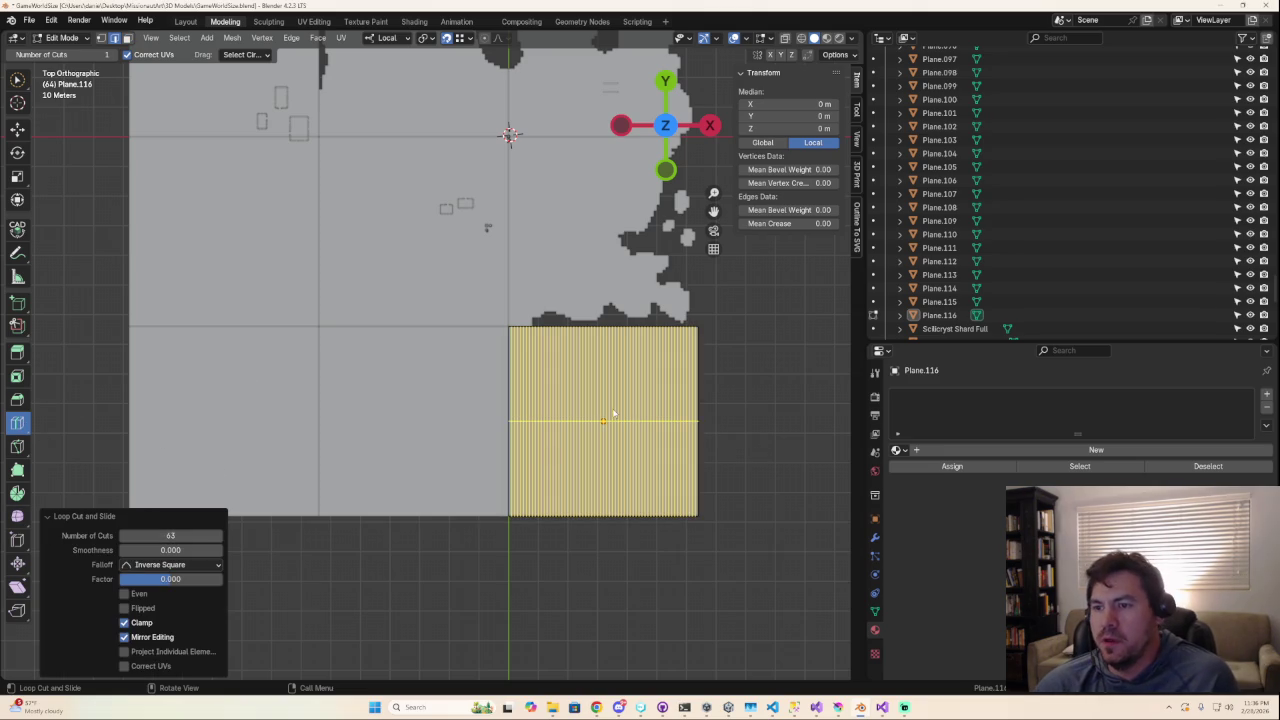
click(615, 414)
click(163, 535)
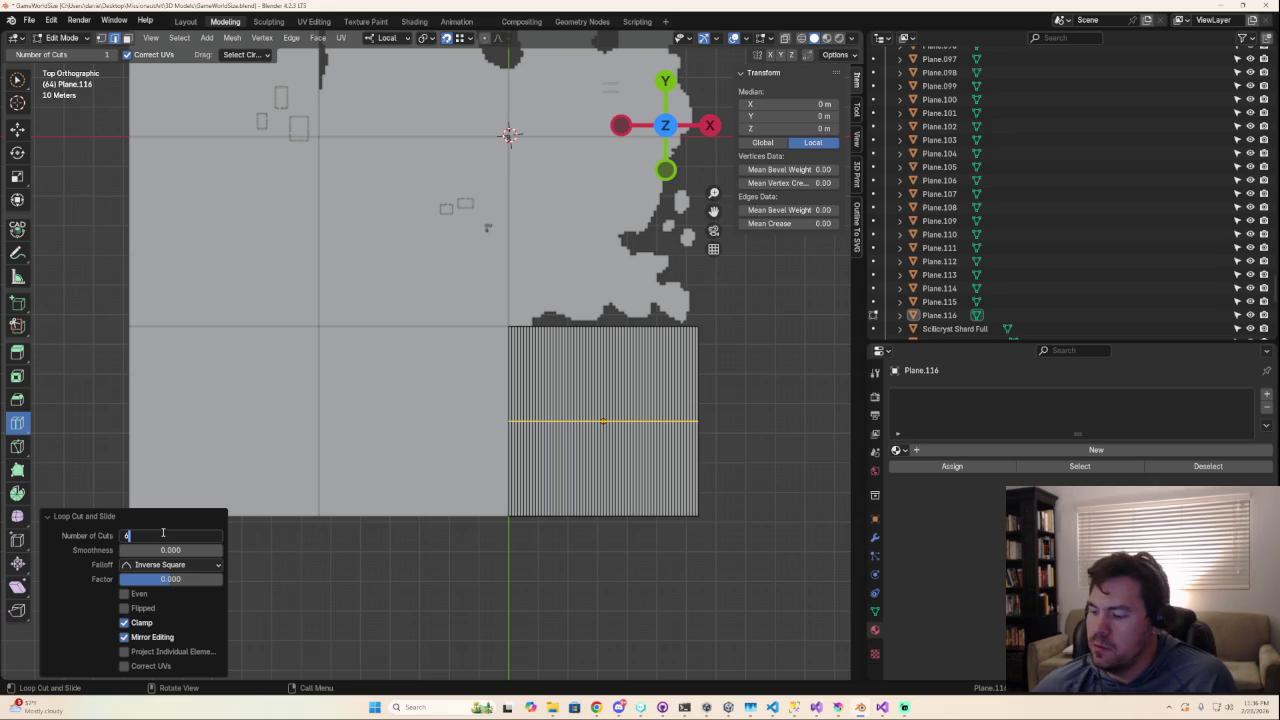
text(63)
key(Return)
key(Tab)
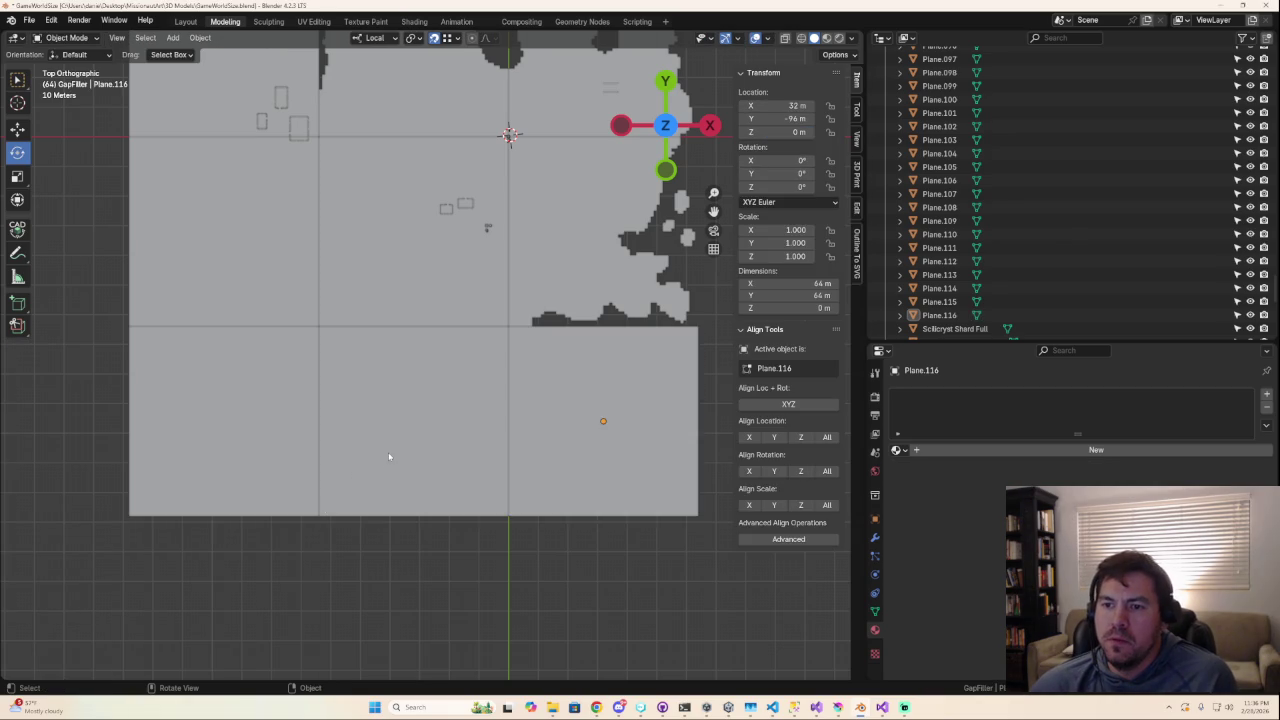
Select the left plane and add dense loop cuts, with a cut count of 127.
click(389, 457)
key(Tab)
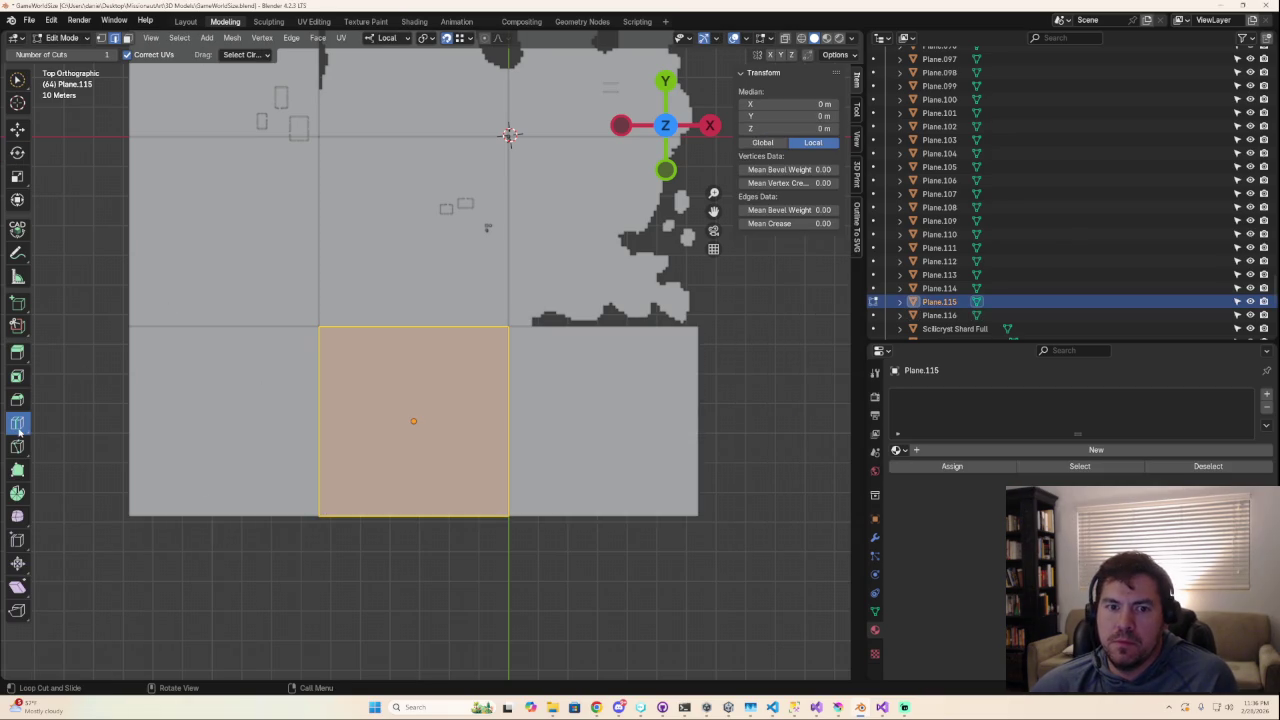
click(424, 352)
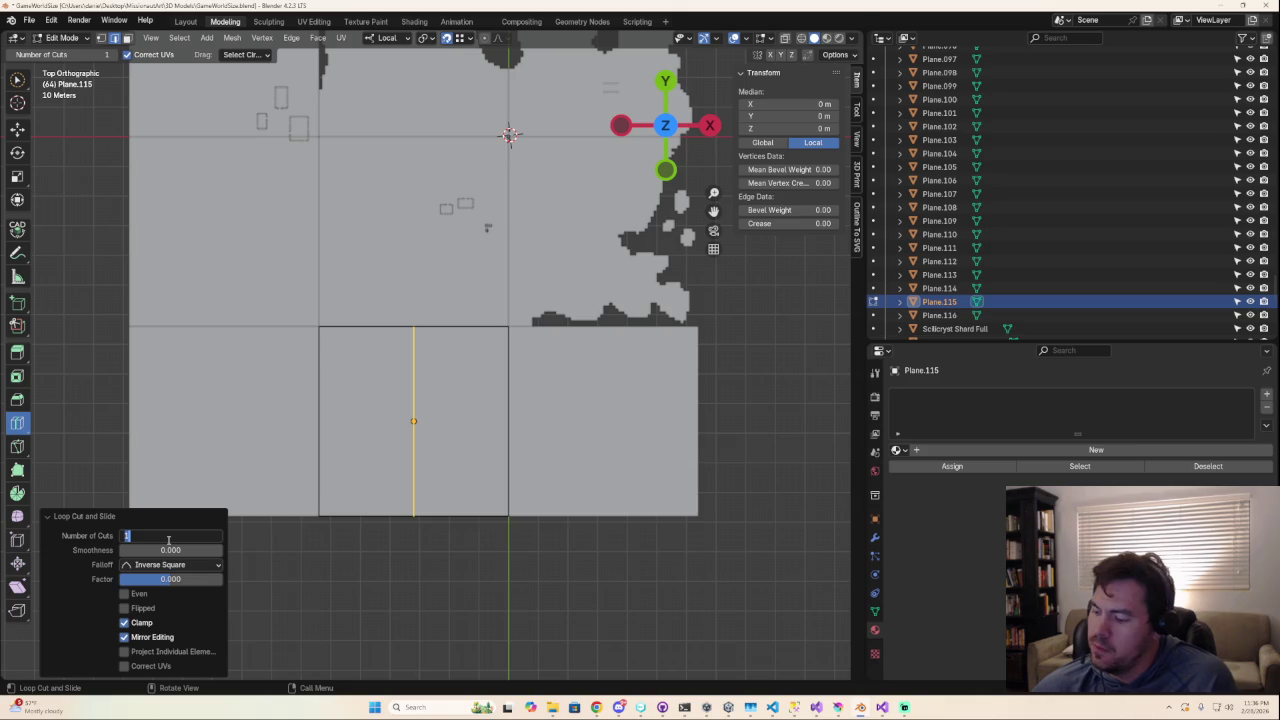
key(Return)
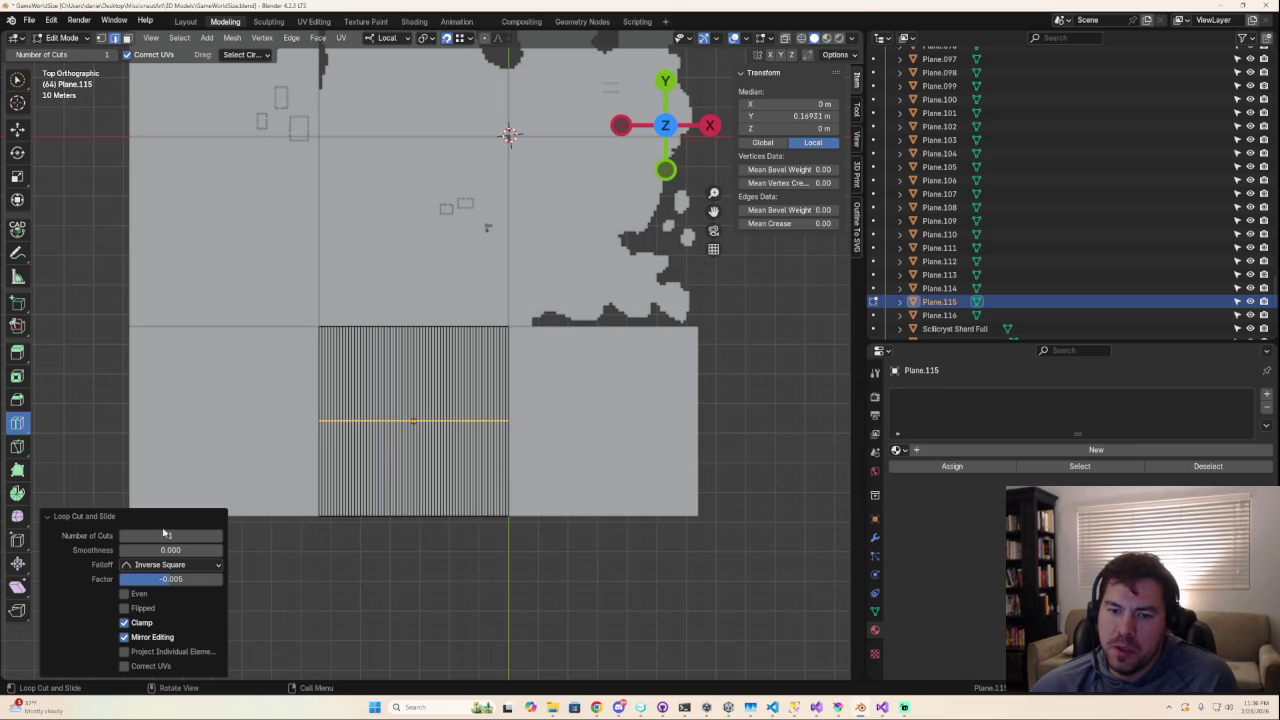
double_click(163, 537)
text(127)
key(Return)
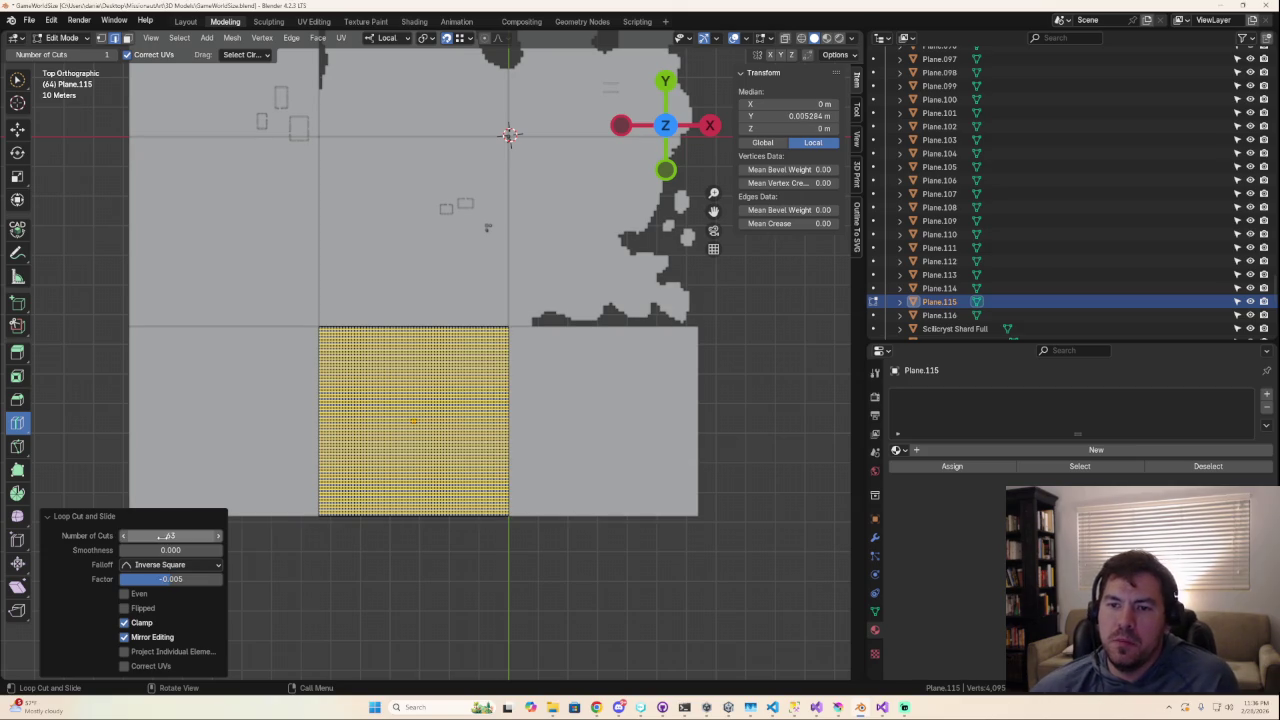
key(Tab)
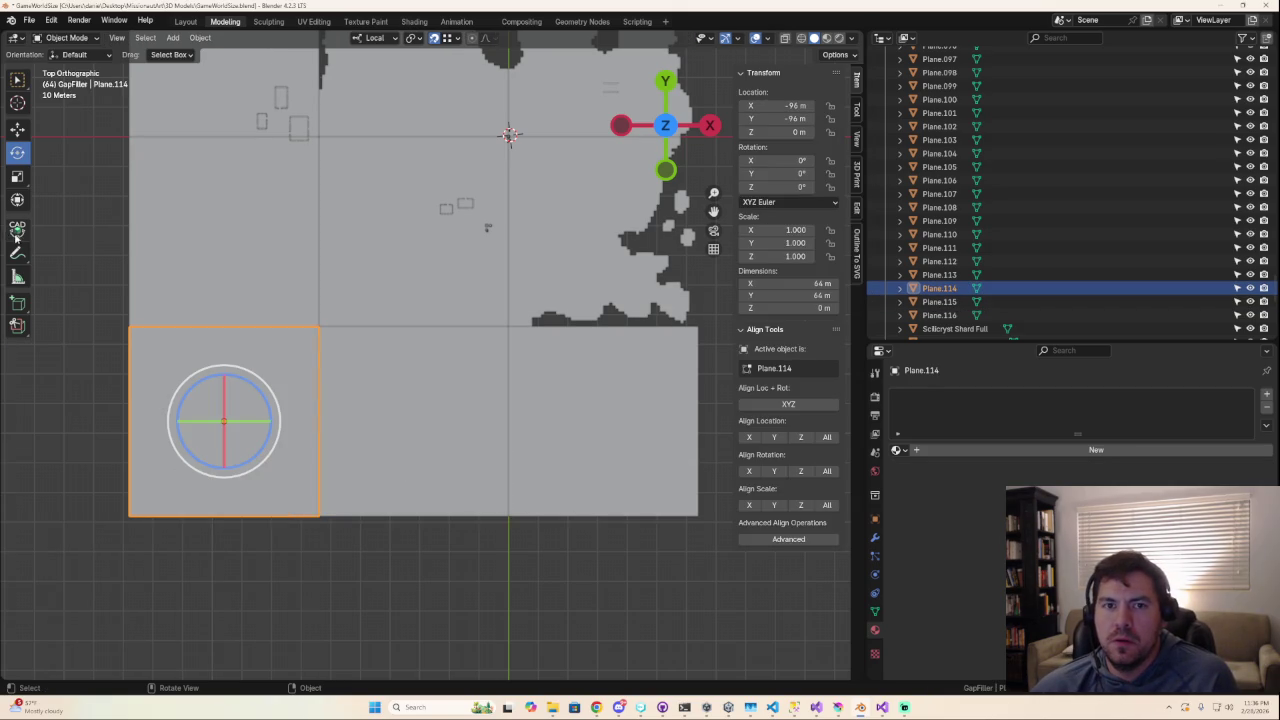
Give the lower-left plane 63 vertical and 63 horizontal loop cuts.
key(Tab)
click(249, 400)
click(187, 535)
text(63)
key(Return)
click(222, 467)
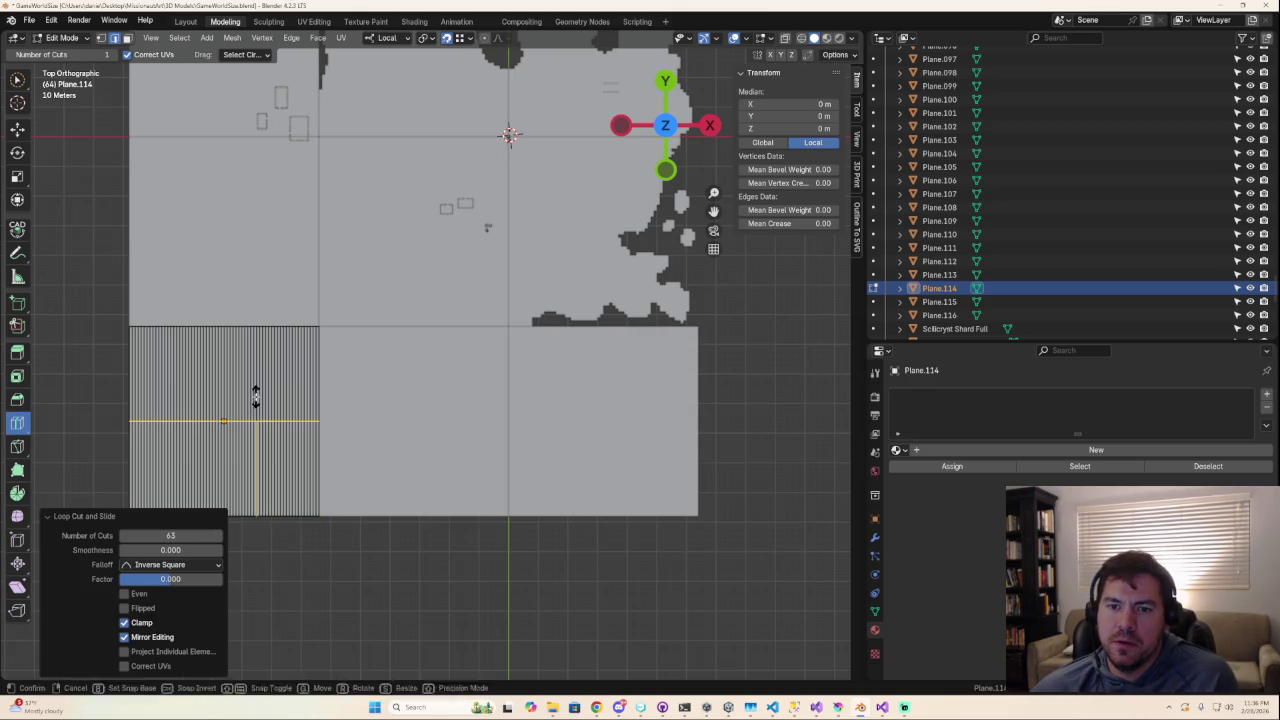
click(179, 535)
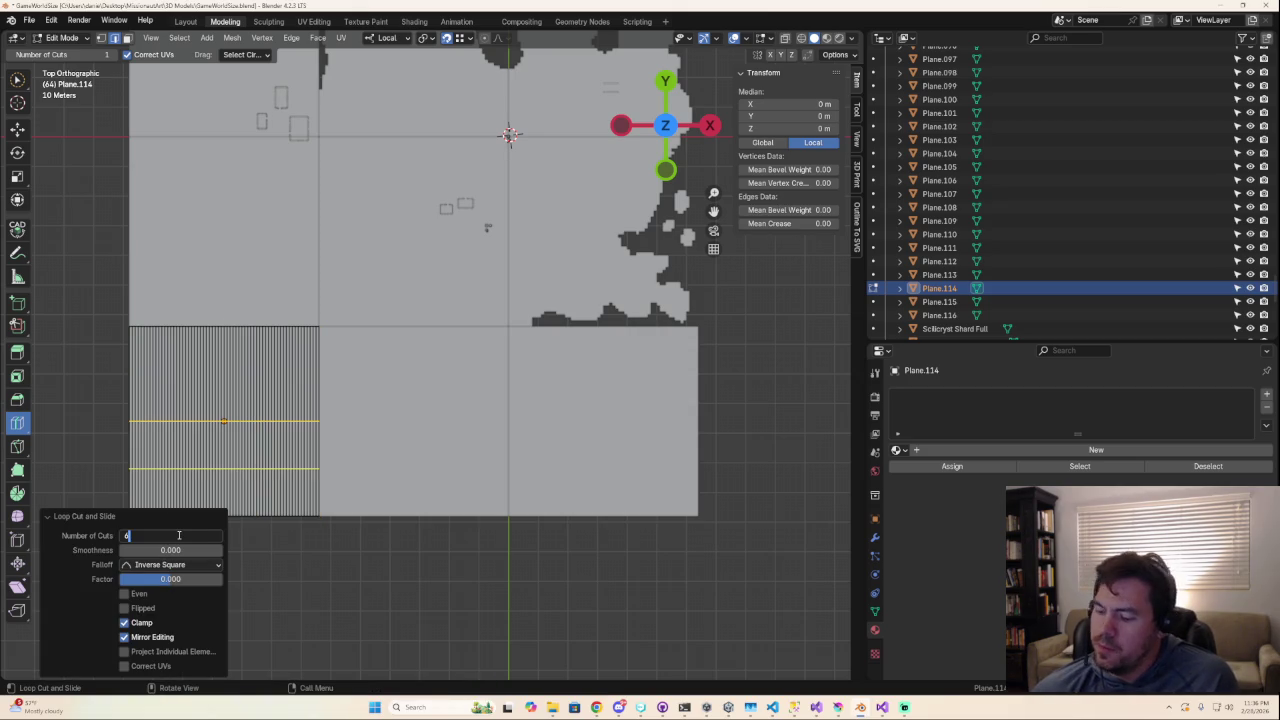
text(63)
key(Return)
key(Tab)
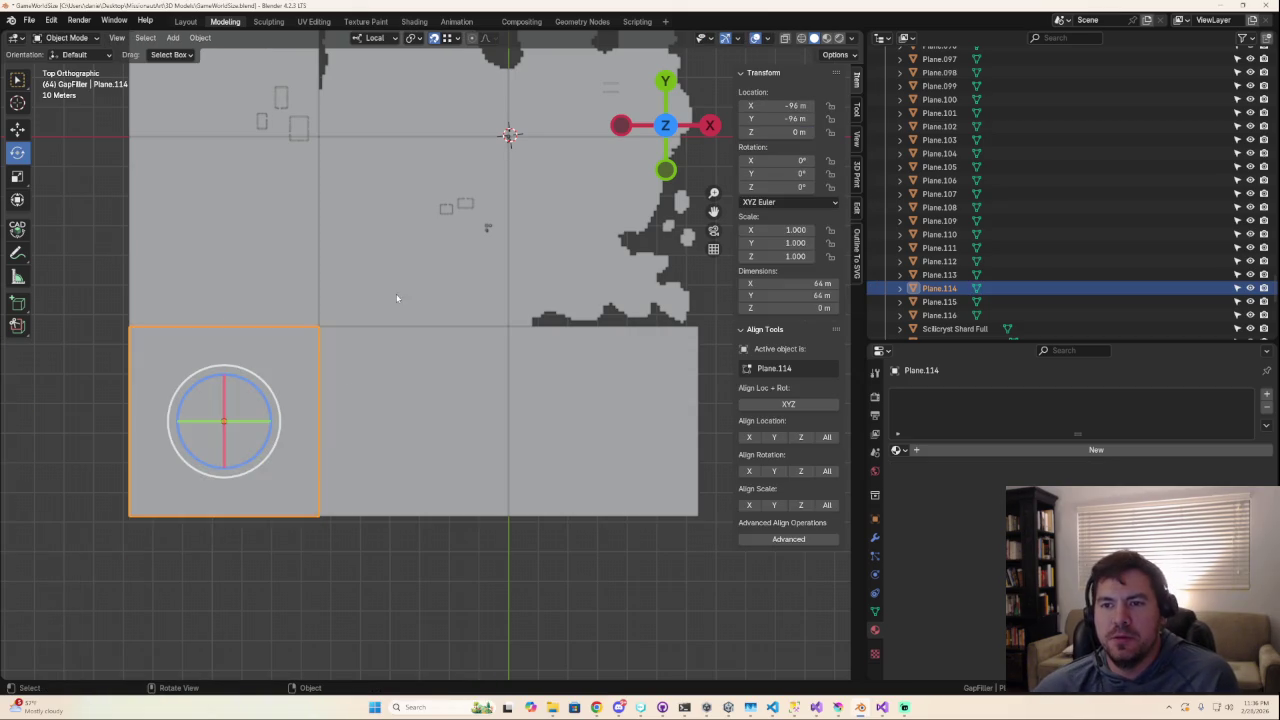
Select the upper middle plane and open its mesh, leaving it unchanged.
click(392, 283)
key(Tab)
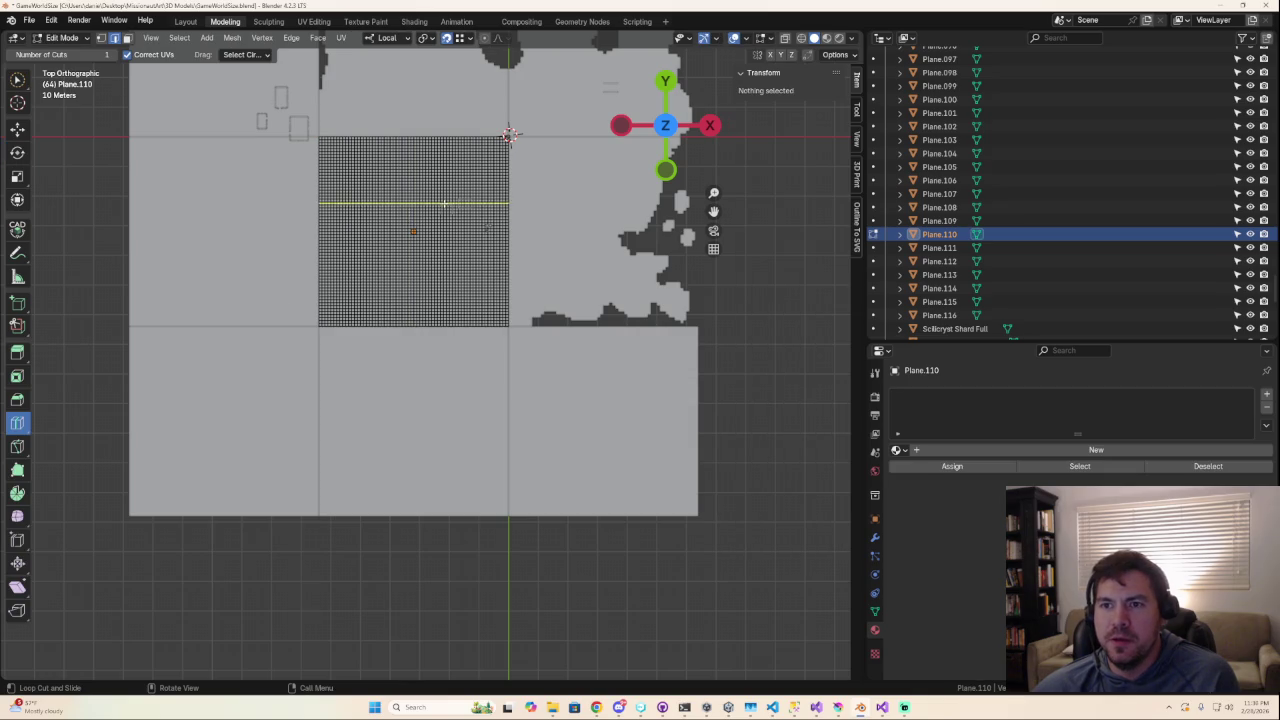
right_click(276, 190)
key(Escape)
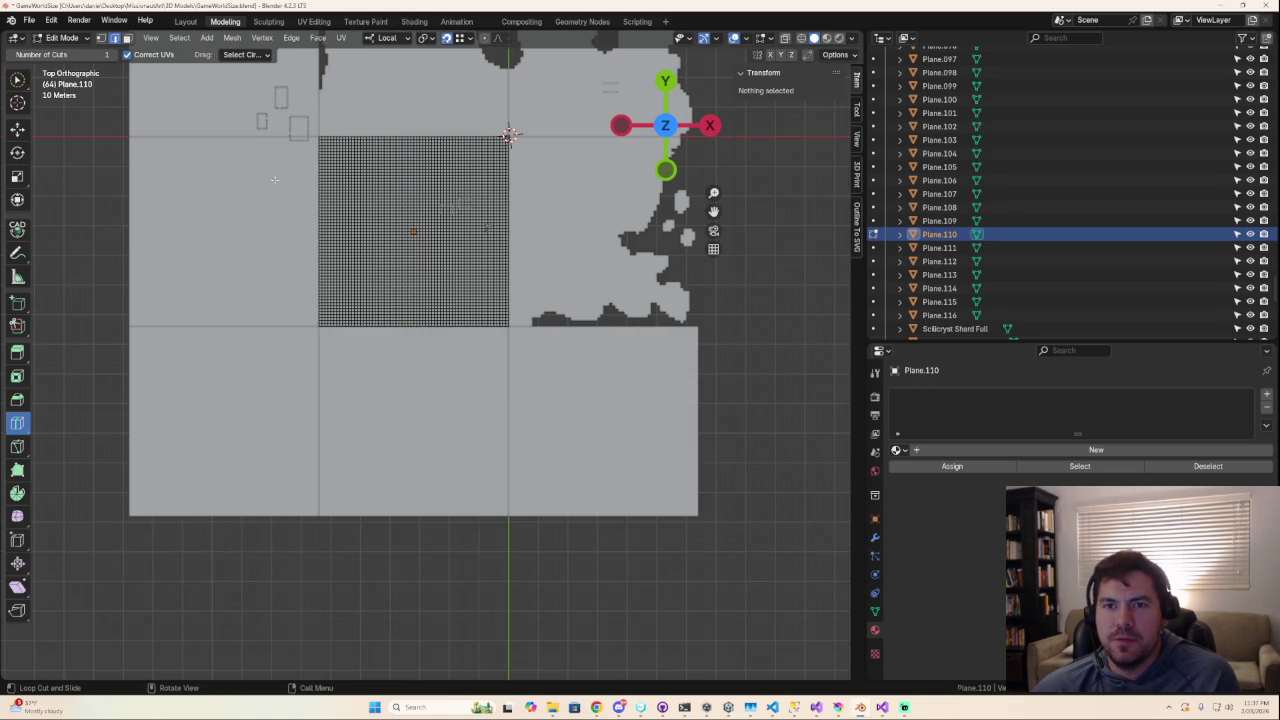
key(Tab)
Add 63 vertical loop cuts and a horizontal loop cut to the upper-left plane.
click(254, 207)
key(Tab)
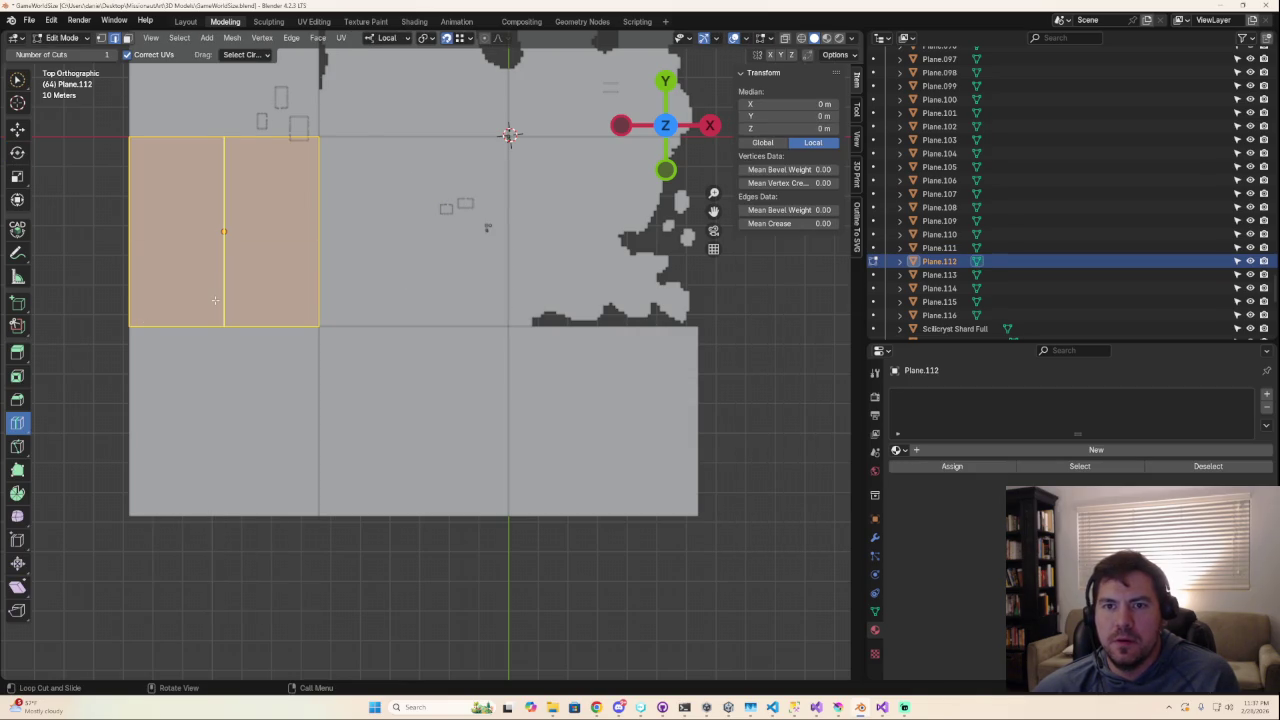
click(216, 271)
click(176, 535)
text(63)
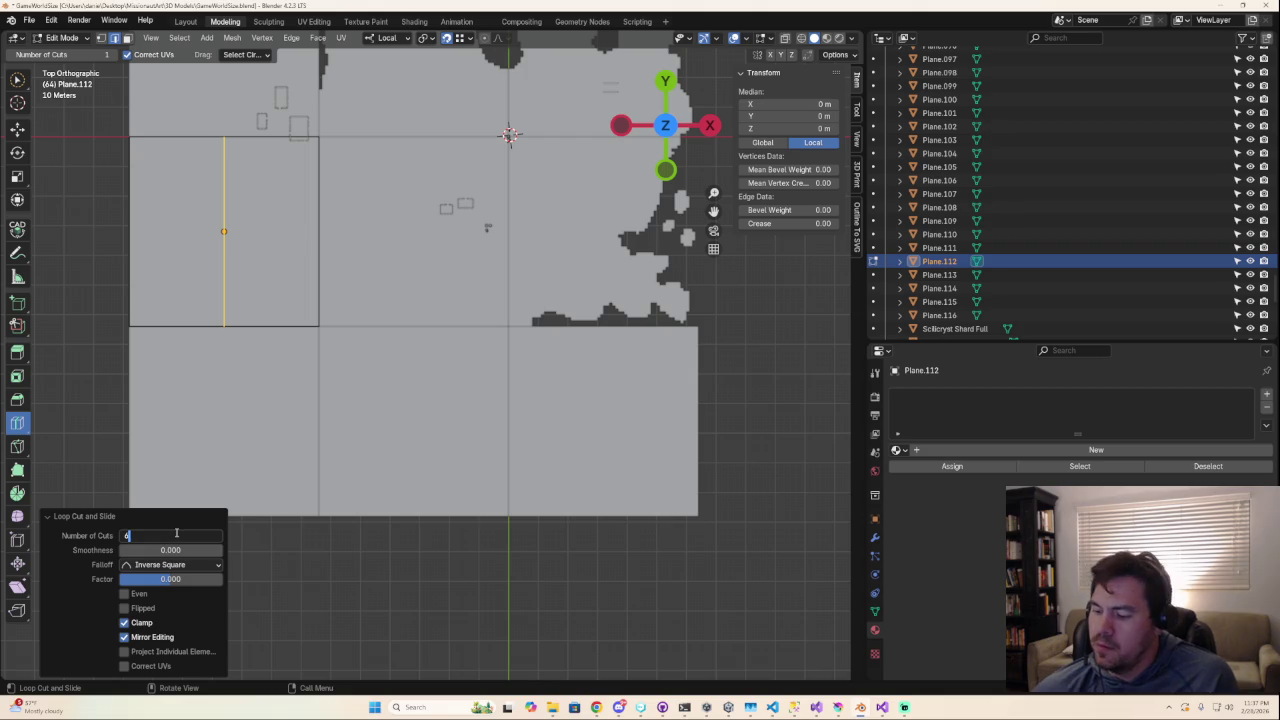
key(Return)
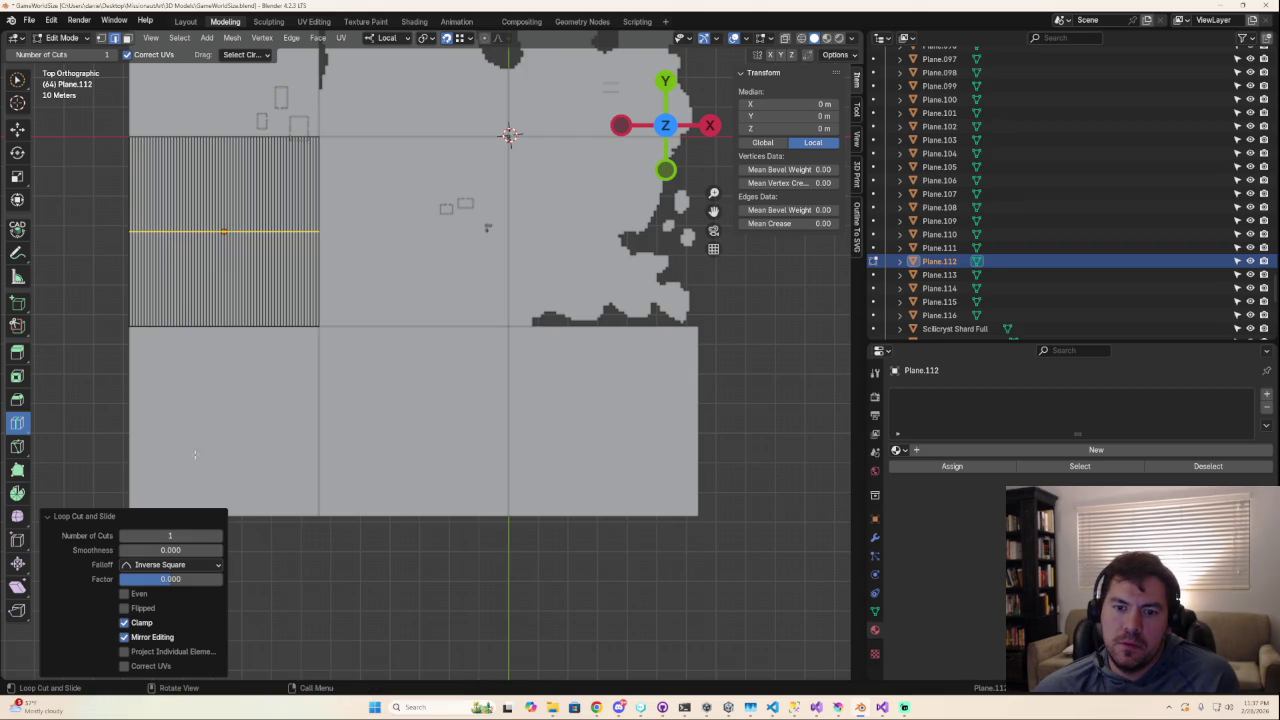
click(176, 536)
text(3)
key(Return)
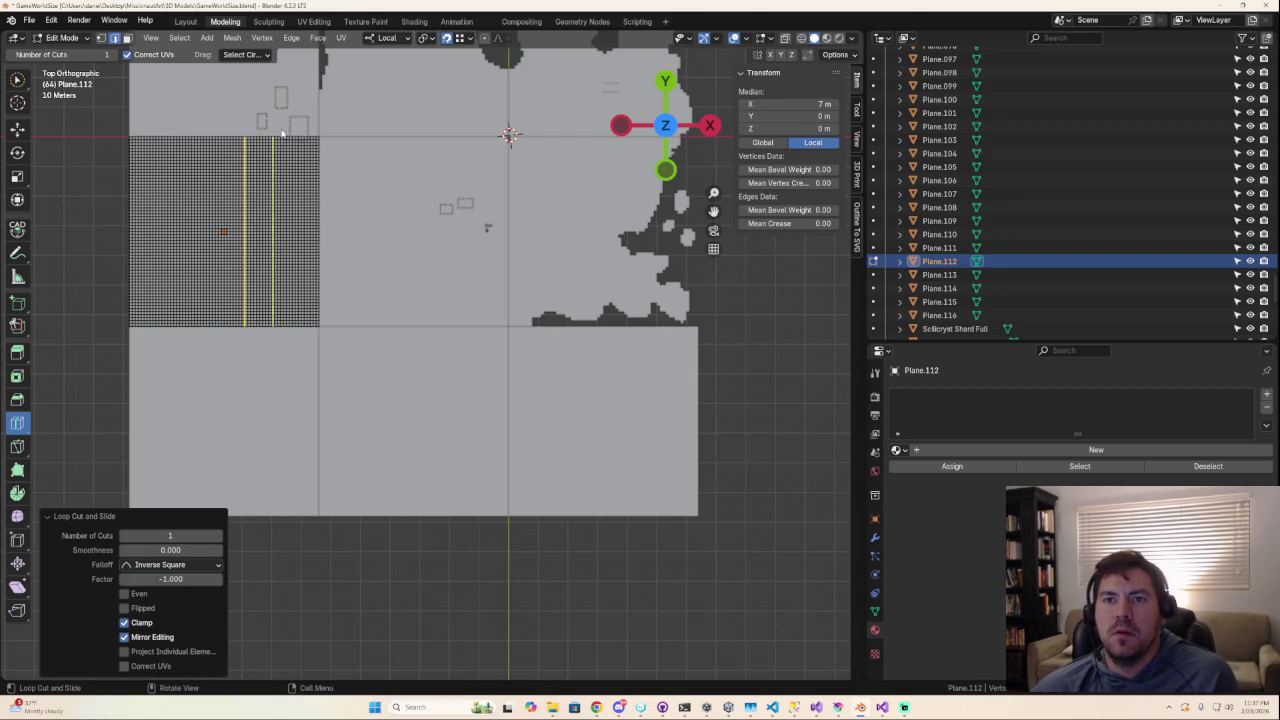
key(Tab)
Orbit around the gap-filler planes to inspect their cut grids.
key(Tab)
scroll(315, 265, up, 2)
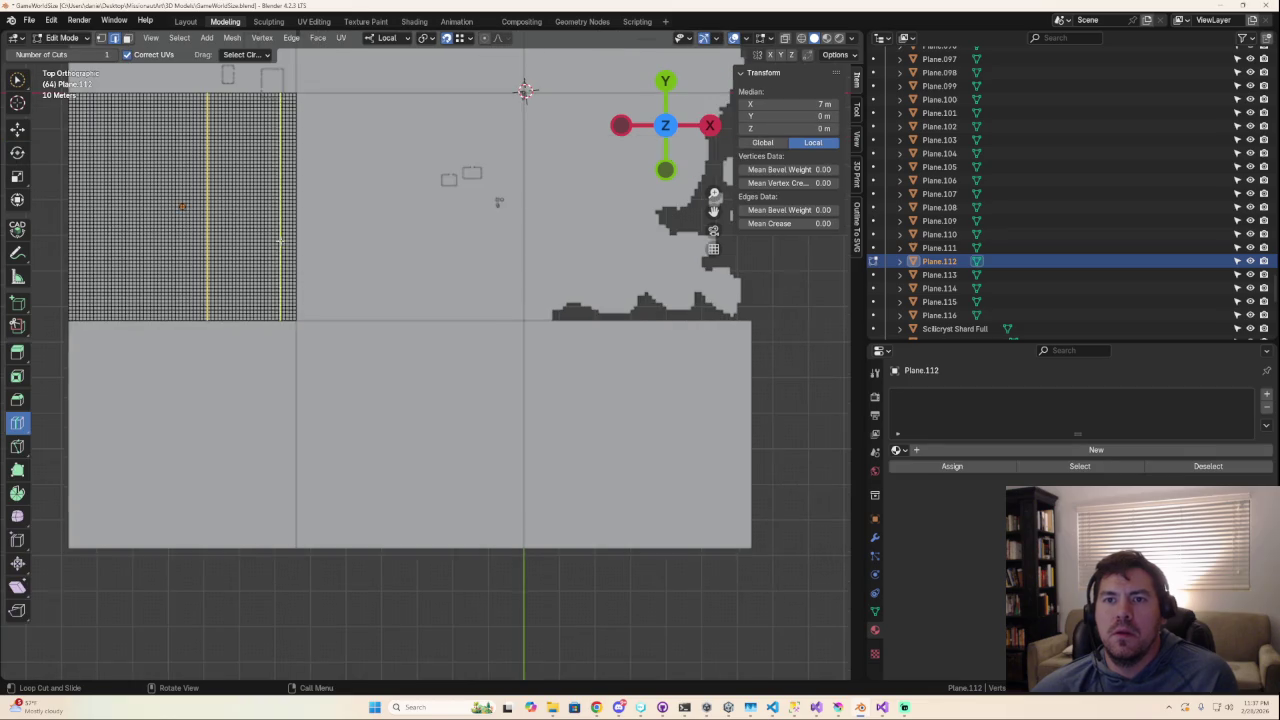
scroll(315, 265, up, 2)
middle_drag(315, 265, 267, 258)
key(Tab)
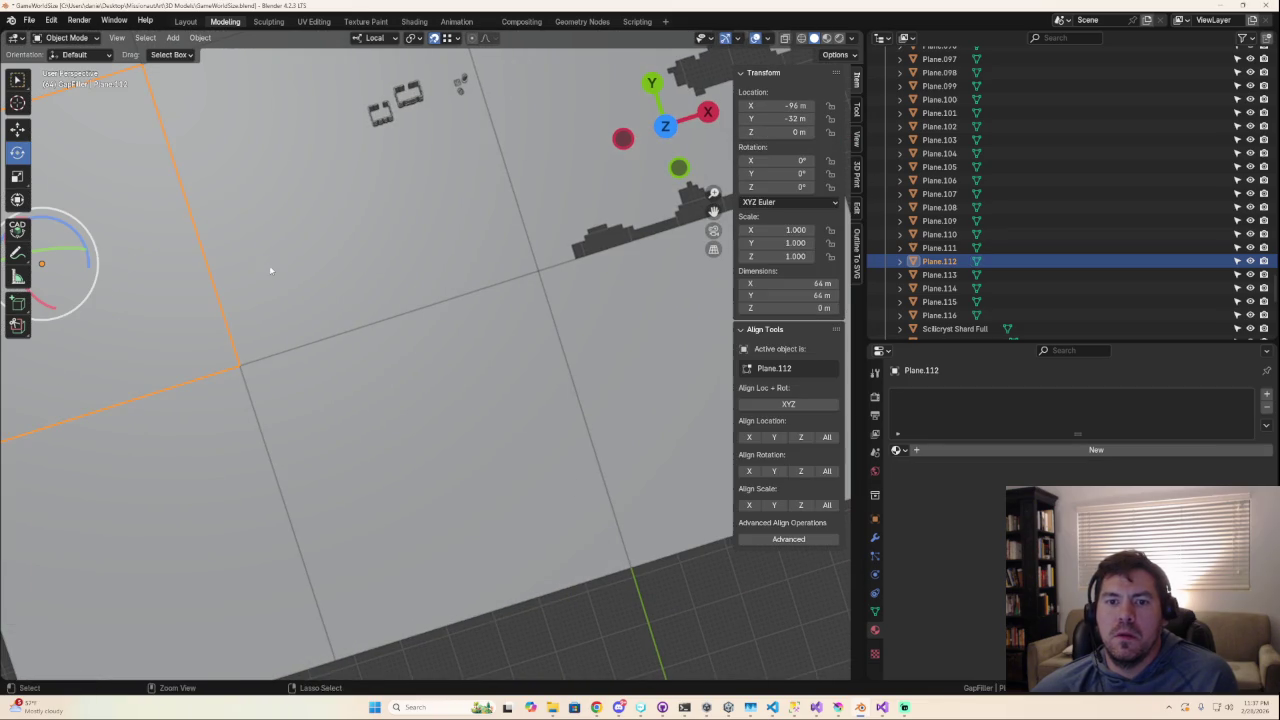
key(Tab)
middle_drag(173, 298, 37, 450)
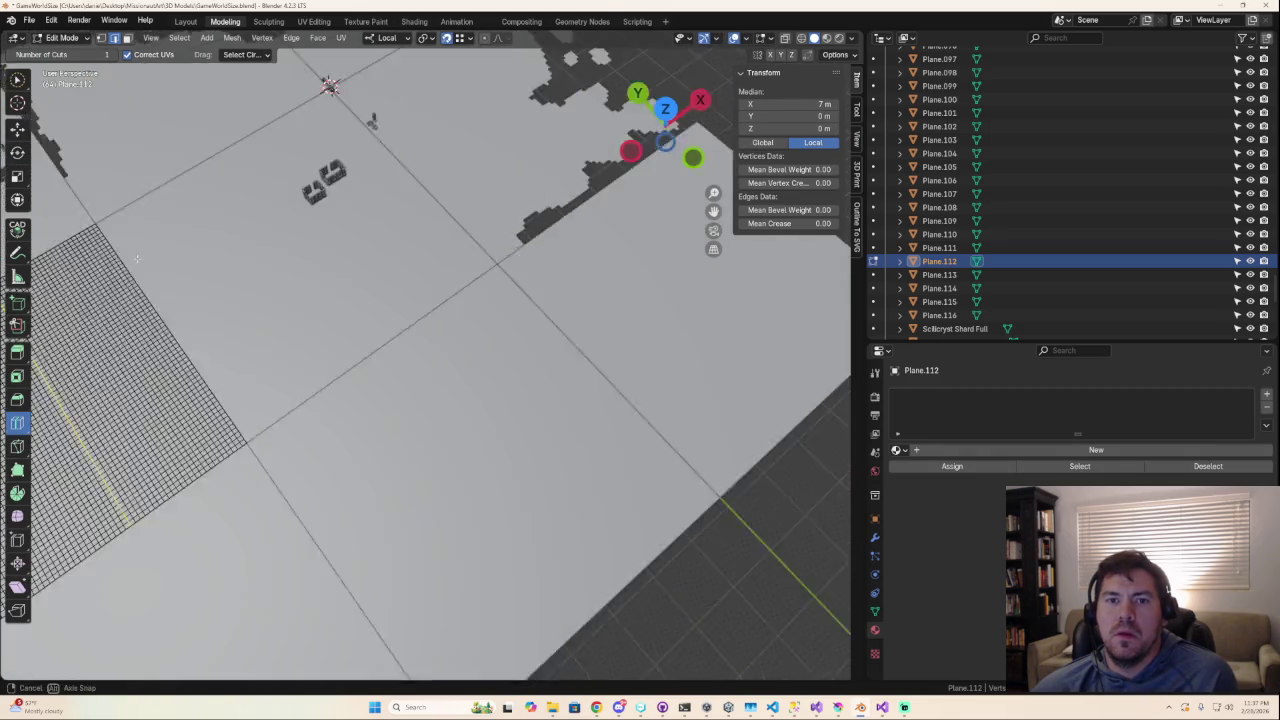
middle_drag(300, 300, 235, 243)
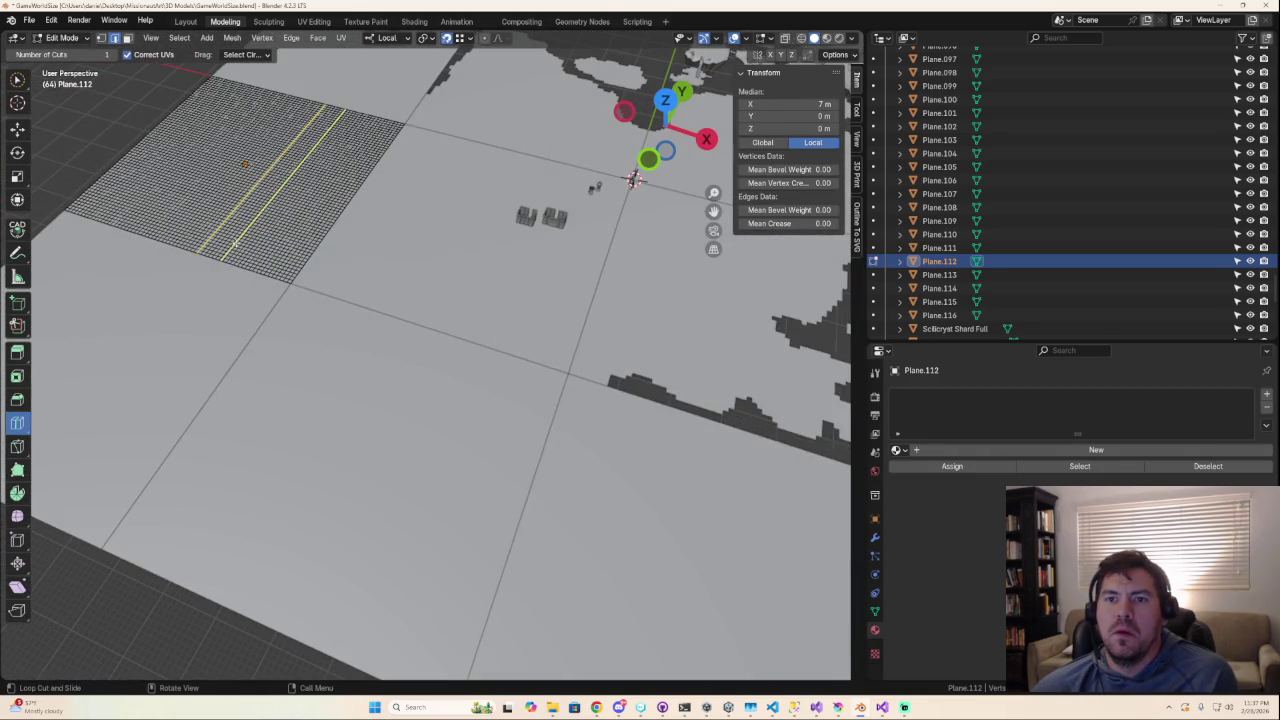
key(Tab)
Give Plane.113 63 loop cuts in each direction.
click(355, 98)
key(Tab)
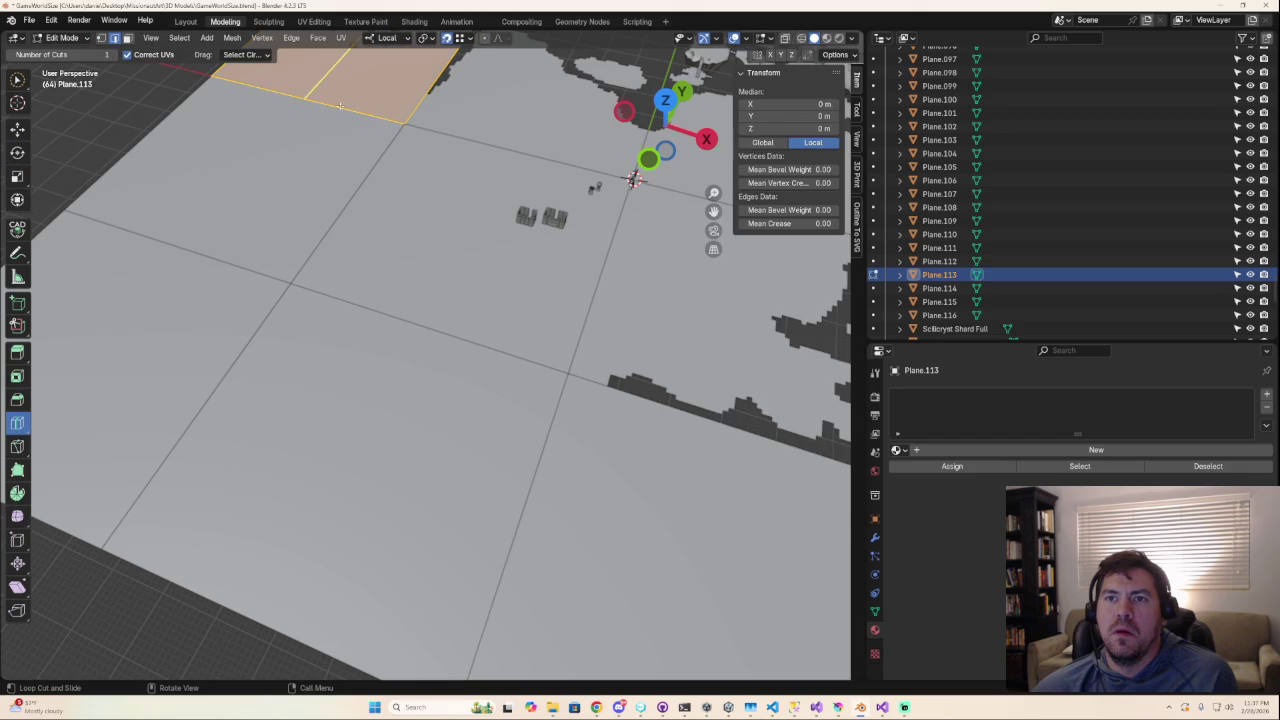
click(430, 85)
click(163, 535)
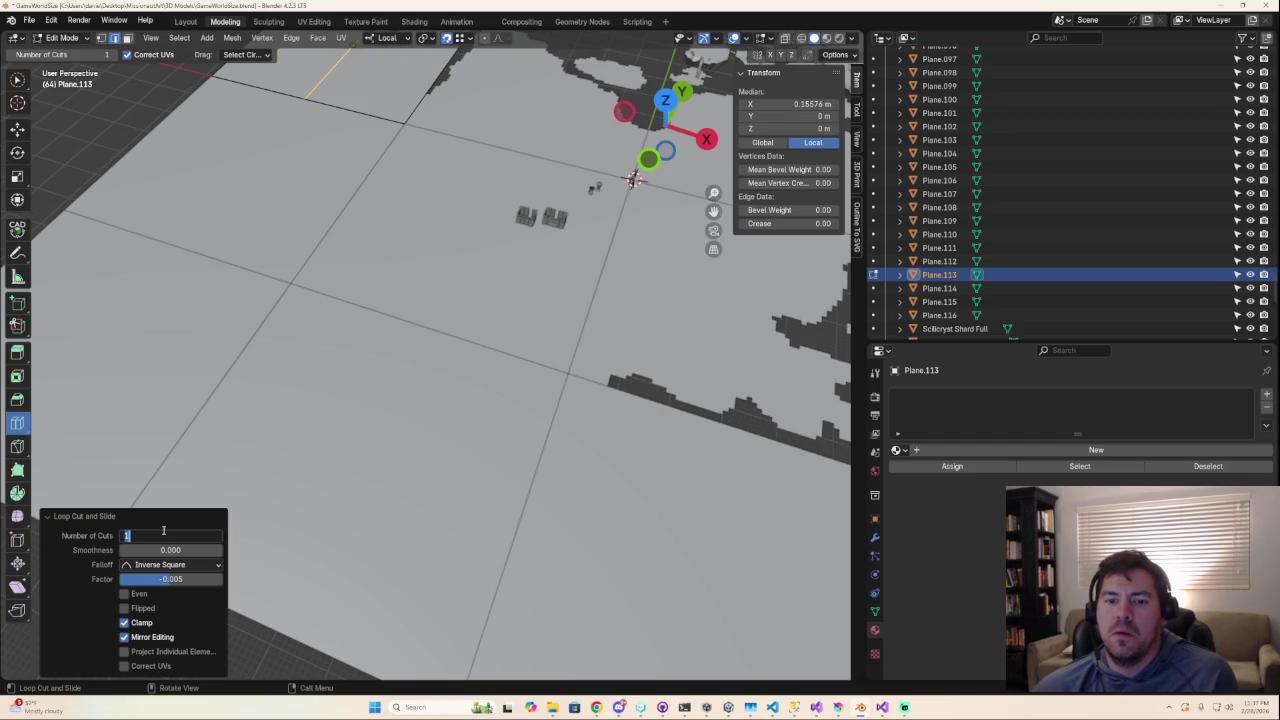
text(63)
key(Return)
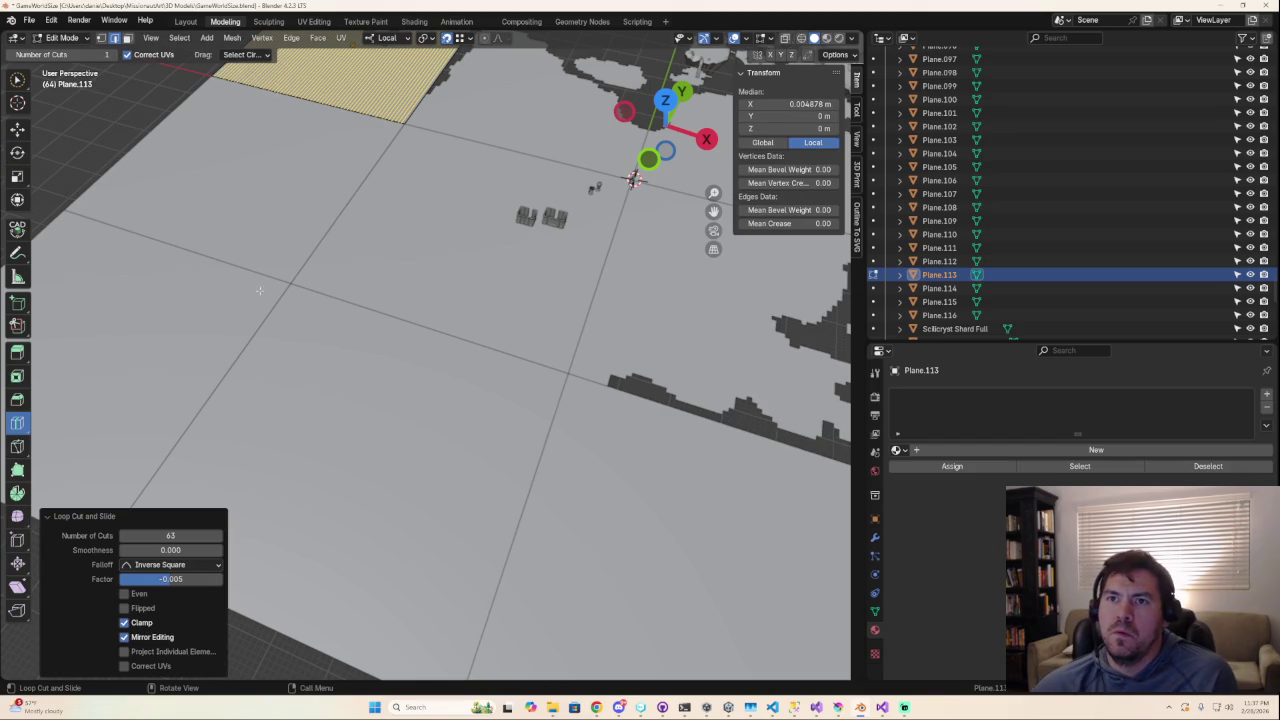
click(362, 85)
click(170, 536)
text(63)
key(Return)
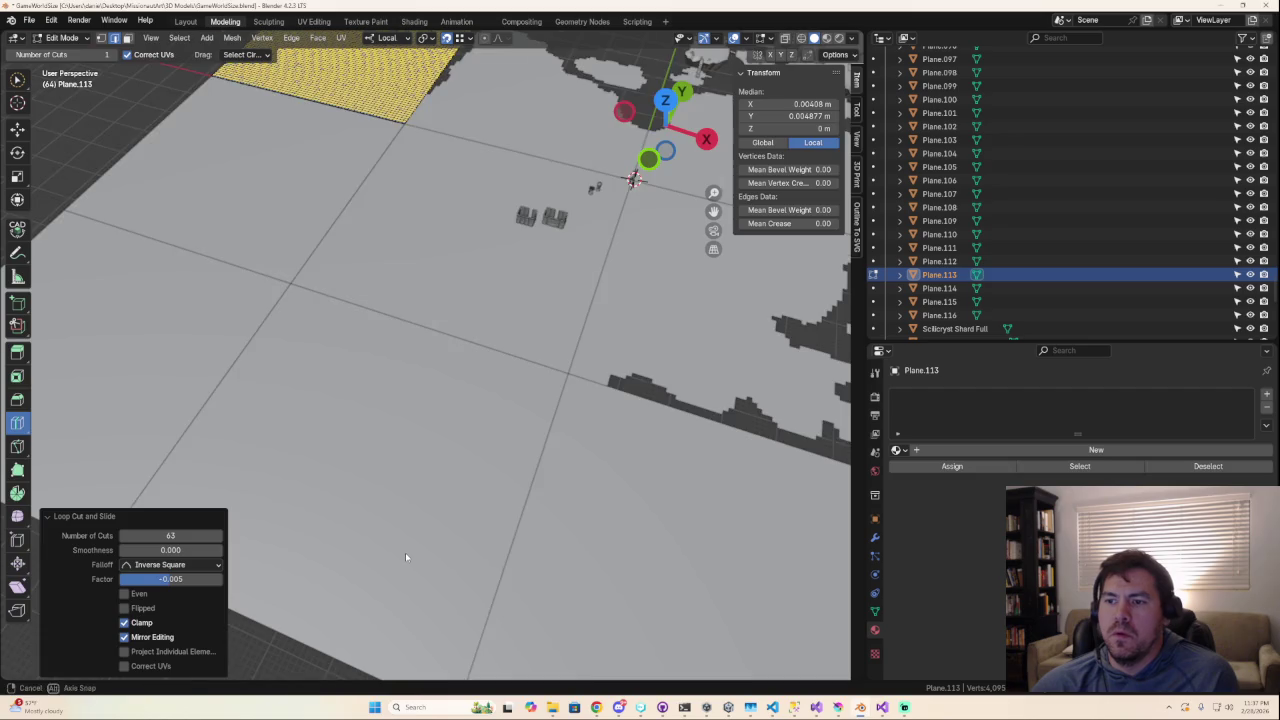
key(Tab)
Check Plane.113's grid from the top view, then select the small cube at its corner.
scroll(430, 560, down, 8)
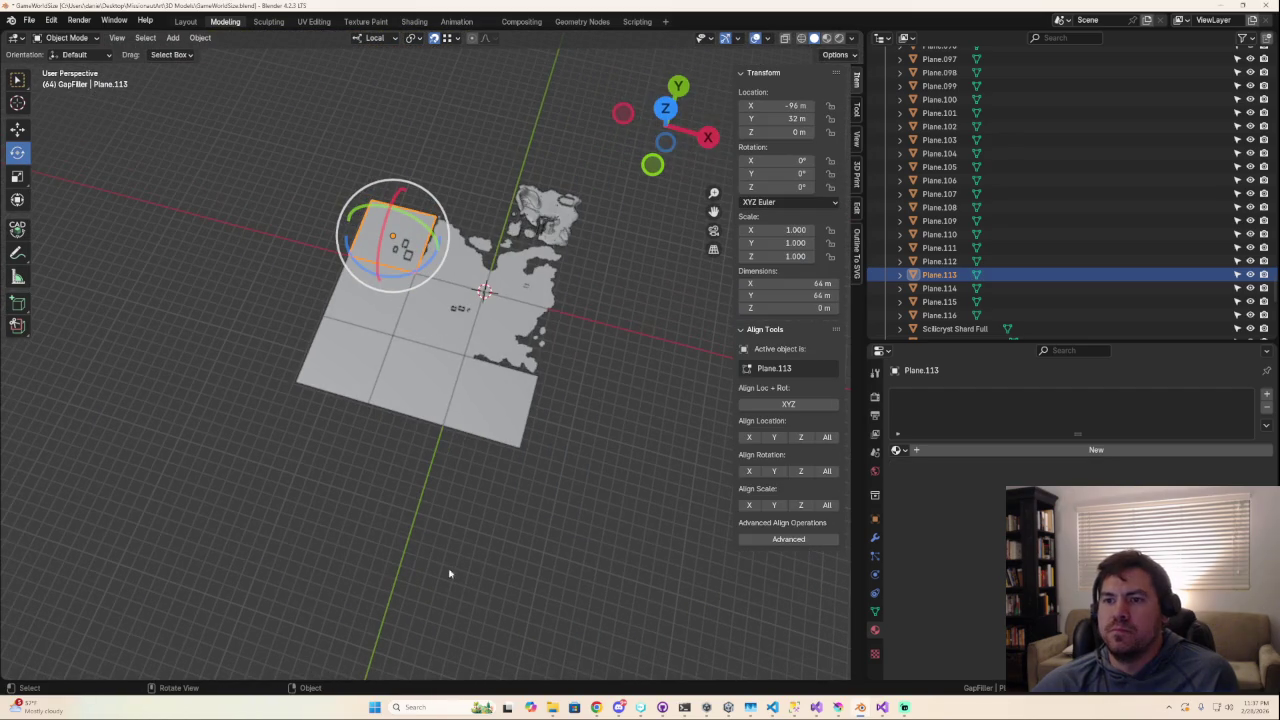
click(663, 108)
scroll(549, 357, up, 5)
key(Tab)
scroll(549, 357, down, 4)
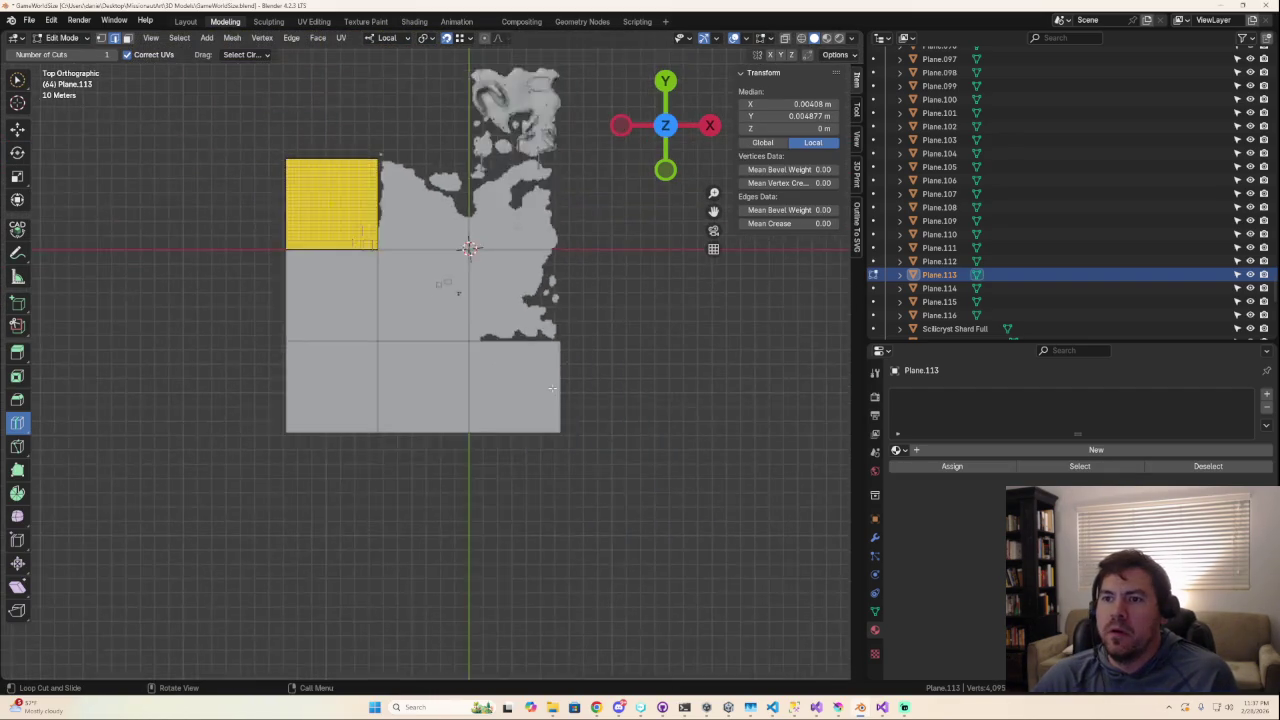
scroll(552, 389, up, 1)
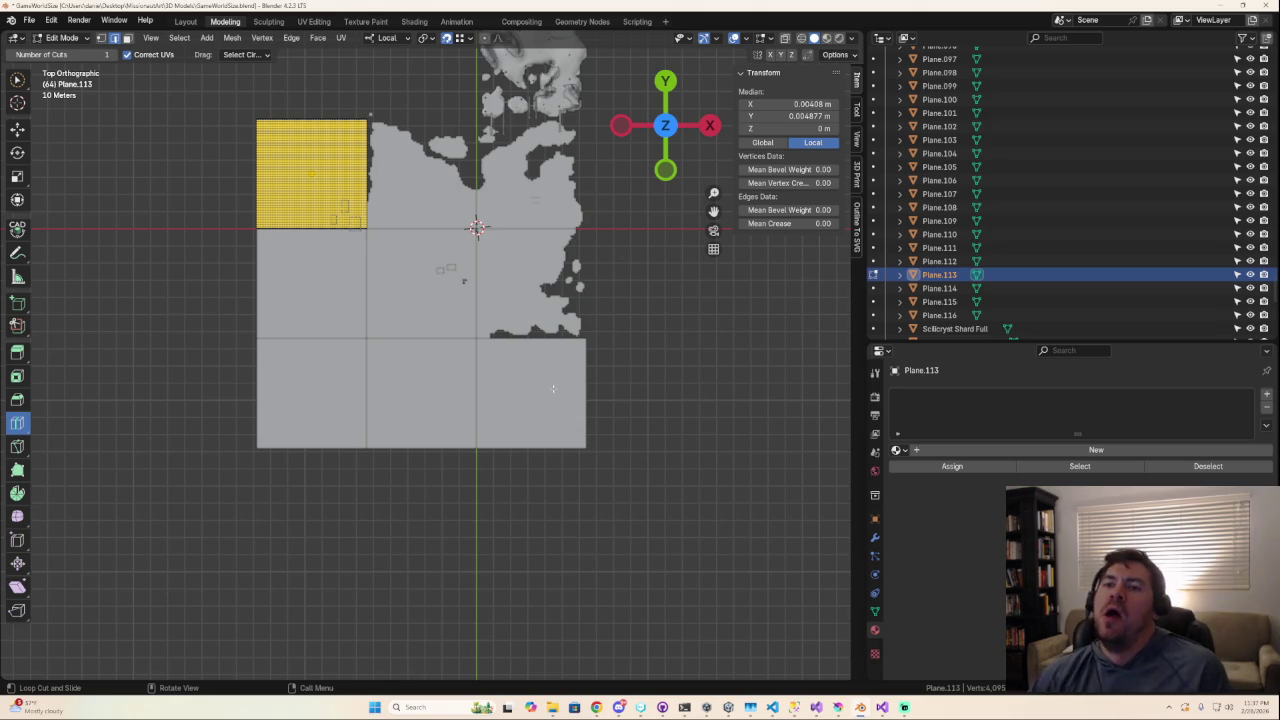
scroll(533, 387, up, 5)
scroll(533, 387, up, 1)
scroll(533, 387, down, 4)
shift+middle_drag(502, 378, 537, 491)
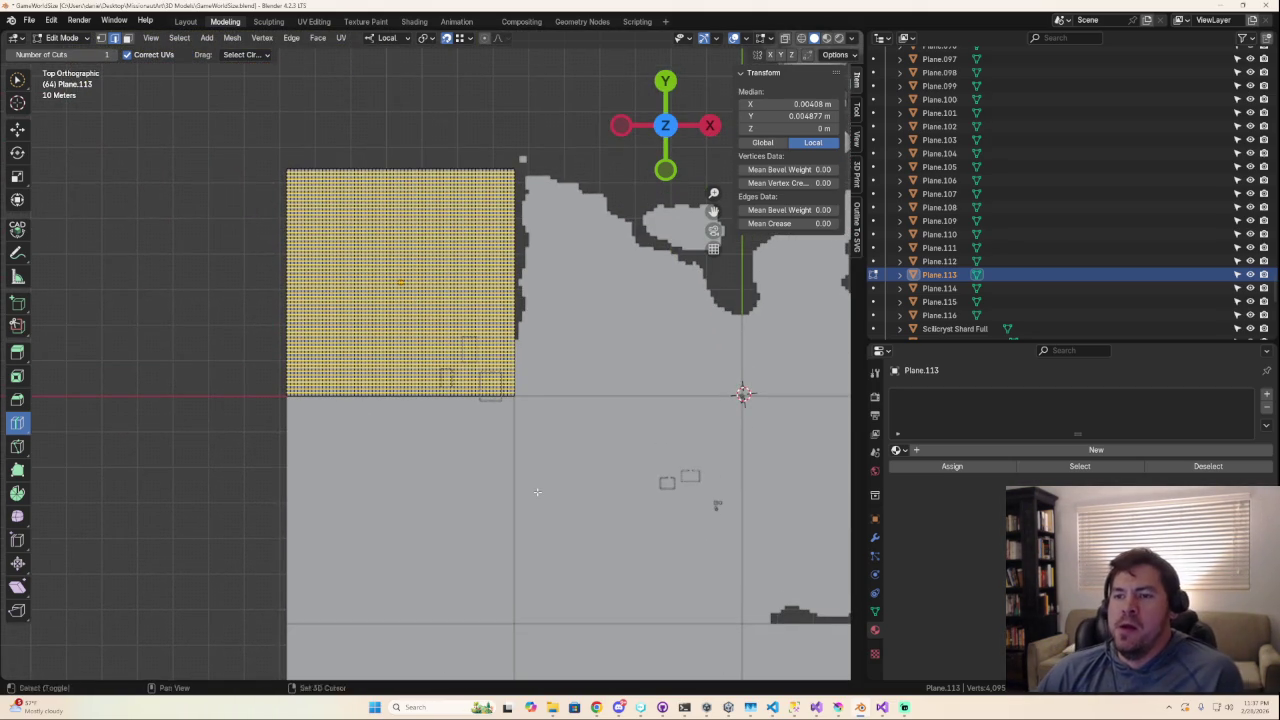
key(Tab)
click(524, 160)
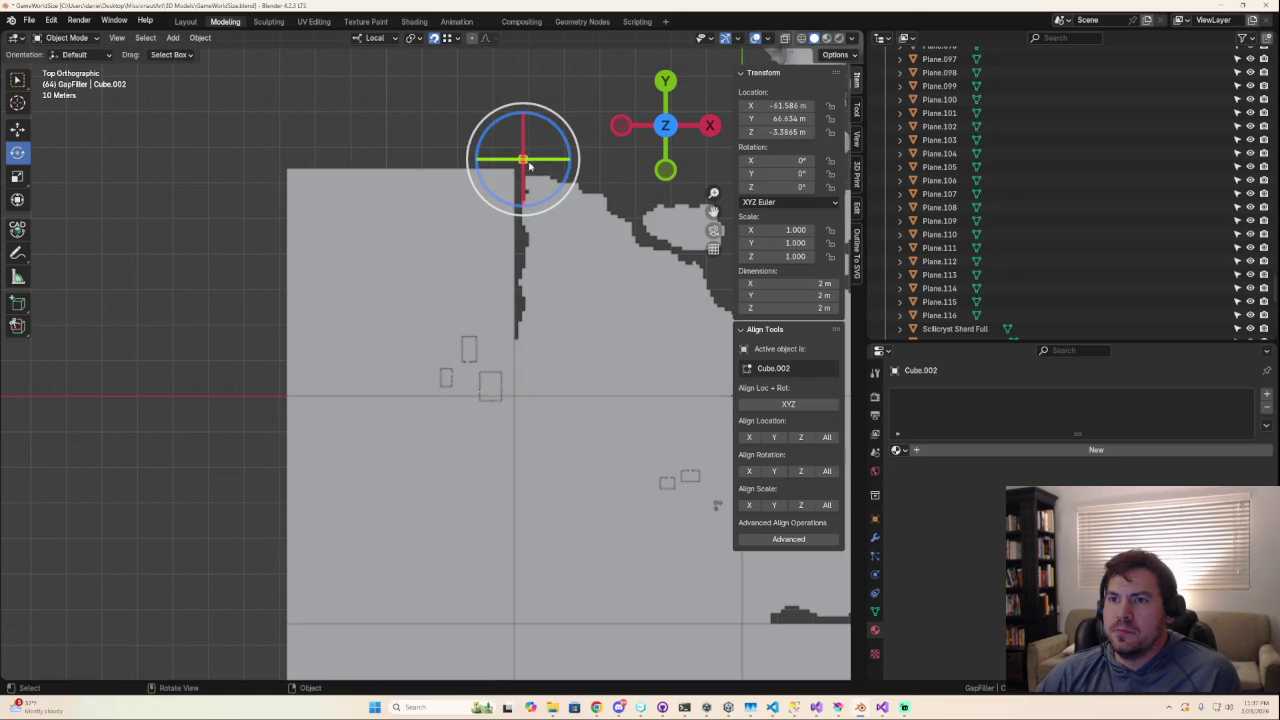
Delete the stray cubes Cube.002 and Cube.001.
key(KP_Decimal)
scroll(562, 202, down, 3)
mouse_move(562, 202)
middle_down()
mouse_move(549, 280)
mouse_move(576, 254)
middle_up()
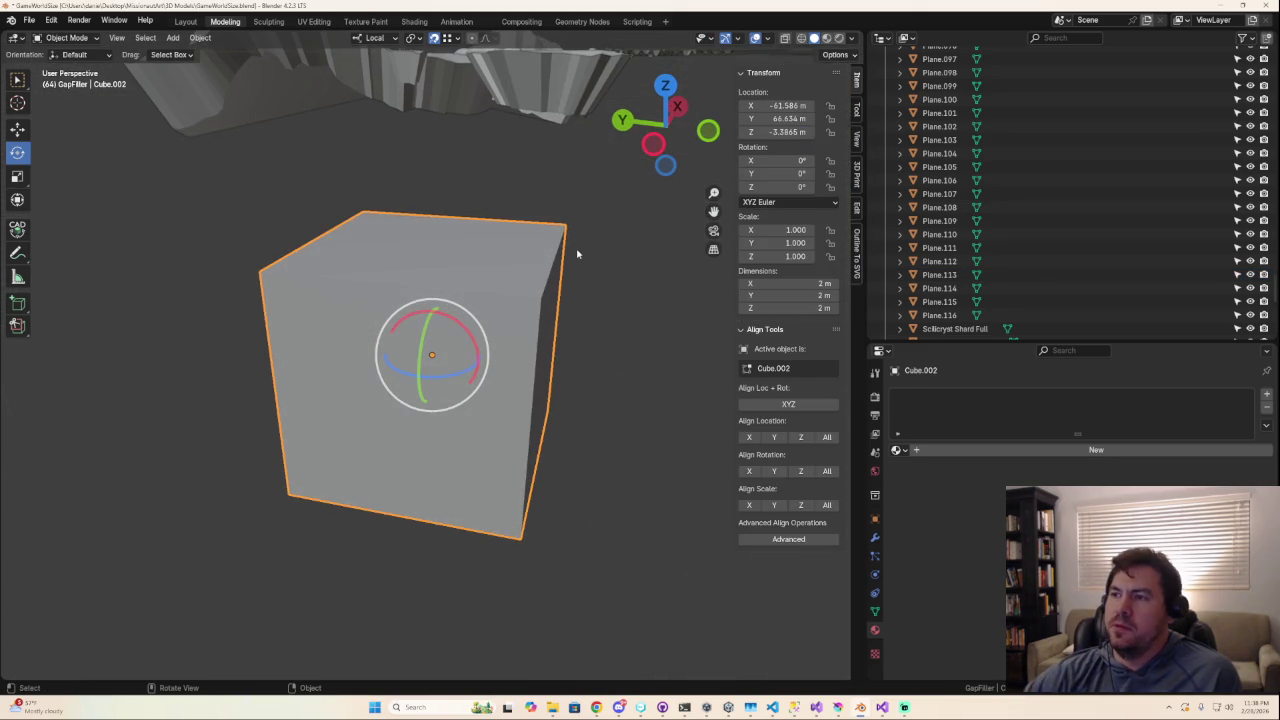
key(Delete)
click(491, 305)
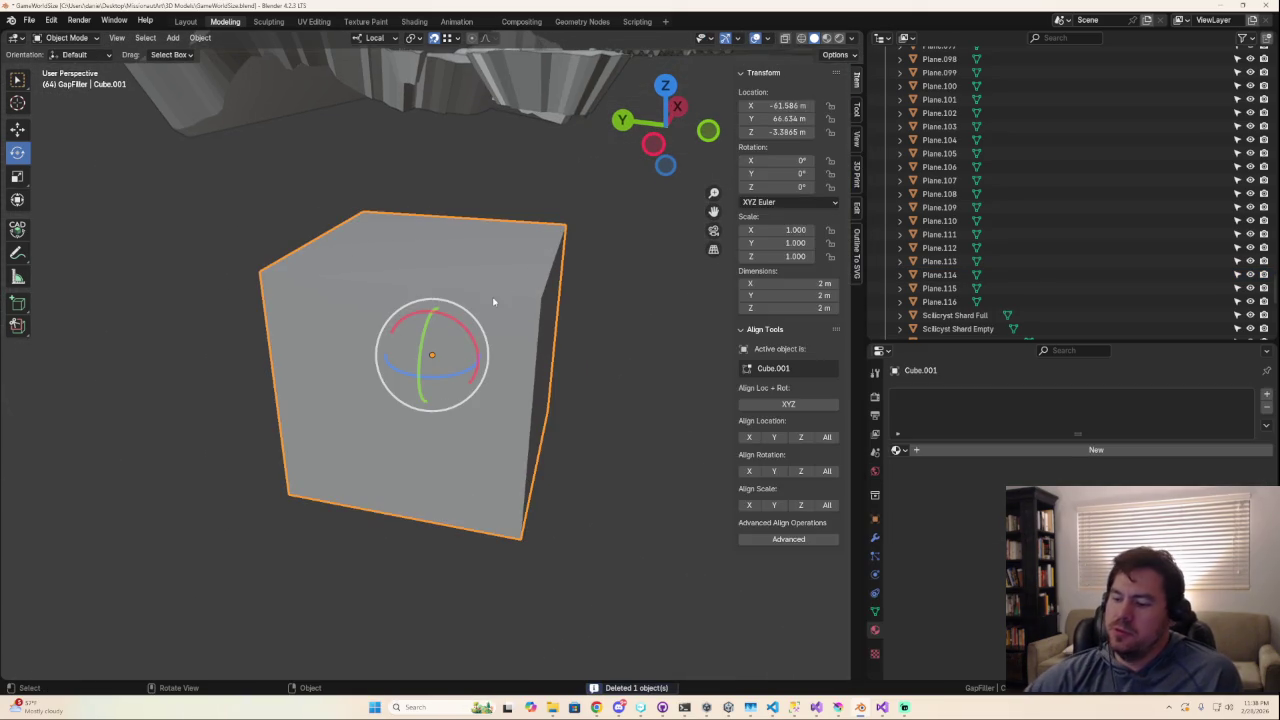
key(Delete)
Return to the top-down view and reopen Plane.113's mesh for editing.
scroll(493, 302, down, 5)
mouse_move(497, 300)
middle_down()
mouse_move(493, 354)
mouse_move(366, 419)
mouse_move(502, 407)
middle_up()
scroll(502, 407, down, 2)
click(665, 110)
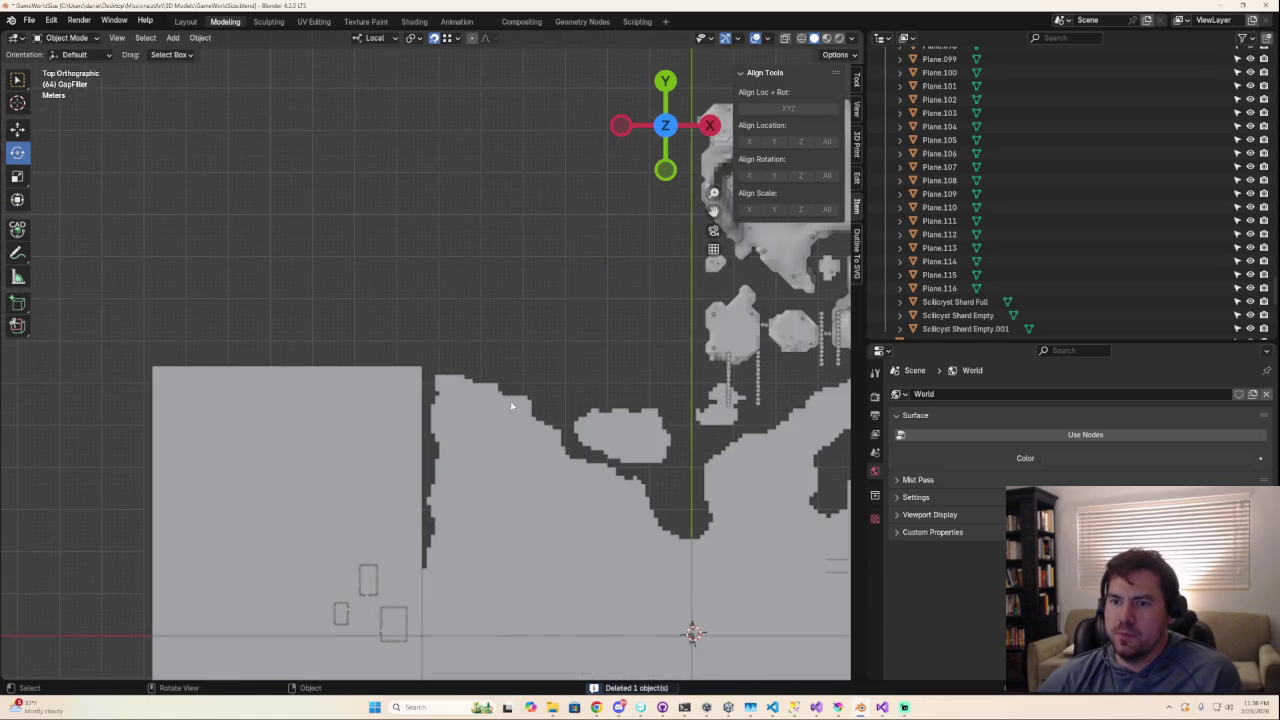
click(362, 430)
key(Tab)
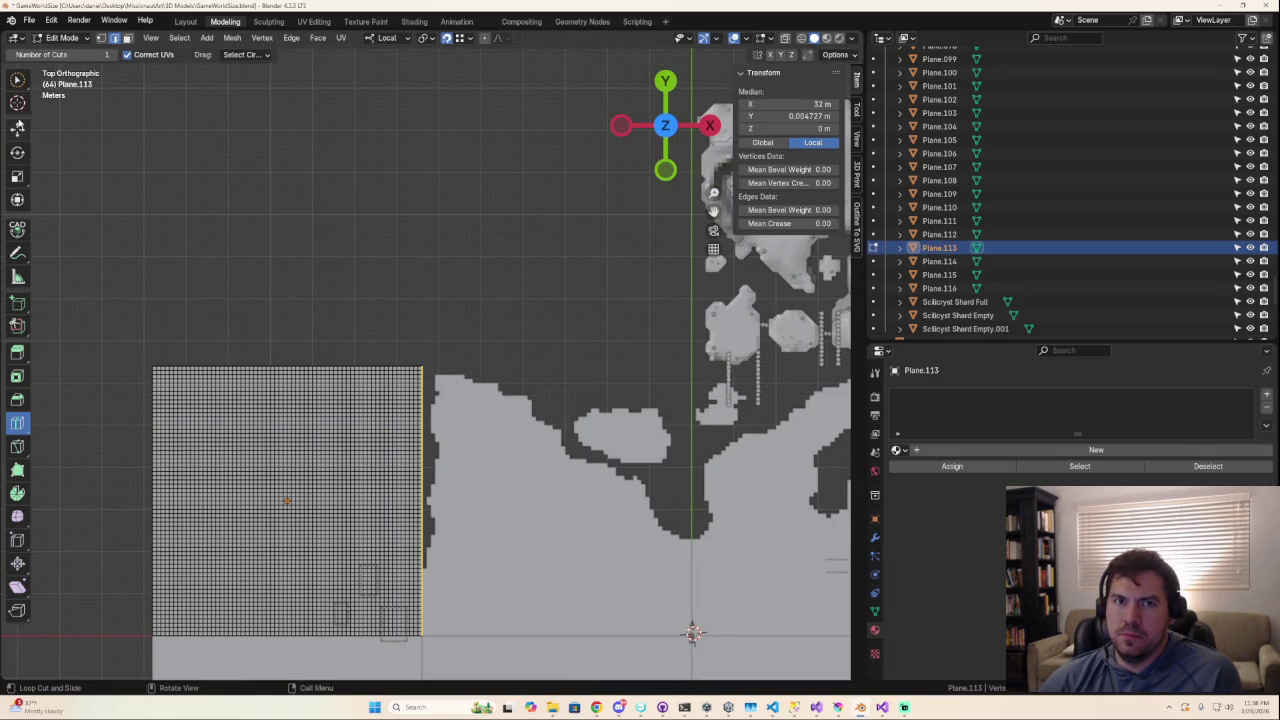
Circle-select Plane.113's faces everywhere except the patch beside the coastline.
click(18, 82)
drag(418, 363, 412, 470)
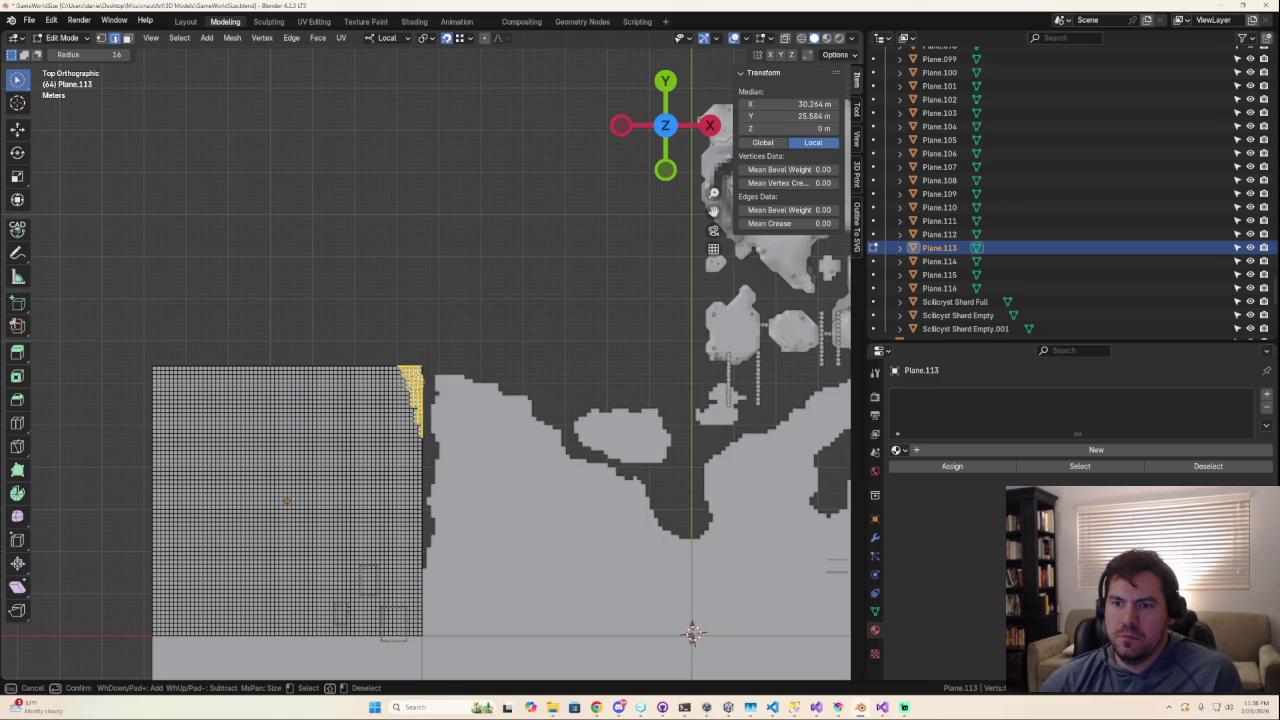
click(128, 38)
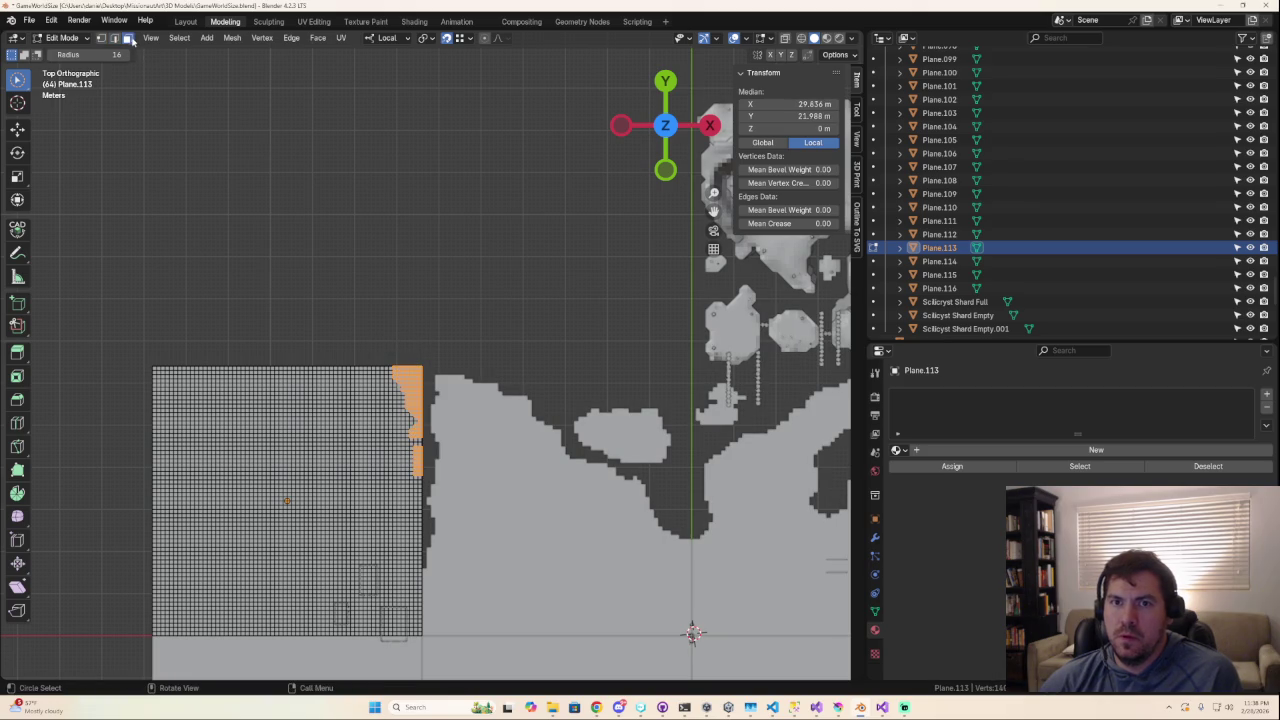
mouse_move(416, 557)
mouse_down()
mouse_move(405, 430)
mouse_move(408, 487)
mouse_up()
mouse_move(398, 423)
mouse_down()
mouse_move(372, 420)
mouse_move(362, 465)
mouse_move(345, 400)
mouse_move(165, 385)
mouse_move(298, 362)
mouse_up()
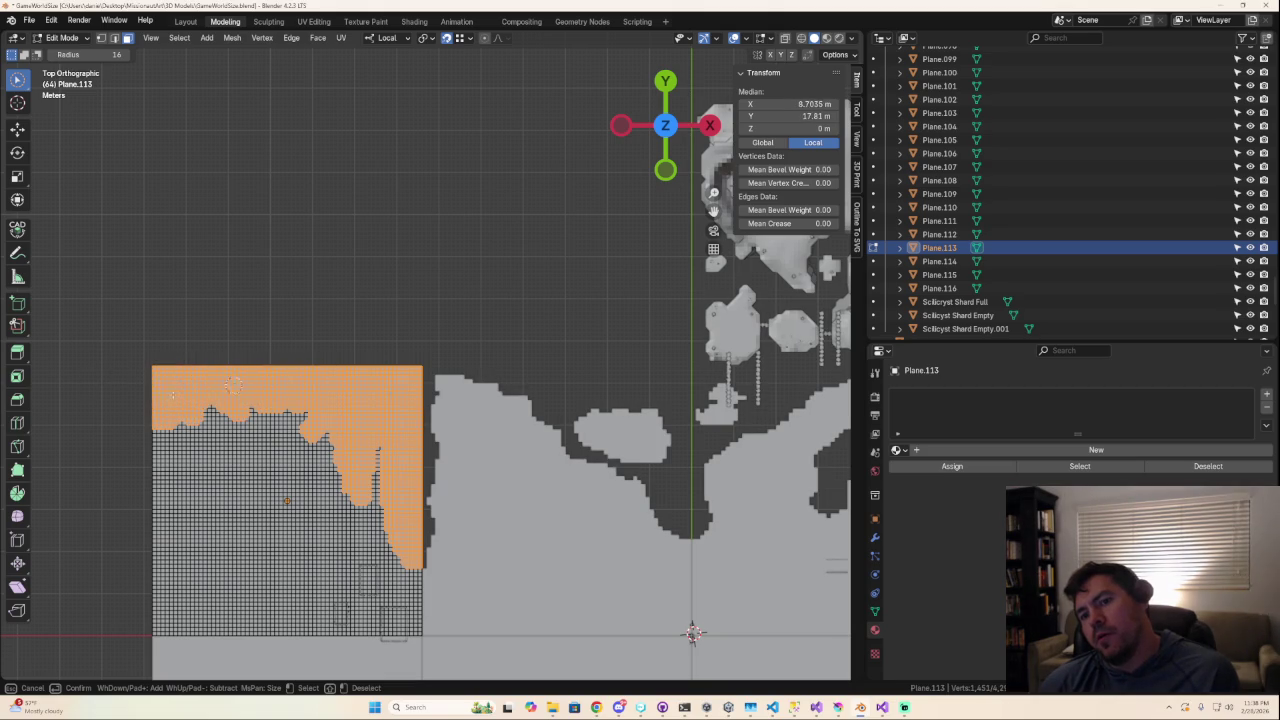
mouse_move(140, 423)
mouse_down()
mouse_move(280, 440)
mouse_move(129, 444)
mouse_up()
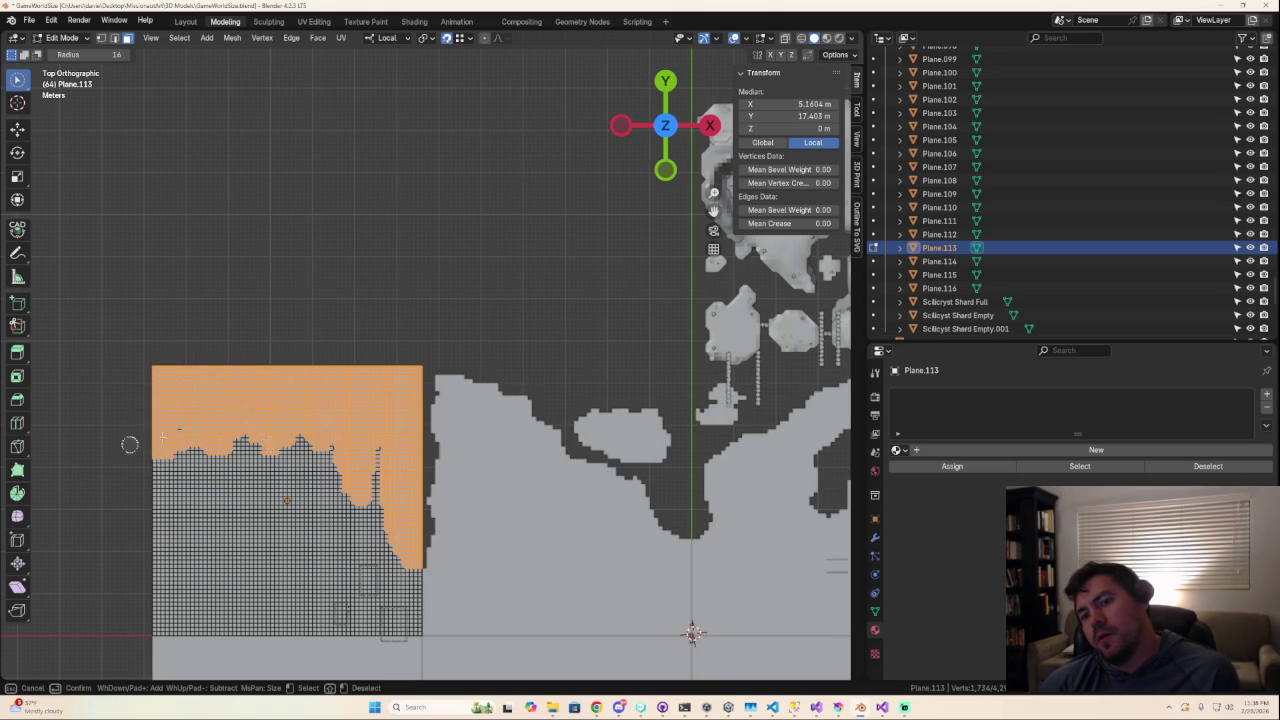
drag(111, 377, 376, 509)
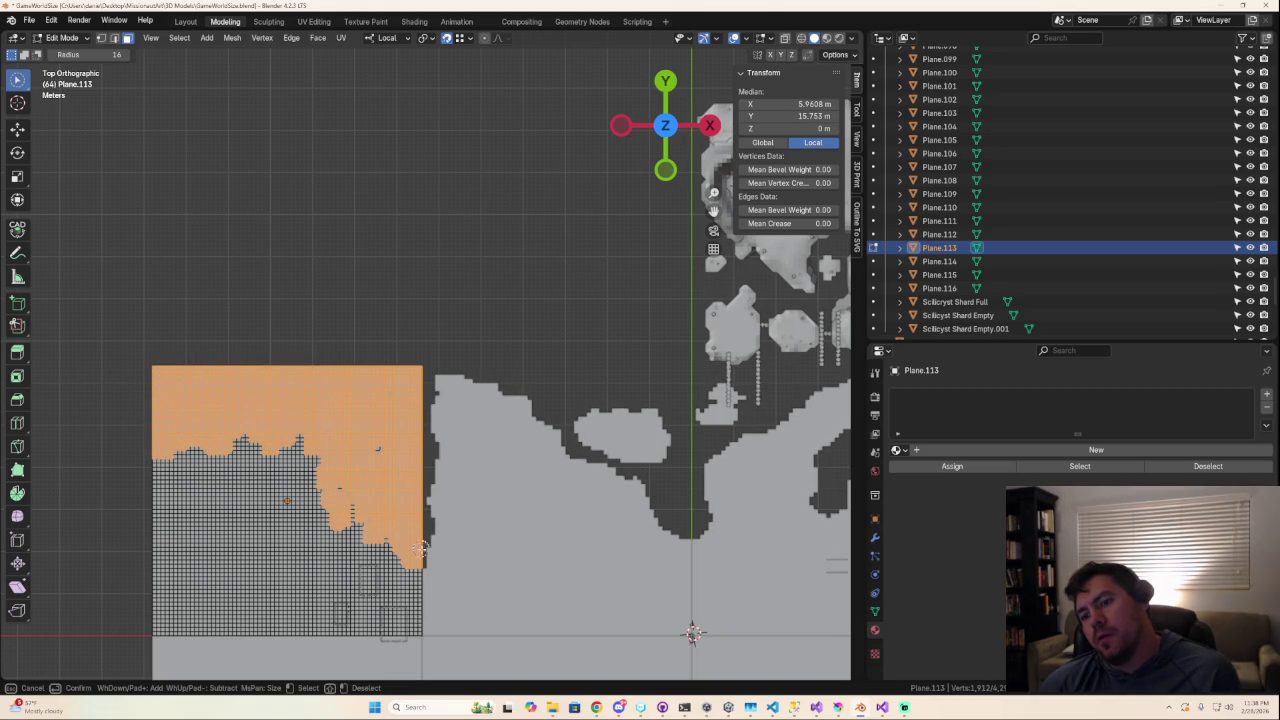
mouse_move(333, 480)
mouse_down()
mouse_move(105, 511)
mouse_move(118, 484)
mouse_up()
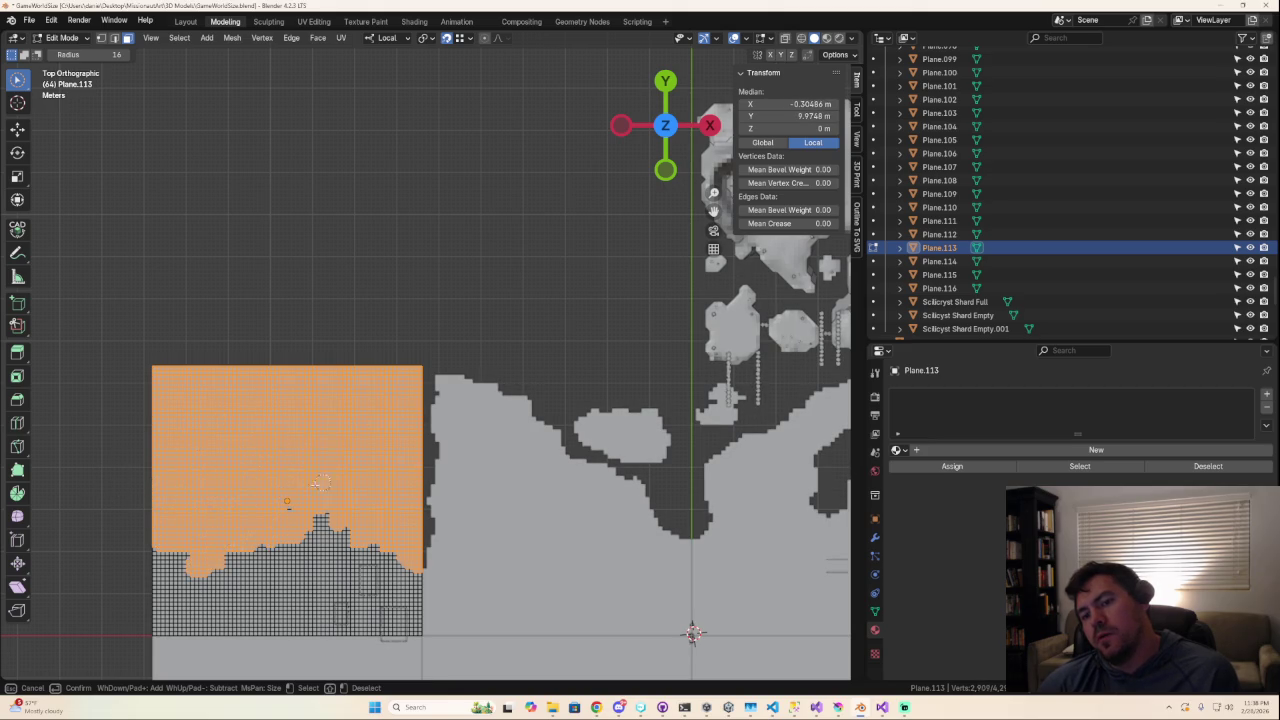
drag(323, 483, 178, 588)
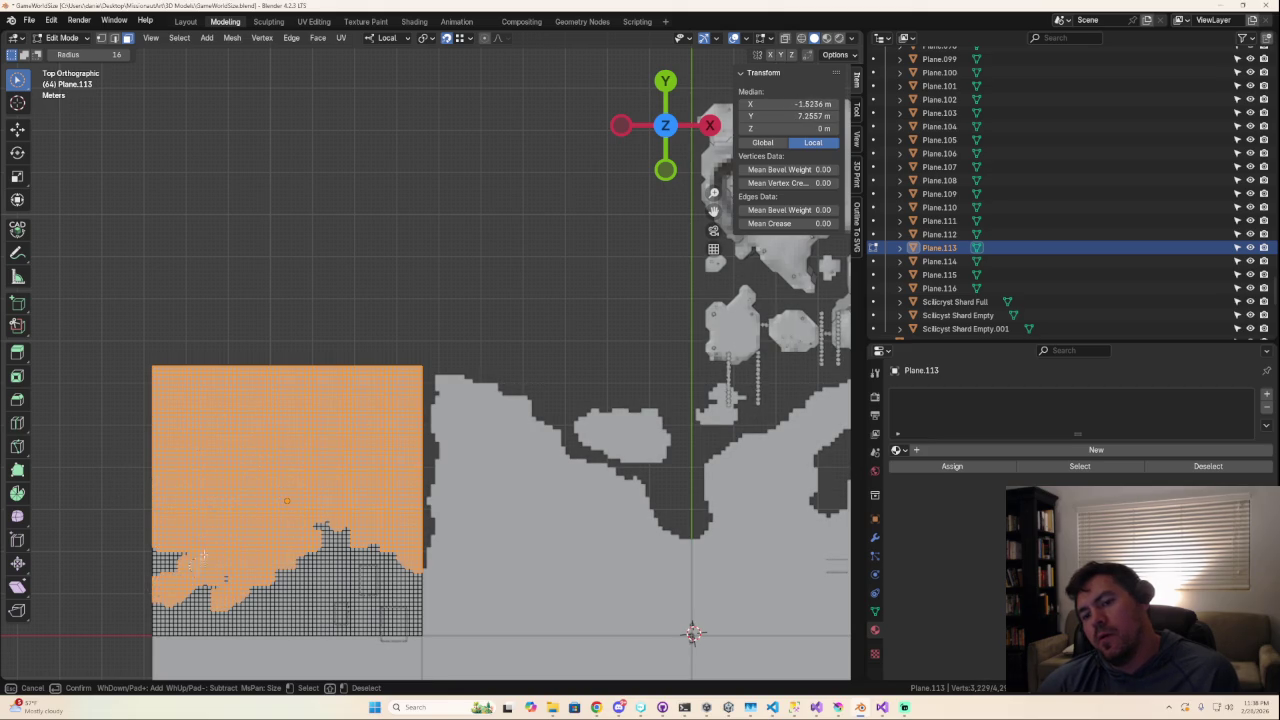
mouse_move(185, 537)
mouse_down()
mouse_move(179, 614)
mouse_move(253, 585)
mouse_up()
drag(212, 622, 296, 660)
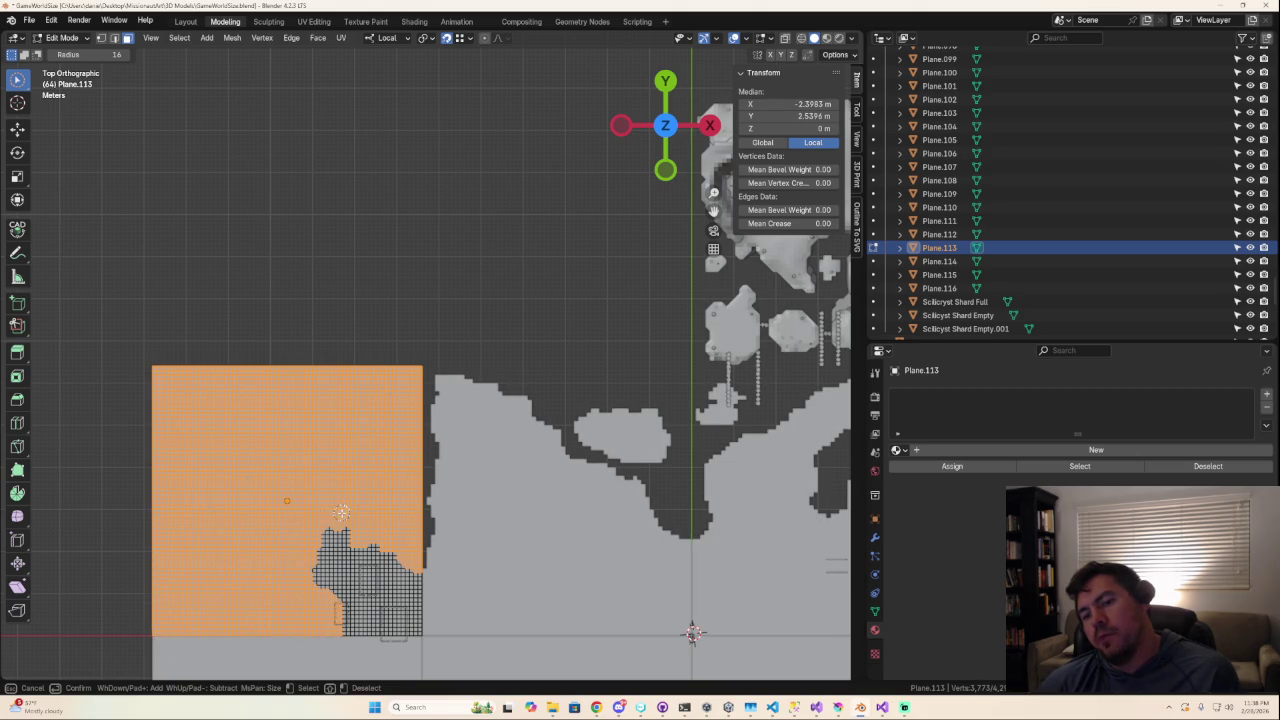
Delete the selected faces of Plane.113.
scroll(400, 530, down, 8)
scroll(470, 575, up, 2)
scroll(483, 589, up, 4)
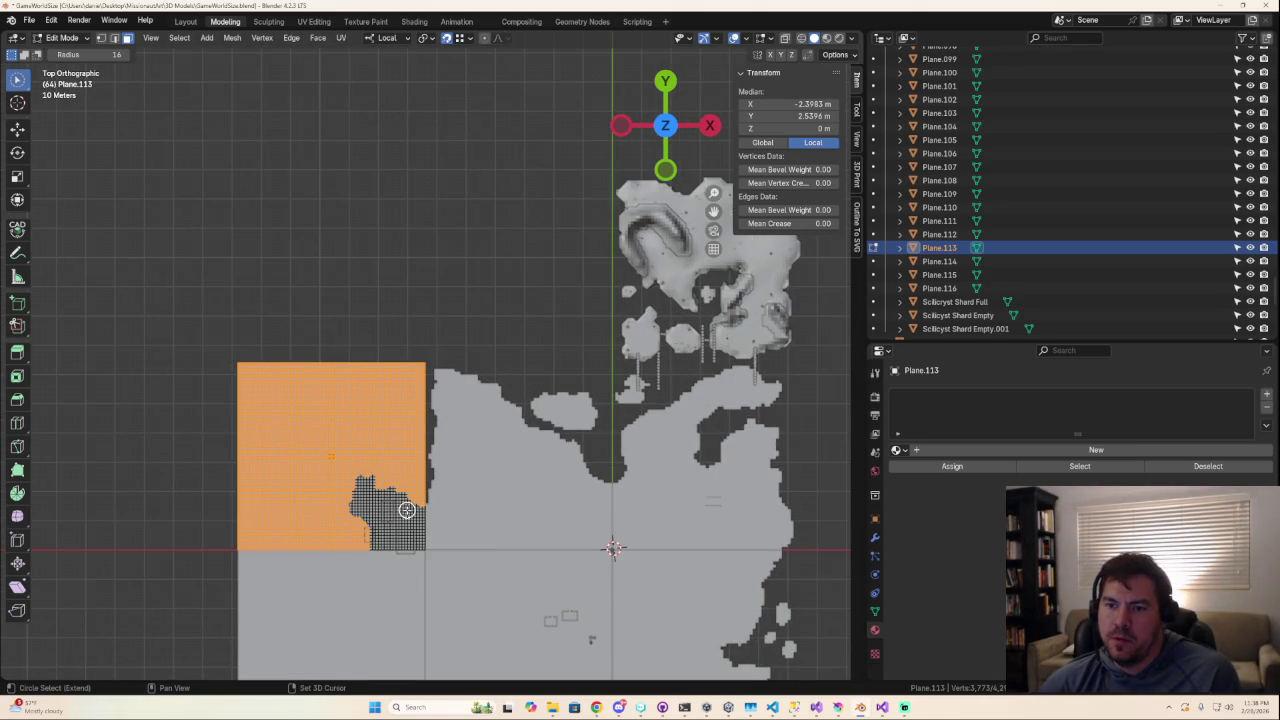
scroll(400, 540, down, 2)
middle_drag(423, 557, 509, 491)
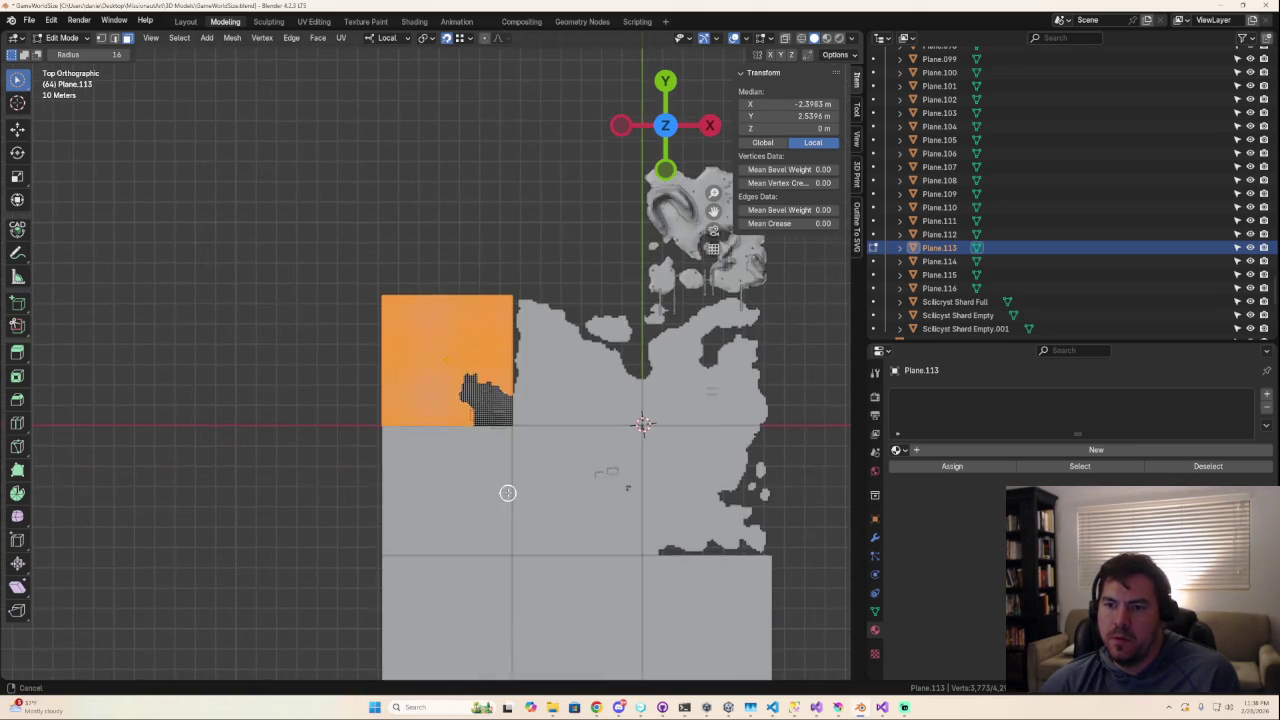
scroll(483, 463, up, 2)
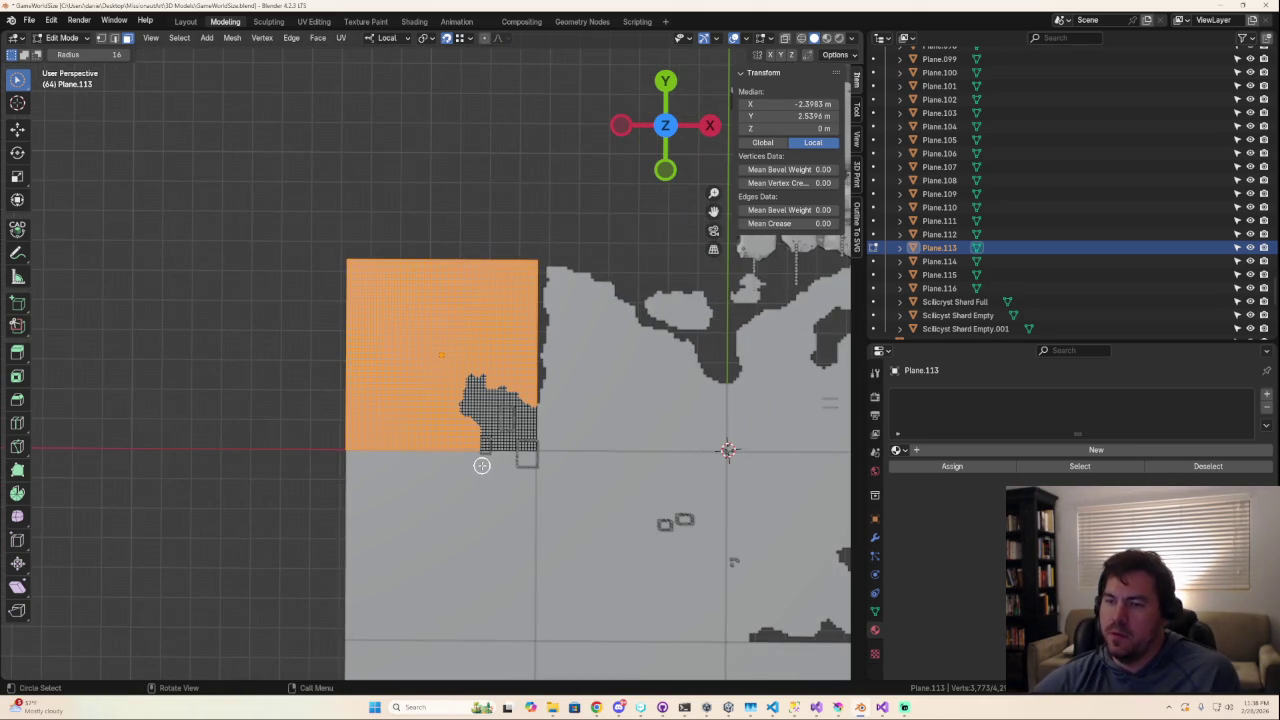
key(x)
click(490, 469)
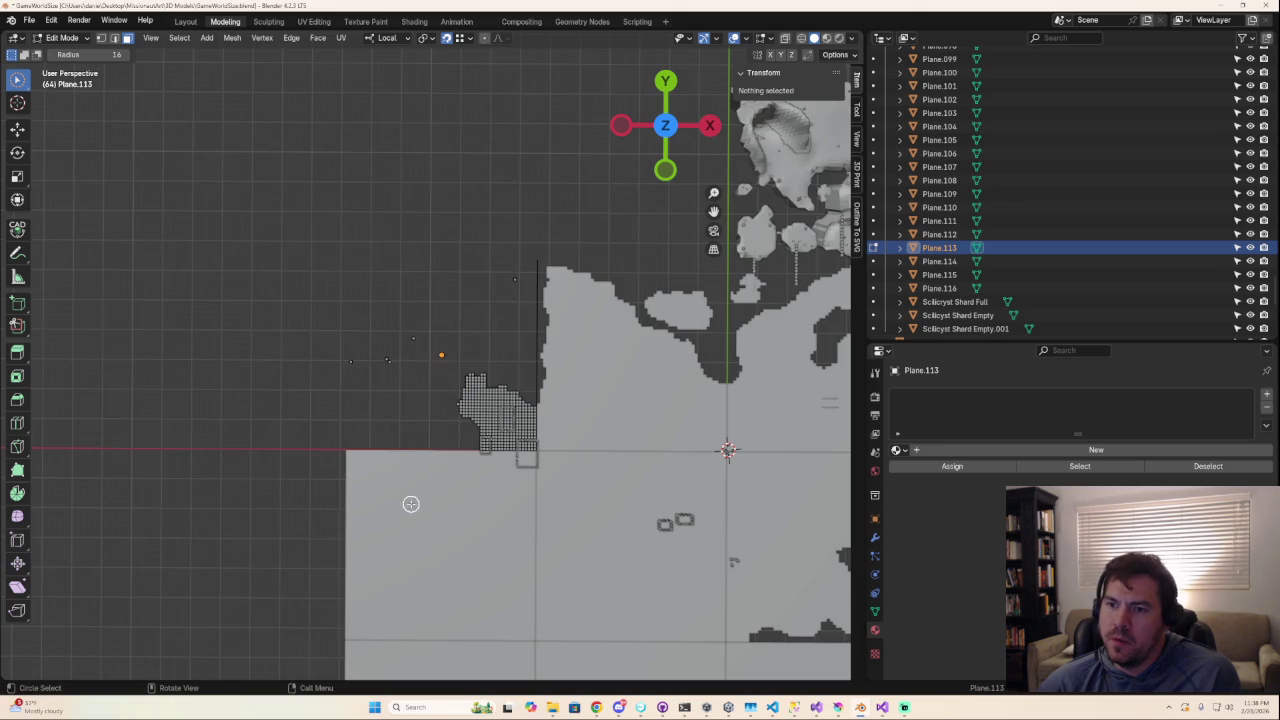
Undo the deletion, circle-select more faces, and delete the faces again.
key(ctrl+z)
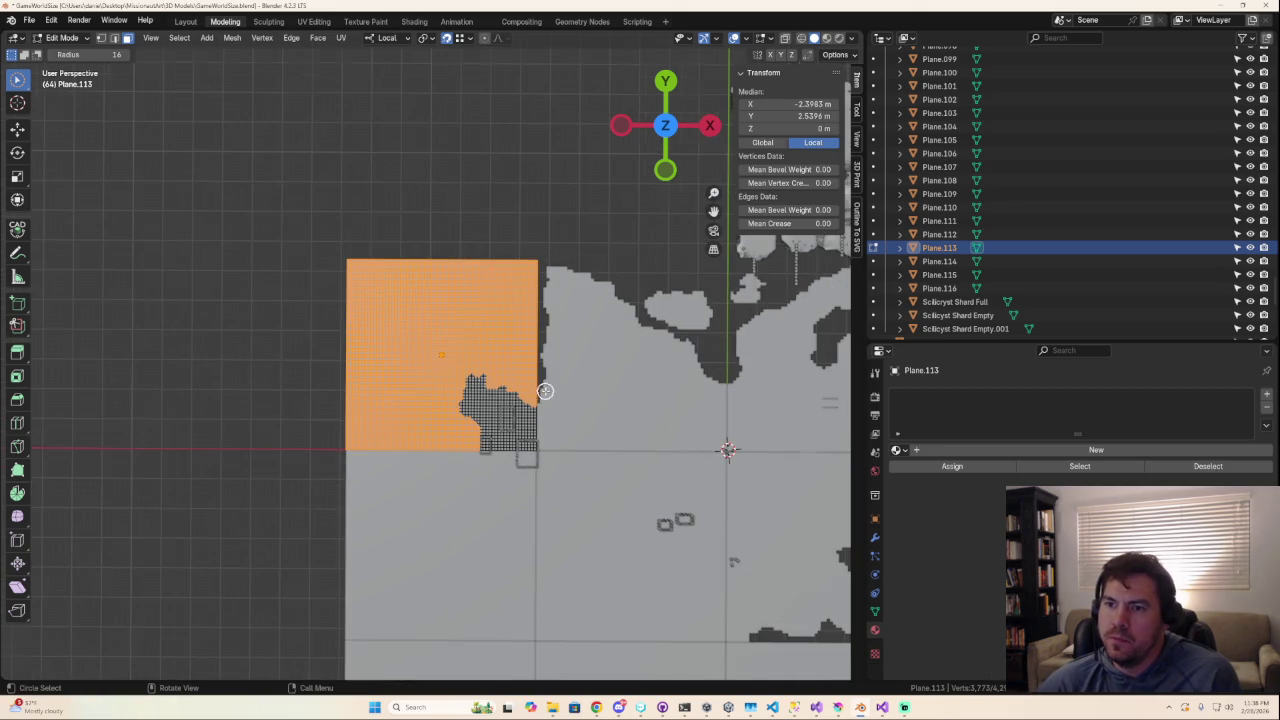
scroll(544, 391, up, 4)
key(c)
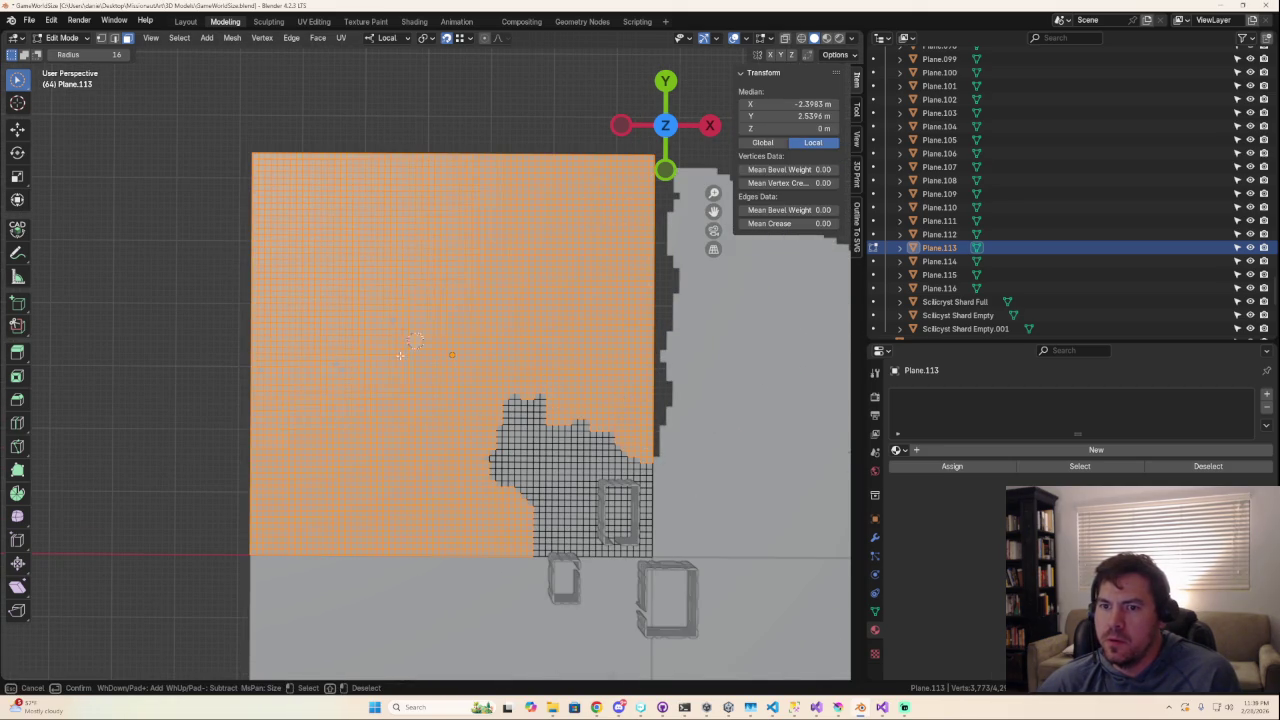
key(x)
click(375, 479)
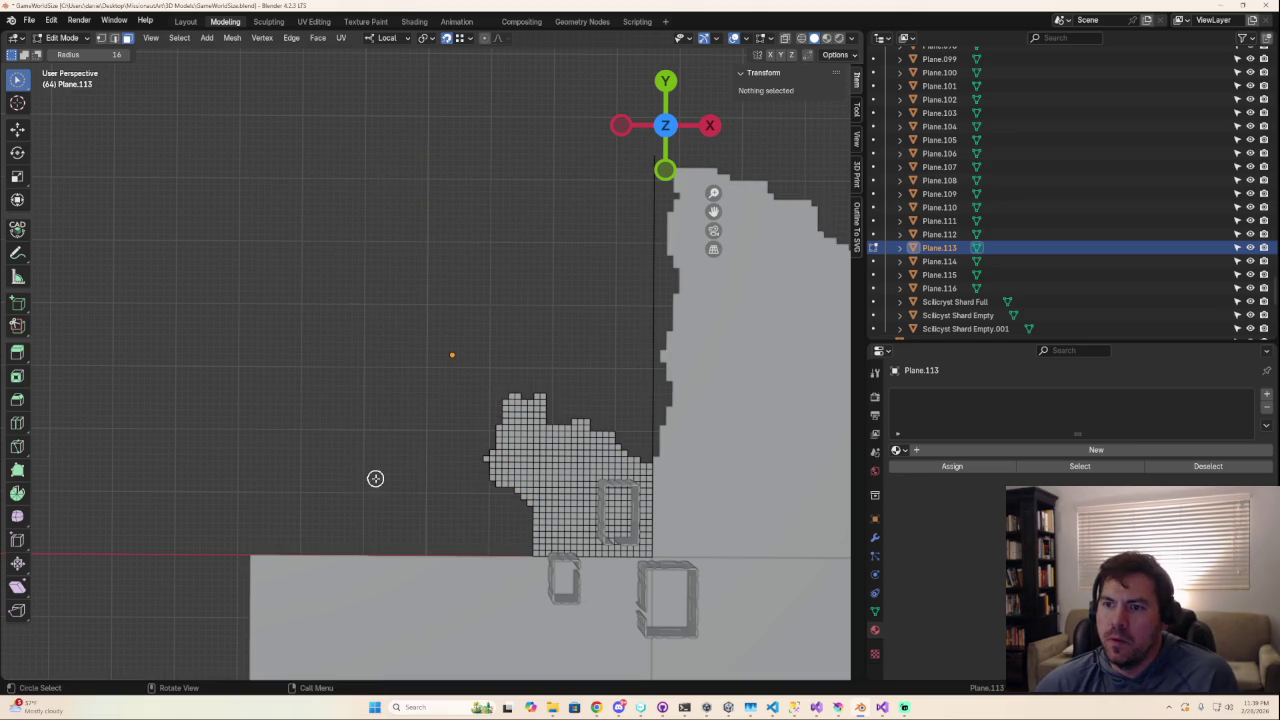
Undo and redo the face deletion on Plane.113 to check the result.
scroll(455, 497, down, 3)
scroll(470, 505, up, 1)
scroll(443, 508, up, 2)
scroll(420, 440, up, 2)
key(ctrl+z)
key(ctrl+shift+z)
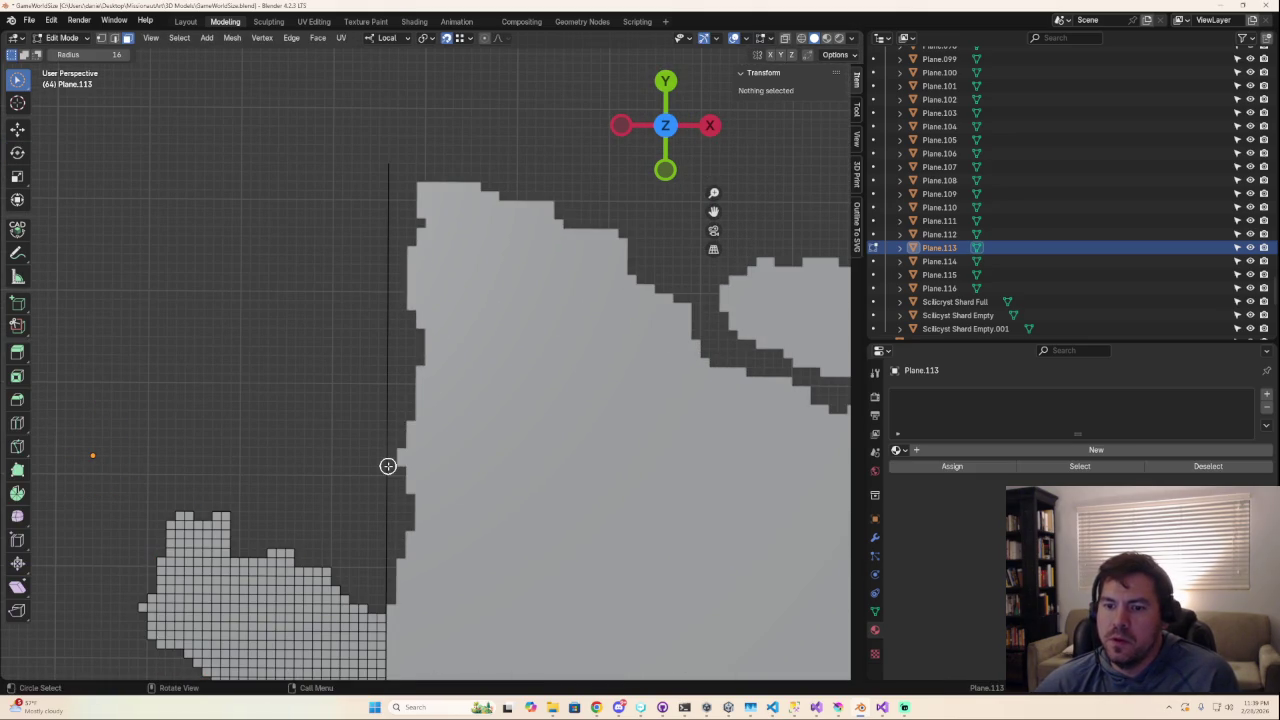
Delete the leftover vertical edges along Plane.113's left border.
mouse_move(391, 265)
mouse_down()
mouse_move(383, 236)
mouse_move(374, 454)
mouse_move(386, 346)
mouse_up()
key(Escape)
key(x)
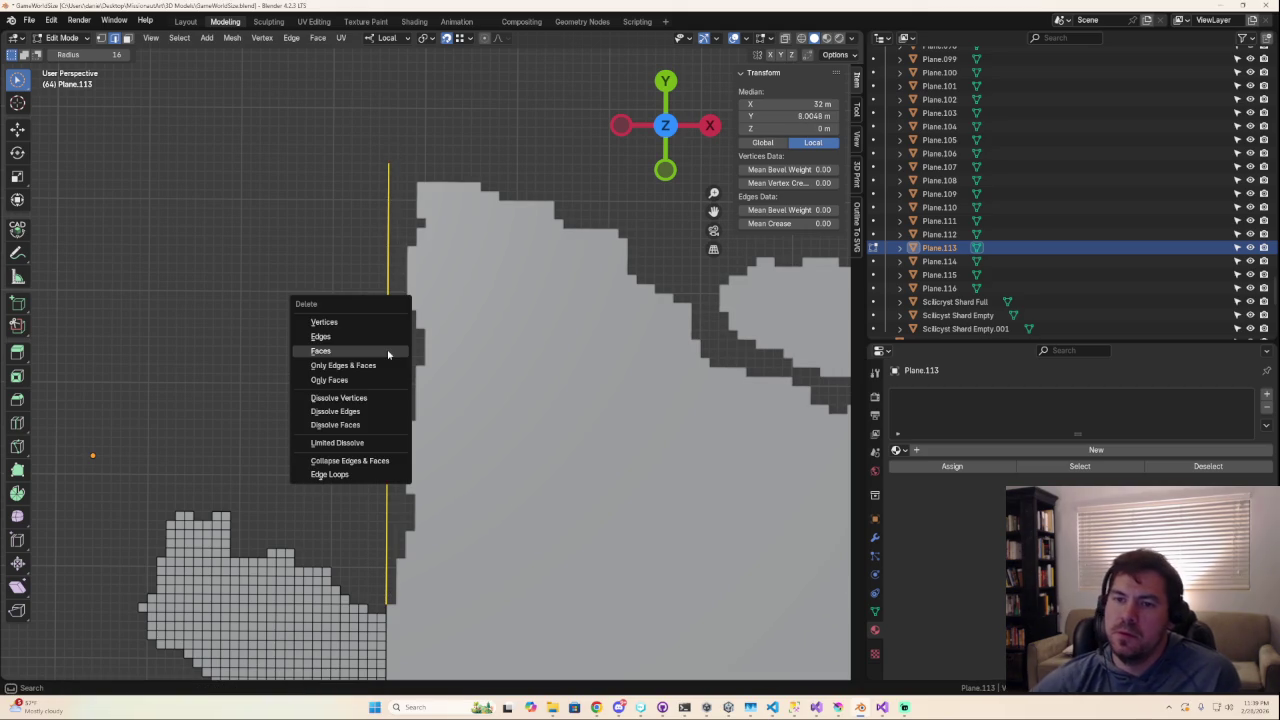
click(388, 337)
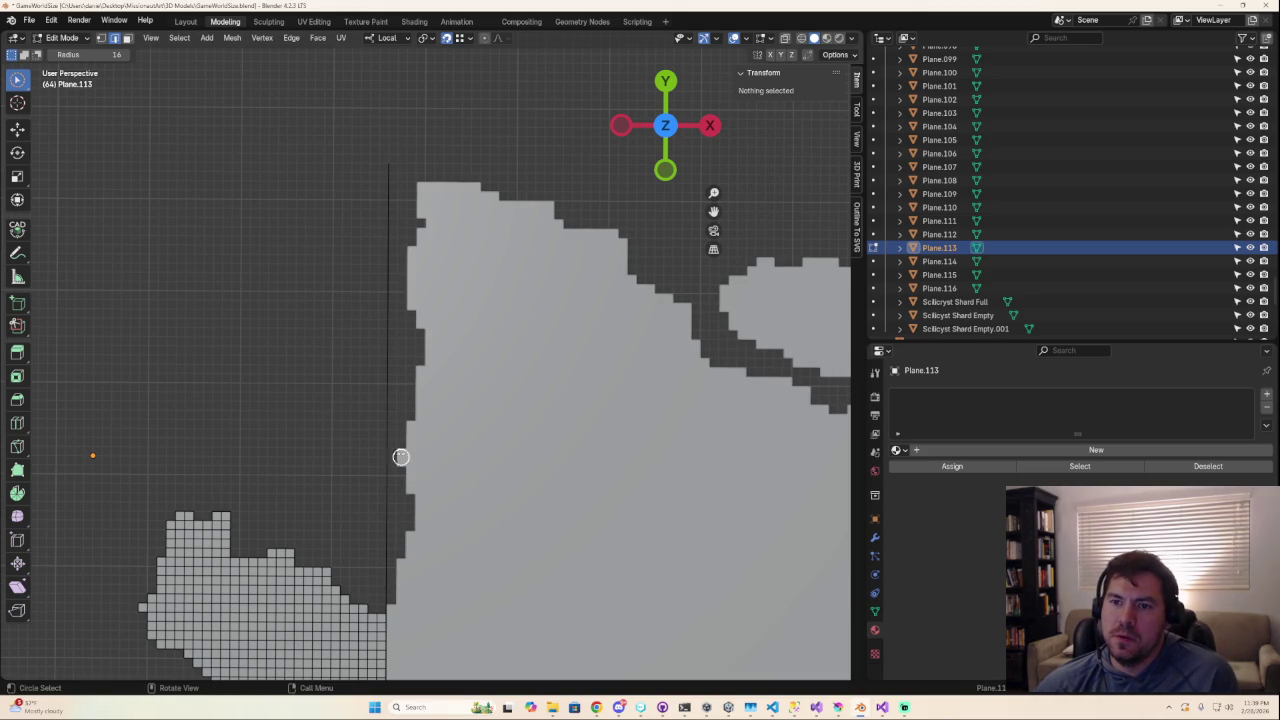
mouse_move(391, 557)
mouse_down()
mouse_move(383, 590)
mouse_move(389, 163)
mouse_move(395, 437)
mouse_move(391, 377)
mouse_up()
key(Escape)
key(x)
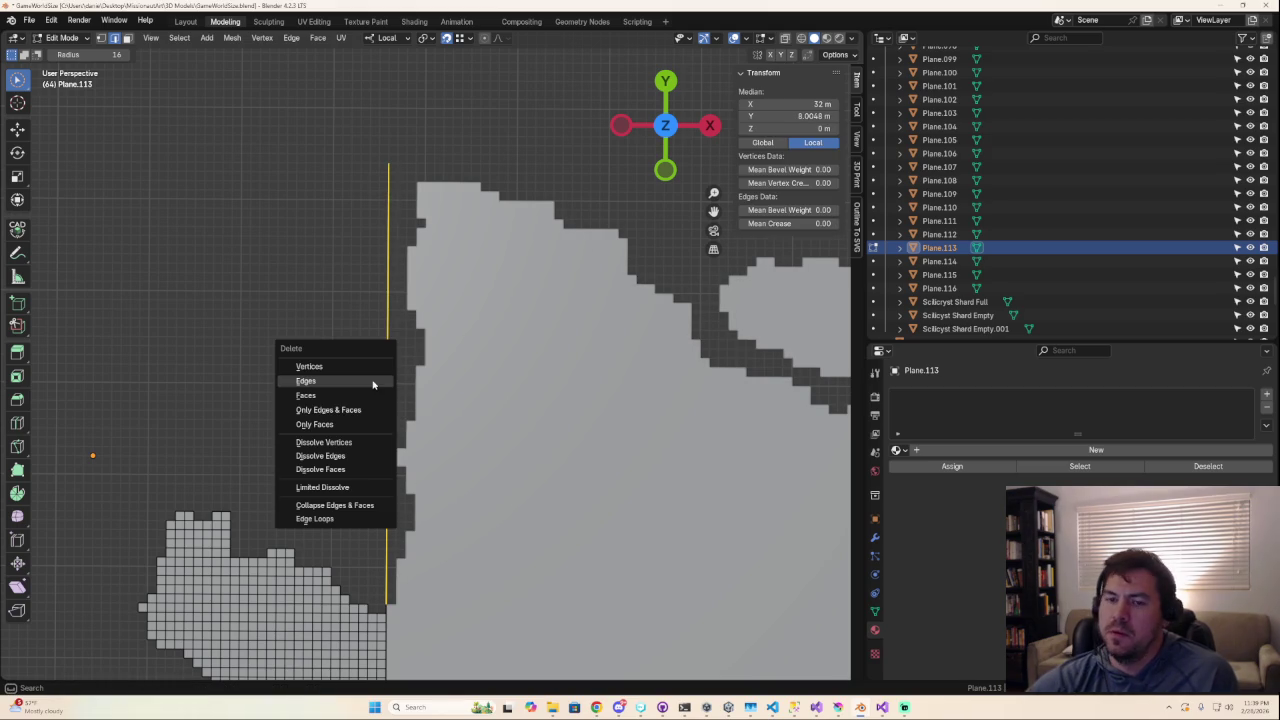
click(373, 381)
Return to Object Mode and select the gap-filler Plane.112.
scroll(408, 586, down, 2)
mouse_move(408, 586)
shift+middle_down()
mouse_move(454, 491)
mouse_move(483, 380)
shift+middle_up()
key(Tab)
key(Tab)
key(Tab)
click(427, 494)
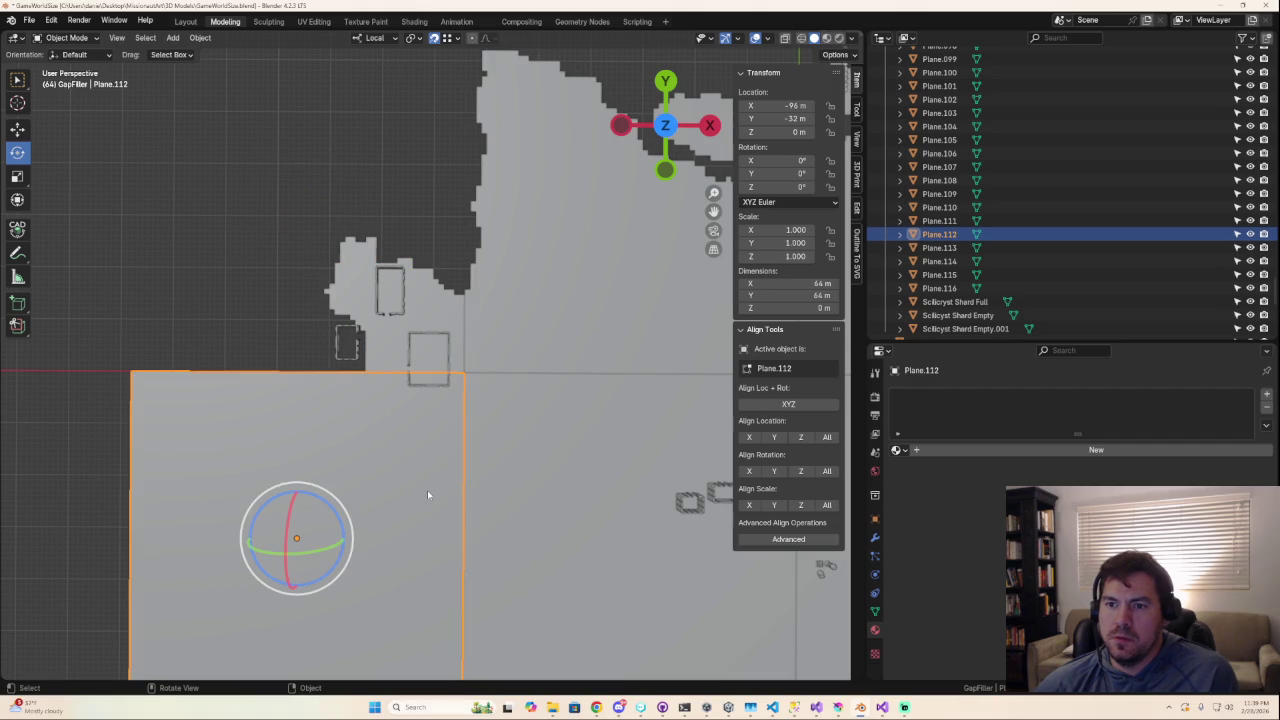
Switch to top view and enter Edit Mode on Plane.112.
scroll(423, 490, down, 5)
scroll(463, 491, up, 2)
scroll(463, 493, up, 1)
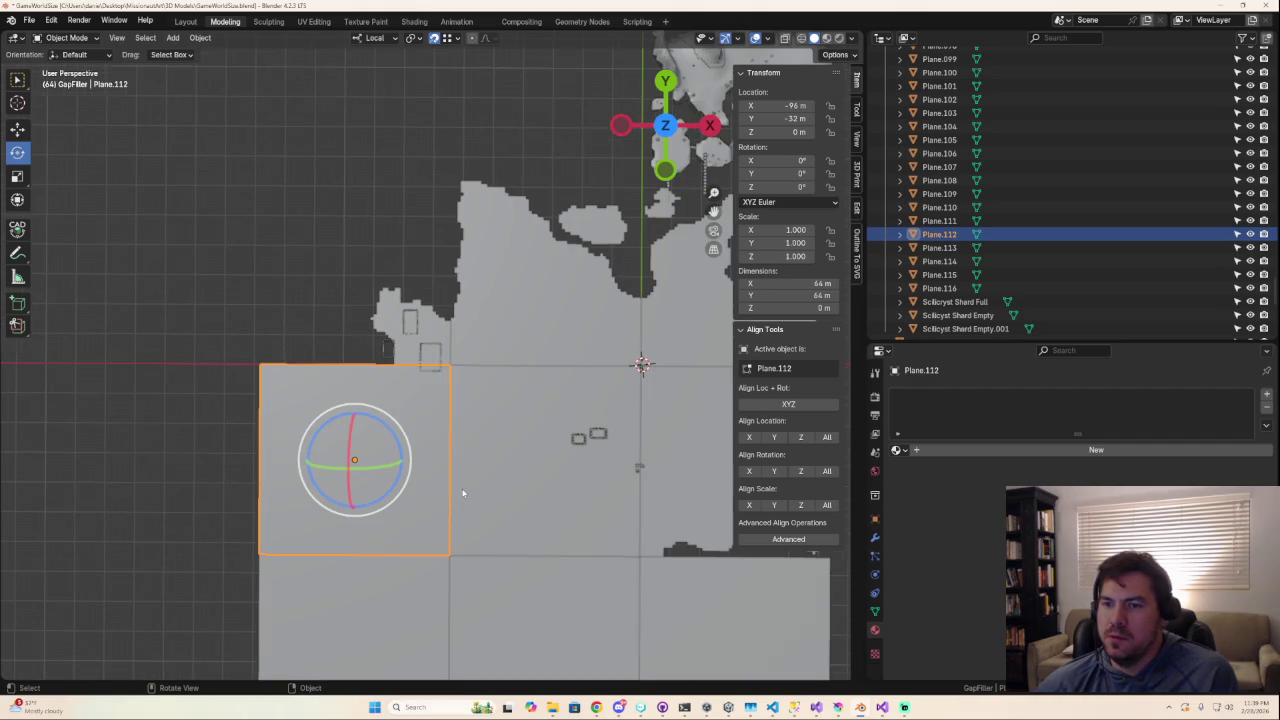
click(666, 125)
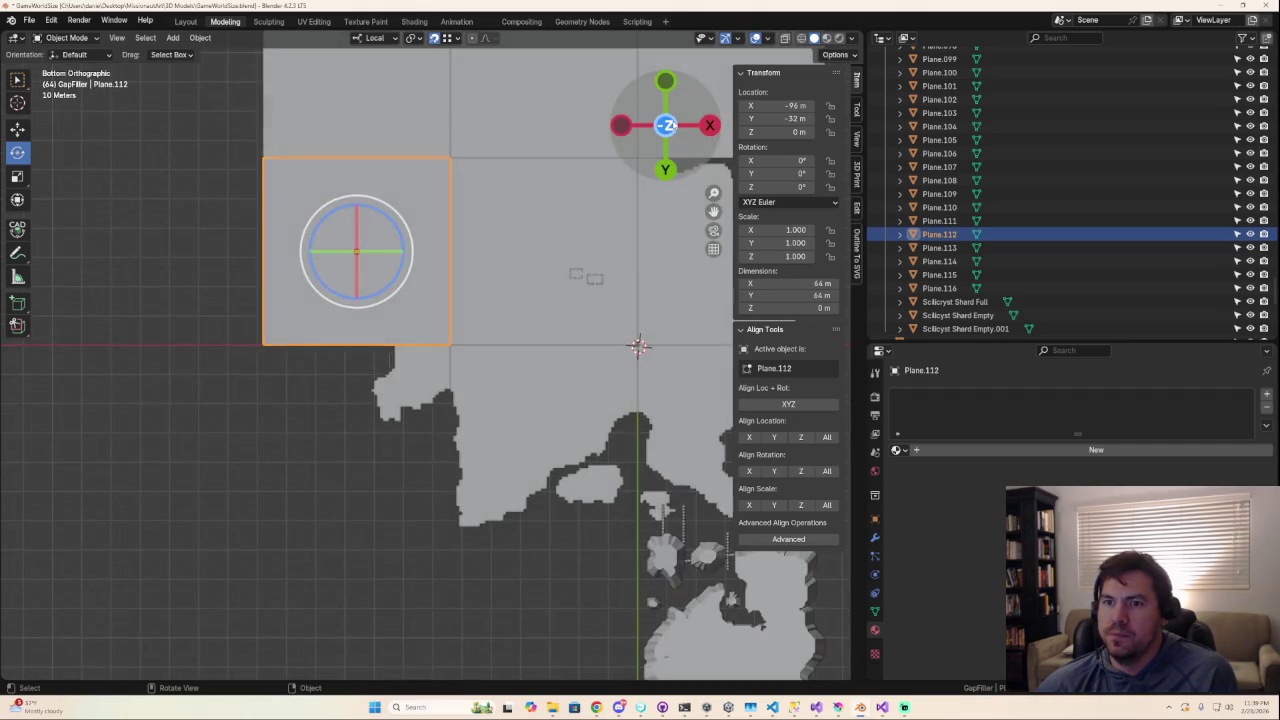
scroll(411, 479, up, 2)
scroll(411, 479, up, 1)
key(Tab)
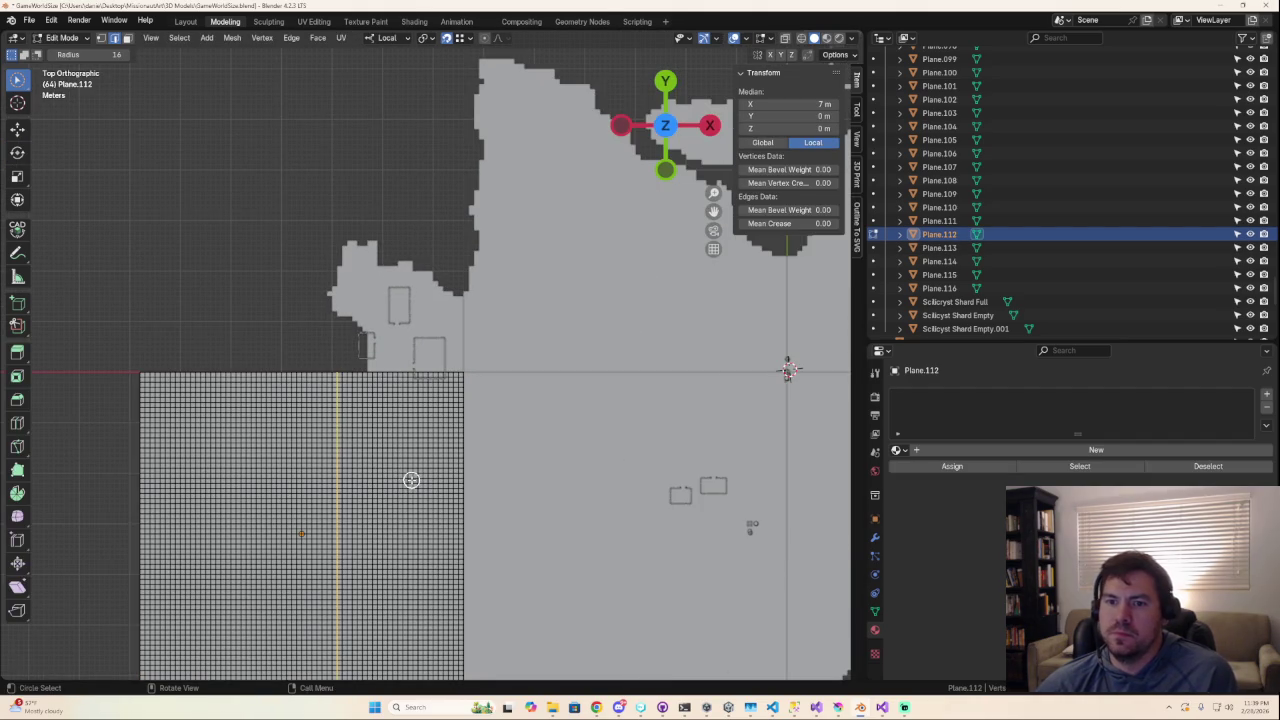
In face select mode, select faces along Plane.112's top edge and left side.
scroll(408, 477, down, 3)
click(397, 396)
scroll(379, 452, up, 1)
scroll(379, 452, up, 3)
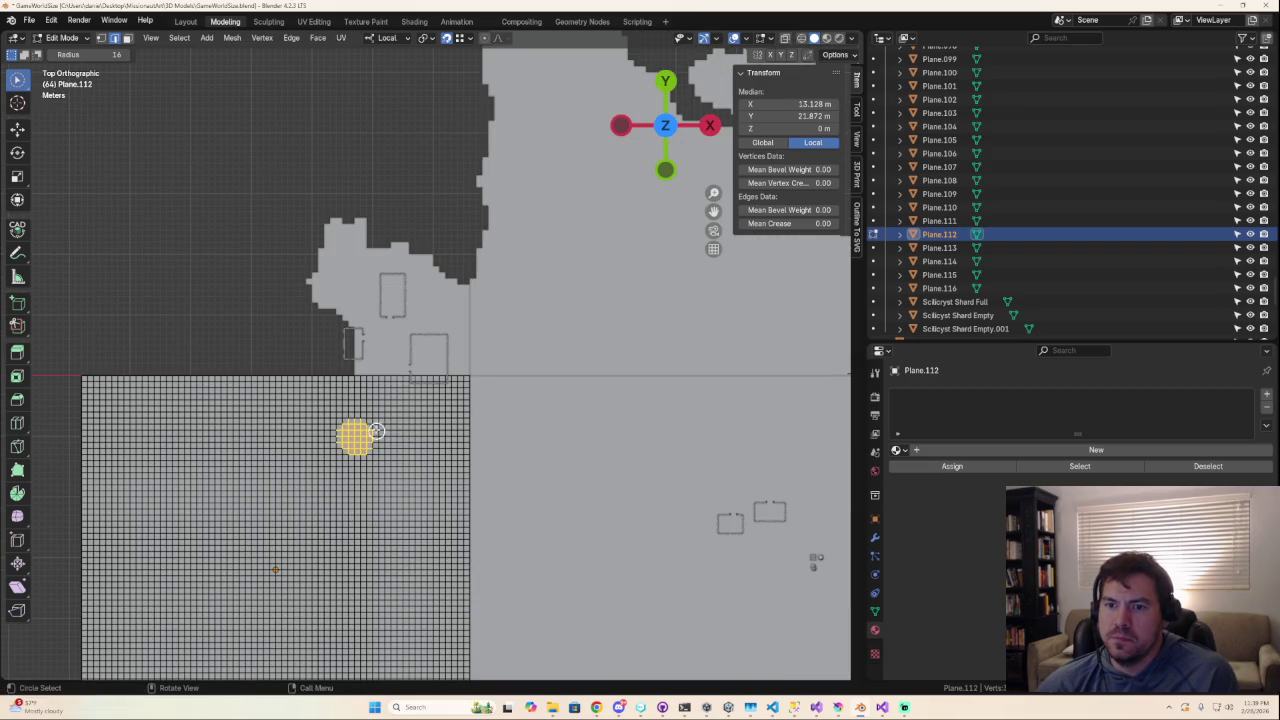
click(343, 383)
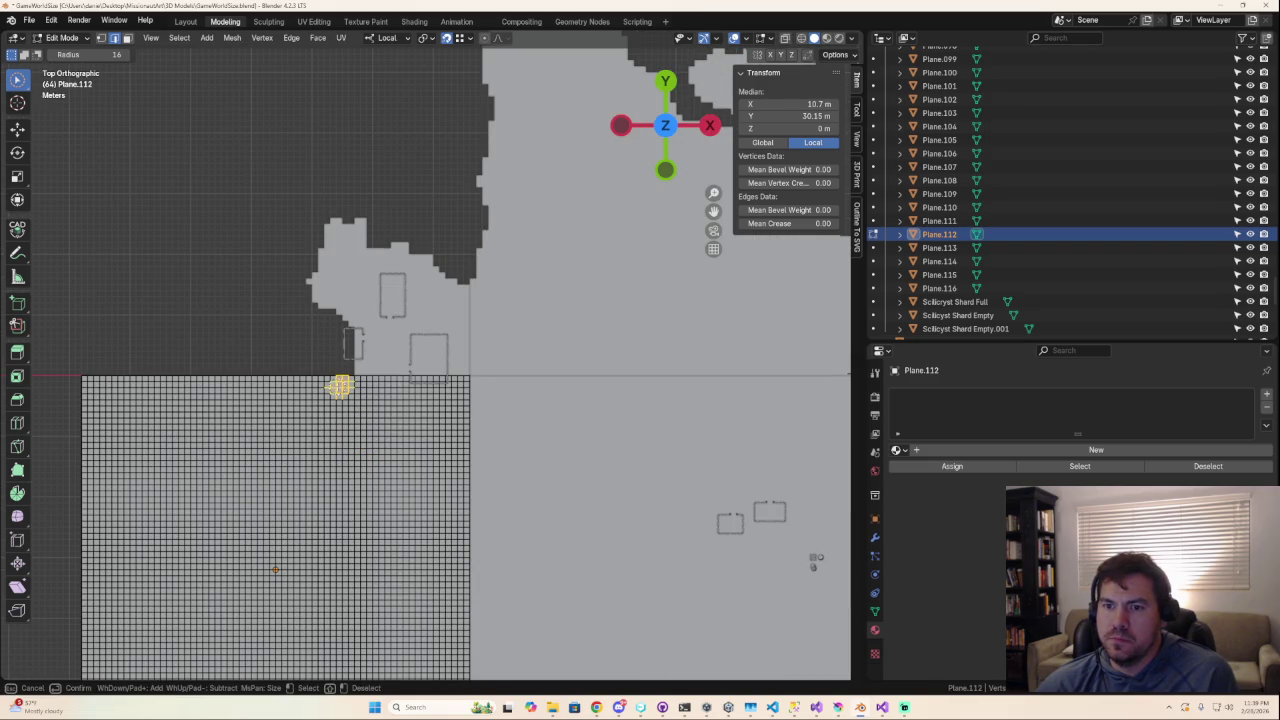
click(126, 38)
mouse_move(335, 384)
mouse_down()
mouse_move(160, 398)
mouse_move(105, 385)
mouse_move(187, 372)
mouse_up()
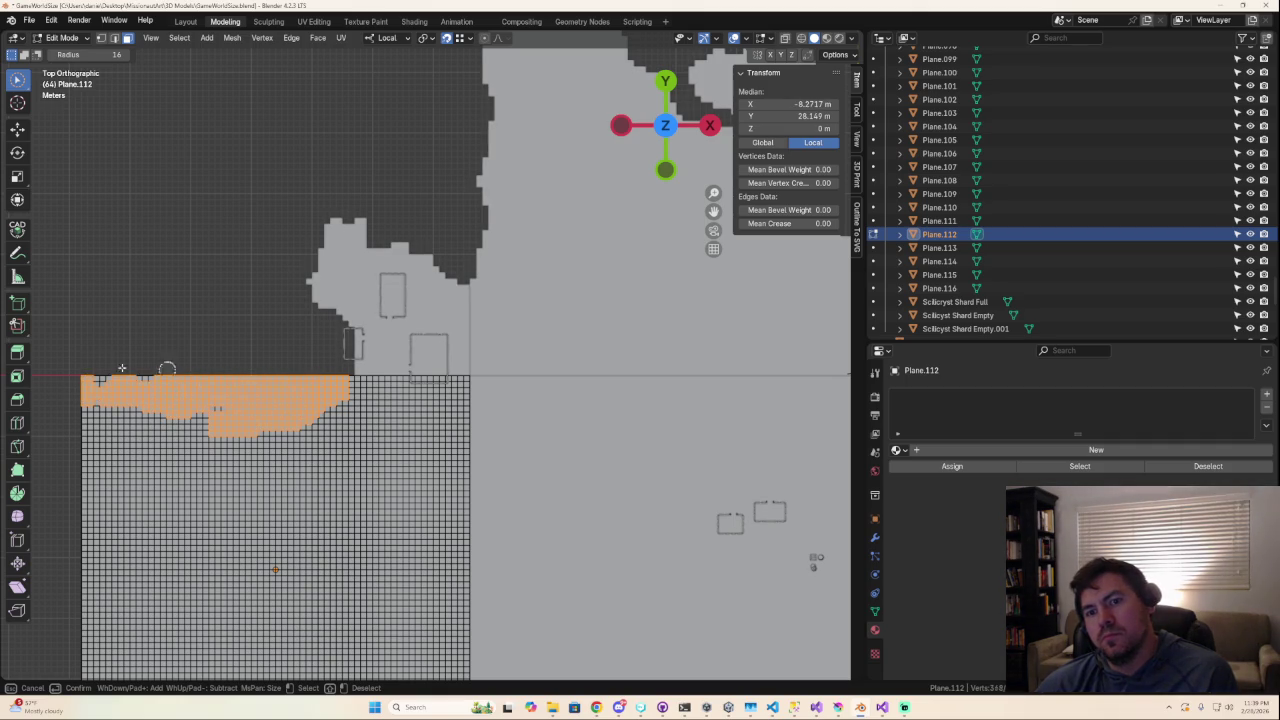
mouse_move(86, 384)
mouse_down()
mouse_move(195, 440)
mouse_move(140, 455)
mouse_move(80, 449)
mouse_move(118, 530)
mouse_move(90, 545)
mouse_move(150, 466)
mouse_move(130, 533)
mouse_move(171, 534)
mouse_up()
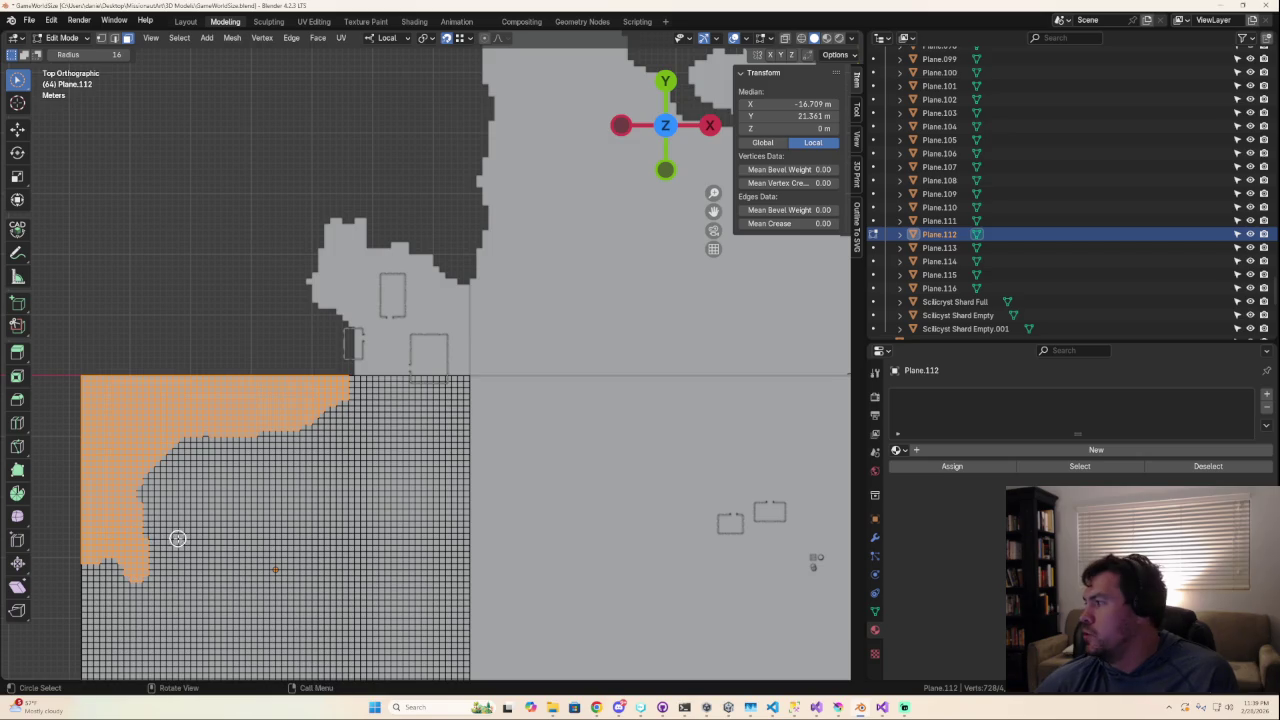
Circle-select faces into the interior and deselect those past the coastline.
scroll(190, 542, down, 5)
scroll(250, 556, down, 4)
scroll(315, 550, up, 5)
scroll(328, 545, up, 1)
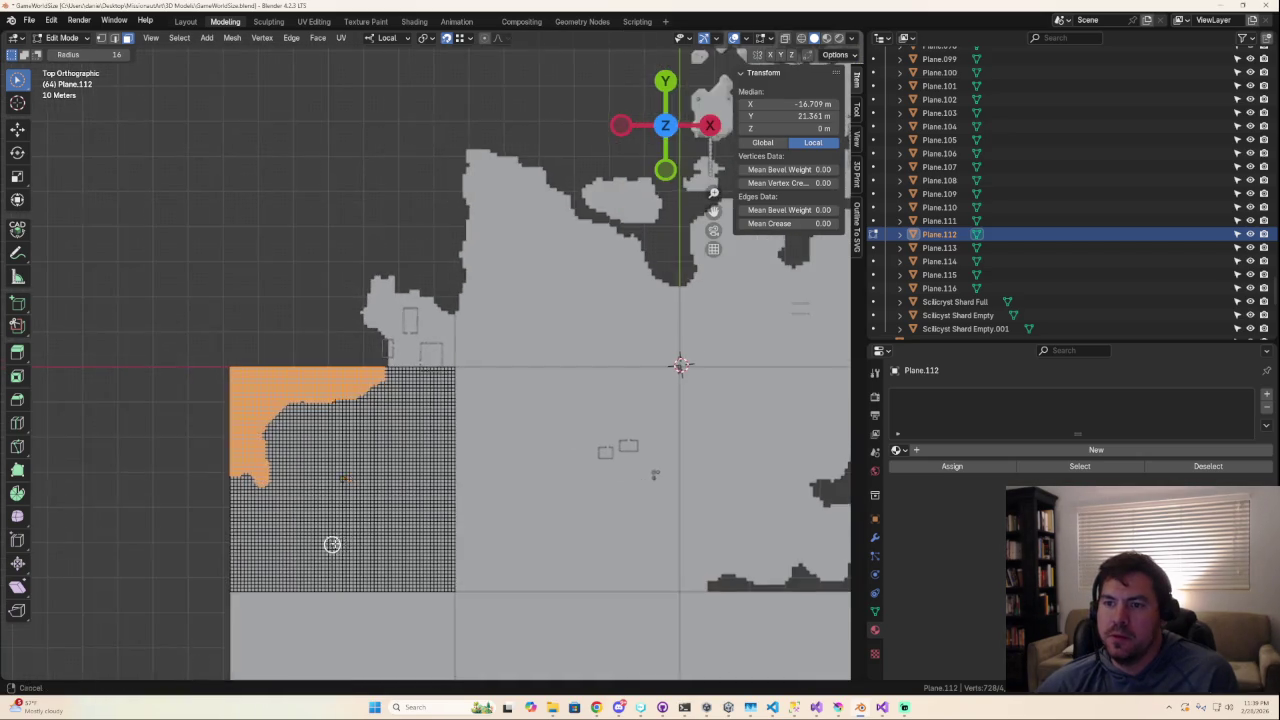
scroll(408, 357, up, 1)
scroll(420, 371, down, 3)
scroll(437, 372, up, 1)
scroll(437, 372, up, 1)
key(c)
mouse_move(342, 308)
mouse_down()
mouse_move(405, 300)
mouse_move(373, 316)
mouse_up()
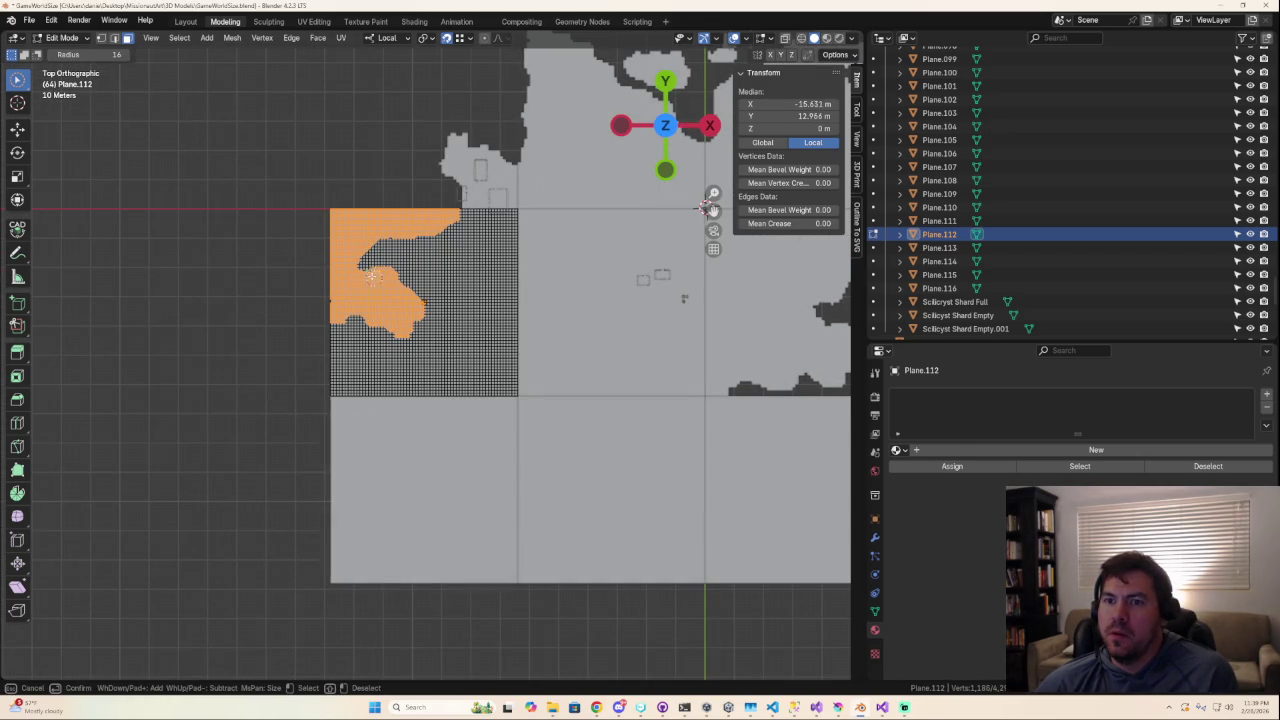
mouse_move(386, 253)
middle_down()
mouse_move(375, 290)
mouse_move(403, 306)
mouse_move(429, 261)
middle_up()
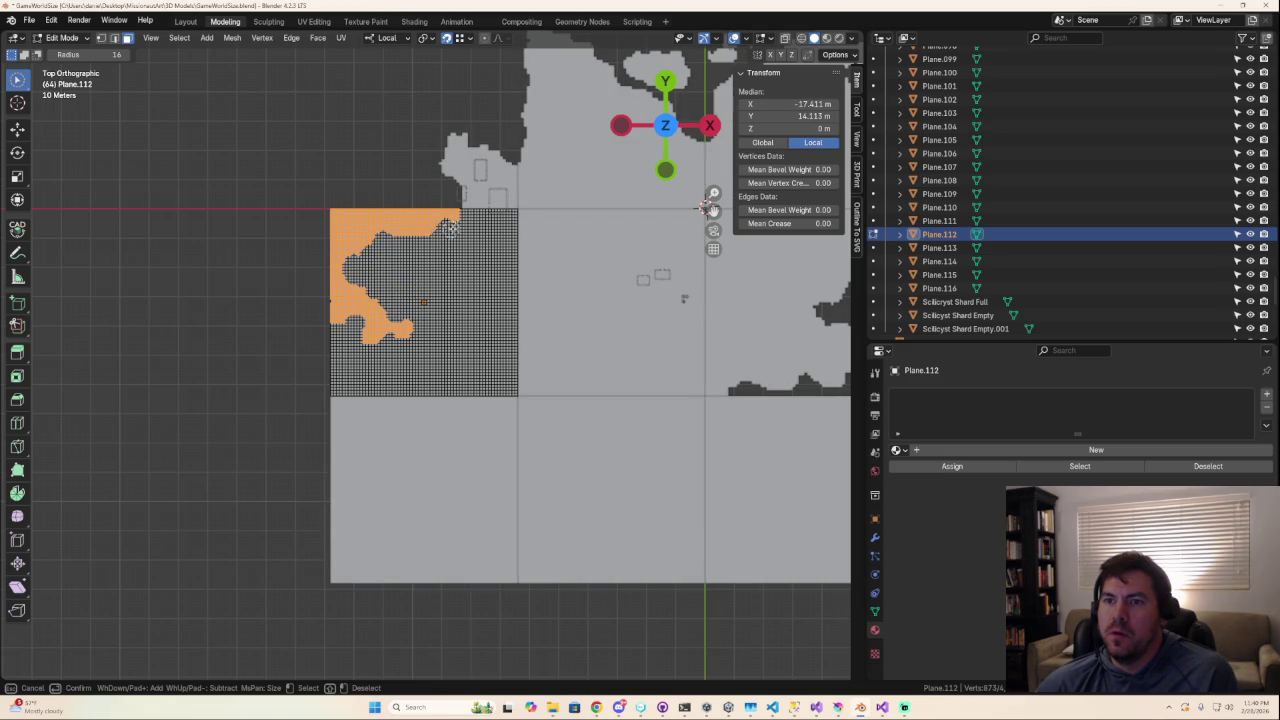
key(Escape)
Extend the selection along the top edge and lower-left edges, clearing the lower-left bay.
scroll(521, 272, up, 3)
mouse_move(457, 130)
mouse_down()
mouse_move(432, 160)
mouse_move(430, 140)
mouse_move(302, 172)
mouse_up()
key(ctrl+z)
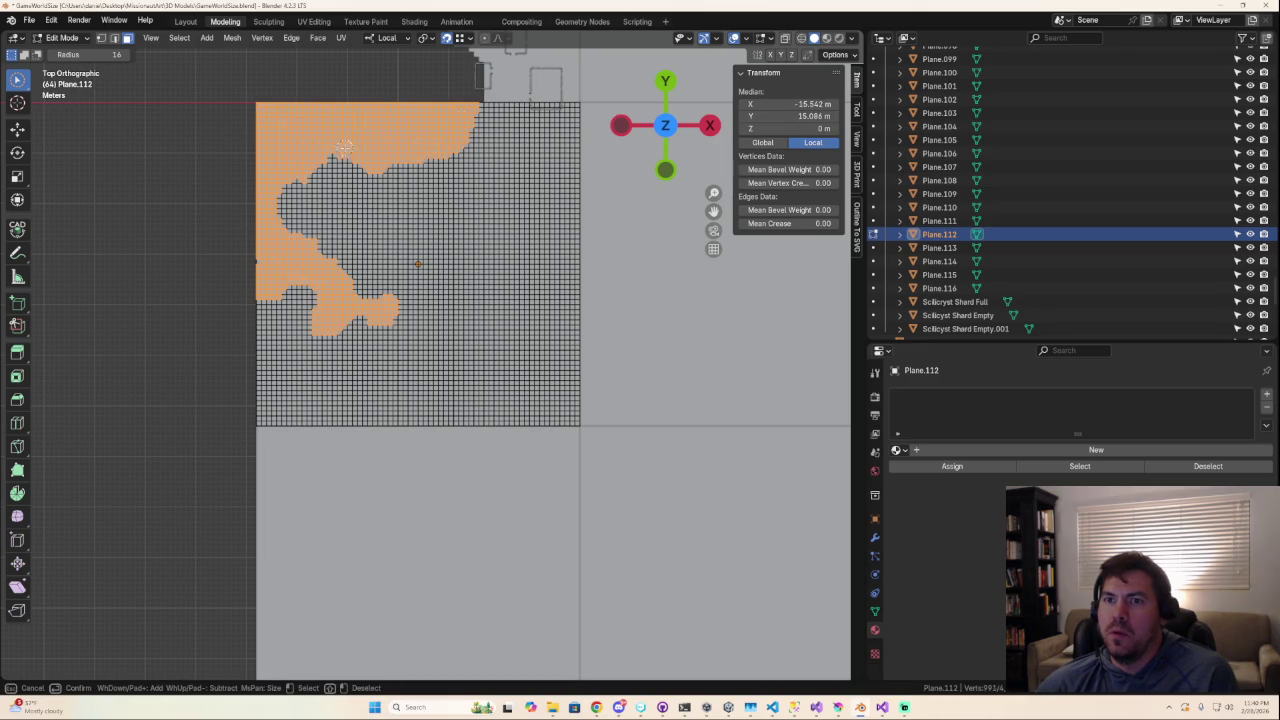
mouse_move(378, 236)
mouse_down()
mouse_move(345, 202)
mouse_move(375, 185)
mouse_move(357, 206)
mouse_up()
mouse_move(357, 206)
middle_down()
mouse_move(365, 225)
mouse_move(363, 189)
middle_up()
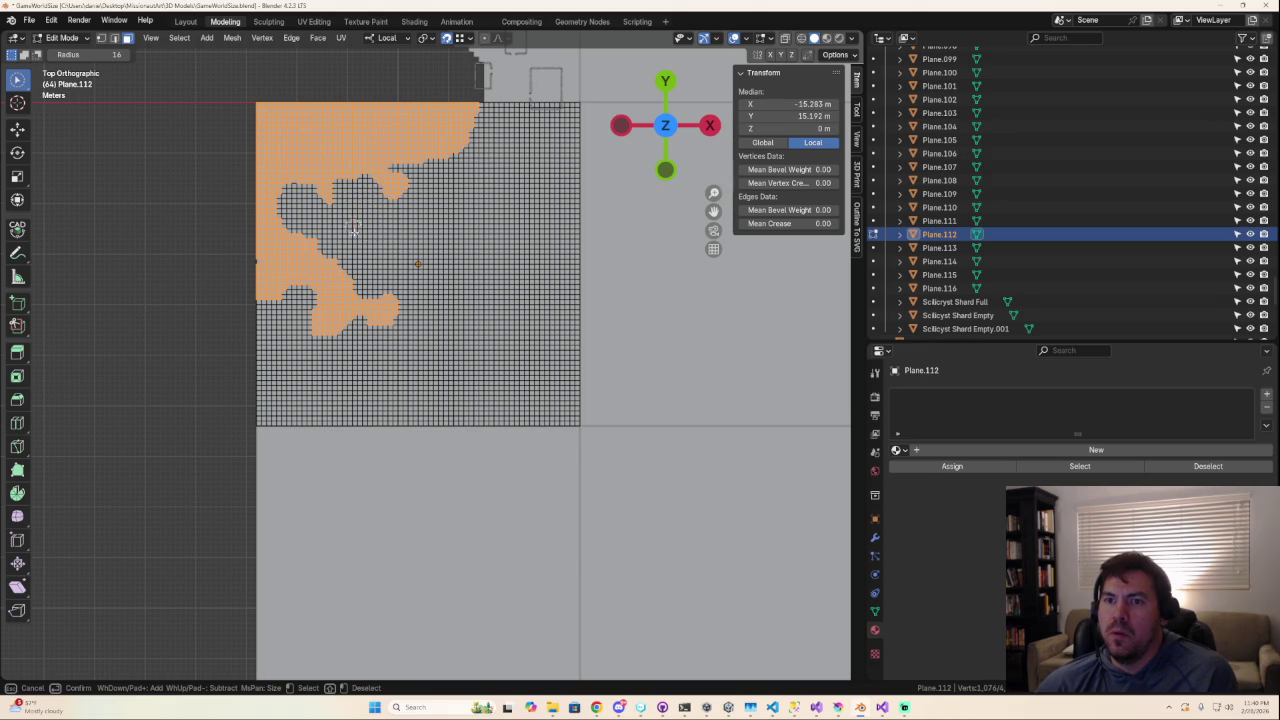
mouse_move(380, 305)
middle_down()
mouse_move(330, 248)
mouse_move(310, 268)
middle_up()
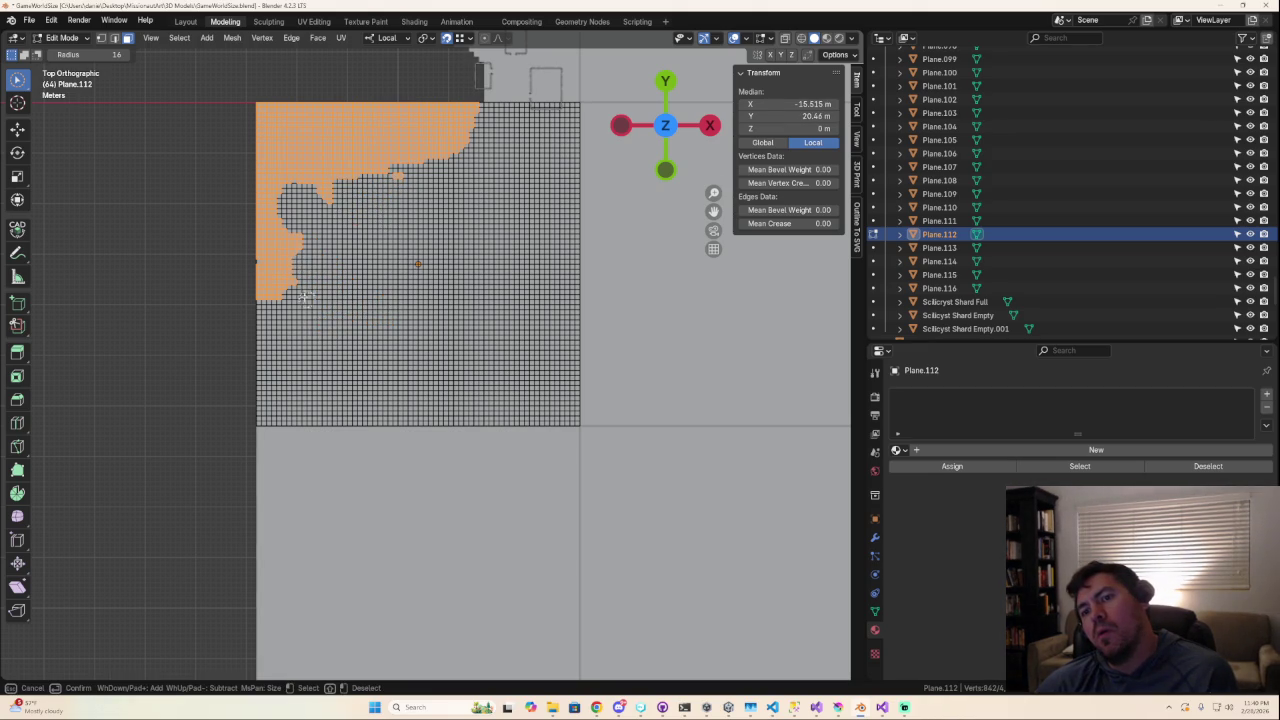
mouse_move(268, 300)
mouse_down()
mouse_move(285, 380)
mouse_move(330, 378)
mouse_up()
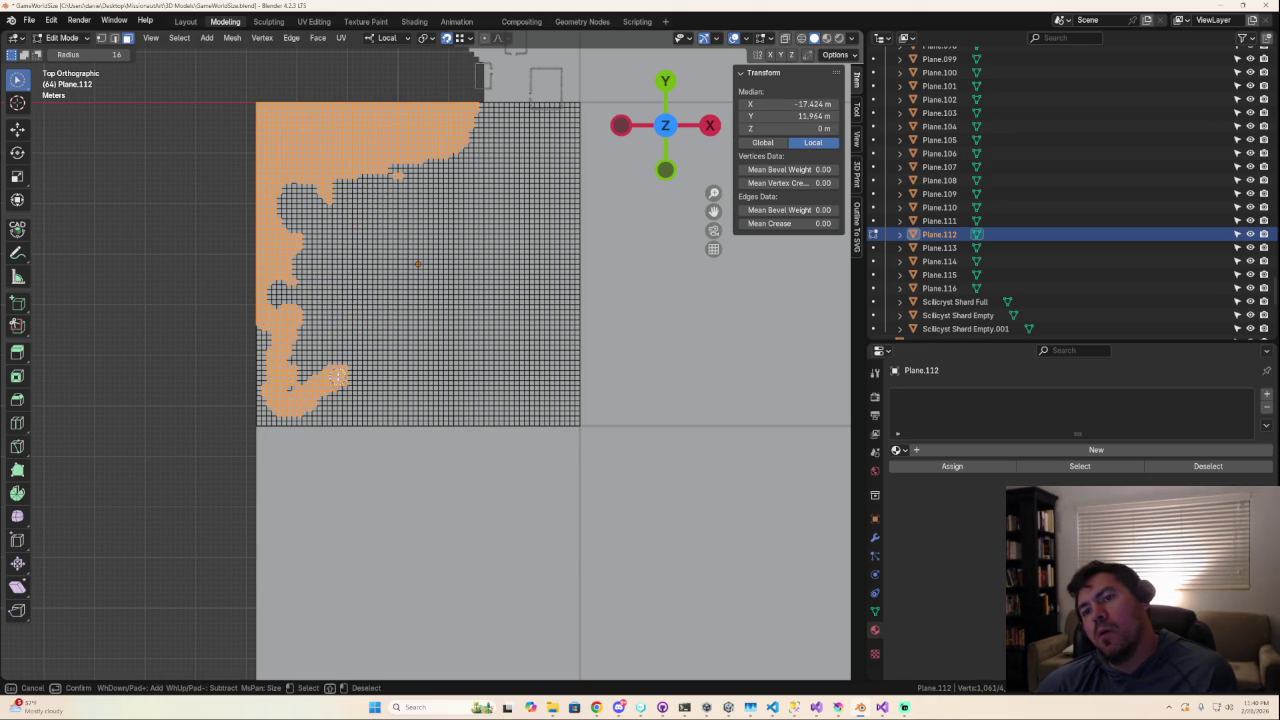
mouse_move(282, 418)
mouse_down()
mouse_move(320, 420)
mouse_move(251, 331)
mouse_up()
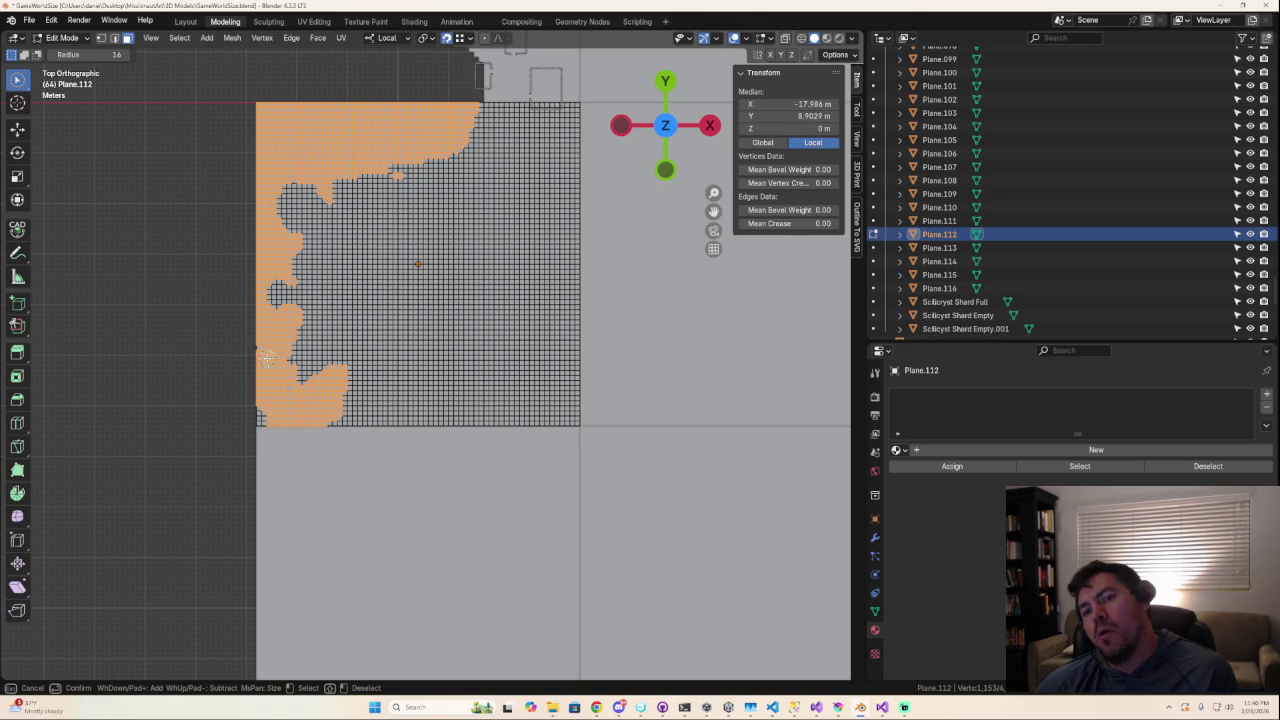
drag(258, 398, 269, 429)
Add faces near the coastline's inner edge, undoing a stray patch selection.
scroll(409, 460, down, 3)
scroll(402, 452, up, 1)
scroll(402, 452, up, 2)
mouse_move(388, 241)
mouse_down()
mouse_move(403, 207)
mouse_move(411, 249)
mouse_up()
drag(435, 300, 485, 350)
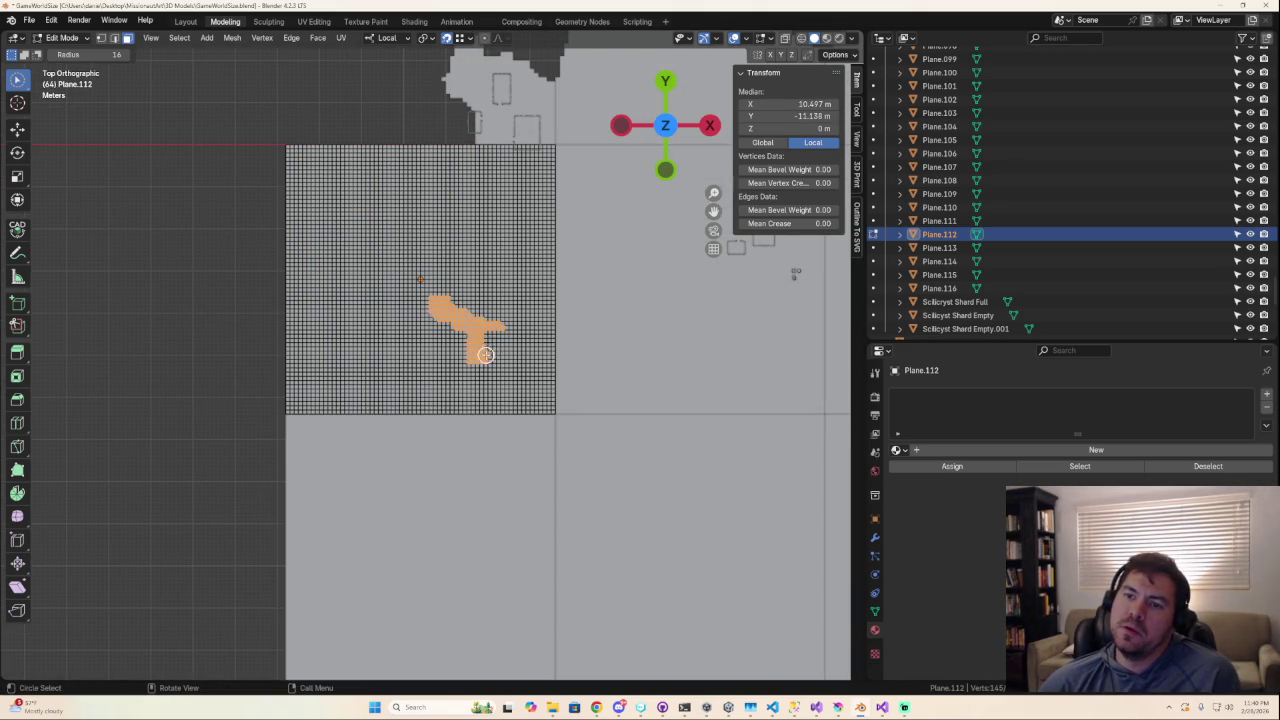
key(z)
key(Escape)
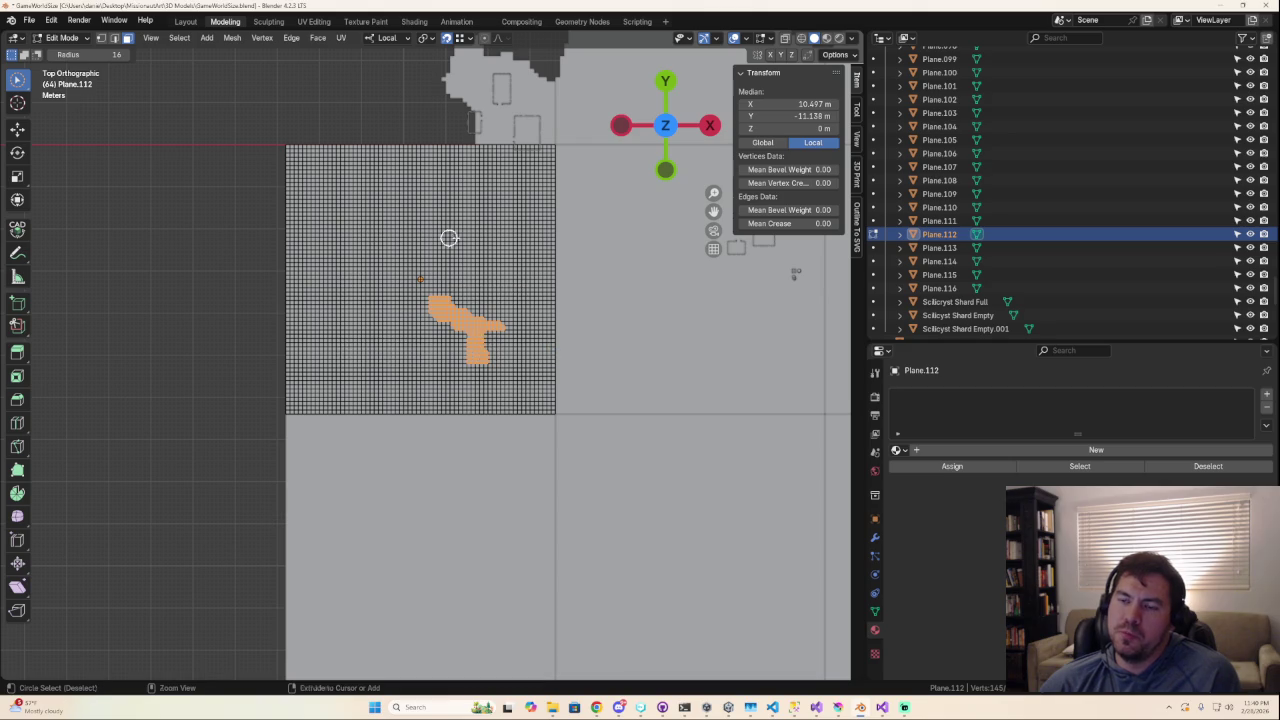
key(ctrl+z)
key(c)
mouse_move(506, 346)
mouse_down()
mouse_move(510, 378)
mouse_move(508, 300)
mouse_move(503, 330)
mouse_up()
right_click(508, 302)
Fill gaps along the upper-right and left coastline and trim the selection's inner edge.
key(c)
drag(464, 195, 472, 168)
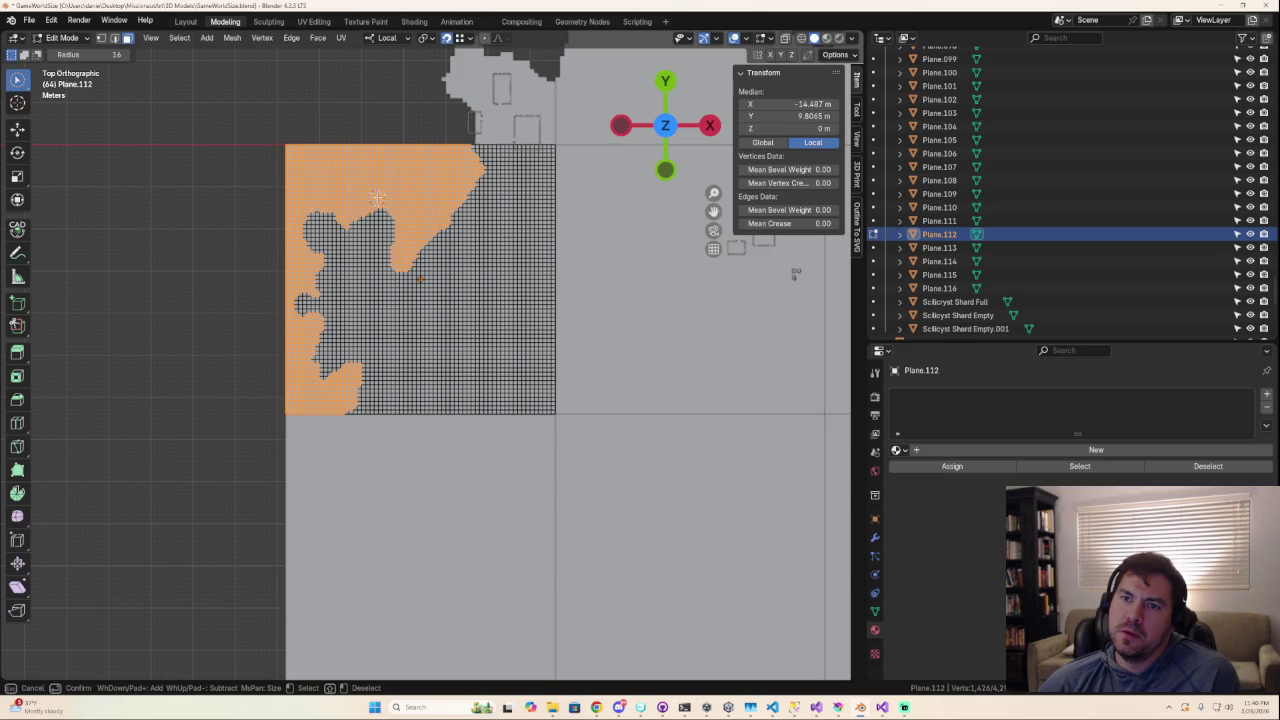
mouse_move(330, 215)
mouse_down()
mouse_move(344, 258)
mouse_move(323, 276)
mouse_move(332, 318)
mouse_move(315, 330)
mouse_up()
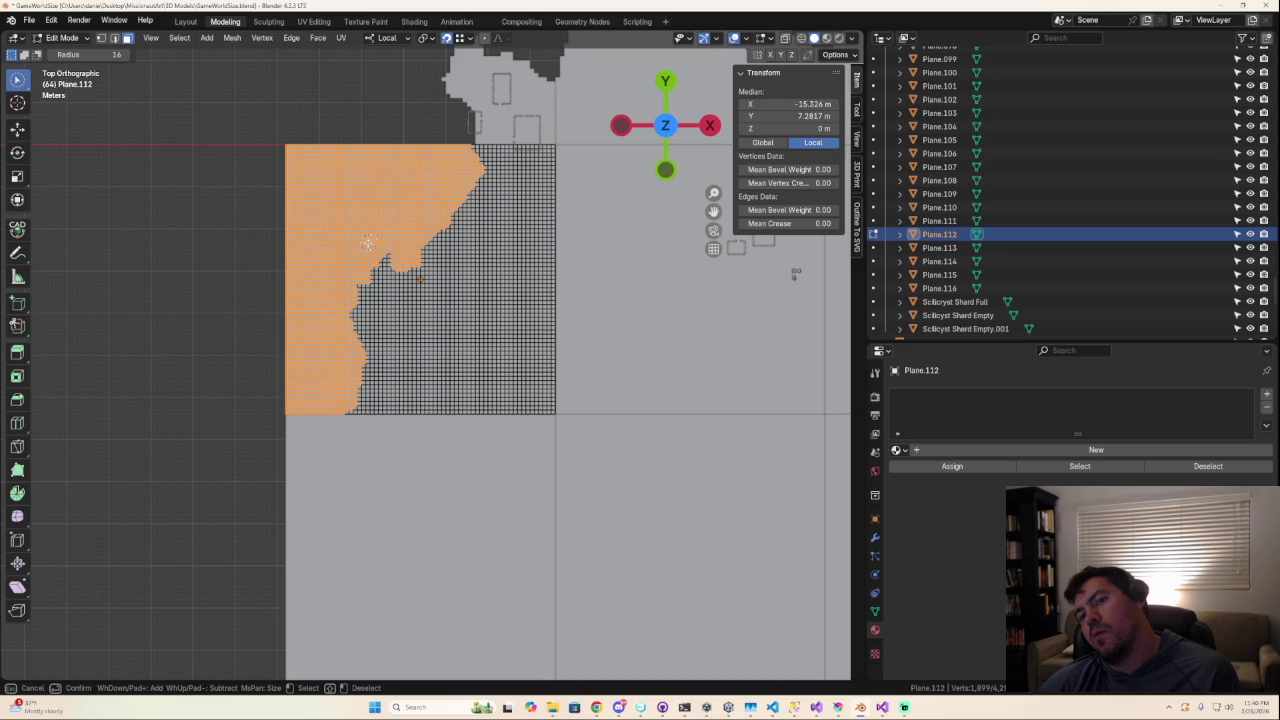
mouse_move(380, 283)
middle_down()
mouse_move(352, 220)
mouse_move(368, 278)
middle_up()
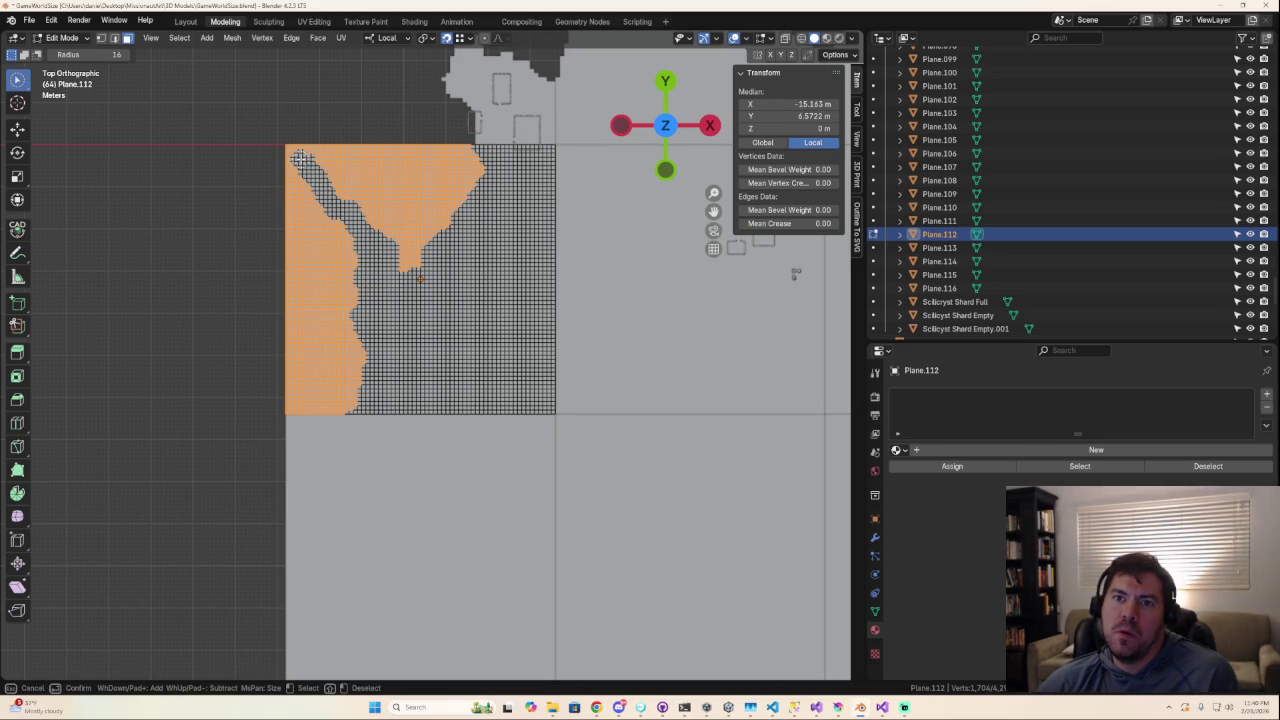
drag(313, 172, 333, 187)
middle_drag(362, 265, 360, 306)
right_click(360, 306)
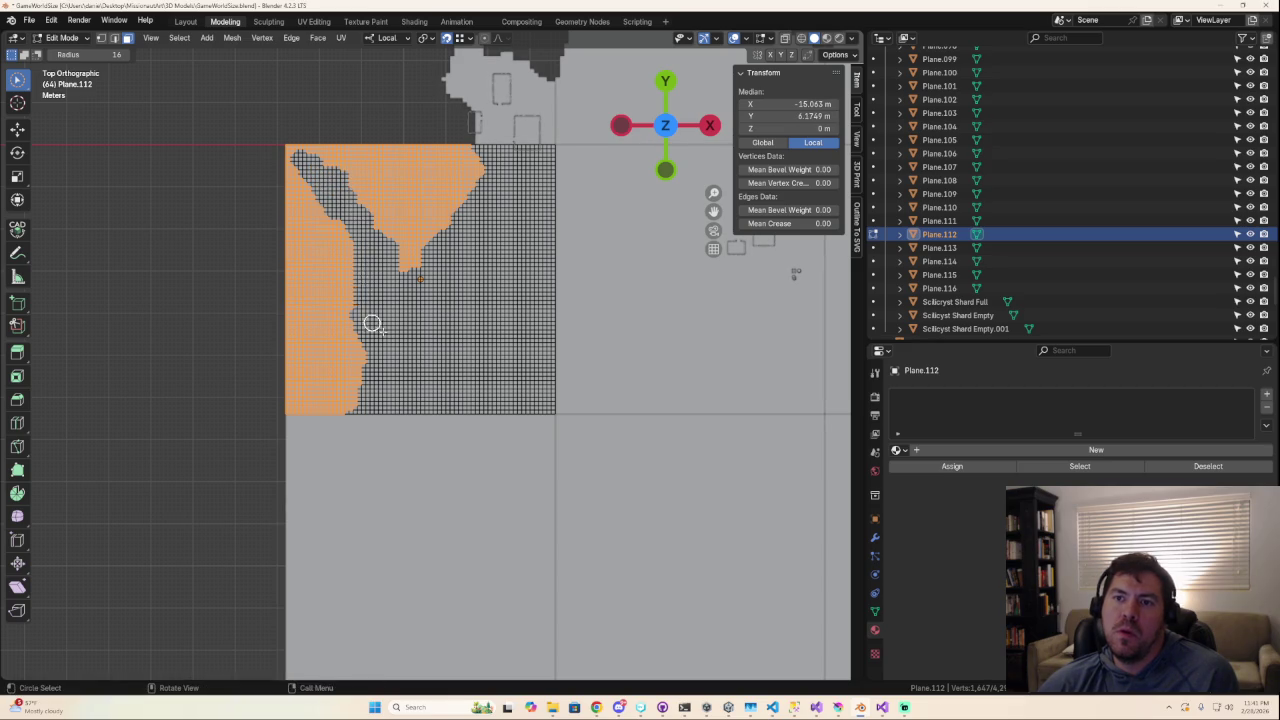
scroll(449, 369, down, 4)
scroll(454, 371, up, 2)
scroll(454, 379, down, 1)
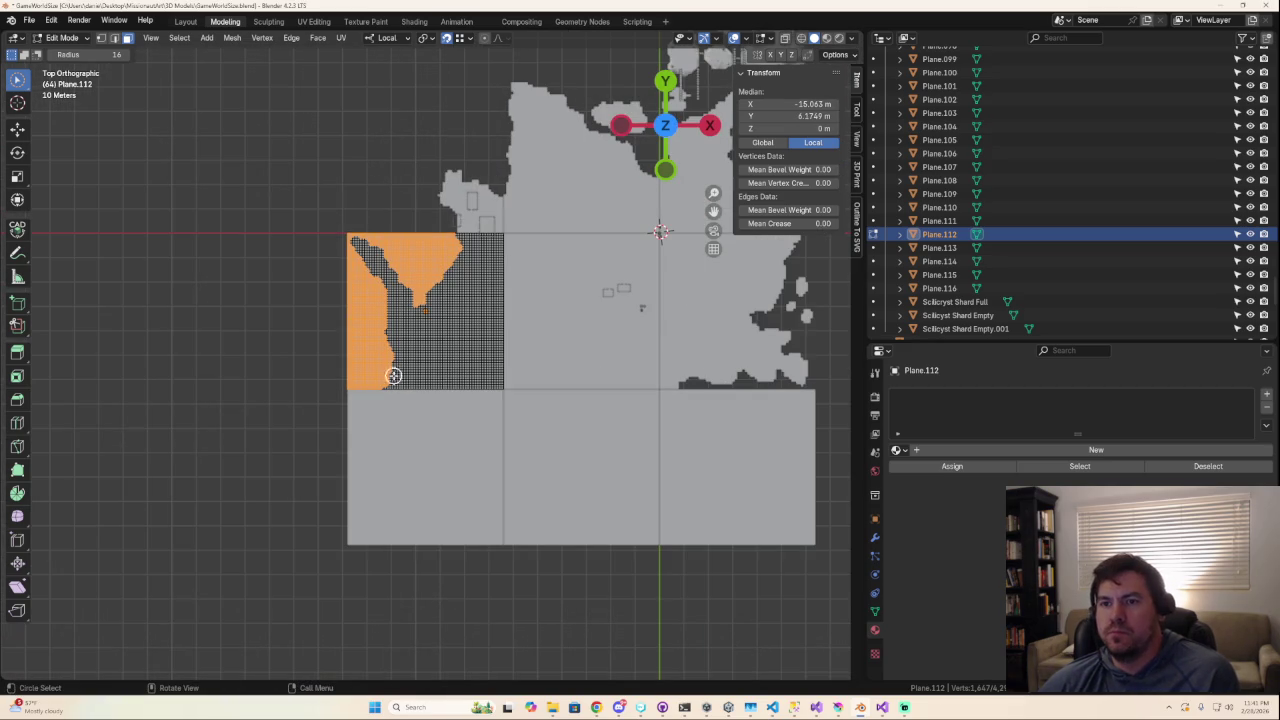
drag(383, 291, 390, 345)
Tilt into perspective and add missed faces to the coastline selection.
scroll(390, 345, down, 3)
mouse_move(390, 345)
middle_down()
mouse_move(418, 372)
mouse_move(480, 374)
middle_up()
scroll(480, 374, up, 4)
mouse_move(371, 383)
shift+mouse_down()
mouse_move(396, 343)
mouse_move(409, 414)
shift+mouse_up()
scroll(409, 414, down, 3)
middle_drag(457, 409, 549, 383)
scroll(360, 390, up, 5)
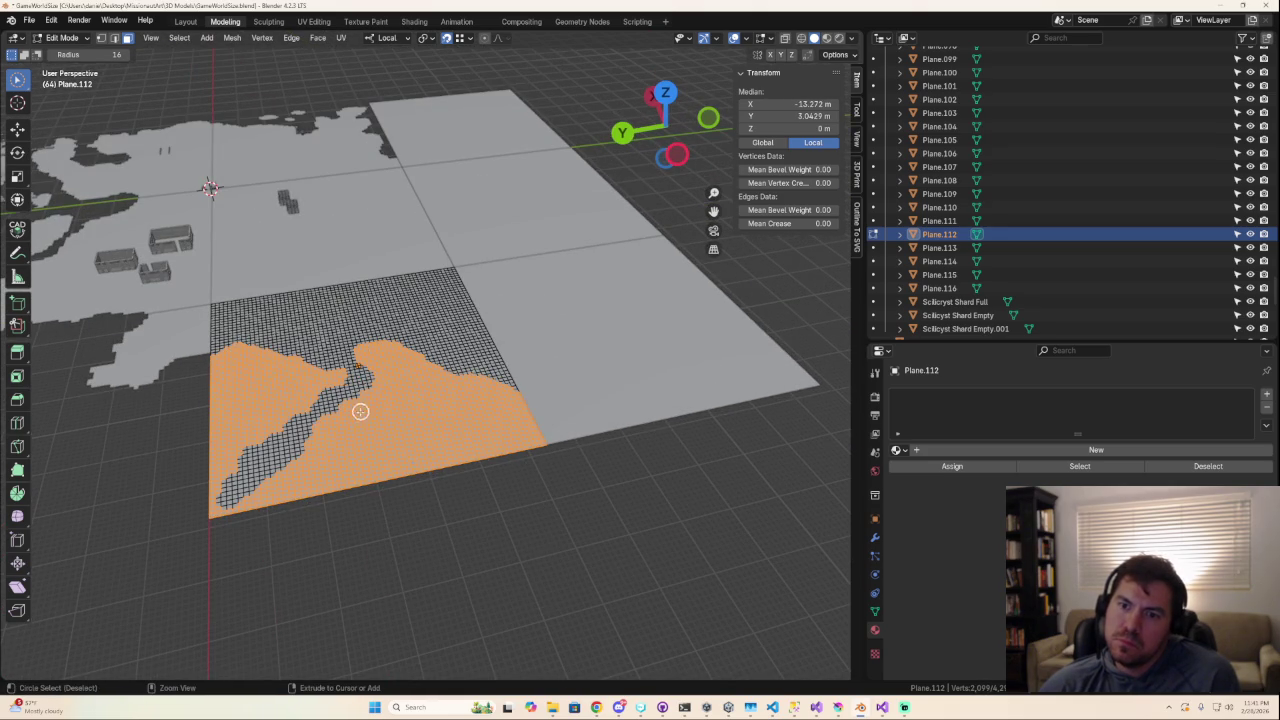
ctrl+click(323, 413)
Deselect stray faces along the selection's edge while orbiting to check.
scroll(331, 434, down, 3)
mouse_move(434, 408)
middle_down()
mouse_move(420, 448)
mouse_move(334, 428)
middle_up()
scroll(334, 428, up, 2)
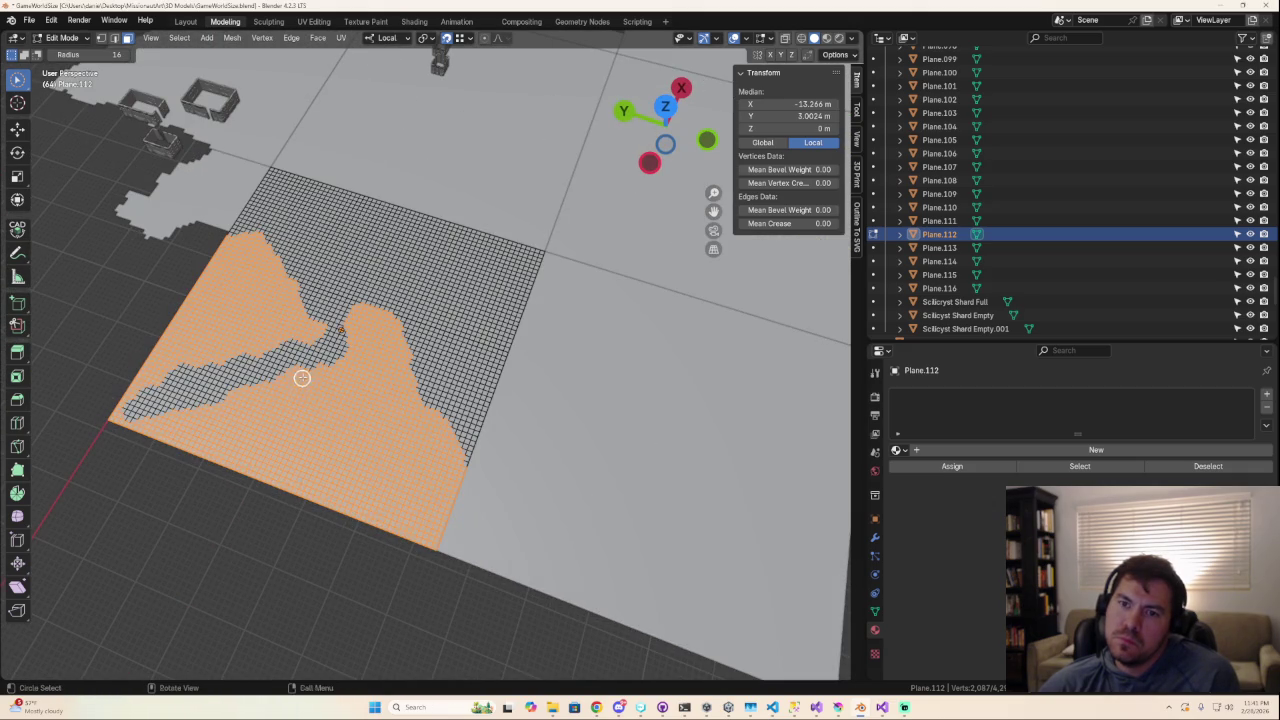
mouse_move(304, 379)
ctrl+mouse_down()
mouse_move(300, 428)
mouse_move(323, 398)
mouse_move(362, 399)
ctrl+mouse_up()
scroll(429, 463, down, 5)
middle_drag(429, 463, 529, 426)
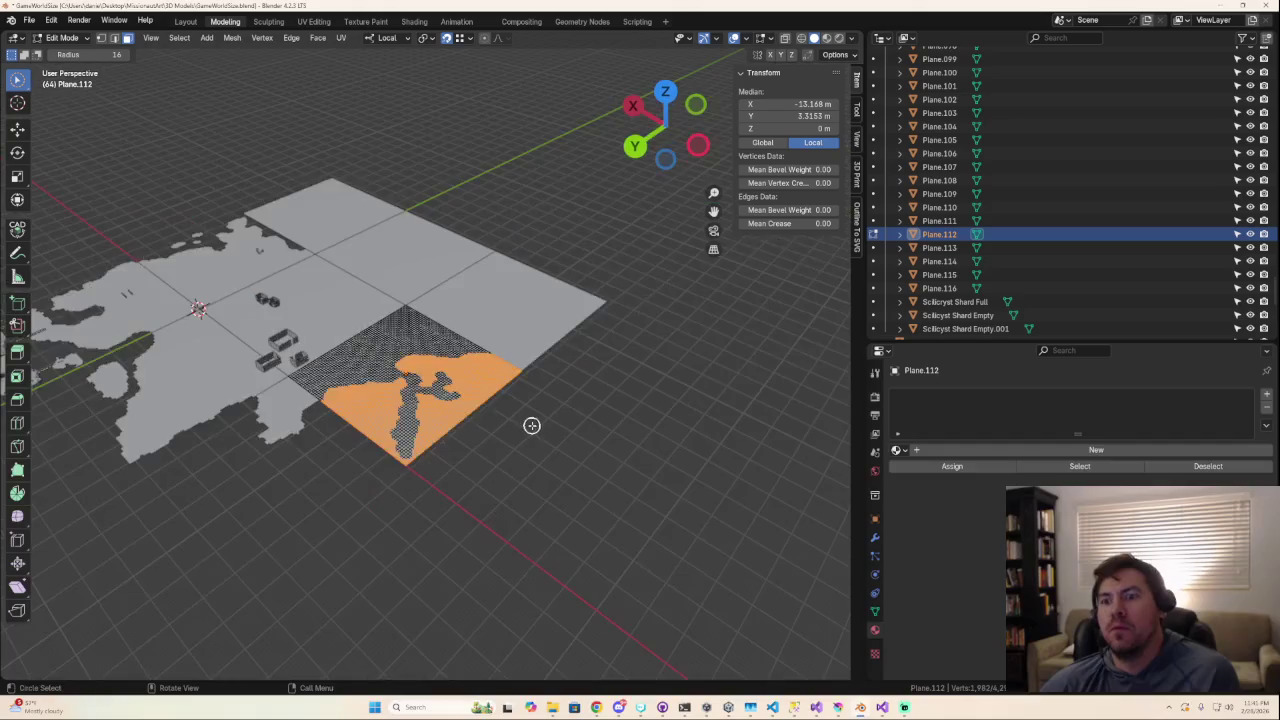
scroll(526, 426, up, 3)
mouse_move(426, 449)
ctrl+mouse_down()
mouse_move(410, 520)
mouse_move(409, 480)
mouse_move(425, 485)
mouse_move(410, 485)
ctrl+mouse_up()
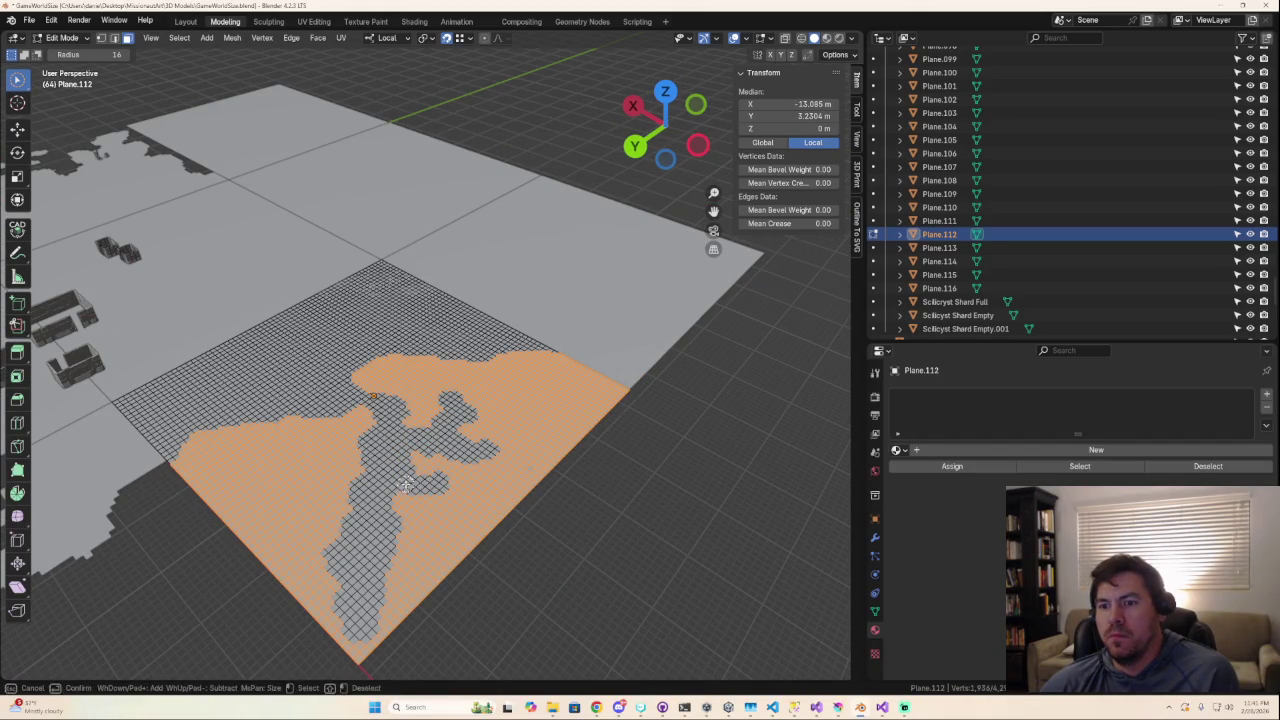
Orbit out to see the whole map and return to top view.
mouse_move(410, 485)
middle_down()
mouse_move(512, 497)
mouse_move(551, 486)
mouse_move(497, 500)
middle_up()
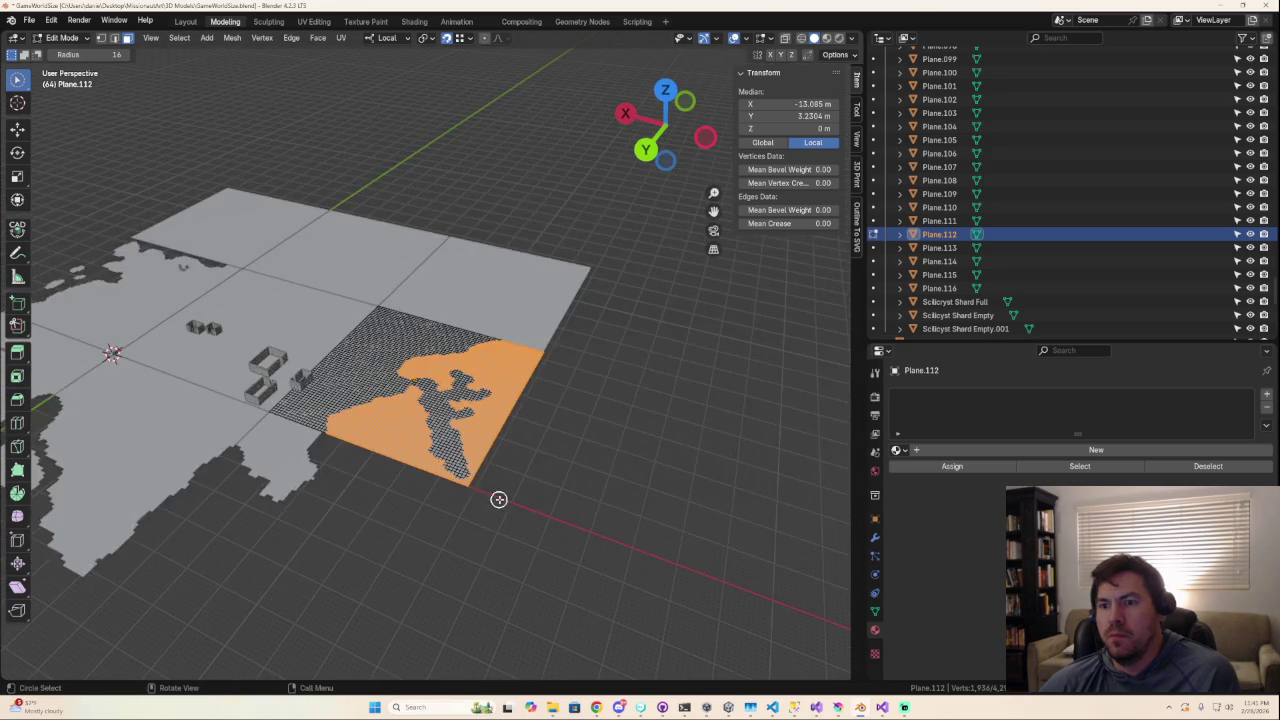
scroll(500, 488, up, 3)
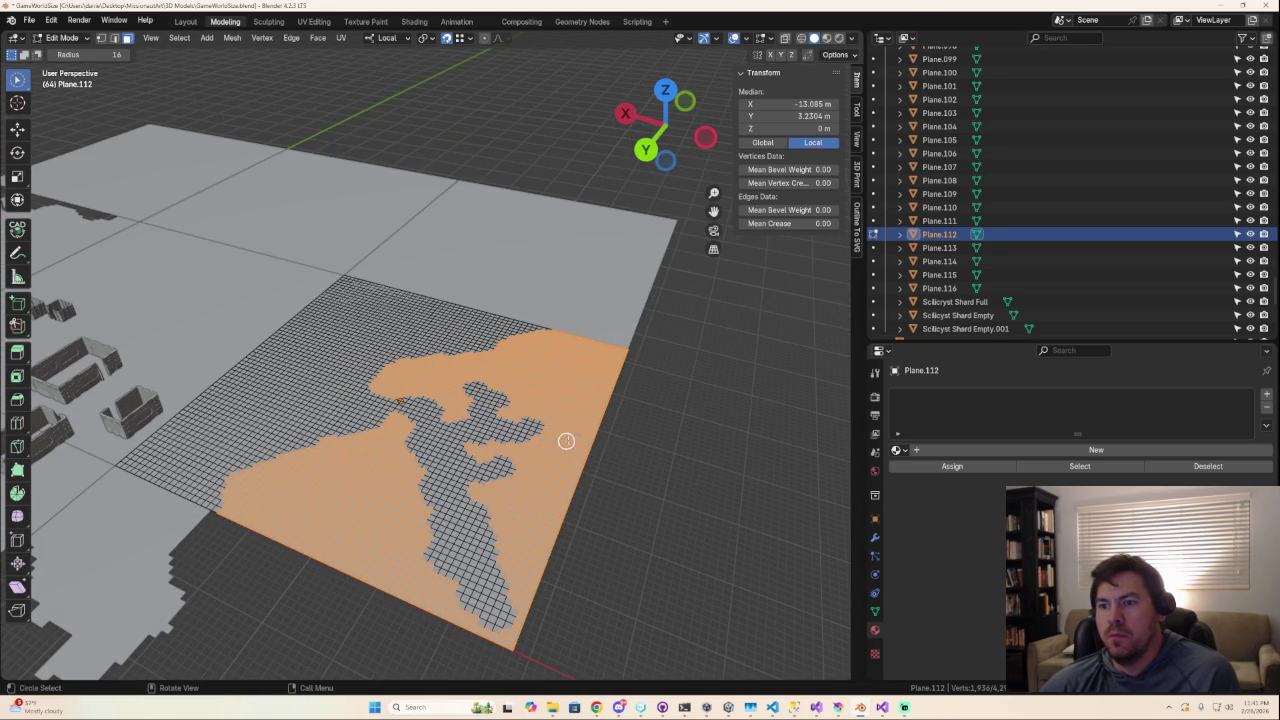
scroll(570, 450, down, 4)
middle_drag(580, 457, 348, 471)
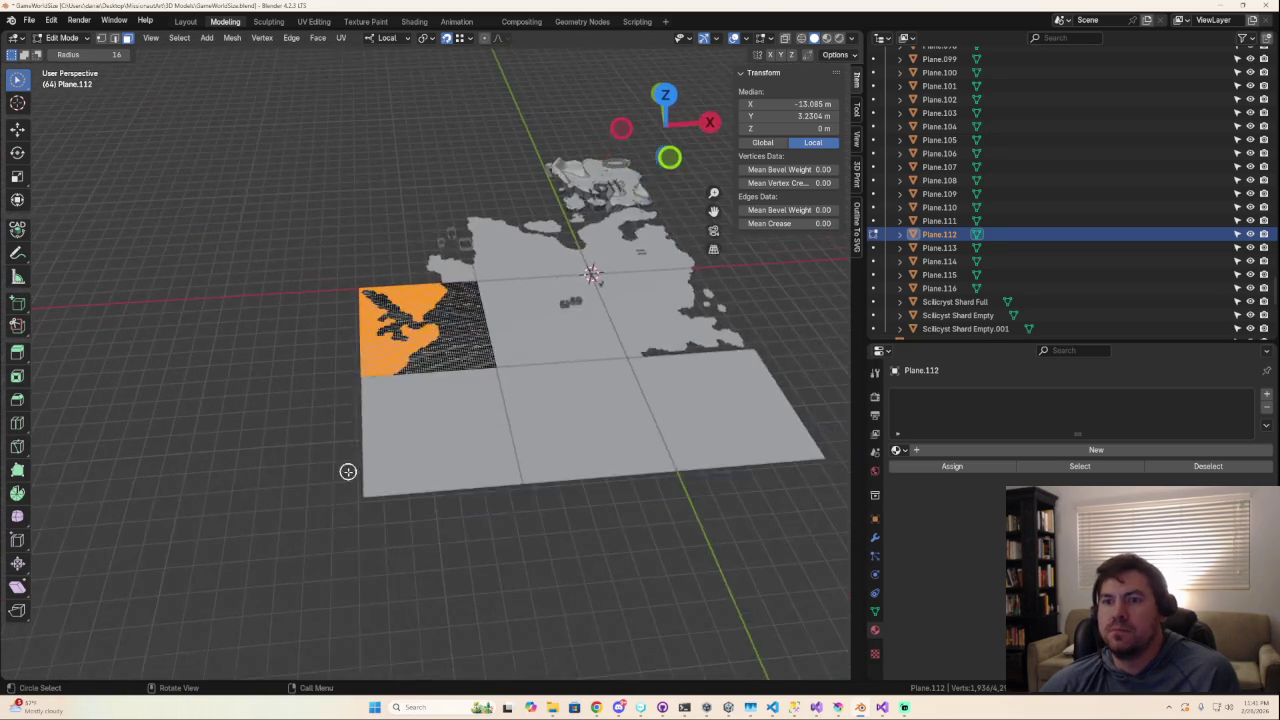
scroll(480, 330, up, 2)
scroll(600, 180, up, 2)
click(667, 93)
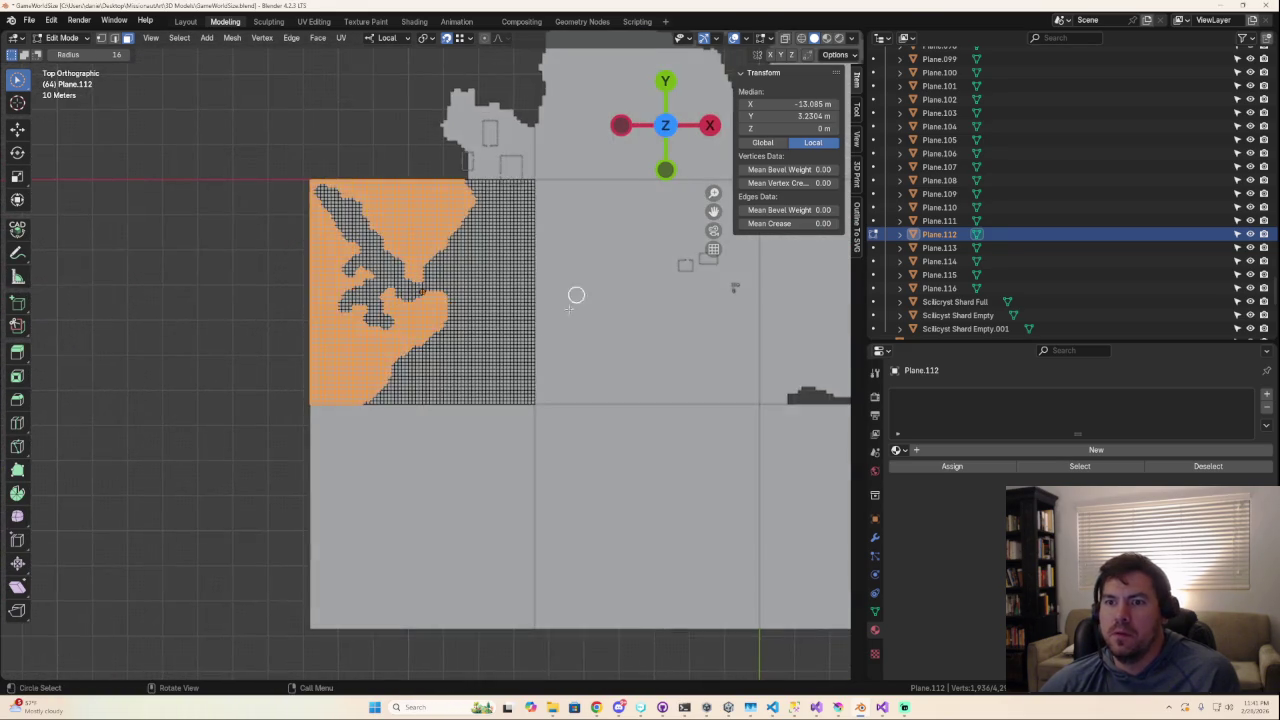
Add faces near the coast to Plane.112's selection.
scroll(528, 357, down, 3)
scroll(528, 357, down, 2)
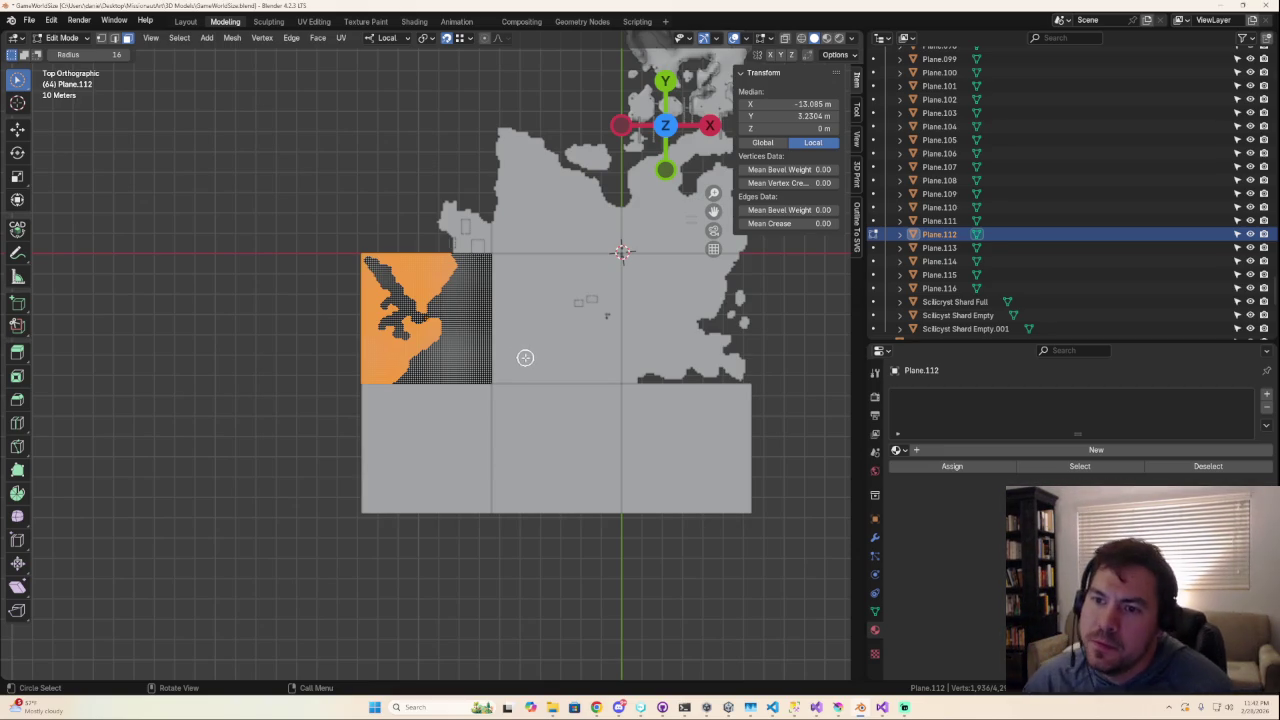
scroll(490, 330, up, 3)
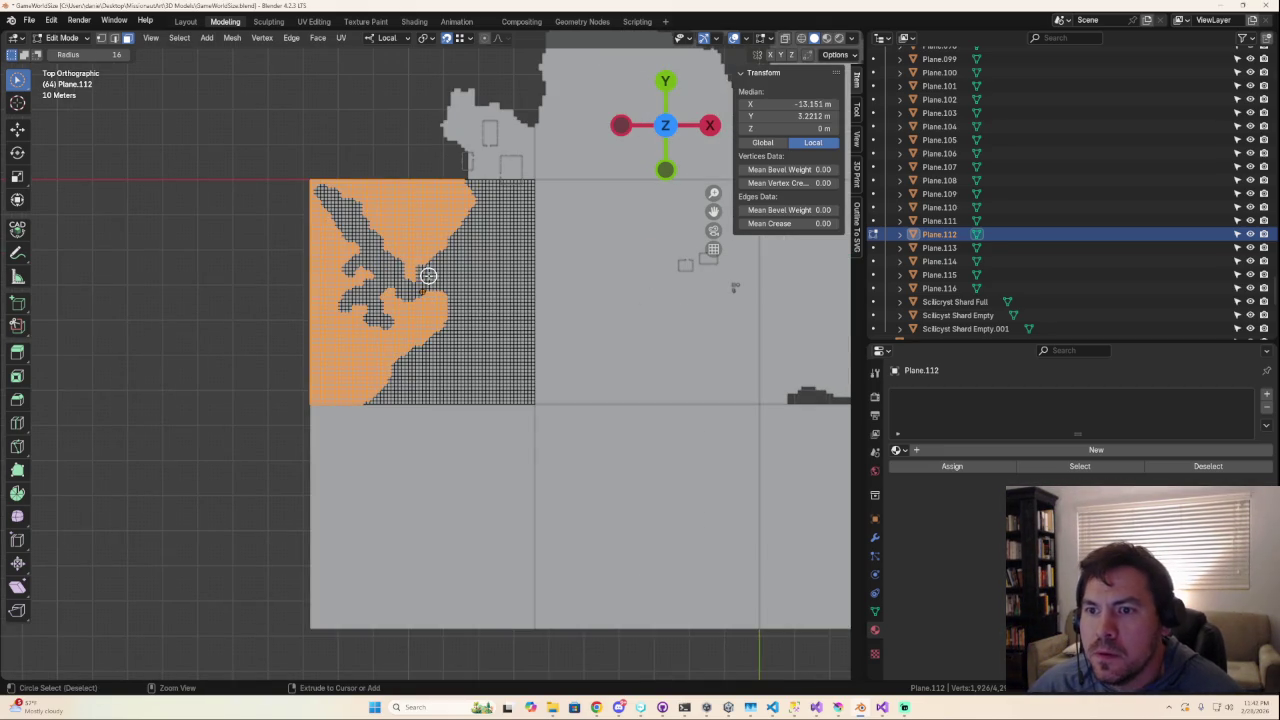
shift+drag(424, 272, 437, 270)
Deselect faces along the coastline and in the upper inlet.
scroll(437, 371, down, 3)
scroll(437, 376, down, 3)
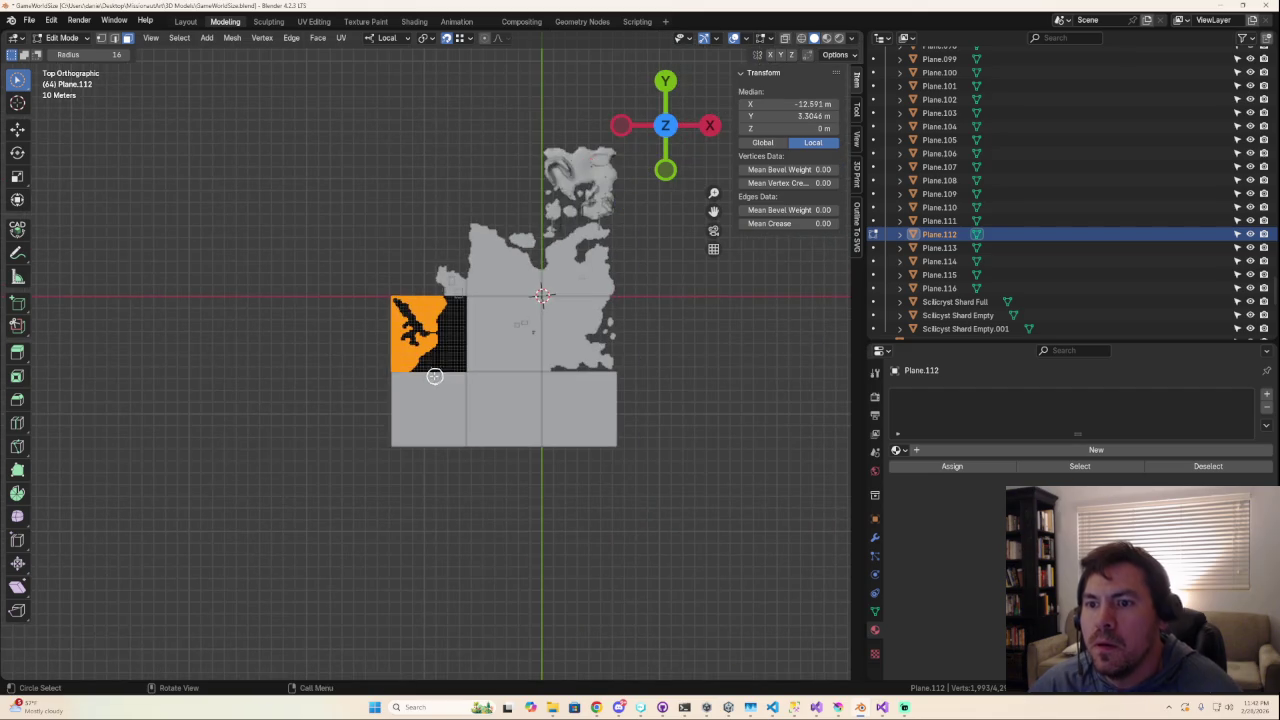
scroll(437, 376, up, 2)
scroll(436, 375, up, 2)
scroll(434, 374, up, 6)
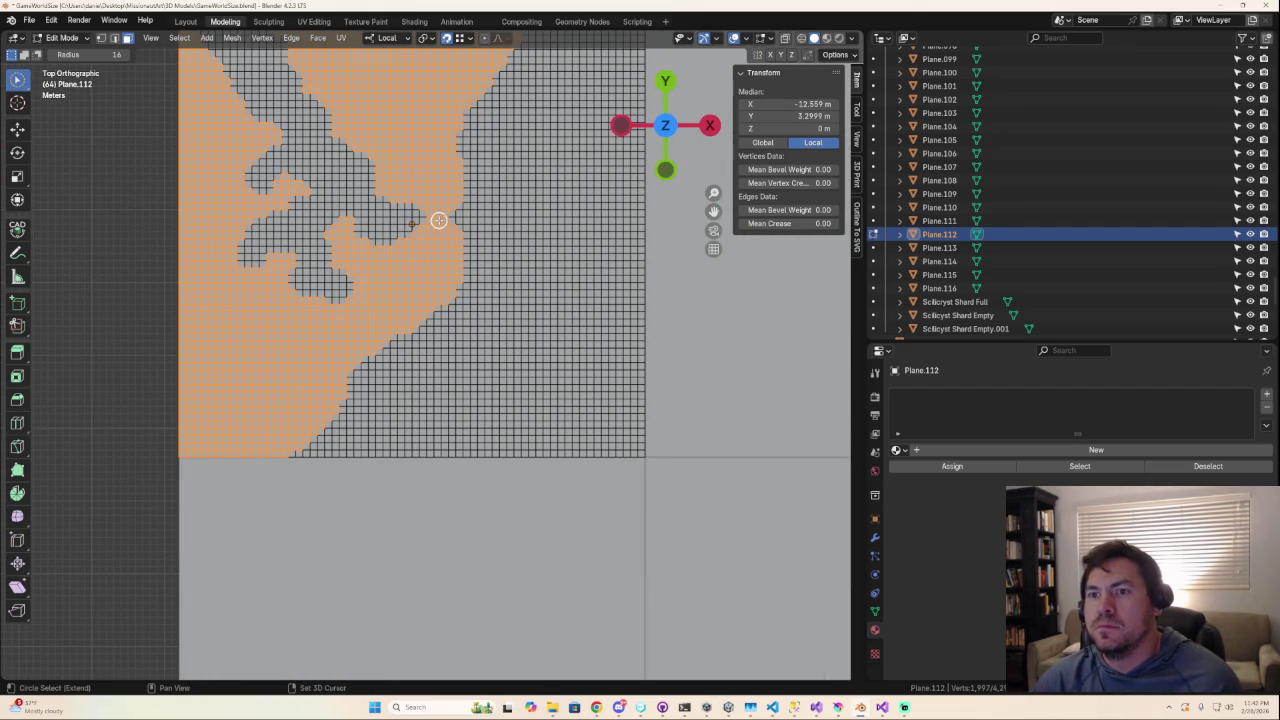
scroll(438, 220, down, 7)
scroll(446, 283, up, 1)
scroll(469, 326, up, 4)
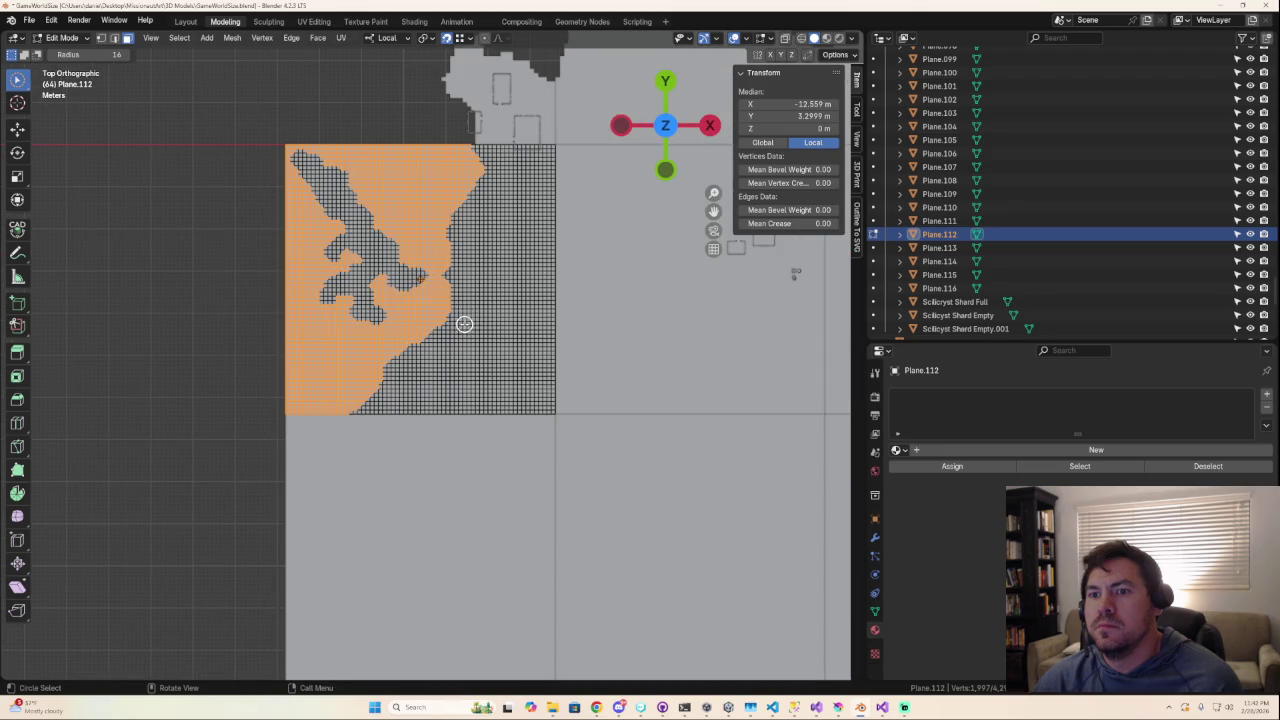
ctrl+click(383, 224)
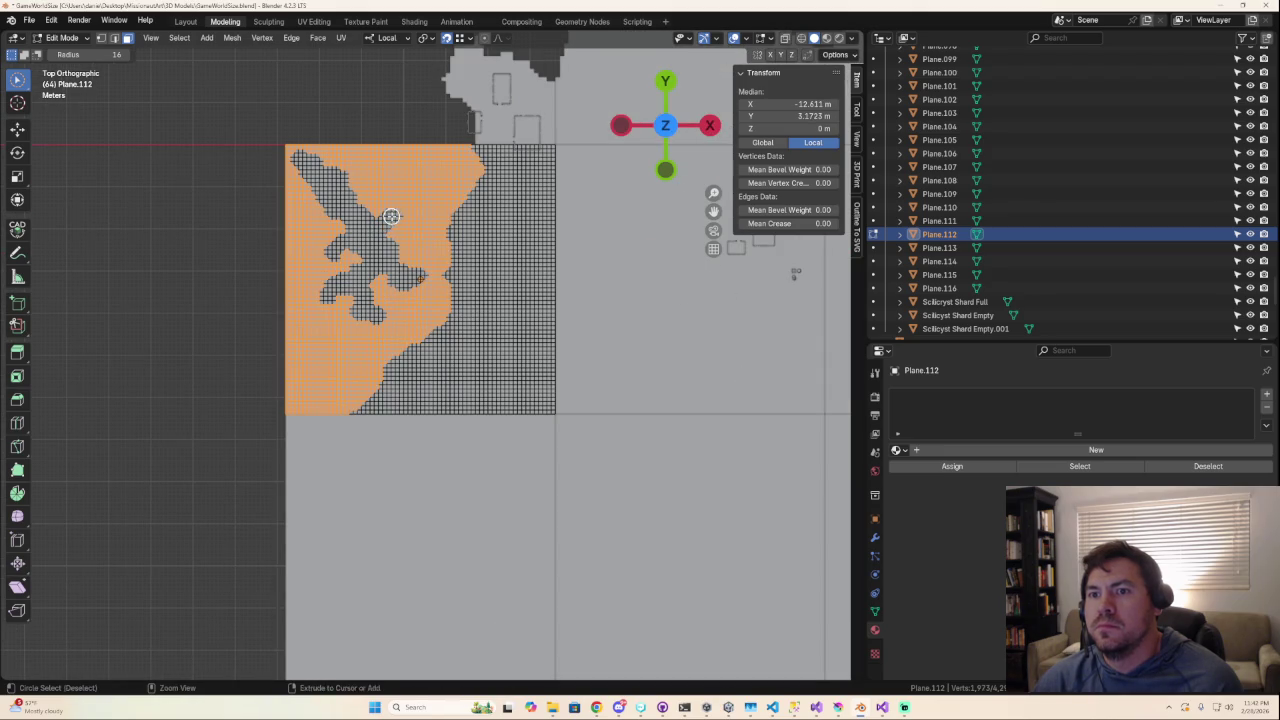
ctrl+drag(405, 226, 410, 222)
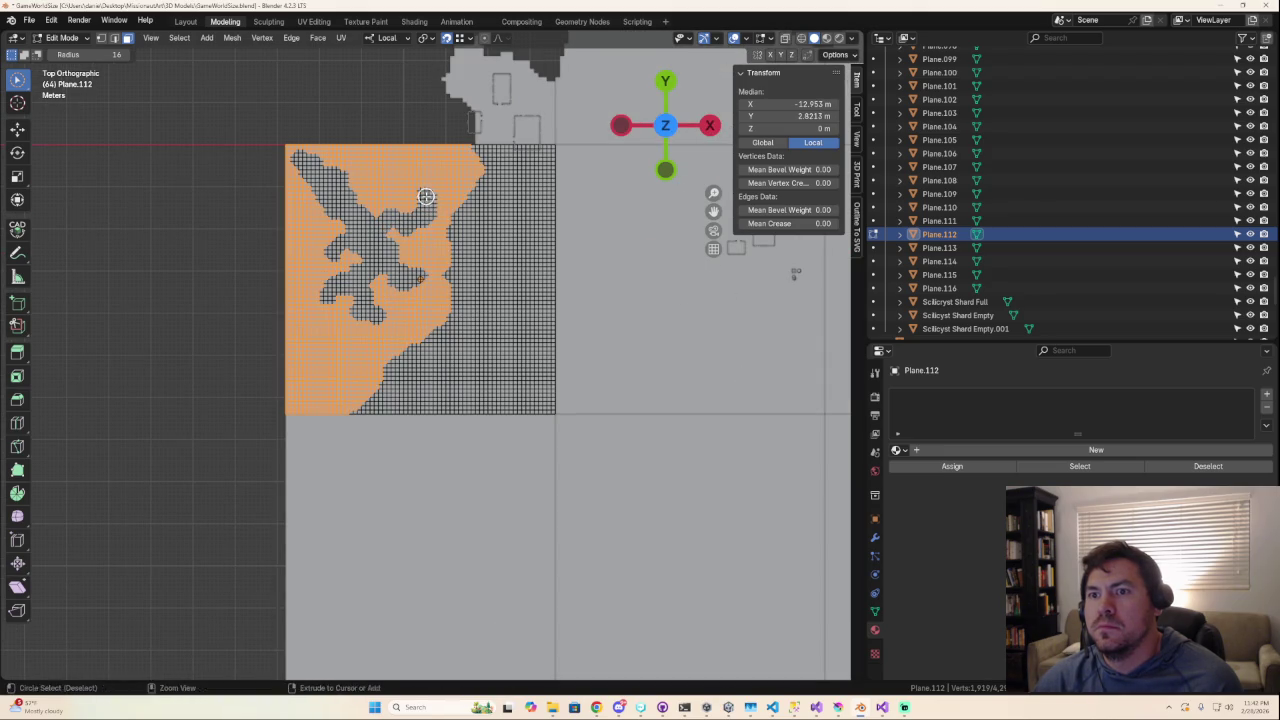
mouse_move(426, 199)
ctrl+mouse_down()
mouse_move(405, 185)
mouse_move(435, 180)
mouse_move(420, 160)
mouse_move(391, 164)
mouse_move(393, 181)
ctrl+mouse_up()
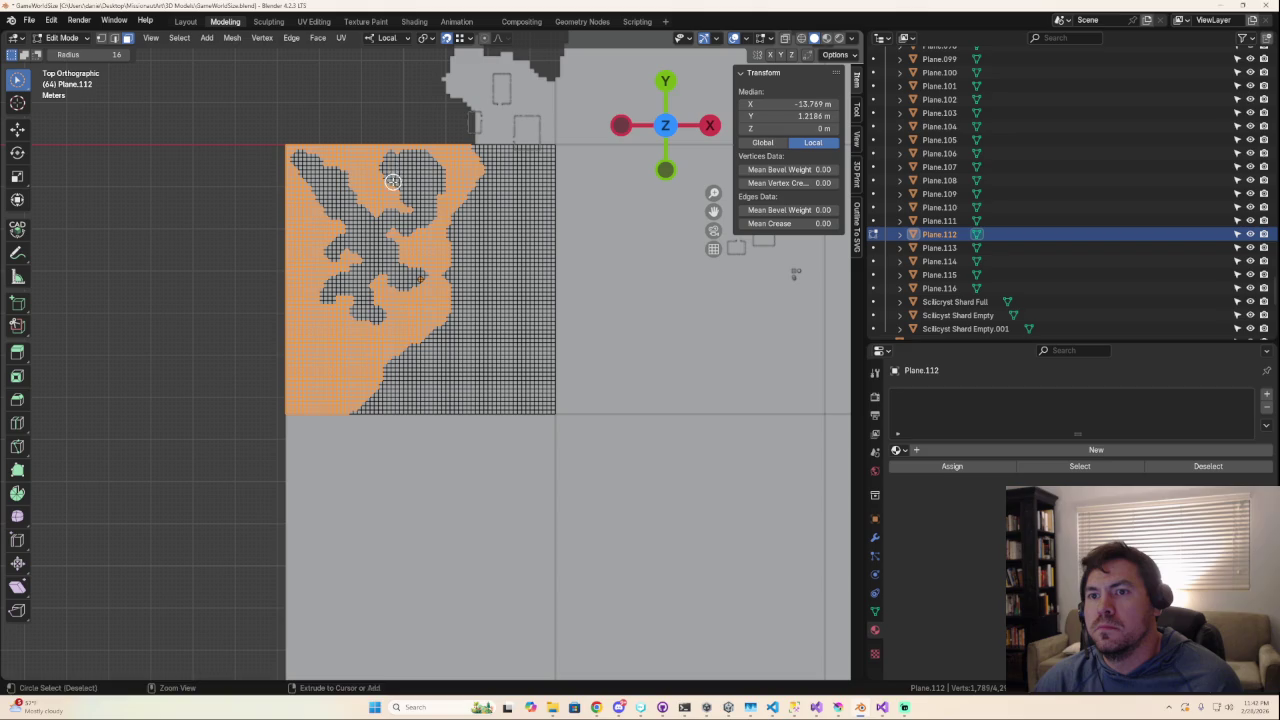
Orbit around the selected region and deselect remaining stray coastline faces.
scroll(393, 181, down, 2)
mouse_move(393, 181)
middle_down()
mouse_move(586, 277)
mouse_move(504, 296)
middle_up()
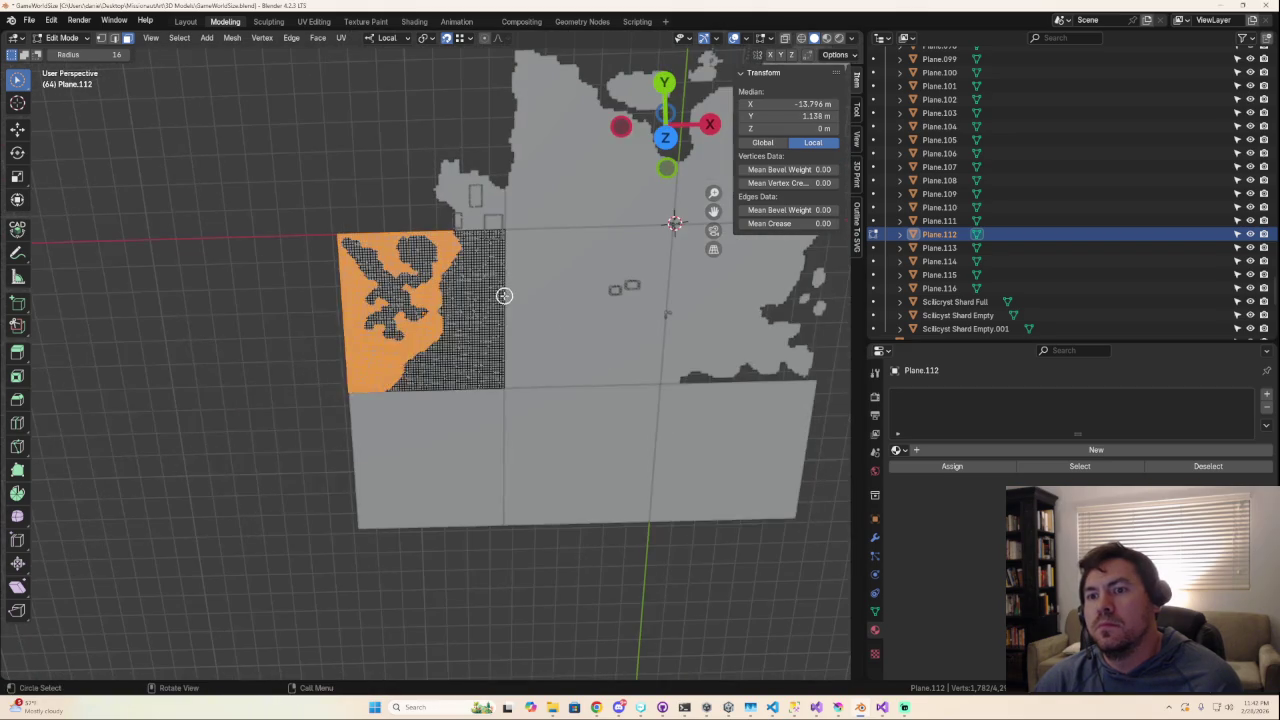
scroll(370, 369, up, 3)
mouse_move(374, 357)
middle_down()
mouse_move(443, 306)
mouse_move(434, 286)
mouse_move(453, 254)
mouse_move(475, 257)
middle_up()
mouse_move(466, 236)
ctrl+mouse_down()
mouse_move(399, 266)
mouse_move(371, 229)
ctrl+mouse_up()
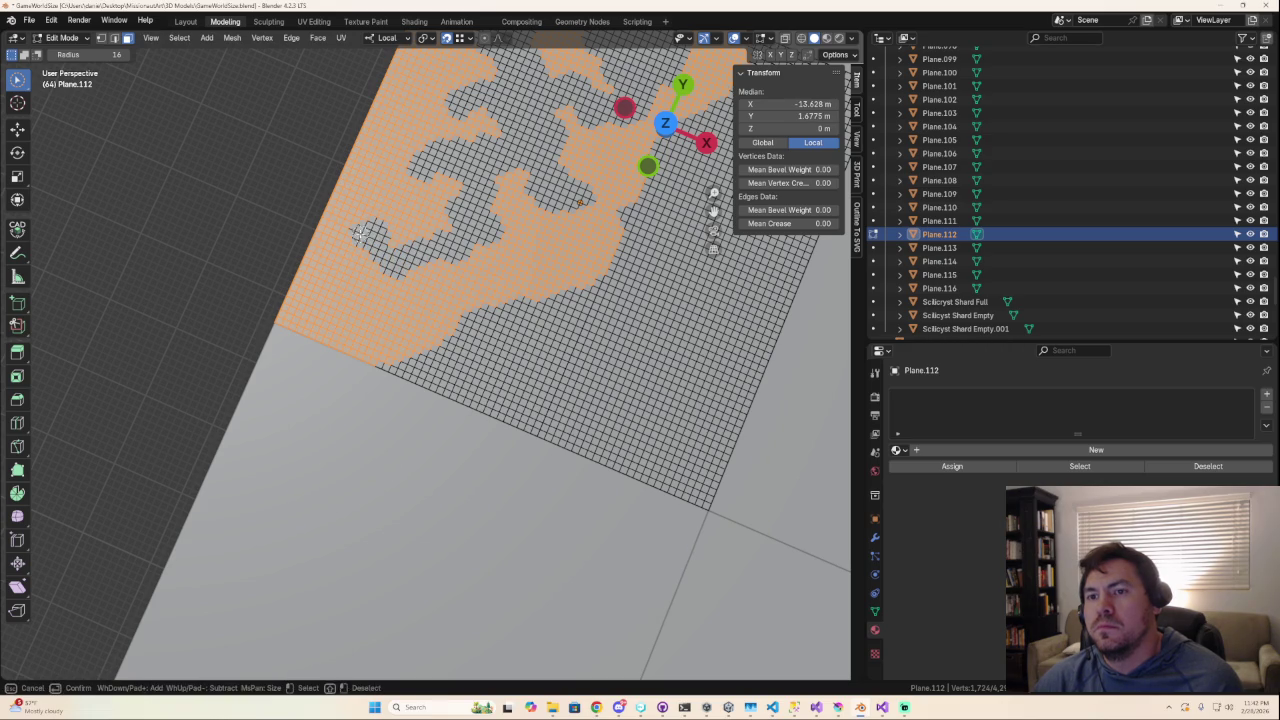
Return to a top-down view framing Plane.112's lower coastline.
scroll(423, 323, down, 2)
scroll(495, 348, down, 2)
scroll(495, 348, down, 2)
mouse_move(486, 363)
middle_down()
mouse_move(357, 366)
mouse_move(331, 317)
mouse_move(352, 305)
middle_up()
scroll(397, 375, up, 4)
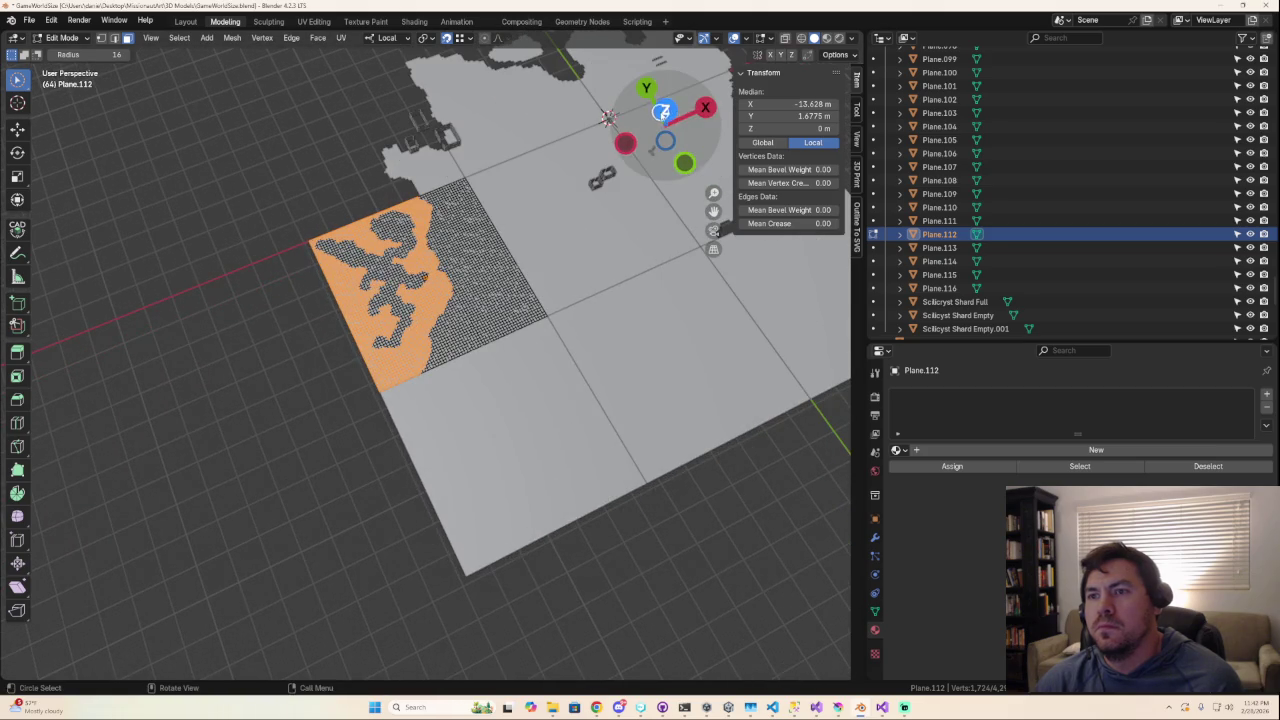
click(662, 112)
scroll(366, 346, up, 4)
scroll(366, 346, down, 1)
scroll(420, 310, down, 3)
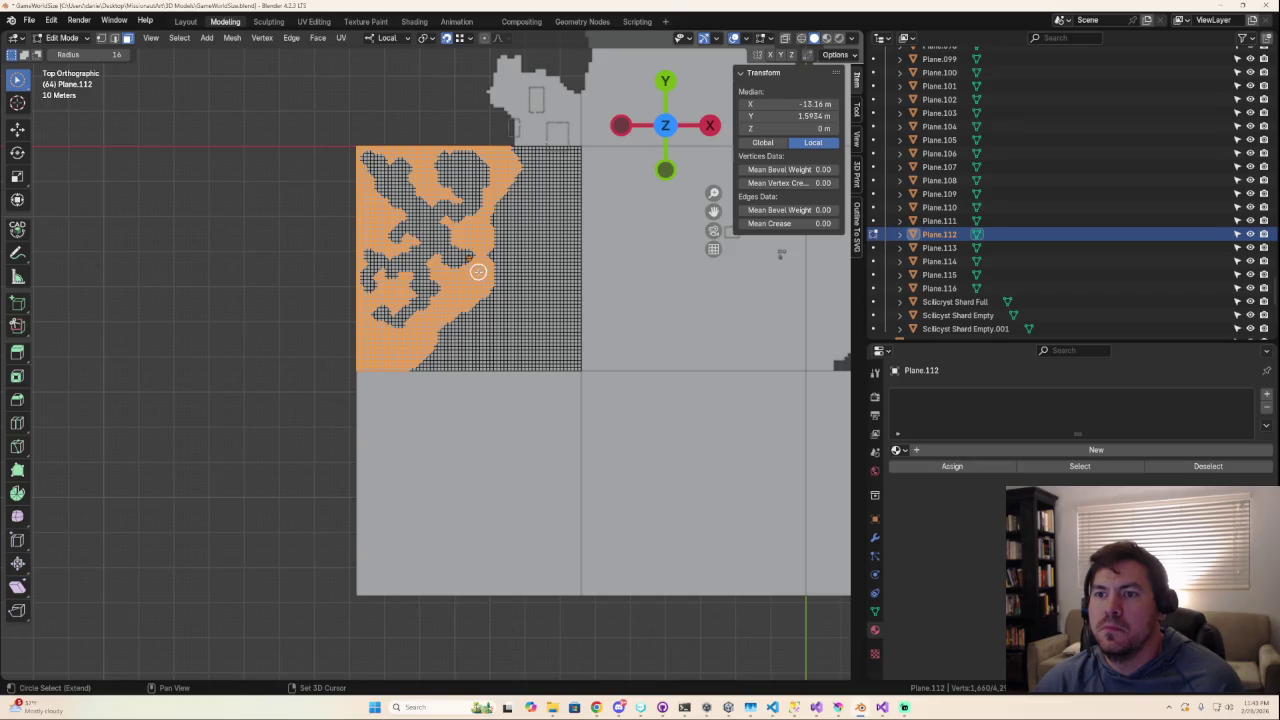
scroll(483, 268, up, 3)
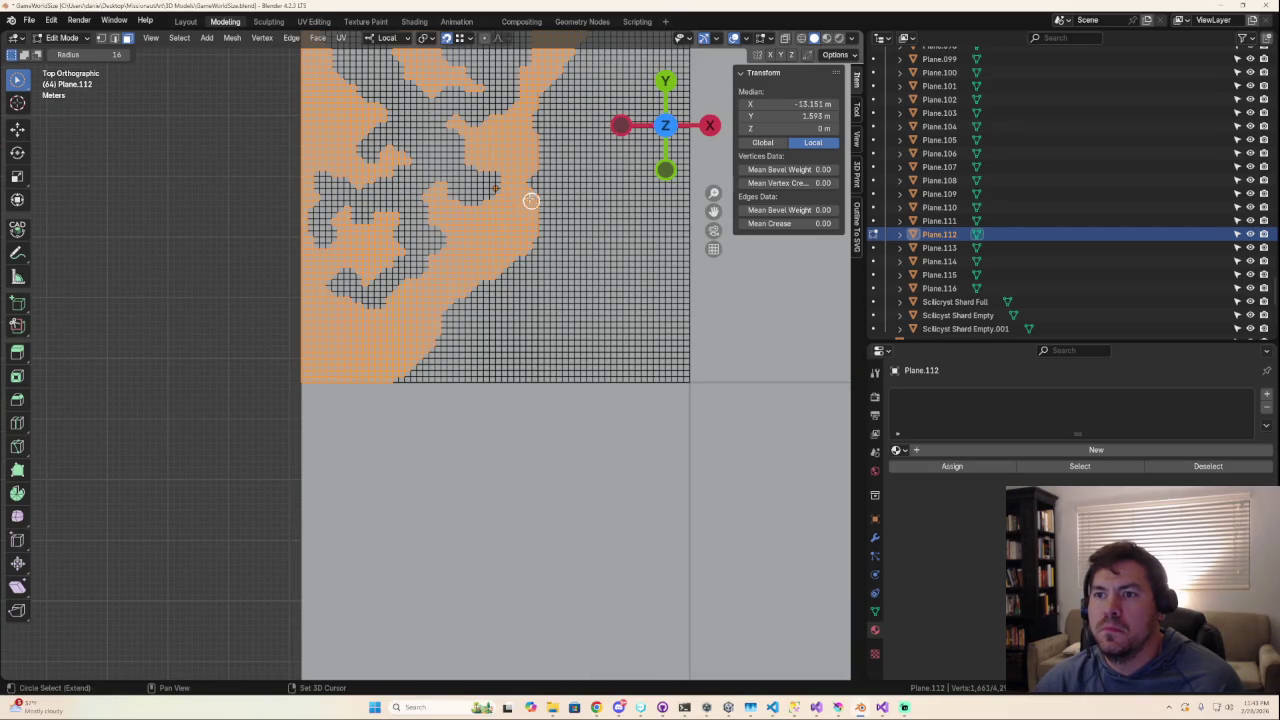
scroll(531, 286, down, 5)
scroll(531, 306, down, 3)
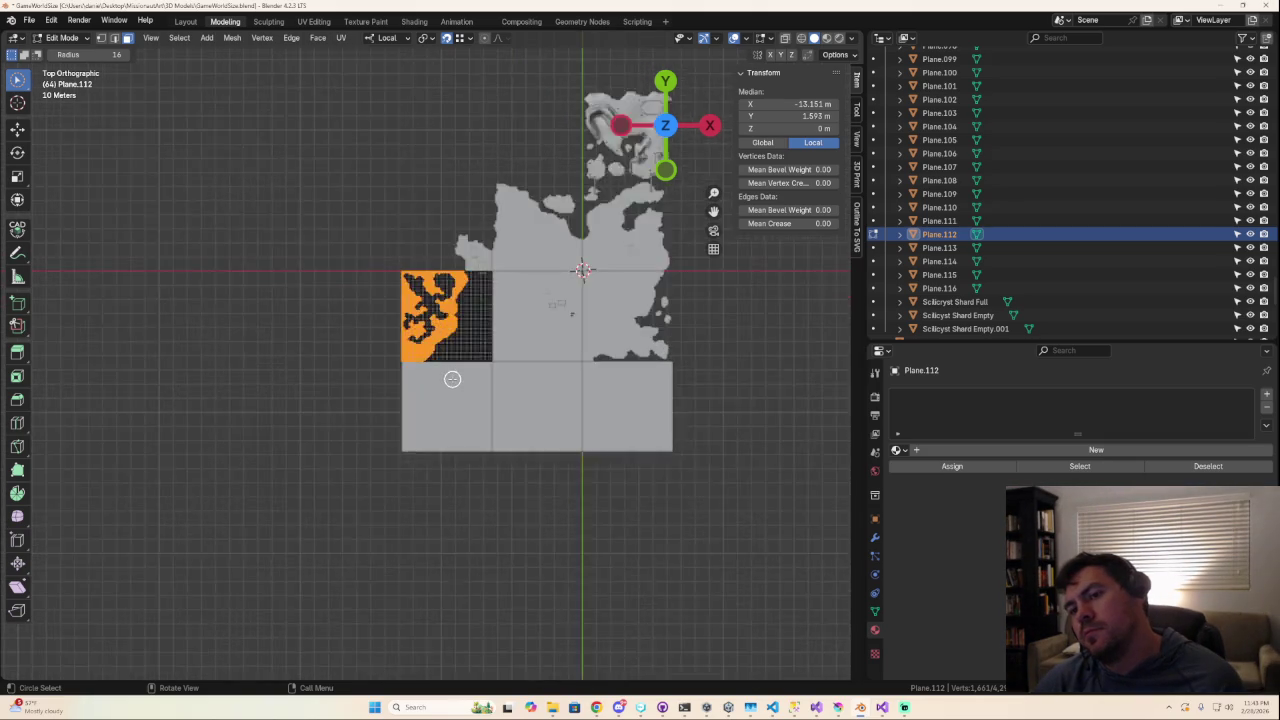
scroll(455, 384, up, 3)
scroll(455, 388, down, 1)
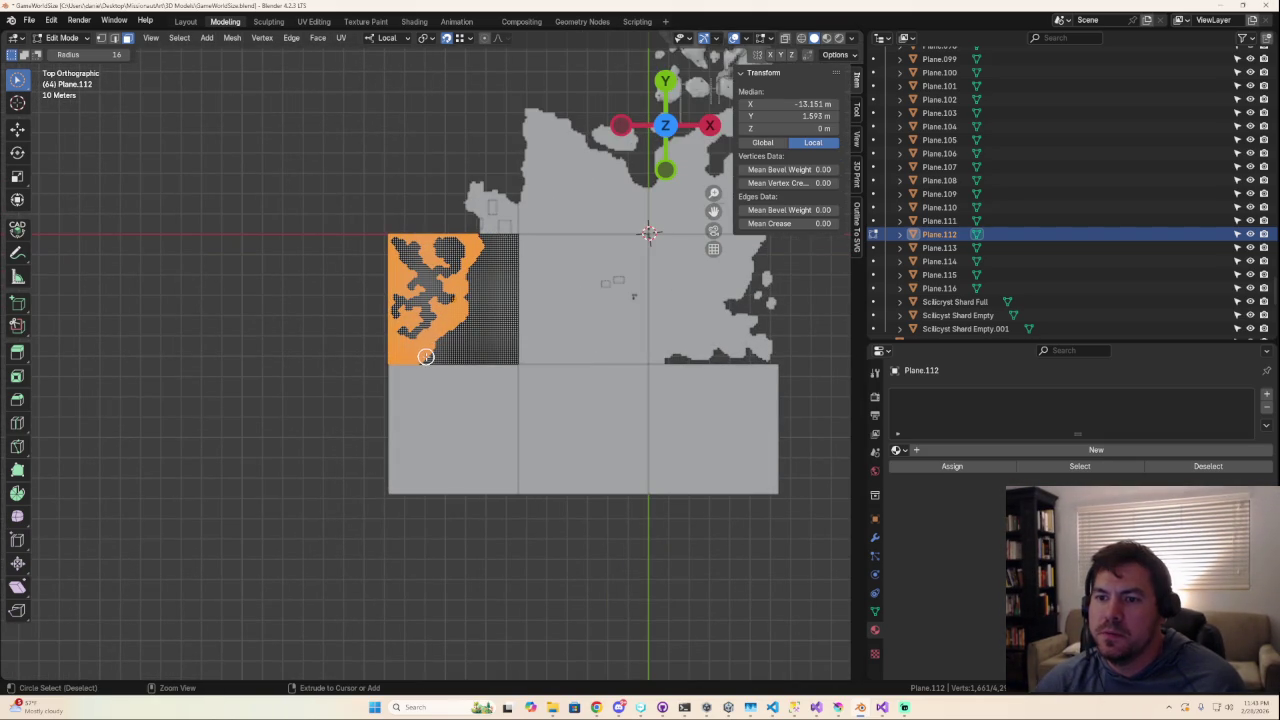
Circle-select extra faces along the lower shoreline into Plane.112's selection.
drag(425, 357, 438, 347)
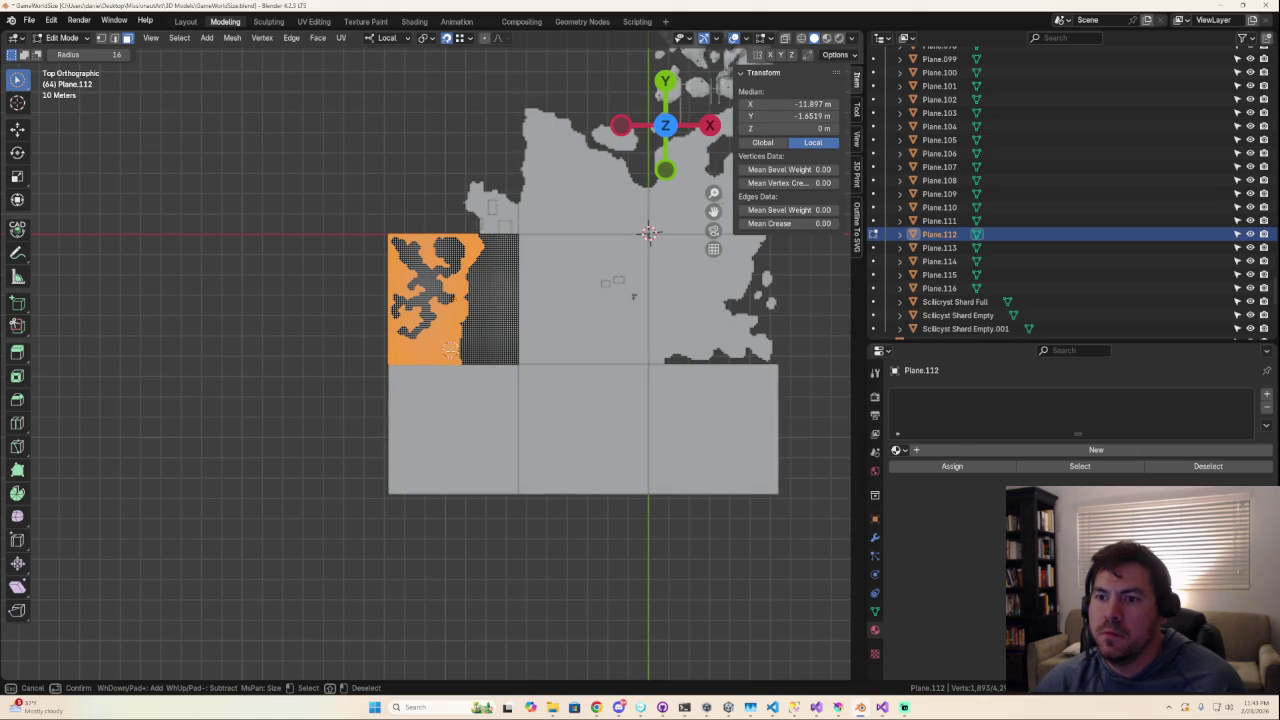
drag(454, 336, 479, 272)
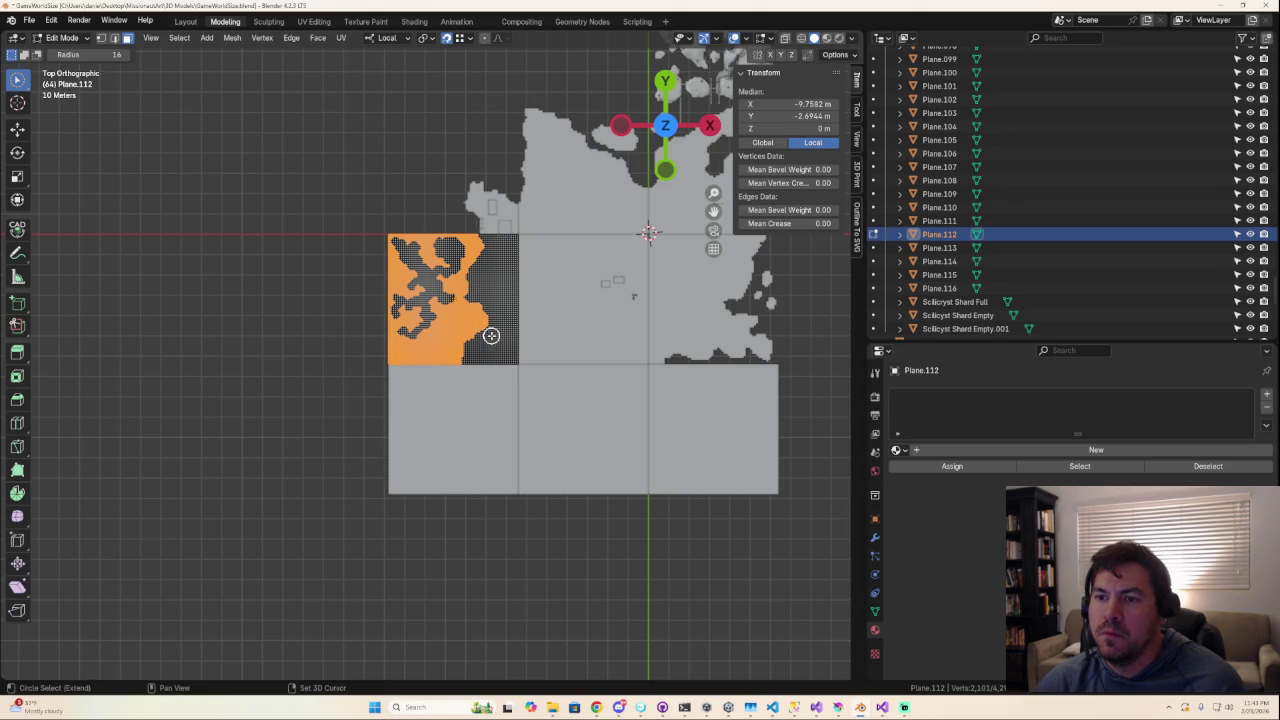
drag(474, 331, 473, 338)
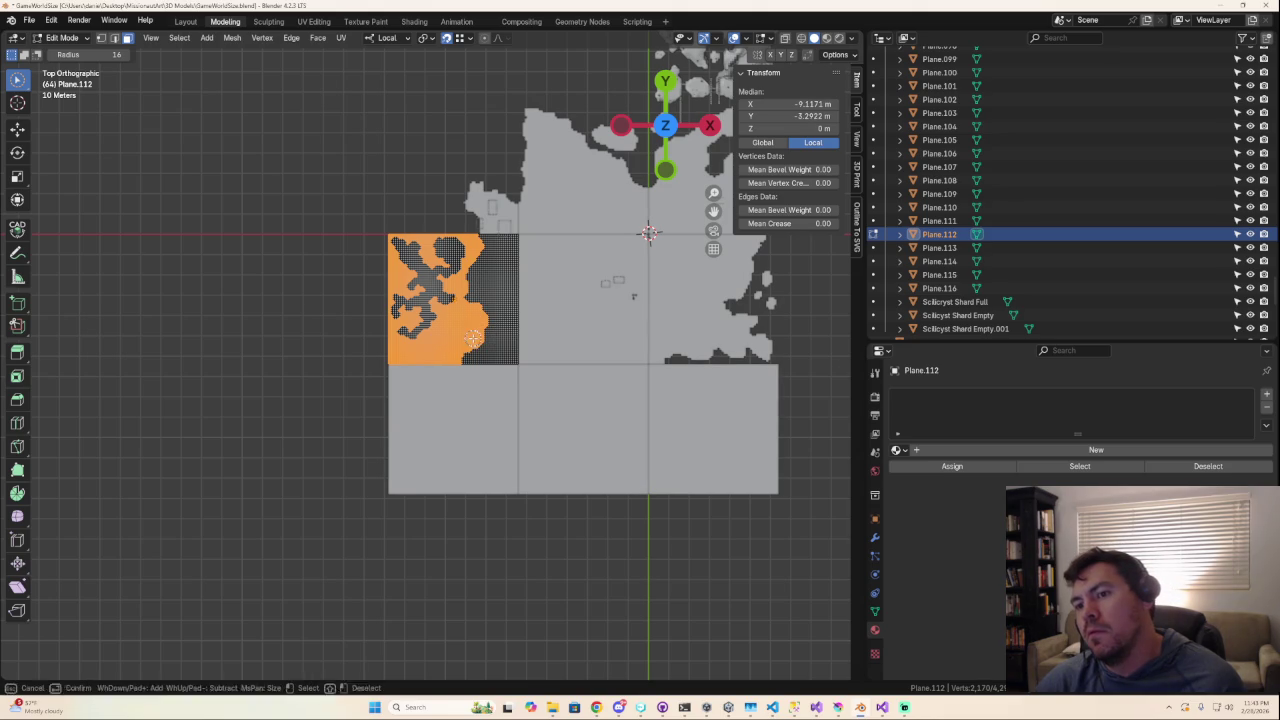
scroll(572, 440, down, 1)
scroll(572, 436, up, 1)
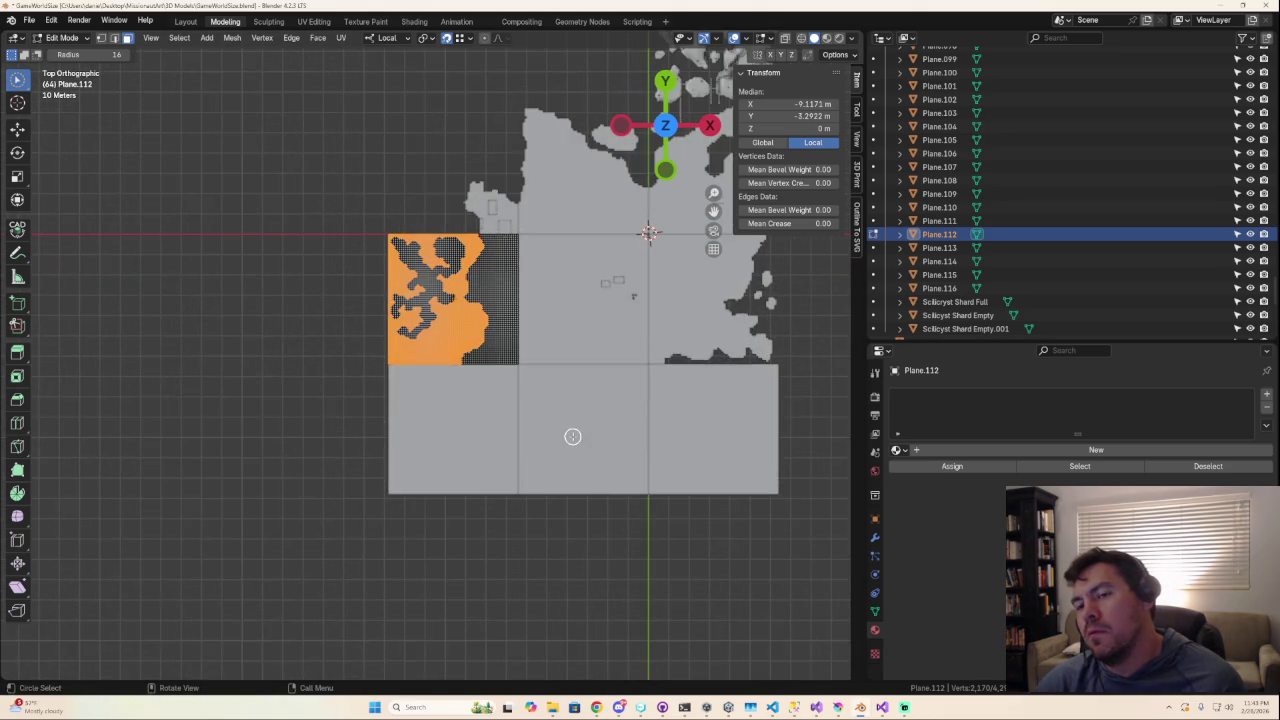
scroll(572, 436, up, 2)
scroll(568, 428, down, 2)
scroll(555, 412, down, 2)
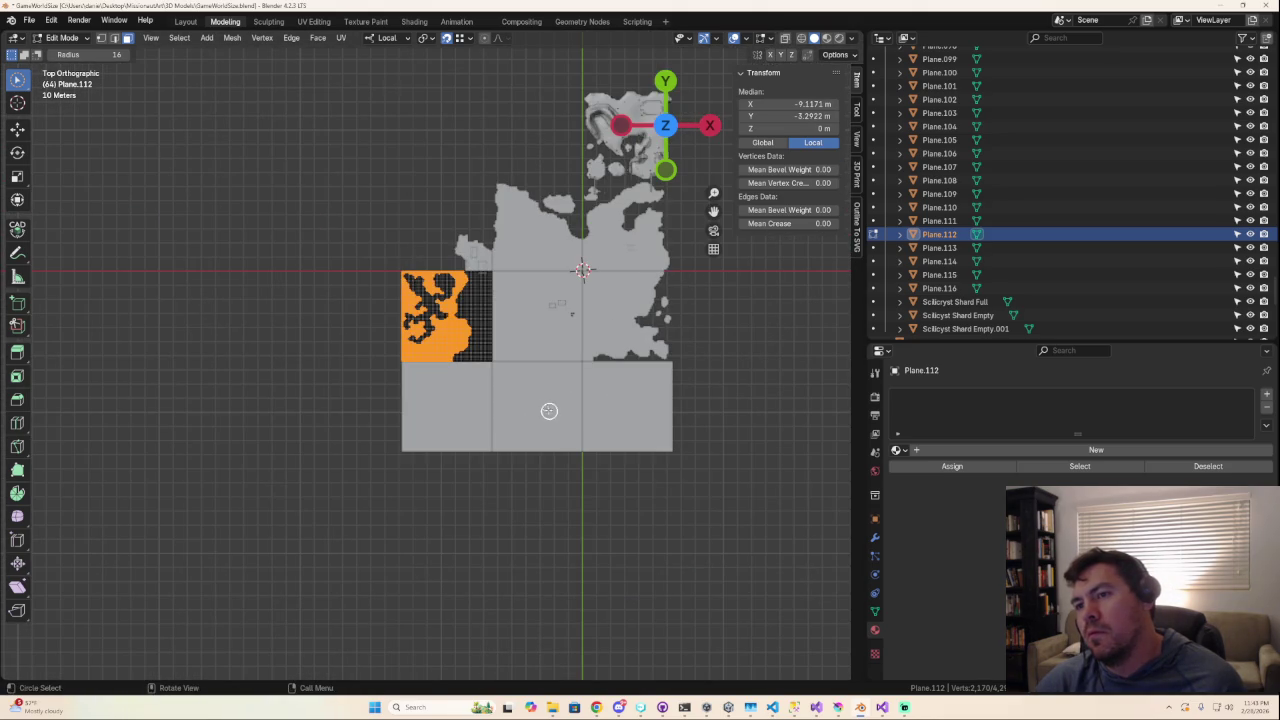
scroll(559, 400, up, 3)
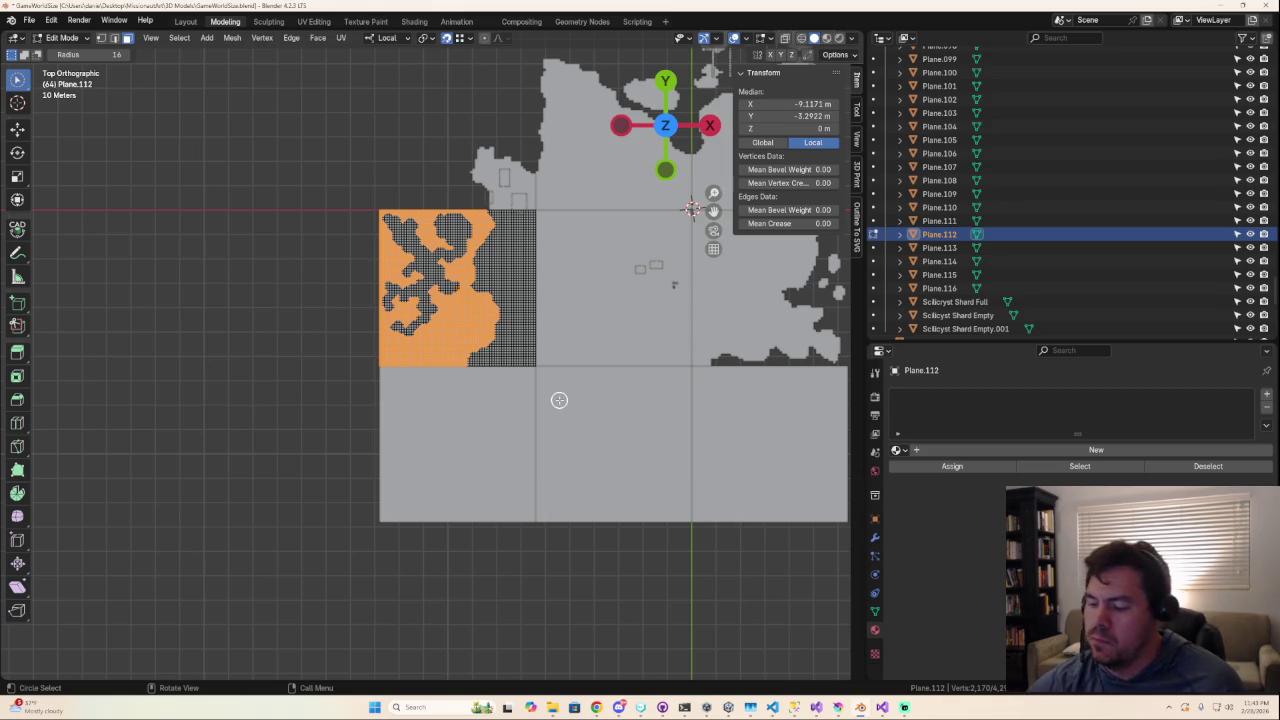
Delete Plane.112's marked faces and orbit to inspect the coastline-trimmed grid.
key(x)
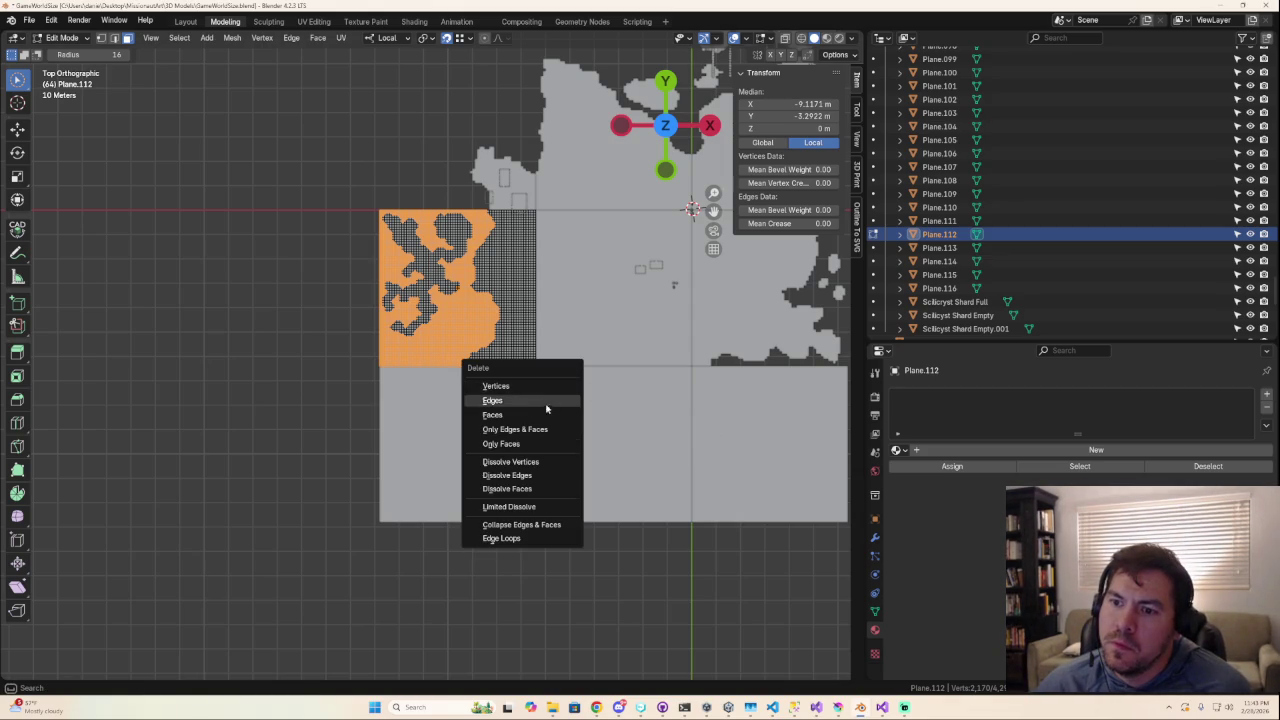
click(533, 414)
scroll(501, 380, up, 1)
scroll(501, 380, up, 3)
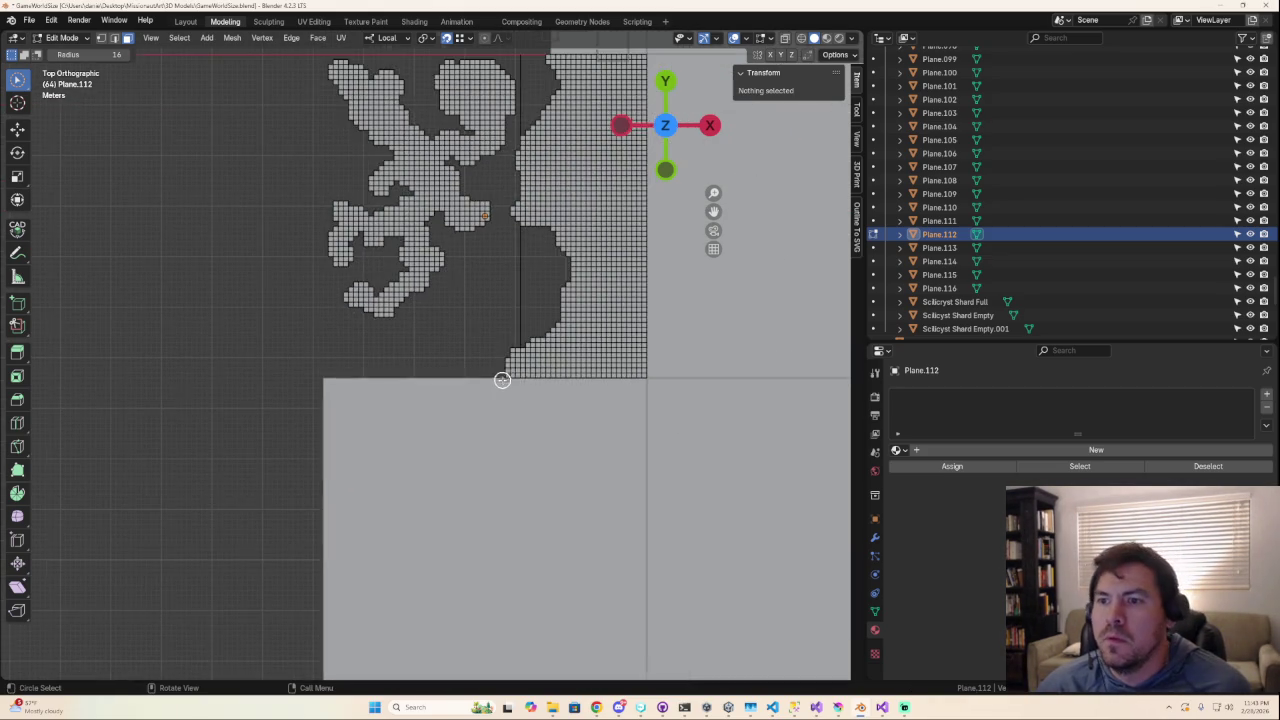
mouse_move(500, 375)
middle_down()
mouse_move(546, 111)
mouse_move(566, 289)
mouse_move(548, 467)
mouse_move(514, 290)
middle_up()
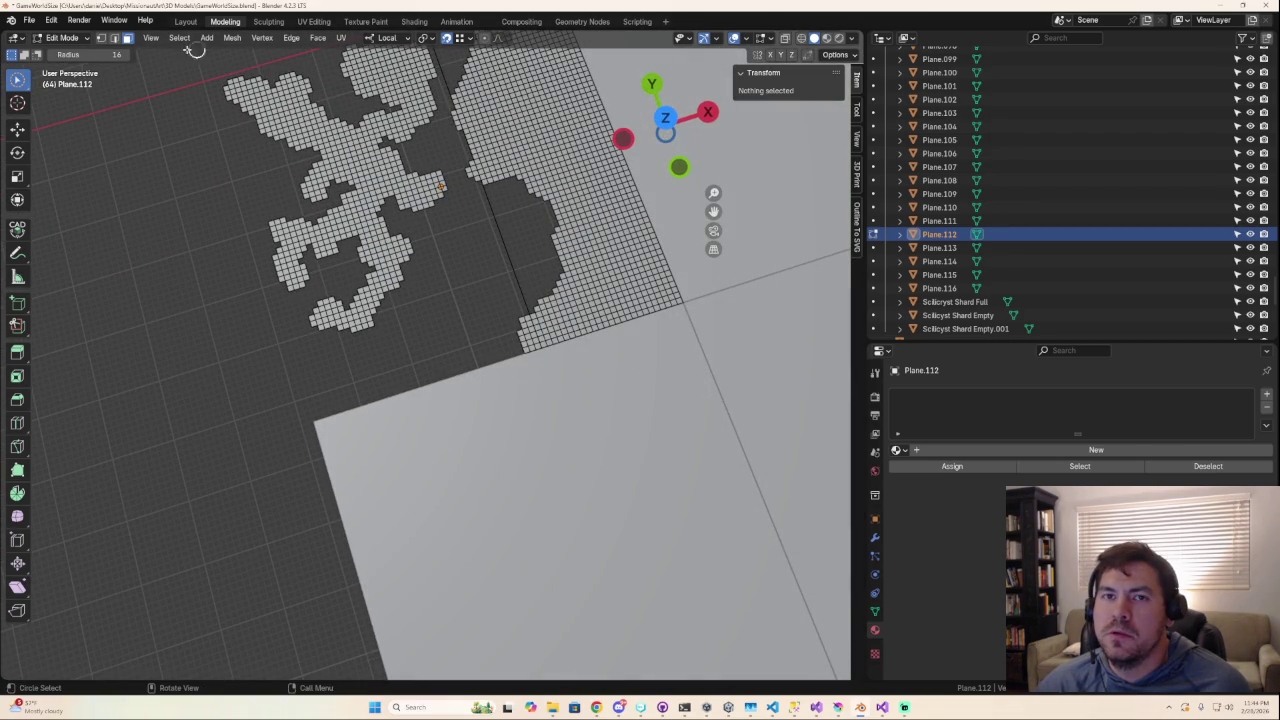
Select the stray edge line on Plane.112 and delete it.
click(528, 302)
scroll(517, 294, up, 2)
scroll(554, 323, up, 2)
scroll(601, 247, down, 1)
drag(540, 296, 493, 184)
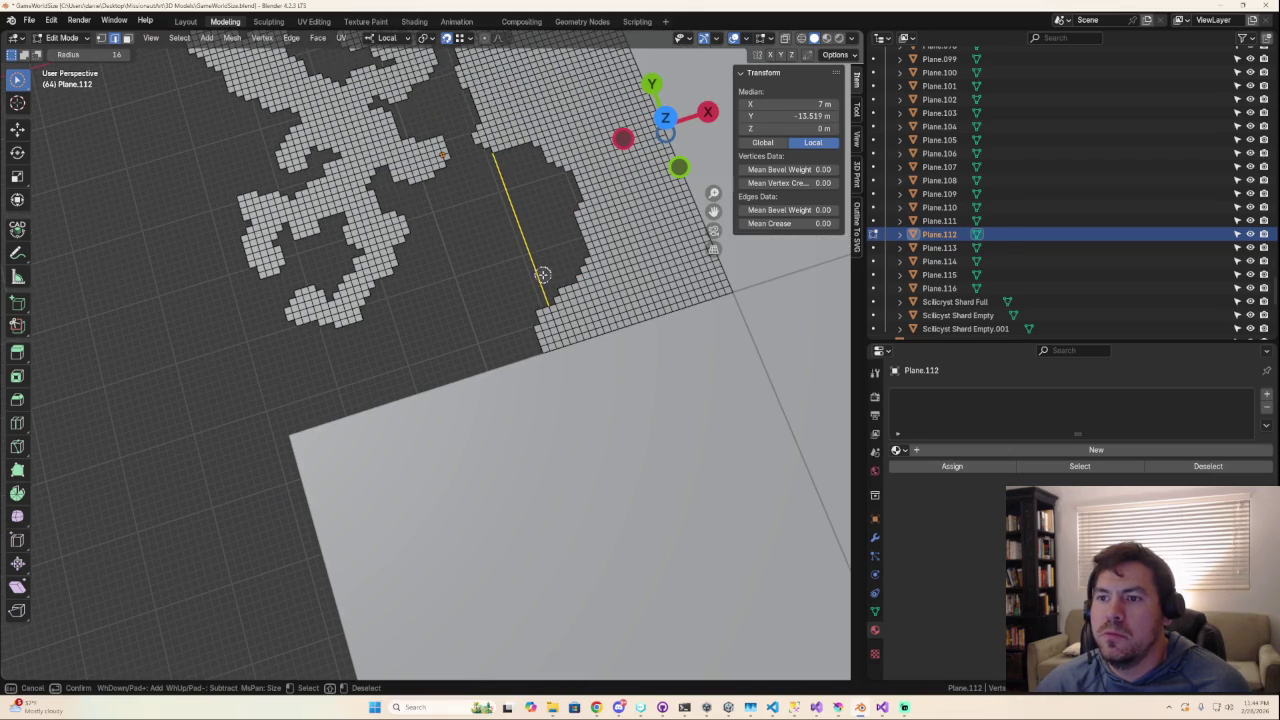
shift+middle_drag(510, 177, 537, 468)
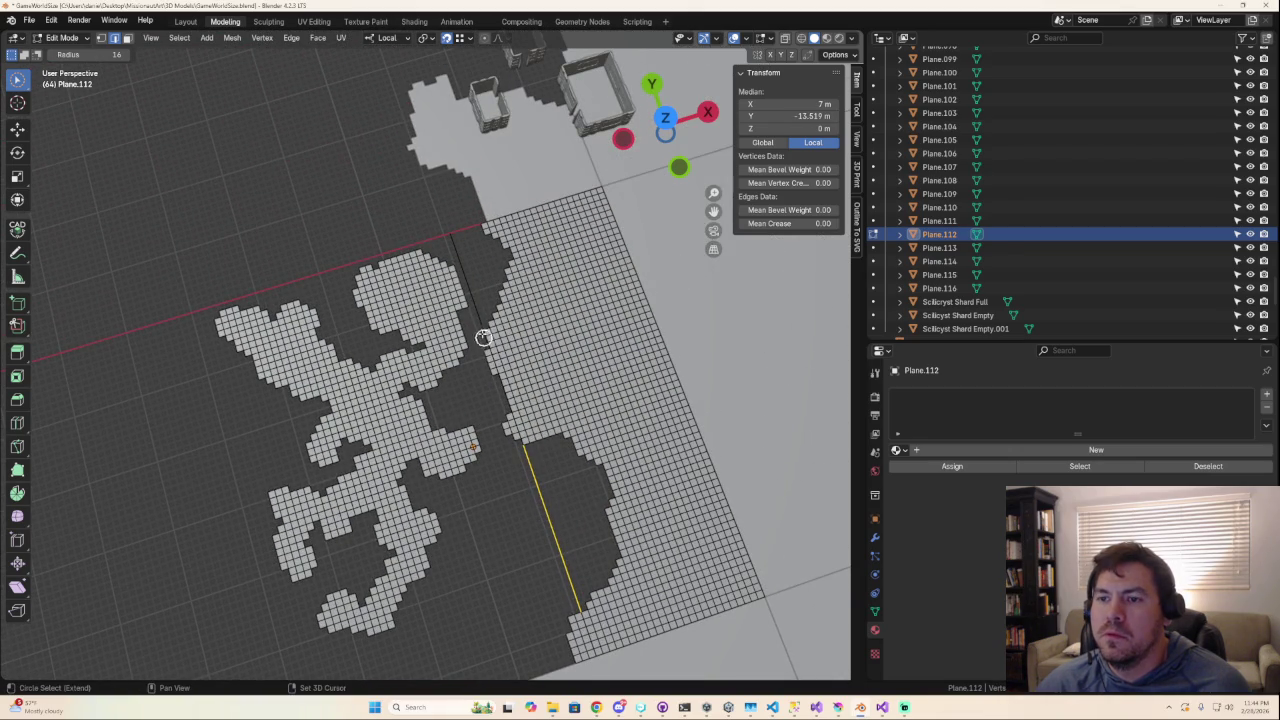
shift+drag(480, 320, 480, 307)
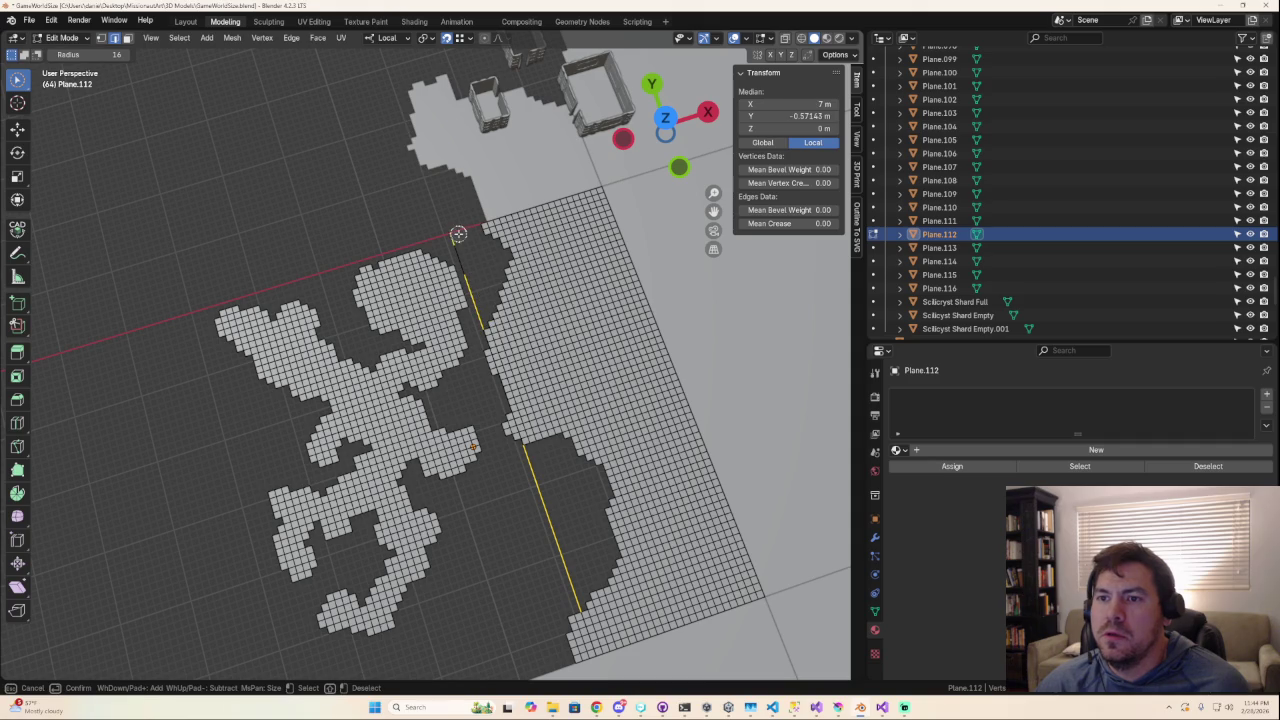
key(Escape)
key(x)
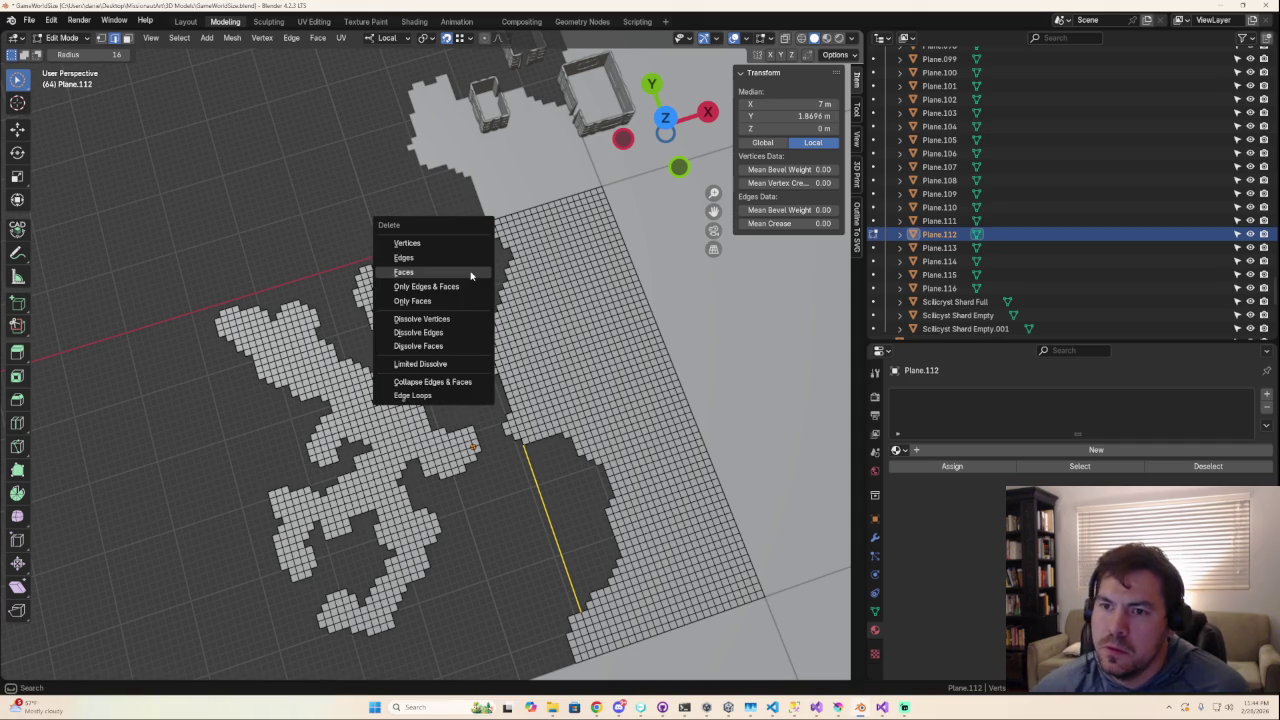
click(449, 263)
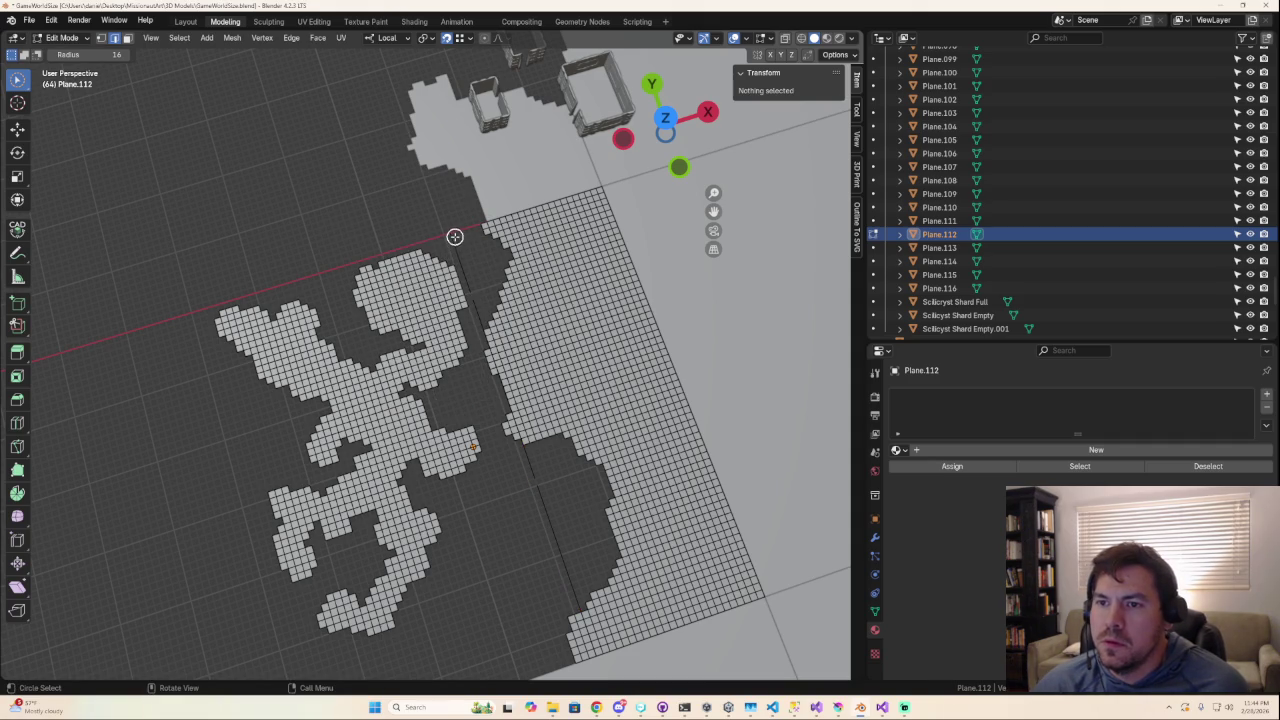
Circle-select the remaining vertex line on Plane.112 and delete its faces.
key(c)
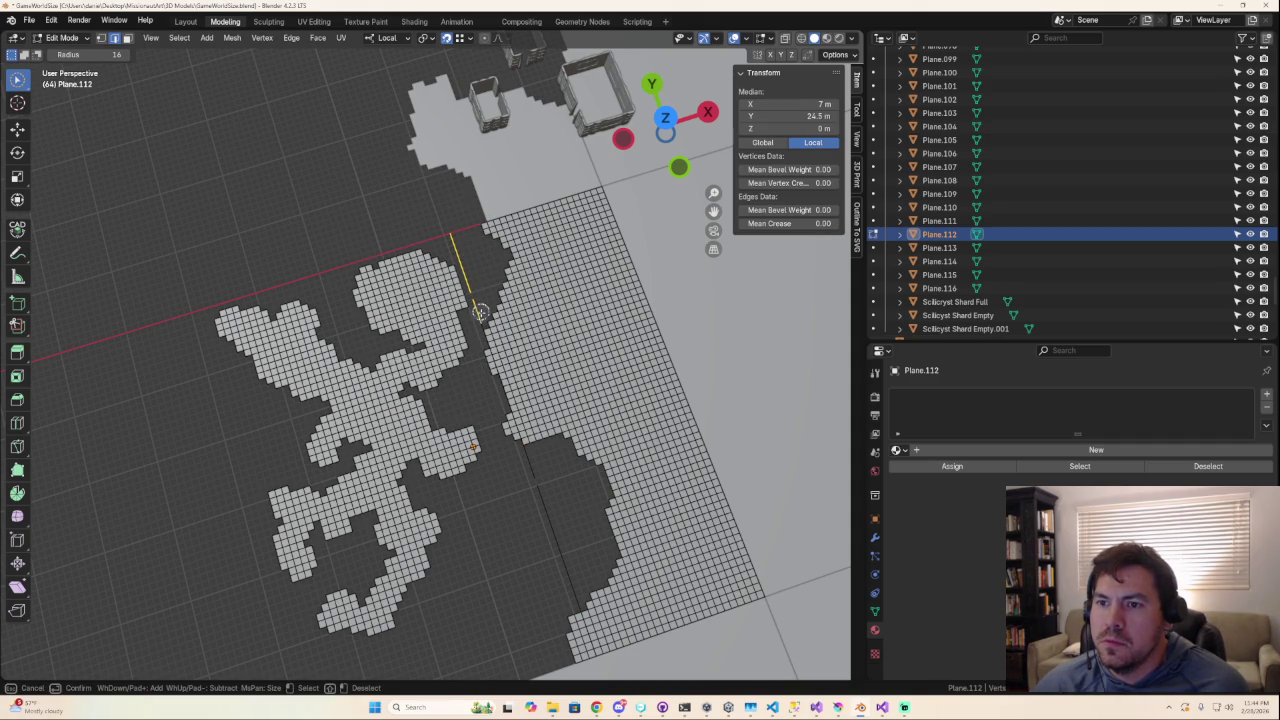
key(Escape)
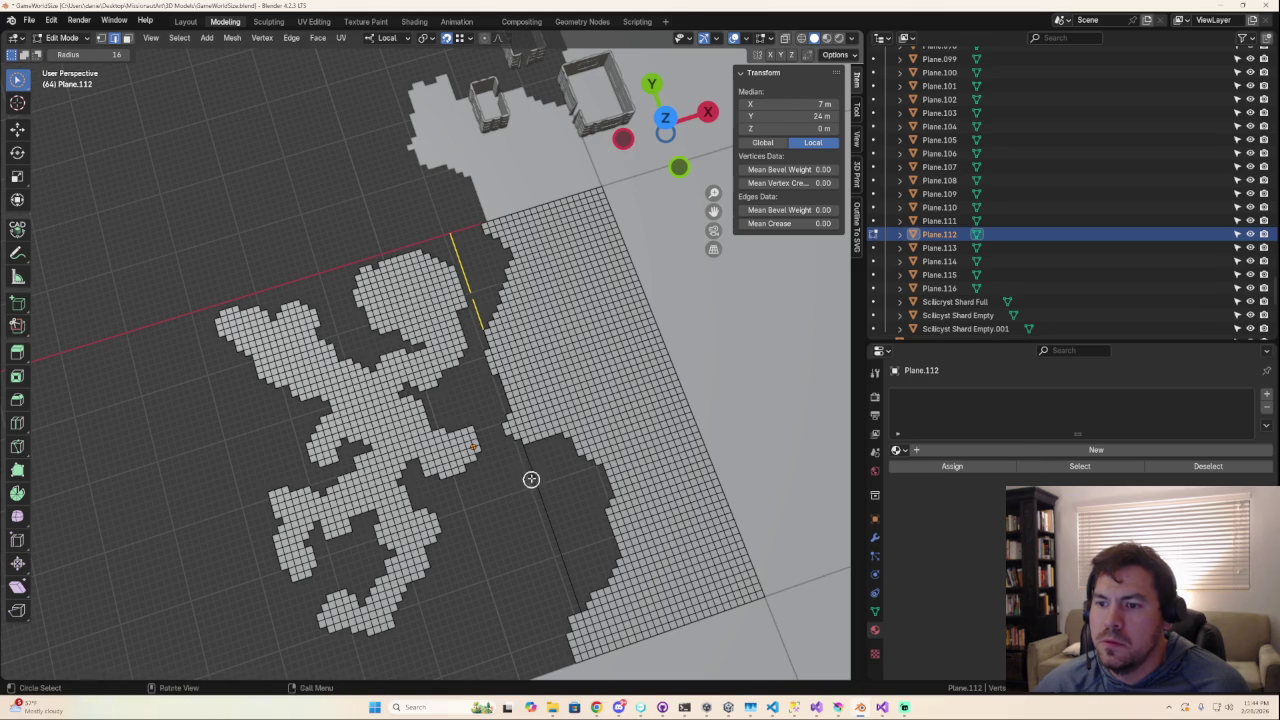
key(c)
drag(528, 455, 530, 472)
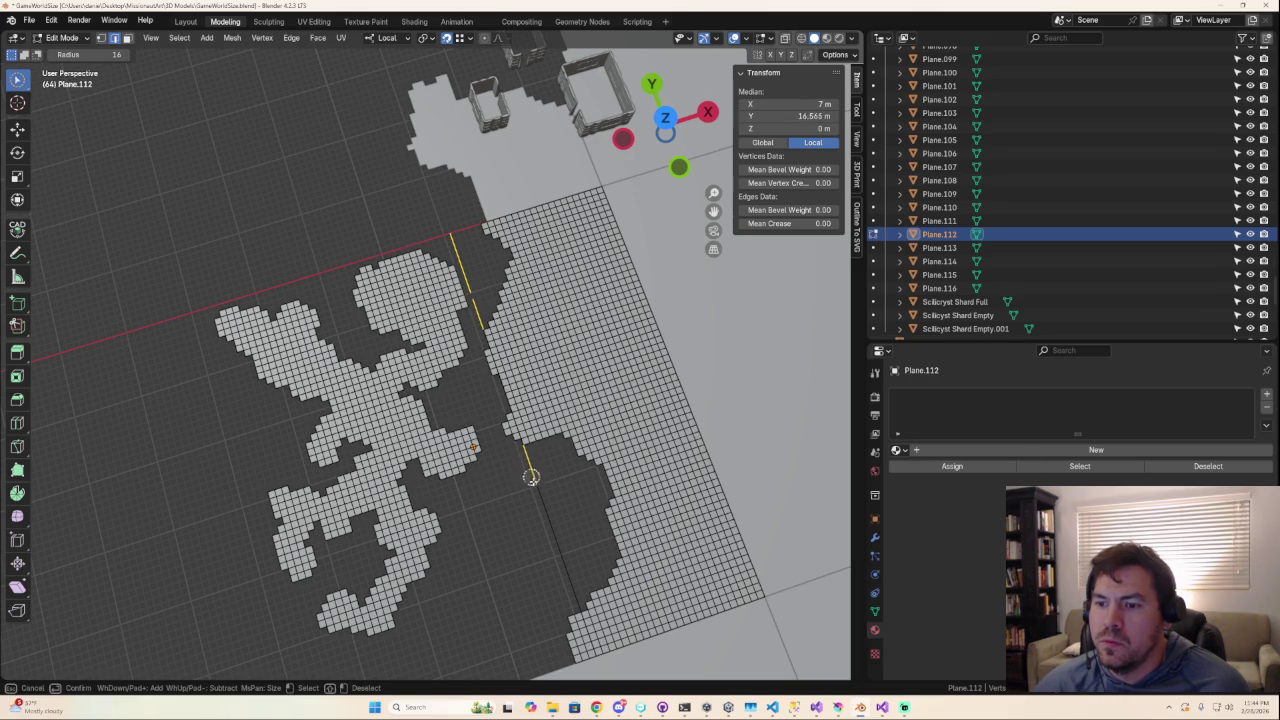
key(Escape)
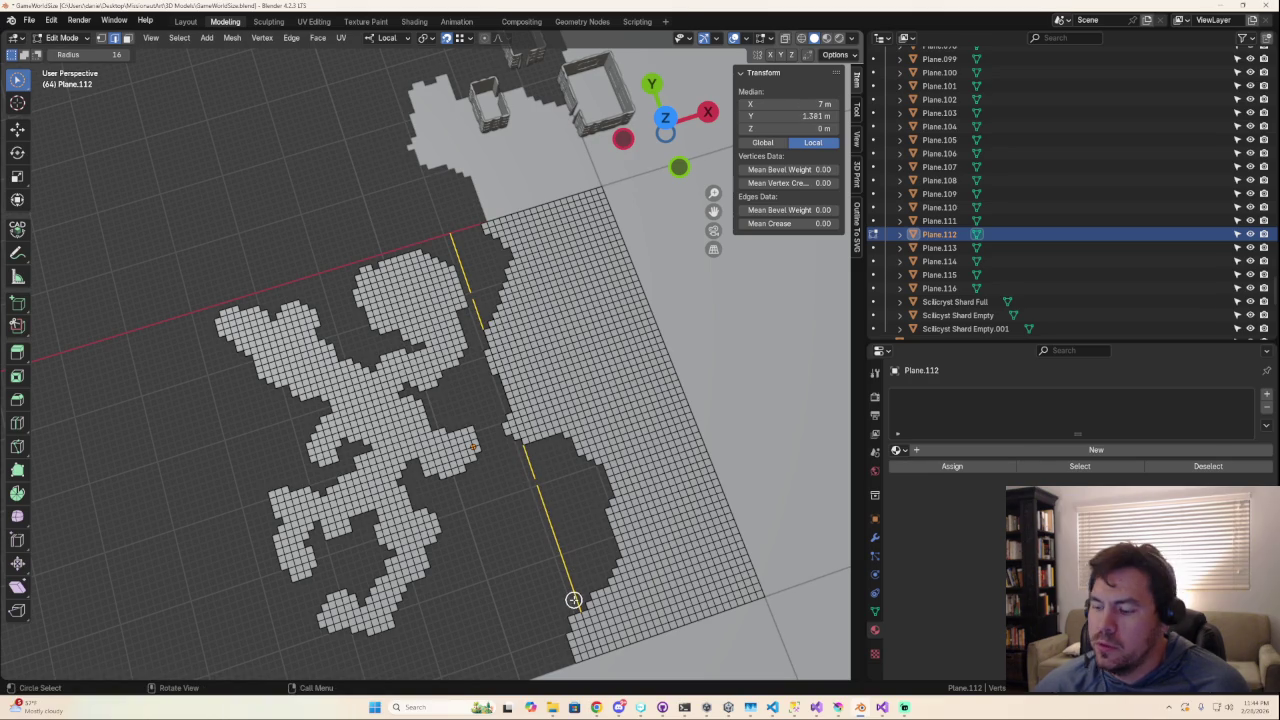
key(x)
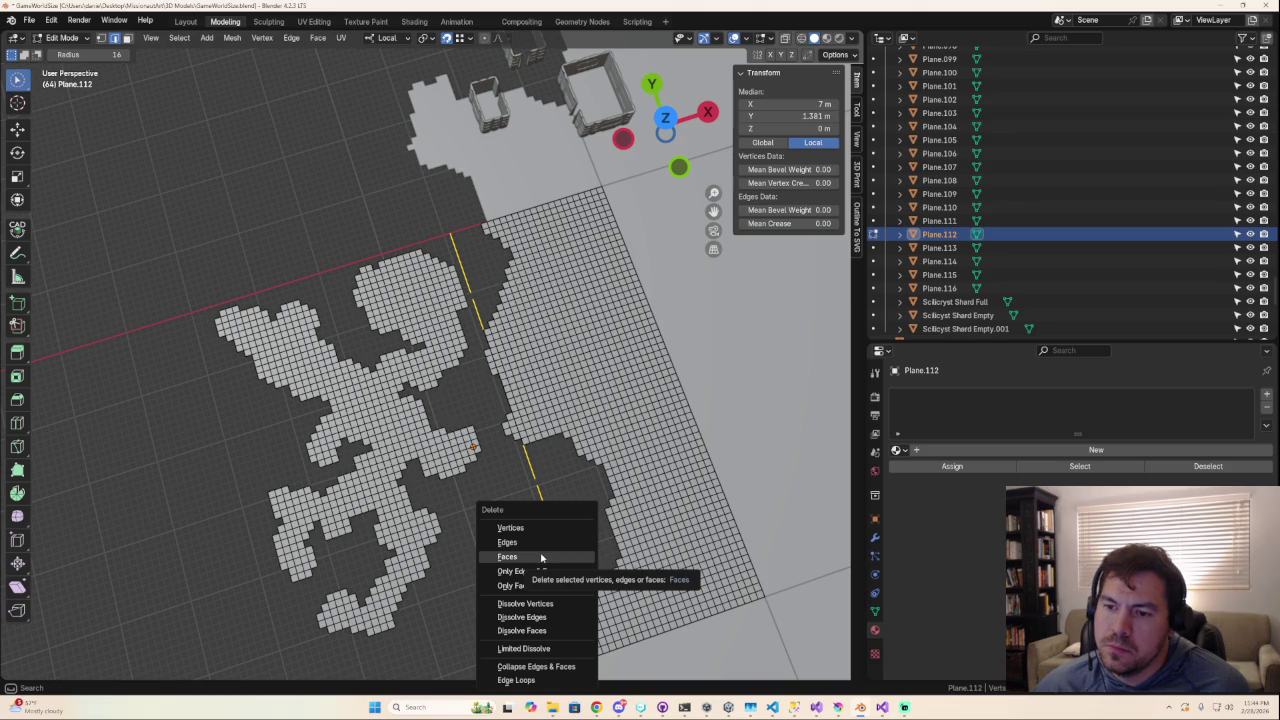
click(540, 543)
Check the whole map from top view, leave Edit Mode and select Plane.114.
mouse_move(536, 543)
middle_down()
mouse_move(581, 551)
mouse_move(544, 387)
mouse_move(577, 480)
middle_up()
mouse_move(603, 521)
middle_down()
mouse_move(509, 389)
mouse_move(575, 619)
middle_up()
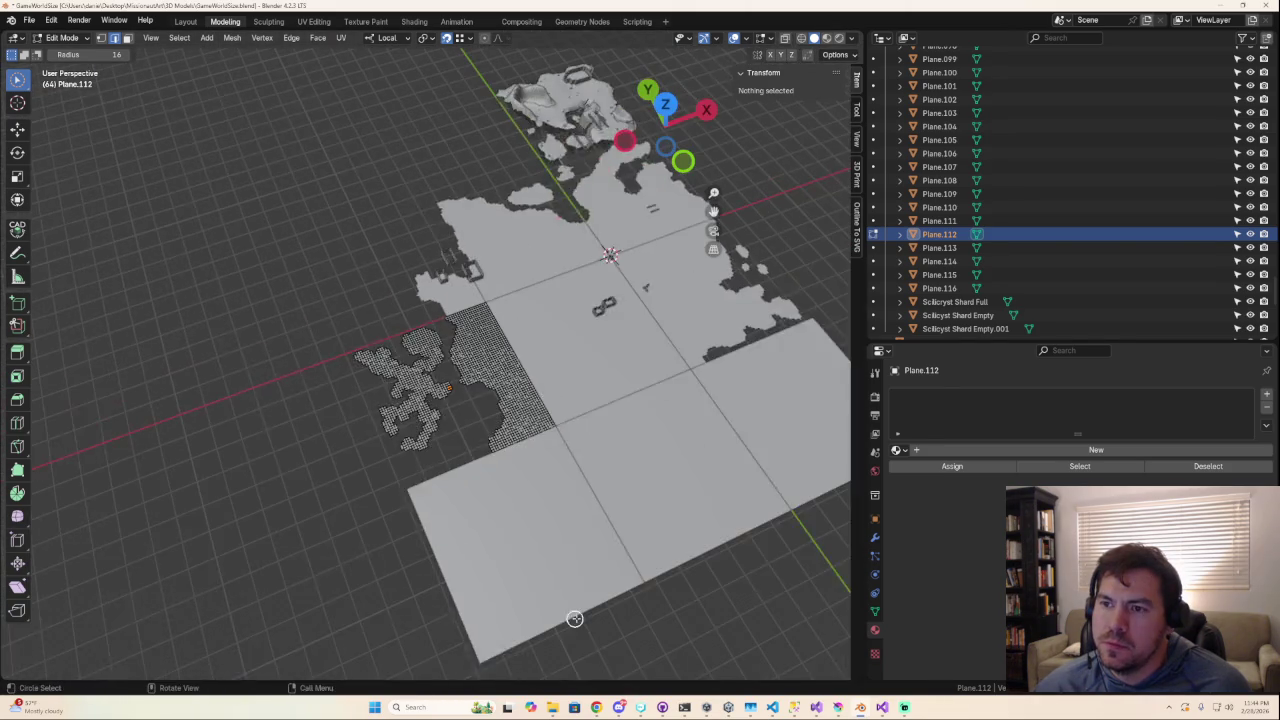
click(665, 105)
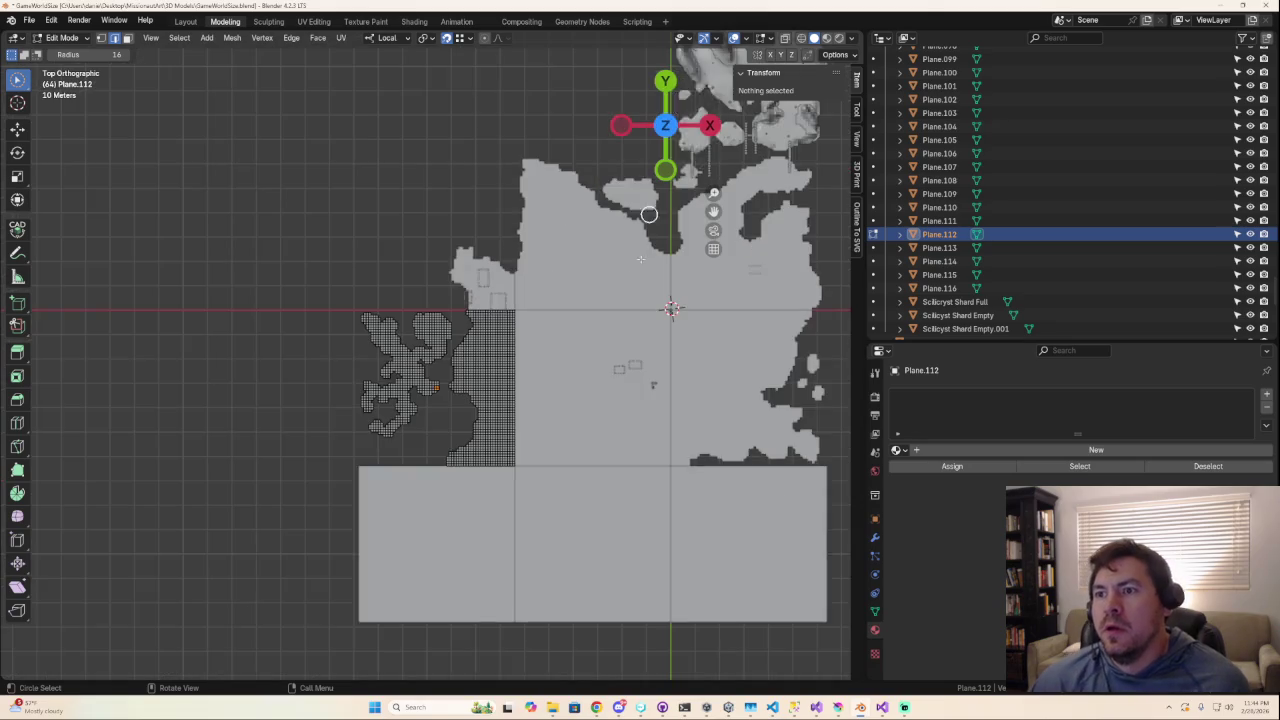
scroll(652, 440, down, 4)
scroll(652, 440, up, 2)
scroll(651, 423, up, 2)
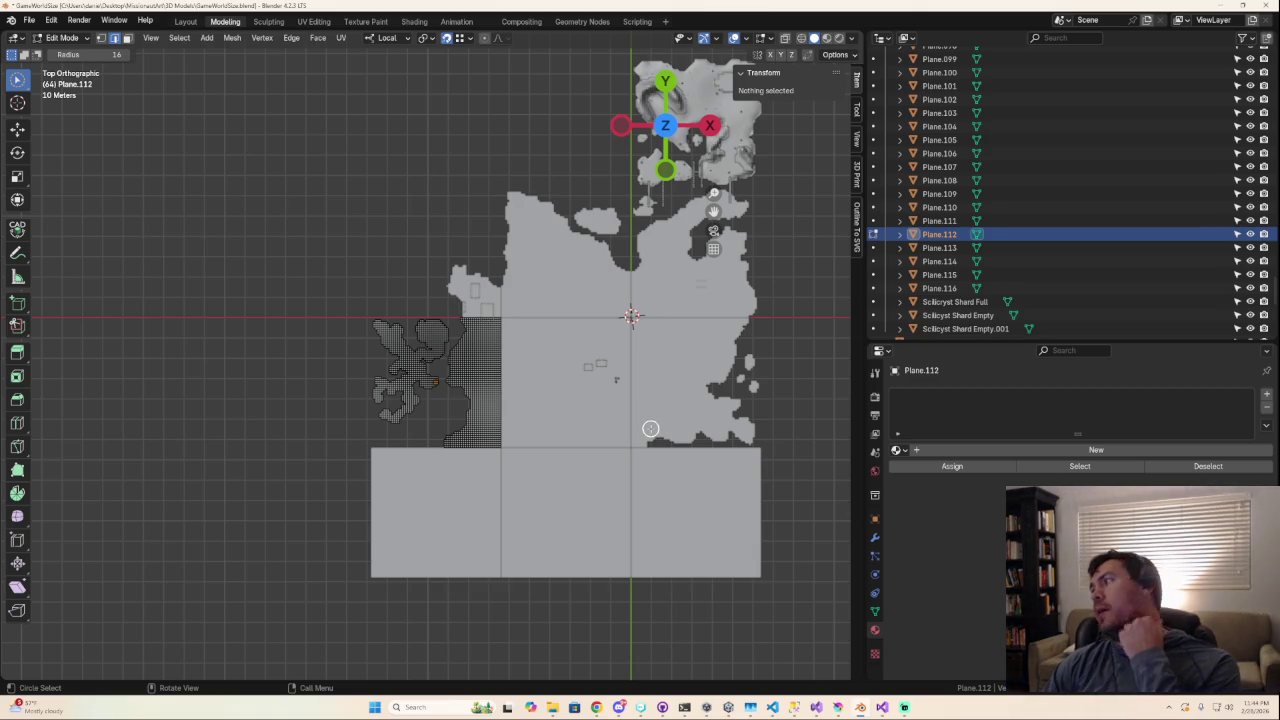
key(Tab)
click(430, 513)
Edit Plane.114 in face select mode and circle-select its faces covering the island.
key(Tab)
scroll(432, 515, up, 3)
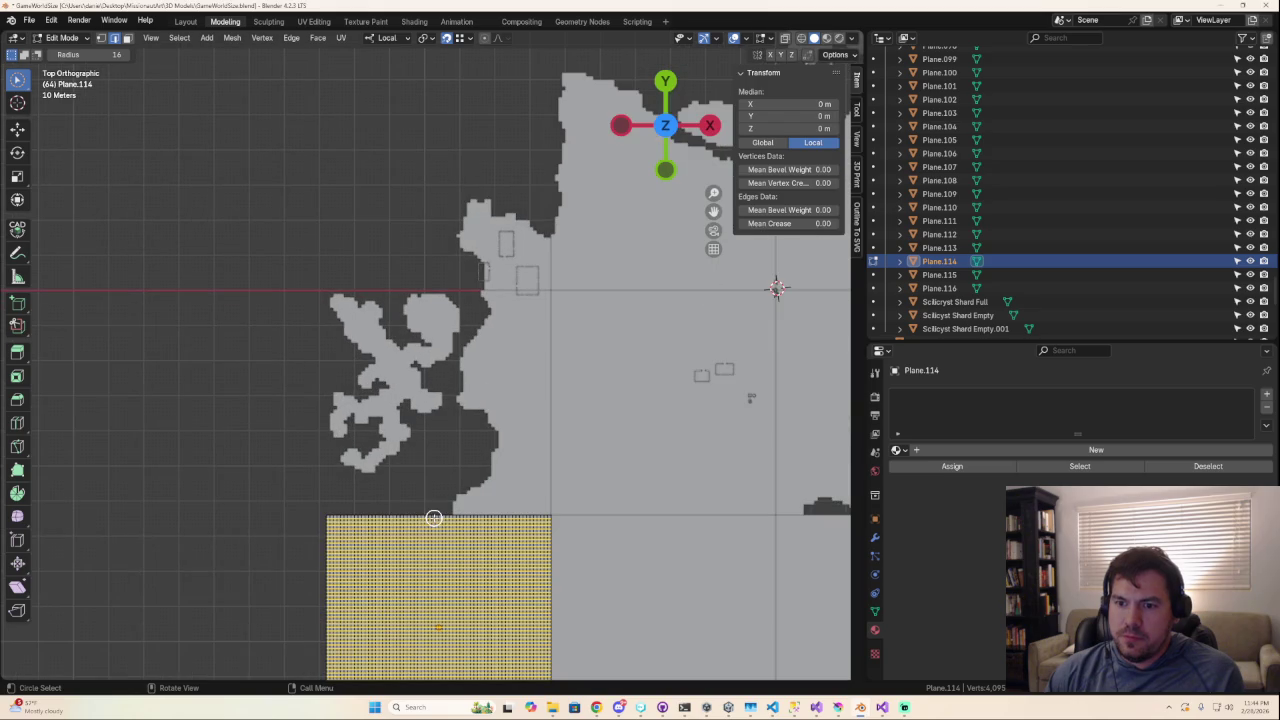
click(129, 38)
mouse_move(537, 528)
shift+middle_down()
mouse_move(511, 360)
mouse_move(394, 332)
shift+middle_up()
mouse_move(392, 334)
mouse_down()
mouse_move(272, 337)
mouse_move(285, 370)
mouse_move(263, 397)
mouse_move(300, 400)
mouse_move(340, 345)
mouse_move(266, 436)
mouse_move(310, 505)
mouse_move(405, 440)
mouse_move(445, 495)
mouse_move(490, 415)
mouse_move(485, 510)
mouse_move(520, 533)
mouse_move(255, 538)
mouse_up()
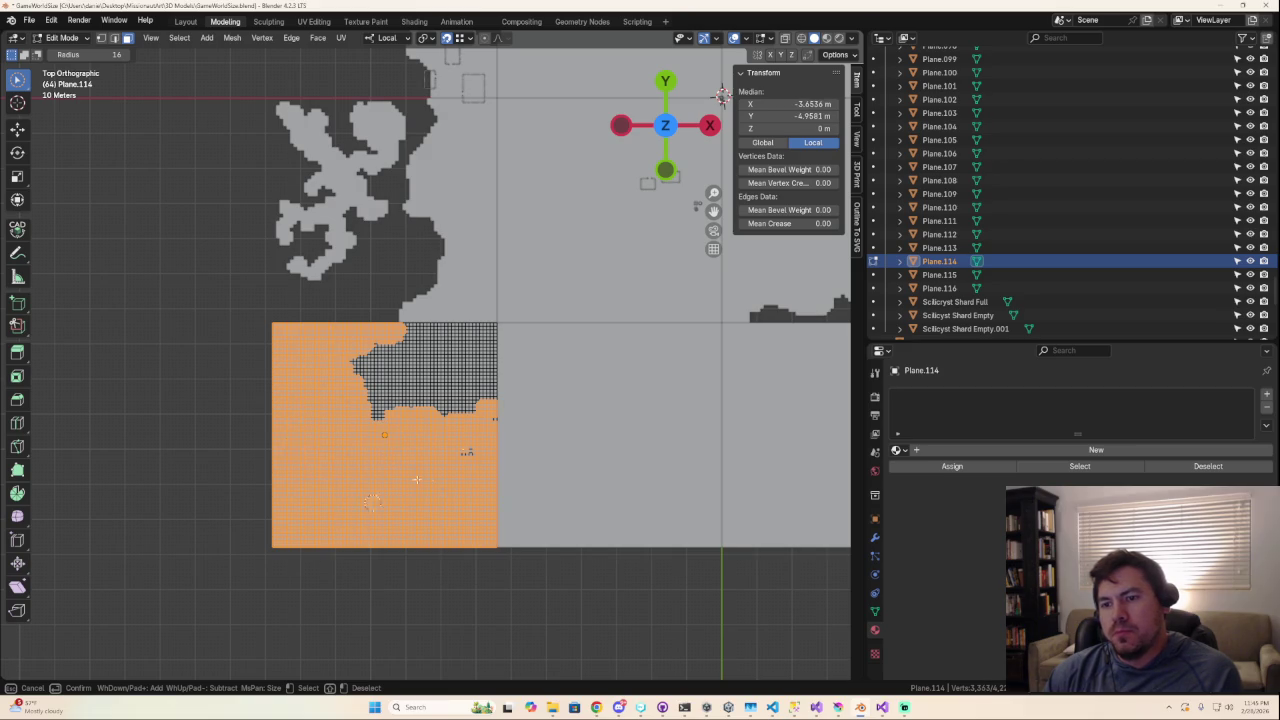
right_click(548, 477)
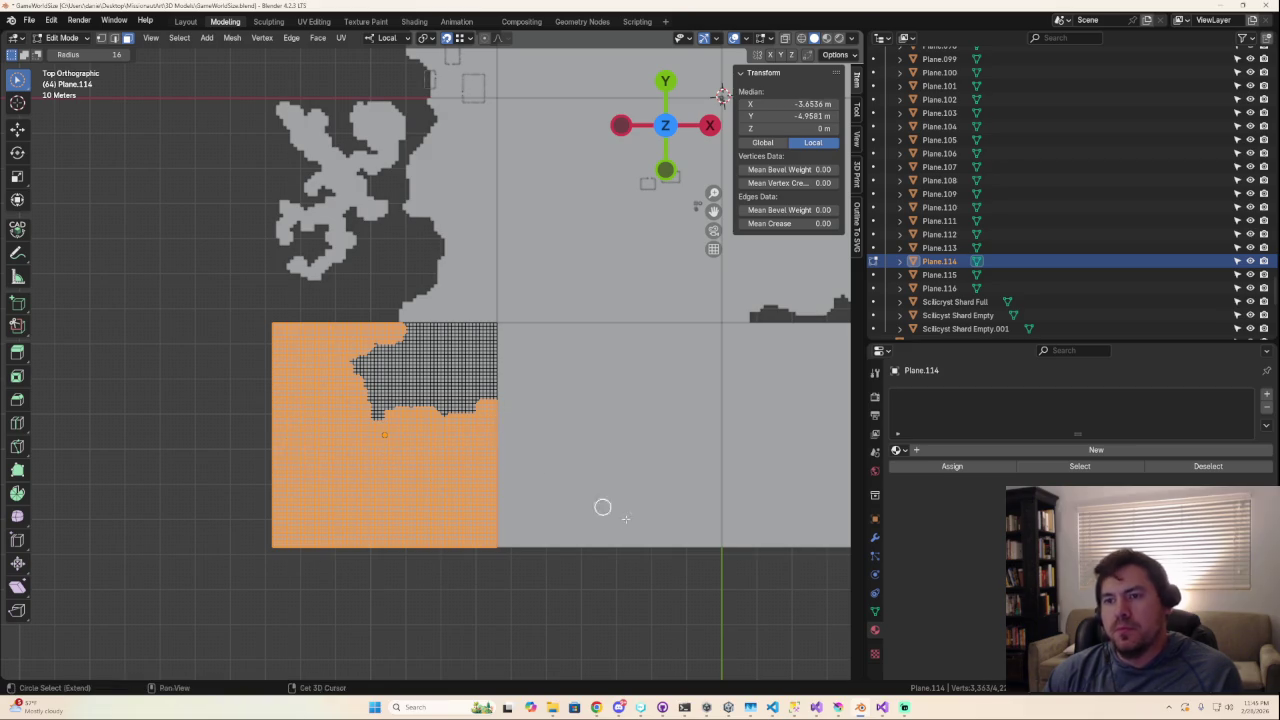
Deselect the Plane.114 faces that fill the coastline gap, undoing a stray click.
scroll(586, 534, down, 8)
scroll(586, 534, up, 3)
scroll(585, 530, up, 6)
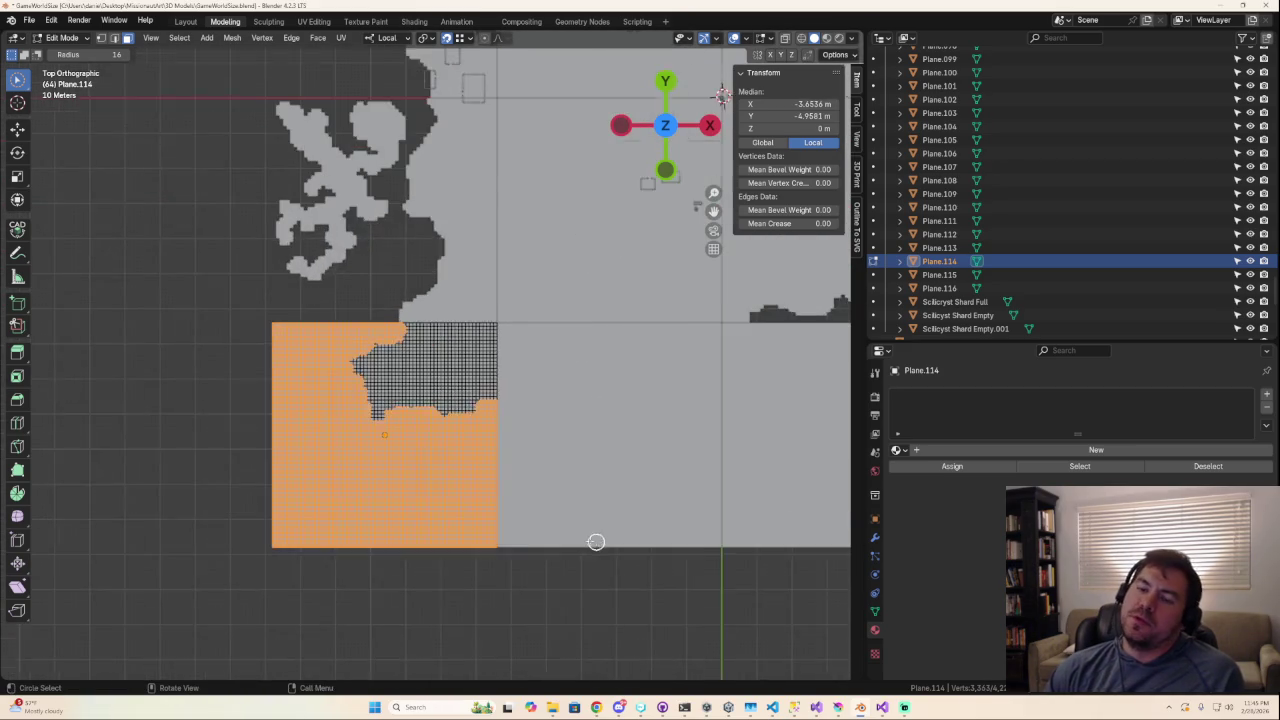
scroll(594, 540, down, 1)
key(c)
mouse_move(393, 387)
middle_down()
mouse_move(383, 440)
mouse_move(455, 403)
middle_up()
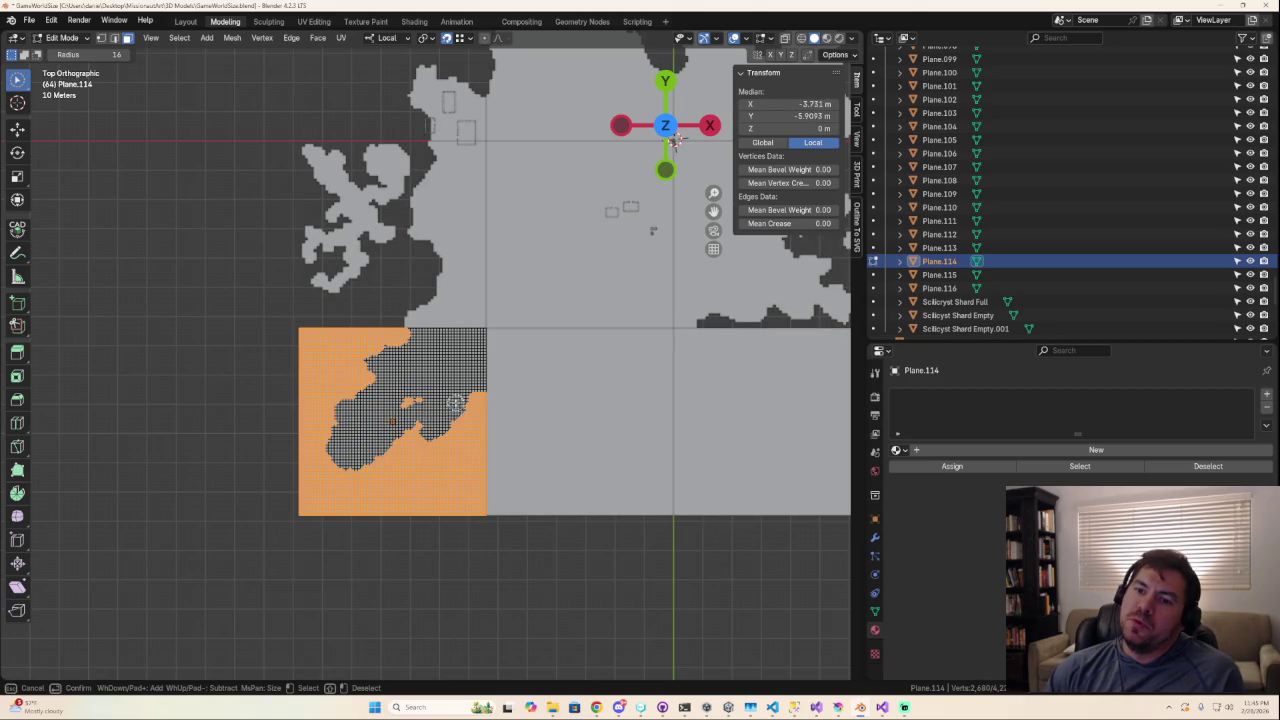
key(Escape)
scroll(674, 471, down, 3)
scroll(540, 486, down, 2)
scroll(441, 403, up, 5)
click(459, 403)
key(ctrl+z)
Add leftover overlapping faces and stray patches to Plane.114's selection.
key(c)
drag(457, 380, 472, 403)
click(477, 390)
key(Escape)
scroll(490, 420, down, 3)
scroll(428, 394, up, 3)
key(c)
click(410, 347)
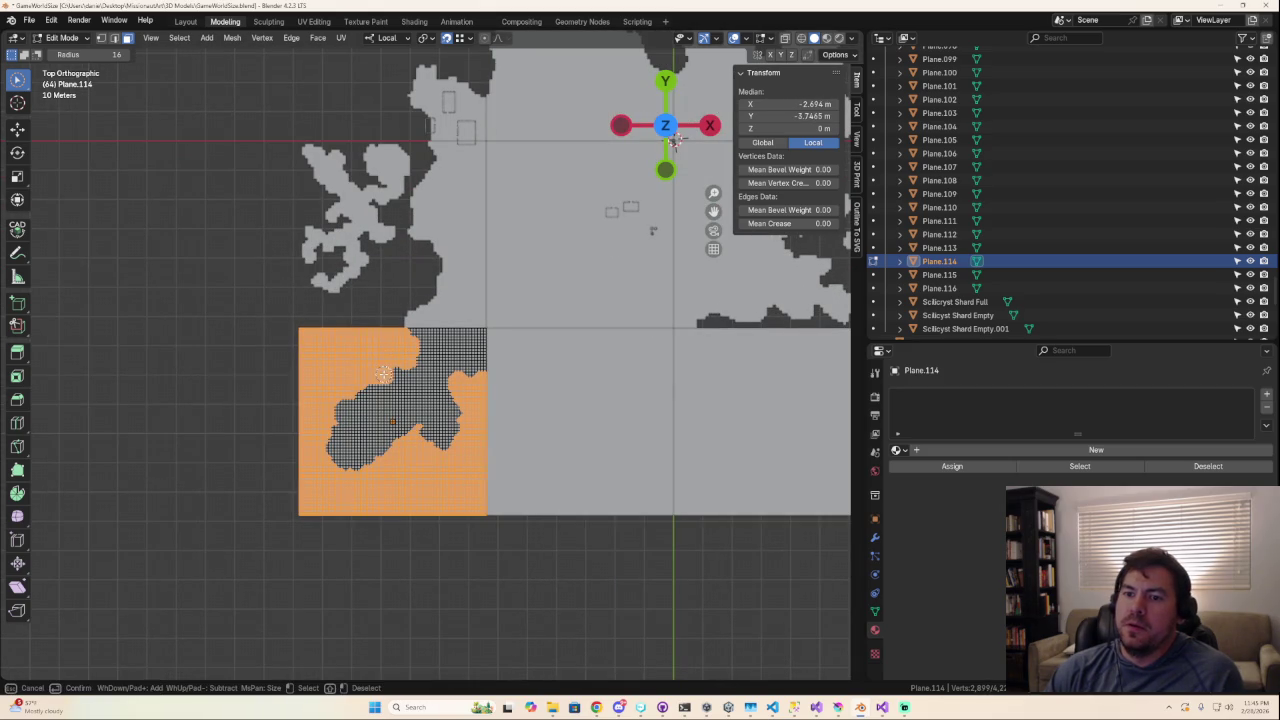
key(Escape)
scroll(471, 431, down, 5)
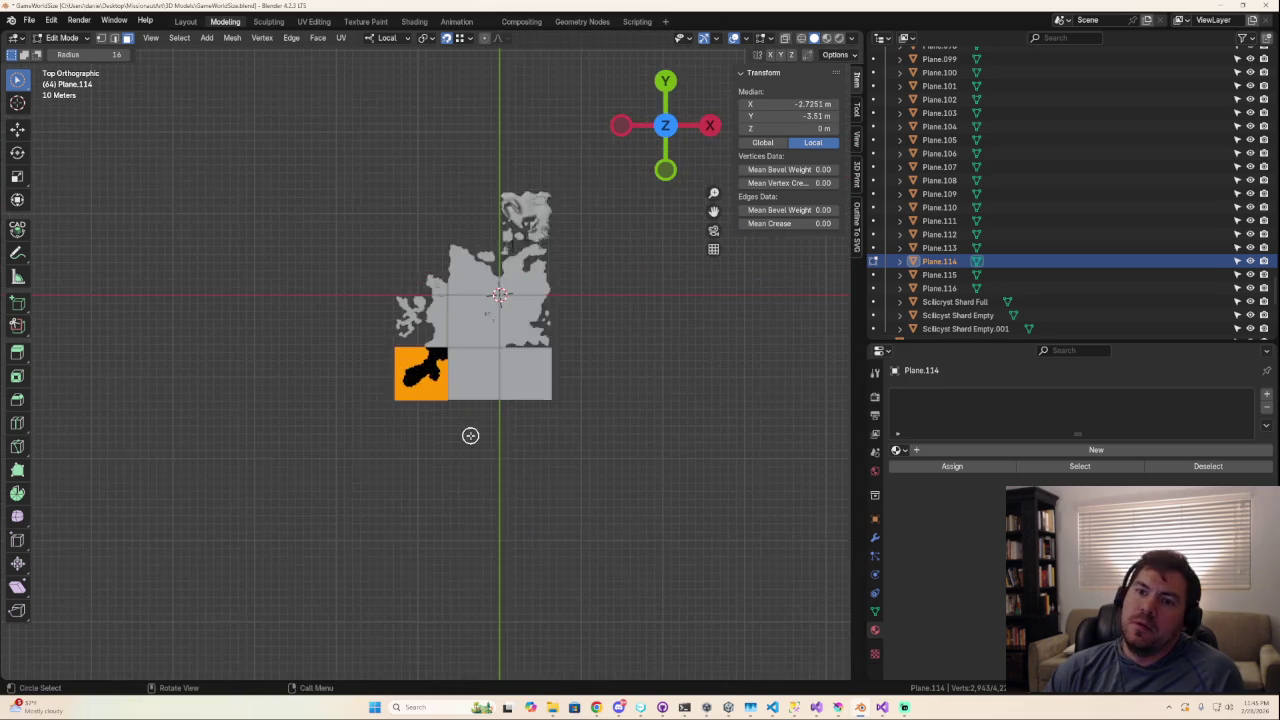
Add more island-overlapping faces to Plane.114's selection.
scroll(471, 431, up, 4)
drag(349, 418, 360, 394)
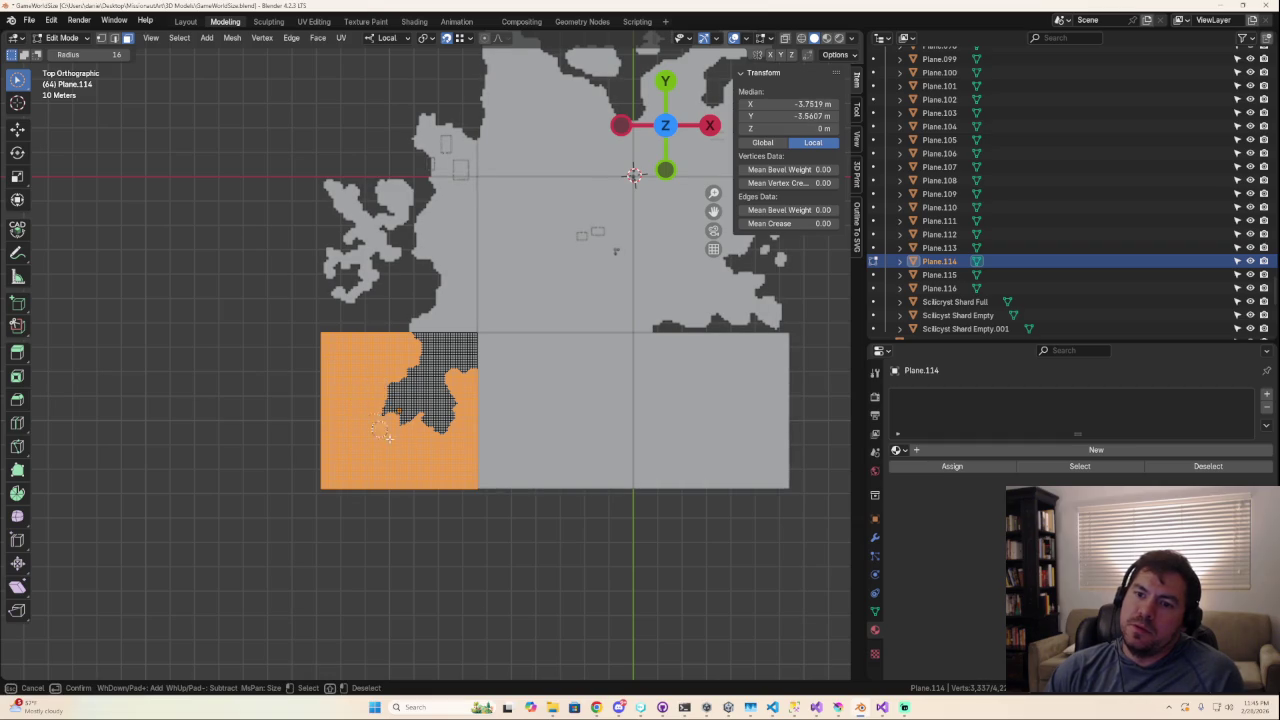
drag(430, 440, 432, 444)
scroll(500, 466, down, 4)
scroll(528, 466, up, 4)
scroll(417, 457, up, 1)
mouse_move(347, 408)
mouse_down()
mouse_move(381, 391)
mouse_move(357, 434)
mouse_up()
scroll(403, 471, down, 6)
scroll(413, 452, up, 2)
scroll(415, 450, up, 2)
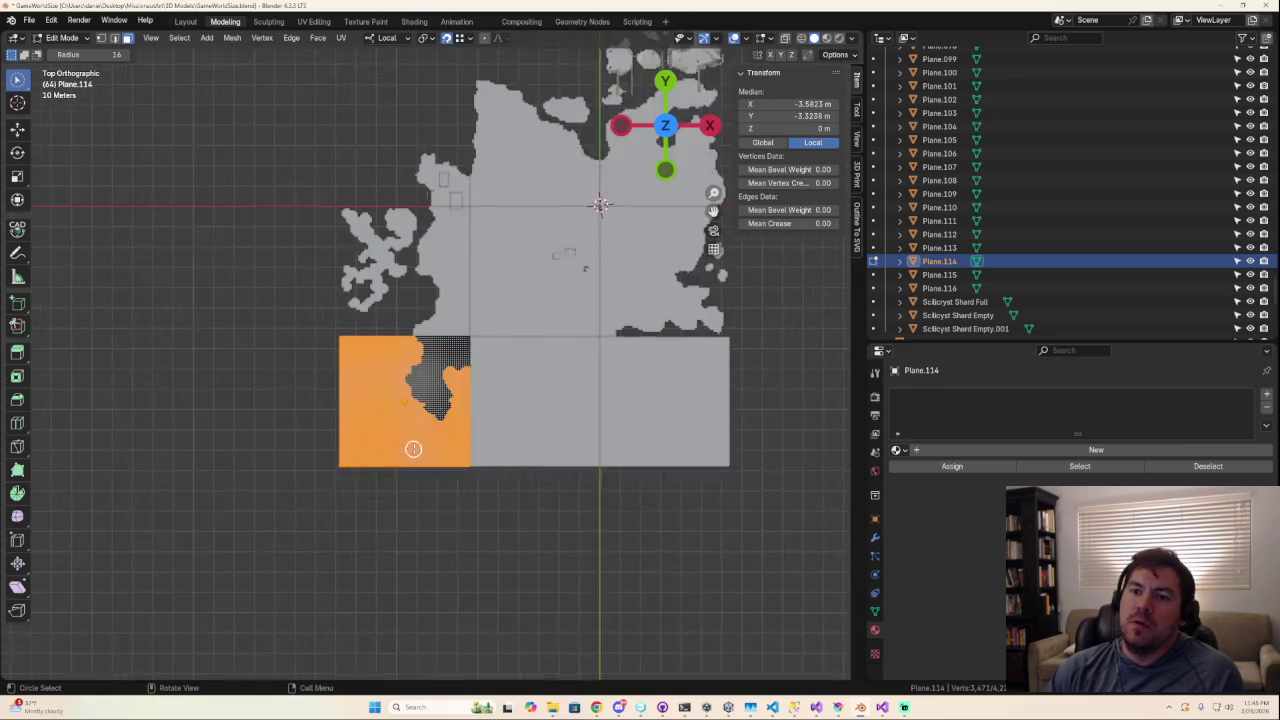
scroll(410, 430, up, 2)
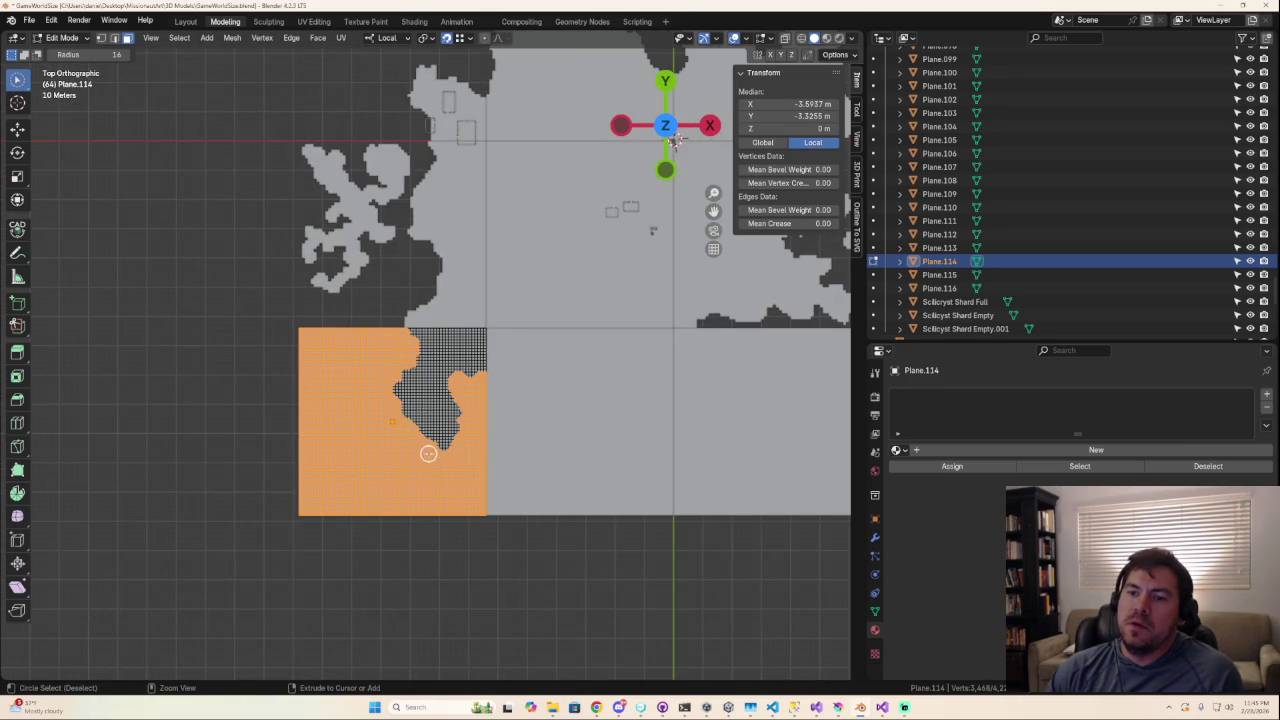
Deselect the faces along the coast edge that belong in the gap strip.
ctrl+drag(428, 446, 417, 426)
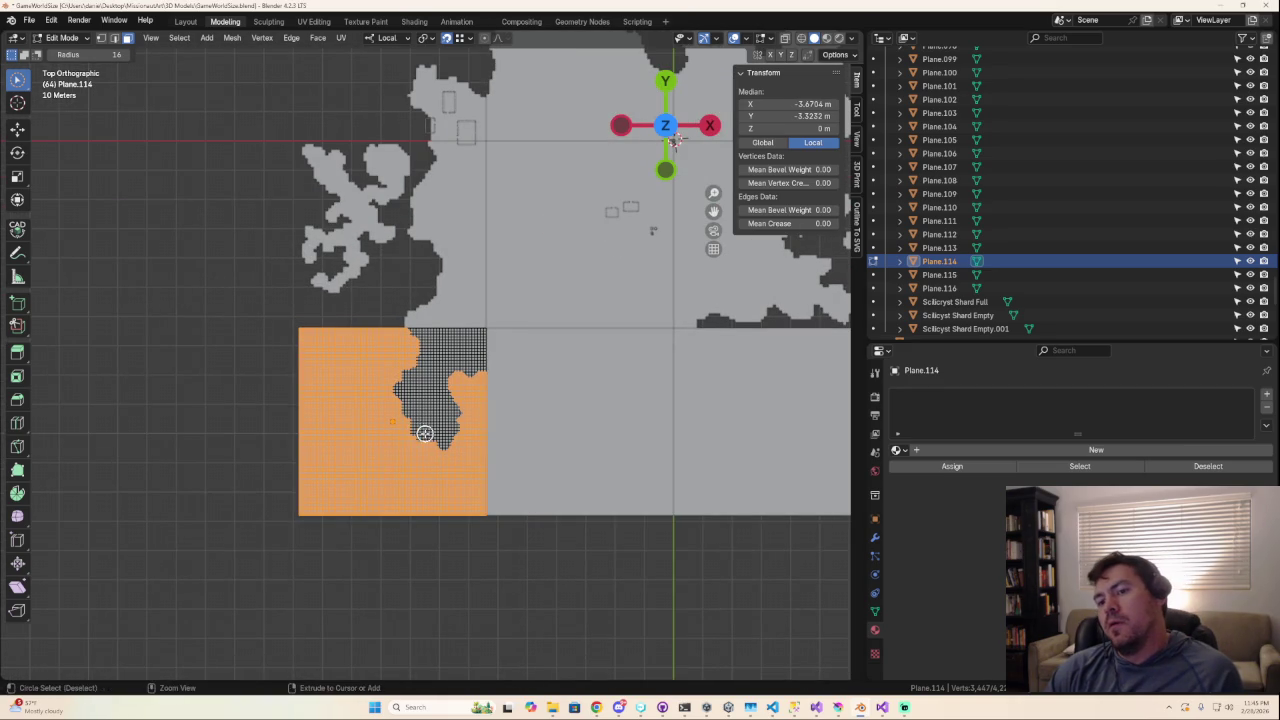
scroll(371, 486, down, 4)
scroll(386, 474, up, 2)
scroll(352, 442, up, 1)
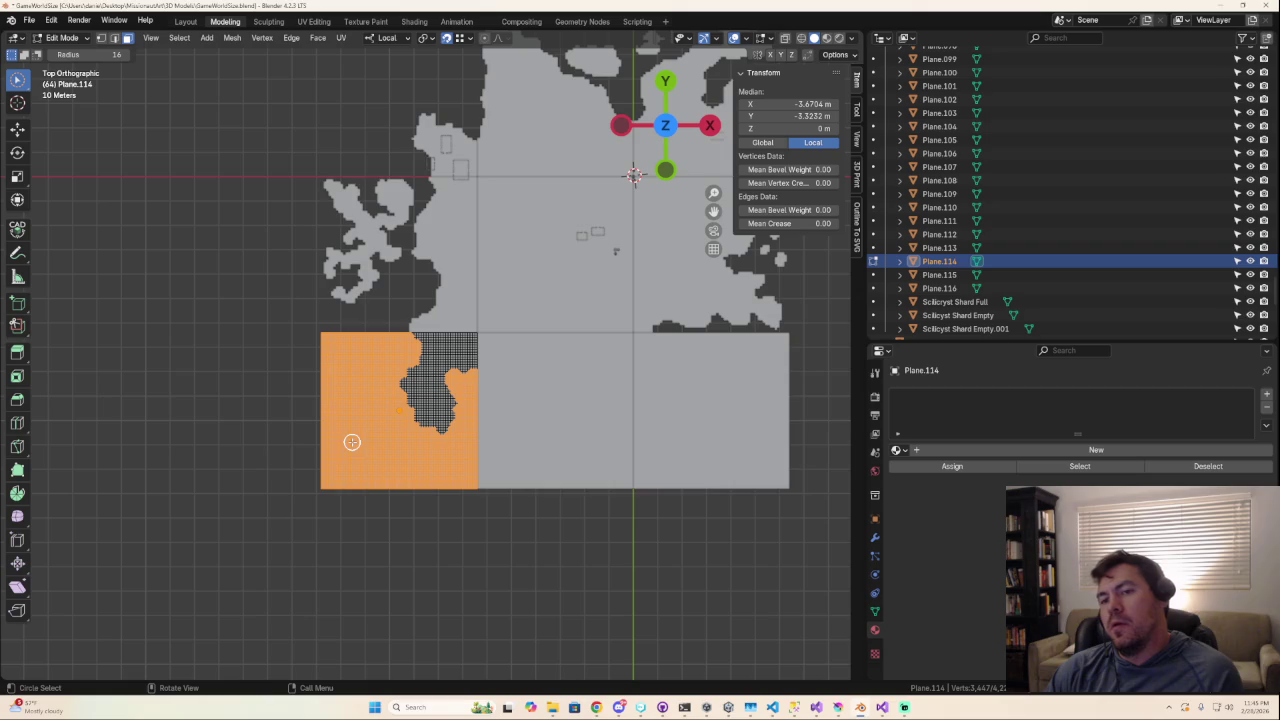
scroll(369, 424, up, 2)
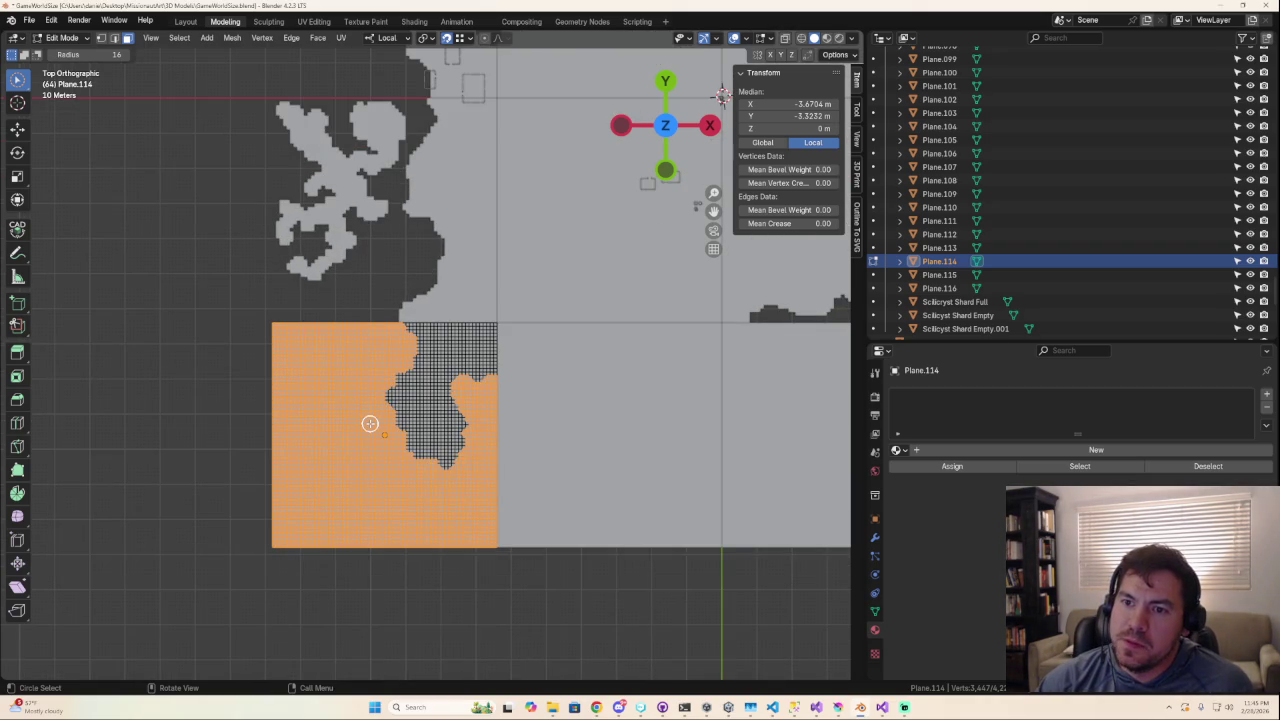
mouse_move(370, 423)
ctrl+middle_down()
mouse_move(434, 283)
mouse_move(378, 257)
mouse_move(351, 337)
ctrl+middle_up()
ctrl+click(362, 268)
ctrl+click(368, 284)
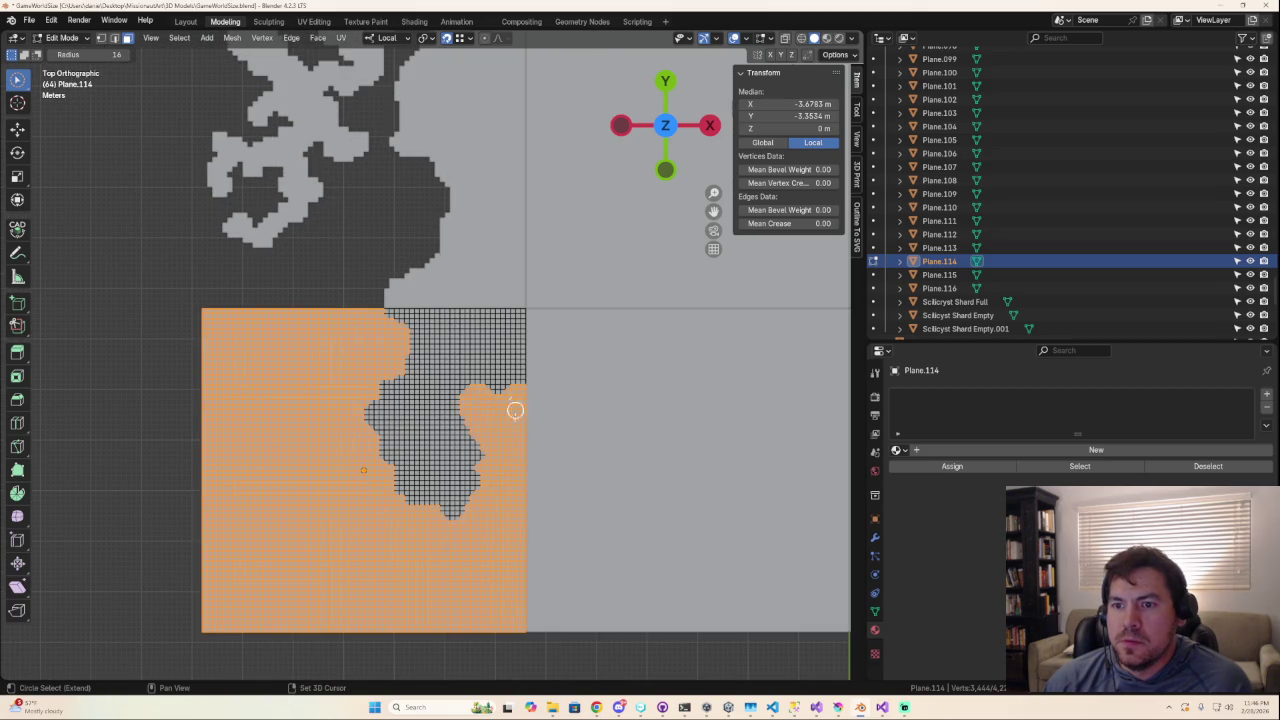
scroll(515, 404, down, 5)
scroll(437, 457, up, 3)
scroll(437, 457, up, 1)
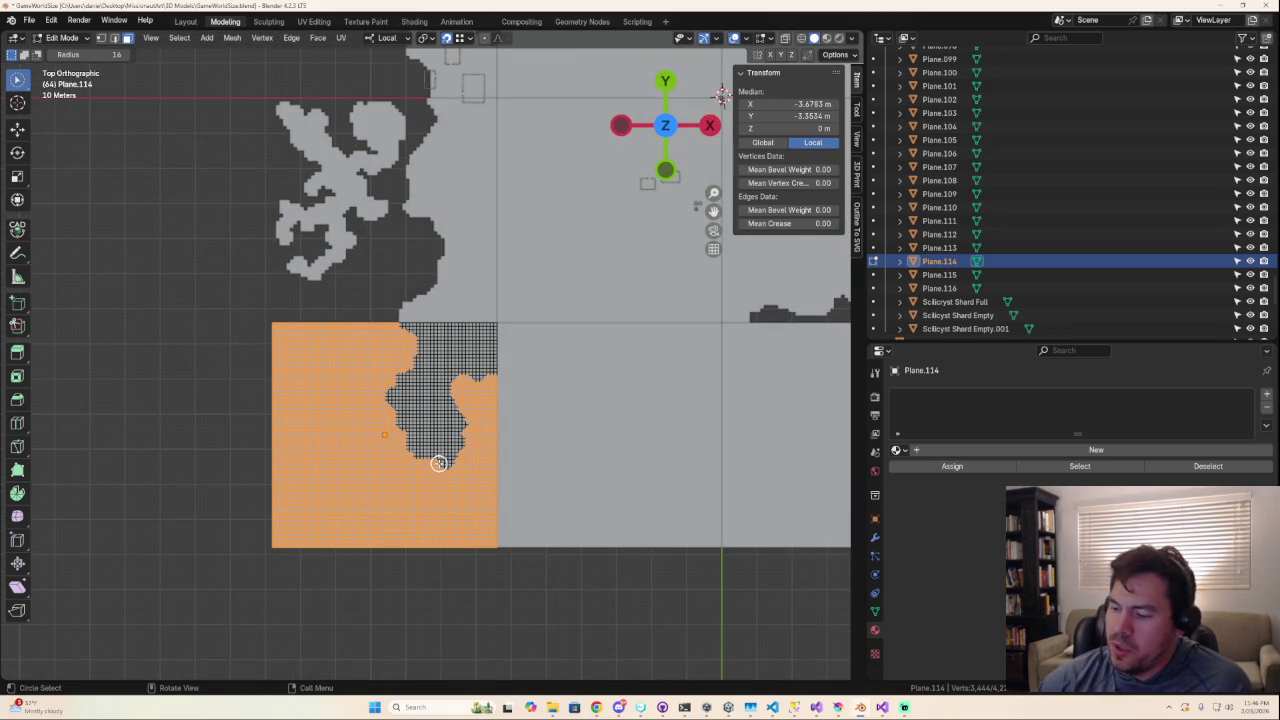
Delete Plane.114's selected faces, check the trimmed patch and leave Edit Mode.
key(x)
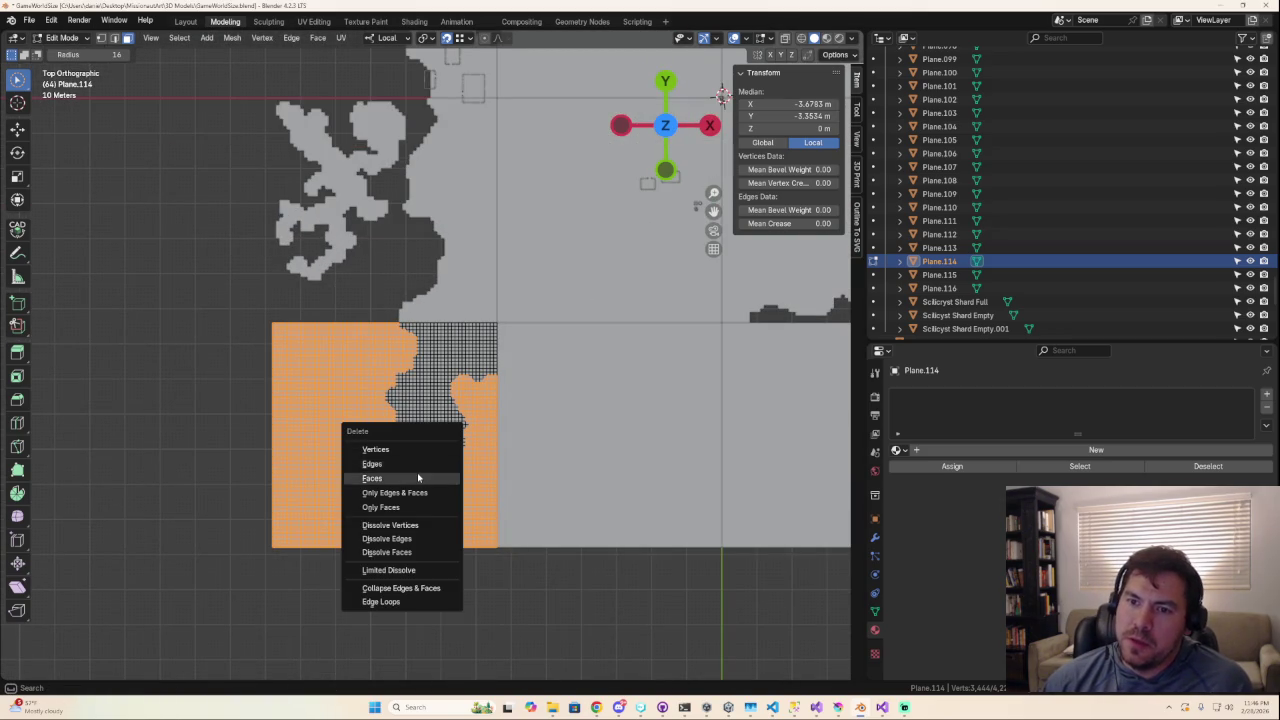
click(417, 478)
scroll(566, 463, down, 3)
scroll(566, 463, up, 2)
mouse_move(566, 463)
shift+middle_down()
mouse_move(465, 438)
mouse_move(329, 441)
shift+middle_up()
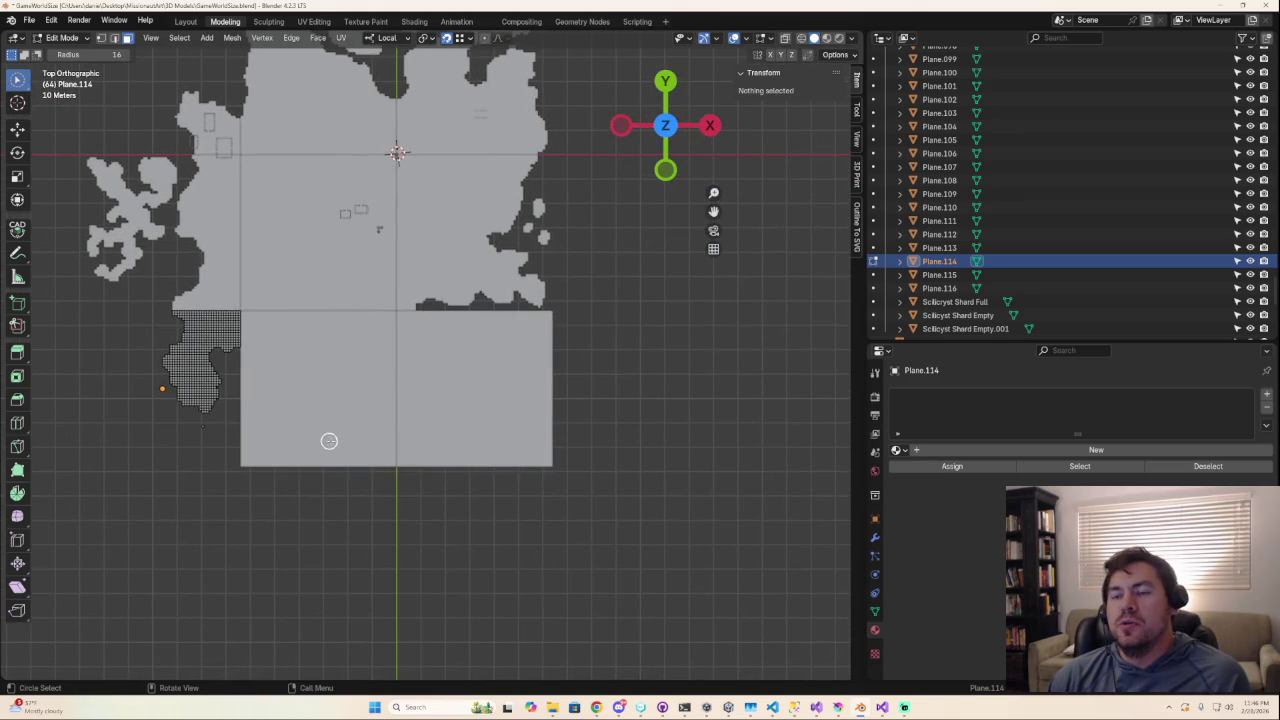
key(Tab)
Edit Plane.116 and paint-select vertices along its top and left edges.
click(460, 342)
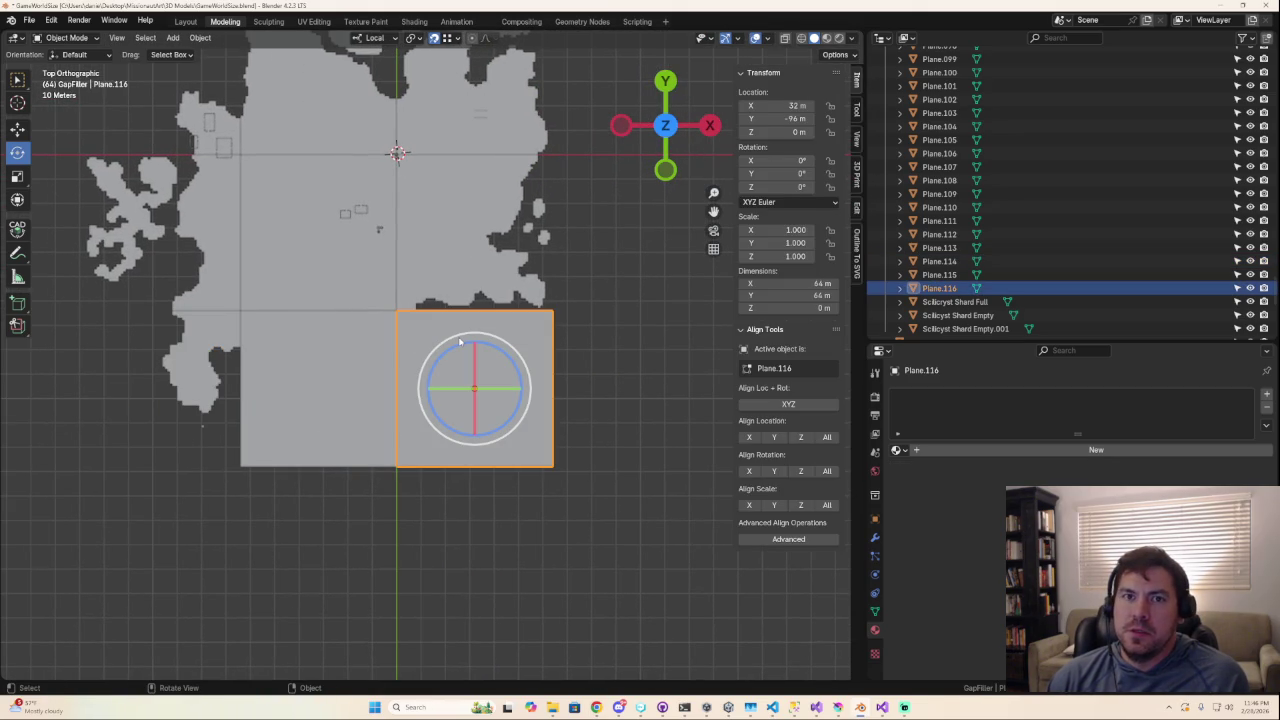
key(Tab)
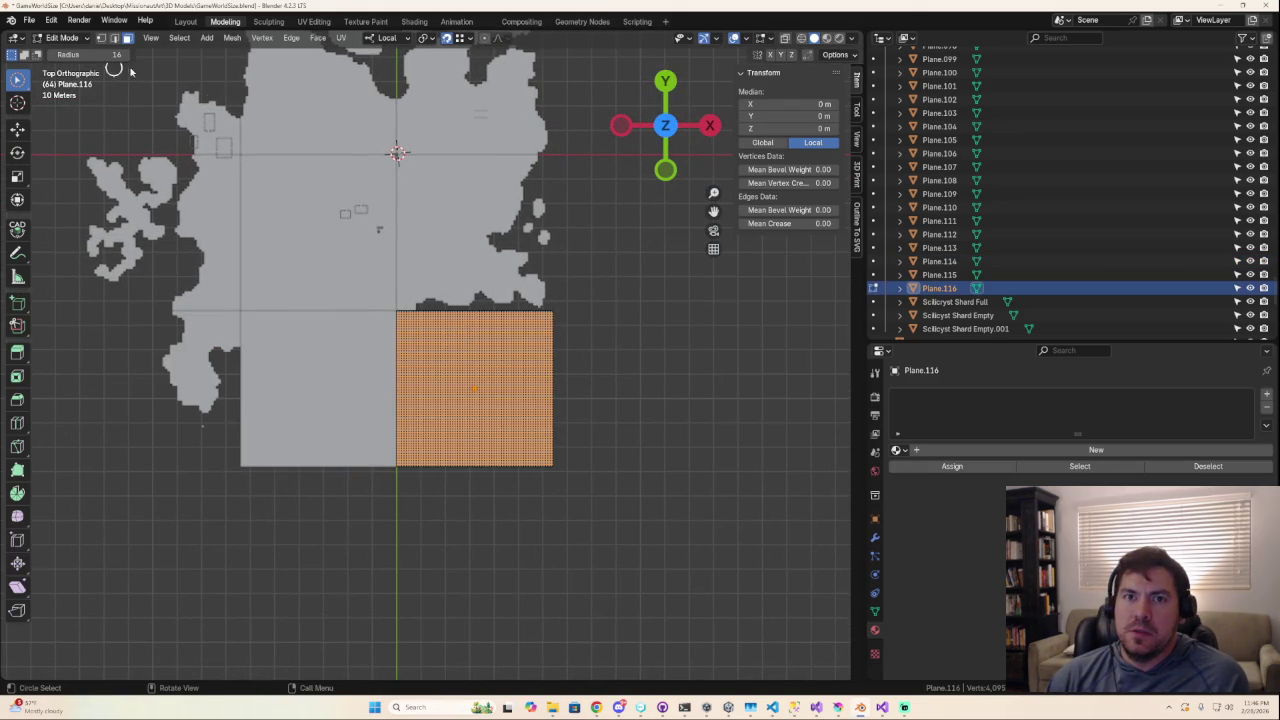
scroll(503, 331, up, 3)
click(410, 281)
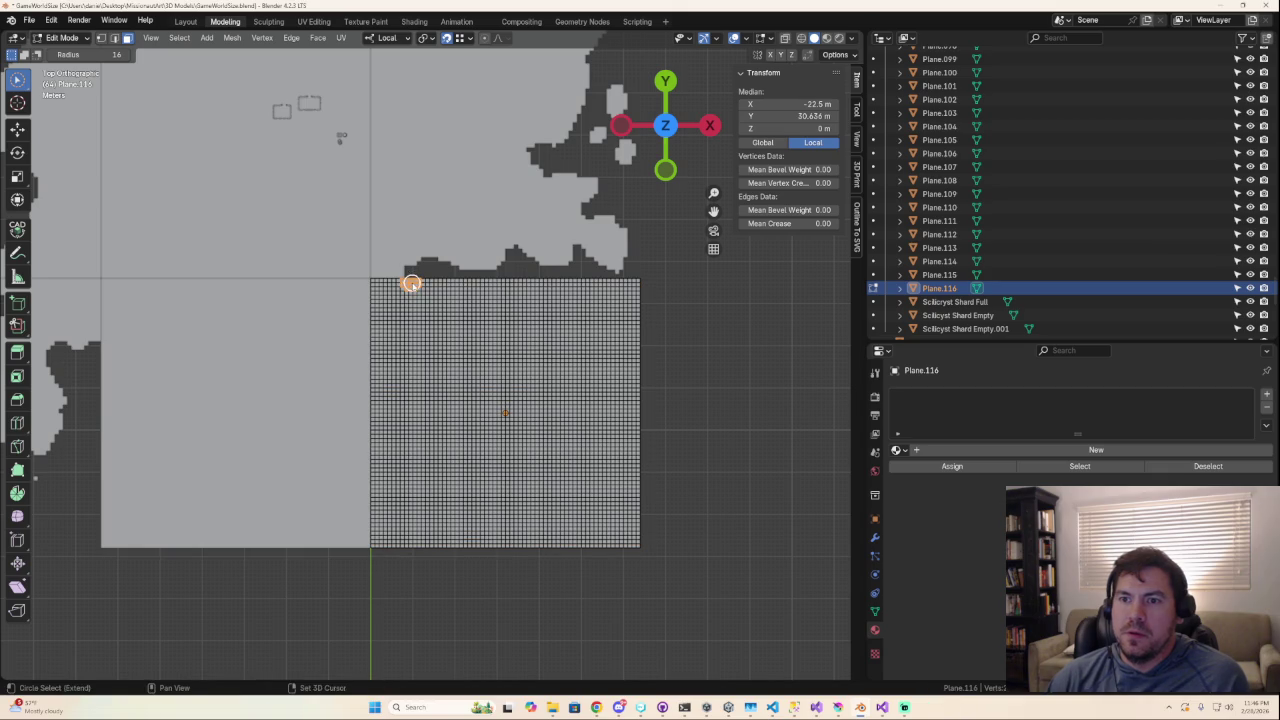
mouse_move(413, 282)
mouse_down()
mouse_move(425, 285)
mouse_move(380, 330)
mouse_move(356, 517)
mouse_up()
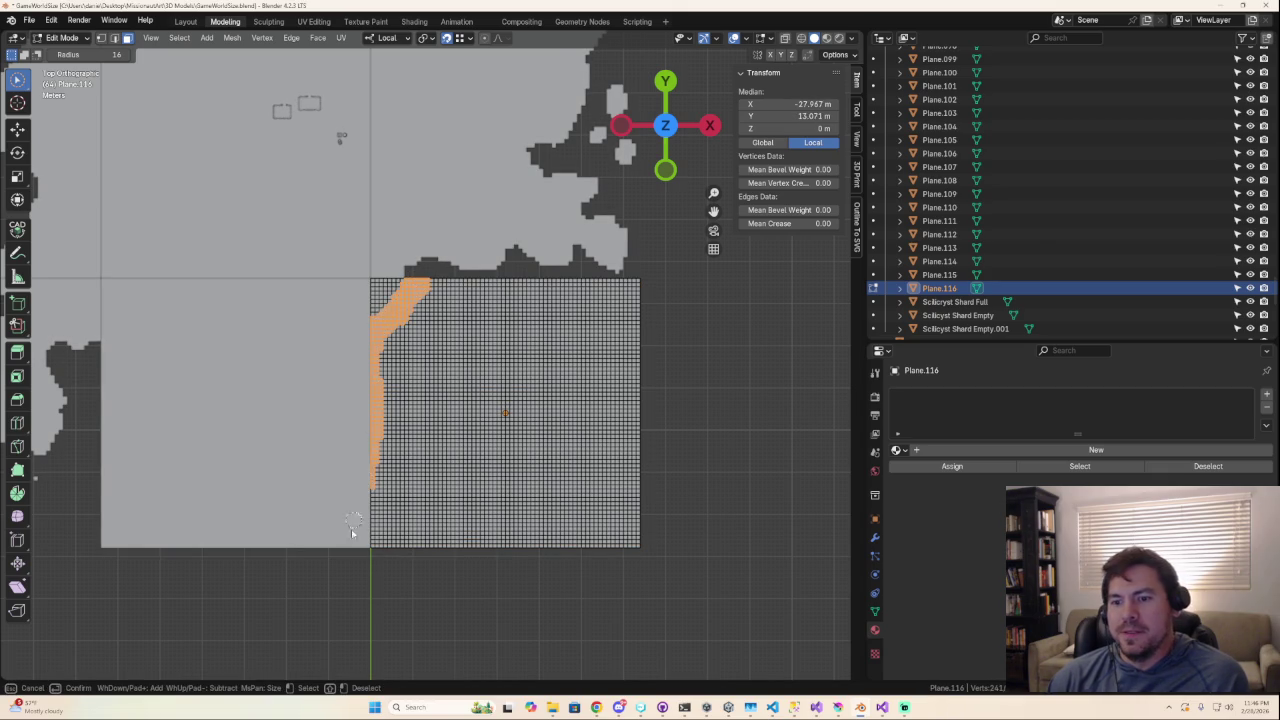
drag(368, 462, 372, 550)
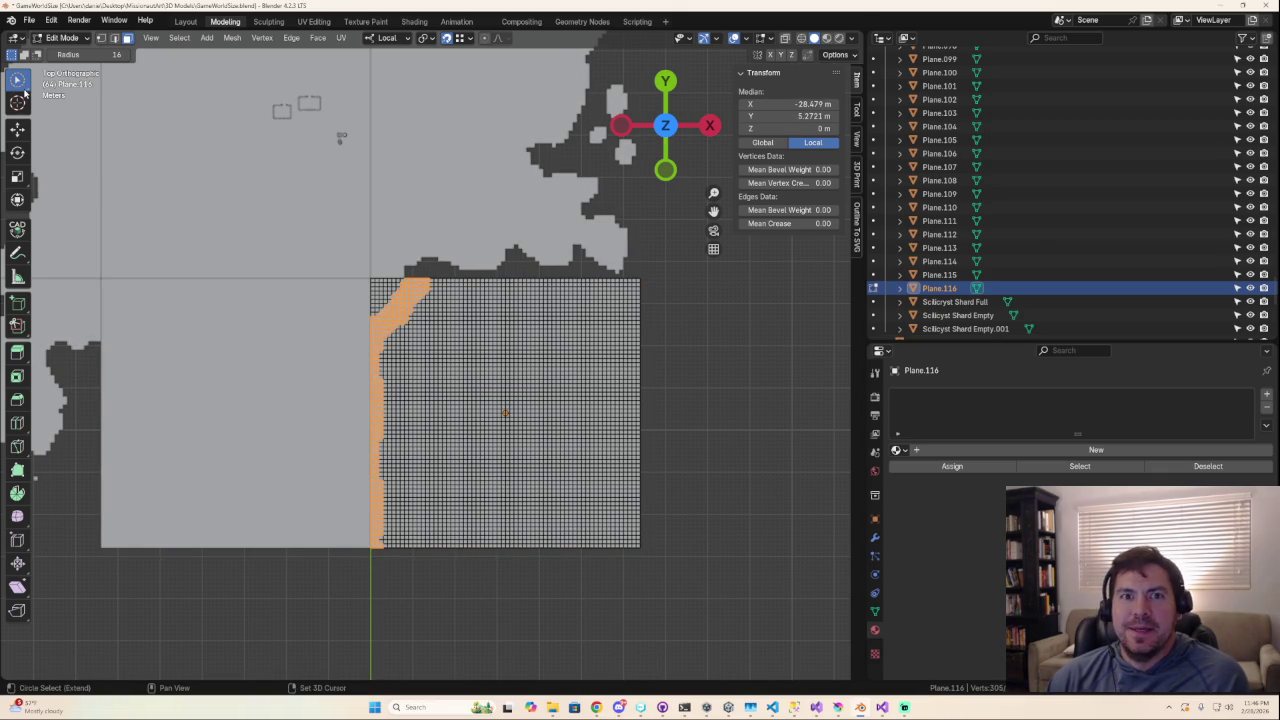
Box-select most of Plane.116's faces, including the left strip columns.
drag(25, 94, 74, 116)
shift+drag(424, 272, 682, 576)
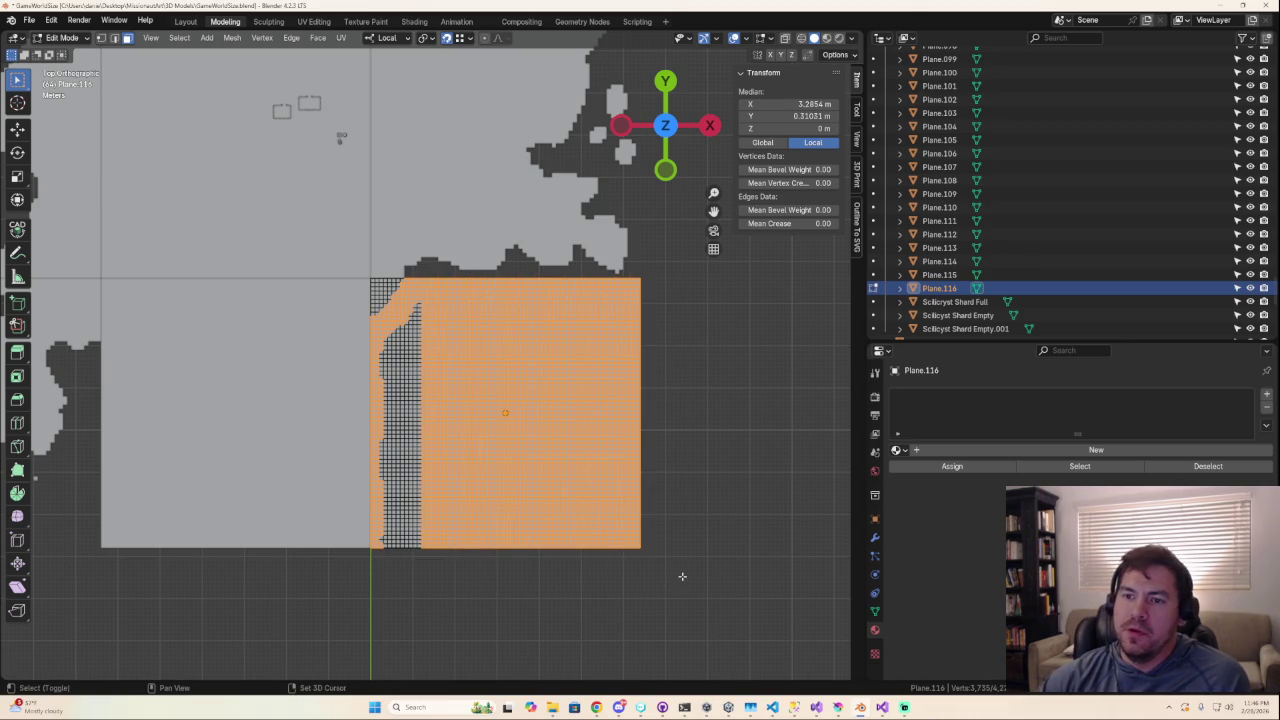
shift+drag(404, 316, 464, 672)
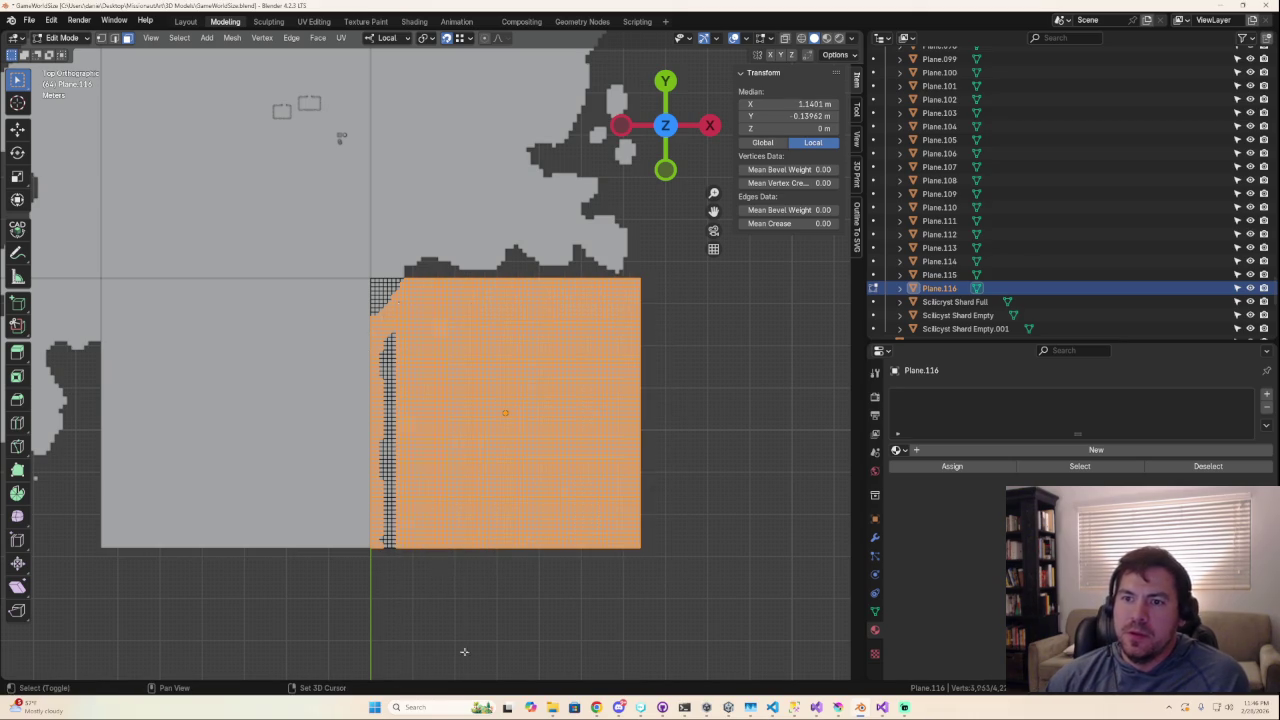
shift+drag(378, 330, 442, 602)
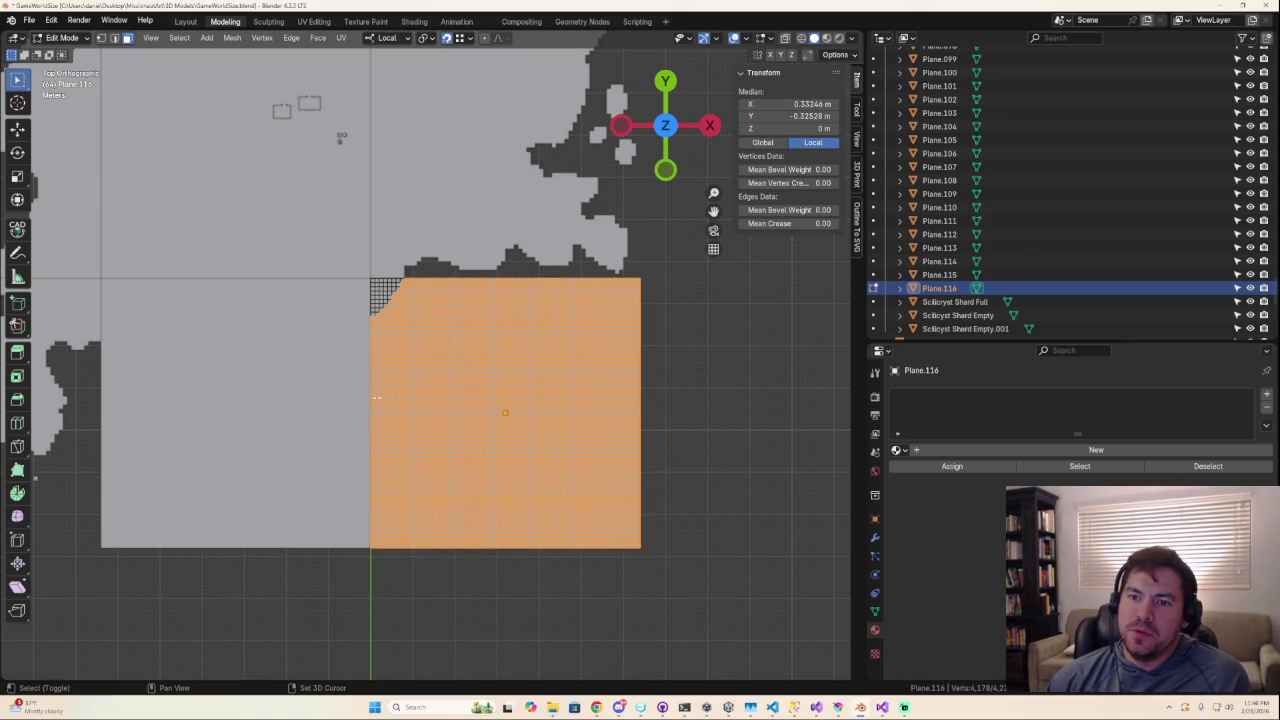
shift+drag(382, 339, 443, 586)
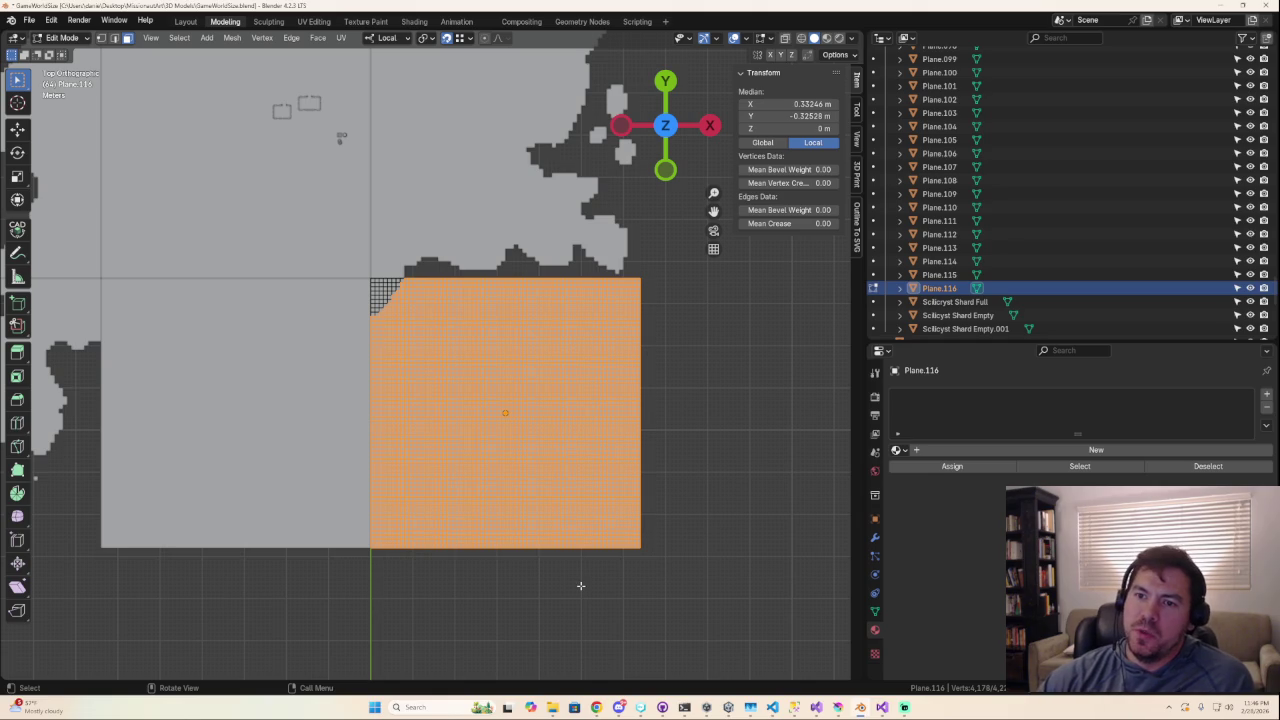
Delete Plane.116's selected faces, view the island from above and leave Edit Mode.
key(x)
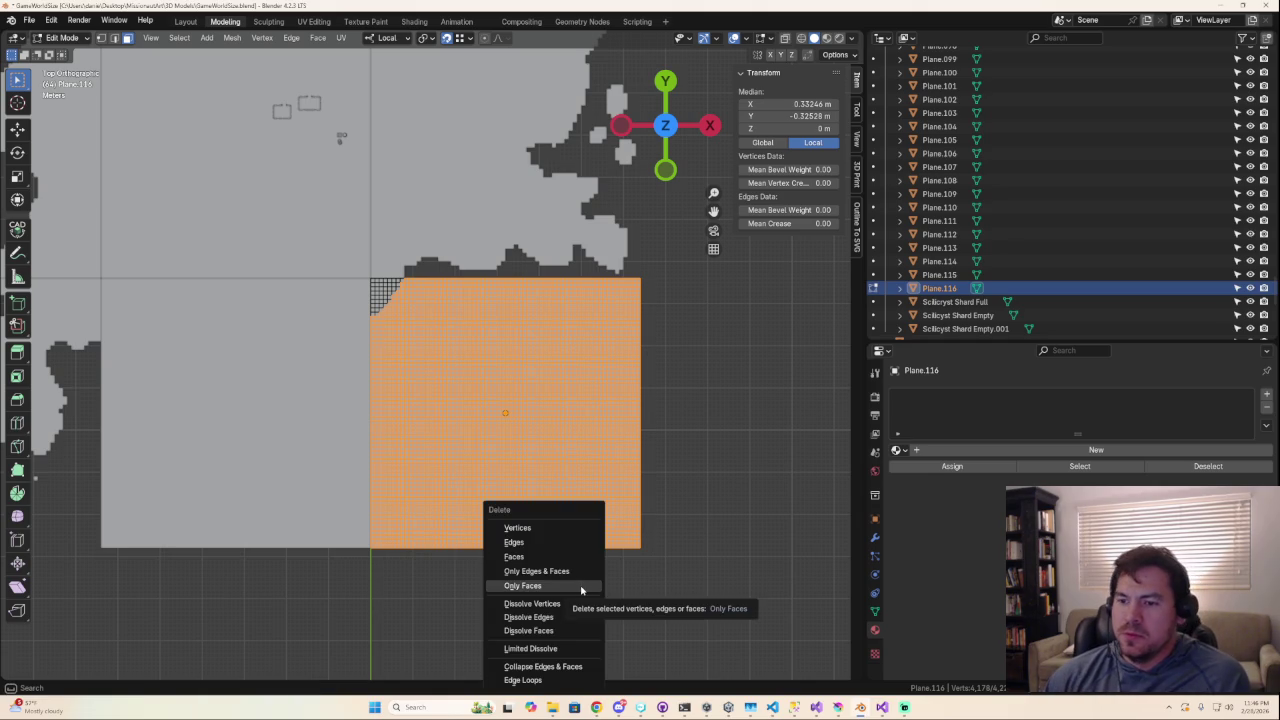
click(563, 561)
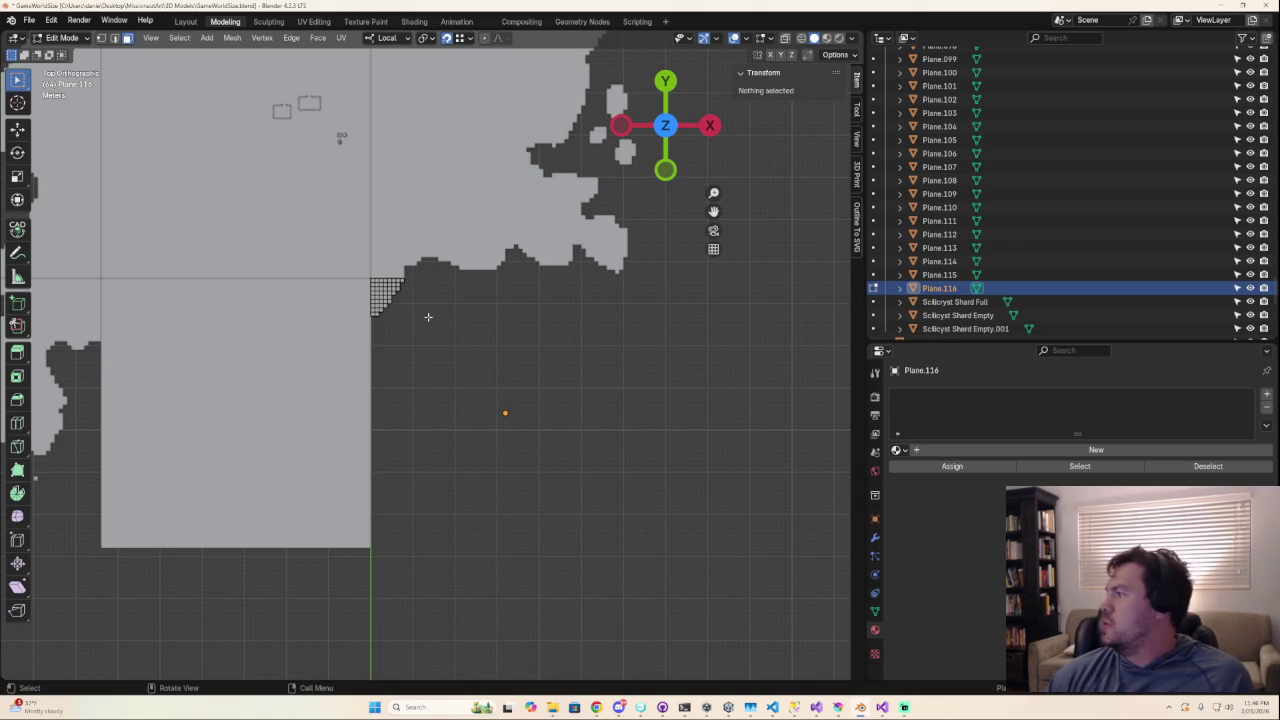
mouse_move(394, 354)
shift+middle_down()
mouse_move(597, 340)
mouse_move(604, 289)
mouse_move(699, 214)
shift+middle_up()
scroll(597, 340, down, 3)
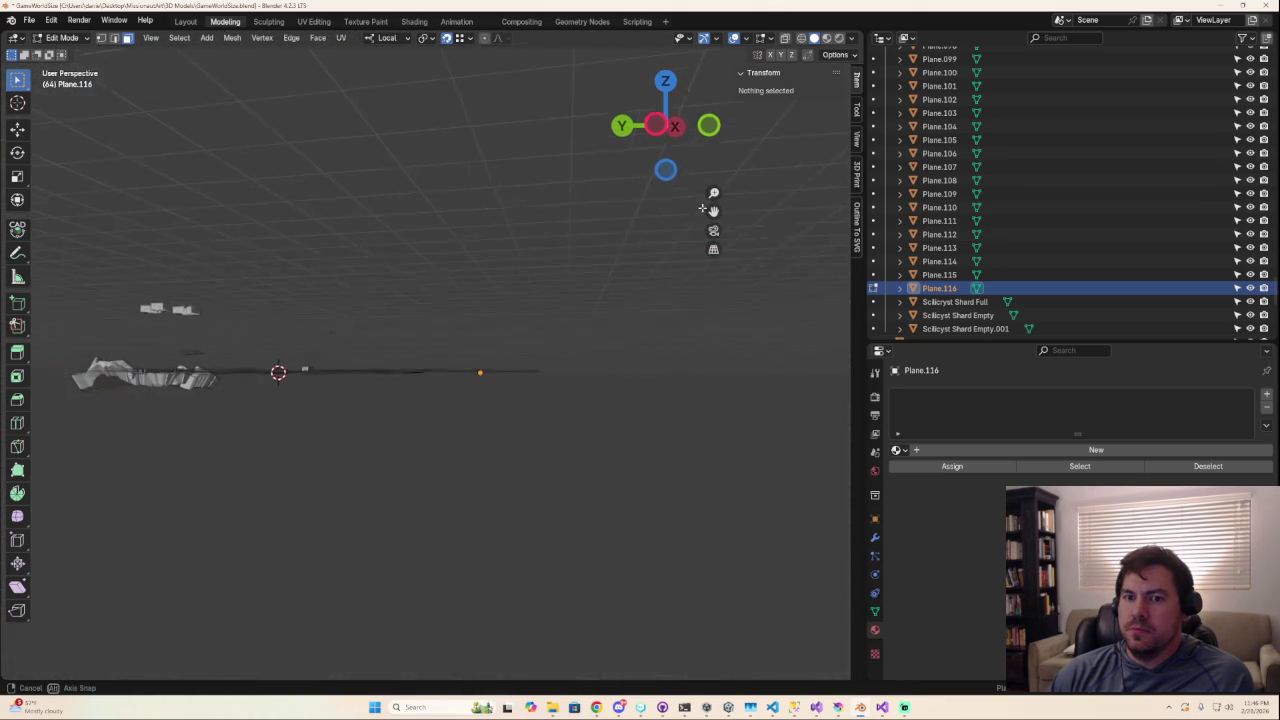
mouse_move(699, 214)
middle_down()
mouse_move(553, 346)
mouse_move(449, 369)
middle_up()
key(Tab)
Put Plane.115 in Edit Mode with Circle Select and a cleared selection, viewed from top orthographic.
click(462, 370)
scroll(478, 373, up, 3)
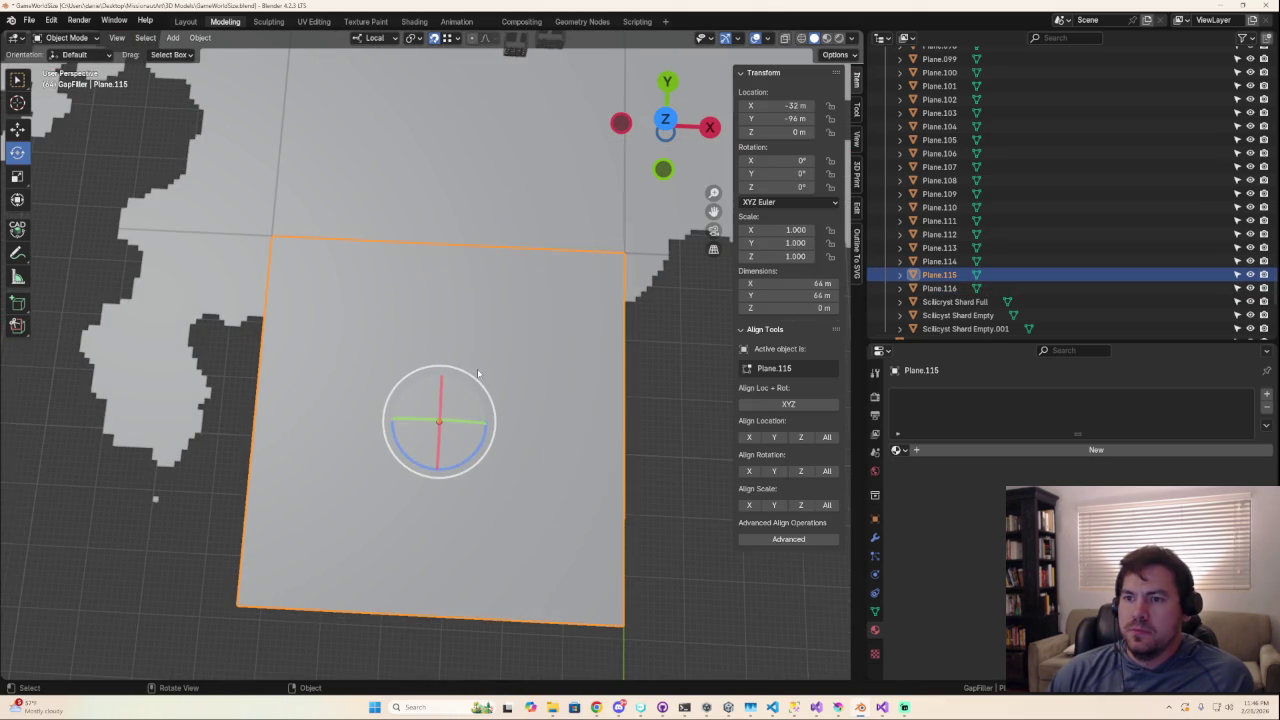
key(Tab)
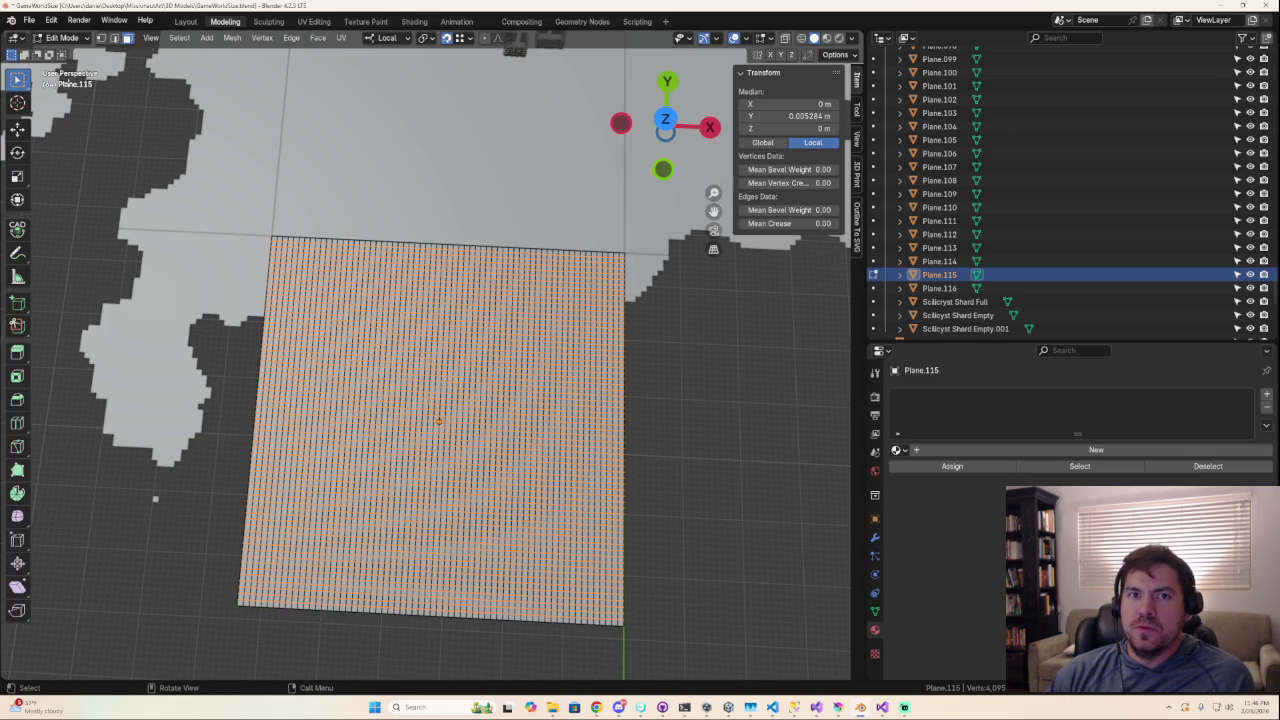
drag(18, 81, 80, 165)
key(alt+a)
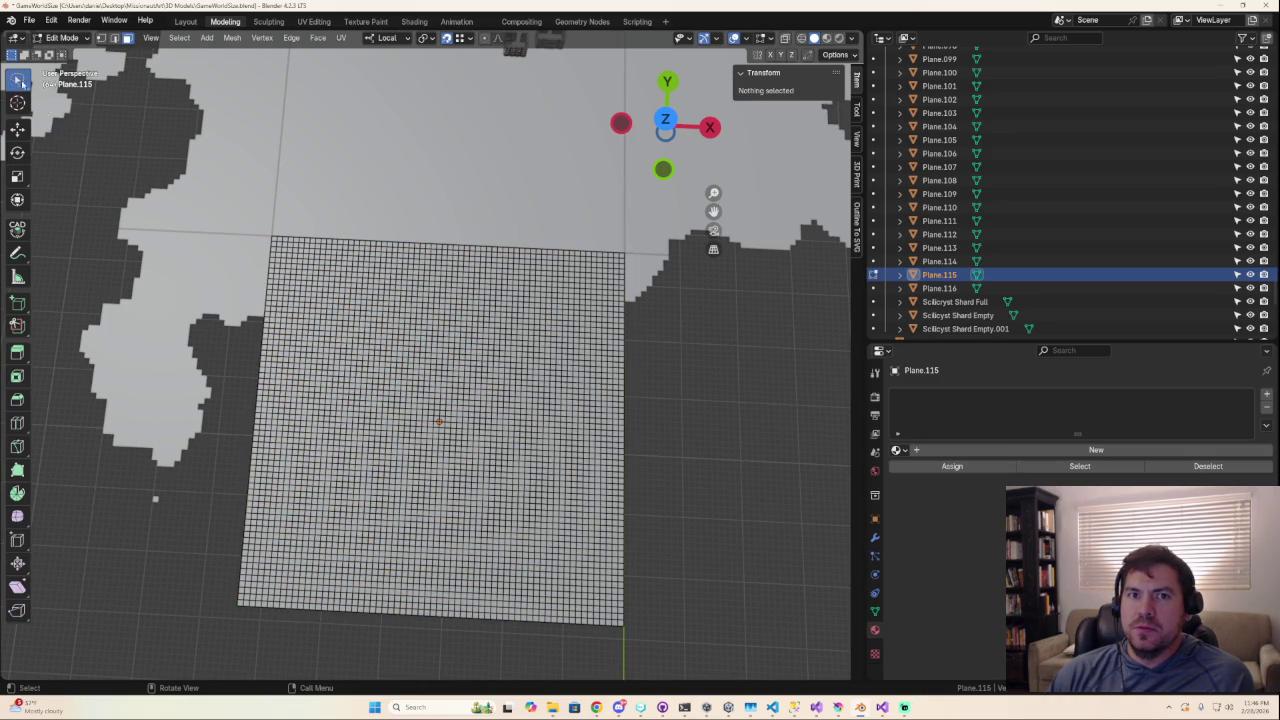
click(18, 81)
click(92, 137)
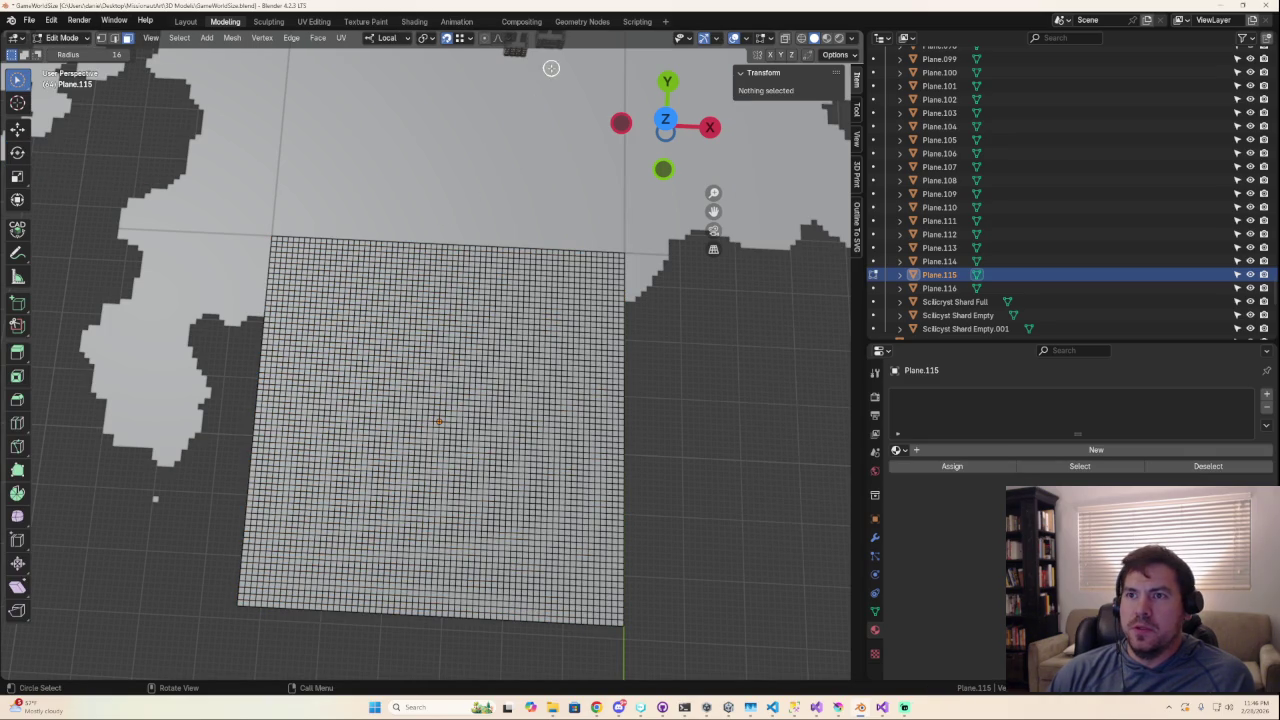
mouse_move(487, 293)
middle_down()
mouse_move(491, 323)
mouse_move(629, 156)
middle_up()
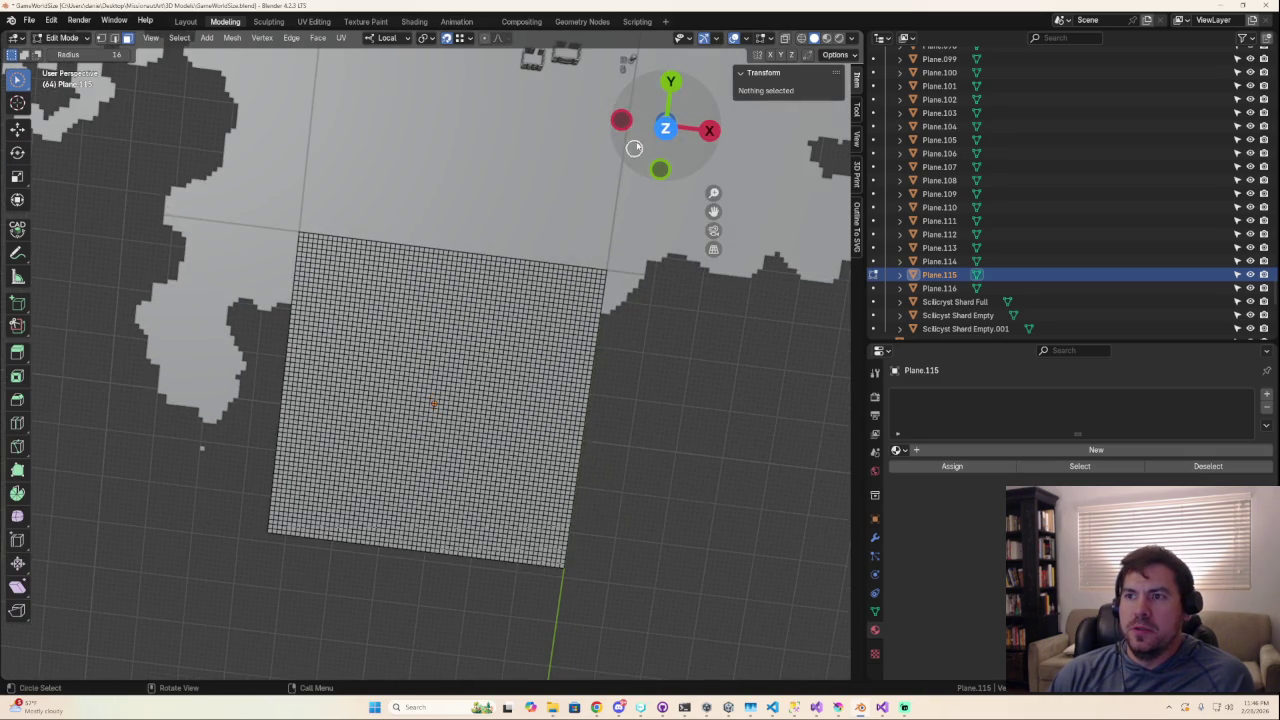
click(665, 133)
key(a)
key(alt+a)
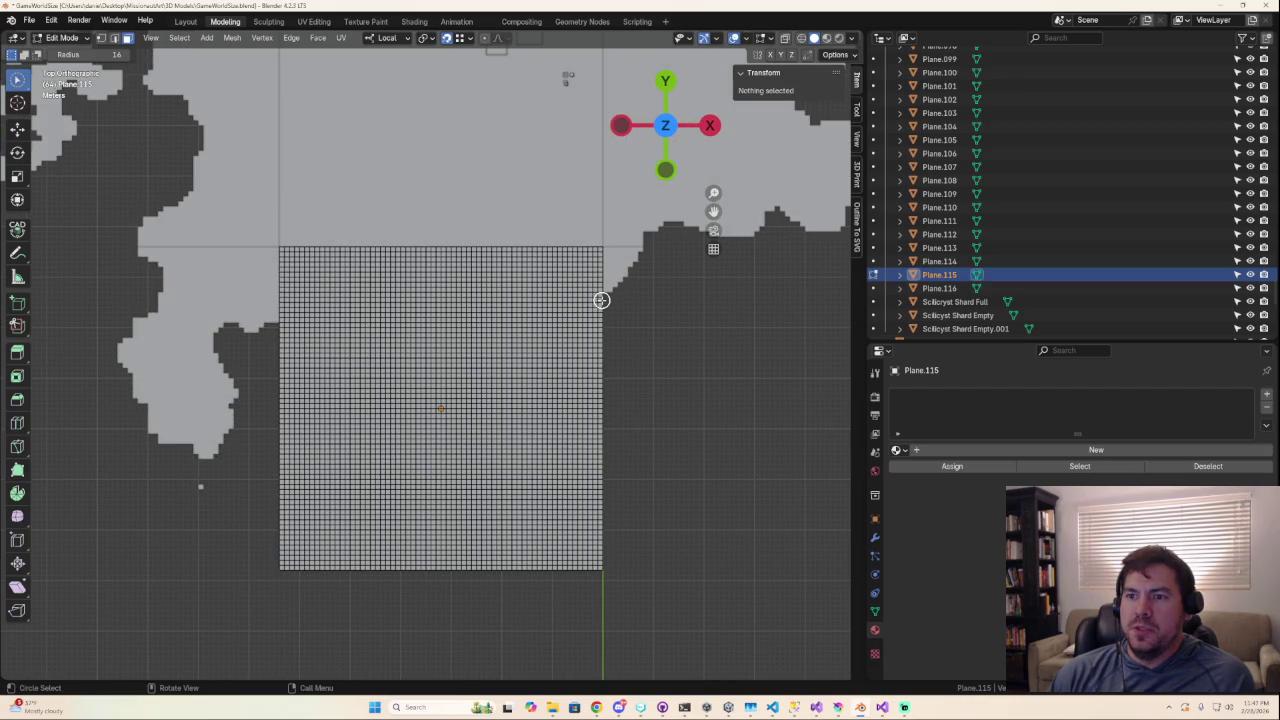
Paint-select sea vertices along the coastline and down the plane's left edge, dropping stray ones.
mouse_move(597, 302)
mouse_down()
mouse_move(455, 280)
mouse_move(401, 323)
mouse_move(382, 400)
mouse_move(332, 409)
mouse_move(310, 350)
mouse_move(287, 339)
mouse_up()
ctrl+drag(287, 303, 318, 334)
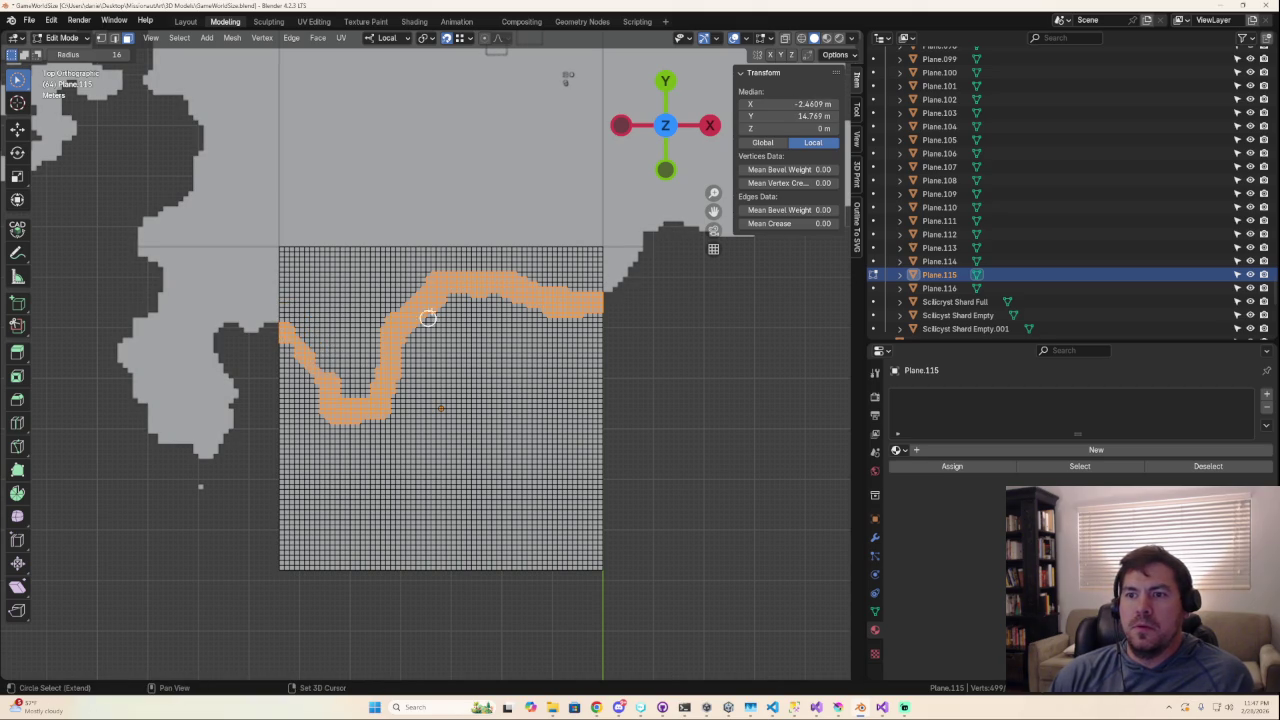
mouse_move(439, 298)
mouse_down()
mouse_move(457, 337)
mouse_move(430, 300)
mouse_move(467, 272)
mouse_move(516, 292)
mouse_up()
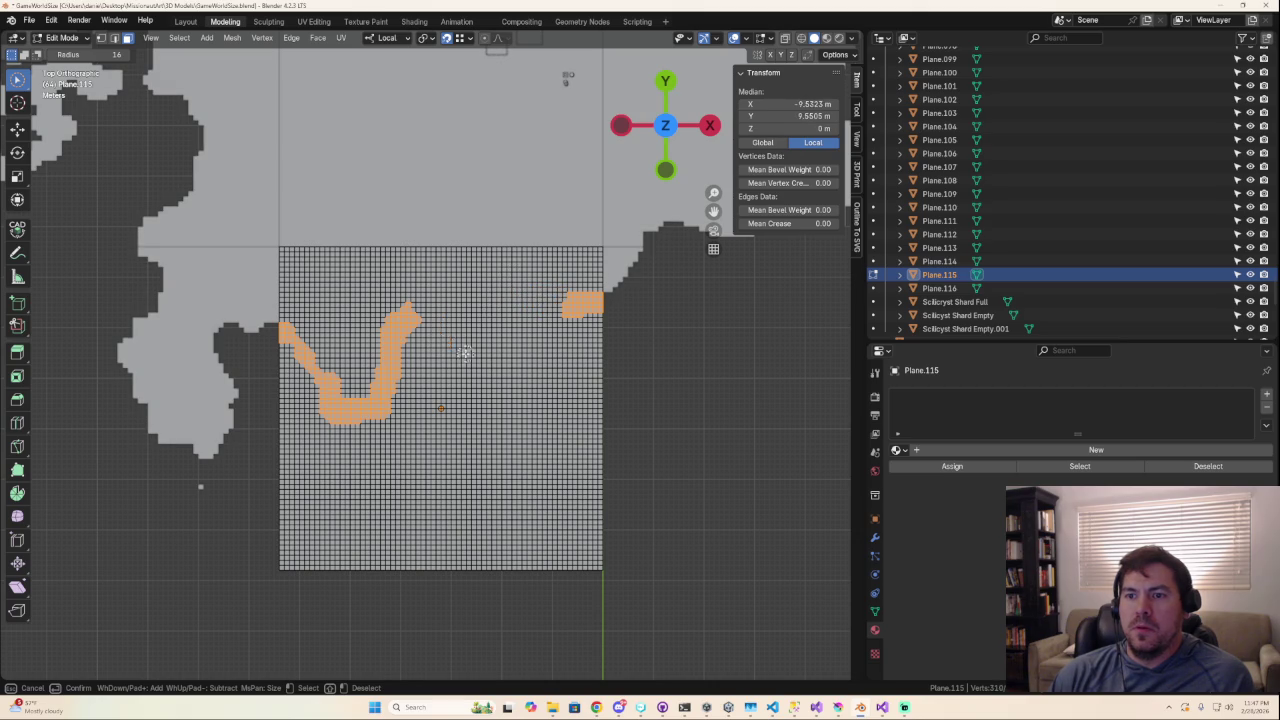
scroll(531, 369, down, 8)
scroll(520, 371, up, 5)
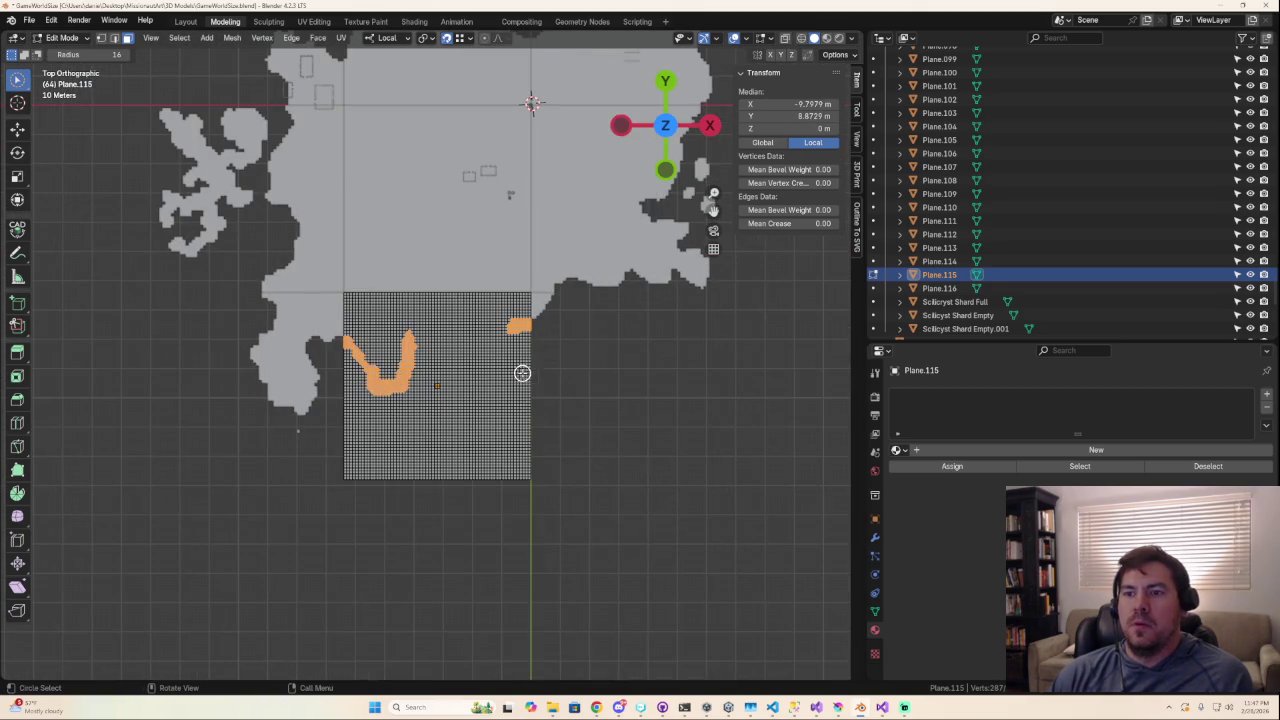
mouse_move(350, 356)
mouse_down()
mouse_move(353, 478)
mouse_move(543, 477)
mouse_move(398, 464)
mouse_move(549, 449)
mouse_move(372, 436)
mouse_move(543, 434)
mouse_move(374, 420)
mouse_up()
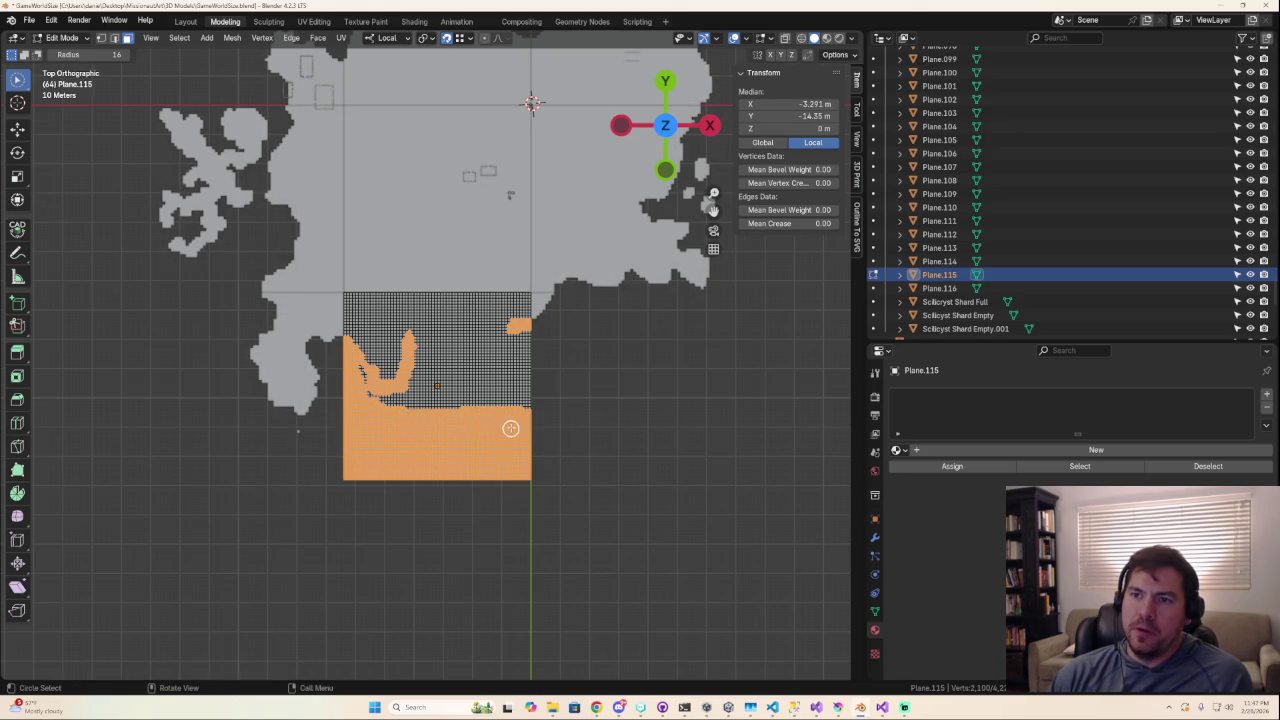
scroll(471, 420, up, 2)
mouse_move(396, 345)
middle_down()
mouse_move(393, 365)
mouse_move(328, 383)
mouse_move(355, 381)
middle_up()
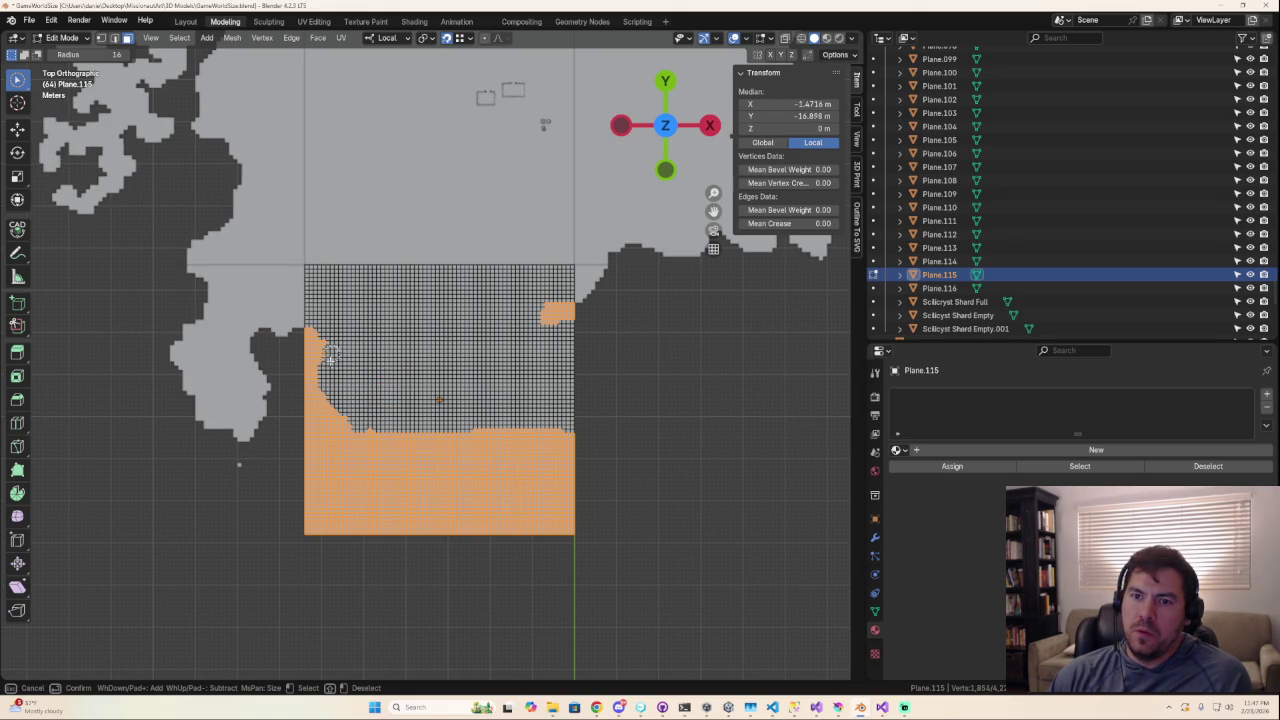
middle_drag(361, 424, 371, 428)
right_click(340, 371)
Trim the selection at the coast and add sea vertices up the plane's right edge.
scroll(328, 372, up, 3)
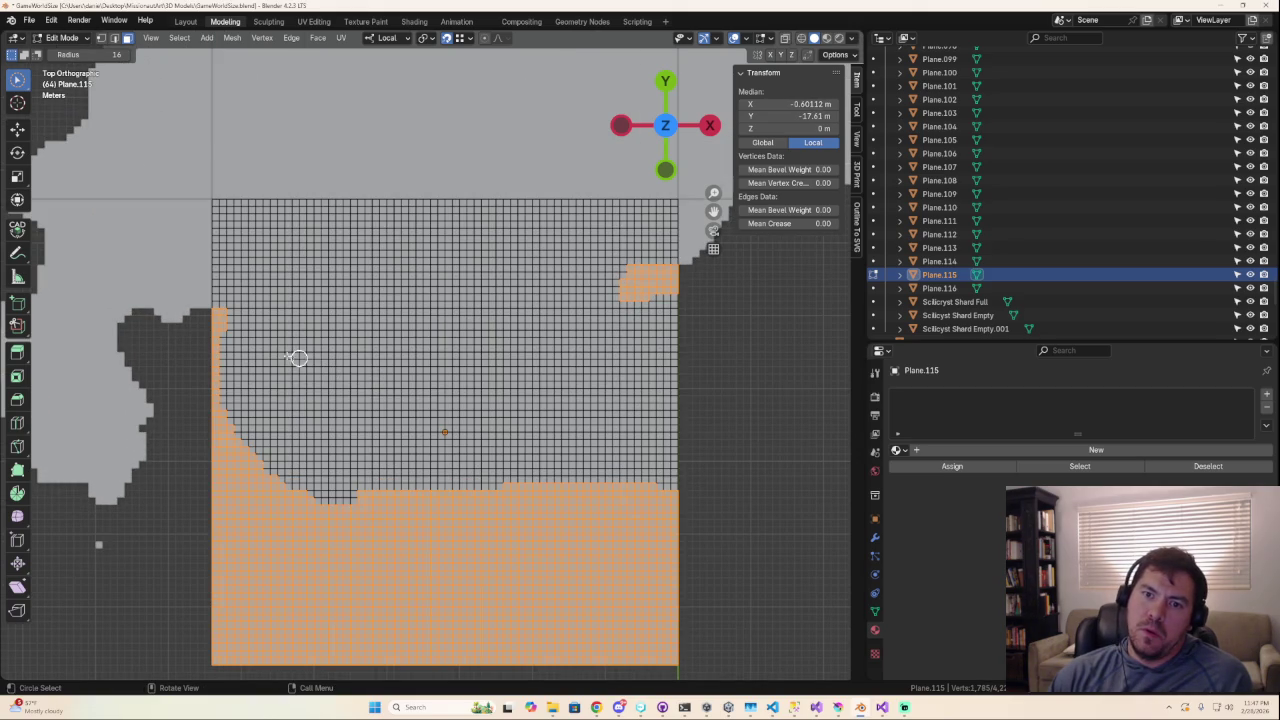
key(ctrl)
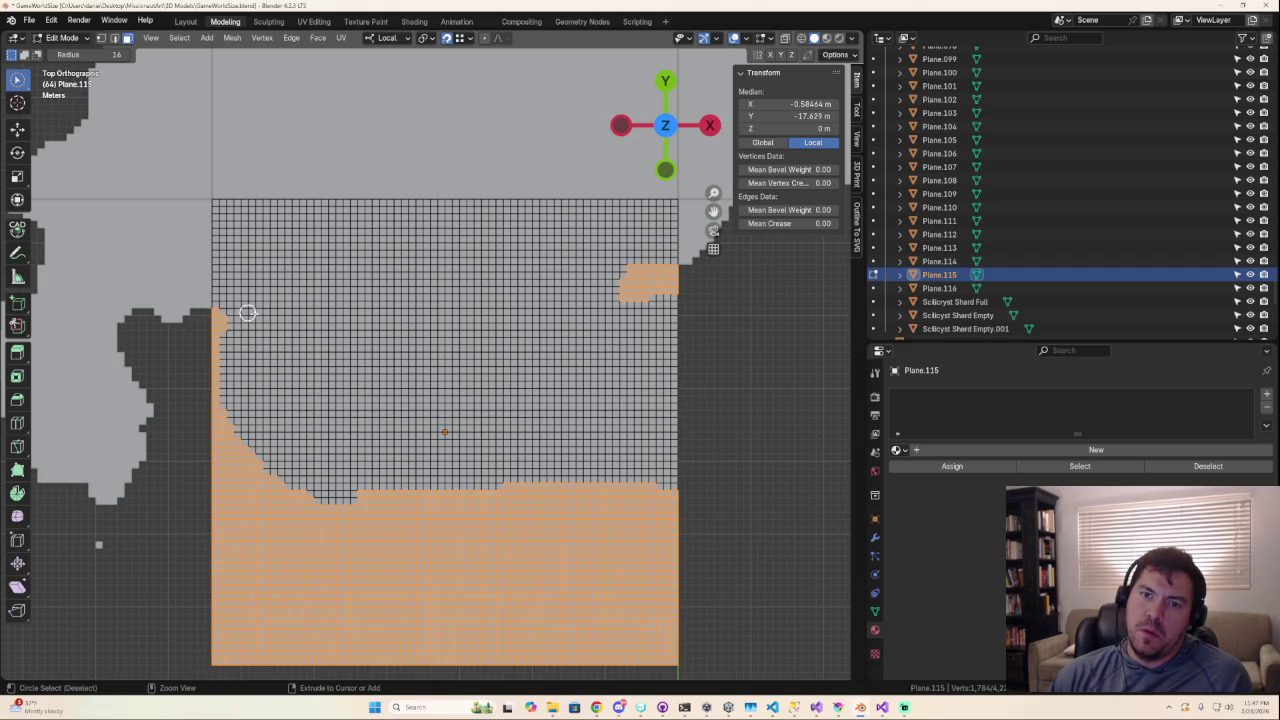
ctrl+drag(225, 412, 269, 467)
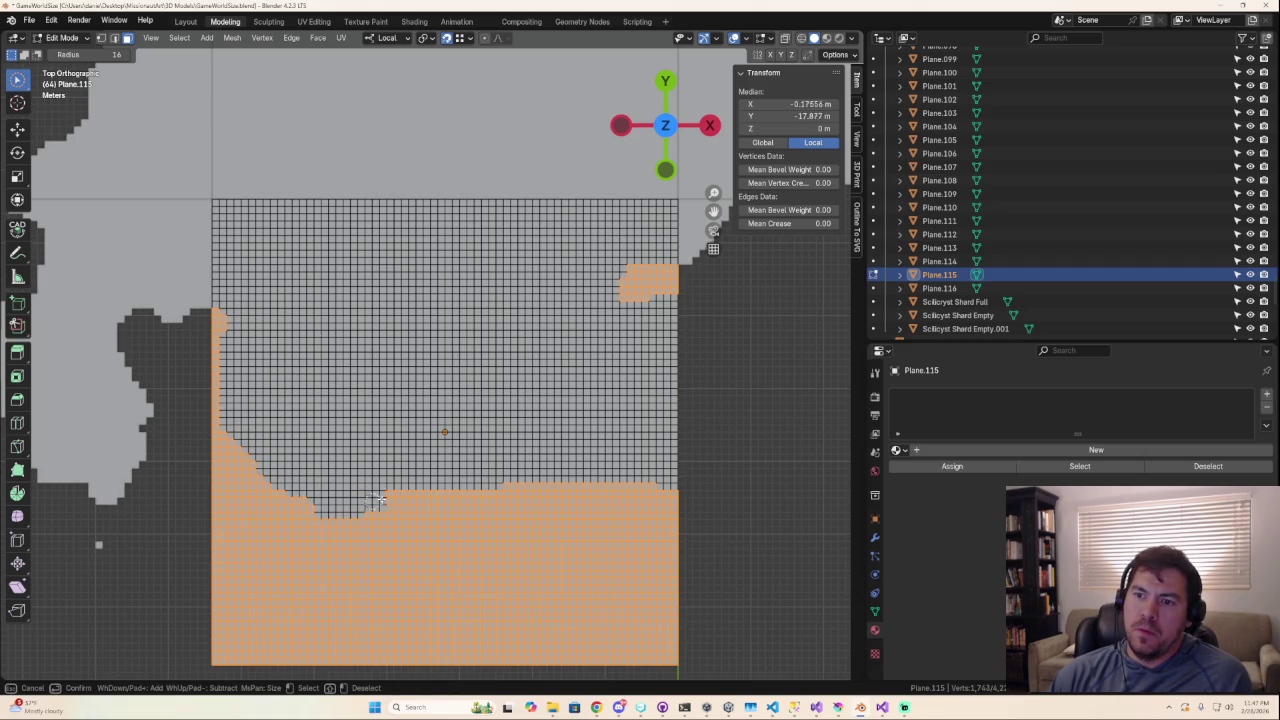
drag(423, 491, 470, 458)
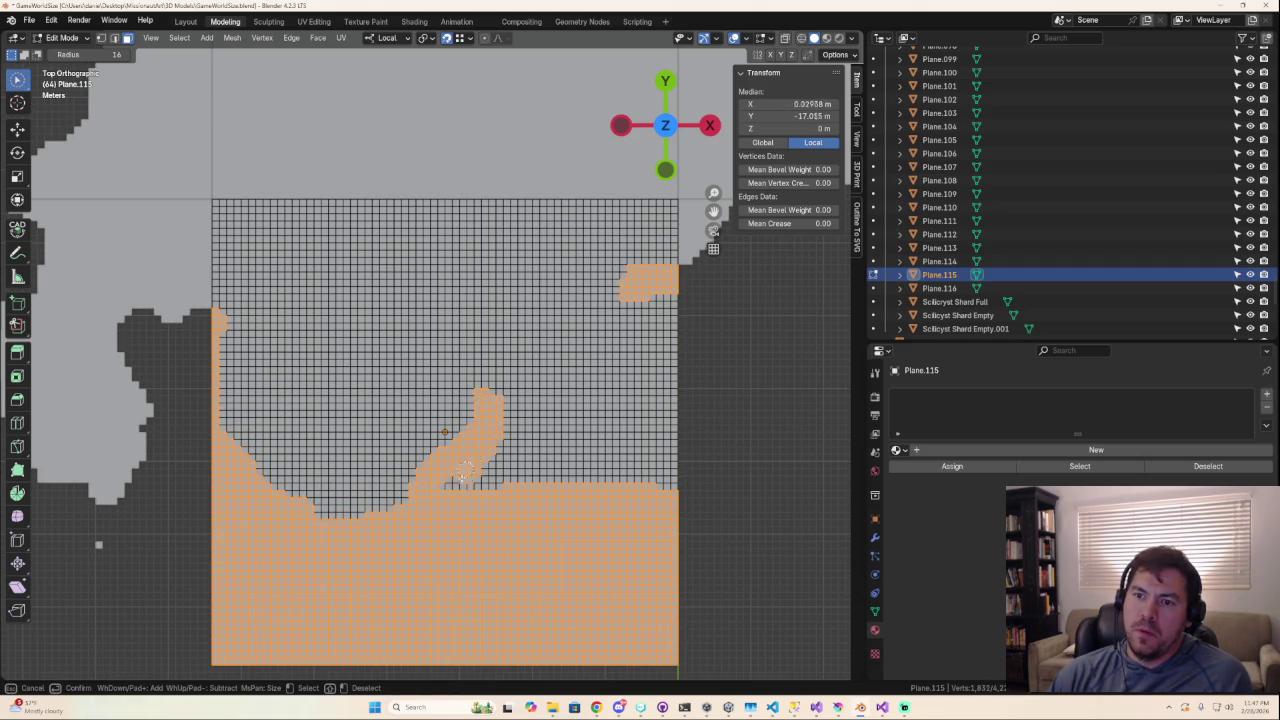
mouse_move(500, 408)
mouse_down()
mouse_move(665, 322)
mouse_move(685, 521)
mouse_up()
mouse_move(668, 420)
mouse_down()
mouse_move(567, 356)
mouse_move(600, 370)
mouse_move(583, 341)
mouse_move(640, 360)
mouse_move(629, 389)
mouse_up()
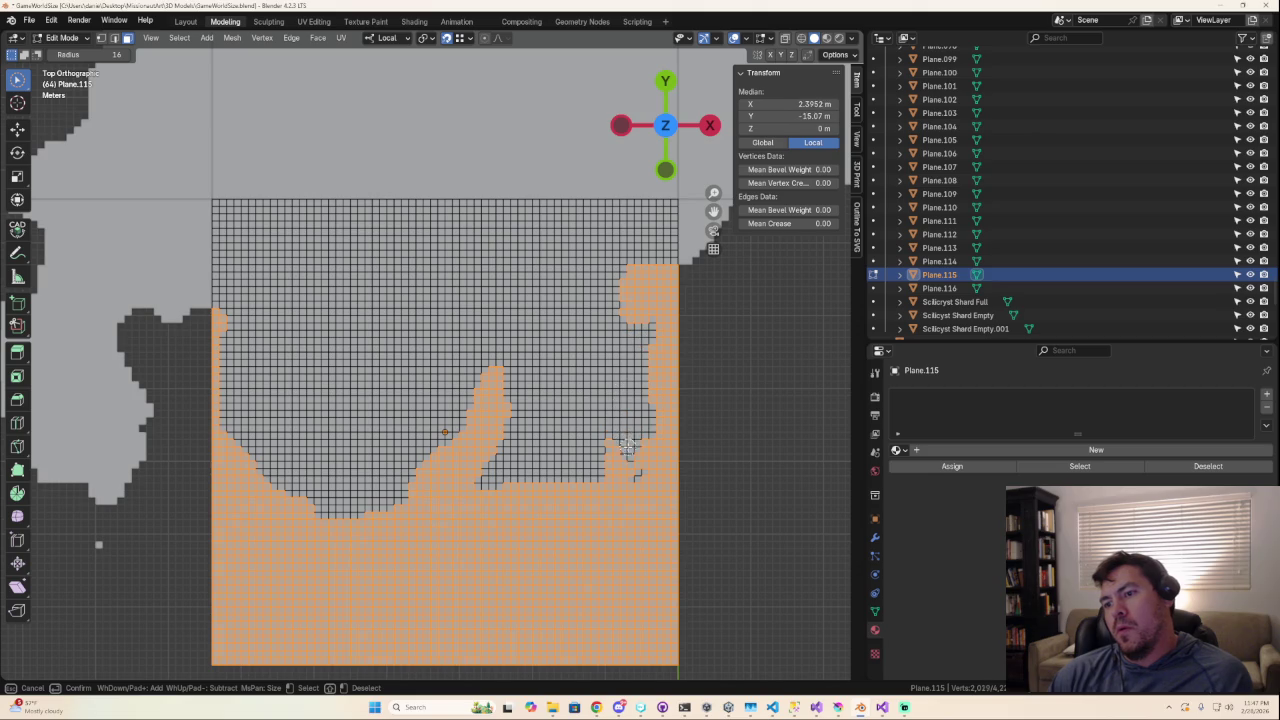
ctrl+drag(626, 444, 648, 432)
Fill in the sea area up to the coastline, deselecting vertices that overlap the island.
scroll(486, 480, down, 5)
scroll(517, 434, up, 2)
scroll(397, 418, up, 1)
click(397, 418)
mouse_move(397, 418)
mouse_down()
mouse_move(395, 340)
mouse_move(345, 395)
mouse_up()
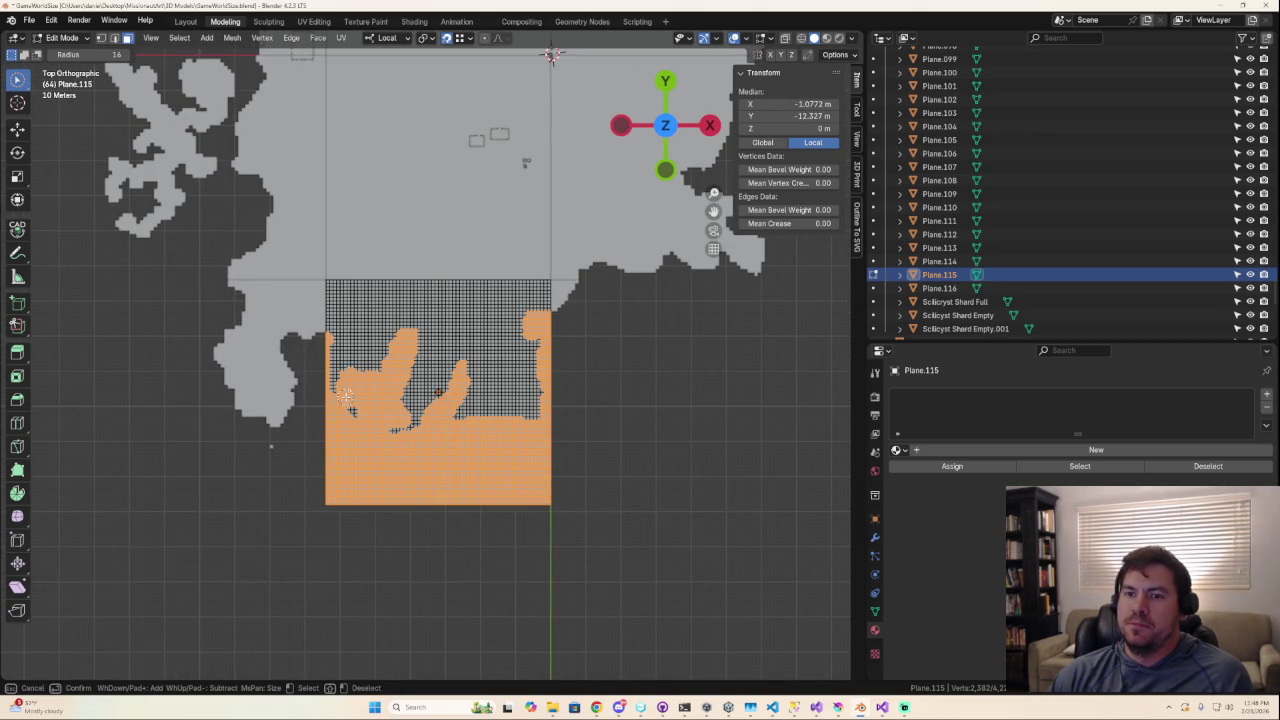
mouse_move(348, 441)
mouse_down()
mouse_move(359, 359)
mouse_move(400, 340)
mouse_up()
drag(382, 428, 404, 398)
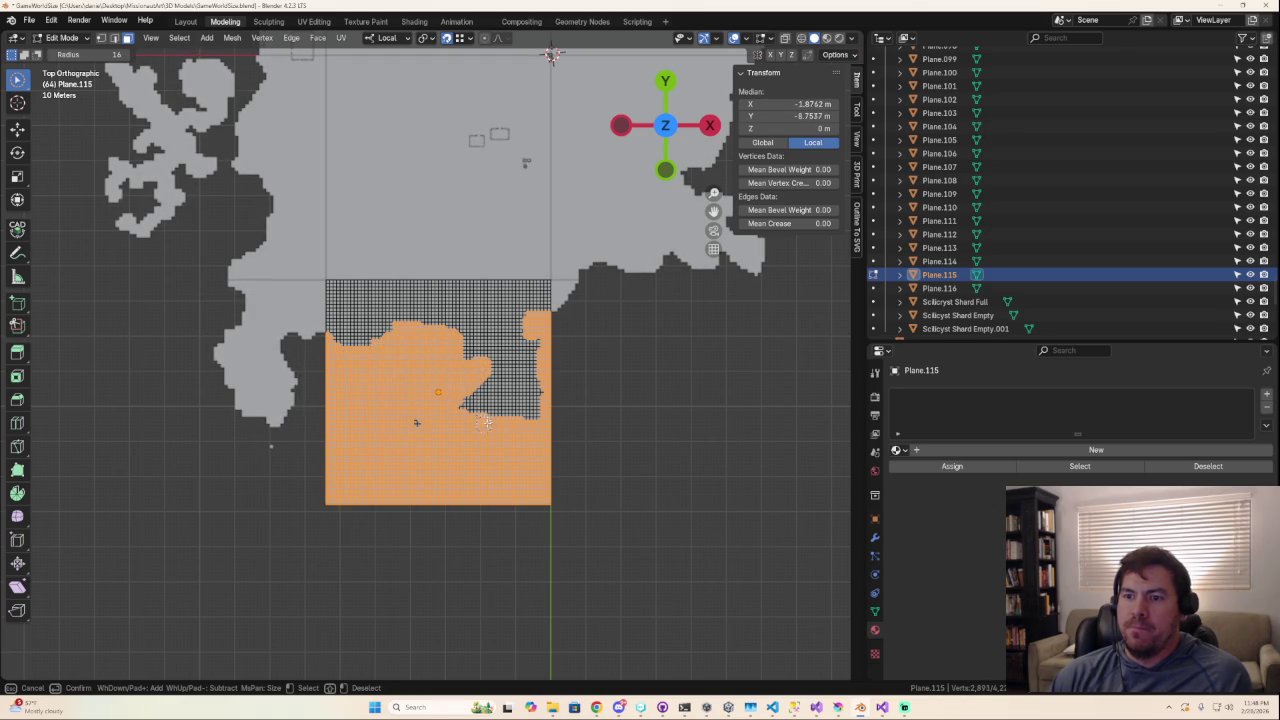
drag(482, 423, 530, 396)
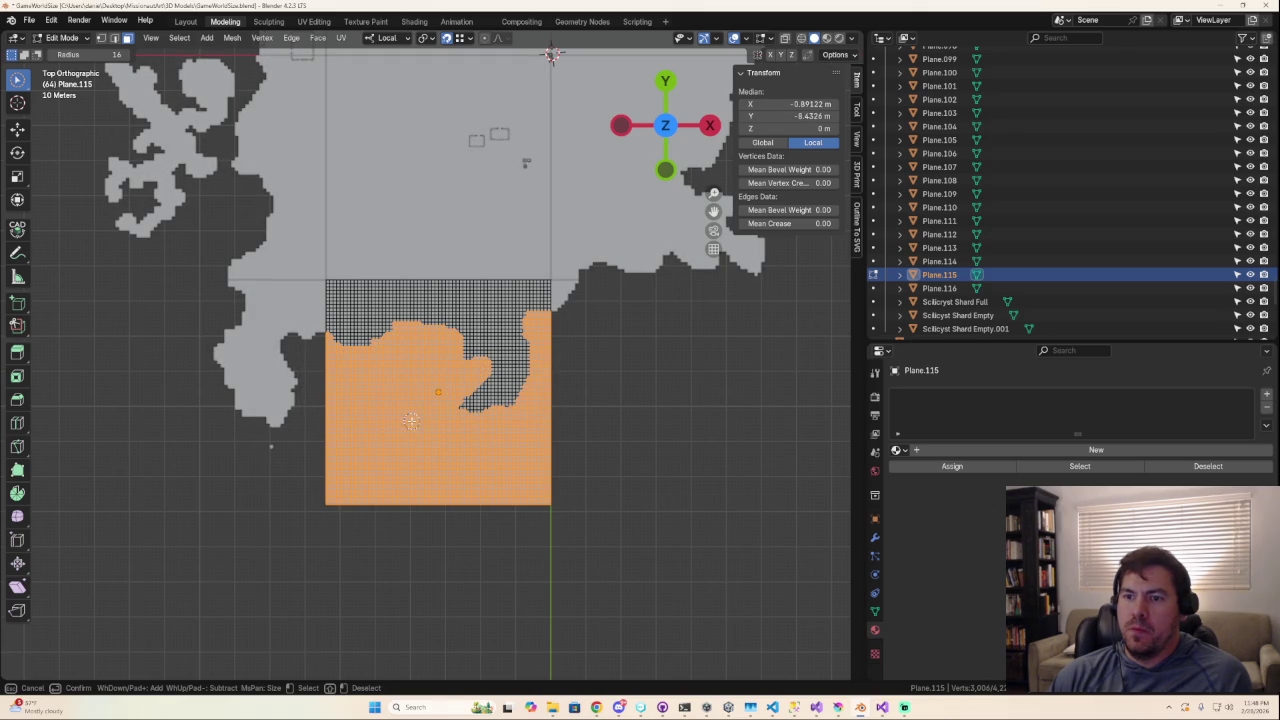
drag(454, 409, 523, 385)
scroll(534, 400, down, 2)
scroll(534, 414, up, 1)
middle_drag(520, 385, 458, 345)
key(Escape)
Refine the right-hand coast, adding sea vertices and removing those crossing the coastline.
scroll(529, 451, down, 2)
scroll(489, 423, down, 3)
scroll(483, 418, up, 4)
key(c)
middle_drag(440, 389, 425, 358)
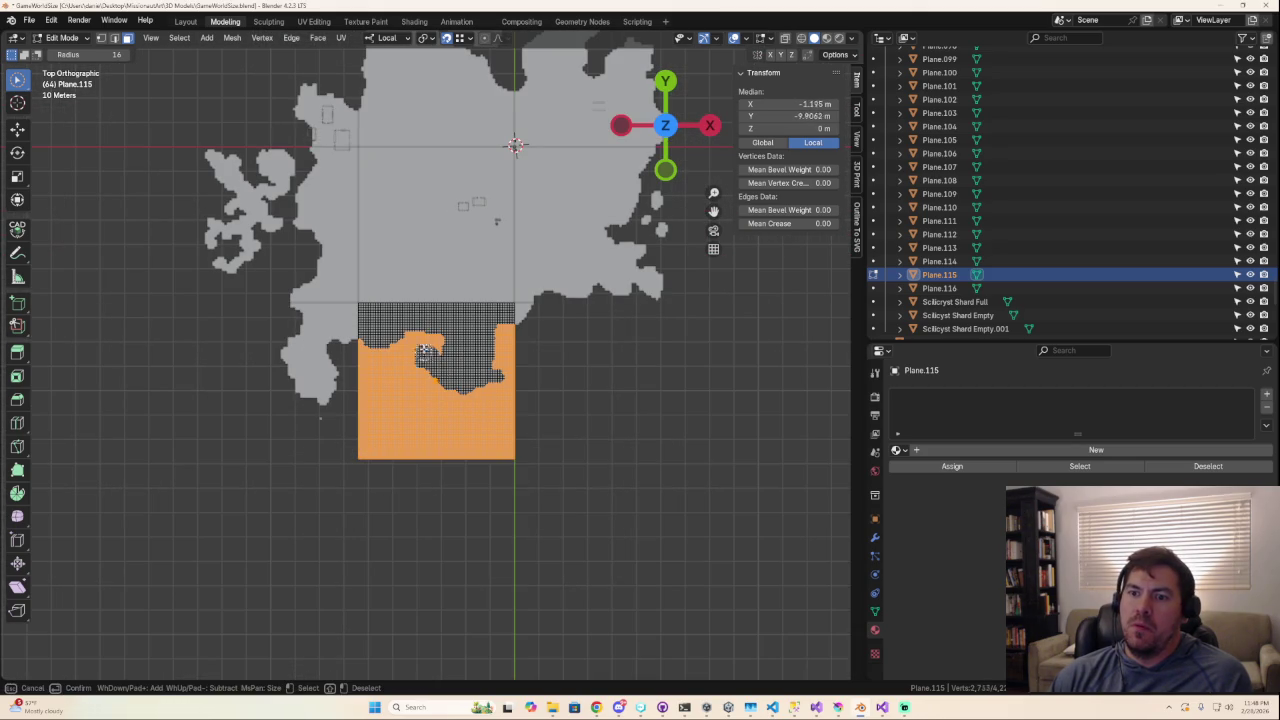
middle_click(425, 390)
key(Escape)
key(c)
drag(477, 438, 474, 407)
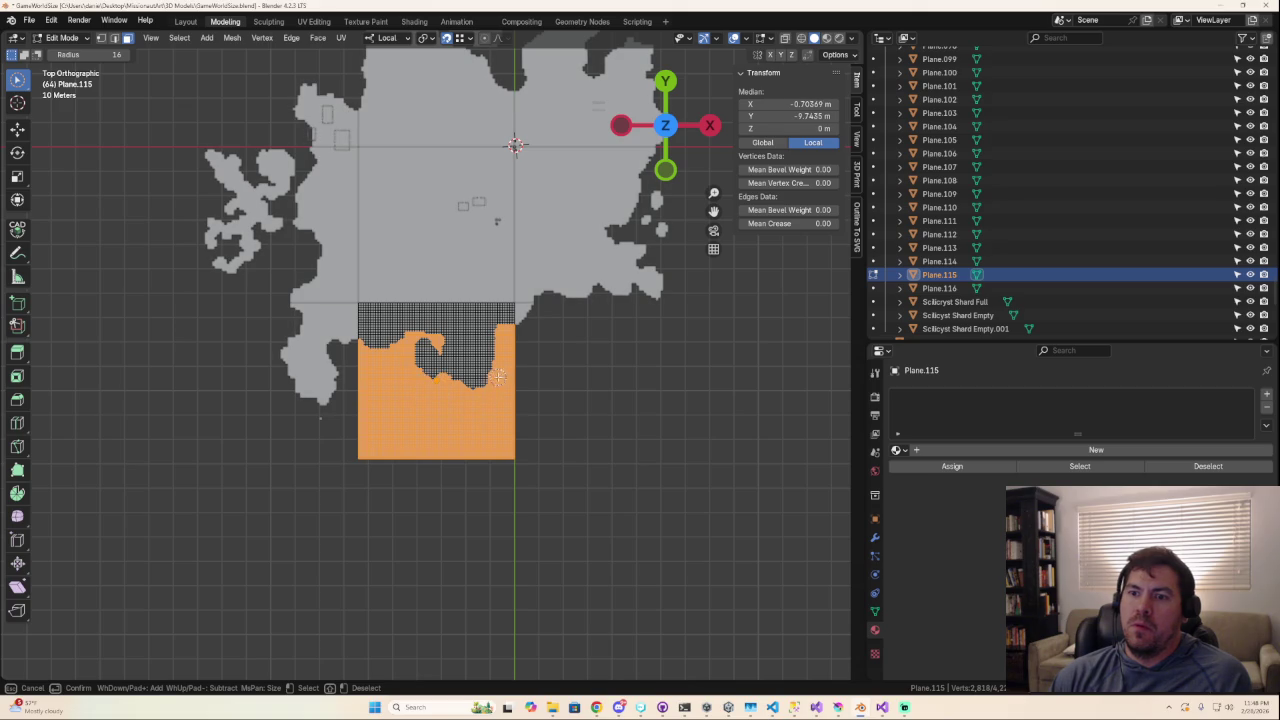
scroll(520, 420, down, 5)
scroll(529, 434, up, 5)
middle_click(400, 328)
mouse_move(400, 328)
middle_down()
mouse_move(420, 365)
mouse_move(437, 345)
middle_up()
drag(437, 345, 437, 362)
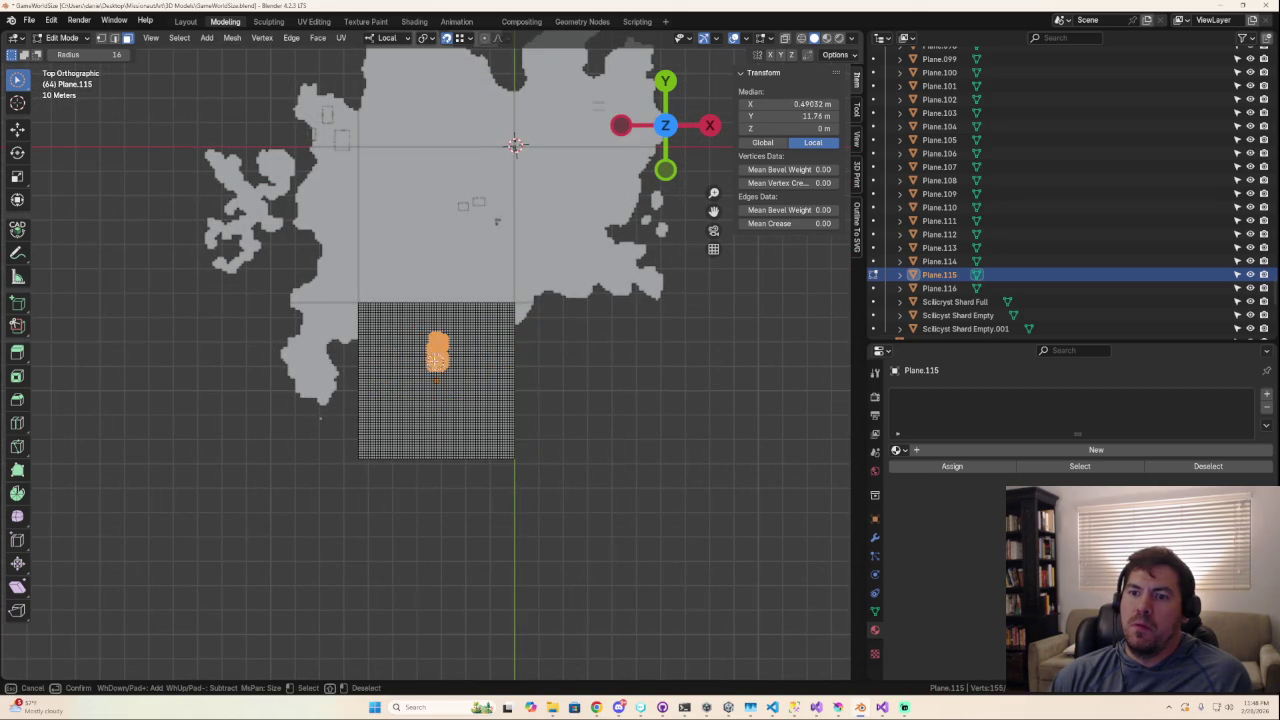
Restore the large lower selection with L and paint the narrow inlet strip into it.
key(l)
drag(419, 314, 435, 389)
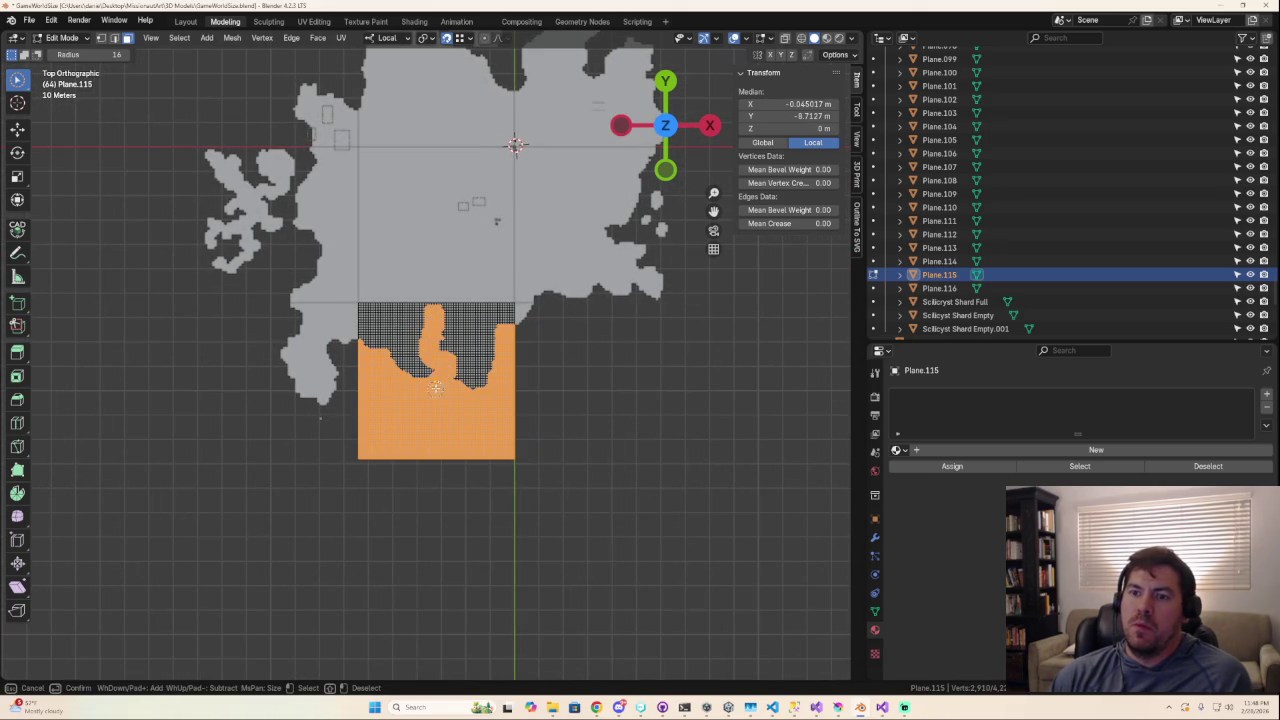
scroll(470, 428, down, 5)
scroll(475, 428, up, 7)
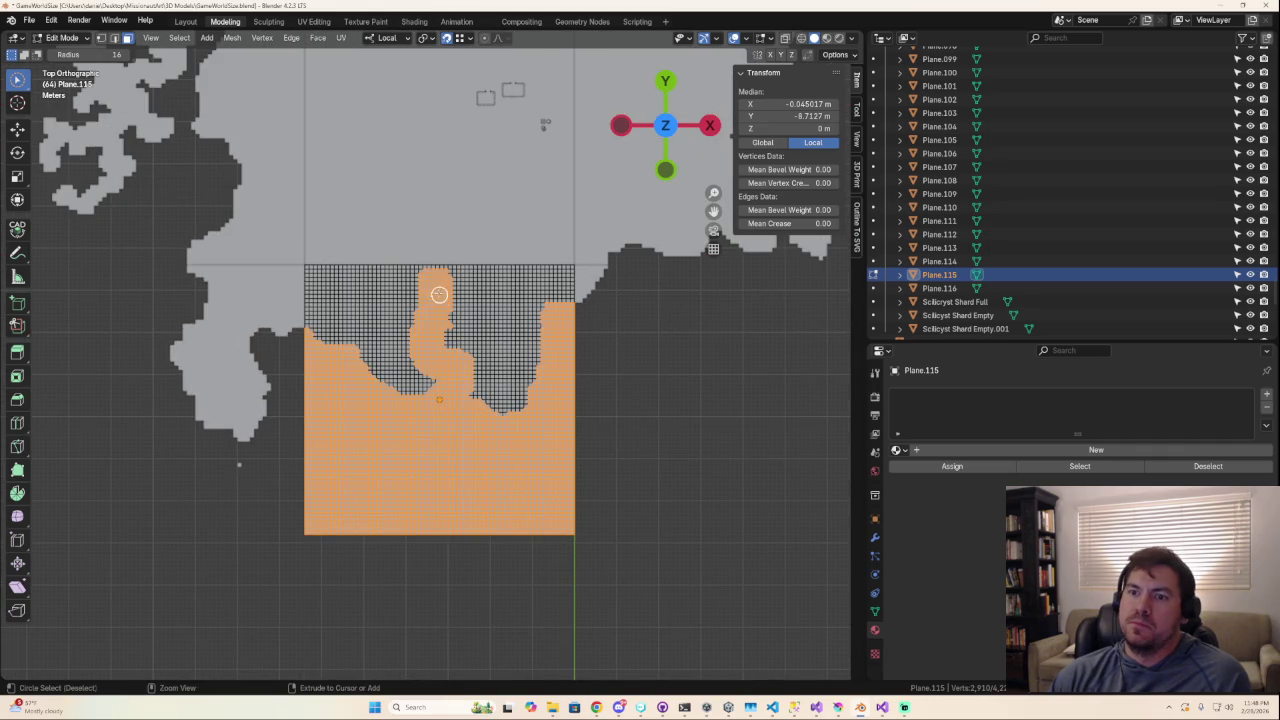
ctrl+drag(435, 292, 462, 375)
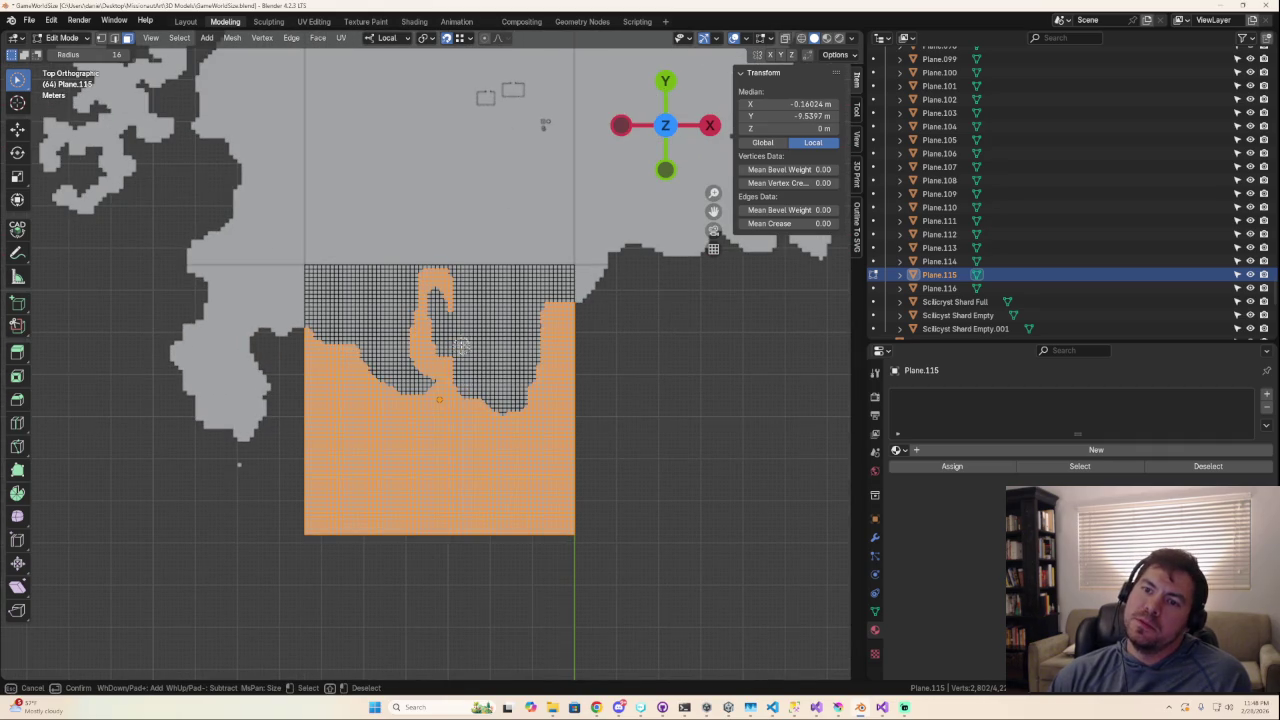
drag(445, 300, 410, 380)
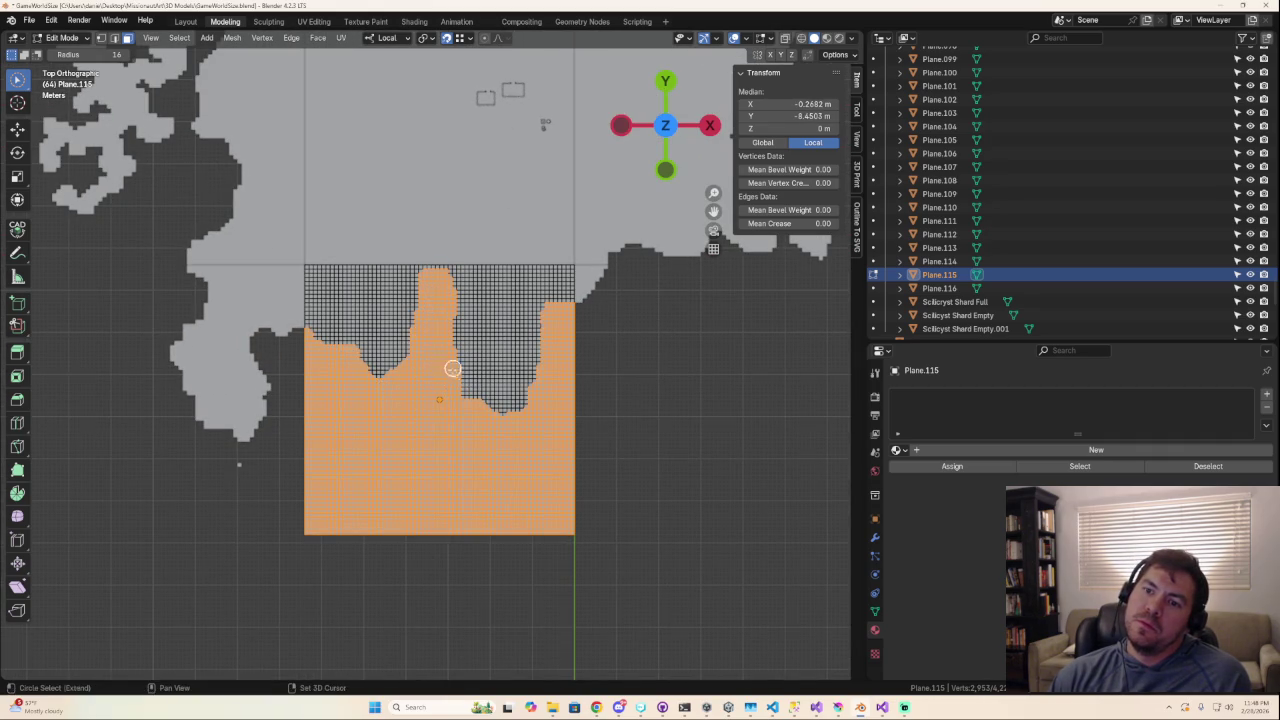
scroll(528, 433, down, 6)
scroll(528, 433, down, 2)
scroll(526, 403, down, 2)
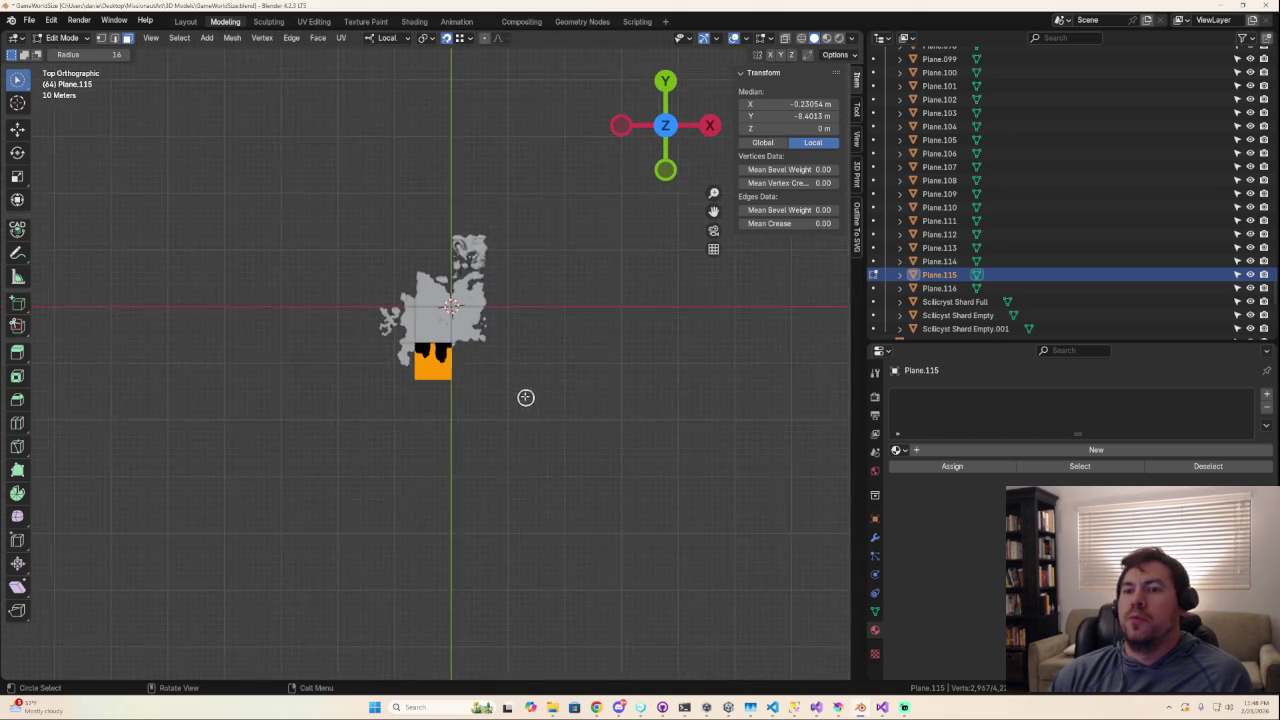
scroll(526, 398, up, 5)
scroll(500, 370, up, 2)
key(c)
mouse_move(477, 334)
middle_down()
mouse_move(490, 337)
mouse_move(449, 334)
mouse_move(445, 298)
mouse_move(442, 318)
middle_up()
right_click(449, 334)
Deselect a few more vertices along the coast and drop stray faces from the selection.
scroll(438, 313, up, 3)
scroll(438, 313, down, 1)
key(c)
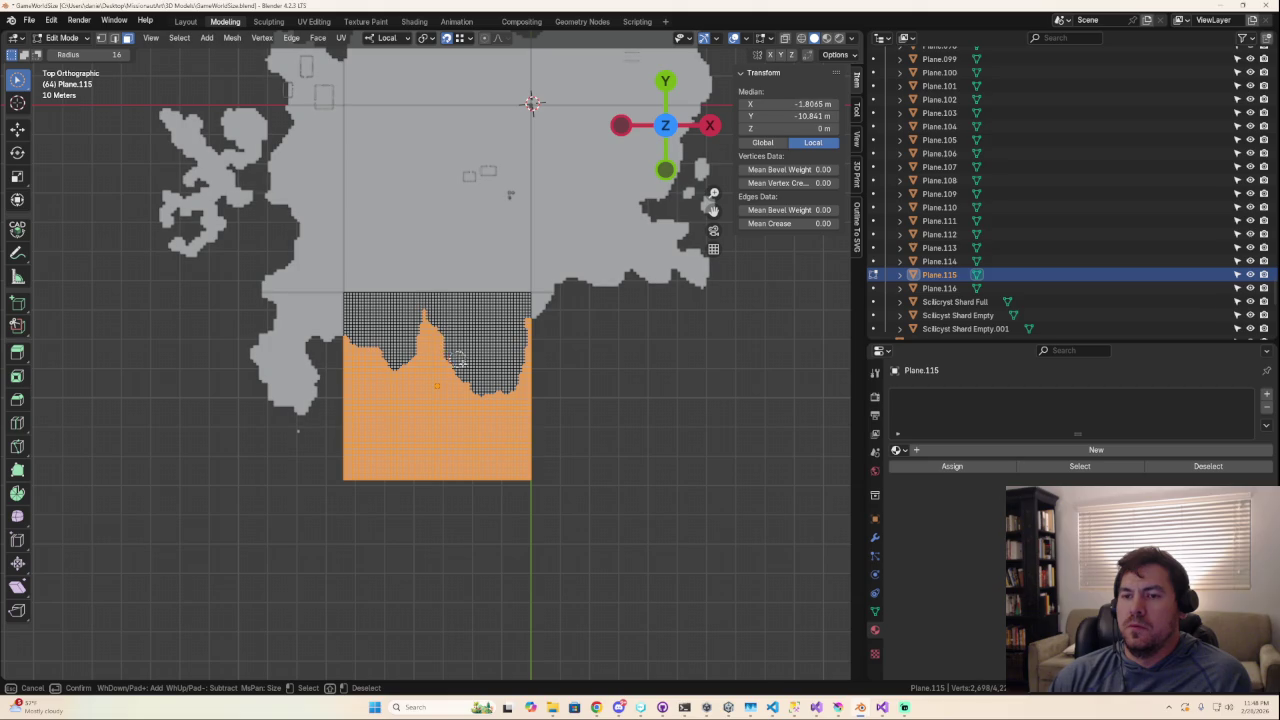
right_click(453, 353)
scroll(511, 423, down, 6)
scroll(511, 425, up, 1)
scroll(482, 430, up, 1)
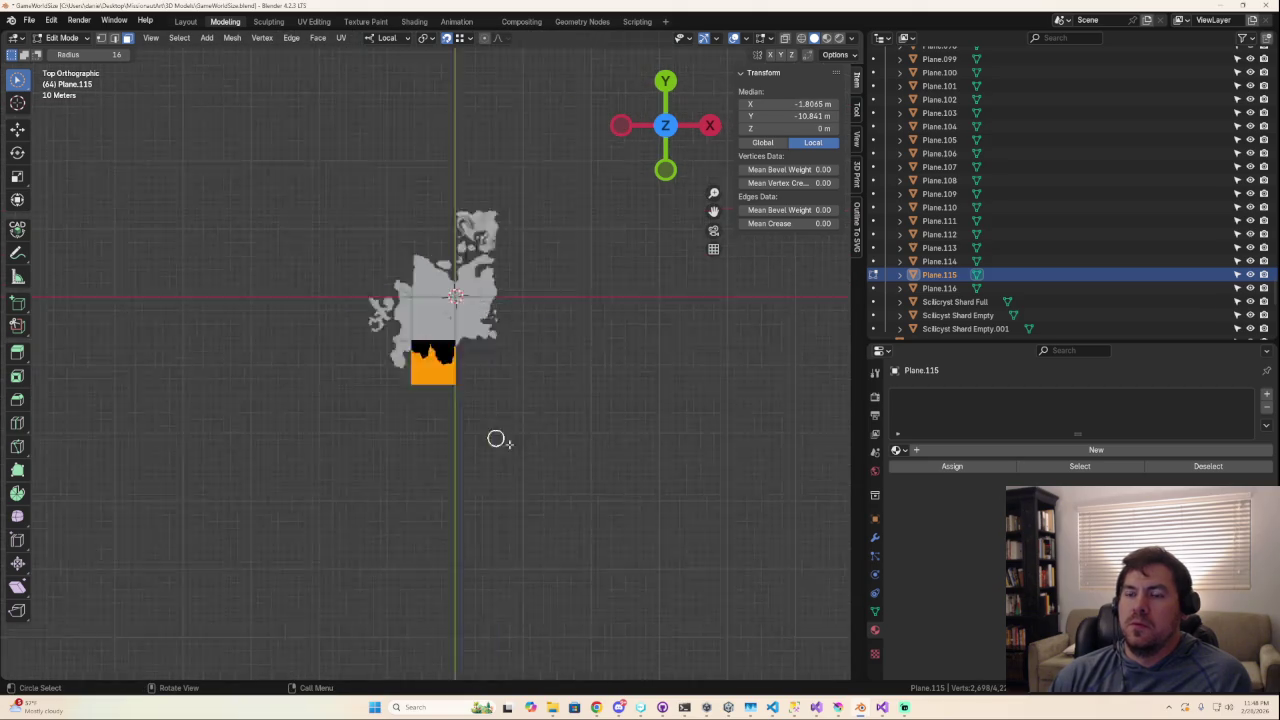
scroll(440, 428, down, 6)
scroll(431, 420, up, 8)
scroll(457, 391, up, 3)
key(c)
mouse_move(457, 391)
middle_down()
mouse_move(466, 375)
mouse_move(443, 396)
middle_up()
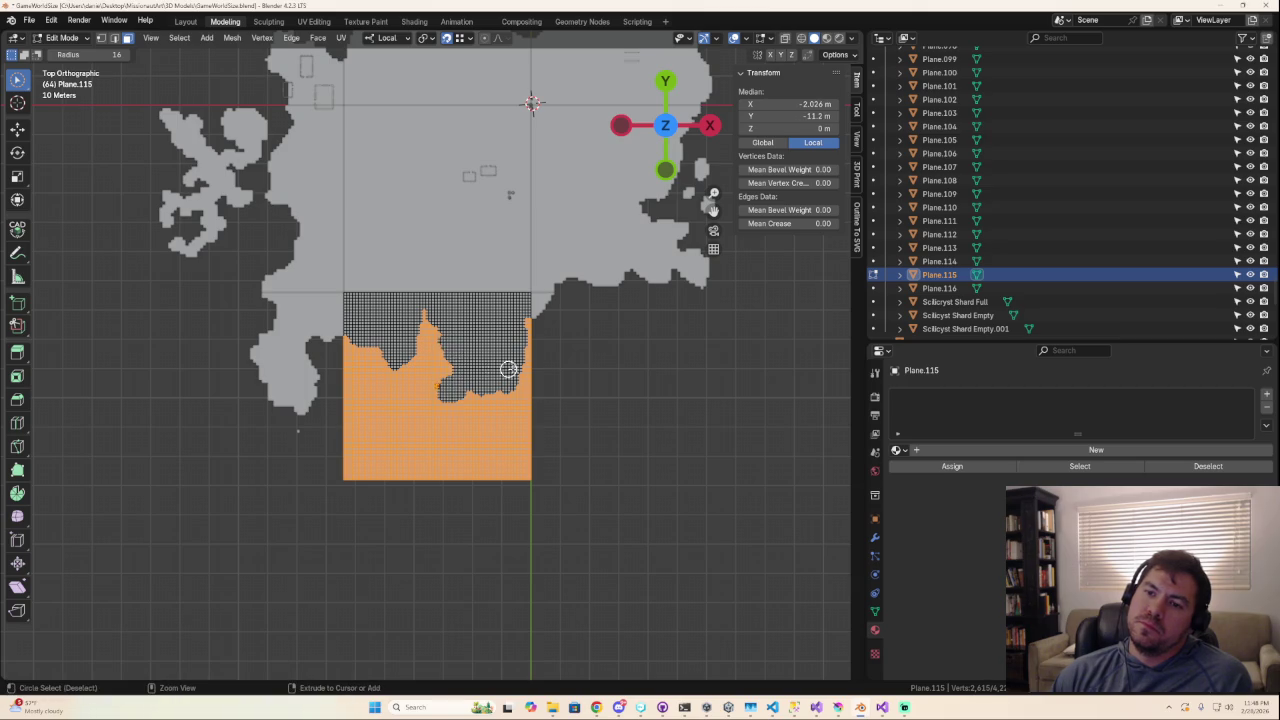
scroll(491, 369, down, 5)
scroll(494, 405, up, 7)
middle_drag(544, 393, 549, 414)
Deselect the last faces overlapping the island, leaving only off-coast faces selected.
scroll(580, 511, down, 6)
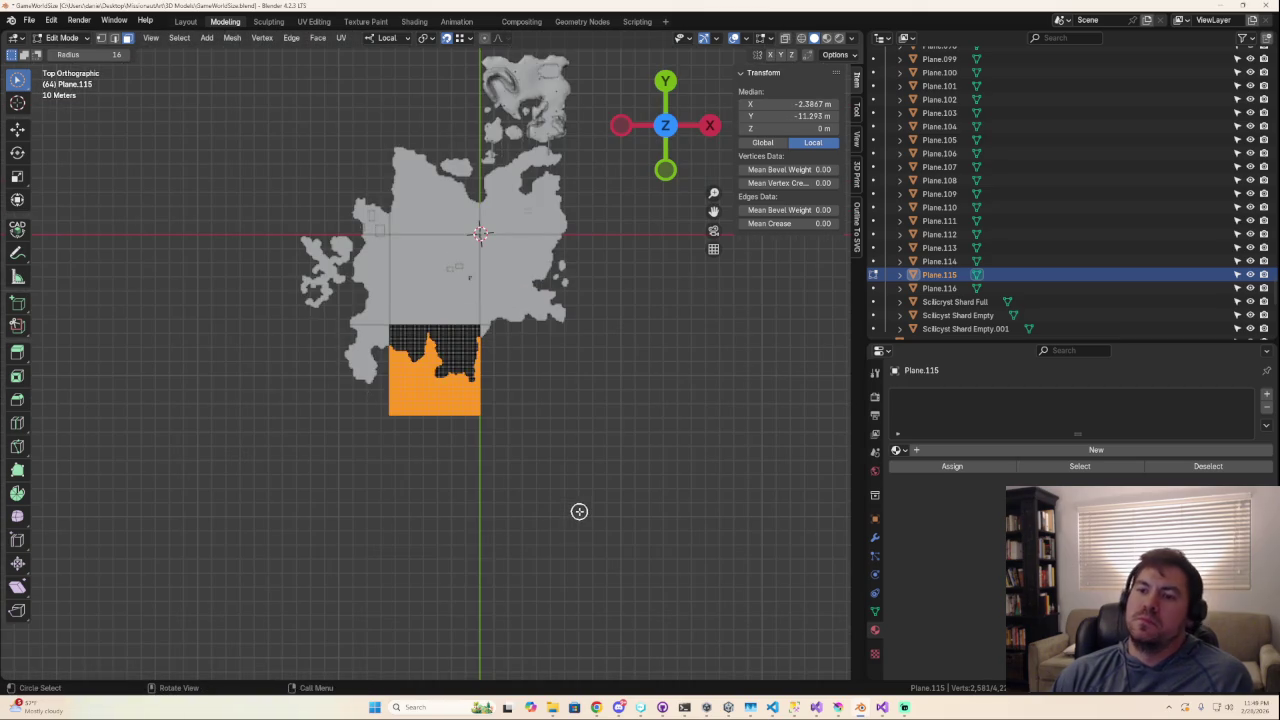
scroll(463, 489, down, 3)
scroll(462, 487, down, 2)
scroll(462, 487, up, 5)
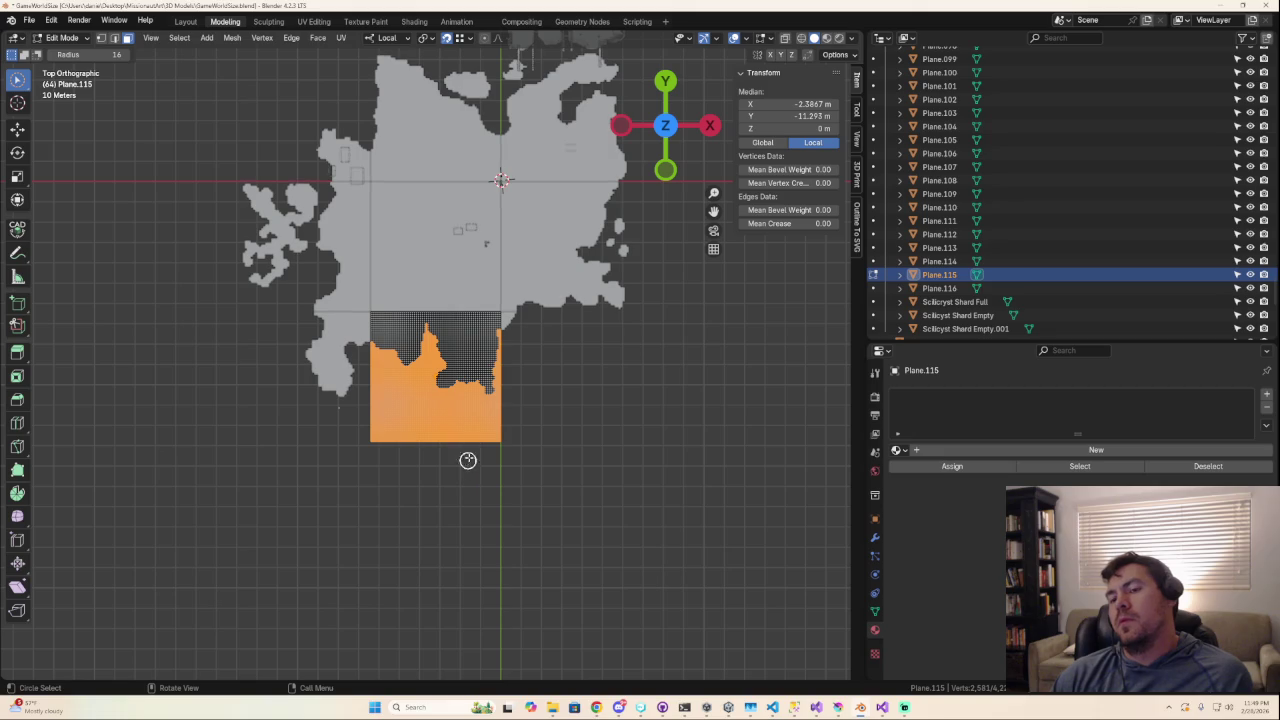
mouse_move(468, 393)
mouse_down()
mouse_move(440, 393)
mouse_move(463, 397)
mouse_up()
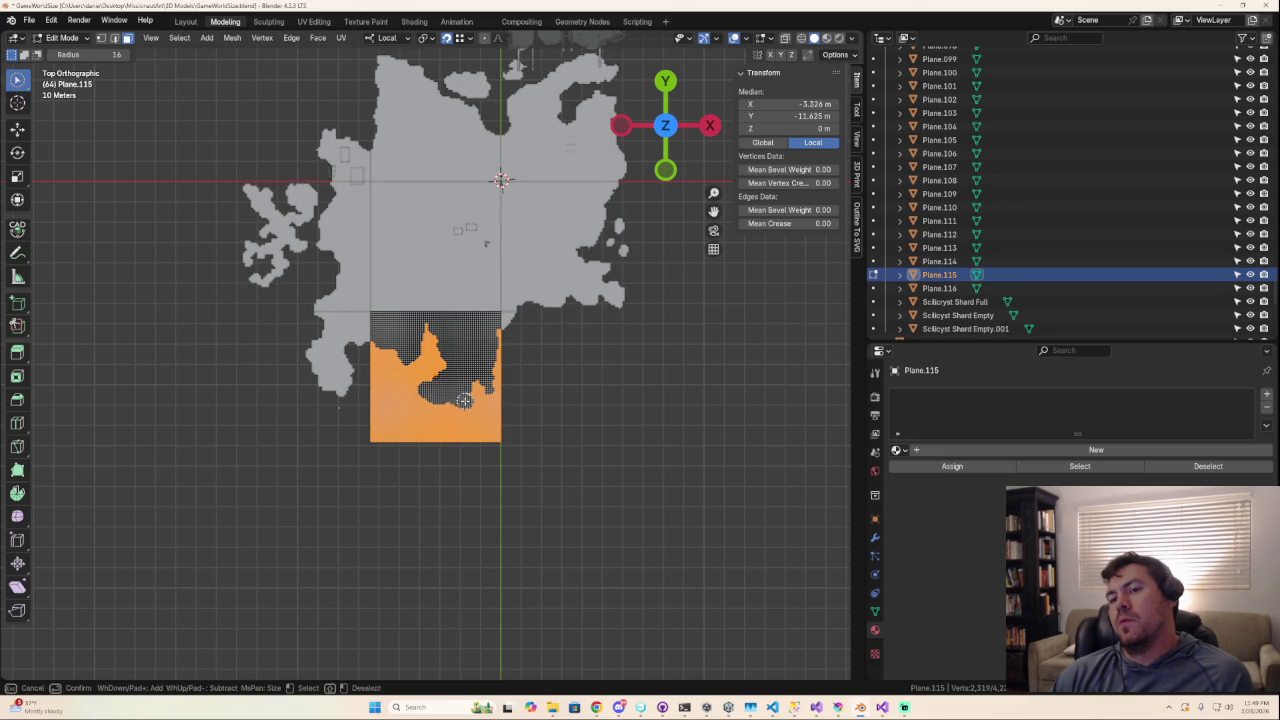
scroll(500, 445, down, 3)
scroll(494, 431, down, 2)
scroll(475, 410, up, 1)
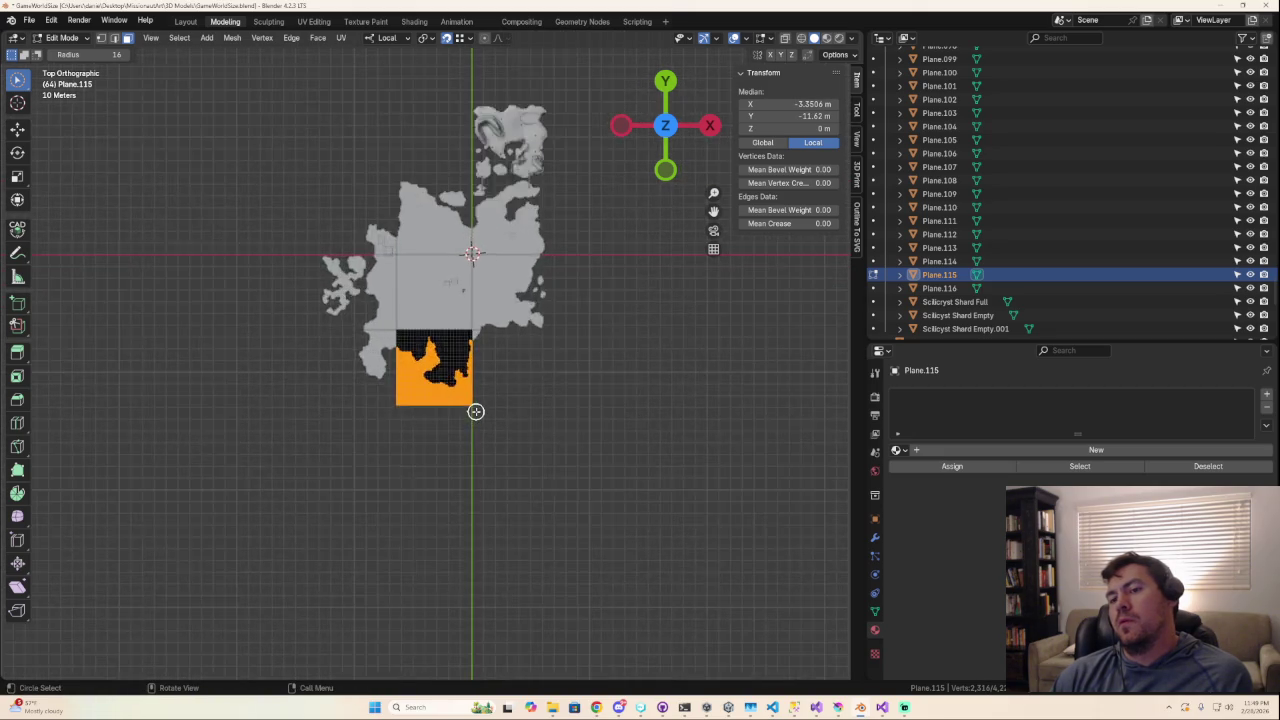
scroll(474, 409, up, 5)
scroll(476, 405, up, 1)
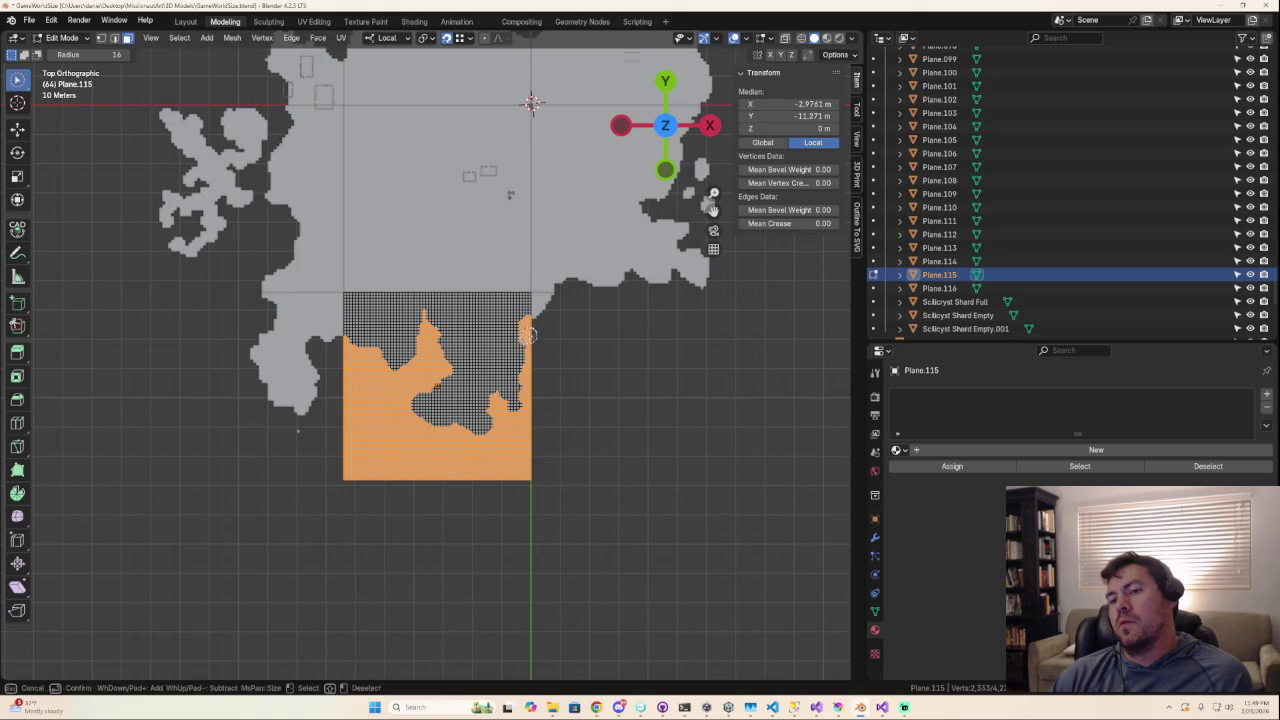
scroll(570, 325, up, 5)
right_click(683, 262)
scroll(686, 320, down, 8)
scroll(560, 410, down, 1)
scroll(537, 414, up, 1)
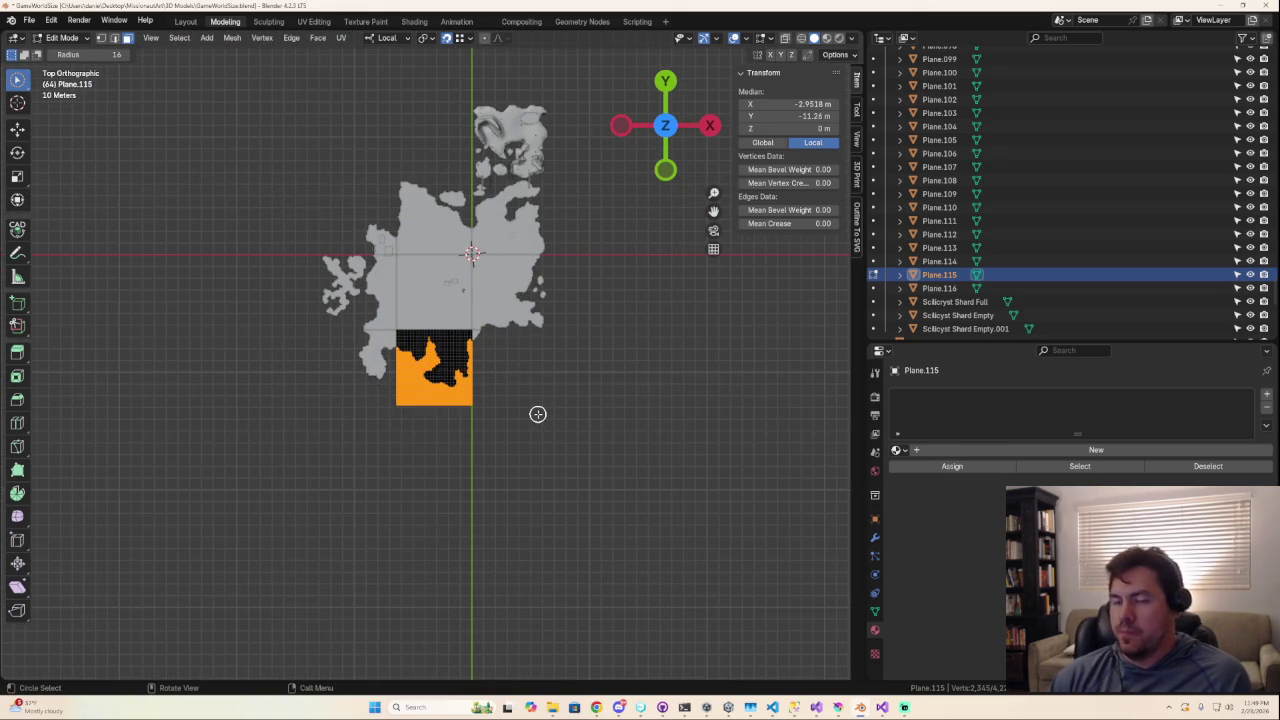
key(x)
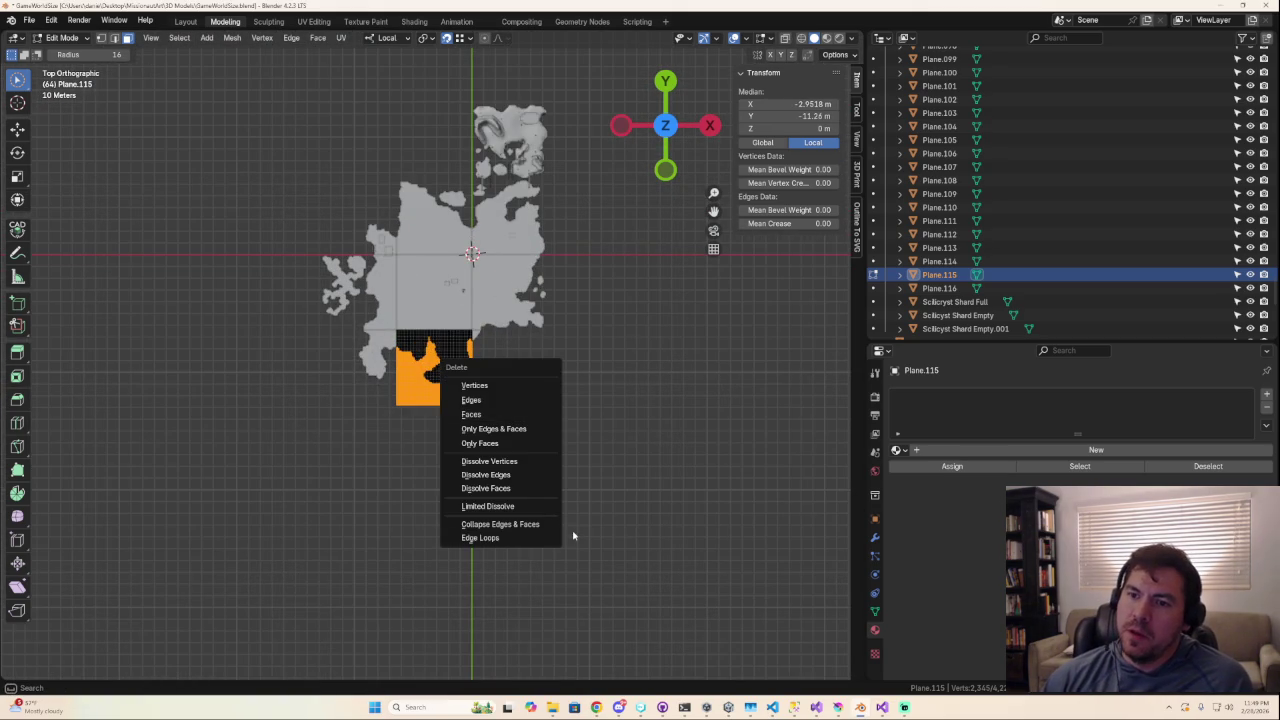
Delete Plane.115's off-coast faces in two passes and leave Edit Mode.
click(494, 414)
key(c)
scroll(540, 440, up, 3)
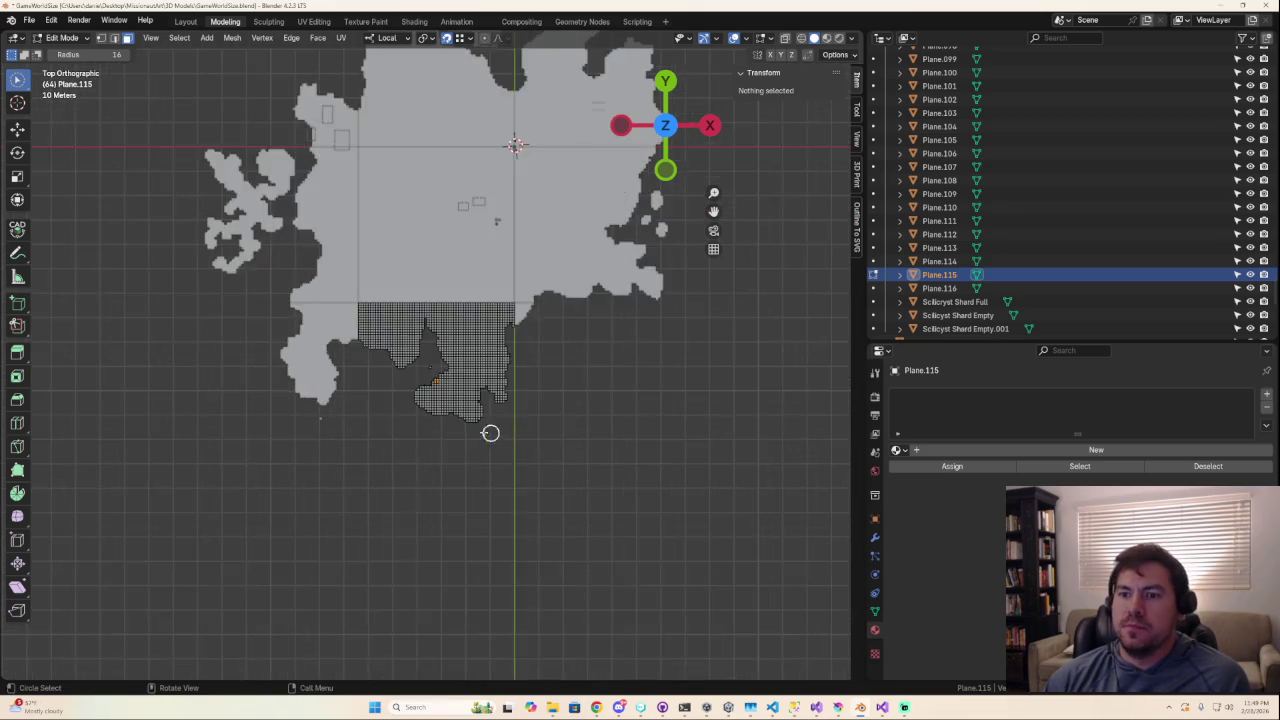
scroll(470, 418, up, 3)
click(426, 382)
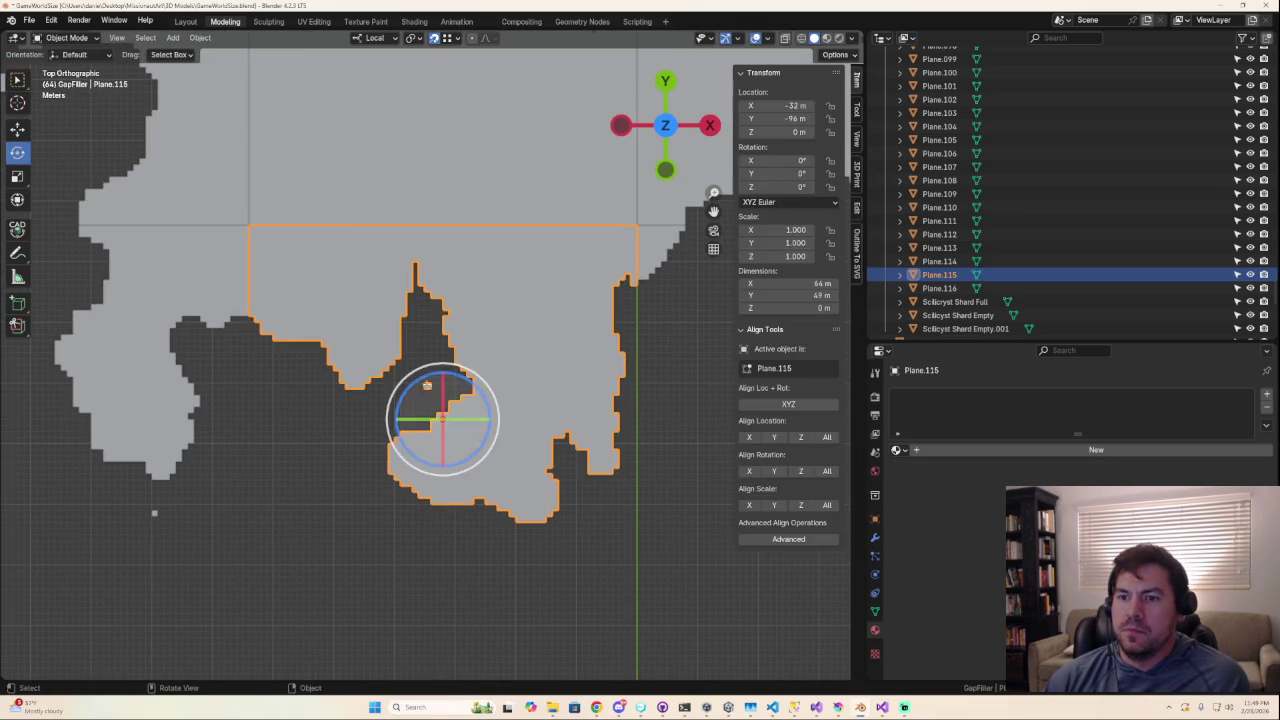
scroll(426, 384, up, 2)
key(x)
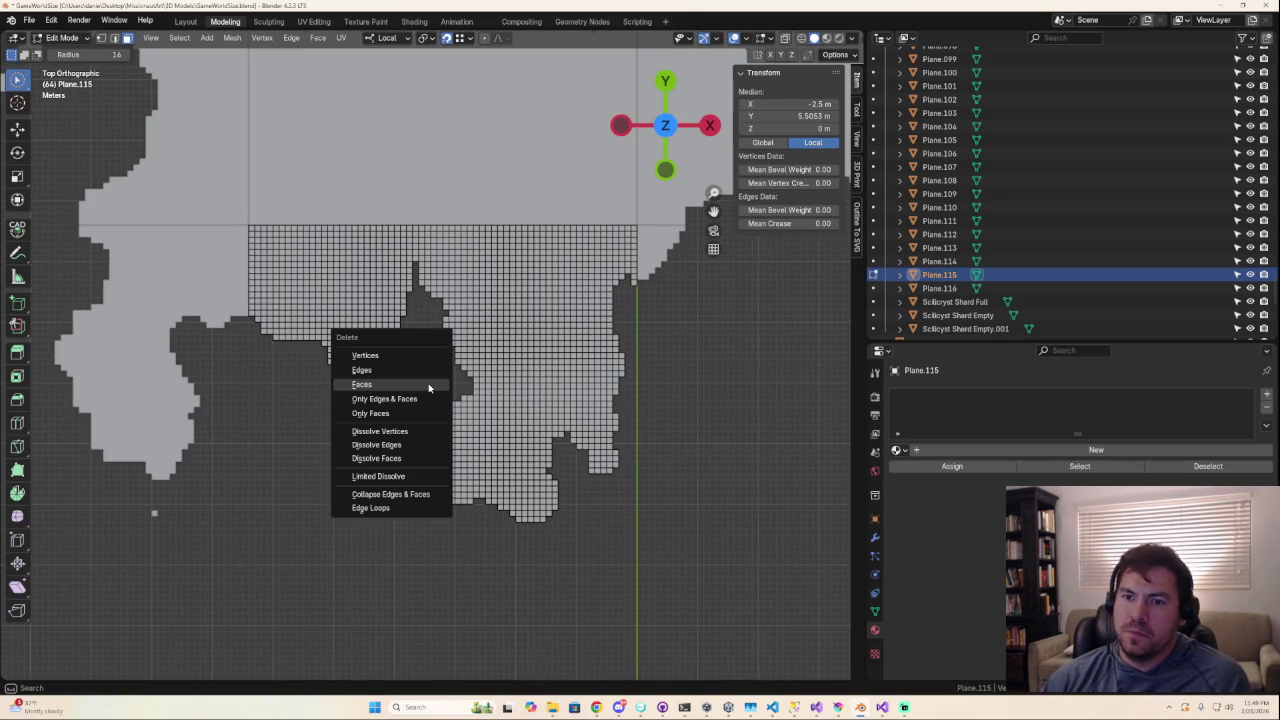
click(429, 385)
key(c)
scroll(319, 518, down, 4)
scroll(319, 518, up, 4)
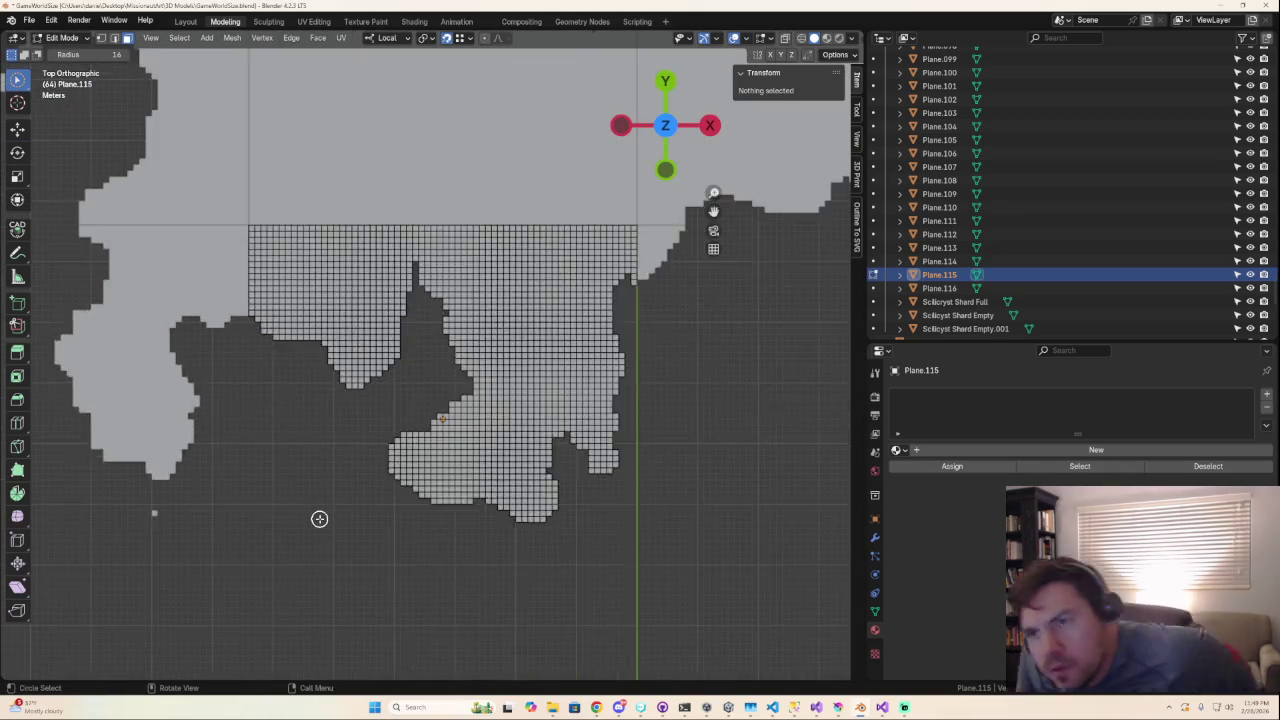
scroll(319, 518, up, 1)
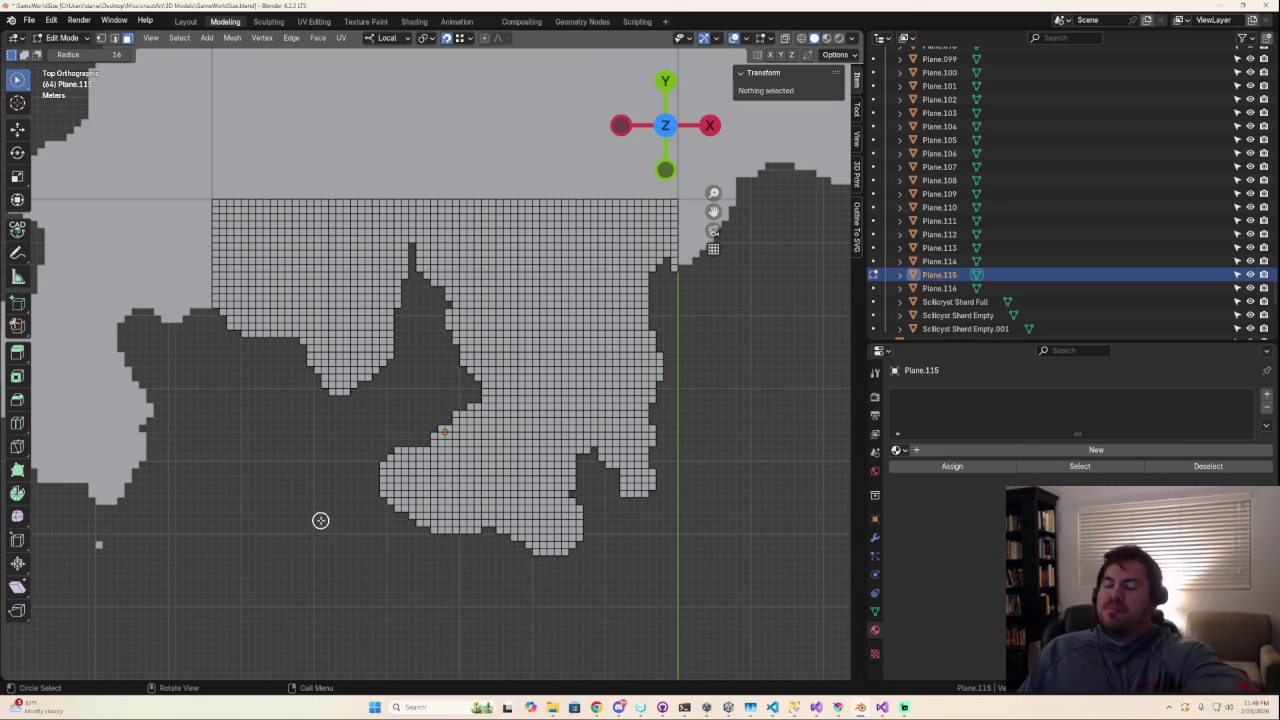
key(Tab)
Select Plane.114, delete its selected faces in Edit Mode, and exit back to Object Mode.
click(100, 543)
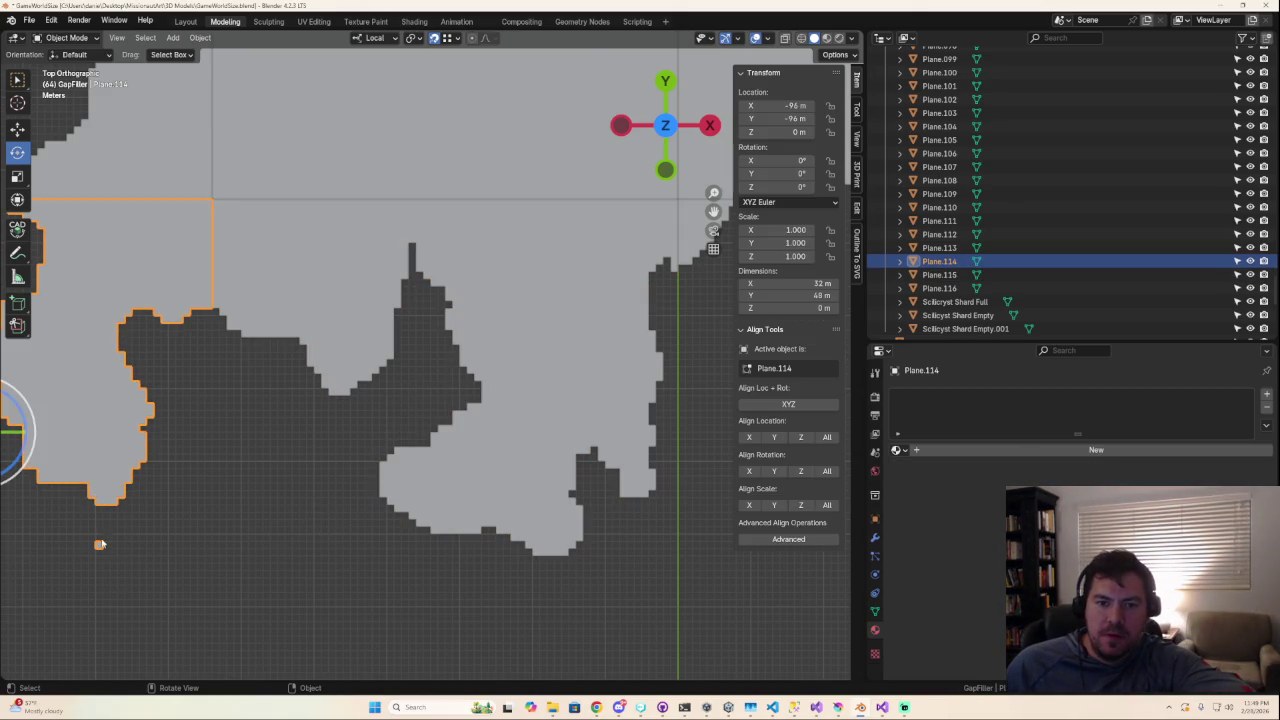
key(Tab)
key(a)
key(x)
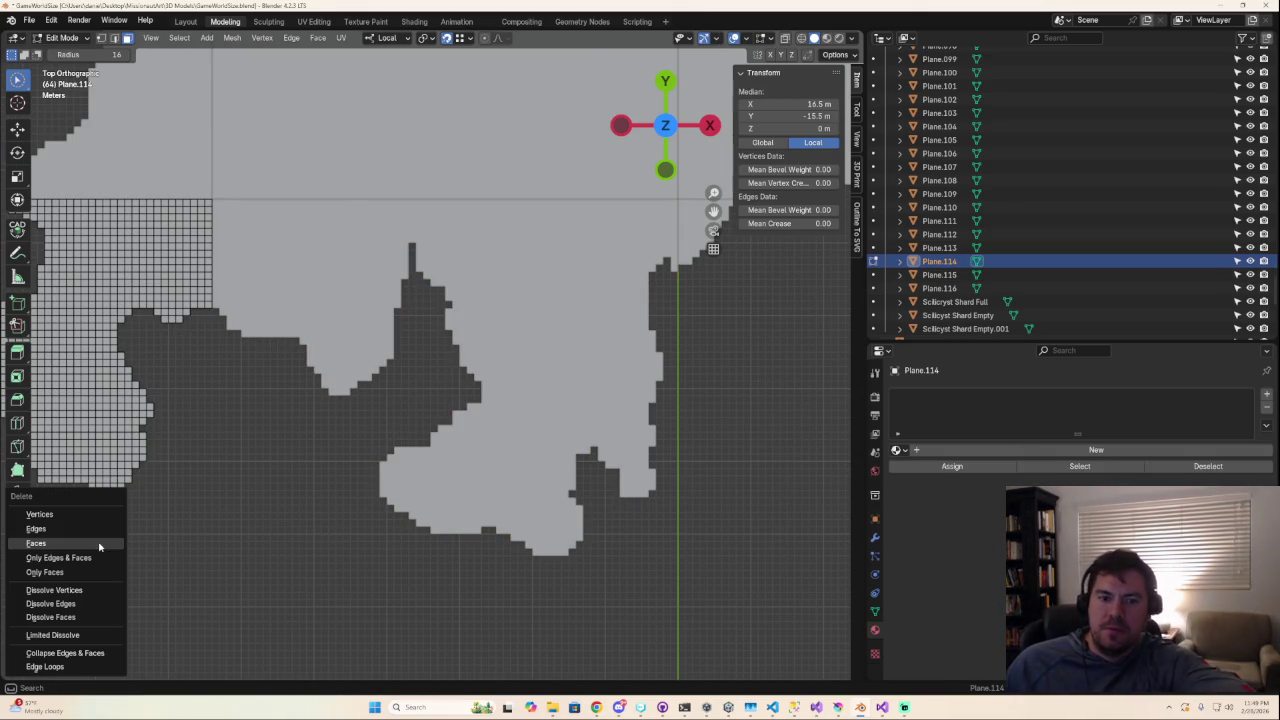
click(100, 545)
scroll(386, 537, down, 5)
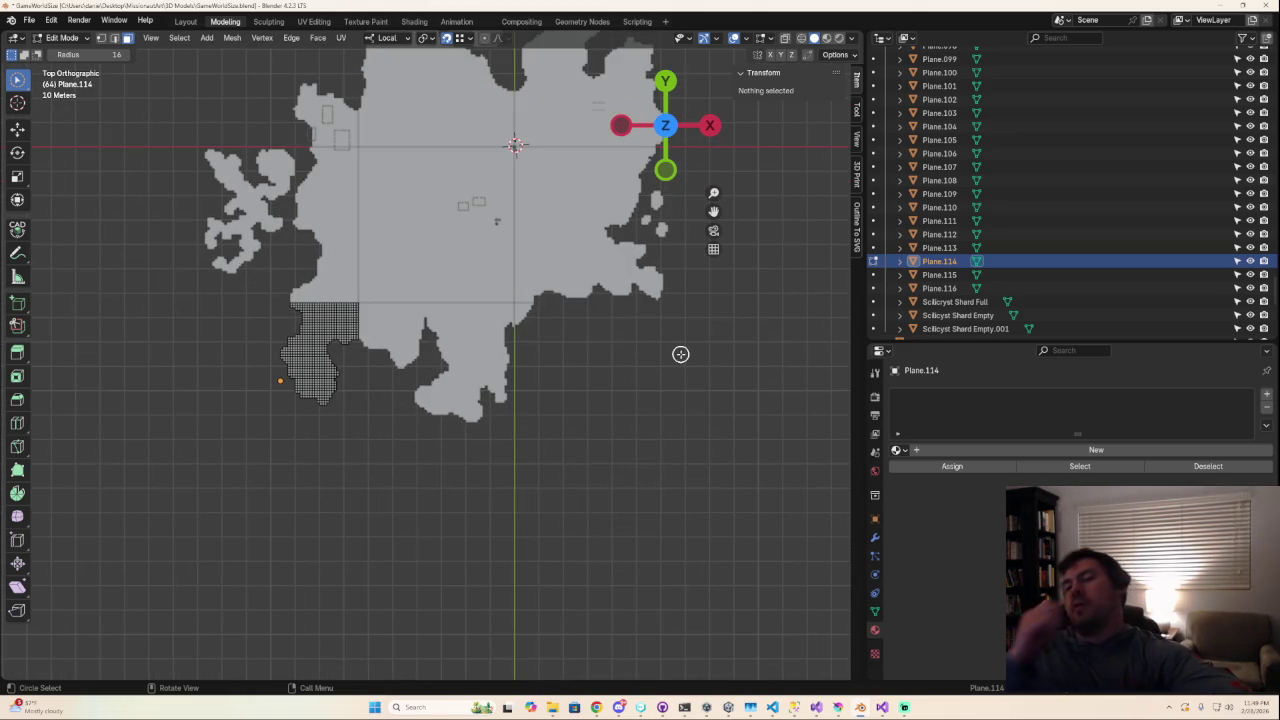
scroll(620, 320, down, 5)
scroll(608, 294, up, 2)
key(Tab)
Select the Plane.109 gap filler as active and add the small Plane.113 piece.
click(533, 180)
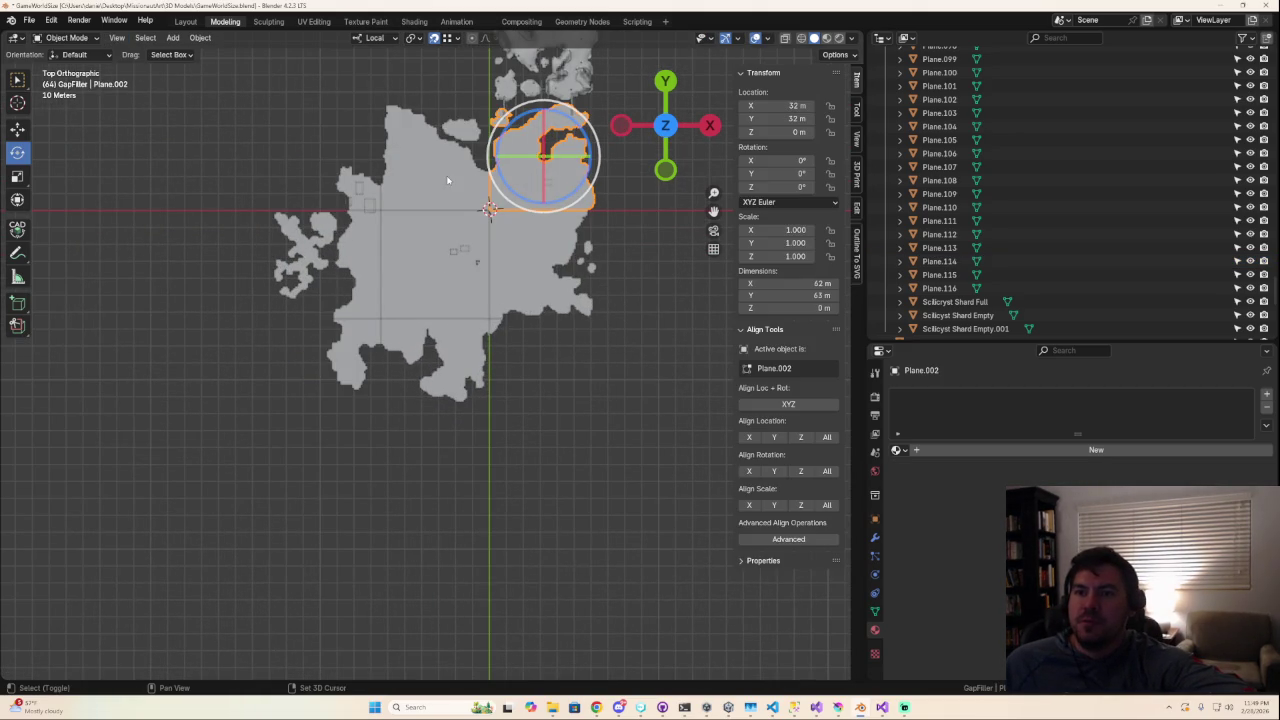
shift+click(420, 185)
shift+click(361, 194)
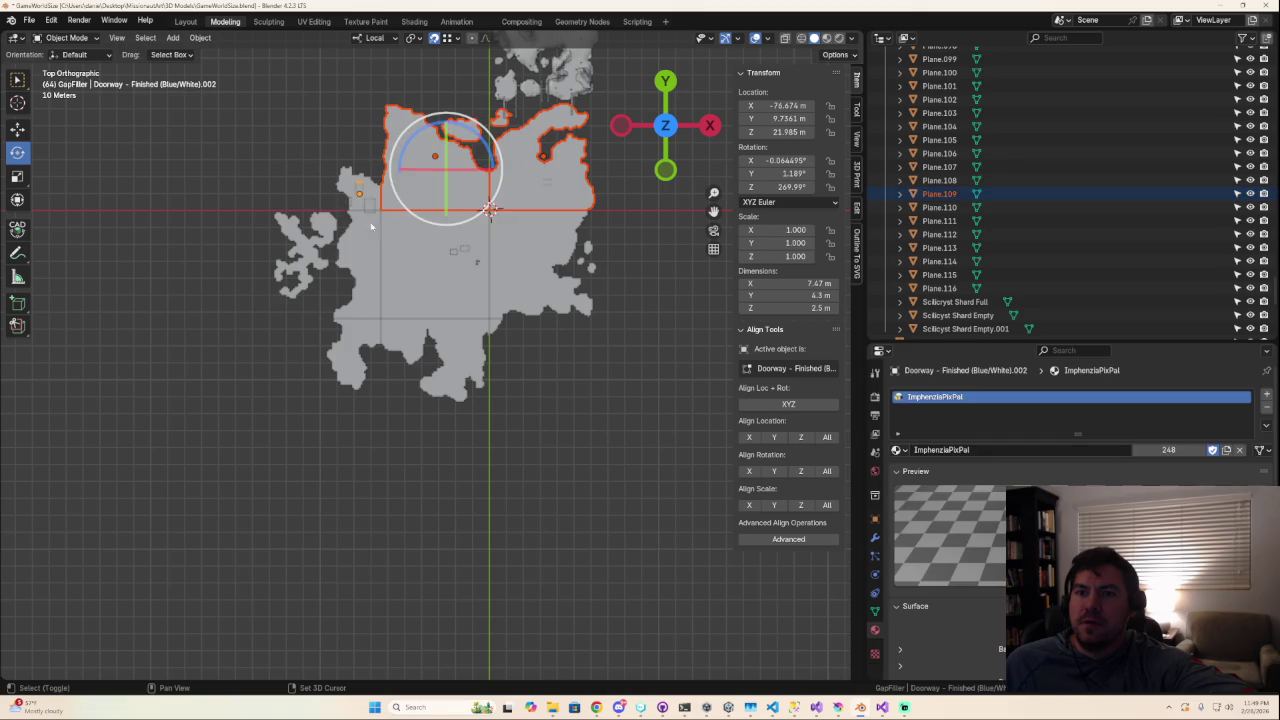
shift+click(382, 222)
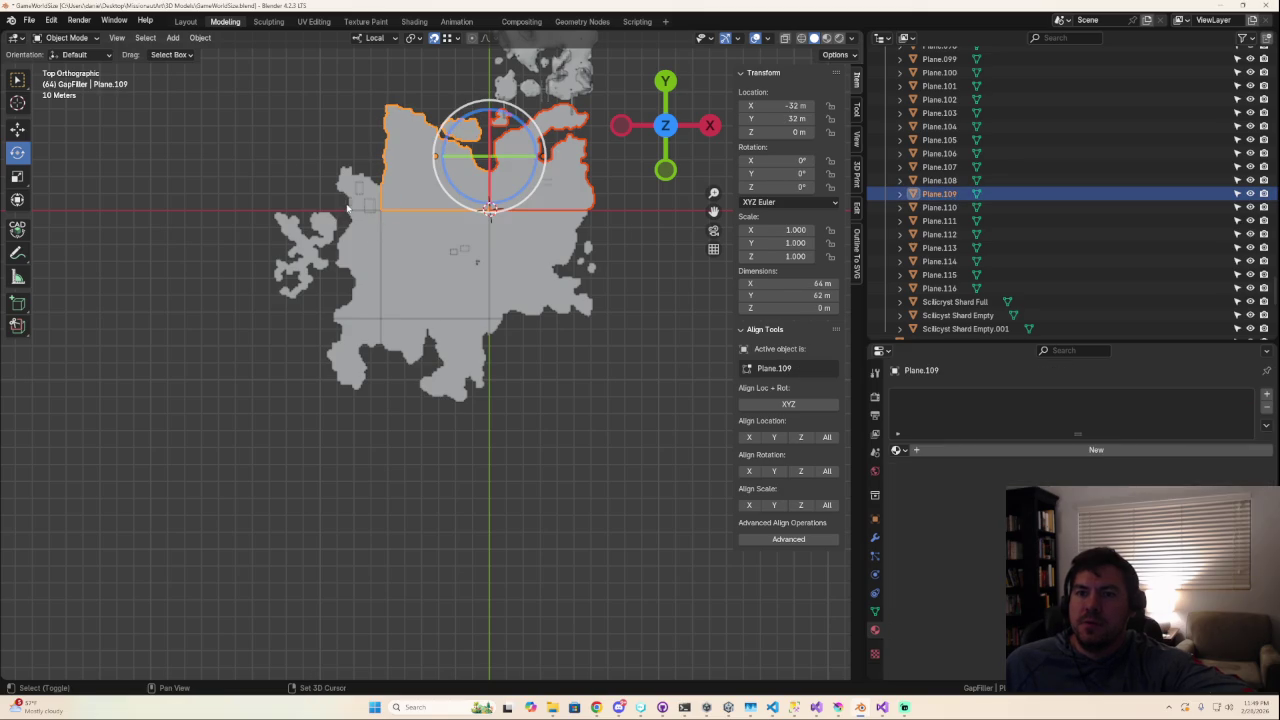
shift+click(347, 186)
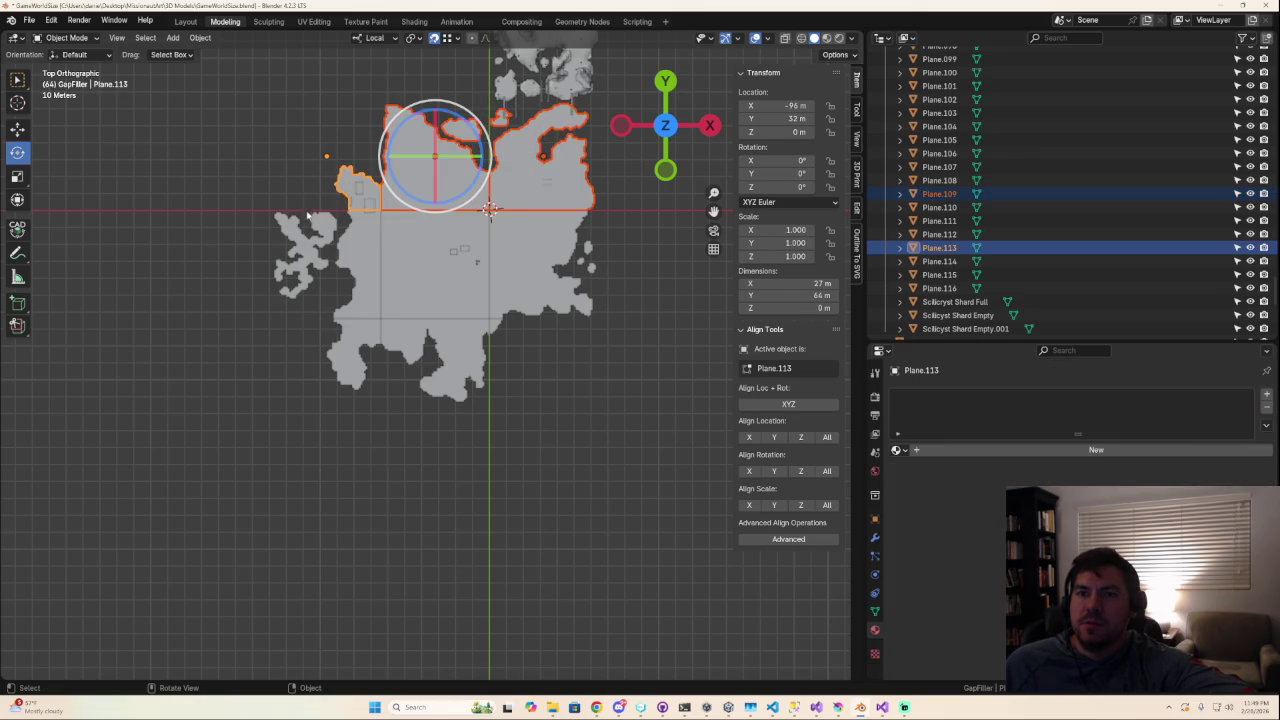
scroll(302, 160, up, 2)
scroll(302, 160, up, 2)
scroll(302, 160, down, 6)
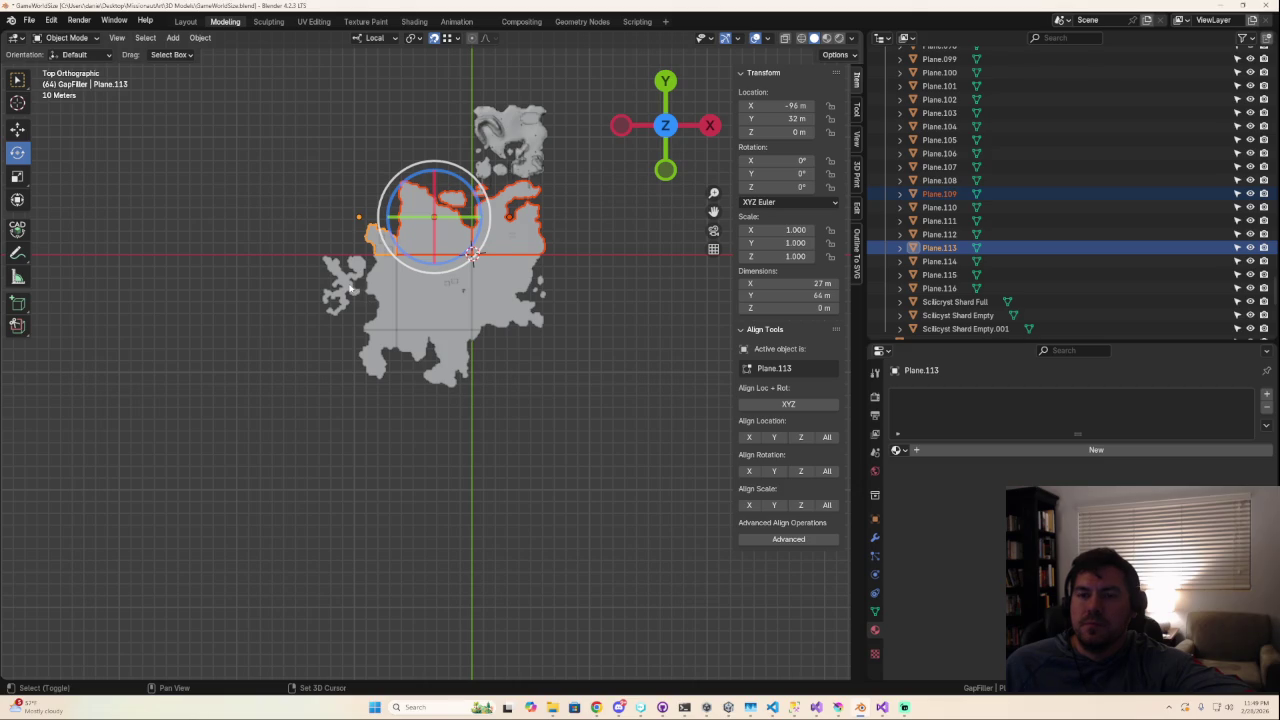
Add Plane.112, Plane.114, Plane.115, Plane.116 and Plane.111 to the selection.
shift+click(351, 288)
shift+click(367, 356)
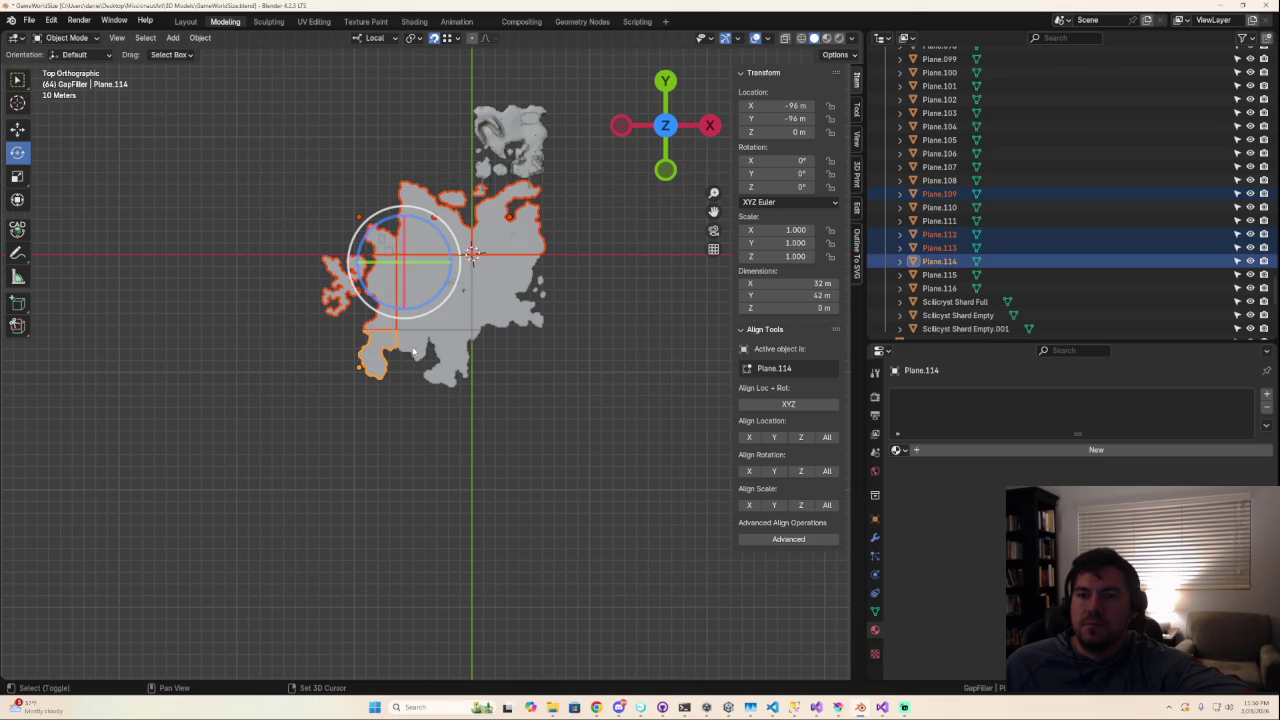
shift+click(413, 352)
shift+click(476, 333)
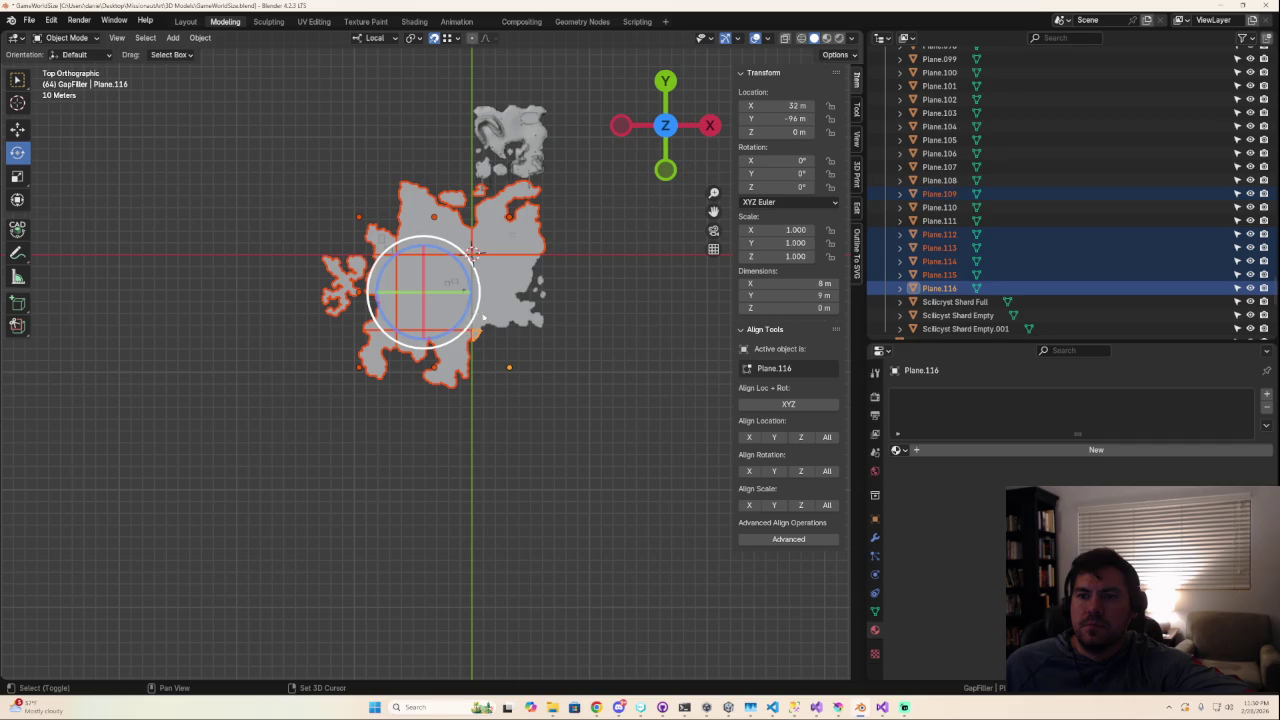
shift+click(476, 333)
Orbit to inspect the selected planes in perspective, then check them from the top view.
scroll(430, 325, up, 3)
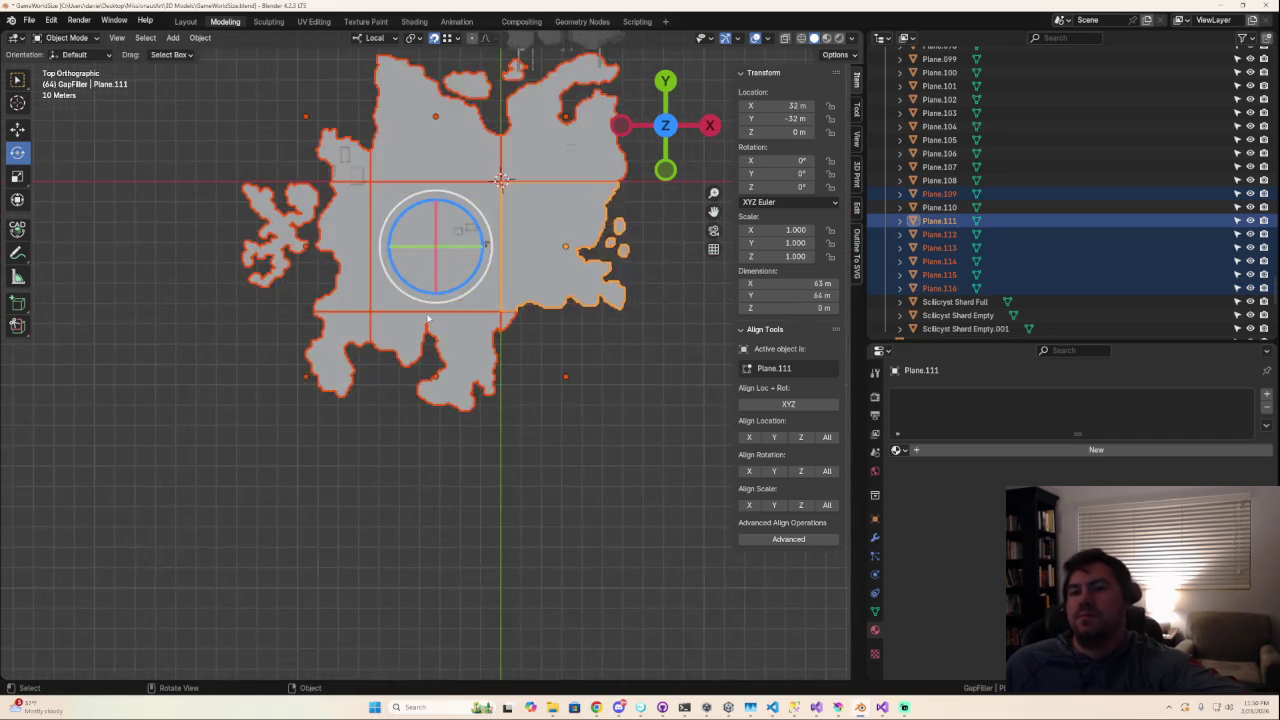
scroll(428, 318, up, 2)
scroll(428, 318, down, 2)
mouse_move(428, 318)
middle_down()
mouse_move(474, 234)
mouse_move(441, 255)
middle_up()
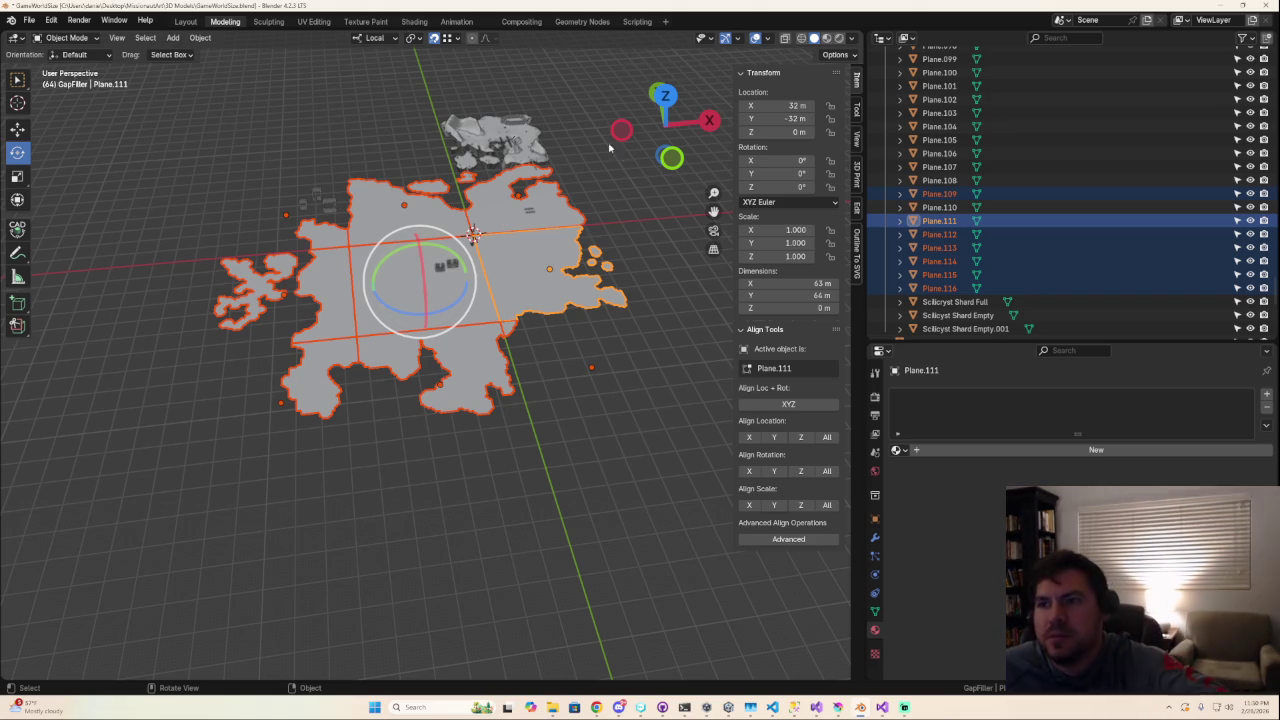
click(663, 99)
scroll(600, 234, down, 5)
scroll(600, 240, up, 3)
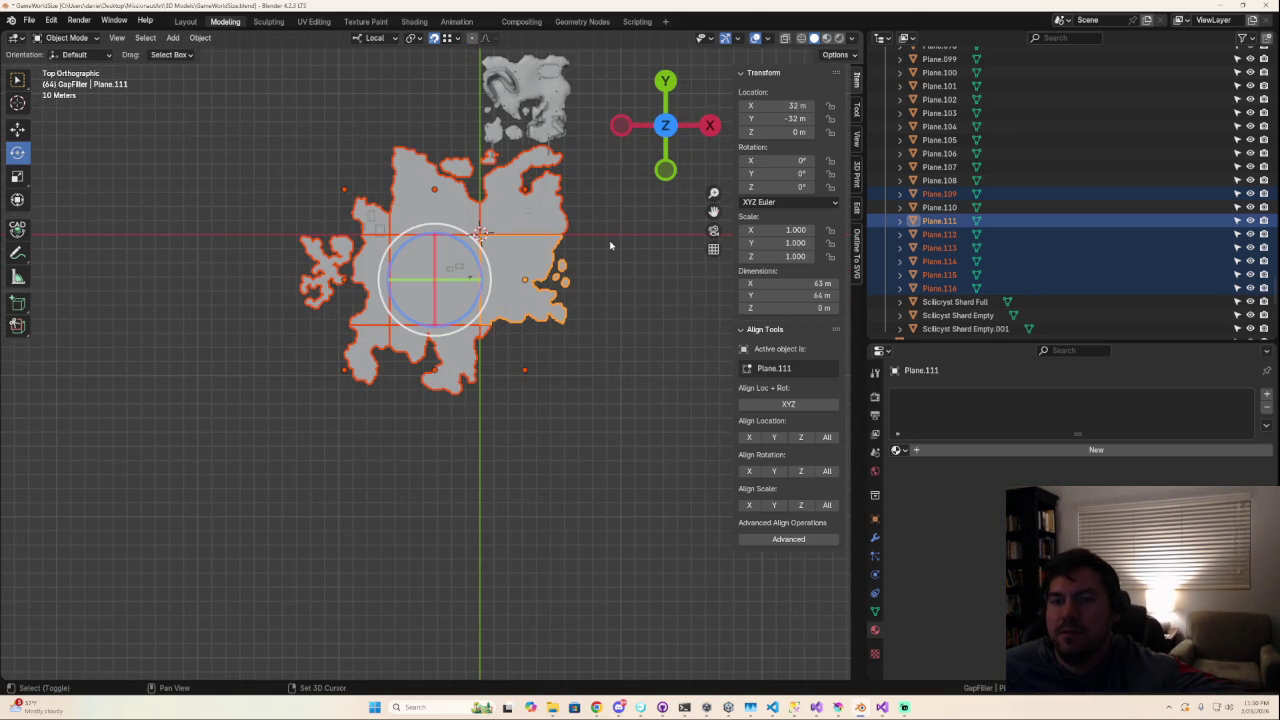
shift+middle_drag(610, 244, 491, 280)
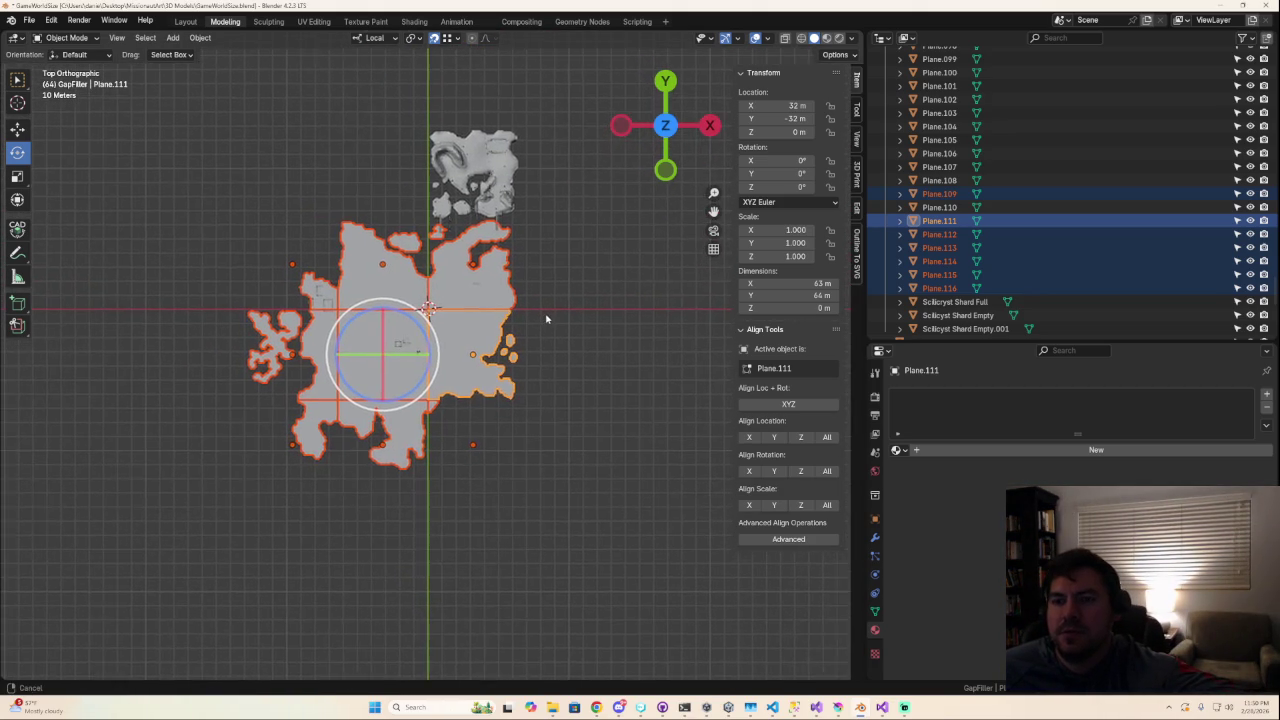
scroll(550, 317, up, 2)
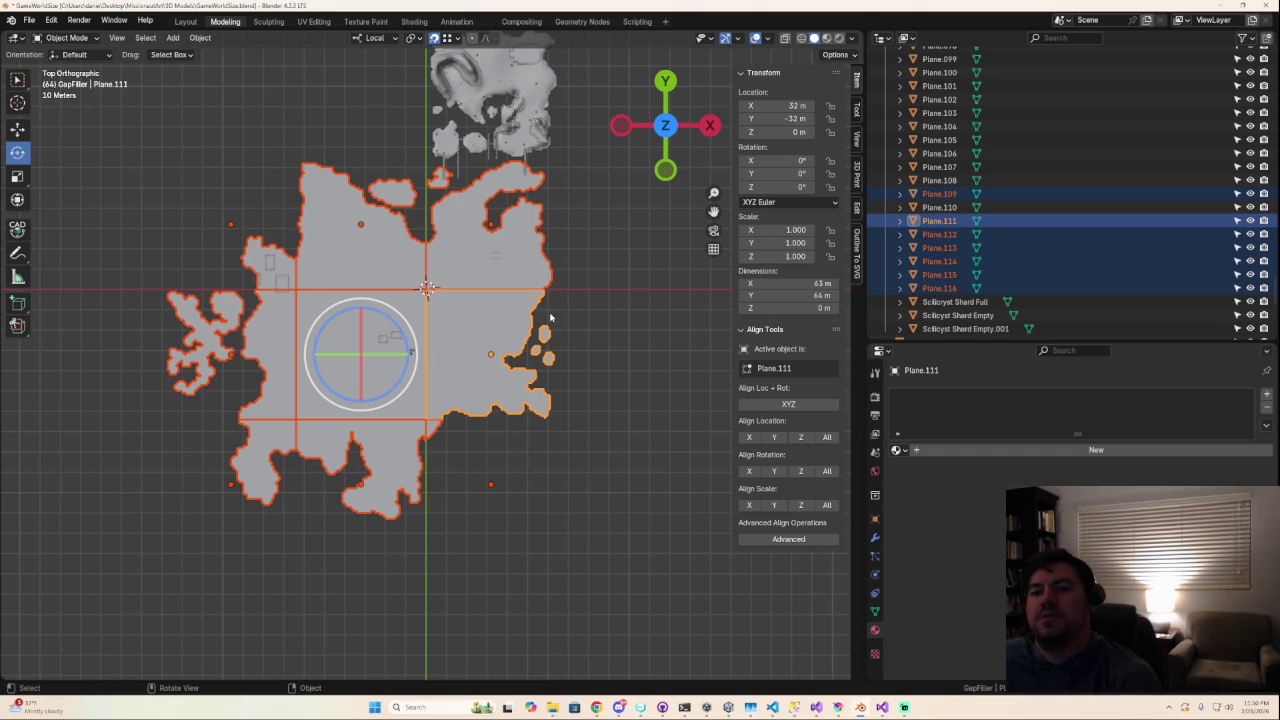
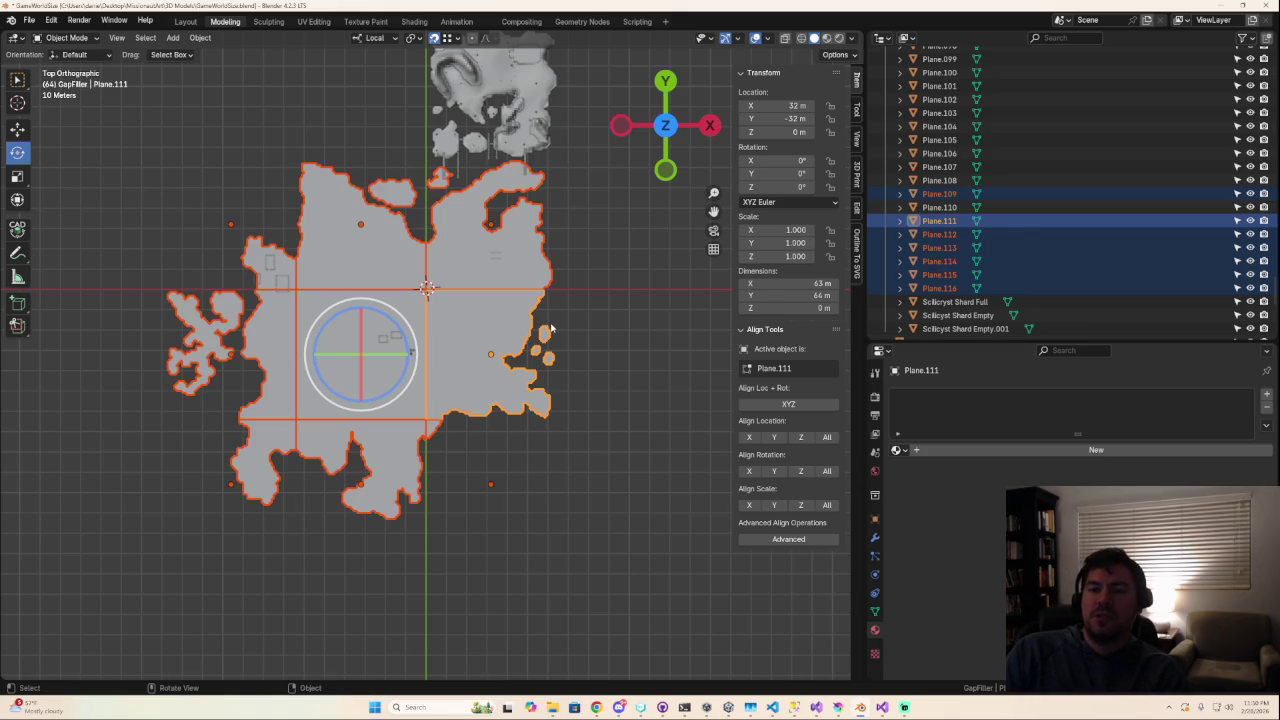
Select the Plane.111 floor piece and inspect its mesh in Edit Mode.
click(550, 327)
mouse_move(540, 350)
middle_down()
mouse_move(528, 514)
mouse_move(551, 480)
middle_up()
key(Tab)
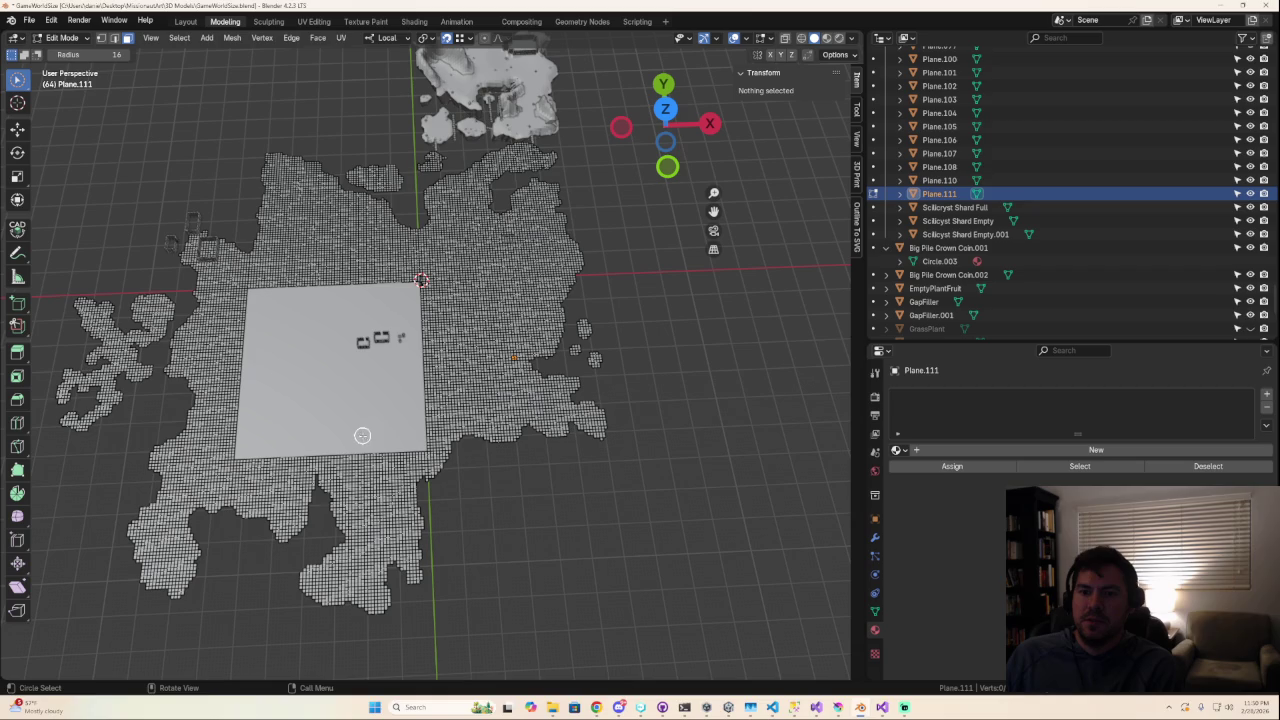
mouse_move(574, 517)
middle_down()
mouse_move(602, 487)
mouse_move(546, 608)
middle_up()
key(Tab)
Delete the centre square Plane.110, then undo to restore it and the floor selection.
click(369, 411)
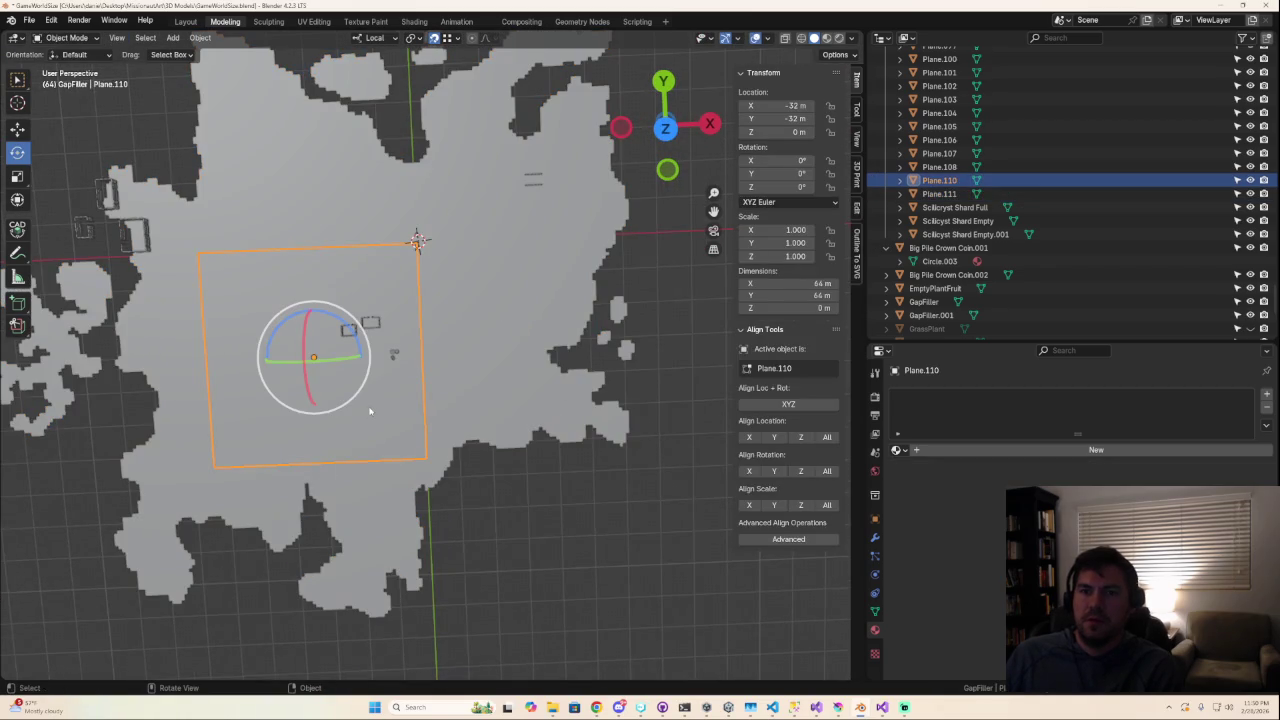
key(Delete)
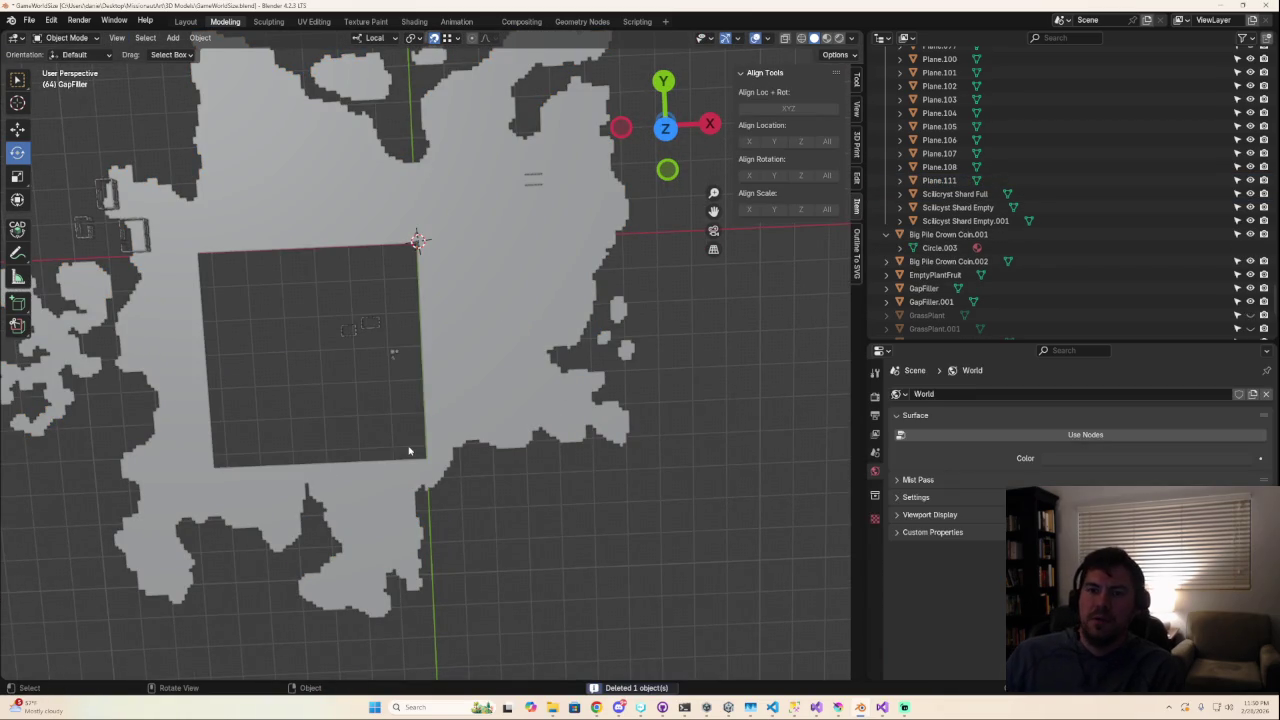
middle_drag(409, 451, 498, 489)
key(ctrl+z)
click(517, 506)
key(ctrl+z)
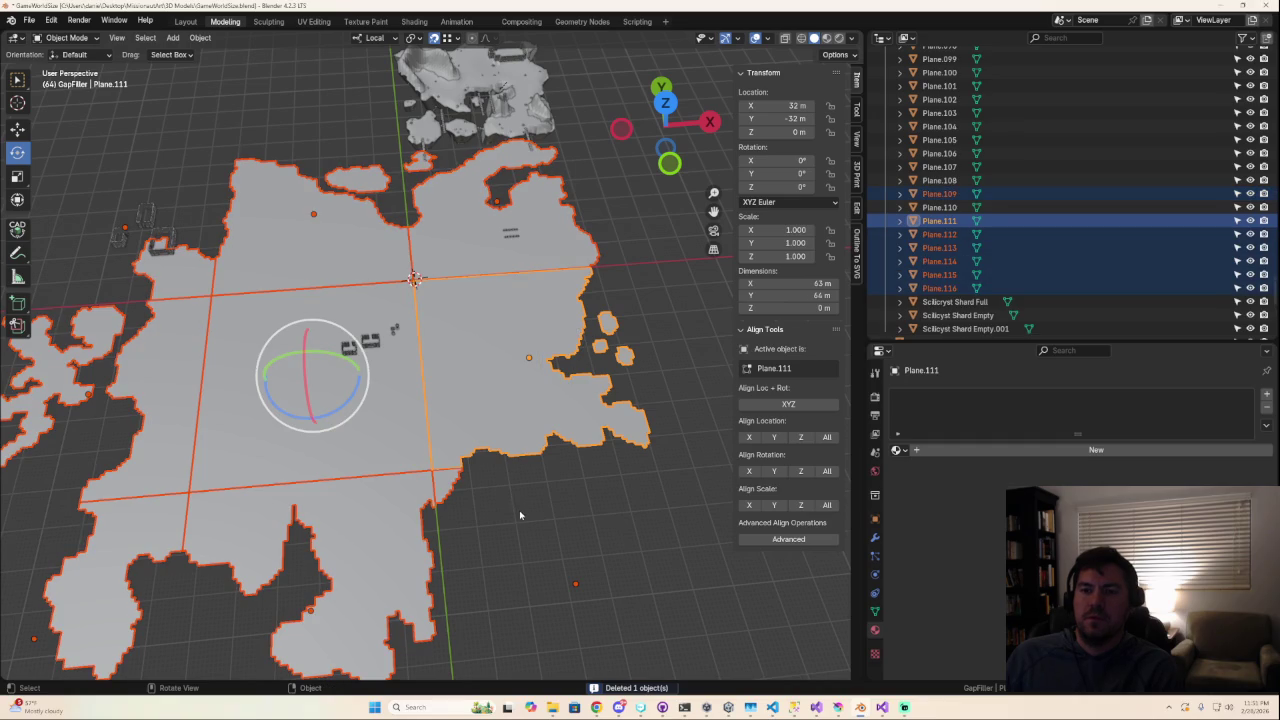
scroll(449, 405, down, 2)
Inspect the selected floor planes' meshes in Edit Mode, then return to Object Mode.
key(Tab)
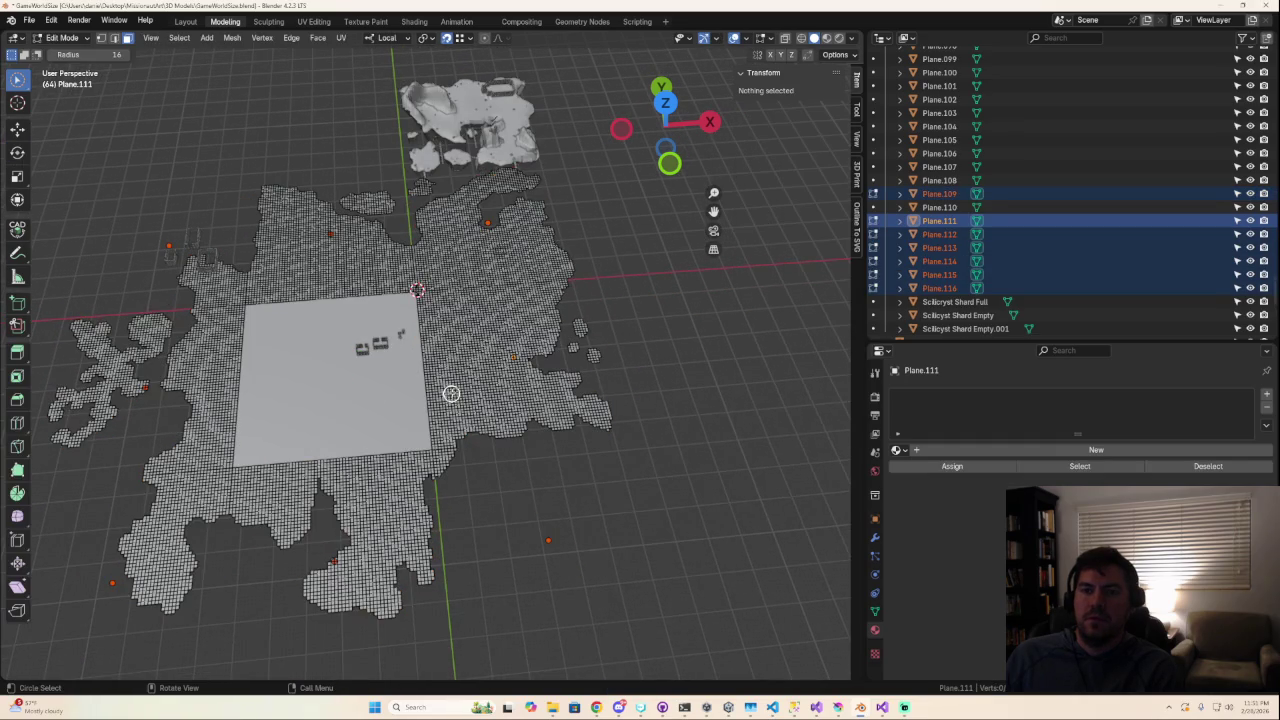
key(a)
key(alt+a)
mouse_move(337, 435)
middle_down()
mouse_move(353, 433)
mouse_move(343, 440)
middle_up()
key(Tab)
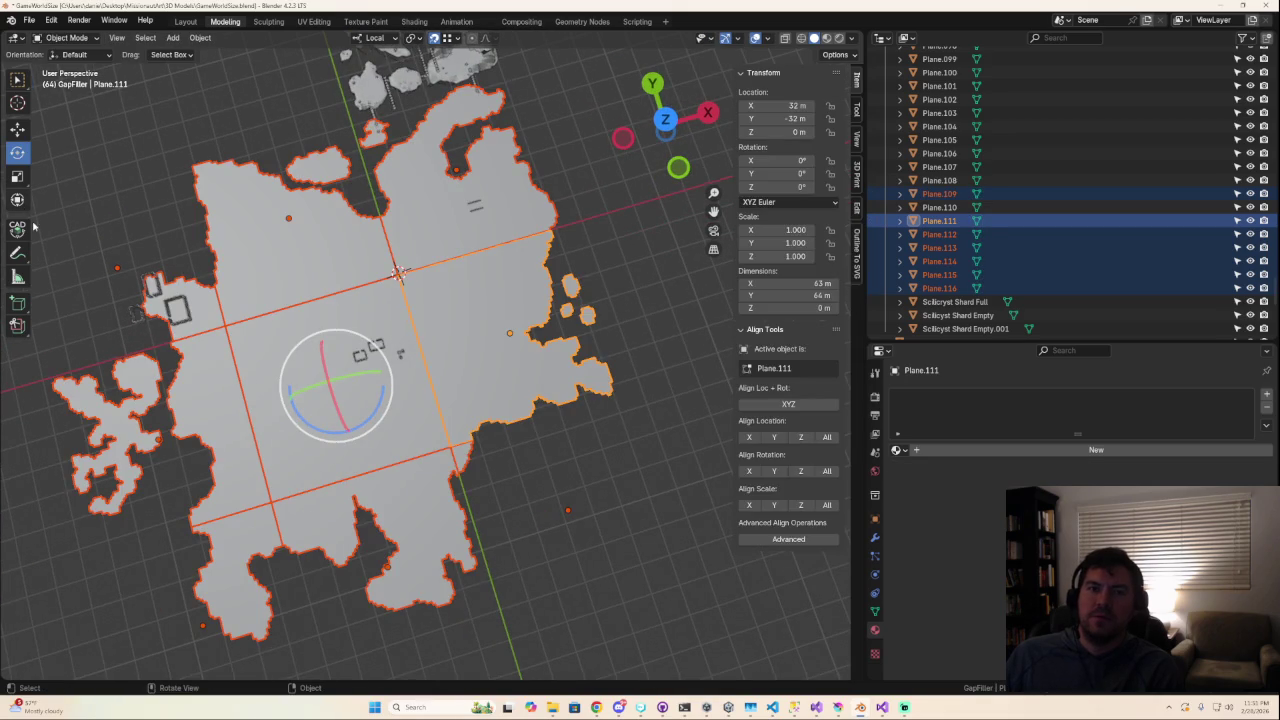
Select the centre square Plane.110 and inspect its dense mesh in Edit Mode.
click(297, 425)
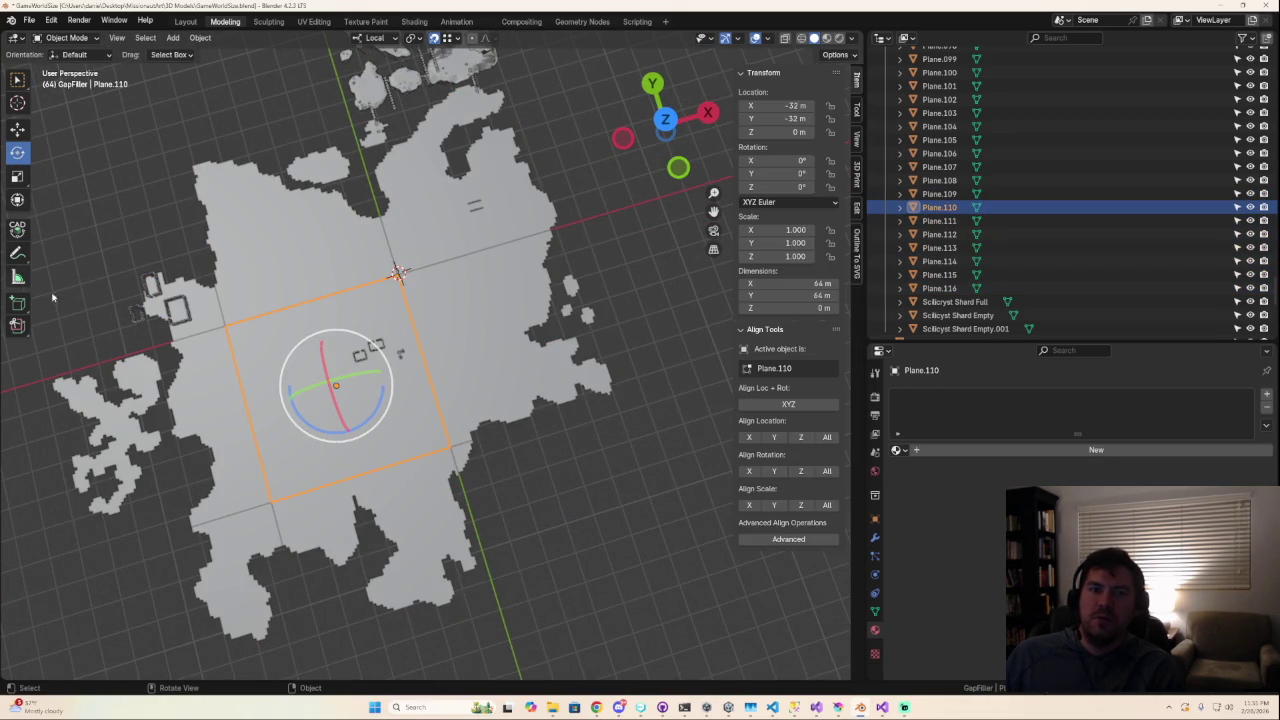
key(Tab)
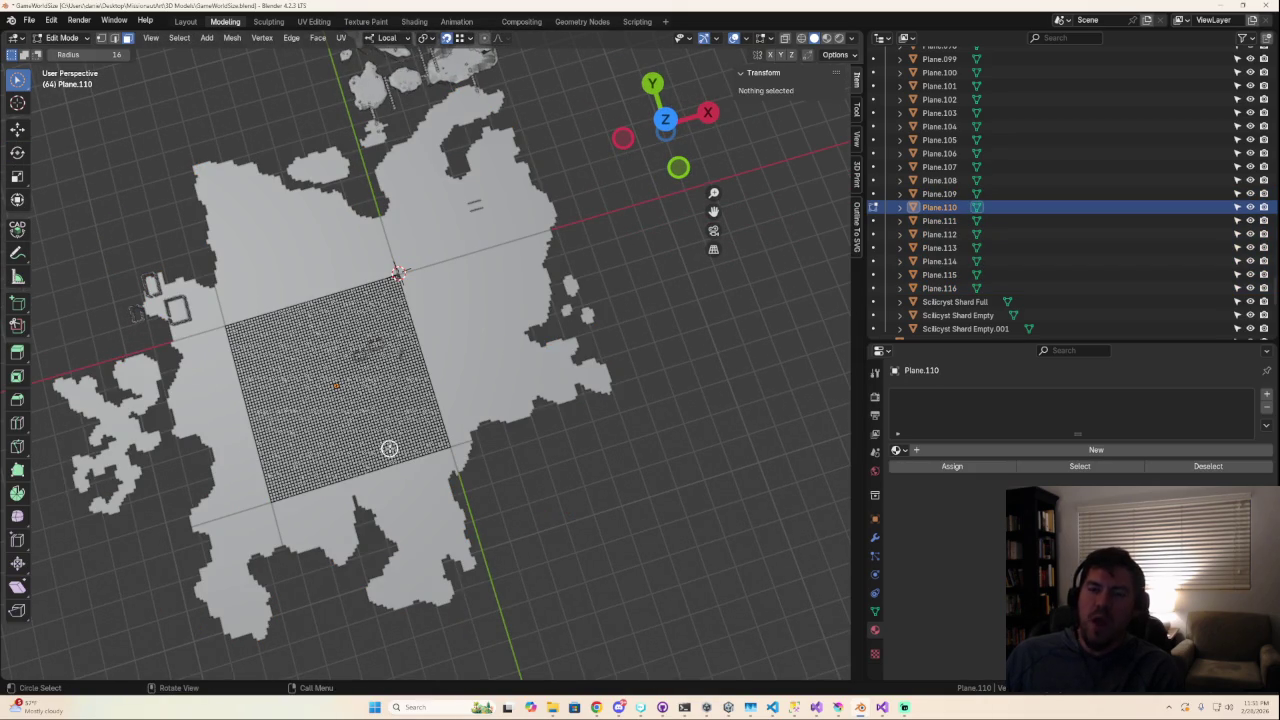
middle_drag(377, 439, 368, 441)
key(Tab)
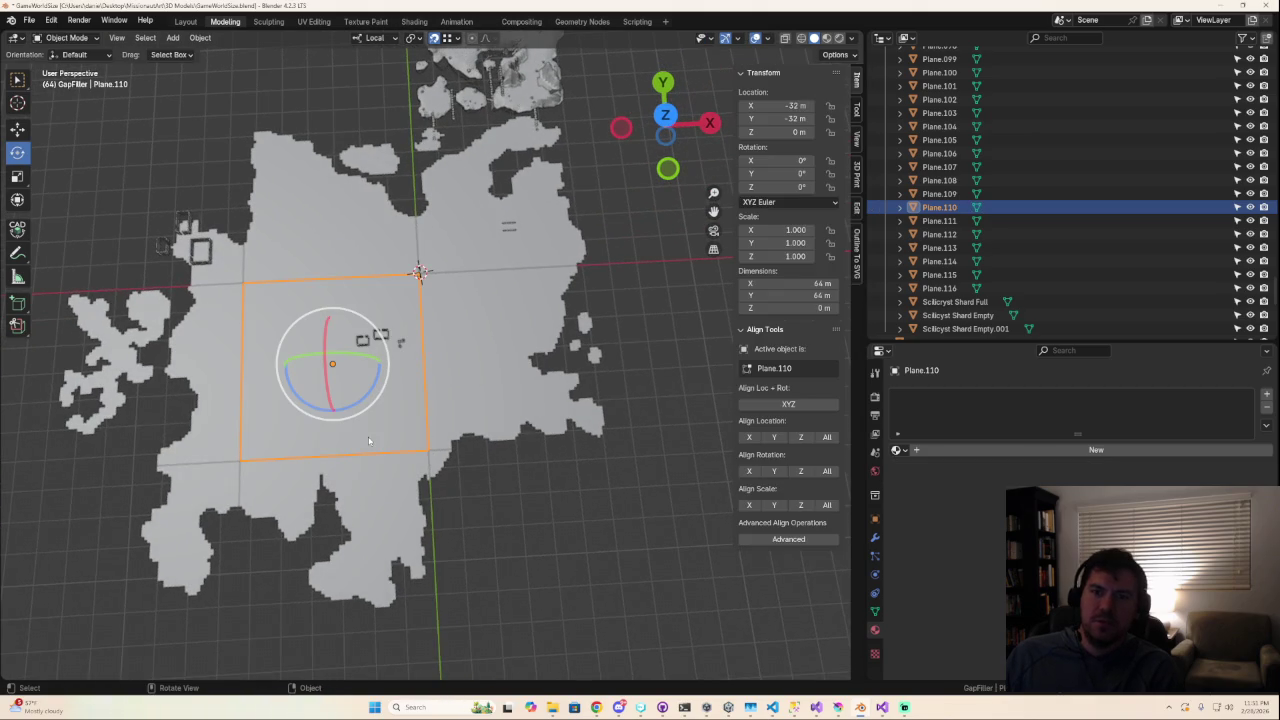
Select all nine floor pieces, from Plane.111 through Plane.112, with Plane.116 active last.
click(465, 370)
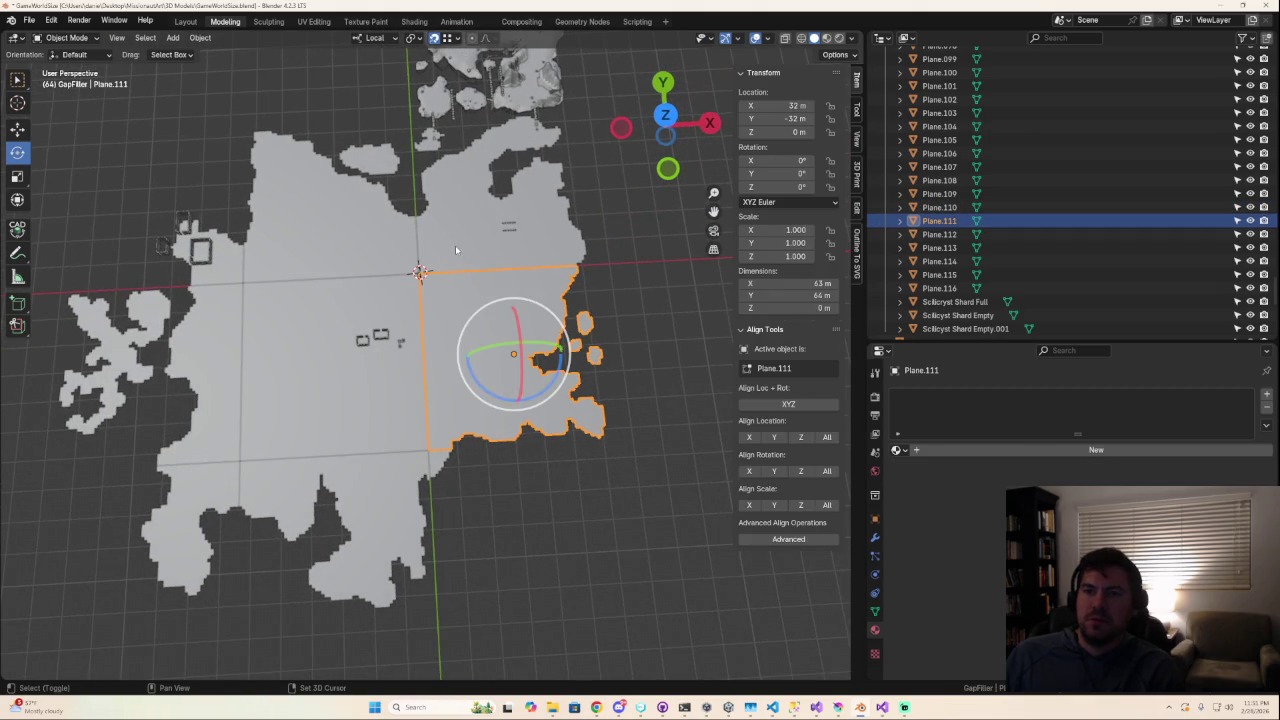
shift+click(480, 220)
shift+click(260, 272)
shift+click(205, 255)
shift+click(157, 345)
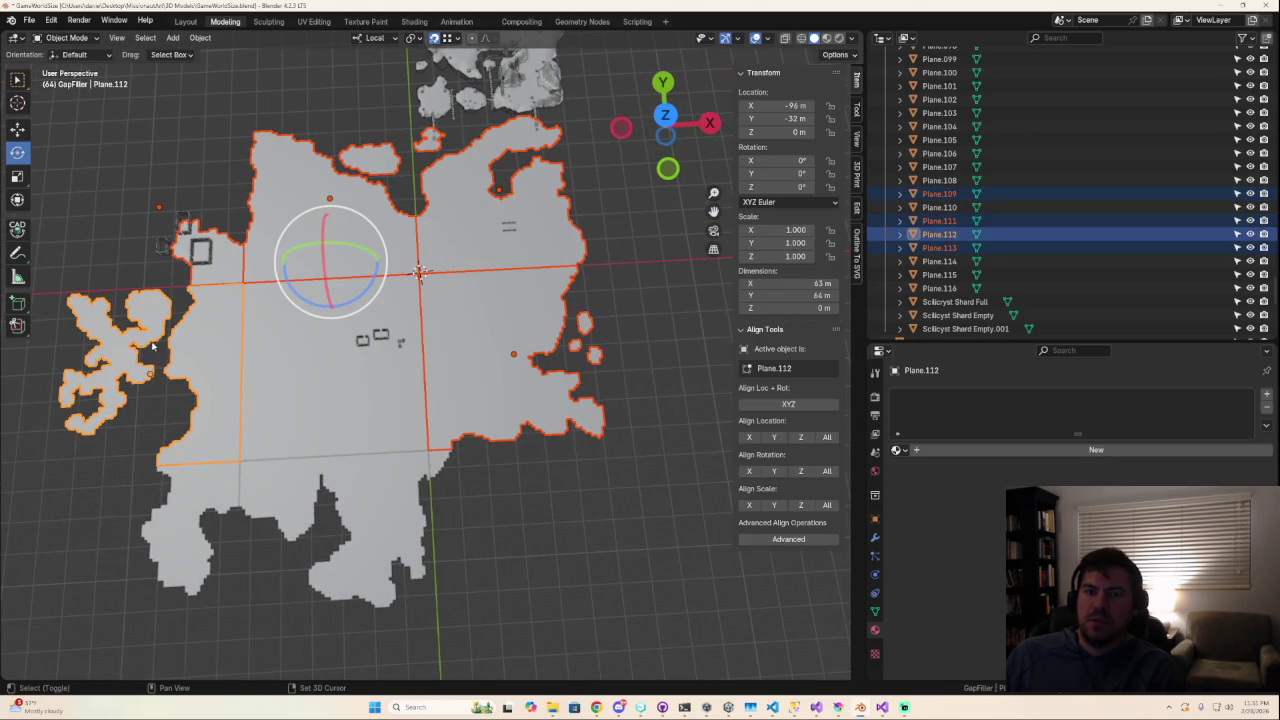
shift+click(327, 403)
shift+click(330, 360)
shift+click(300, 530)
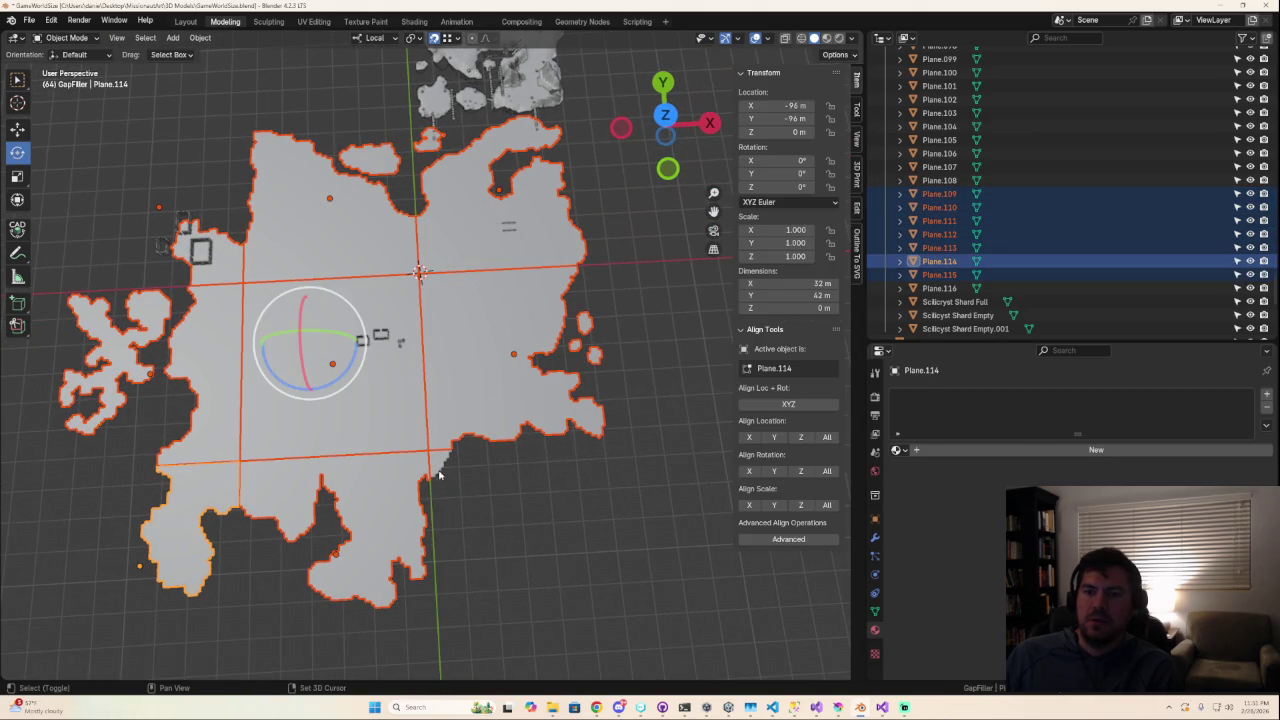
shift+click(440, 465)
Join the selected floor pieces into the single mesh Plane.116 and briefly check it in Edit Mode.
key(ctrl+j)
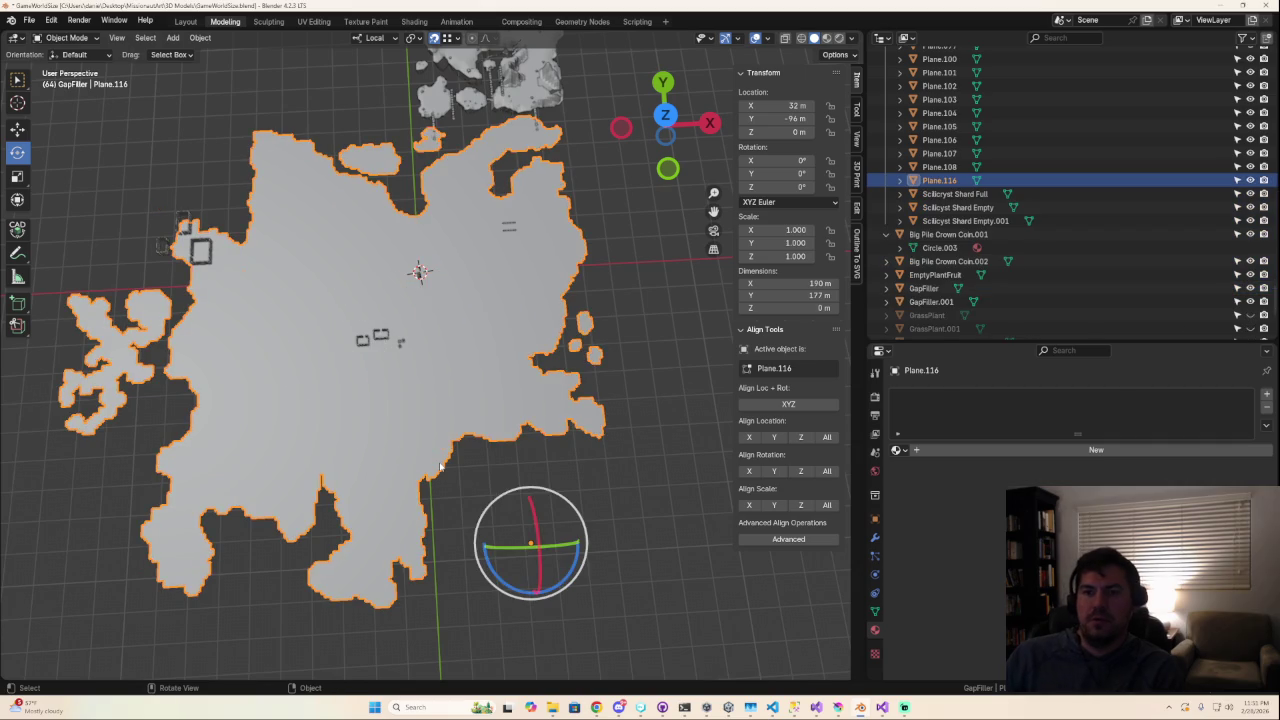
key(Tab)
scroll(437, 460, up, 5)
key(c)
scroll(408, 443, down, 5)
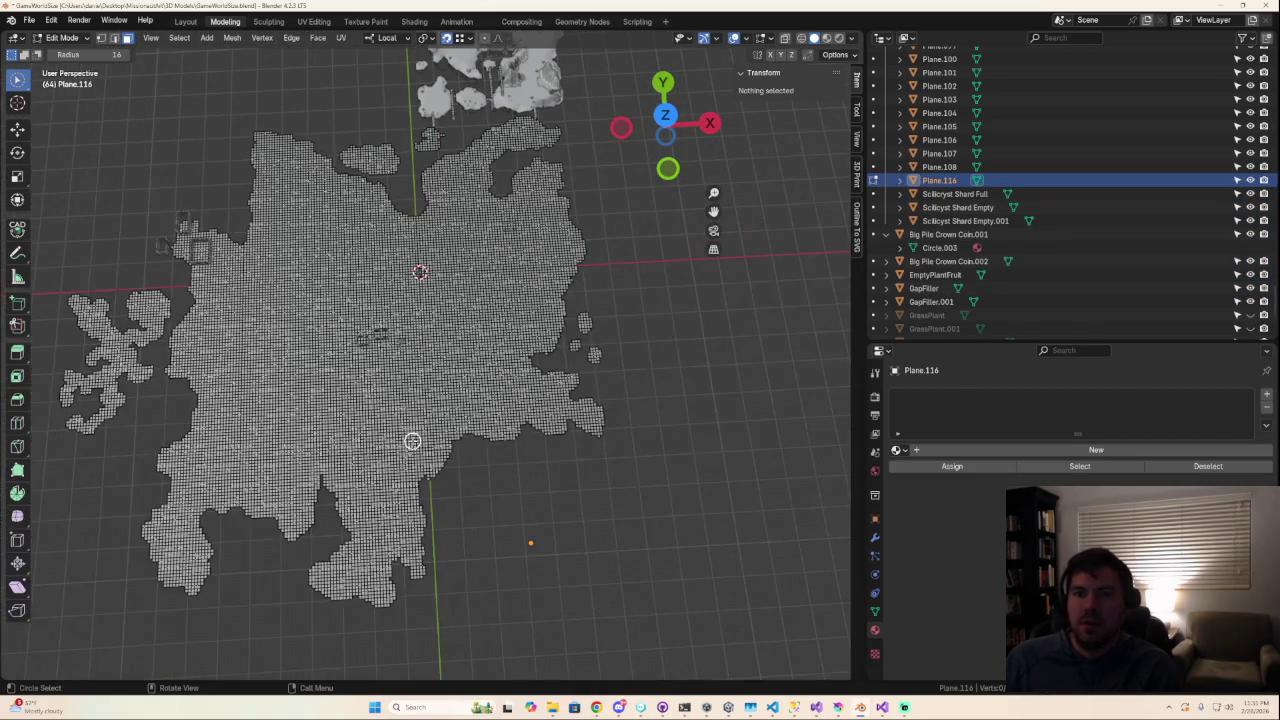
key(Tab)
Open the move-to-collection menu and start a mirror on Plane.116, cancelling both.
key(m)
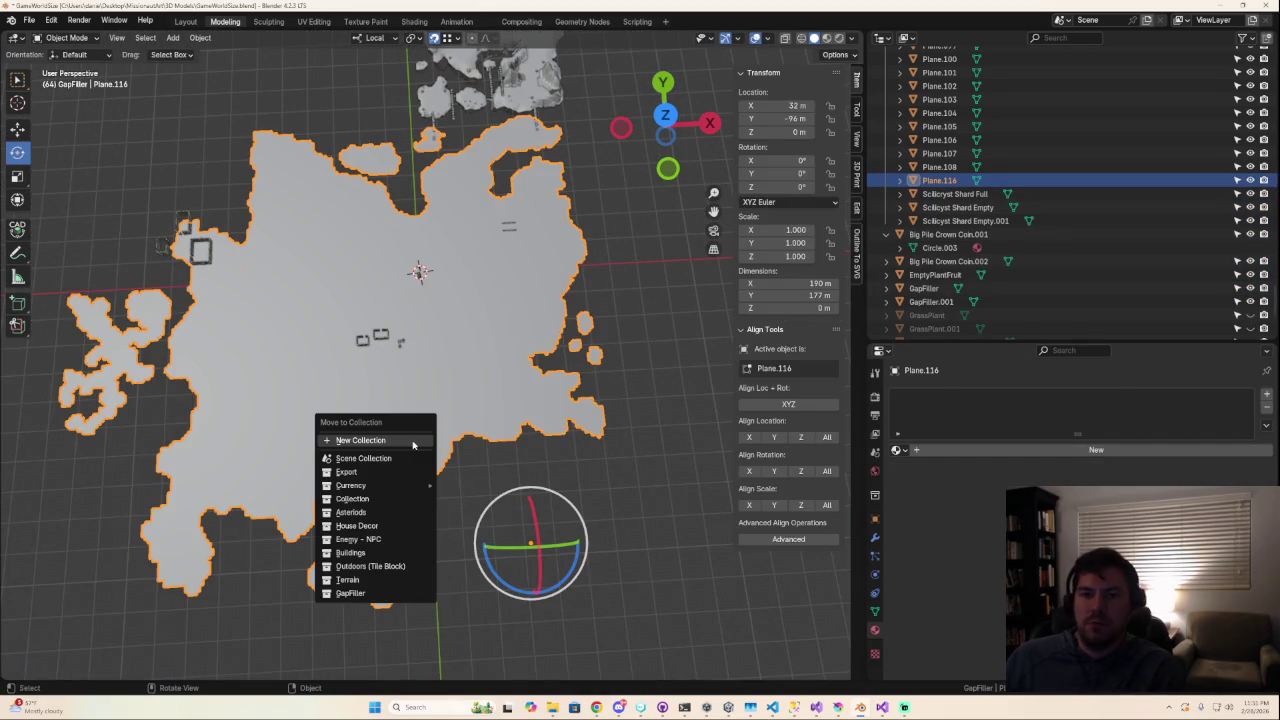
right_click(465, 228)
key(ctrl+m)
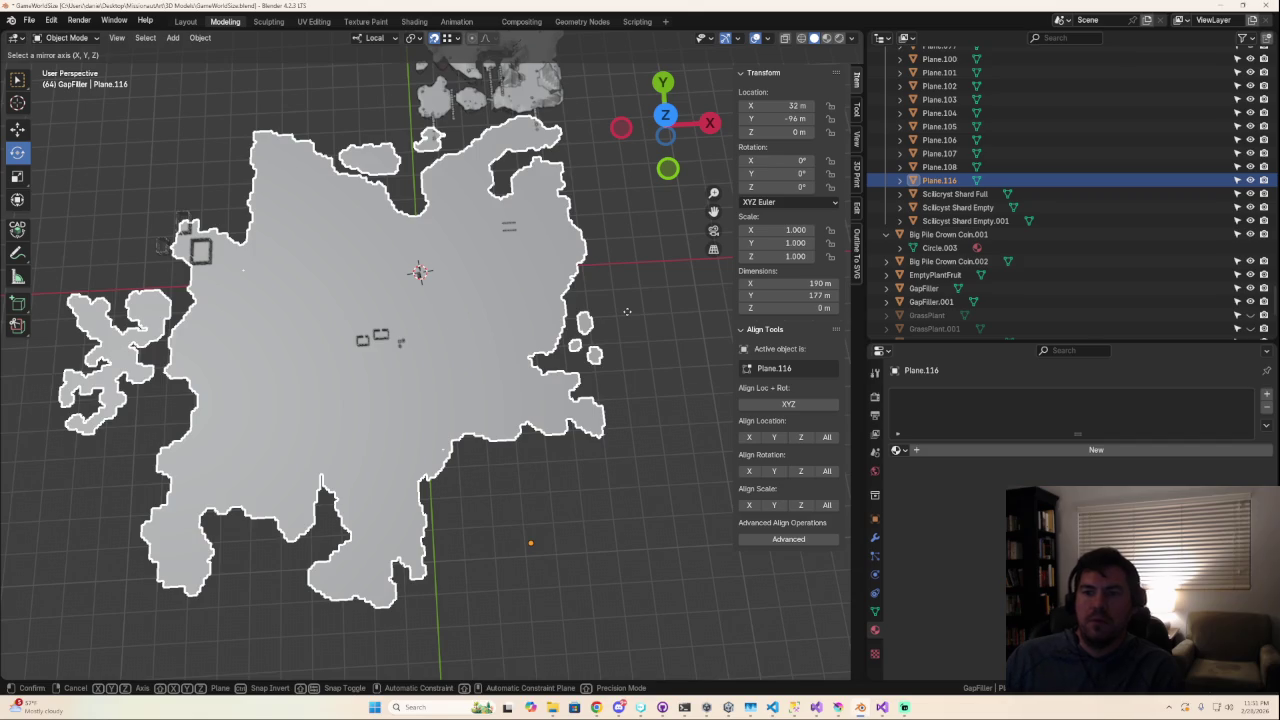
key(Escape)
key(Tab)
key(Tab)
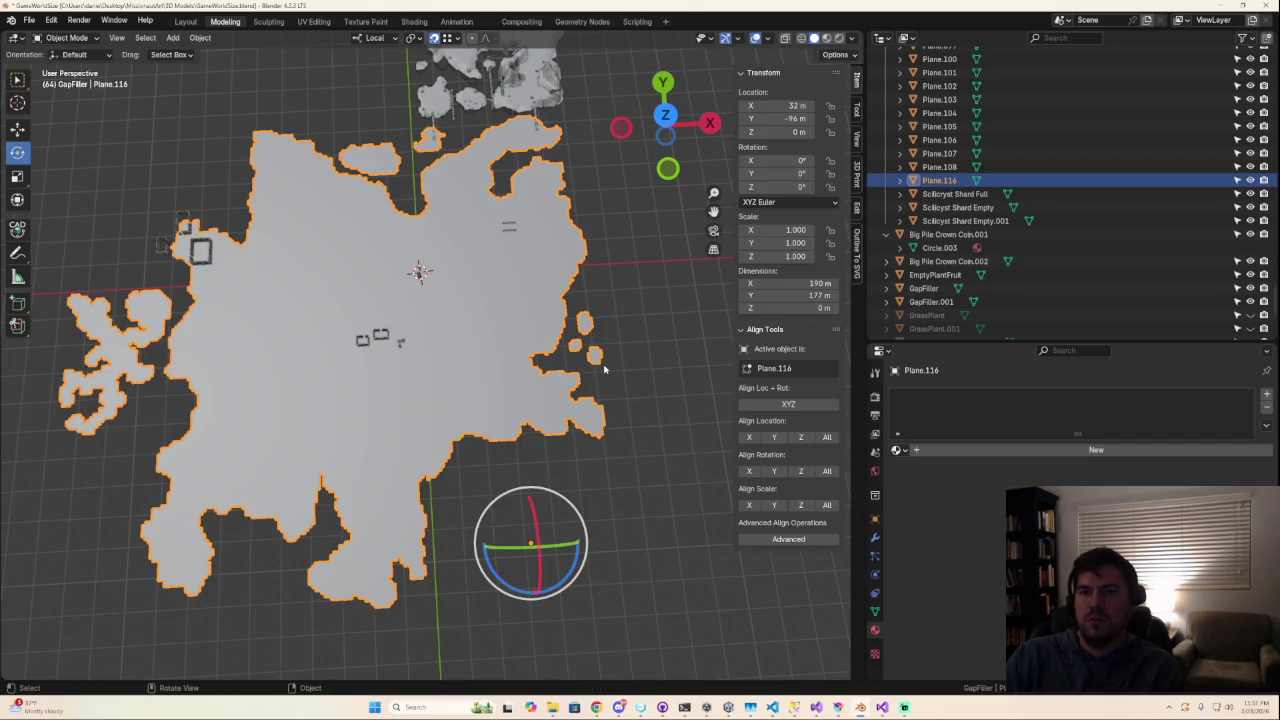
Enter Edit Mode on Plane.116 with every vertex selected, in vertex select mode.
key(Tab)
key(a)
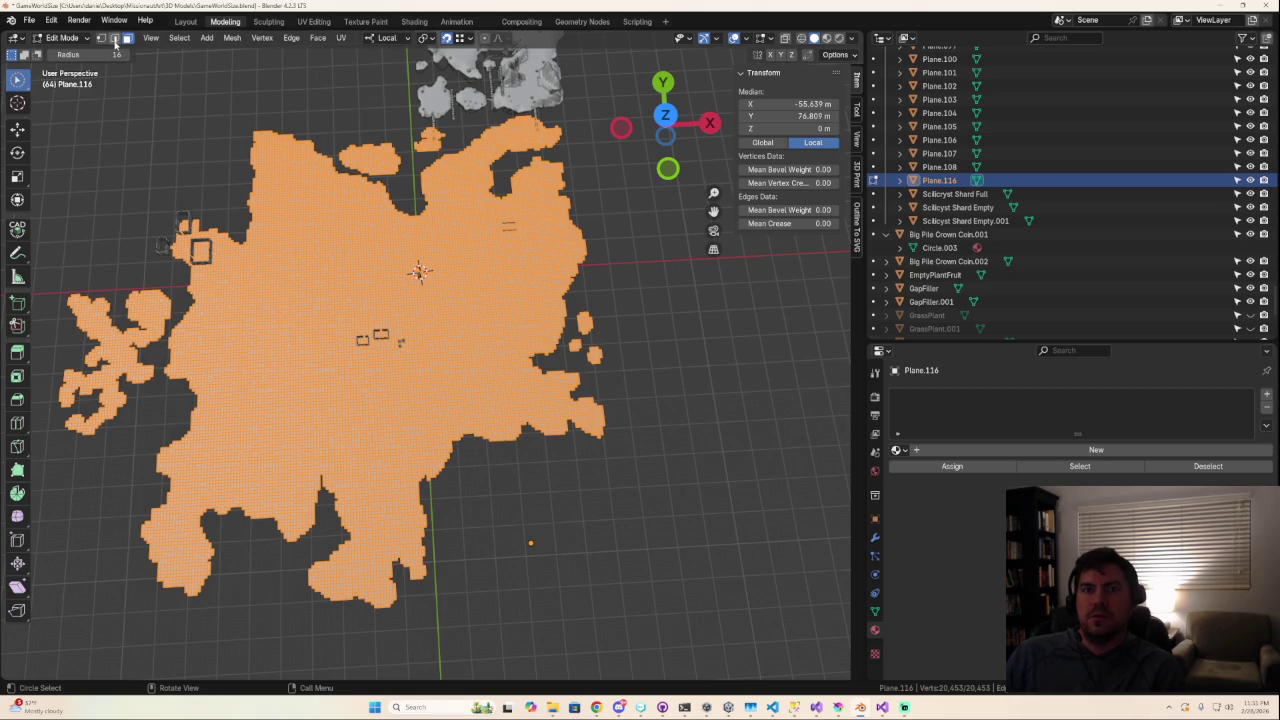
click(103, 39)
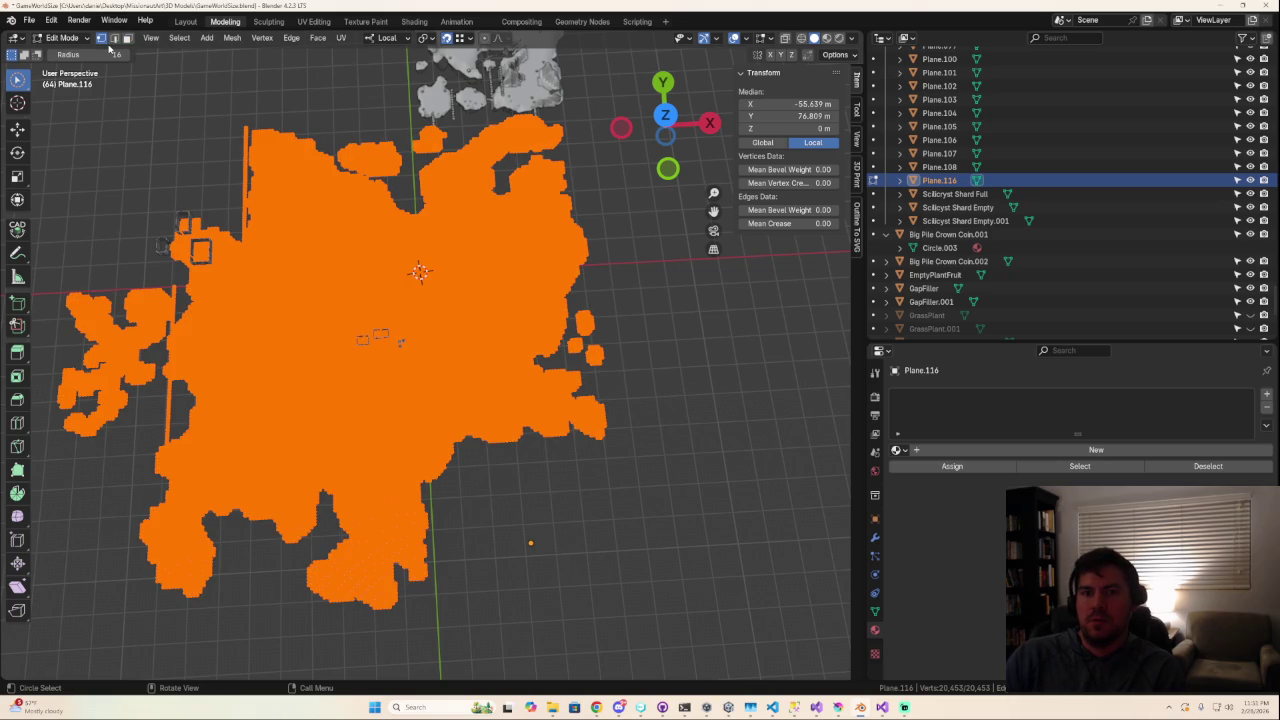
Zoom in and select the first stray vertex column along a tile seam.
shift+middle_drag(286, 227, 545, 174)
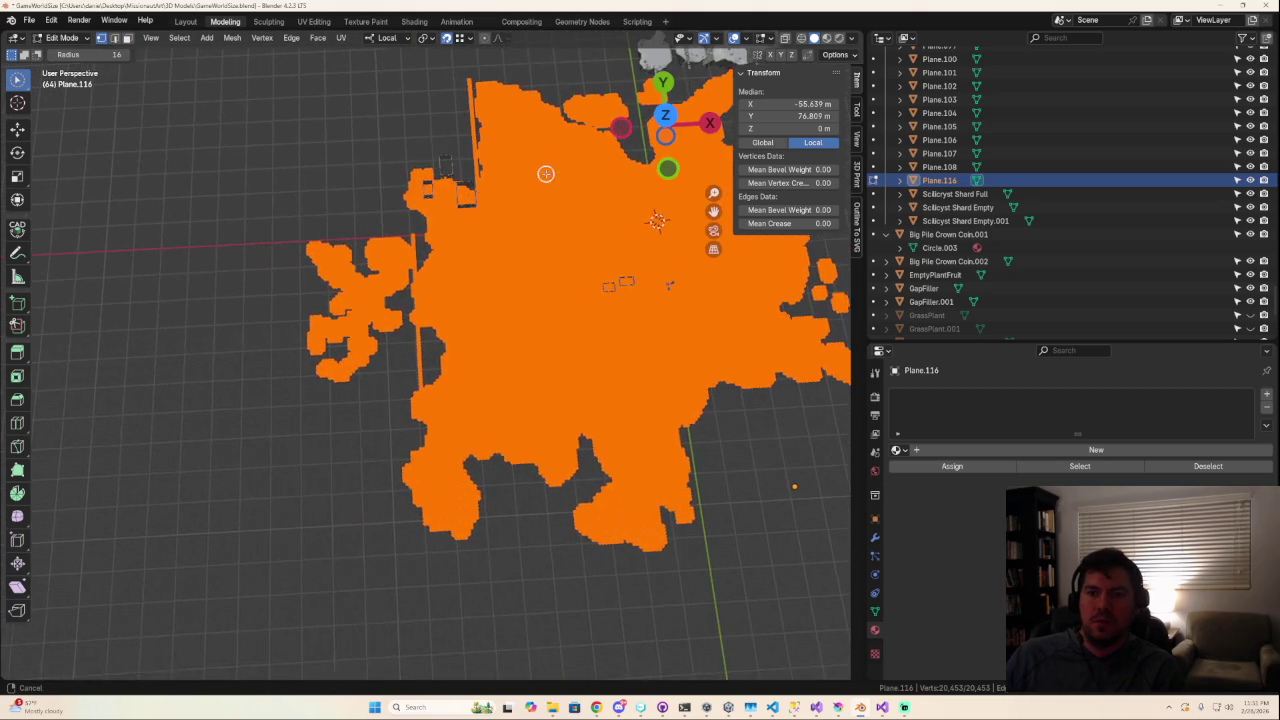
scroll(494, 397, up, 2)
scroll(486, 394, up, 3)
scroll(450, 350, up, 3)
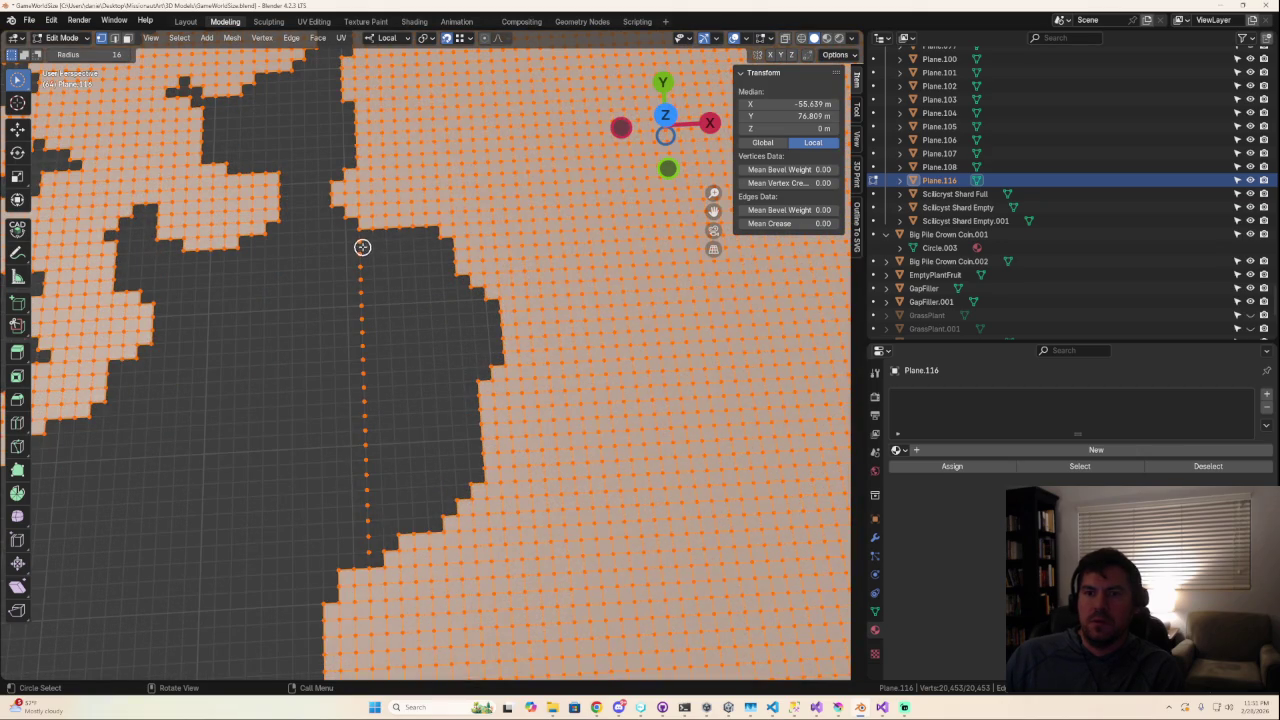
click(362, 244)
drag(360, 244, 363, 545)
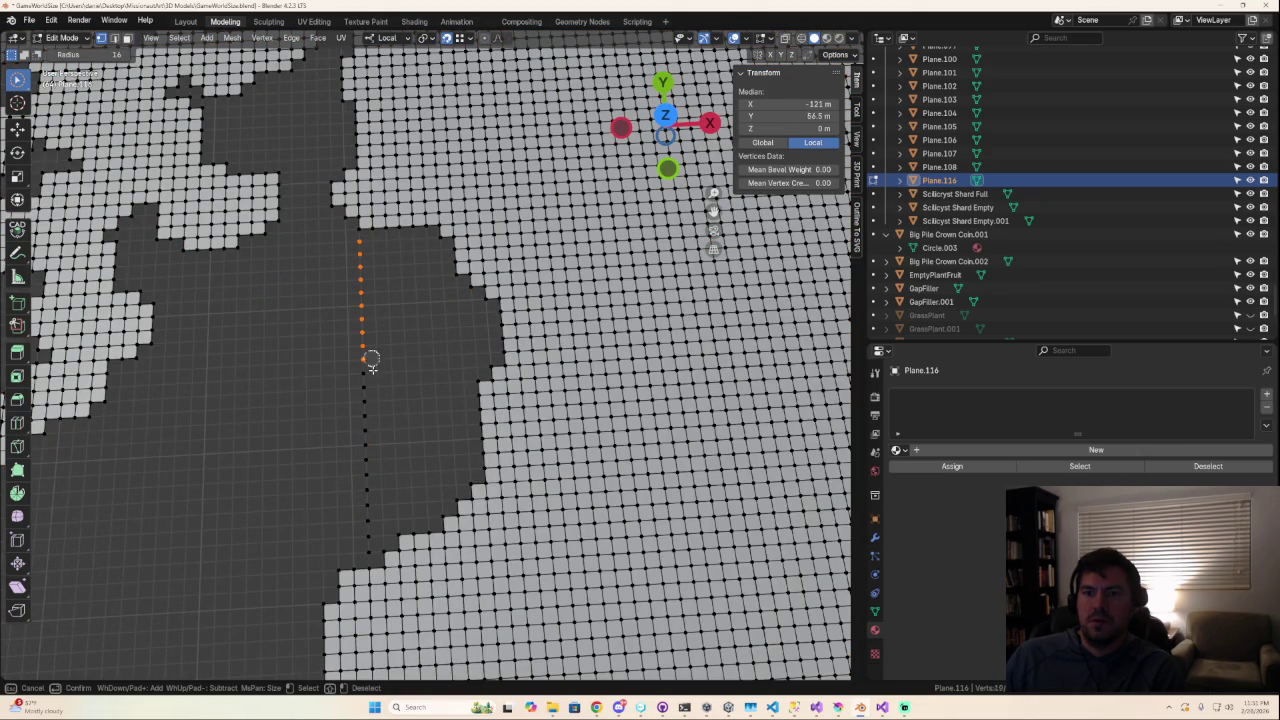
drag(357, 430, 357, 391)
scroll(372, 390, down, 1)
scroll(385, 430, down, 1)
Select another stray seam vertex column and delete its vertices.
middle_drag(393, 507, 455, 88)
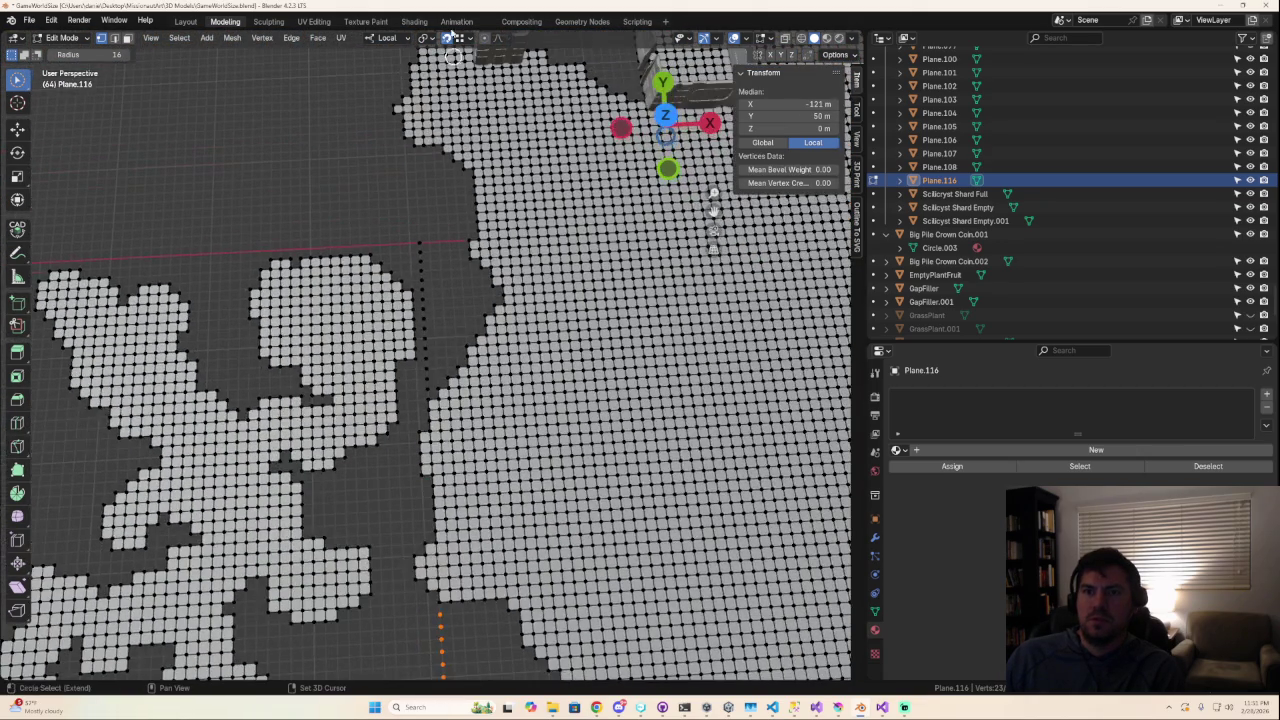
drag(419, 242, 428, 318)
drag(429, 365, 428, 386)
right_click(428, 386)
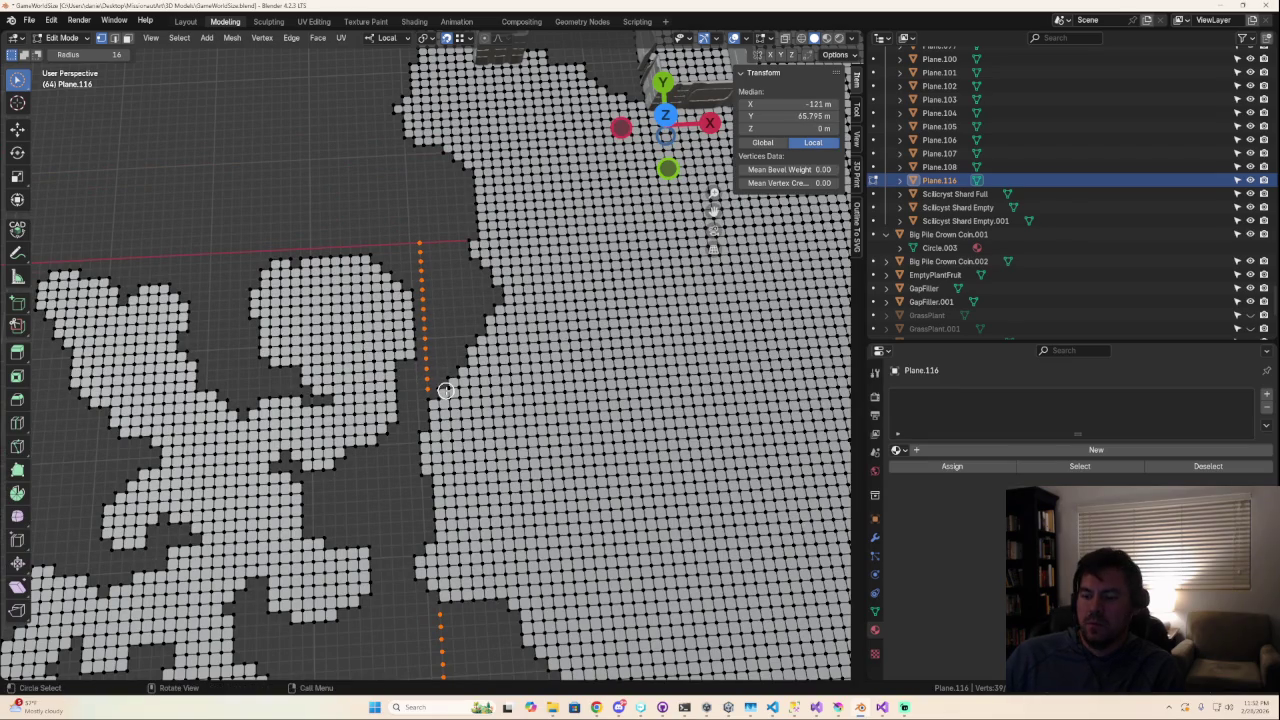
key(x)
click(425, 355)
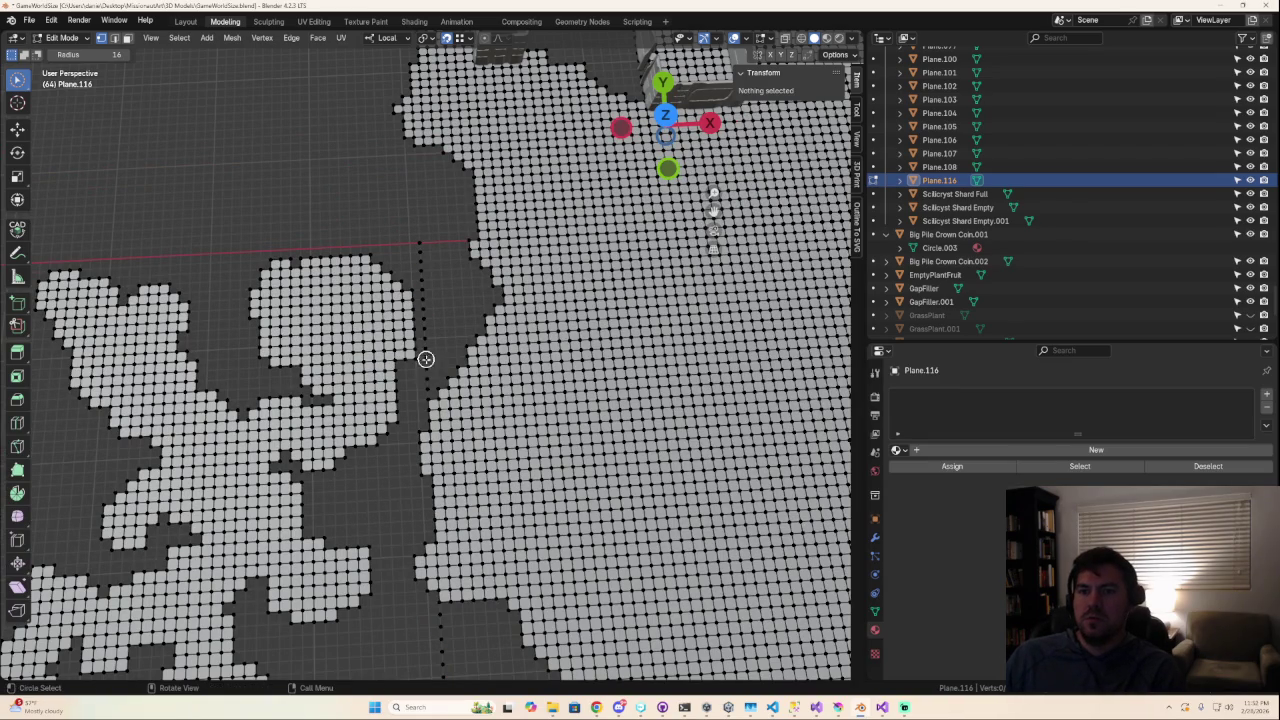
Circle-select the leftover stray vertices in that column and delete them.
key(c)
drag(422, 243, 428, 352)
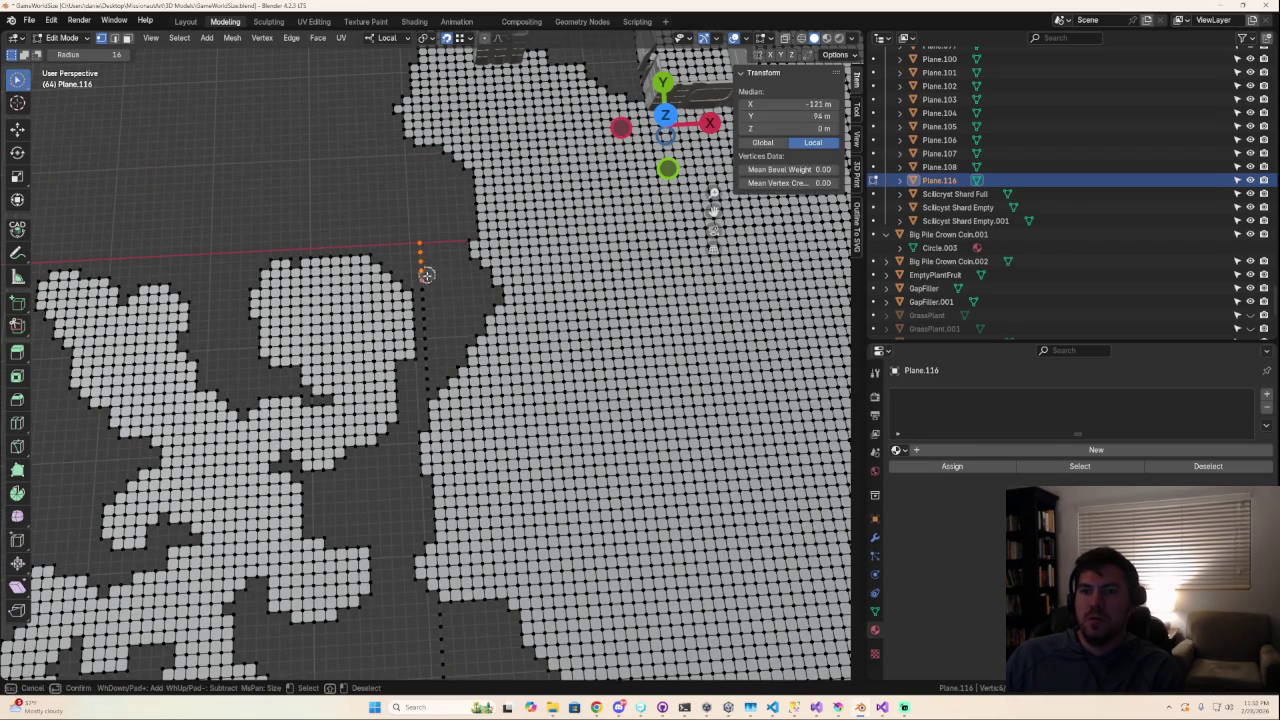
right_click(425, 381)
key(x)
click(425, 382)
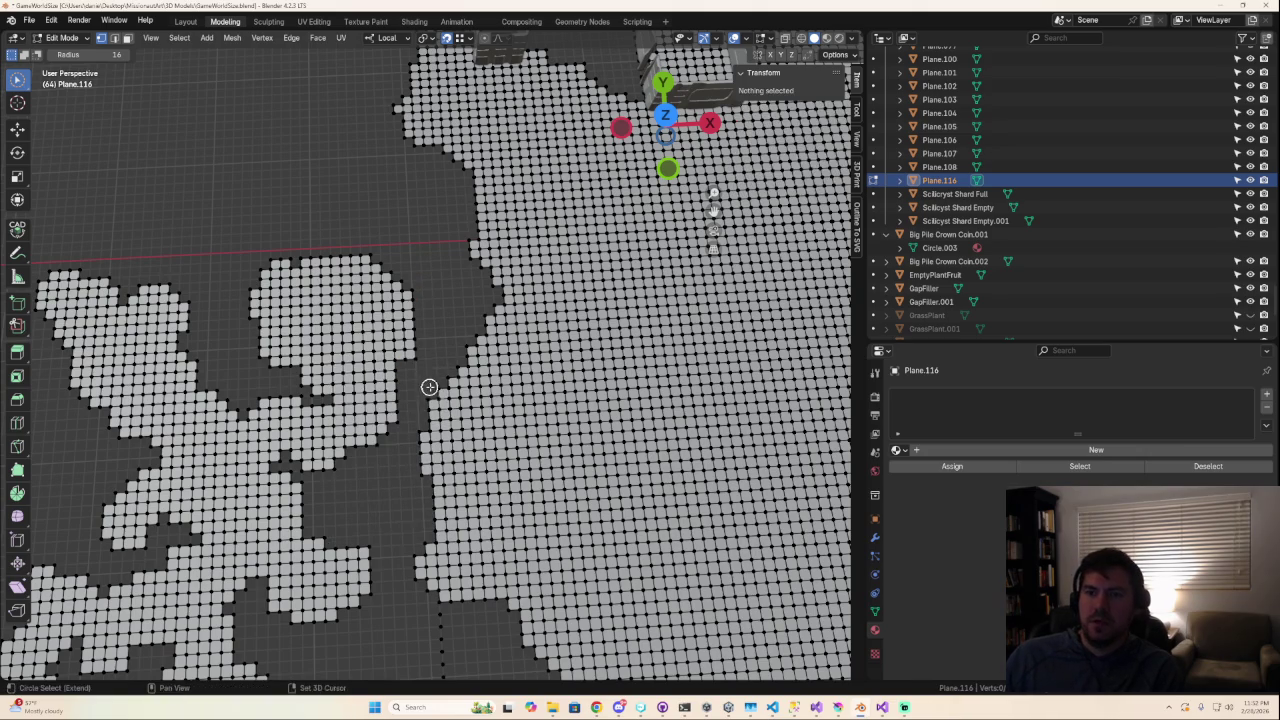
Circle-select and delete the next stray seam column, then orbit out to view the whole mesh.
shift+middle_drag(425, 382, 400, 250)
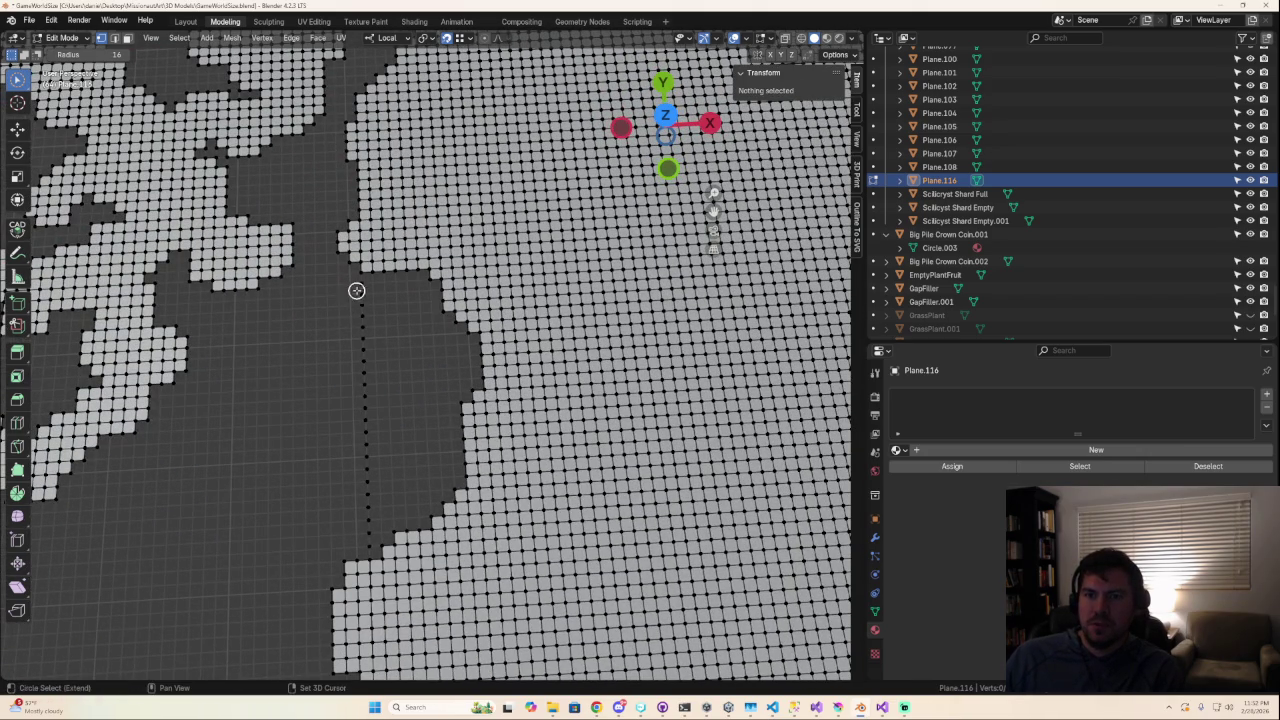
key(c)
drag(356, 292, 350, 335)
drag(367, 543, 360, 312)
right_click(360, 314)
key(x)
click(359, 318)
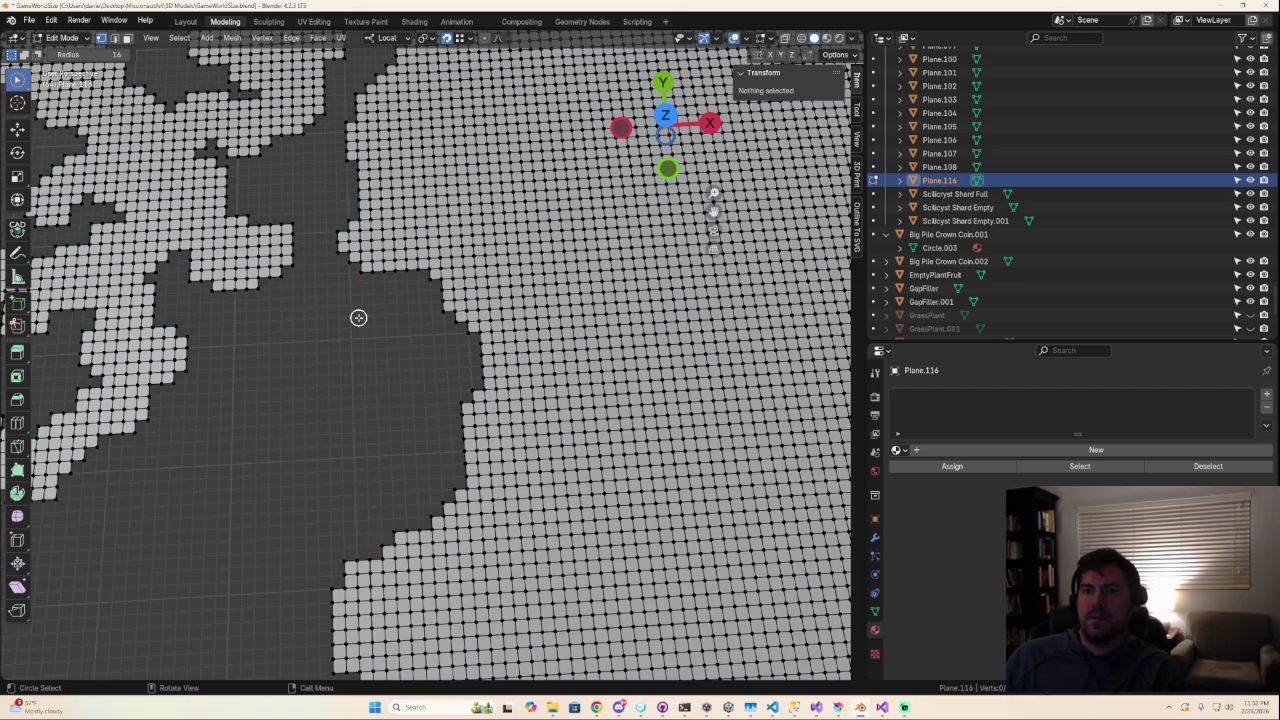
scroll(500, 443, down, 5)
scroll(634, 509, up, 5)
mouse_move(634, 509)
middle_down()
mouse_move(683, 528)
mouse_move(735, 517)
mouse_move(694, 509)
mouse_move(454, 589)
mouse_move(484, 566)
middle_up()
scroll(484, 566, up, 4)
Select all of Plane.116 and merge by distance, removing 343 duplicate vertices.
key(a)
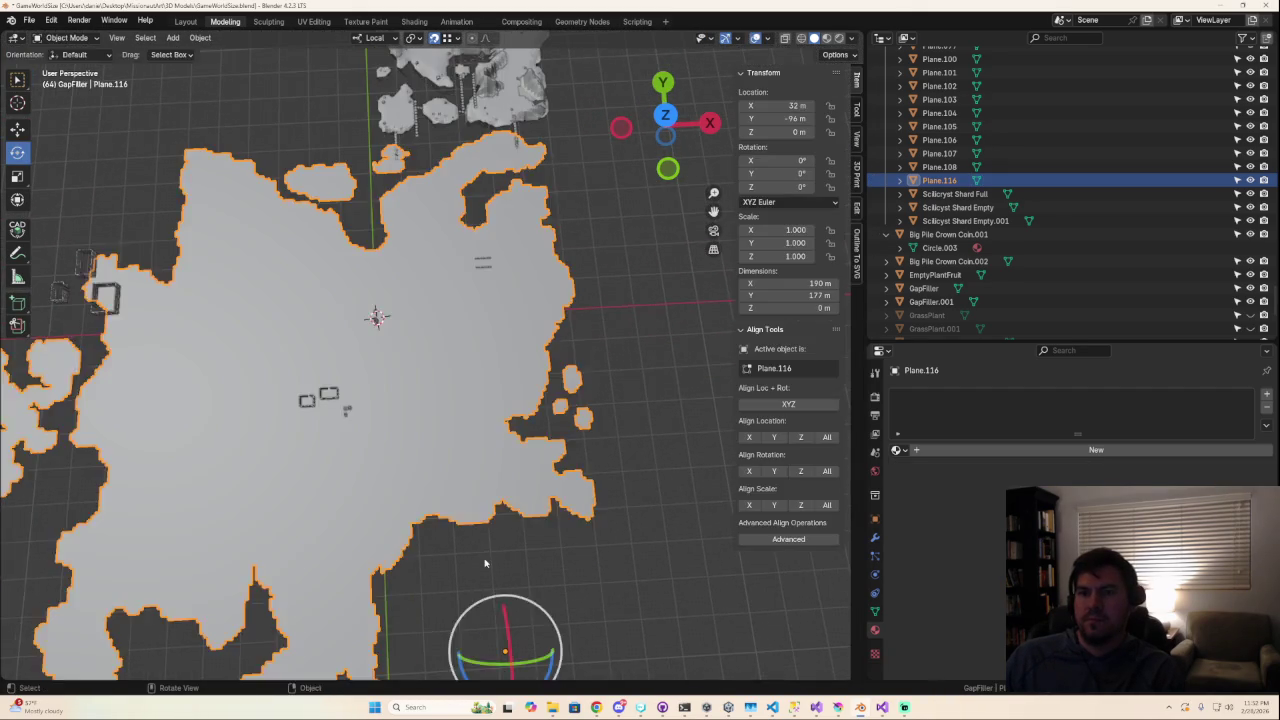
key(alt+a)
scroll(474, 537, down, 2)
key(a)
scroll(446, 485, down, 1)
scroll(446, 485, up, 1)
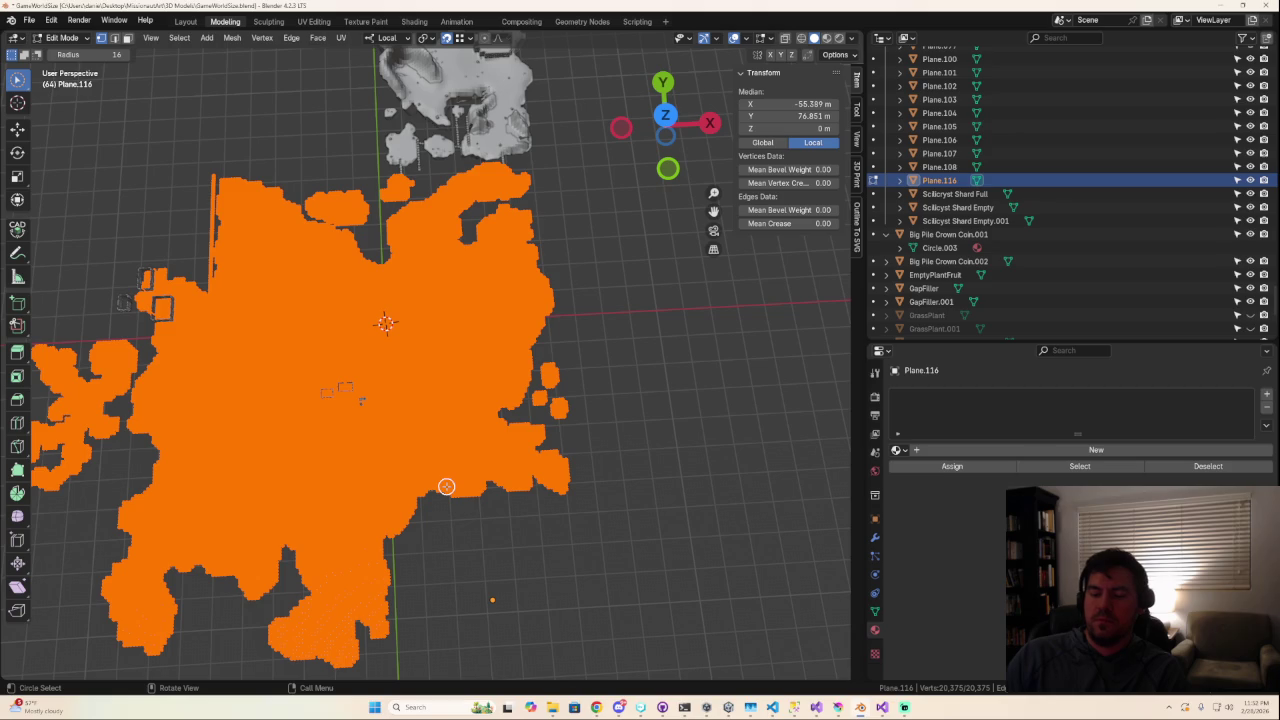
key(m)
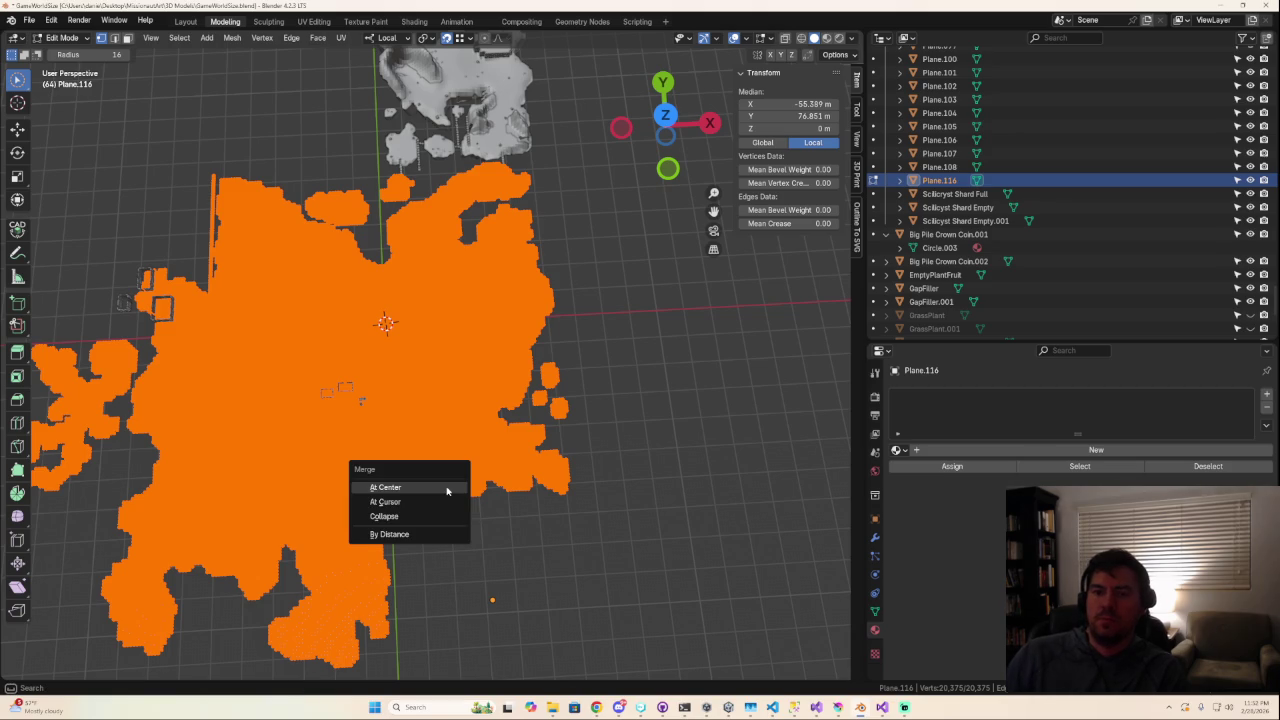
click(420, 532)
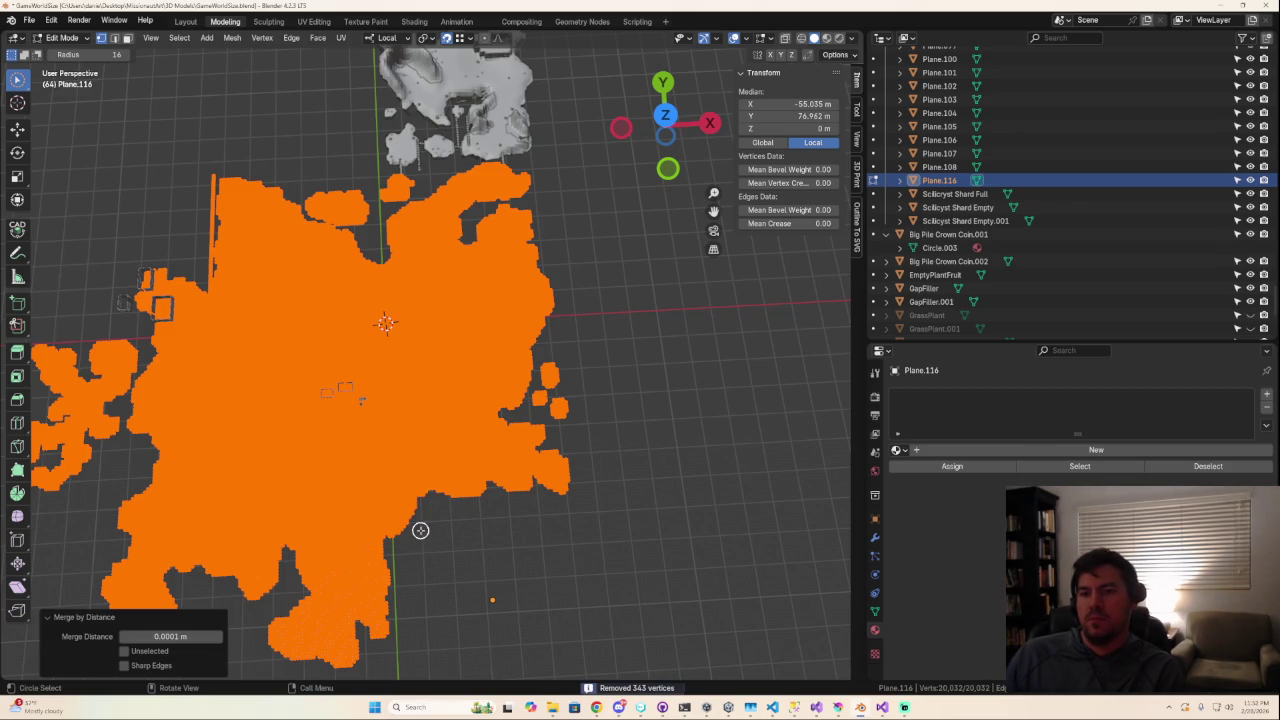
Zoom, pan and orbit across the merged mesh to inspect the tile connections.
scroll(434, 600, up, 4)
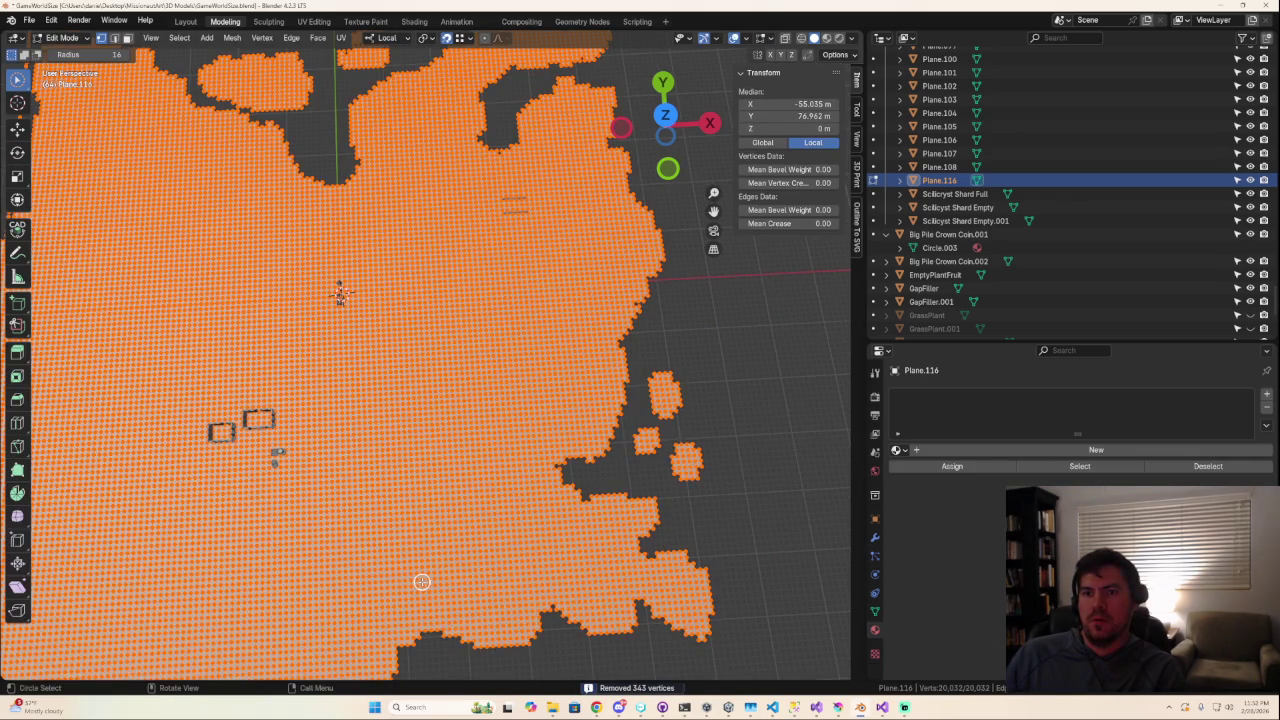
scroll(421, 581, up, 3)
scroll(421, 581, down, 3)
scroll(421, 581, down, 2)
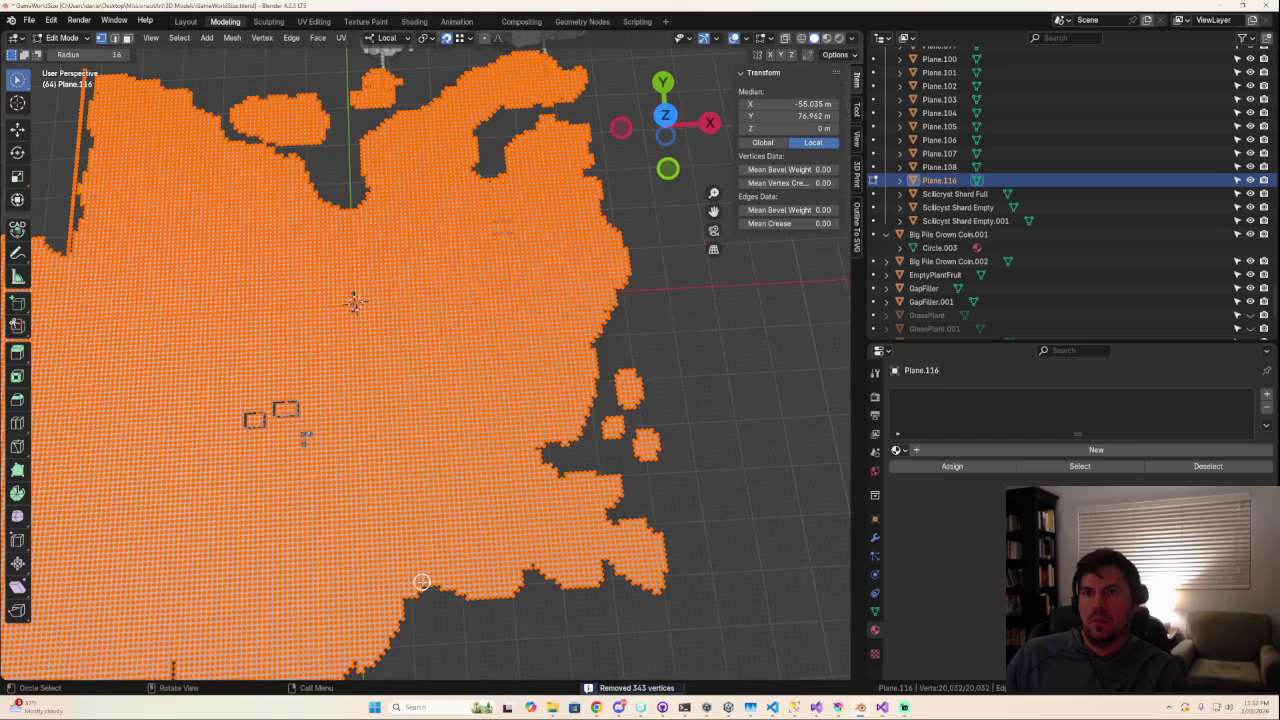
scroll(421, 581, up, 1)
mouse_move(518, 323)
middle_down()
mouse_move(491, 391)
mouse_move(526, 346)
mouse_move(476, 402)
middle_up()
mouse_move(329, 443)
shift+middle_down()
mouse_move(566, 406)
mouse_move(749, 403)
shift+middle_up()
scroll(451, 503, up, 1)
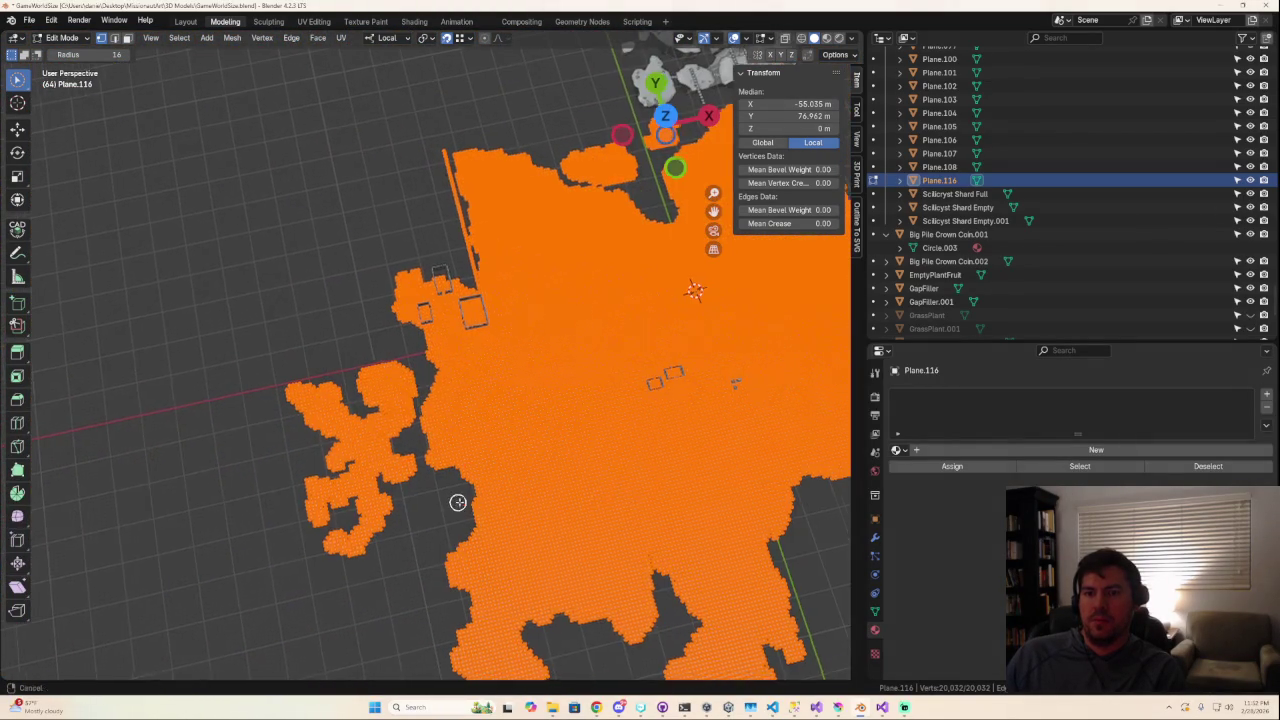
scroll(571, 471, up, 3)
scroll(571, 471, up, 2)
scroll(594, 501, up, 1)
scroll(594, 501, down, 2)
scroll(604, 461, down, 2)
scroll(610, 472, up, 1)
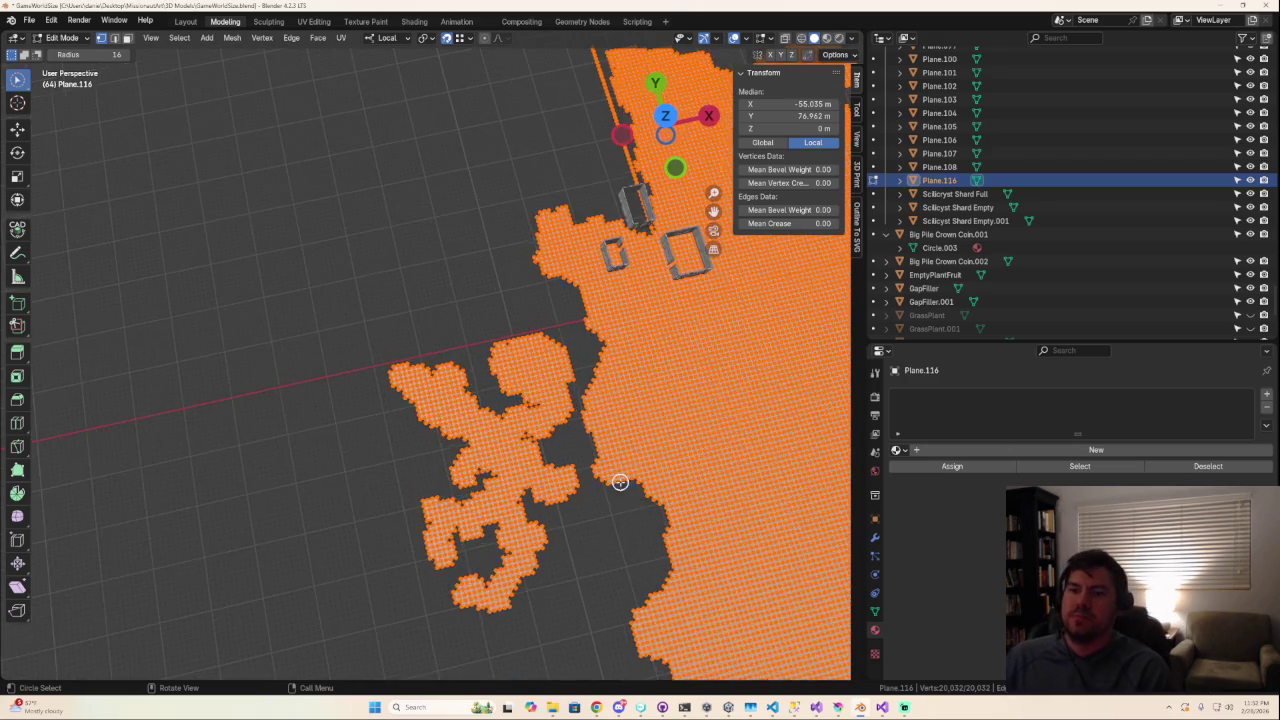
scroll(620, 495, up, 2)
scroll(622, 497, up, 2)
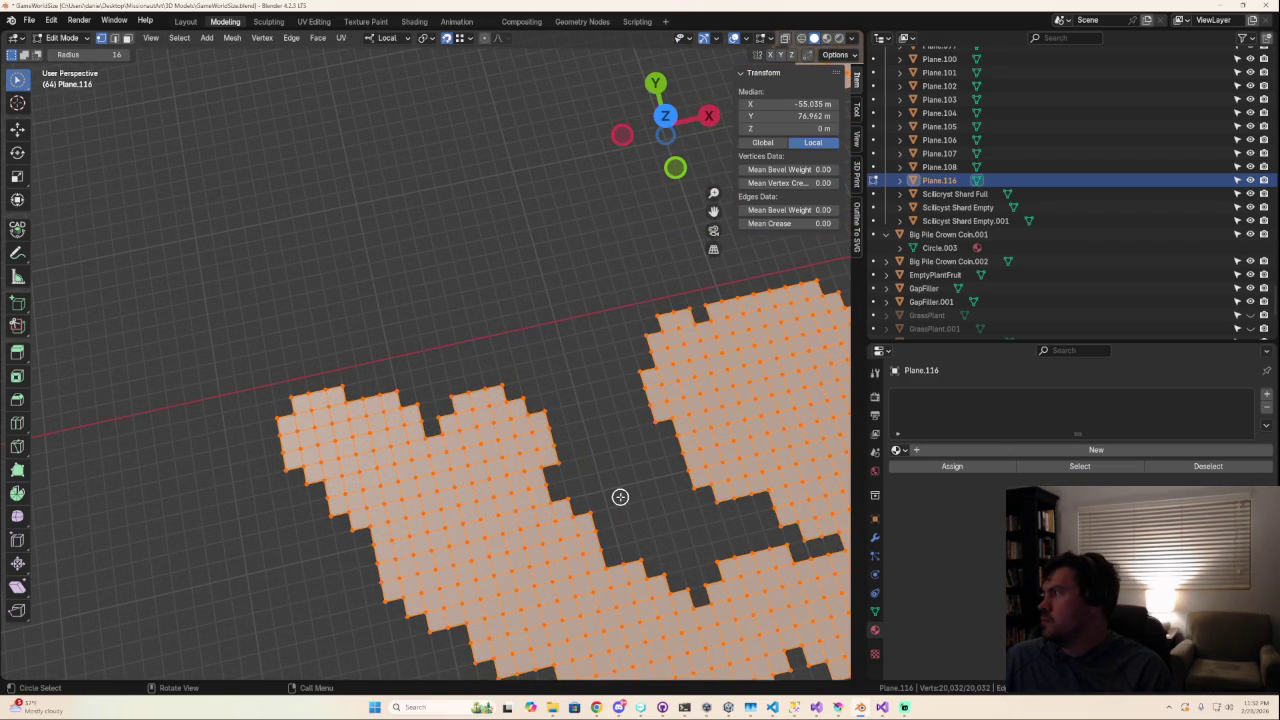
scroll(620, 497, down, 2)
scroll(619, 496, down, 2)
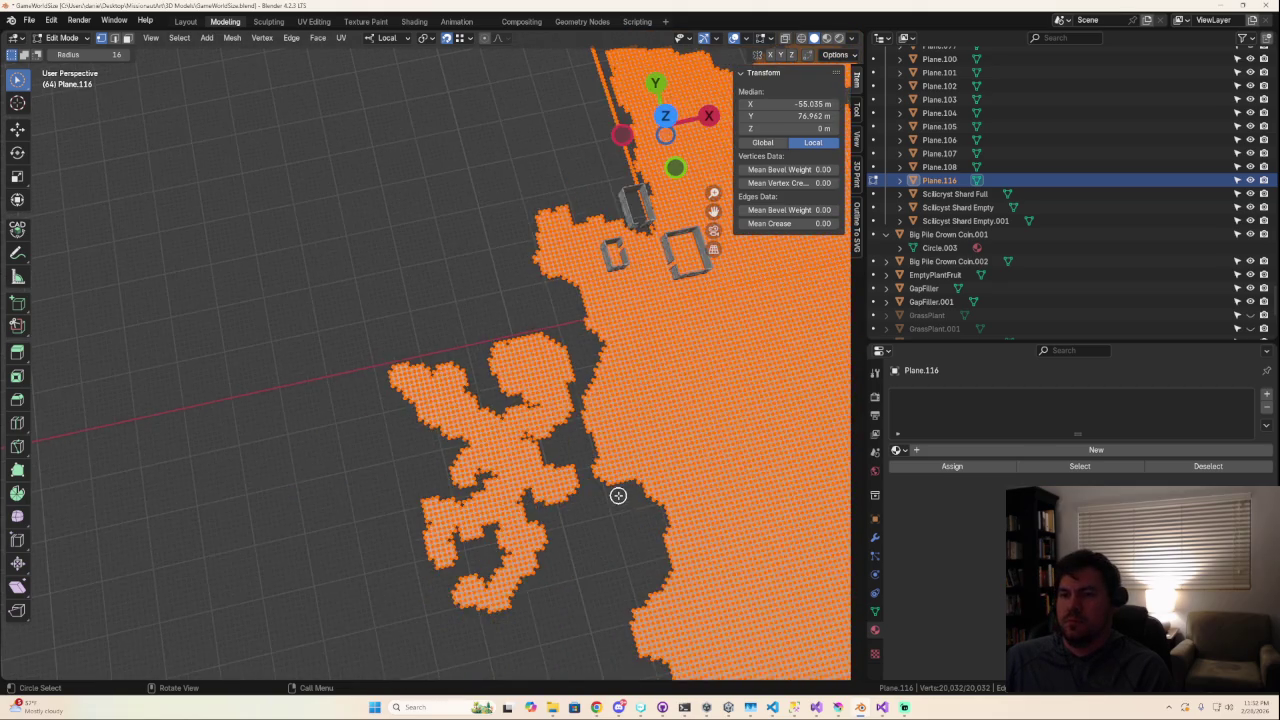
scroll(618, 495, down, 2)
mouse_move(618, 495)
middle_down()
mouse_move(583, 466)
mouse_move(617, 414)
mouse_move(644, 410)
mouse_move(597, 437)
middle_up()
scroll(514, 474, up, 3)
Check Plane.116 in Object Mode, then return to Edit Mode with 20,032 vertices.
key(Tab)
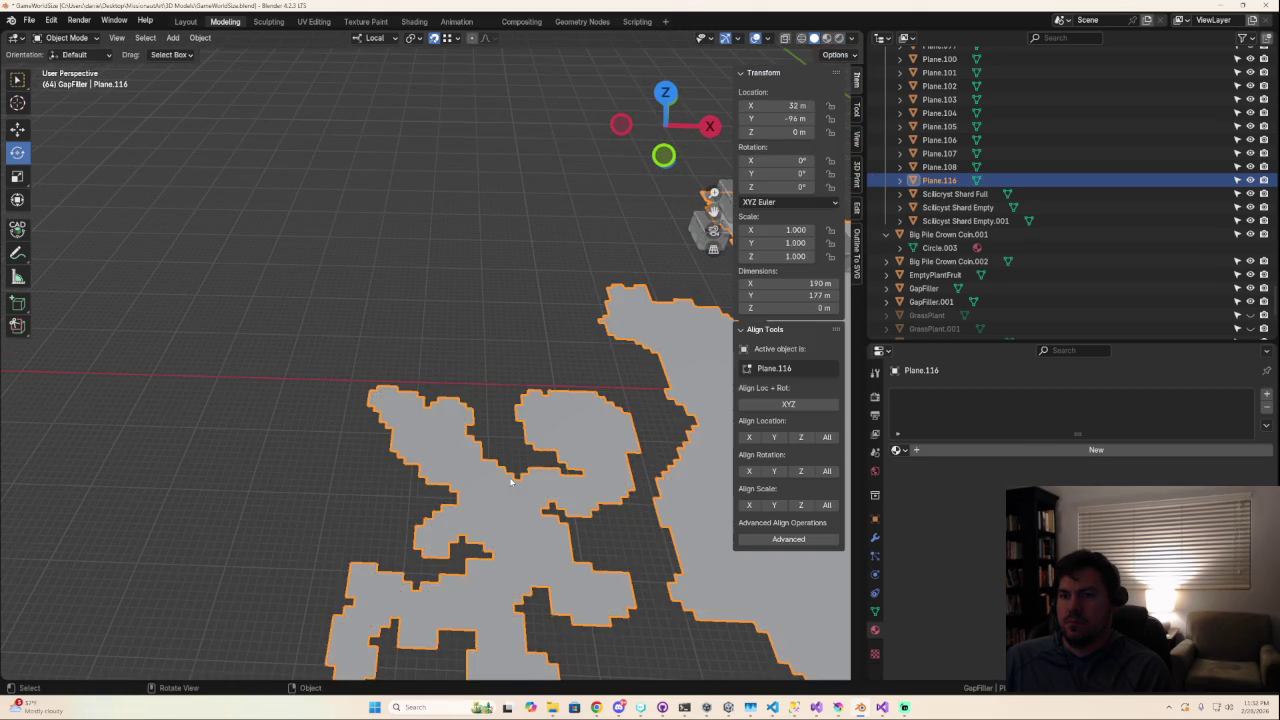
mouse_move(510, 484)
middle_down()
mouse_move(509, 523)
mouse_move(588, 522)
middle_up()
scroll(574, 531, down, 4)
scroll(588, 522, up, 4)
scroll(588, 522, up, 2)
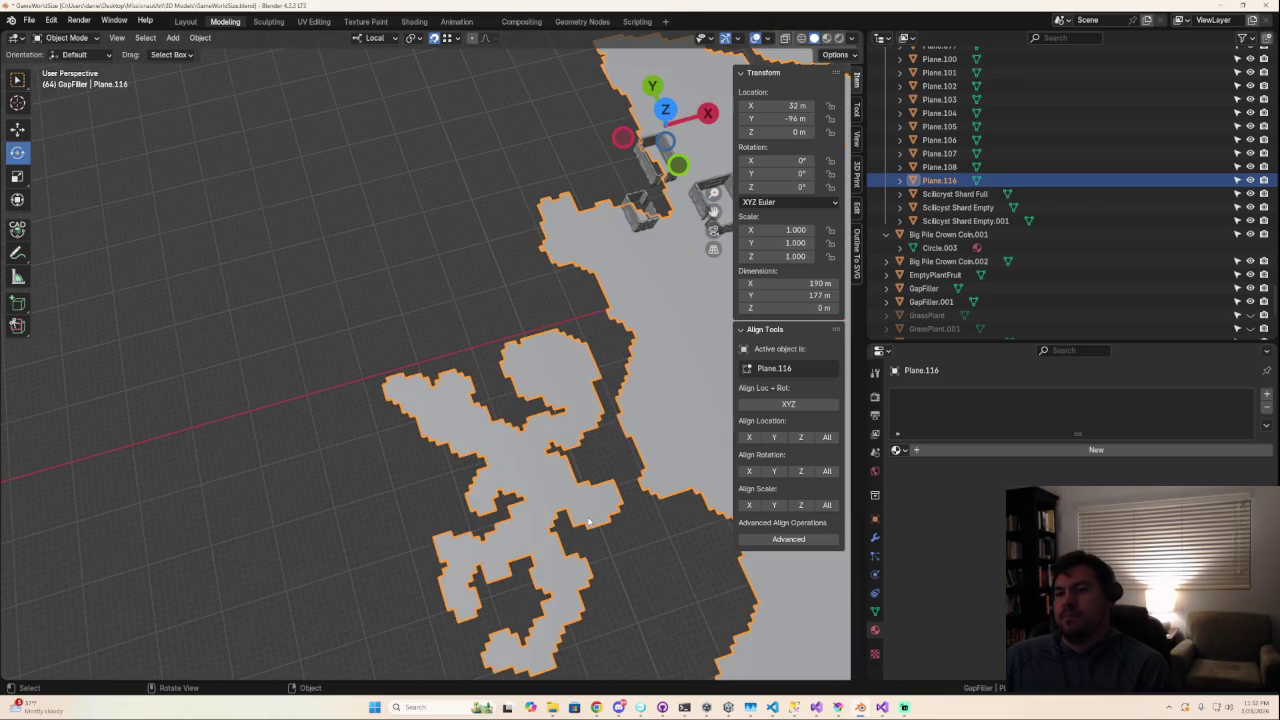
scroll(588, 519, down, 3)
scroll(586, 518, down, 2)
scroll(583, 516, down, 1)
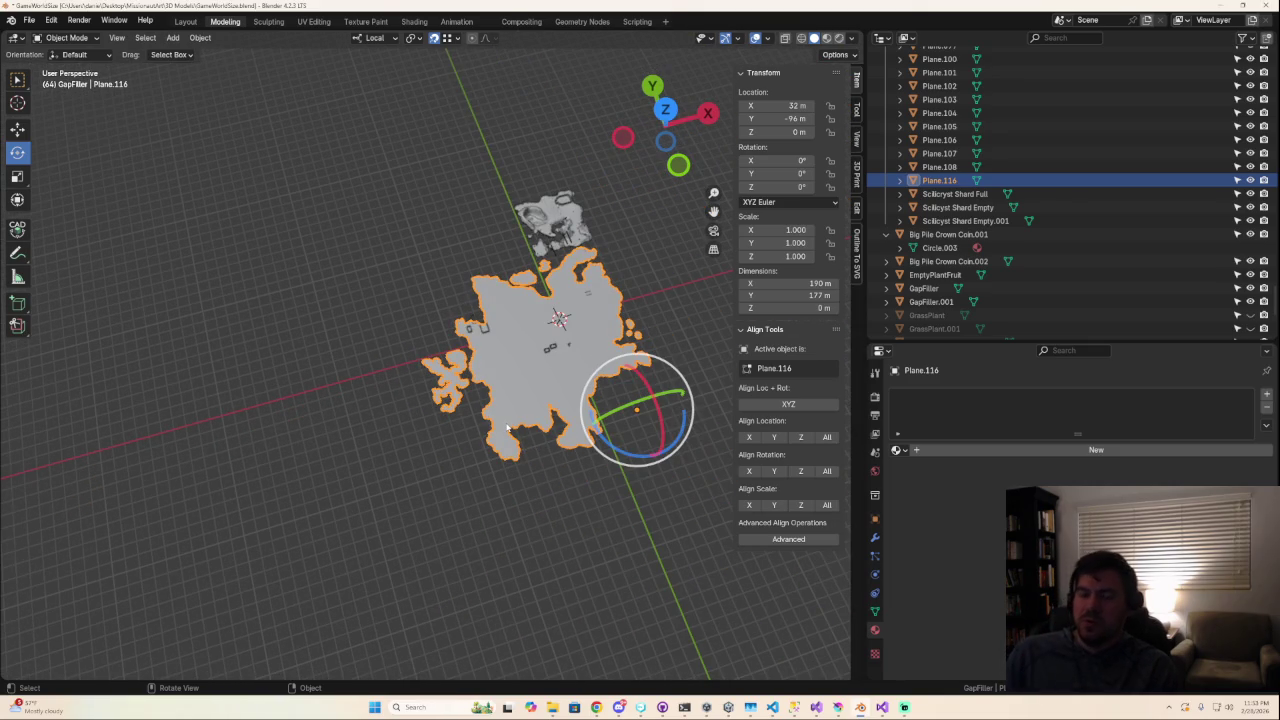
key(Tab)
key(Tab)
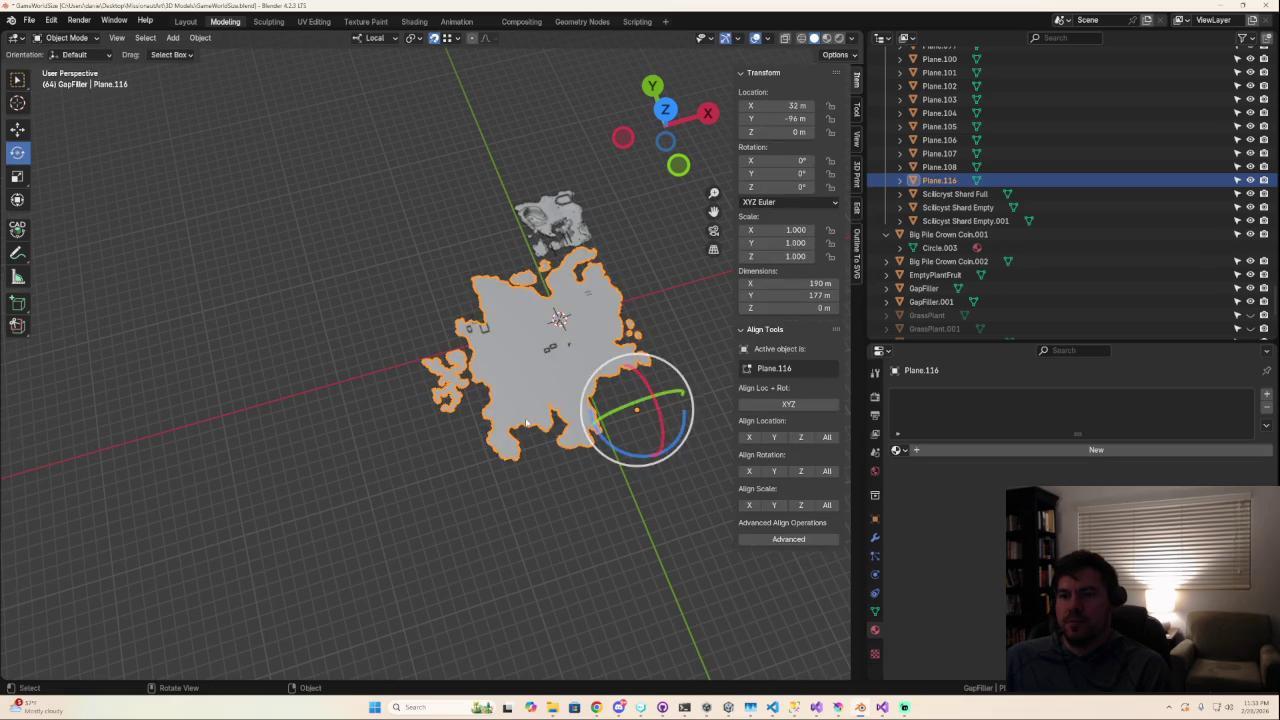
scroll(525, 424, up, 1)
scroll(522, 426, up, 2)
scroll(518, 428, up, 2)
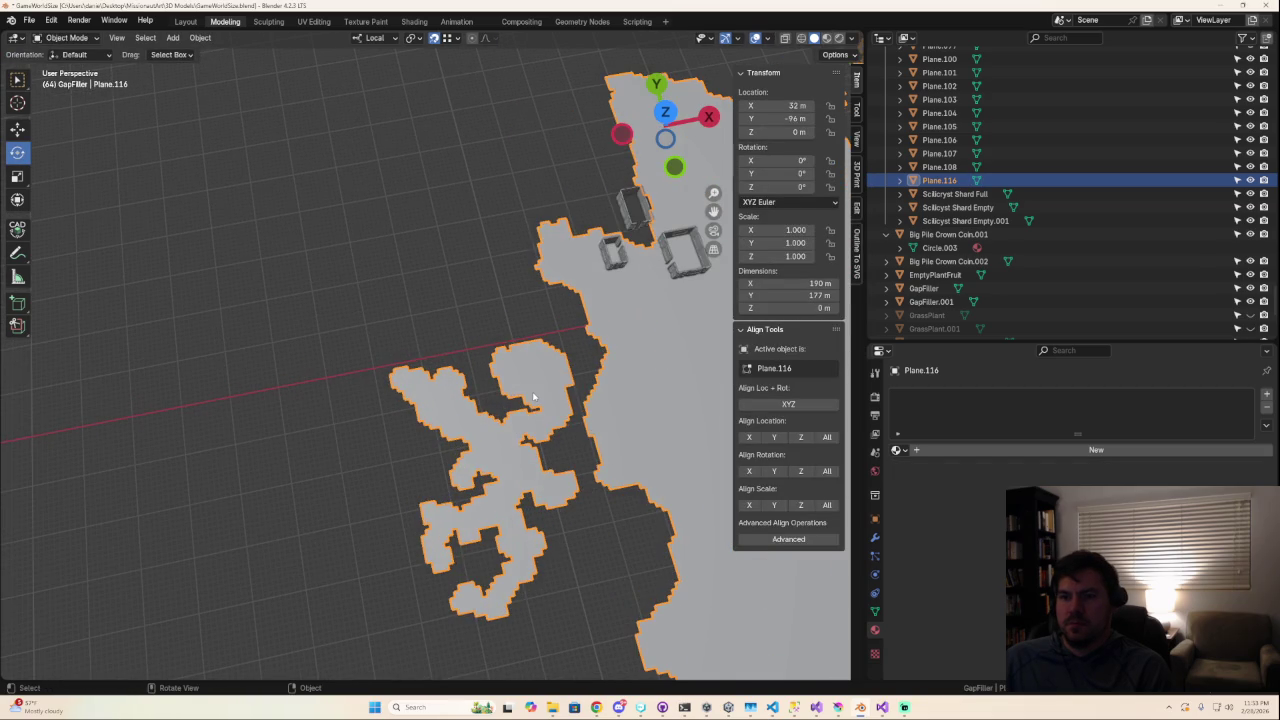
key(Tab)
scroll(533, 393, up, 3)
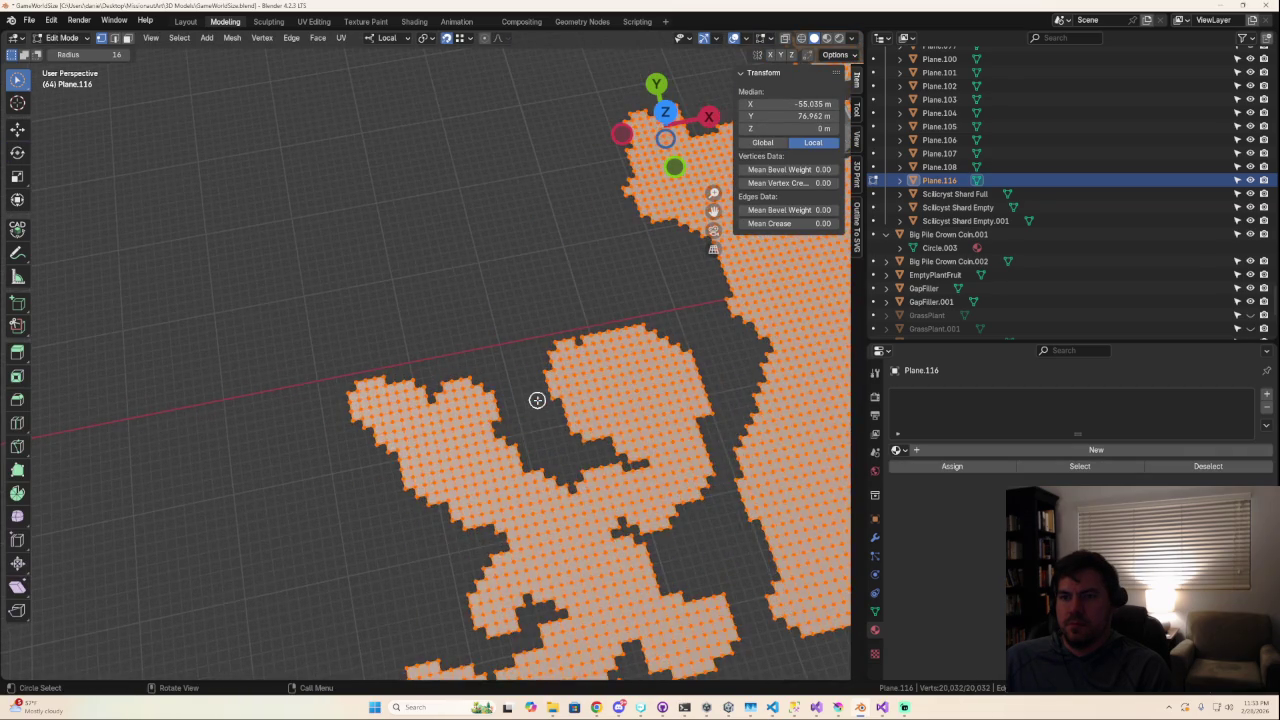
In Edit Mode, fill the square gap in Plane.116's edge with a new face.
scroll(445, 428, up, 2)
key(Tab)
key(Tab)
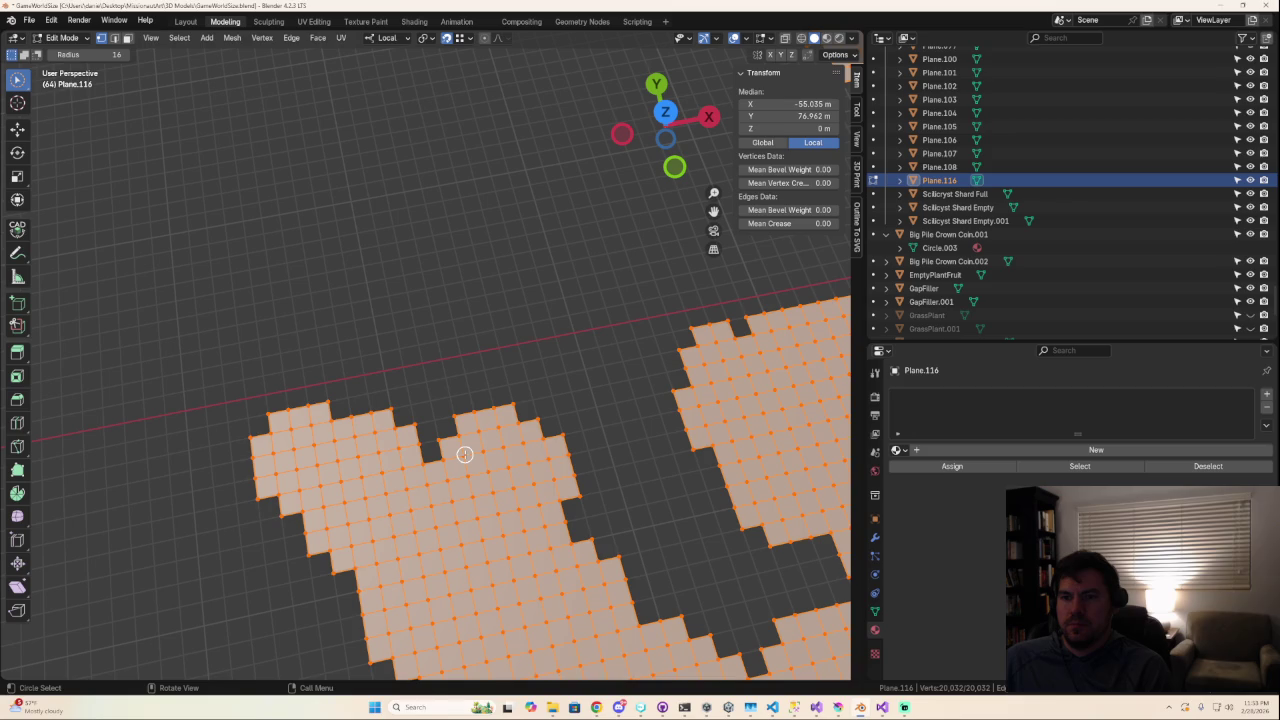
scroll(490, 497, up, 3)
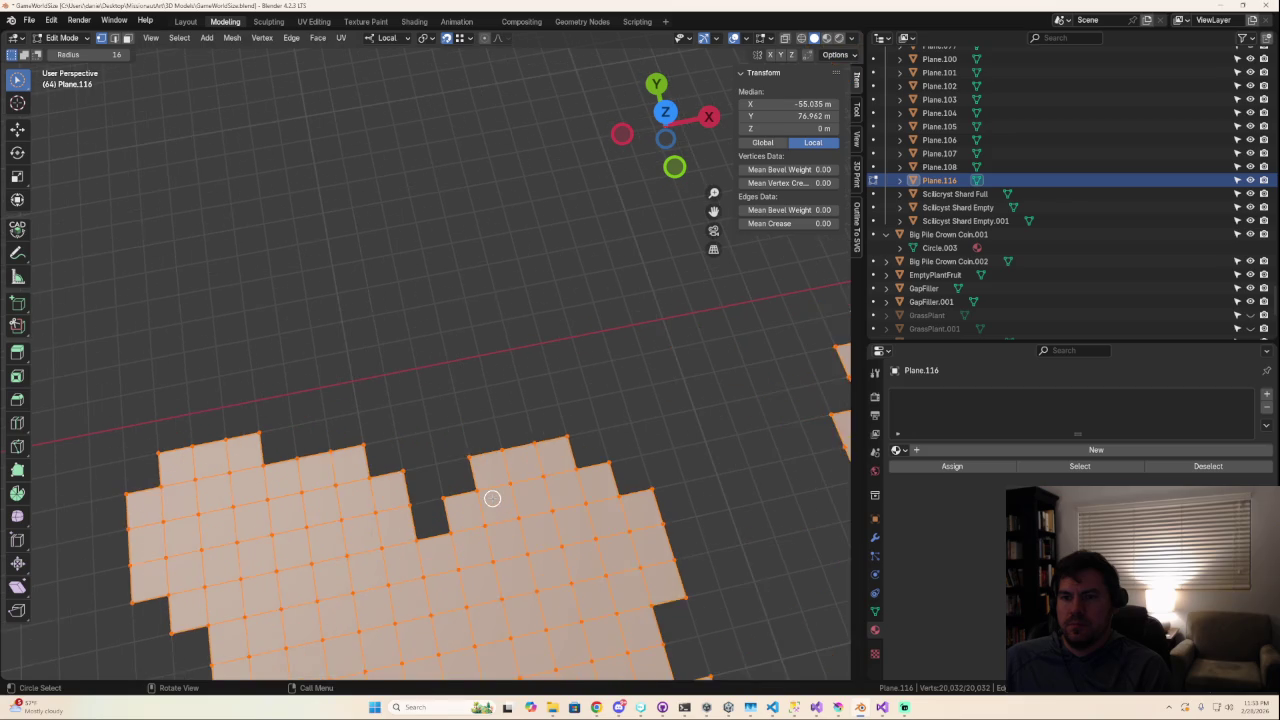
scroll(492, 498, up, 1)
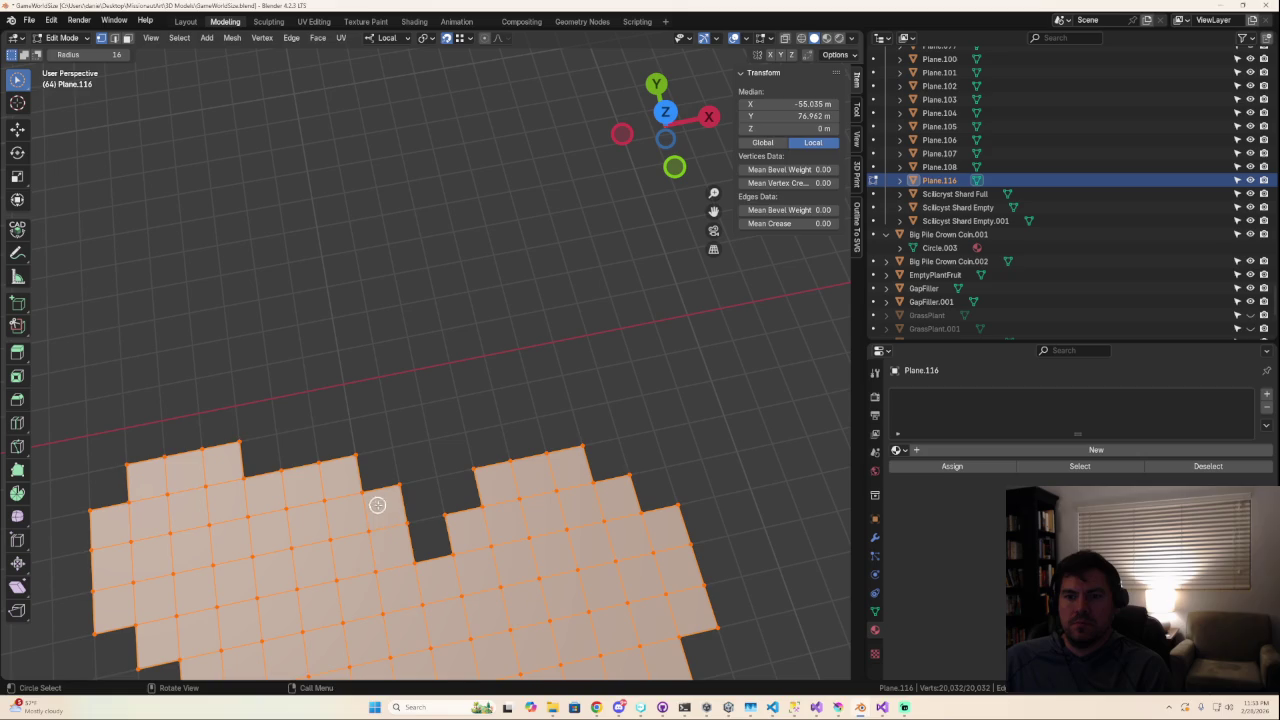
key(alt+a)
drag(408, 522, 445, 515)
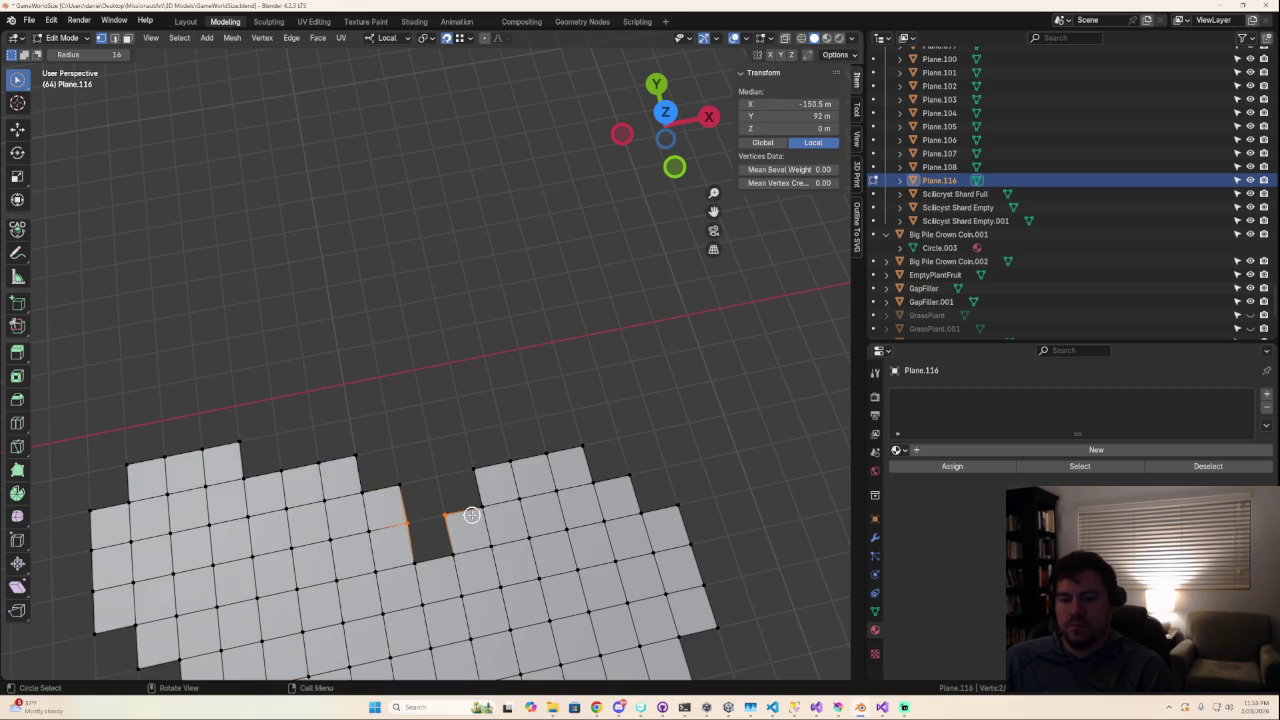
key(f)
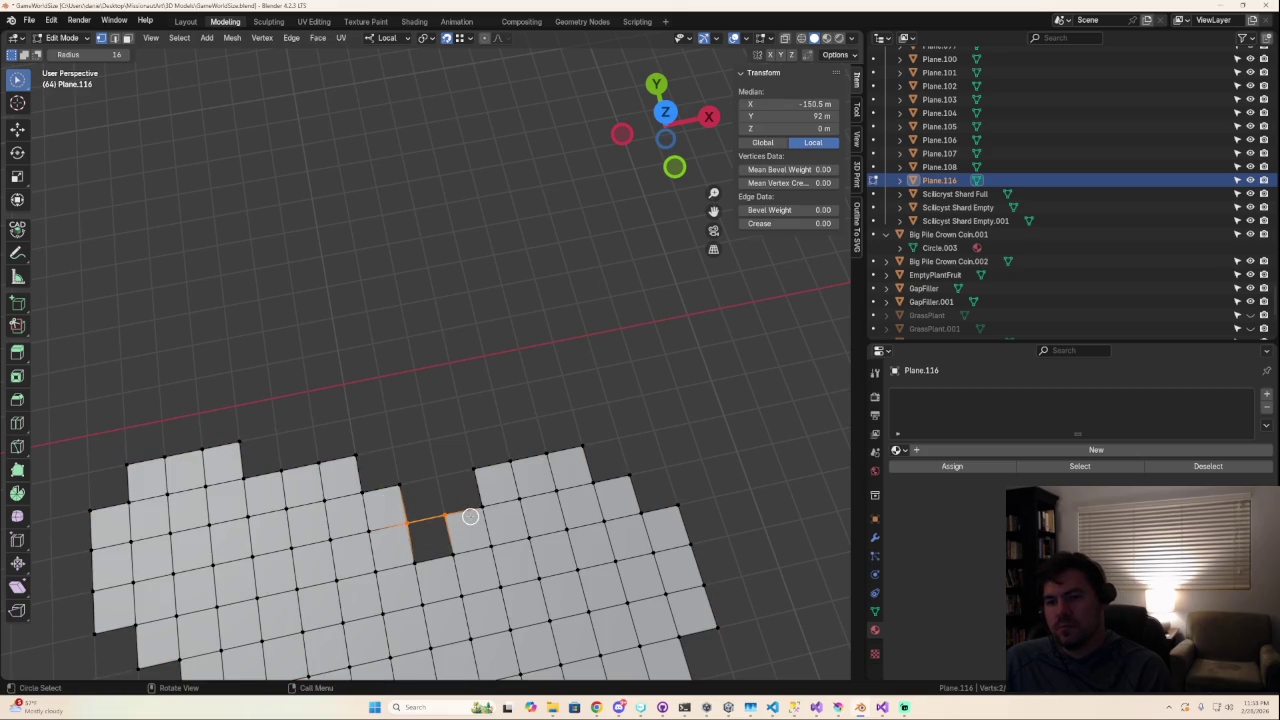
shift+click(453, 563)
shift+click(407, 560)
key(f)
Fill three stair-step corners near the gap with triangular faces.
click(397, 489)
shift+click(443, 514)
shift+click(409, 522)
key(f)
click(474, 468)
shift+click(443, 514)
shift+click(483, 507)
key(f)
click(585, 450)
shift+click(594, 485)
shift+click(632, 477)
key(f)
Fill two more jagged notches further along the edge with triangles.
shift+middle_drag(714, 514, 466, 374)
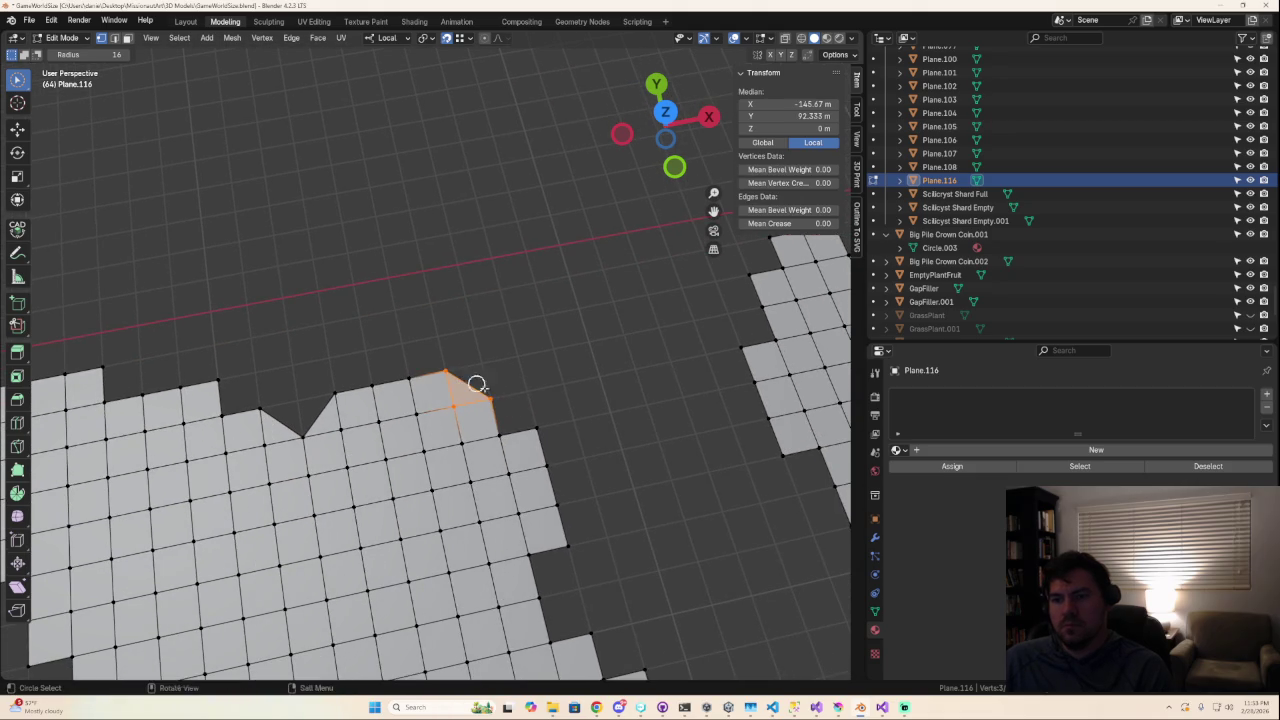
click(490, 400)
shift+click(498, 436)
shift+click(538, 431)
key(f)
click(567, 545)
shift+click(538, 596)
shift+click(527, 553)
key(f)
Select the next step corner's three vertices and fill it with a triangle.
mouse_move(626, 610)
shift+middle_down()
mouse_move(489, 380)
mouse_move(469, 434)
shift+middle_up()
click(428, 430)
shift+drag(438, 476, 480, 467)
key(Escape)
key(f)
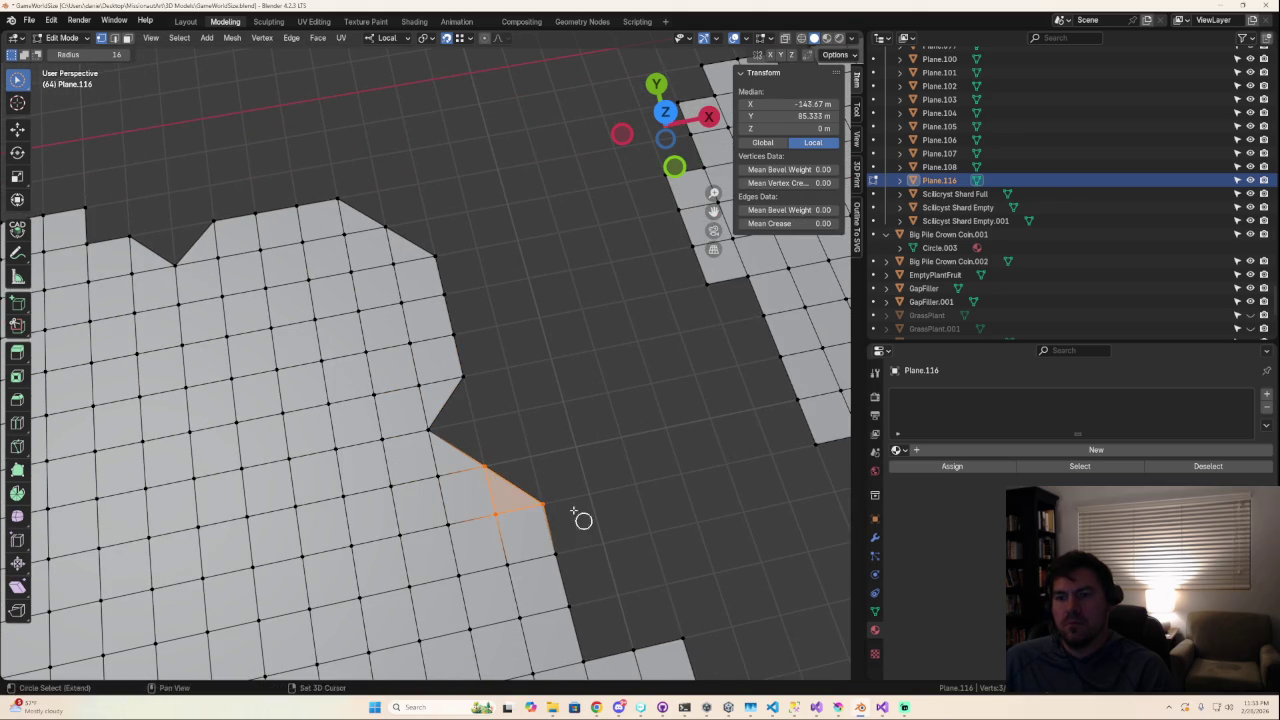
Select vertex clusters at several stair-step corners along the jagged edge.
shift+middle_drag(608, 543, 222, 170)
drag(347, 378, 356, 423)
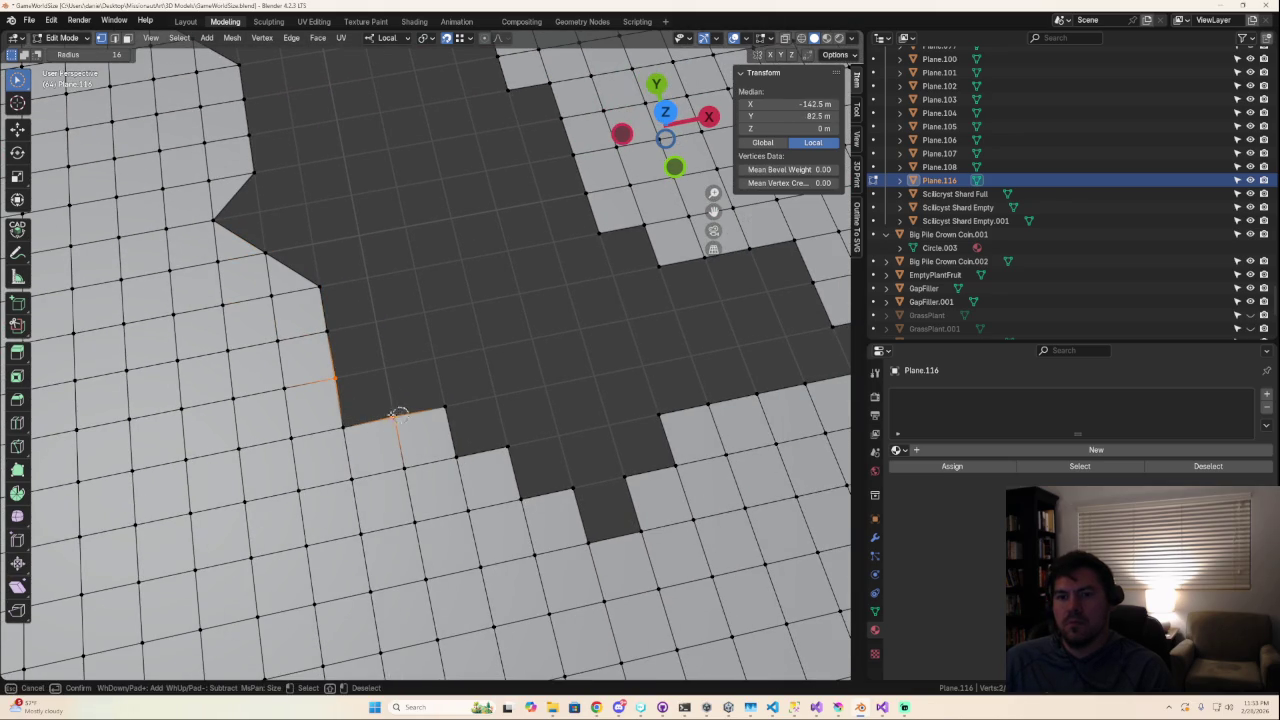
drag(446, 409, 524, 490)
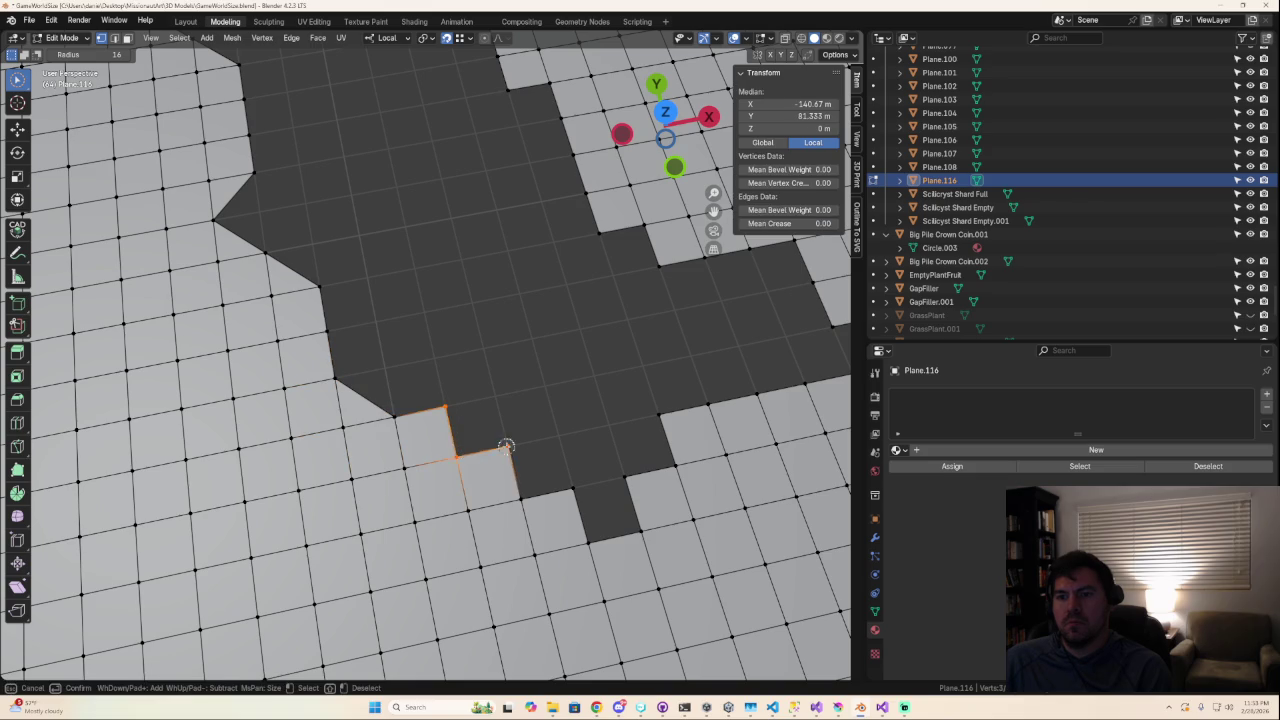
click(586, 500)
click(626, 478)
drag(626, 478, 771, 457)
mouse_move(771, 457)
shift+middle_down()
mouse_move(397, 438)
mouse_move(450, 402)
shift+middle_up()
drag(442, 342, 553, 373)
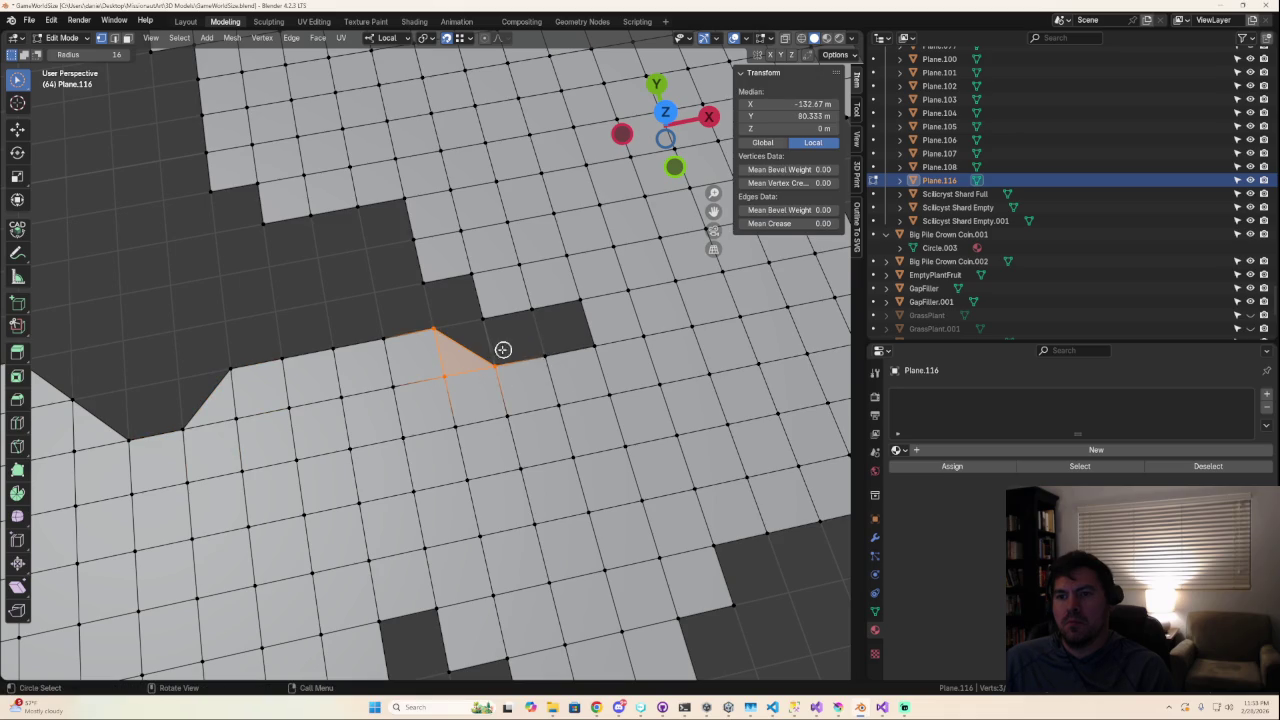
click(498, 361)
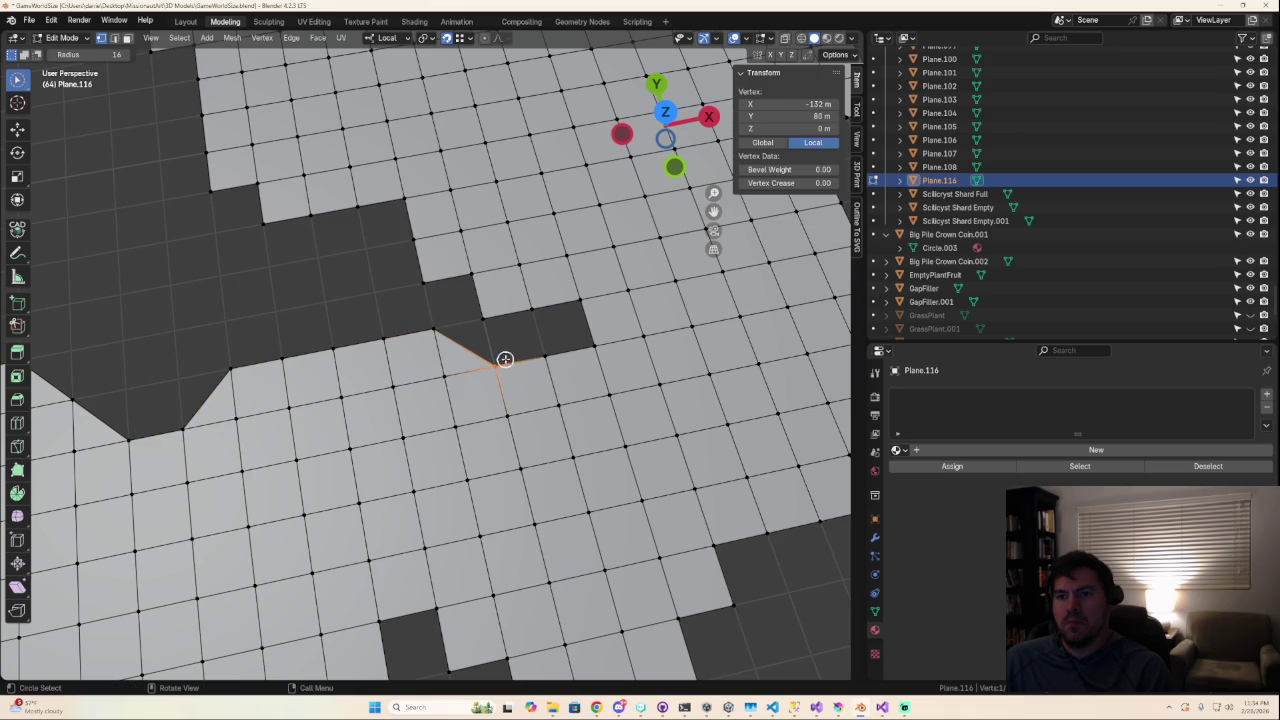
click(478, 312)
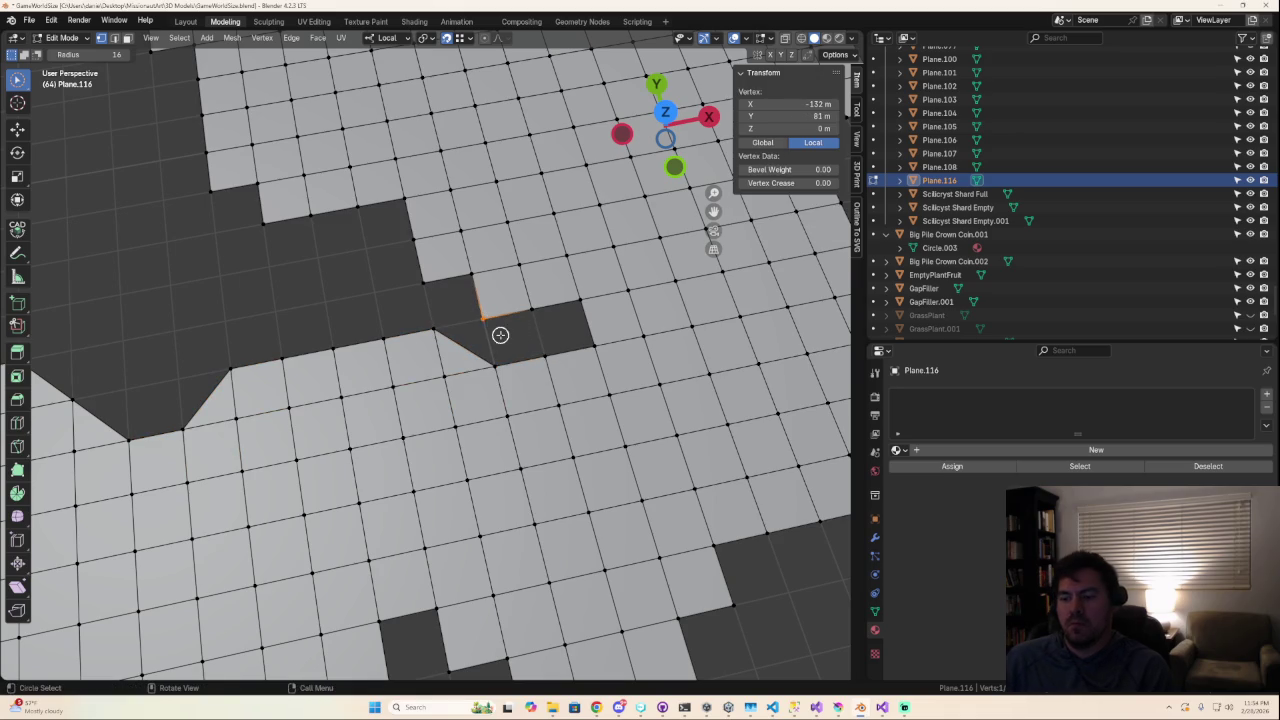
Delete the protruding step vertex with its faces, then select the vertices across the cleared notch.
key(x)
click(501, 339)
mouse_move(546, 309)
mouse_down()
mouse_move(516, 257)
mouse_move(517, 314)
mouse_move(580, 334)
mouse_up()
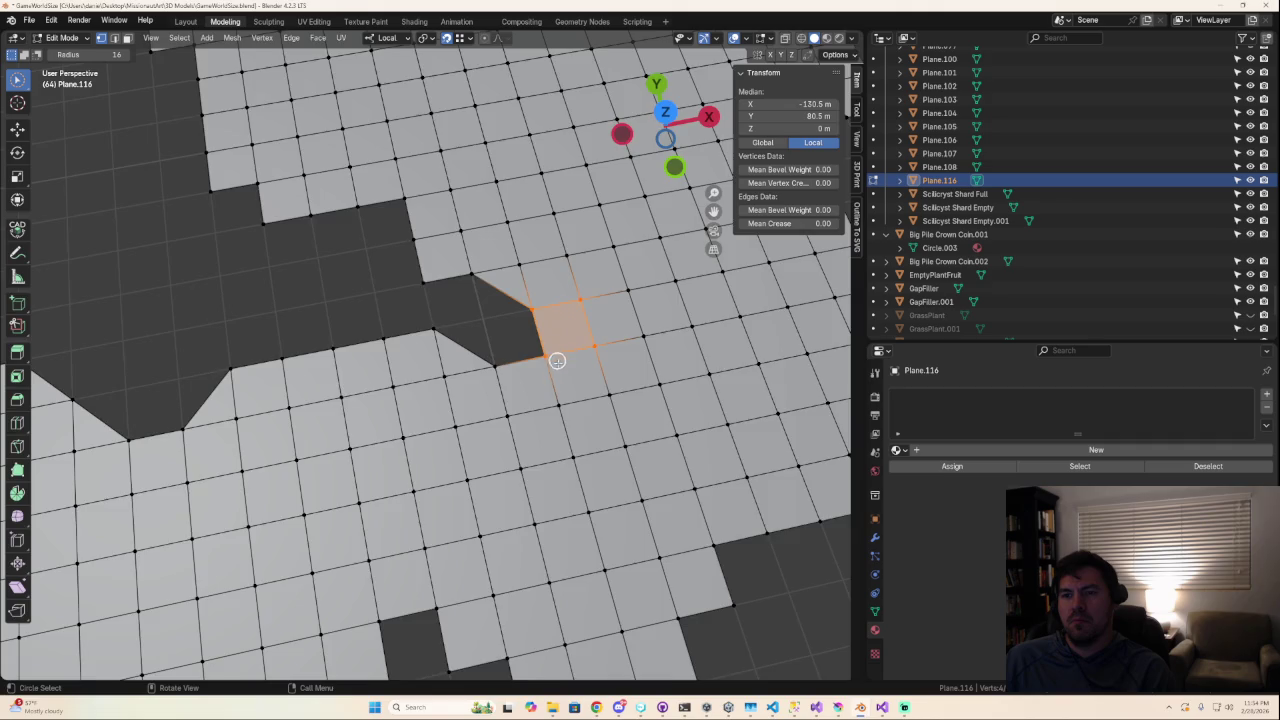
scroll(556, 356, down, 3)
scroll(552, 362, up, 1)
scroll(550, 366, up, 1)
scroll(547, 372, up, 1)
scroll(547, 372, up, 1)
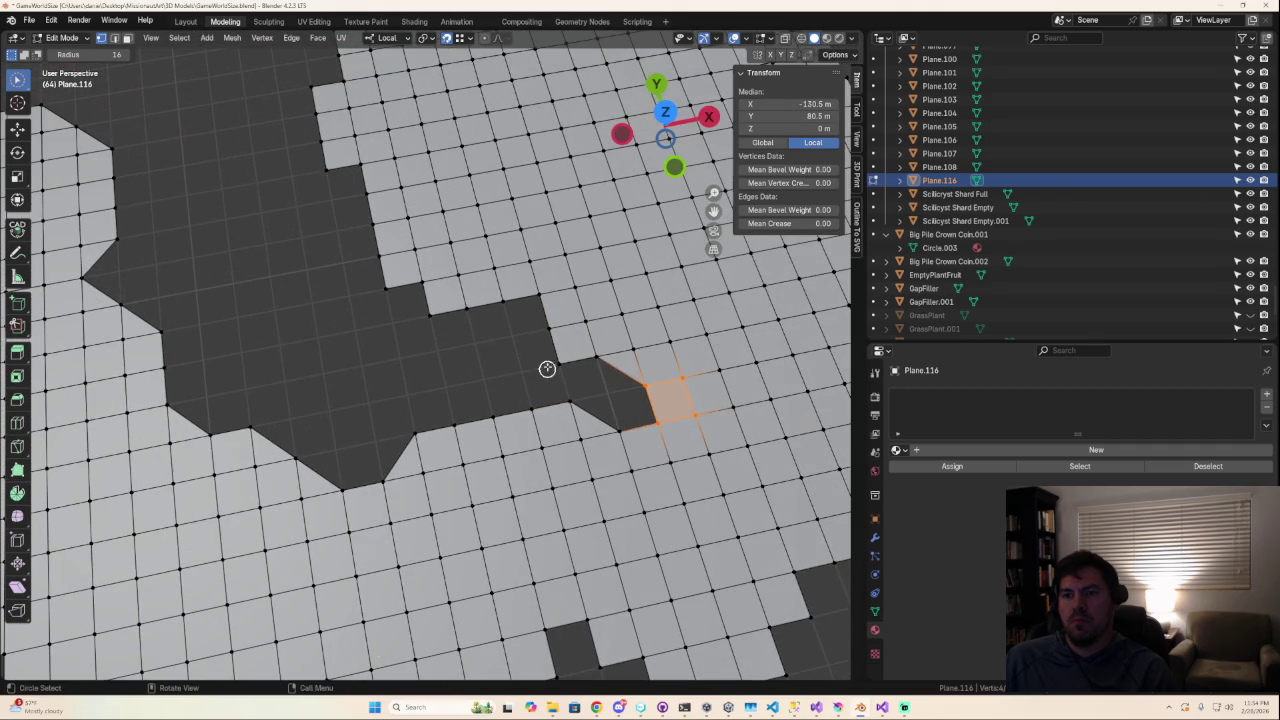
Select the vertices of the next stair-step notches along the upper-left edge.
drag(543, 310, 516, 306)
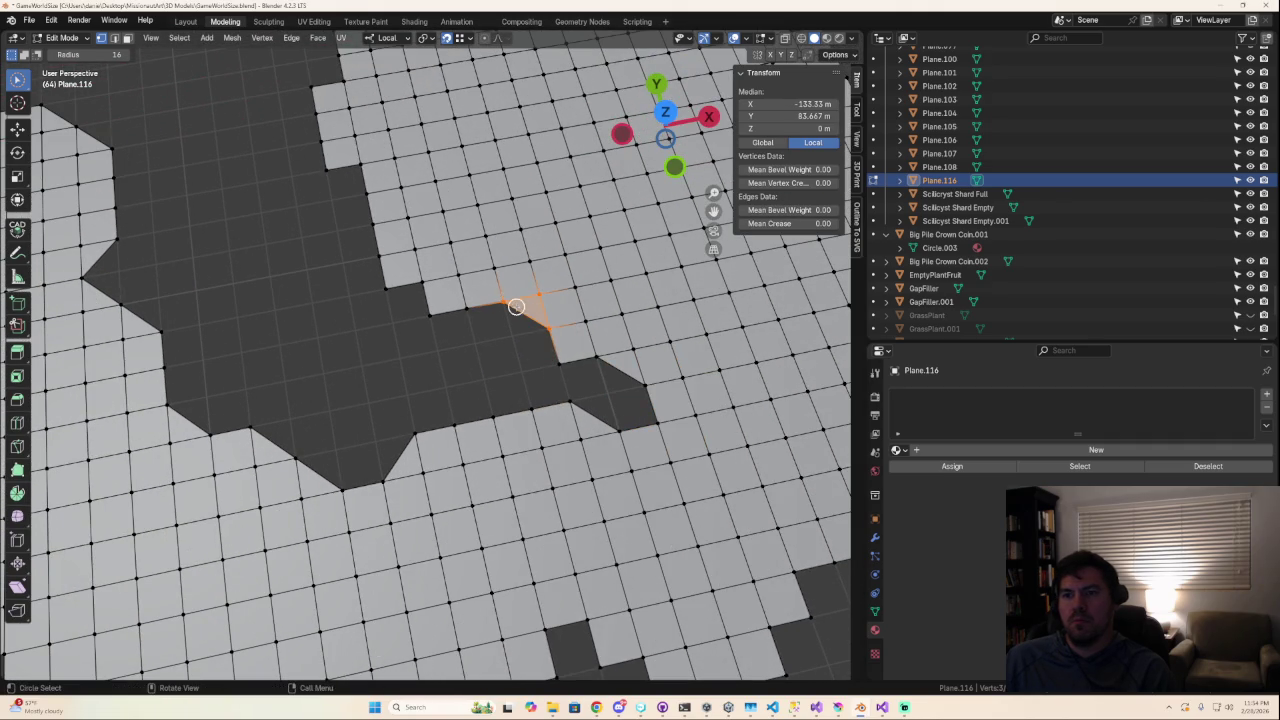
drag(429, 310, 405, 275)
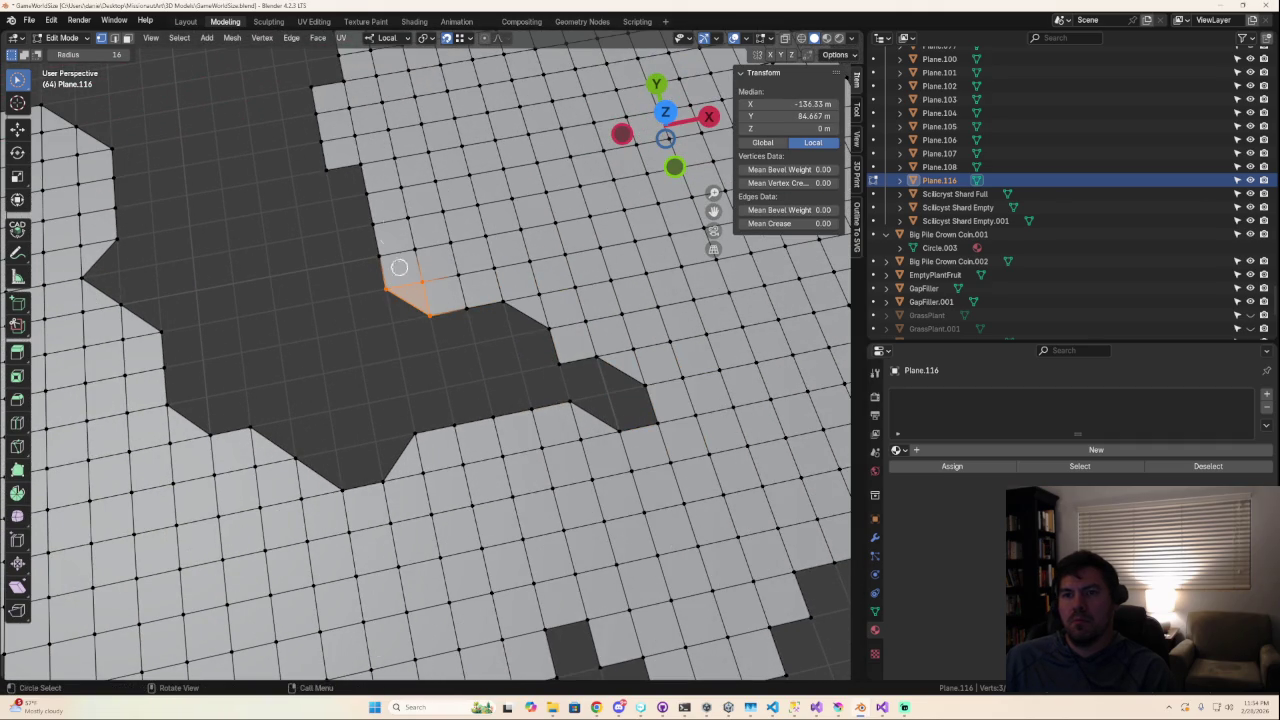
shift+click(352, 172)
shift+middle_drag(388, 197, 463, 483)
mouse_move(381, 300)
mouse_down()
mouse_move(412, 206)
mouse_move(500, 192)
mouse_move(470, 209)
mouse_up()
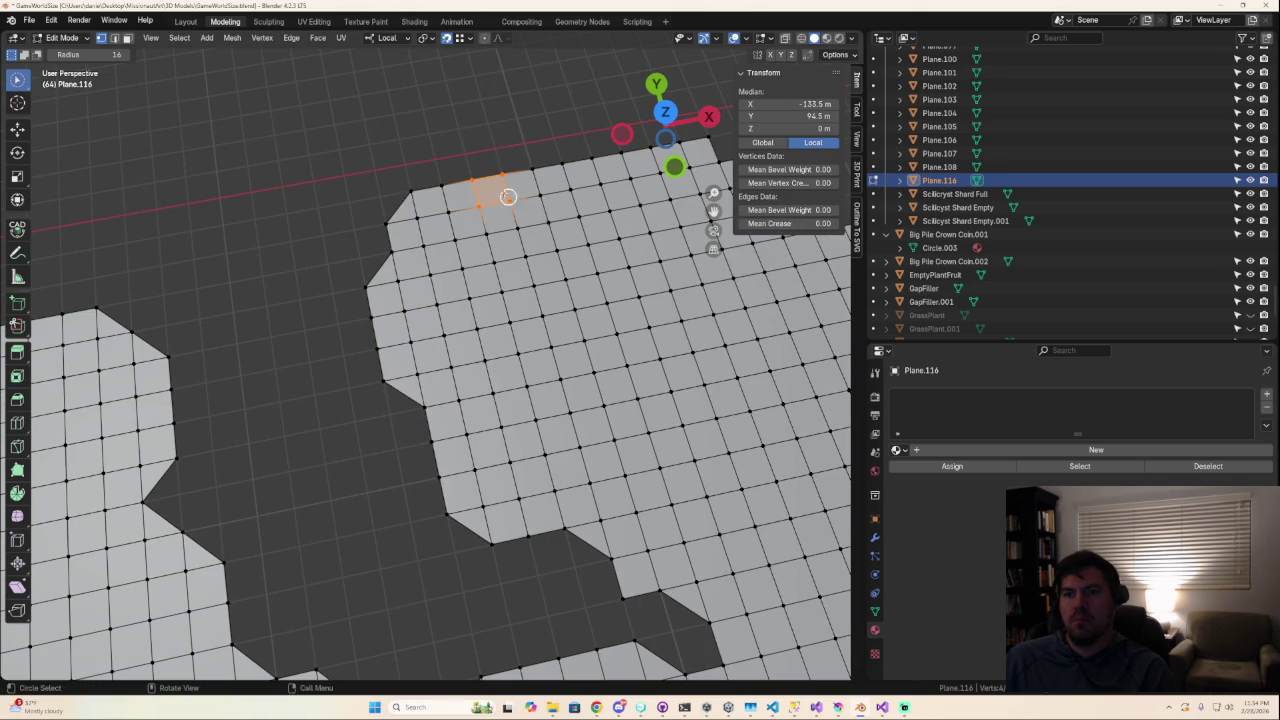
Select vertices along the floor's jagged edge and tilt the view to a perspective angle.
middle_drag(547, 197, 506, 249)
scroll(506, 249, down, 3)
shift+middle_drag(586, 300, 380, 277)
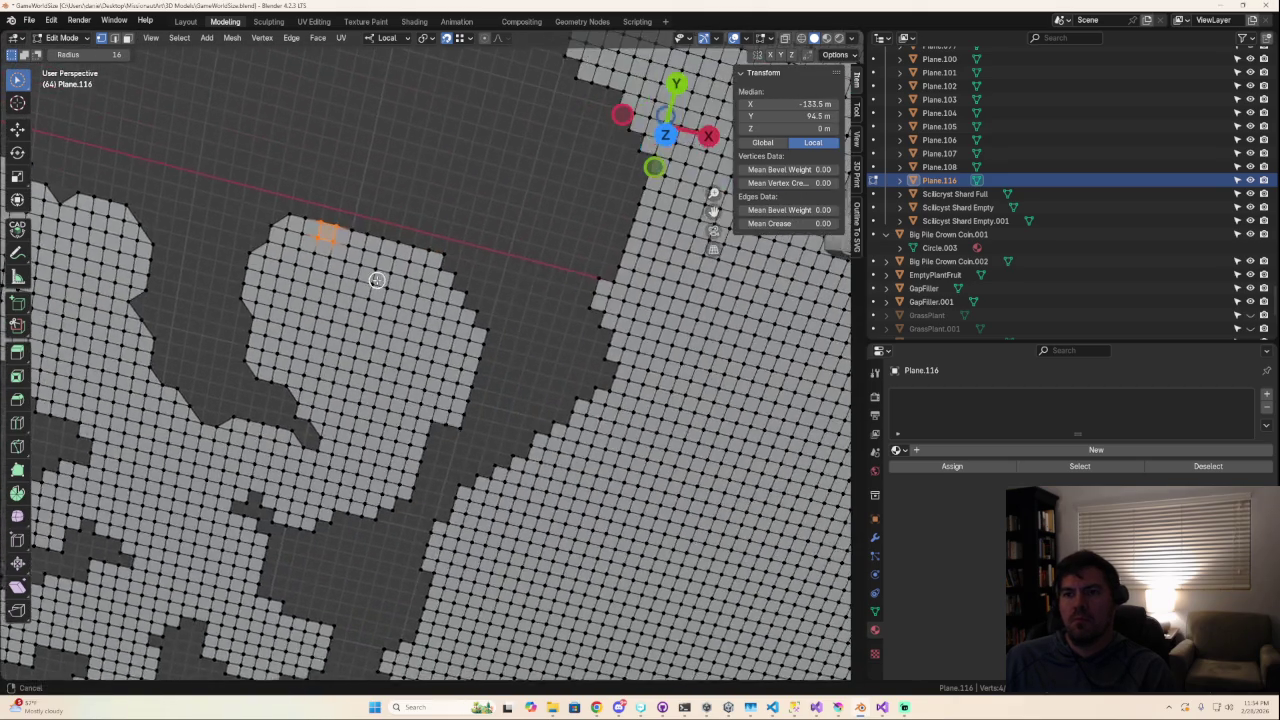
scroll(445, 240, up, 3)
scroll(445, 240, down, 1)
mouse_move(451, 163)
mouse_down()
mouse_move(478, 245)
mouse_move(520, 292)
mouse_up()
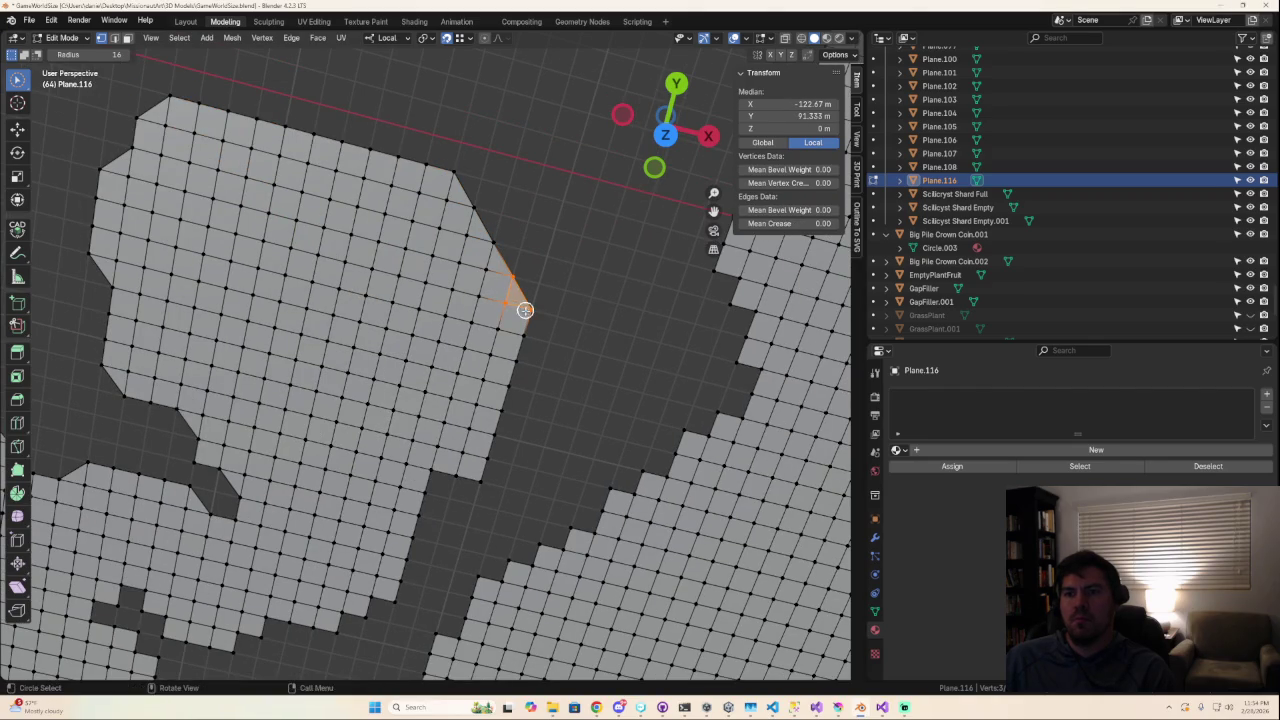
scroll(562, 396, down, 1)
scroll(575, 350, down, 2)
mouse_move(576, 338)
middle_down()
mouse_move(486, 509)
mouse_move(477, 567)
mouse_move(488, 572)
mouse_move(578, 414)
middle_up()
Pick the three vertices of the next stair-step corner beside the gap.
click(458, 545)
shift+click(436, 532)
mouse_move(514, 442)
mouse_down()
mouse_move(463, 452)
mouse_move(447, 470)
mouse_move(310, 481)
mouse_move(334, 471)
mouse_up()
right_click(441, 487)
right_click(334, 471)
mouse_move(297, 514)
middle_down()
mouse_move(366, 514)
mouse_move(404, 538)
mouse_move(450, 493)
middle_up()
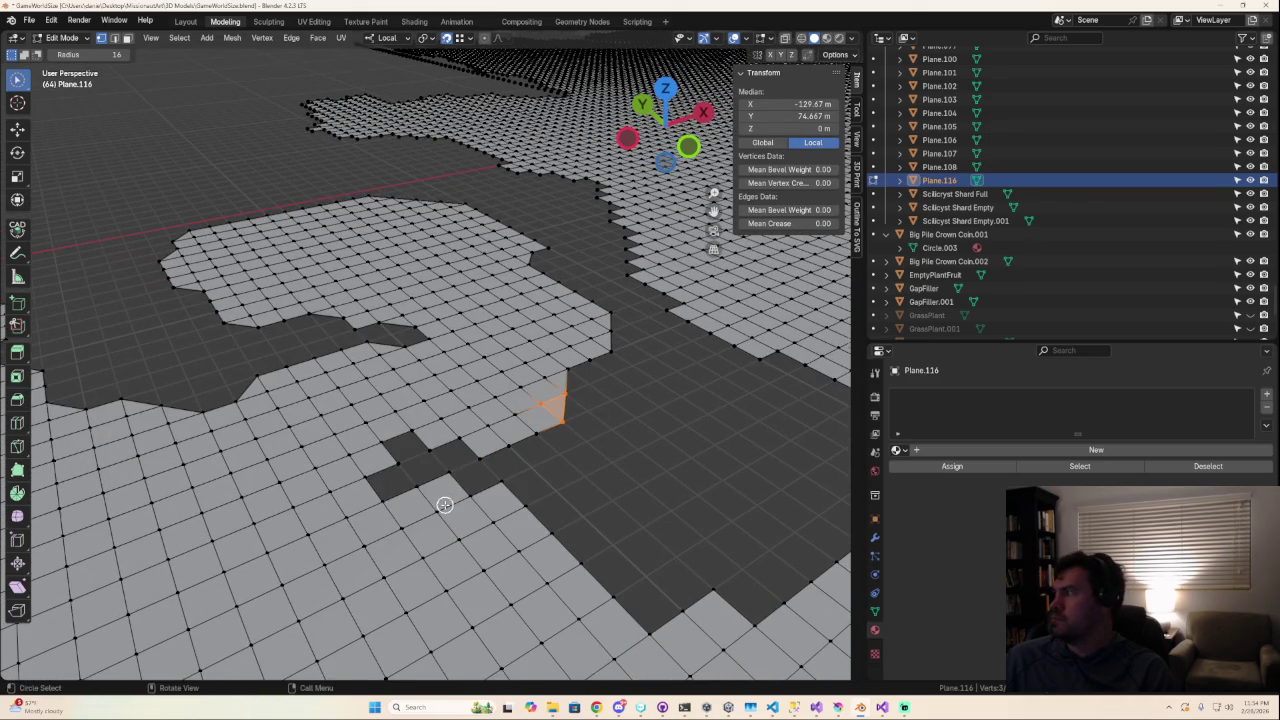
scroll(448, 520, up, 1)
scroll(445, 540, up, 1)
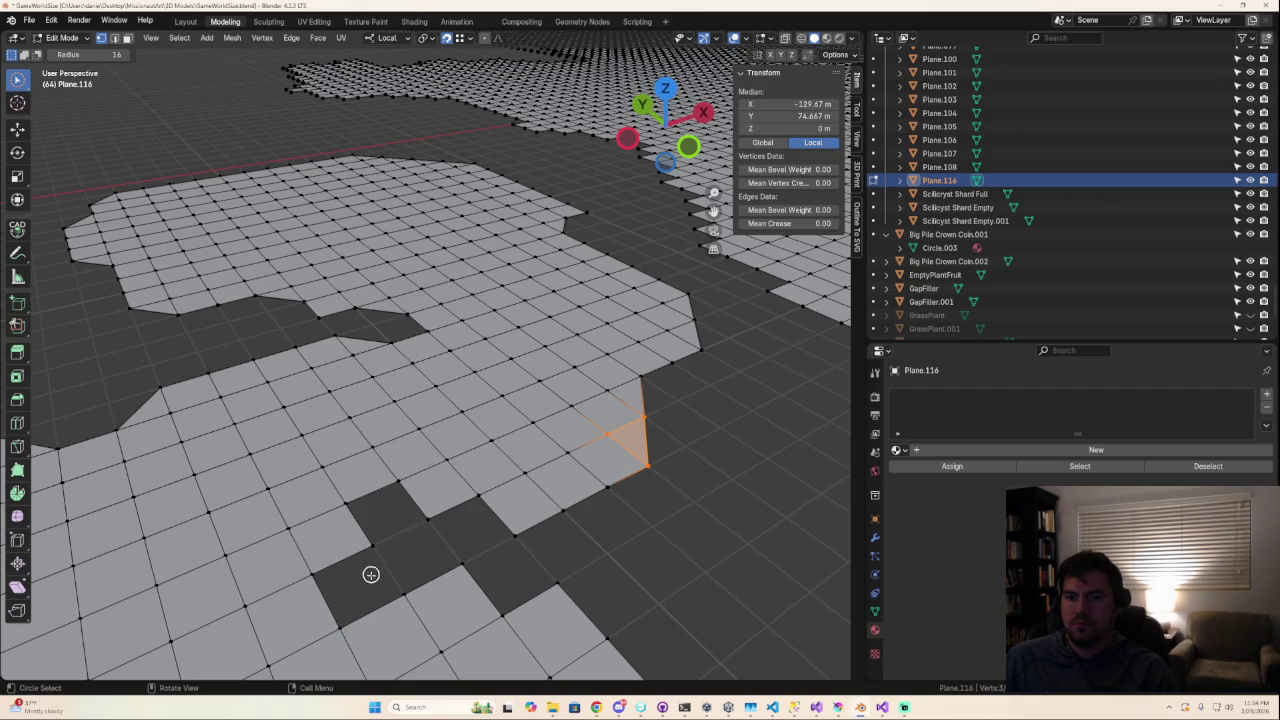
Delete the two stair-step vertices at the floor notch.
click(430, 527)
shift+click(378, 537)
key(x)
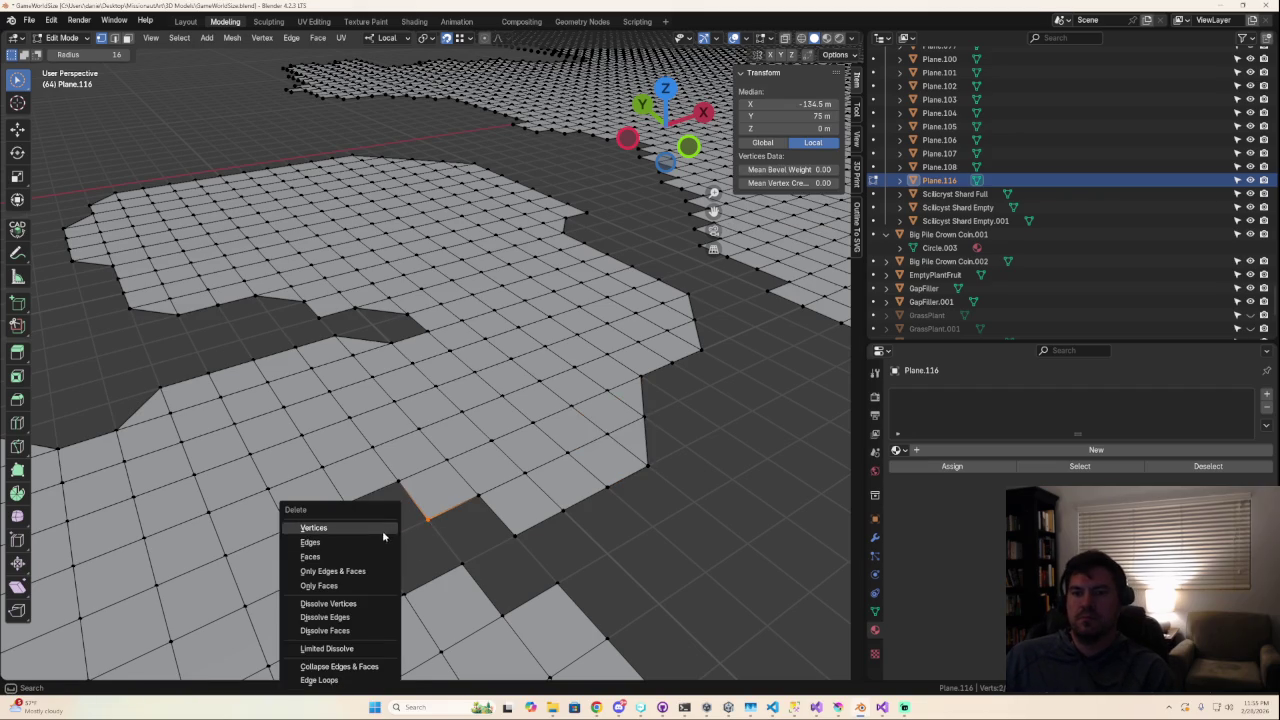
click(384, 532)
Reselect the vertices around the new gap and the face beside the stair-step corner.
click(398, 481)
shift+click(444, 463)
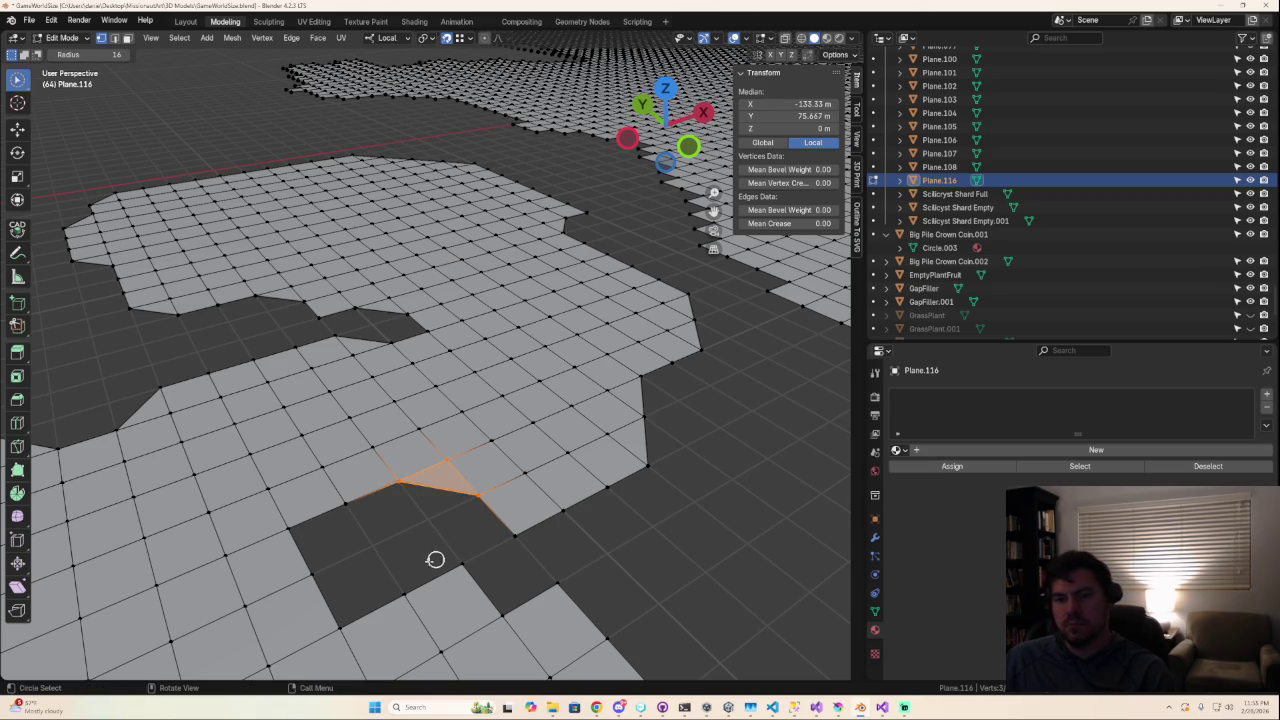
click(342, 510)
mouse_move(311, 557)
mouse_down()
mouse_move(300, 540)
mouse_move(410, 600)
mouse_up()
key(Escape)
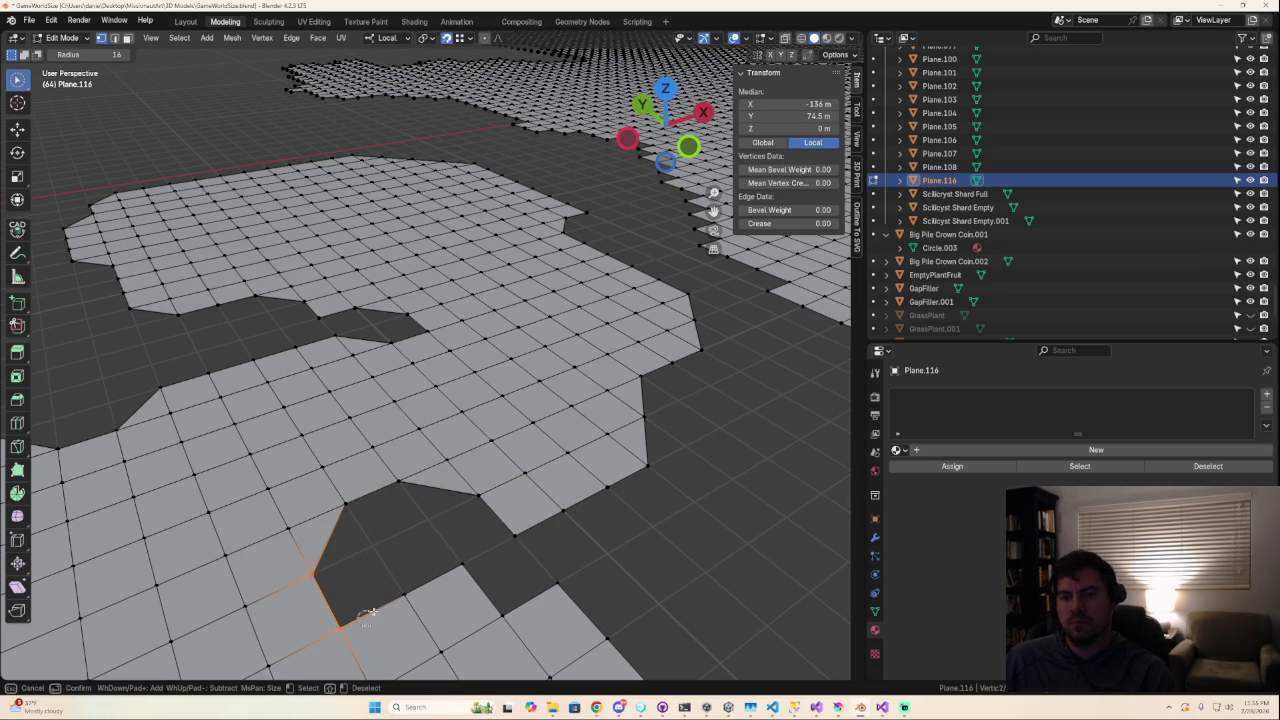
drag(478, 568, 462, 585)
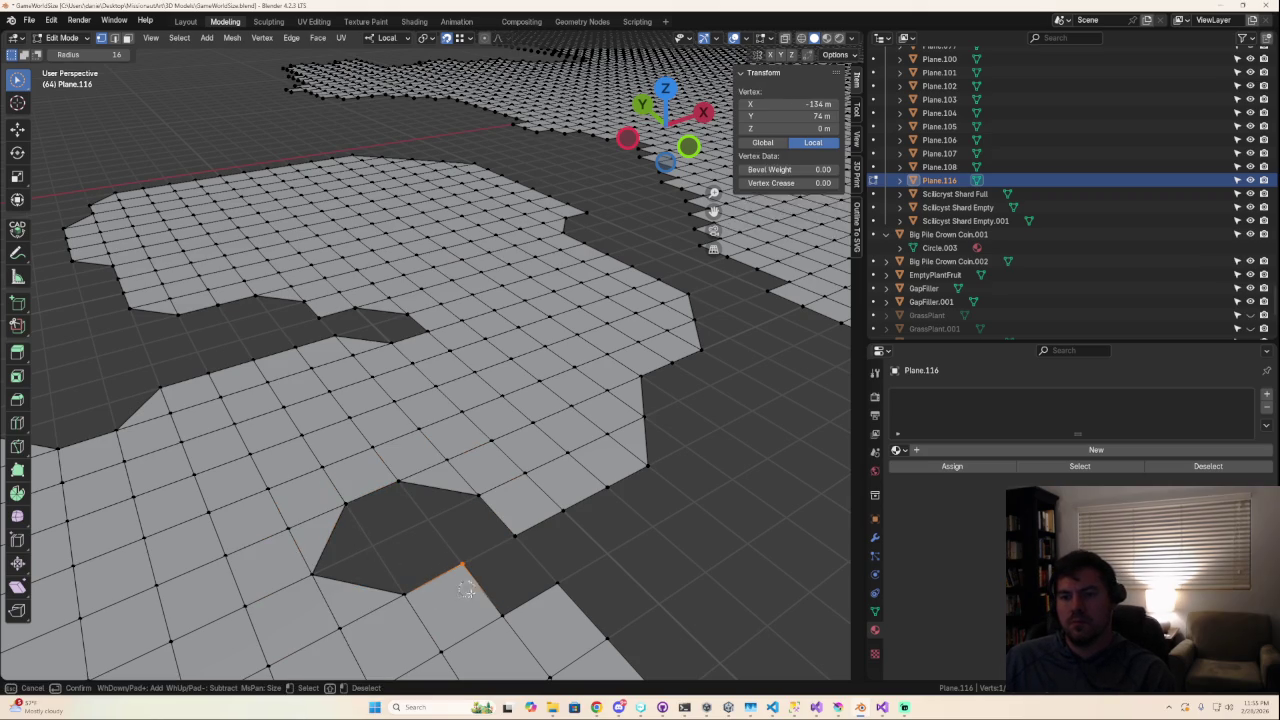
scroll(601, 648, down, 2)
middle_drag(601, 648, 549, 599)
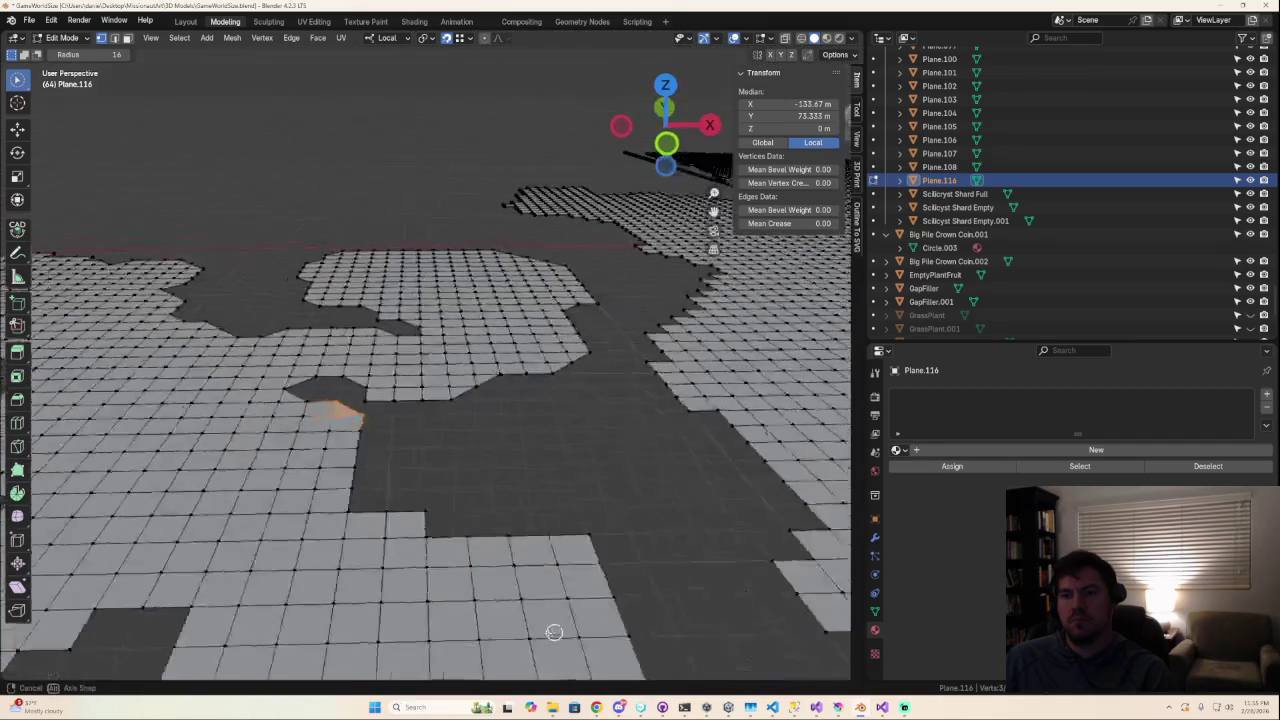
scroll(545, 599, down, 2)
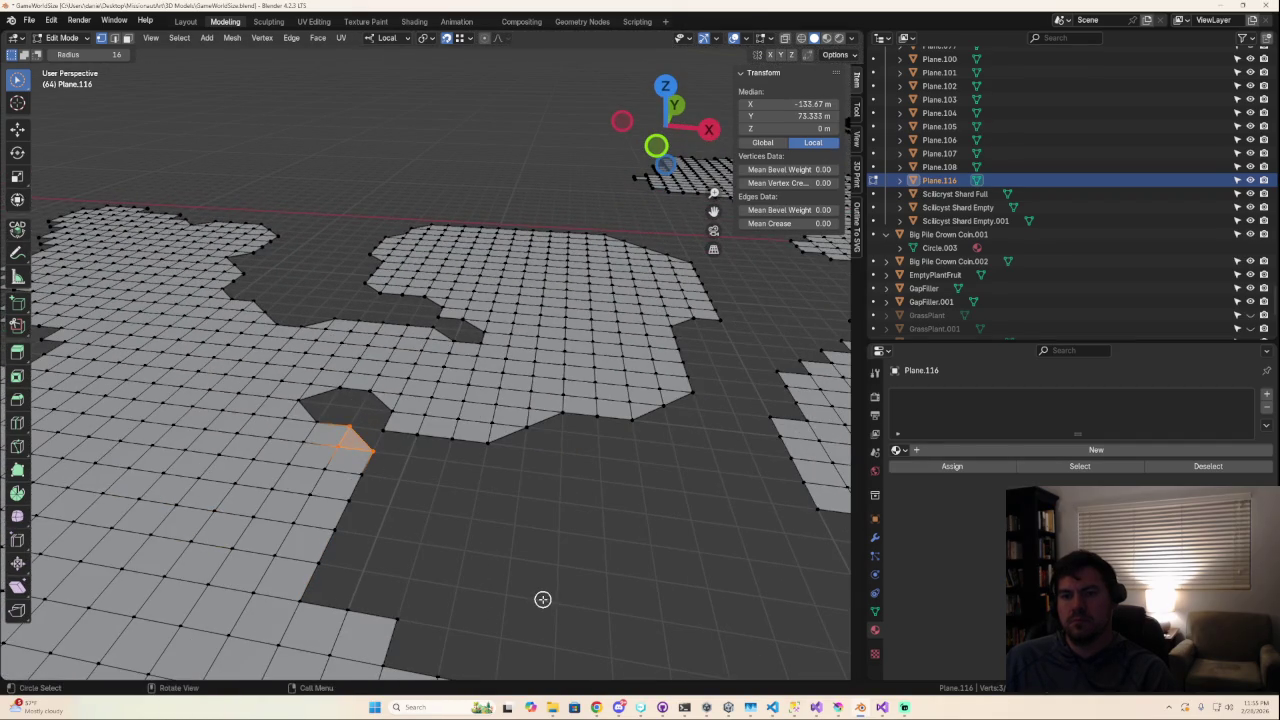
Undo the last edge change and fill a triangle face at the notch's boundary edge.
click(347, 611)
key(ctrl+z)
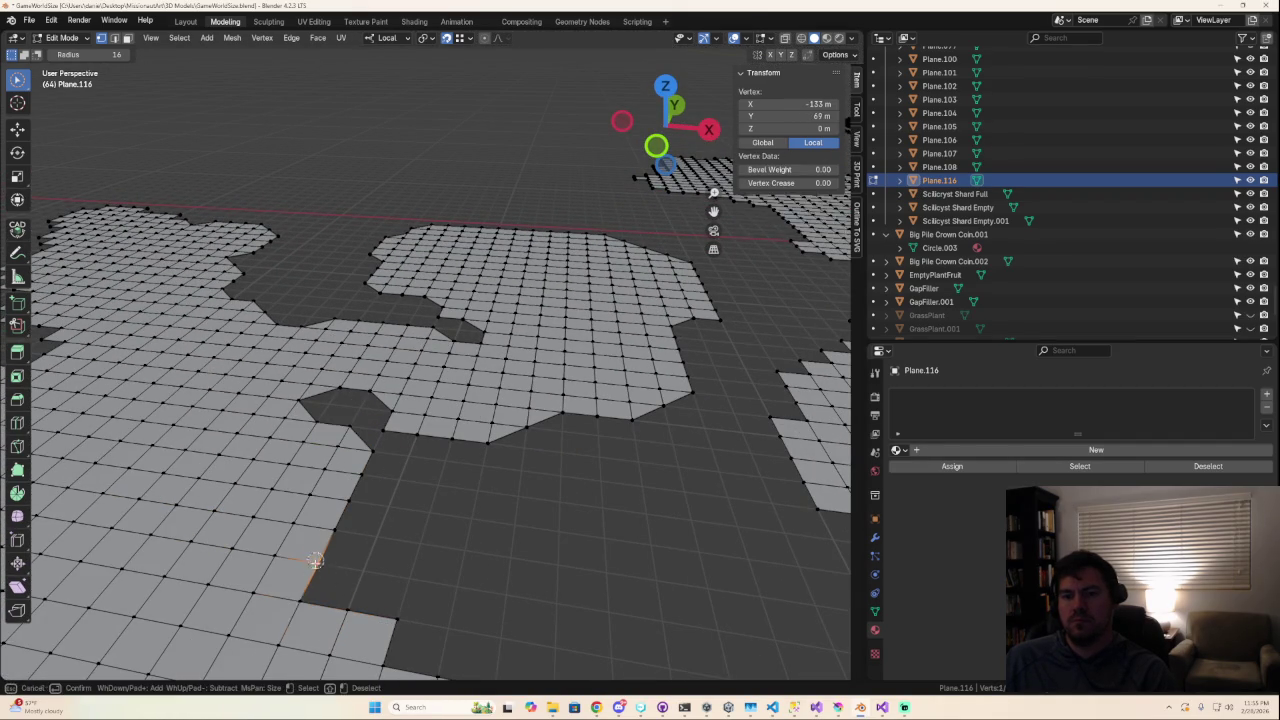
key(f)
mouse_move(508, 651)
shift+middle_down()
mouse_move(416, 519)
mouse_move(424, 576)
shift+middle_up()
mouse_move(294, 480)
shift+middle_down()
mouse_move(434, 628)
mouse_move(457, 640)
mouse_move(489, 594)
shift+middle_up()
Select faces and vertices along the bottom edge and lower-left corner.
drag(447, 567, 539, 572)
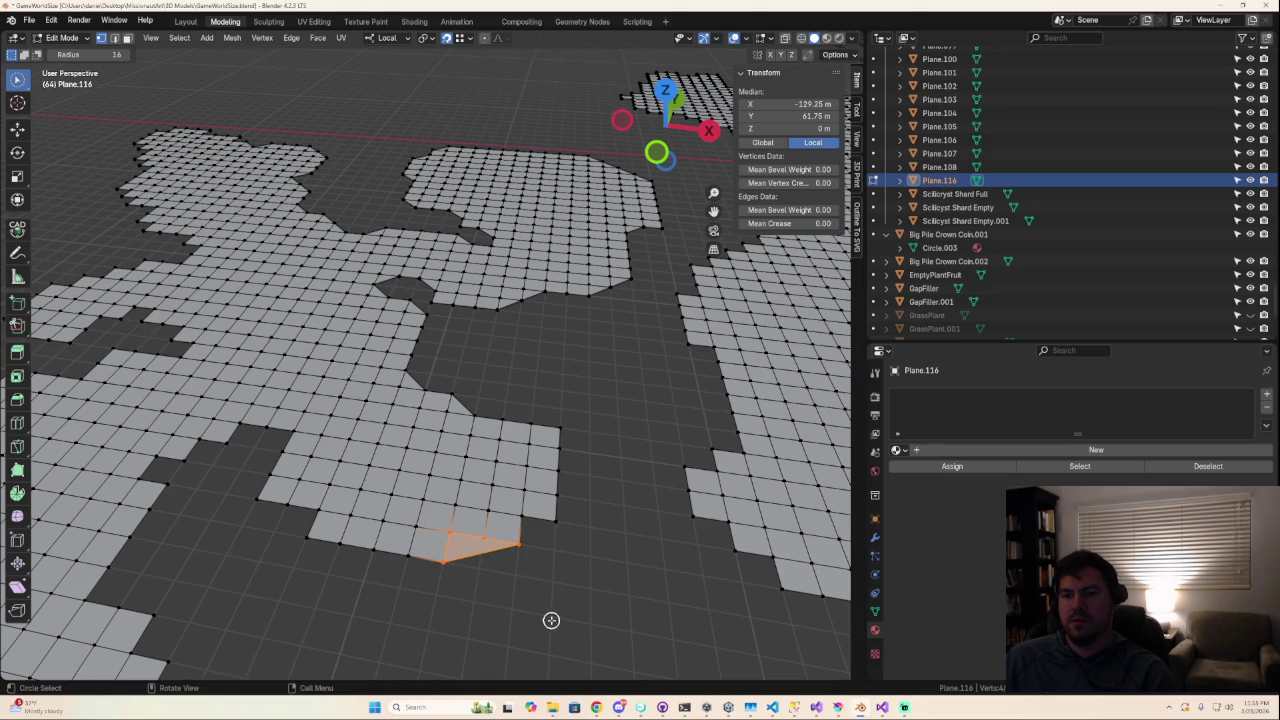
mouse_move(551, 620)
ctrl+mouse_down()
mouse_move(489, 566)
mouse_move(449, 560)
ctrl+mouse_up()
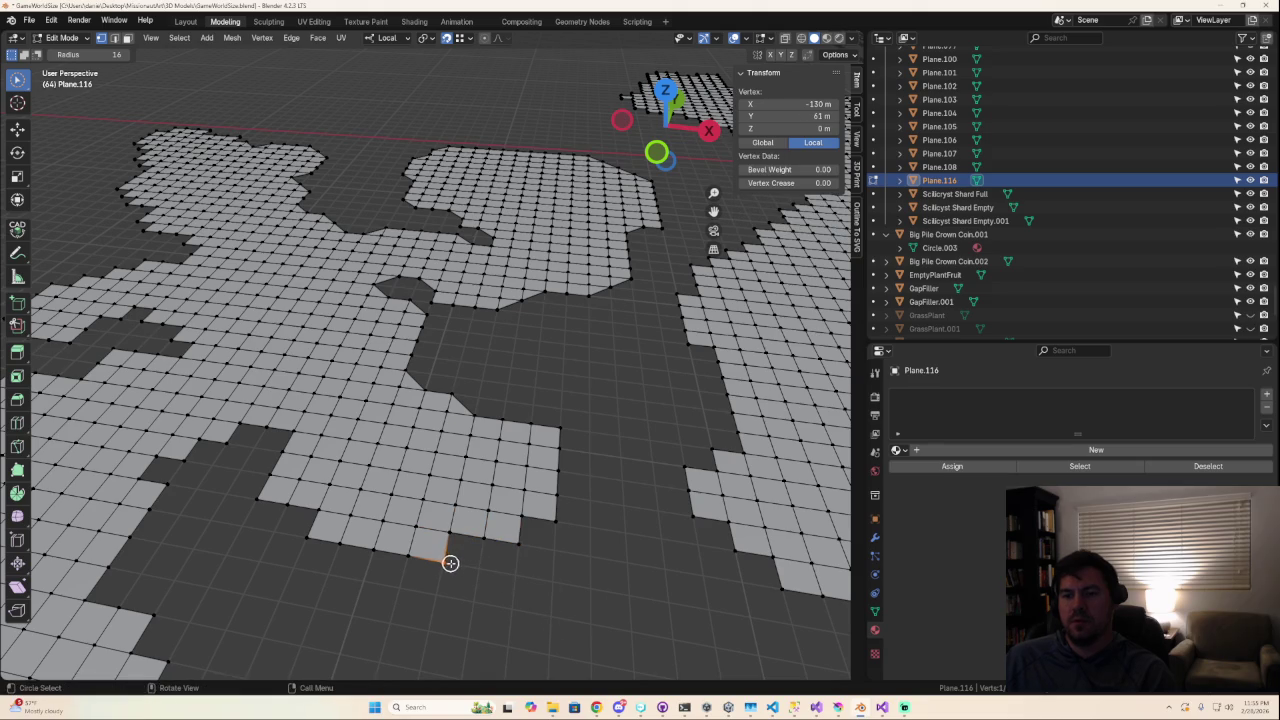
click(528, 545)
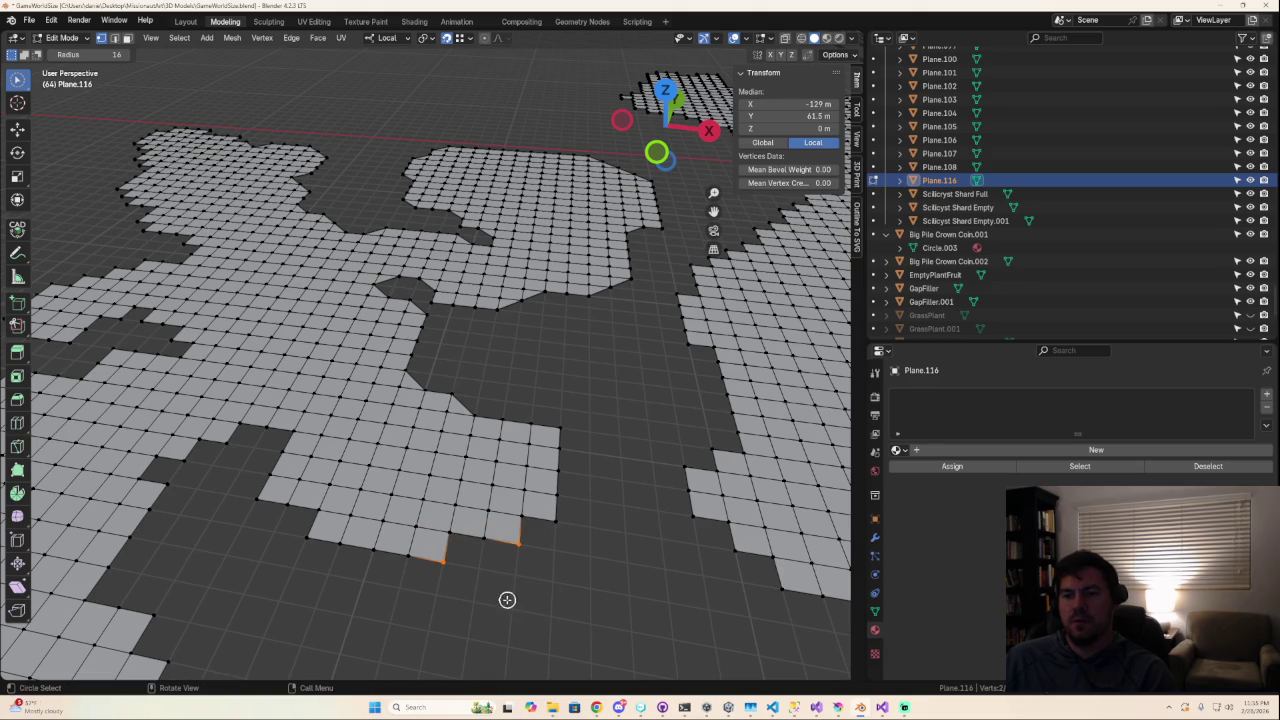
mouse_move(455, 550)
ctrl+mouse_down()
mouse_move(545, 522)
mouse_move(443, 551)
mouse_move(449, 530)
ctrl+mouse_up()
drag(315, 533, 300, 505)
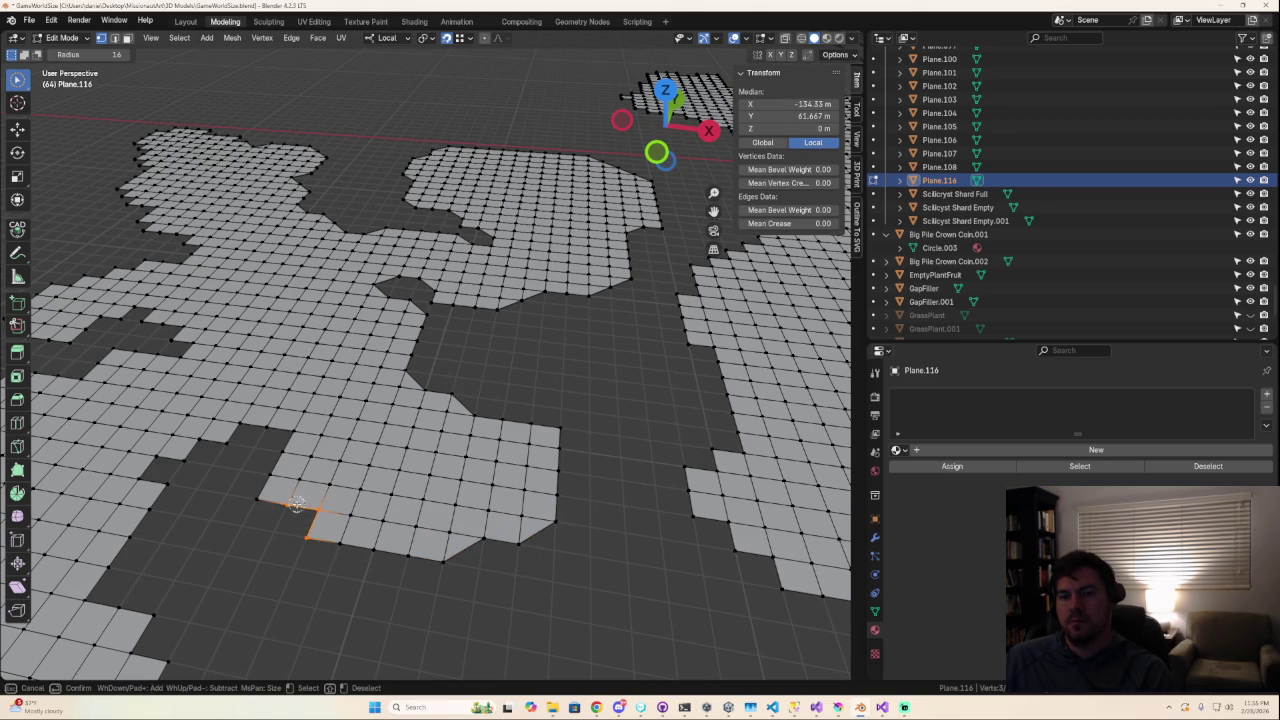
mouse_move(360, 567)
middle_down()
mouse_move(600, 566)
mouse_move(646, 600)
mouse_move(560, 588)
middle_up()
mouse_move(390, 587)
mouse_down()
mouse_move(405, 594)
mouse_move(384, 570)
mouse_move(305, 652)
mouse_up()
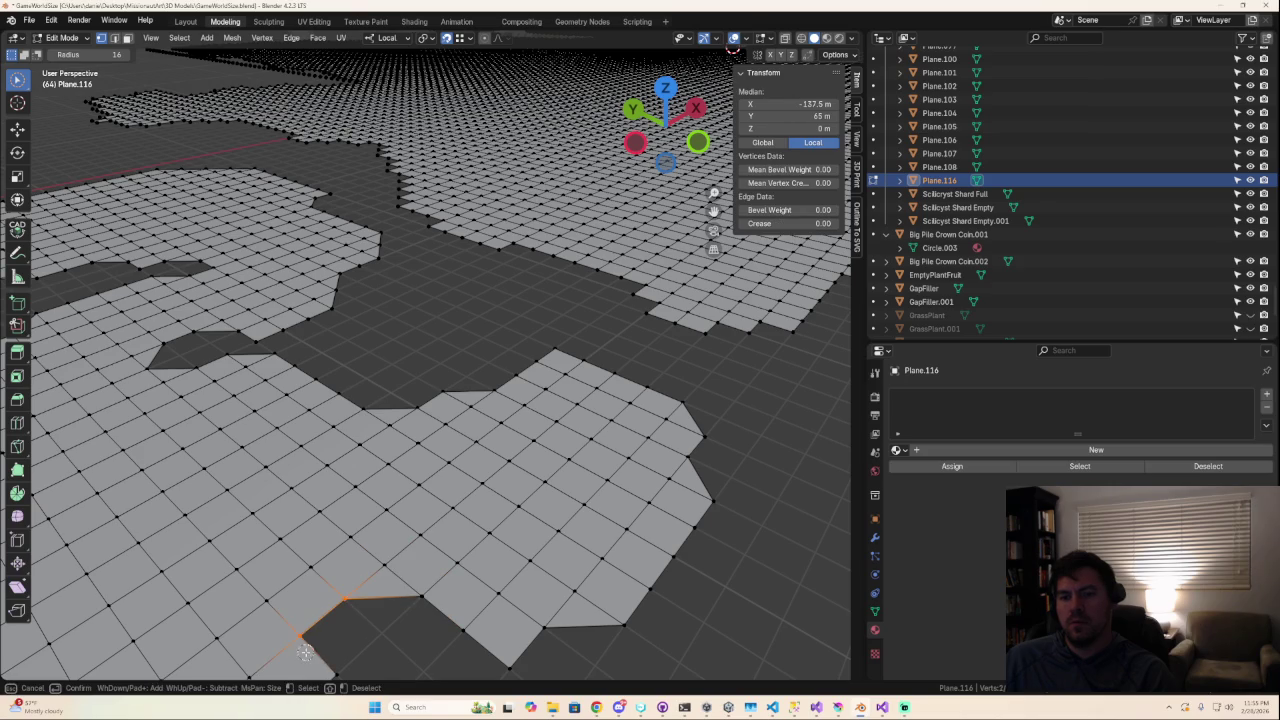
mouse_move(335, 672)
shift+middle_down()
mouse_move(440, 640)
mouse_move(440, 537)
shift+middle_up()
Select the vertices of the lower-left corner tile and its notch.
mouse_move(339, 408)
mouse_down()
mouse_move(337, 443)
mouse_move(366, 498)
mouse_move(386, 494)
mouse_up()
shift+drag(320, 539, 449, 548)
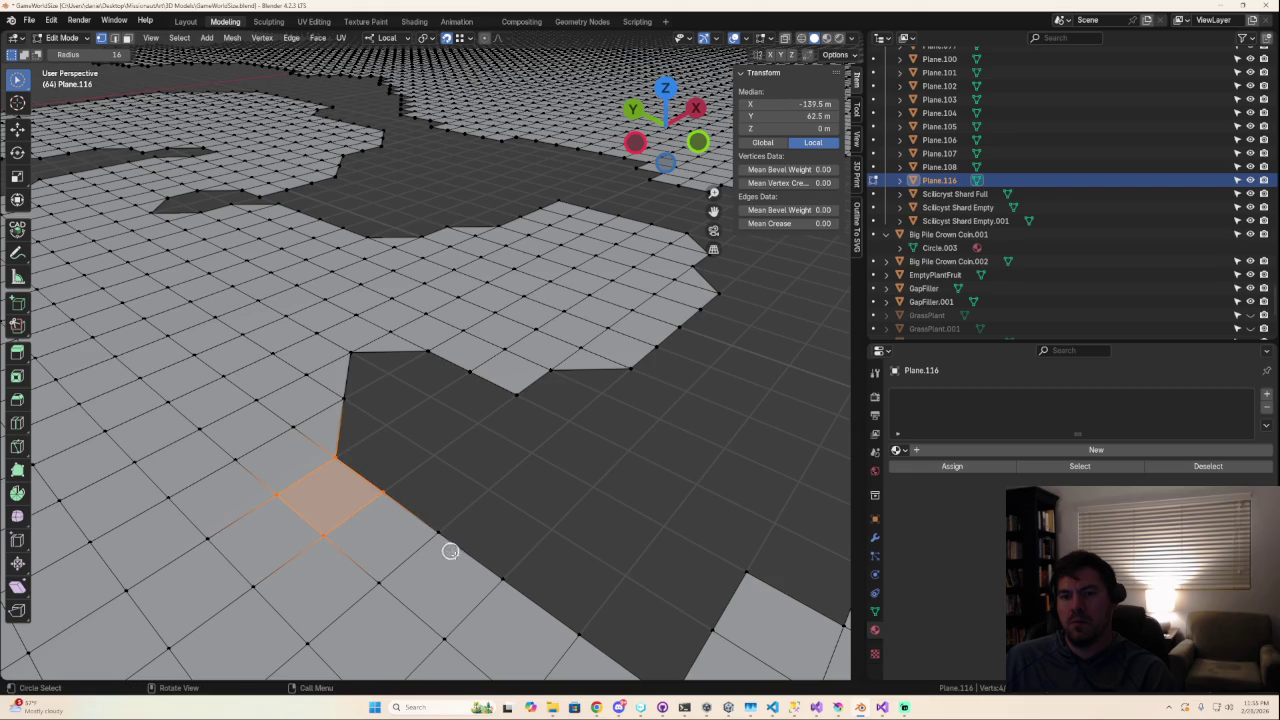
click(382, 492)
shift+middle_drag(421, 526, 380, 543)
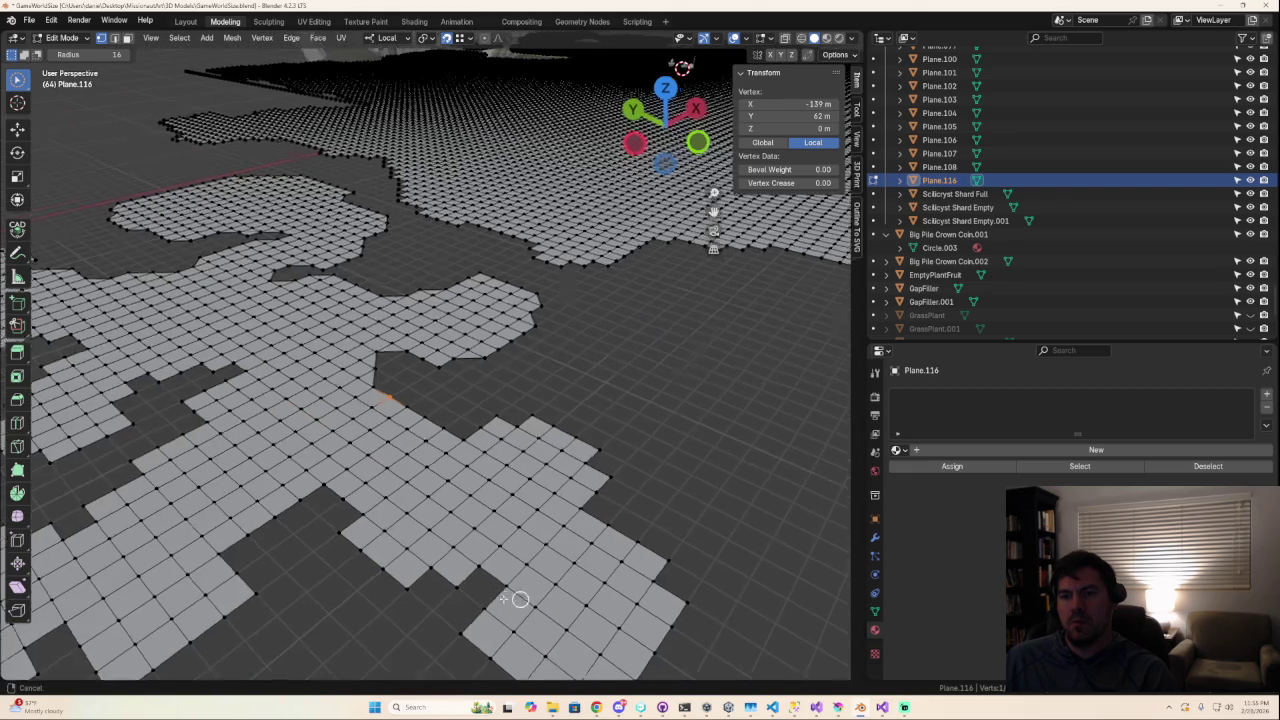
mouse_move(360, 512)
mouse_down()
mouse_move(436, 517)
mouse_move(591, 563)
mouse_up()
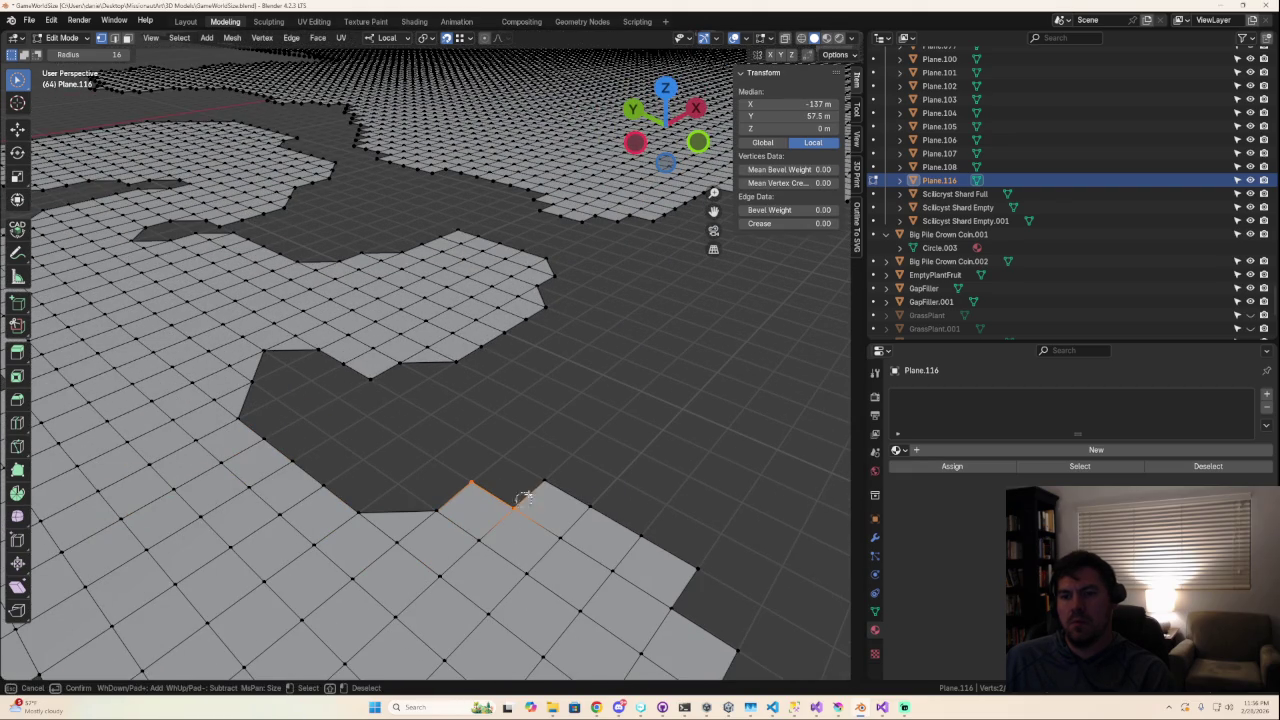
shift+middle_drag(591, 563, 563, 529)
click(538, 470)
Circle-select the corner vertices and move them into line as a diagonal edge.
key(c)
drag(538, 474, 515, 596)
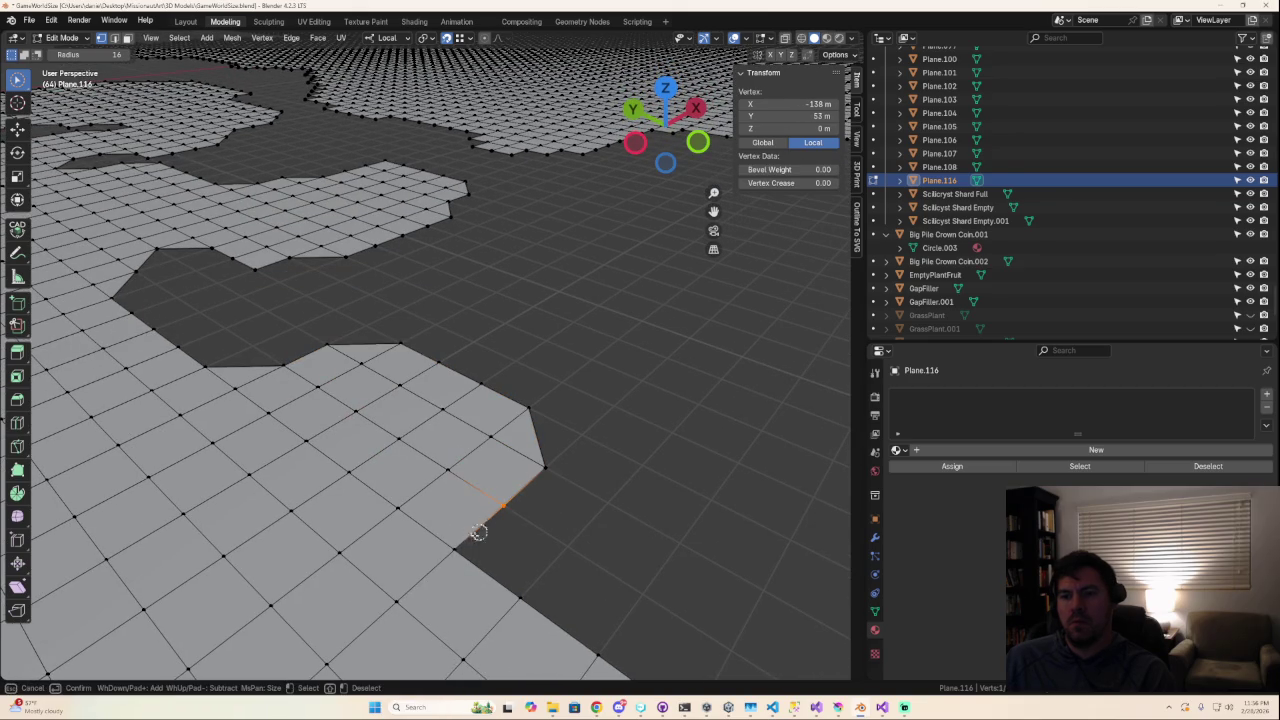
mouse_move(515, 596)
shift+middle_down()
mouse_move(586, 627)
mouse_move(522, 595)
mouse_move(586, 506)
shift+middle_up()
key(Escape)
key(g)
click(474, 580)
scroll(586, 506, down, 3)
middle_drag(546, 571, 491, 600)
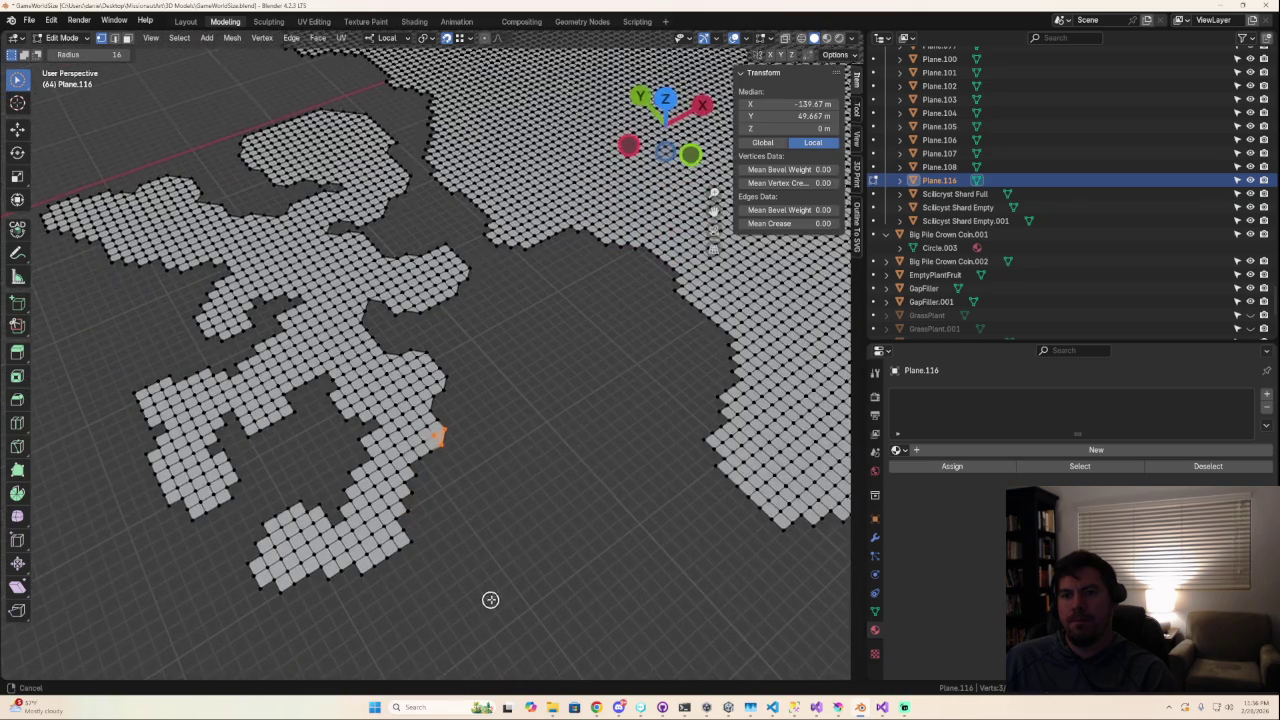
scroll(456, 561, up, 2)
key(g)
click(408, 568)
Select vertex sets at the next corners along the bottom and left edges.
shift+middle_drag(443, 620, 469, 490)
mouse_move(438, 351)
mouse_down()
mouse_move(430, 362)
mouse_move(445, 322)
mouse_up()
right_click(454, 393)
mouse_move(431, 375)
mouse_down()
mouse_move(411, 433)
mouse_move(440, 498)
mouse_up()
right_click(440, 498)
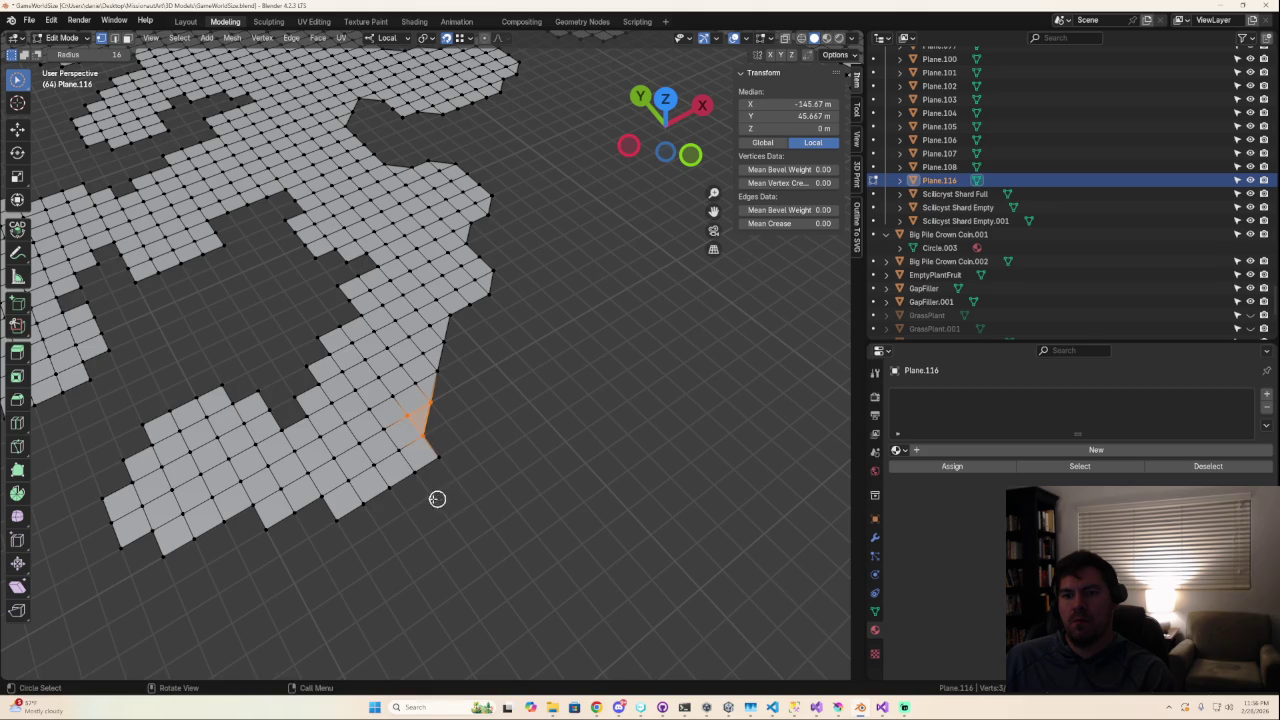
drag(342, 516, 225, 520)
mouse_move(225, 520)
shift+middle_down()
mouse_move(334, 529)
mouse_move(421, 497)
shift+middle_up()
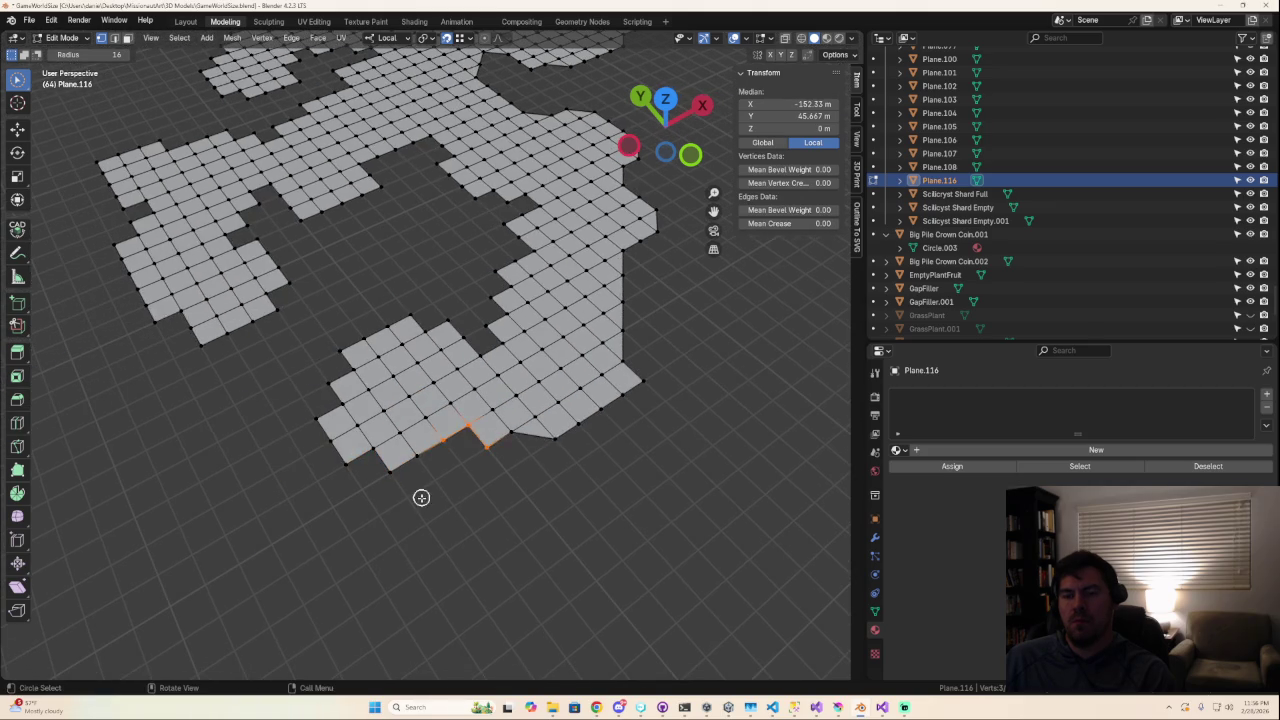
drag(371, 472, 363, 487)
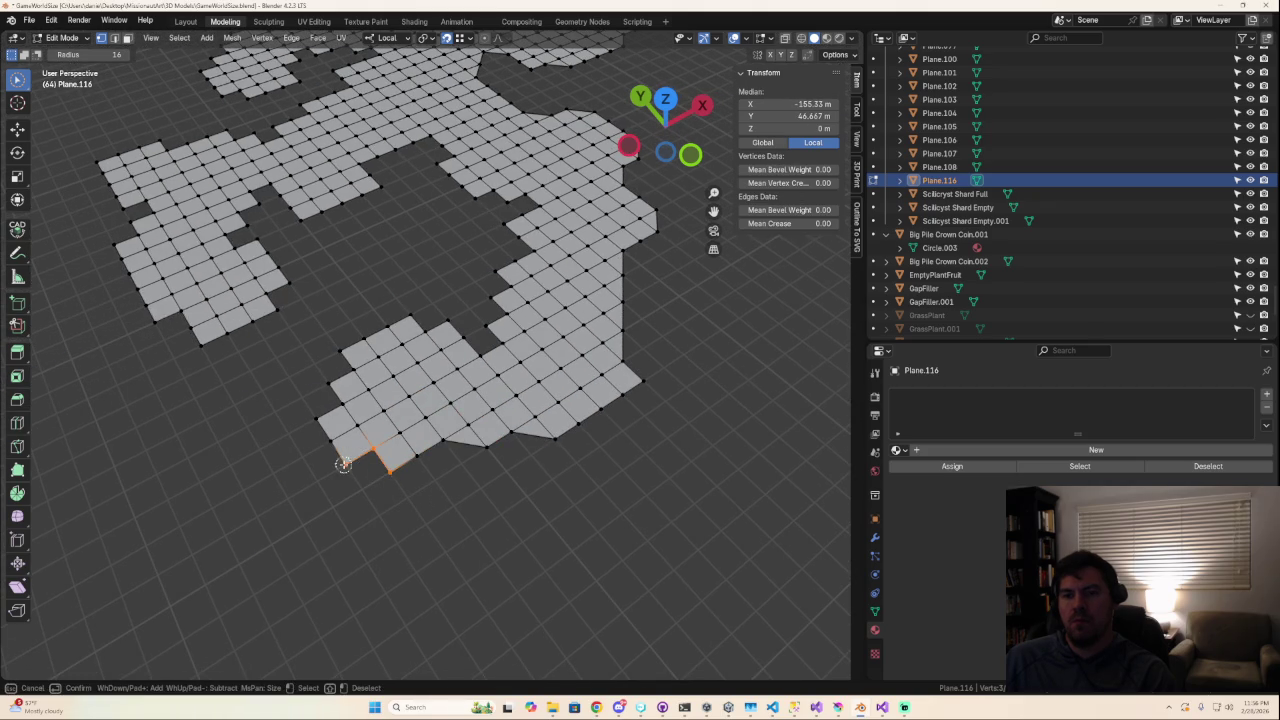
mouse_move(323, 418)
mouse_down()
mouse_move(354, 347)
mouse_move(440, 328)
mouse_up()
Select the L-shaped notch edges and notch vertex on Plane.116 for chamfering.
scroll(449, 445, down, 5)
mouse_move(506, 471)
middle_down()
mouse_move(574, 466)
mouse_move(520, 394)
mouse_move(434, 479)
middle_up()
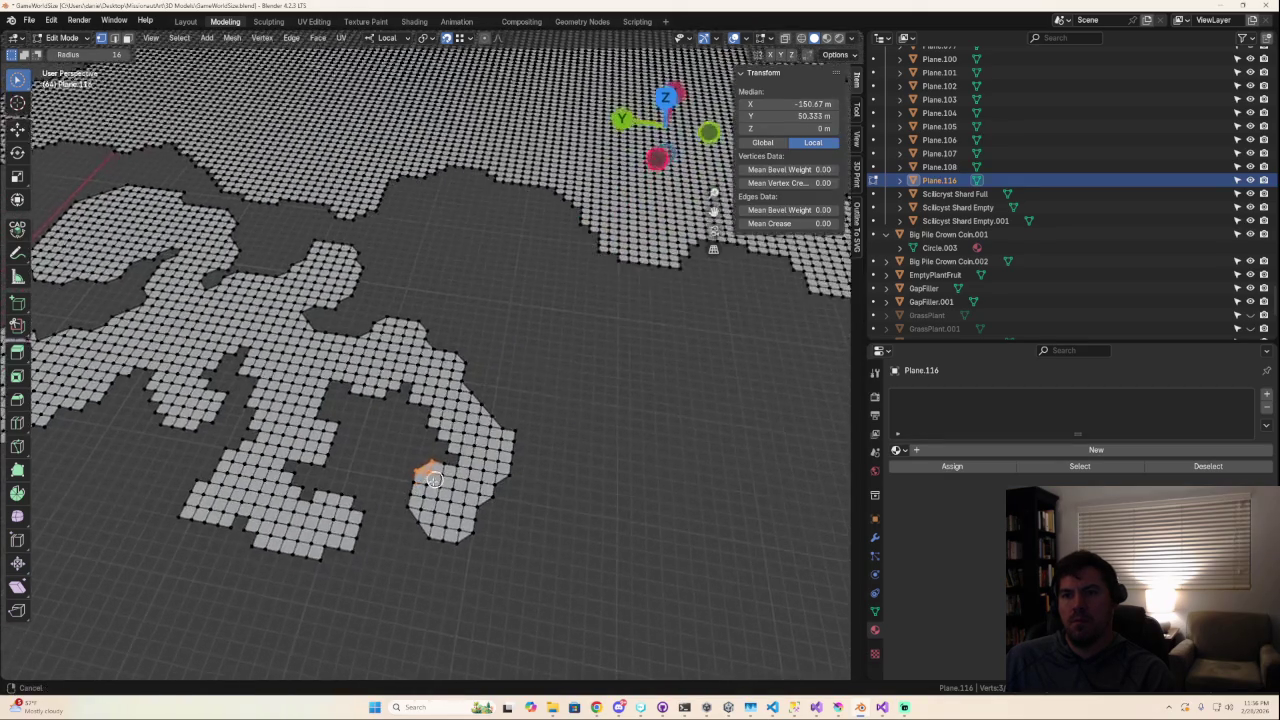
scroll(434, 479, up, 3)
scroll(410, 484, up, 2)
drag(369, 455, 385, 453)
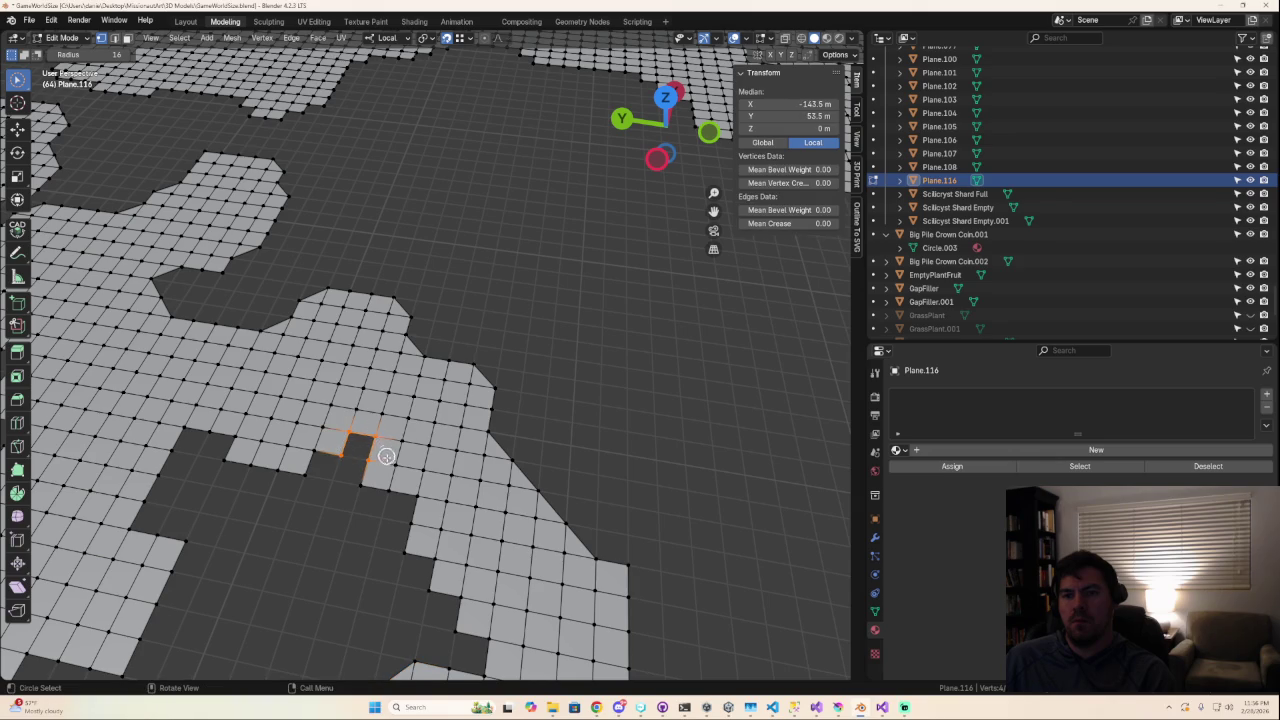
mouse_move(352, 503)
mouse_down()
mouse_move(363, 484)
mouse_move(353, 466)
mouse_move(437, 562)
mouse_move(443, 600)
mouse_up()
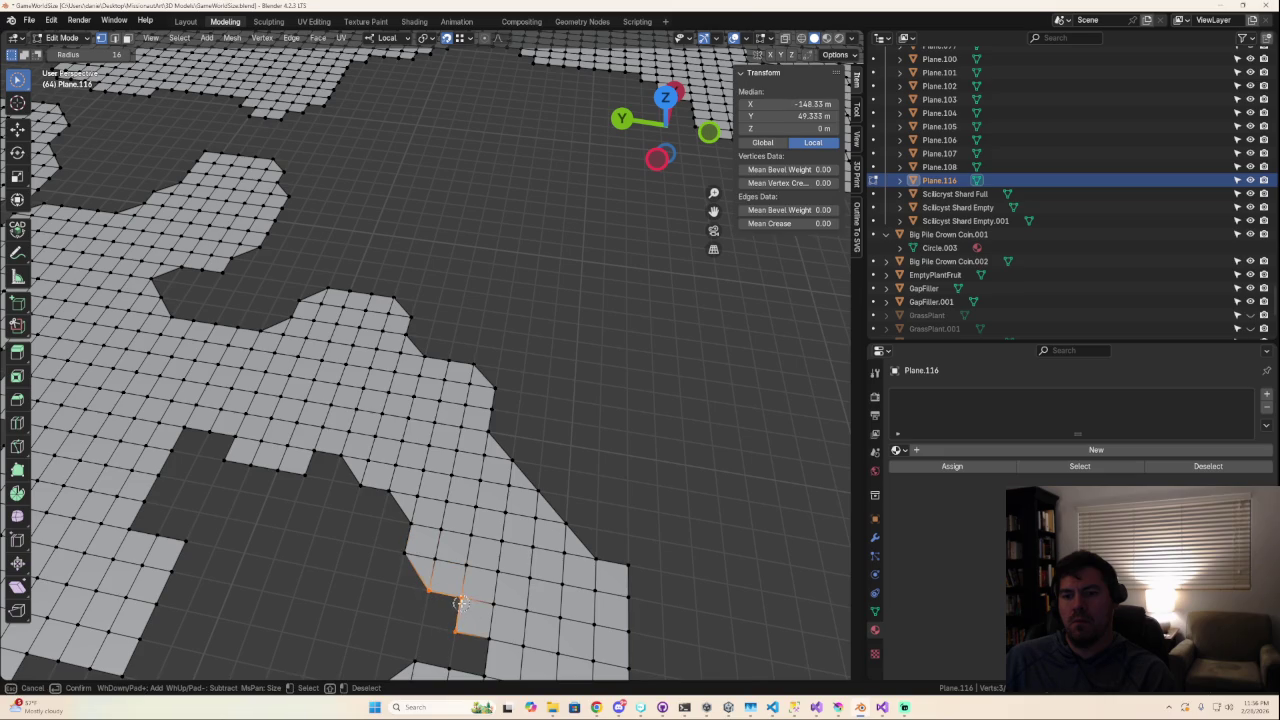
Select the next stair-step corner's vertices and the single protruding corner vertex.
scroll(466, 623, down, 3)
mouse_move(466, 623)
middle_down()
mouse_move(495, 655)
mouse_move(520, 546)
middle_up()
scroll(520, 546, up, 3)
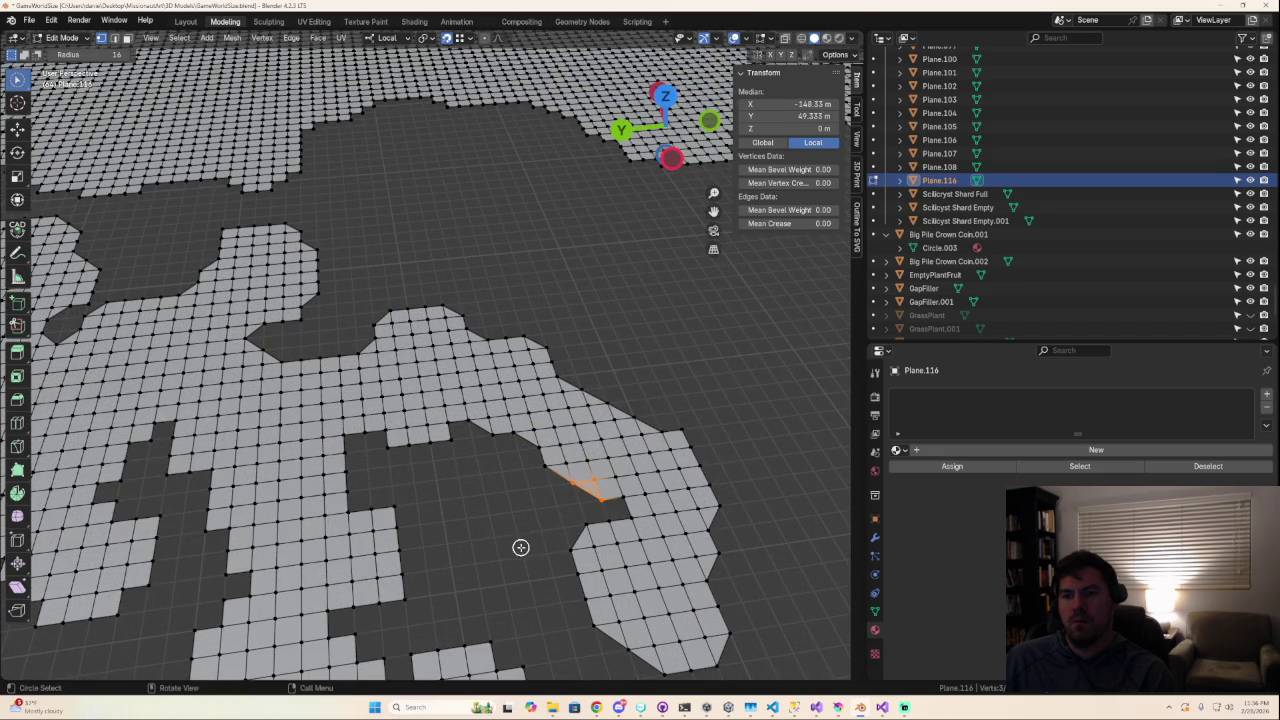
mouse_move(375, 440)
mouse_down()
mouse_move(387, 447)
mouse_move(360, 505)
mouse_up()
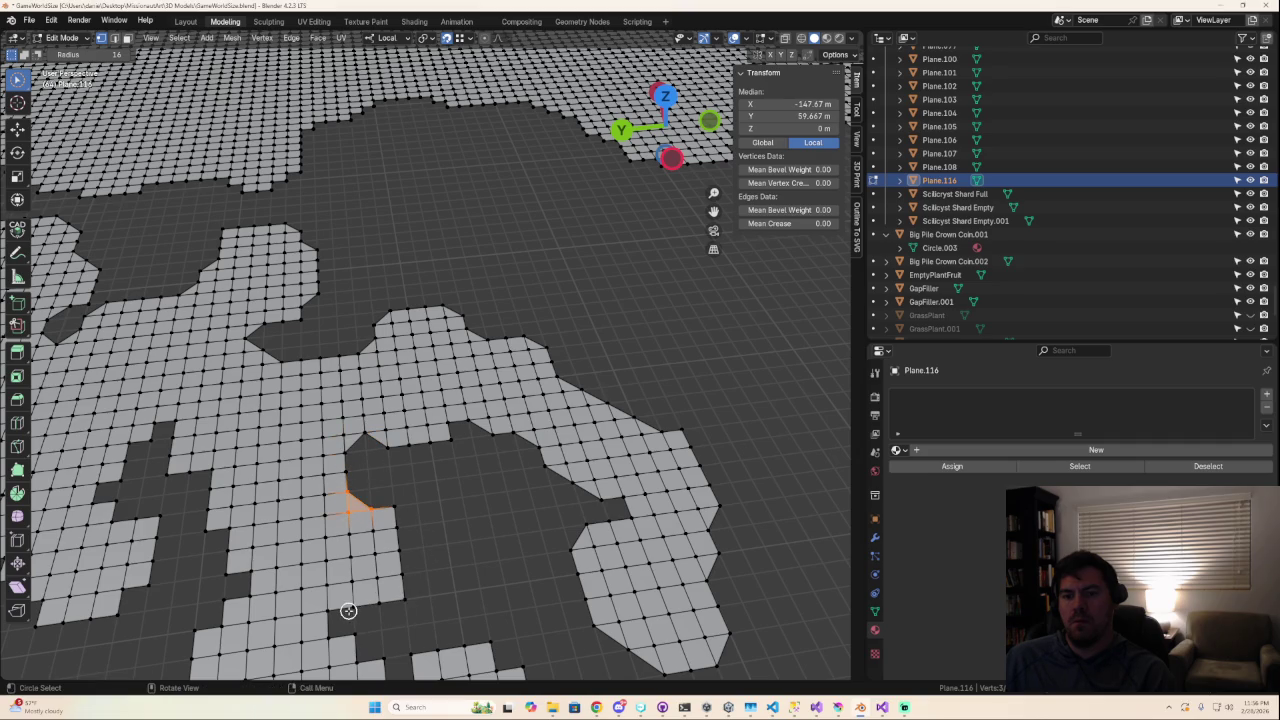
shift+middle_drag(400, 614, 470, 500)
click(477, 448)
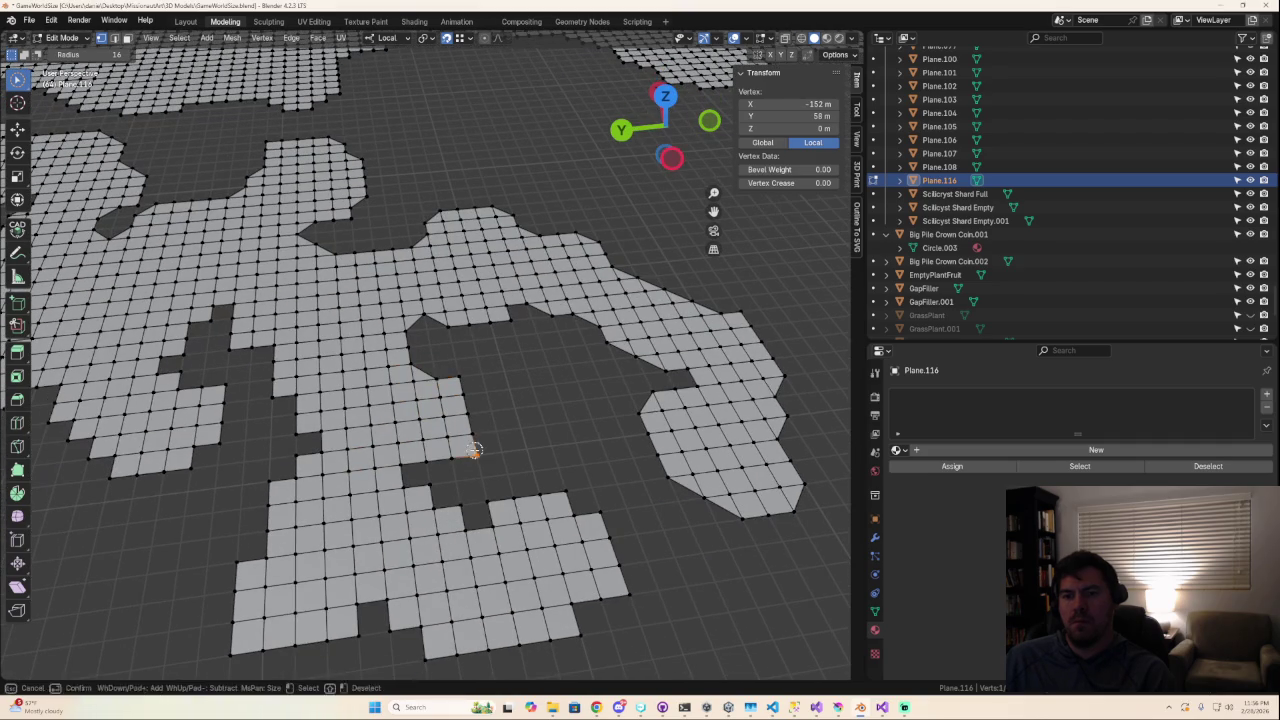
Delete the protruding corner vertex along with its faces.
key(x)
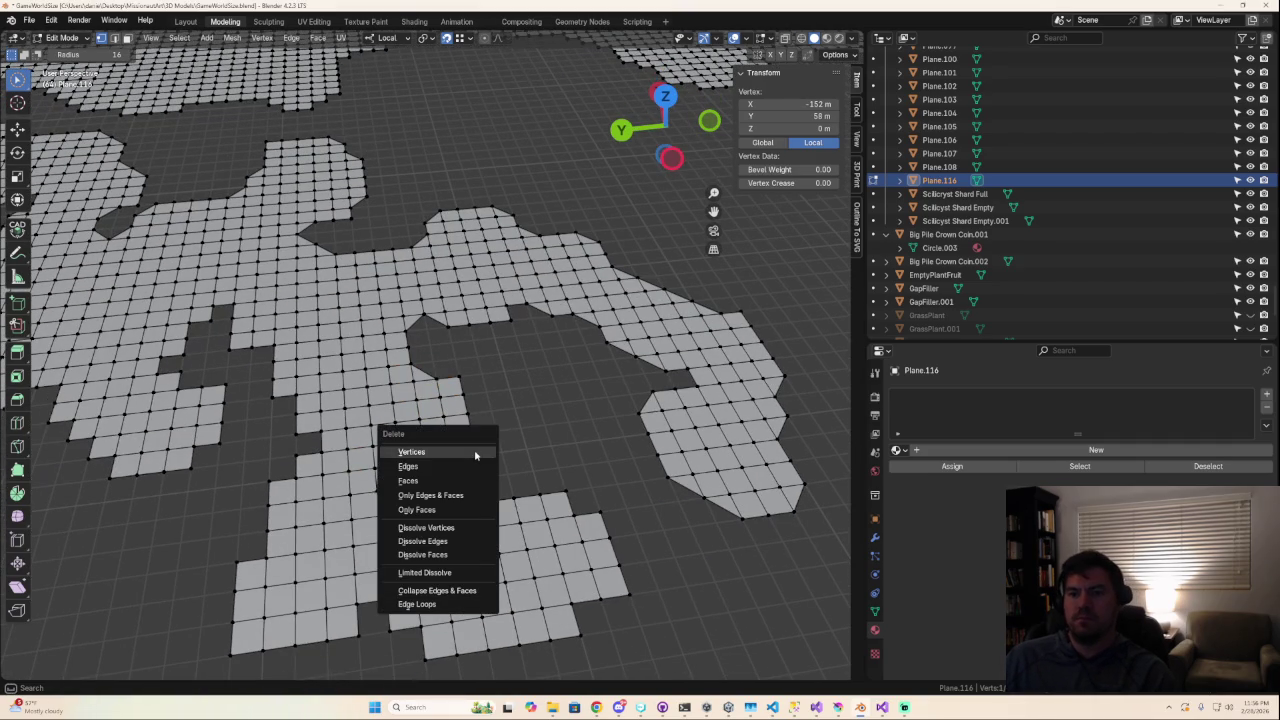
click(476, 453)
click(472, 437)
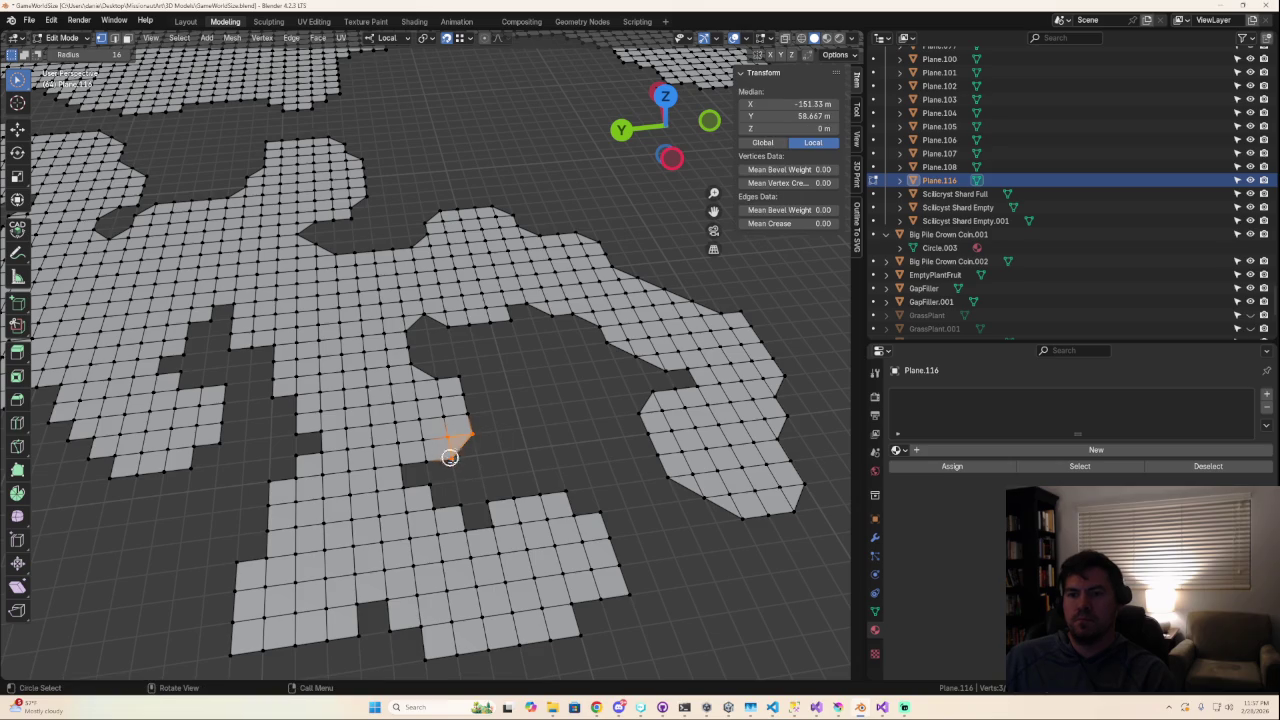
click(470, 473)
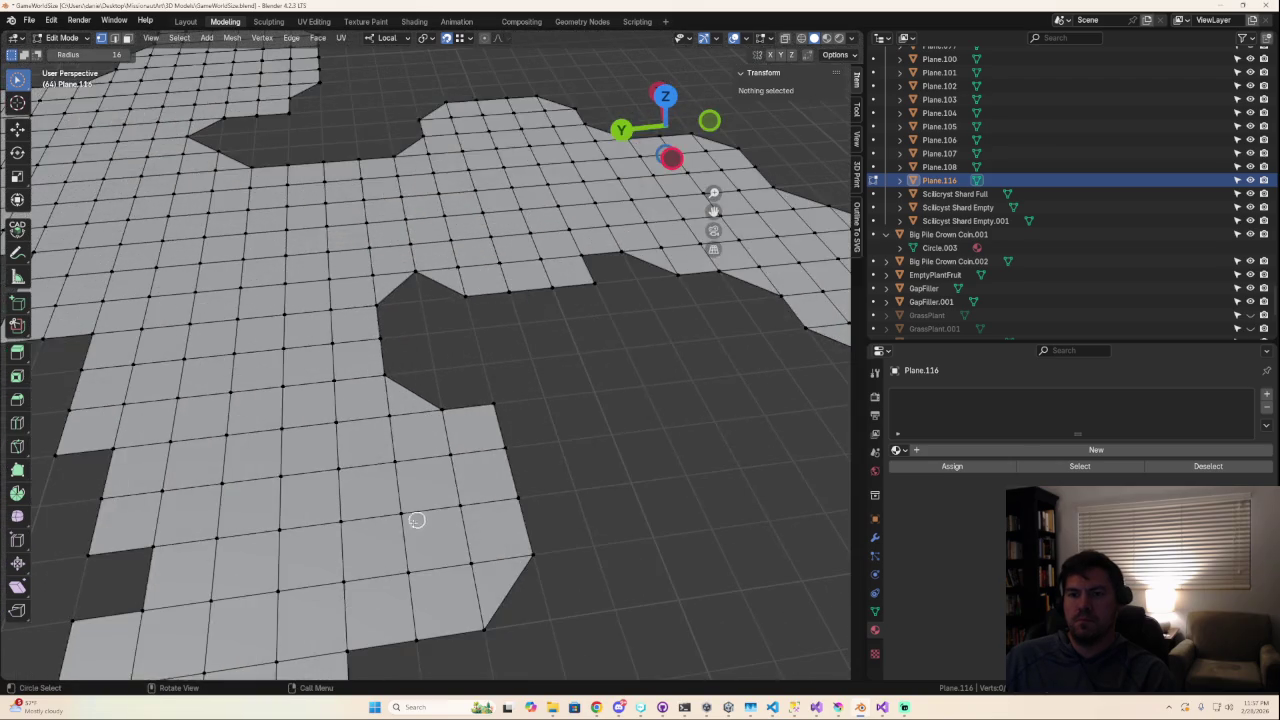
Fill the small notch in the bottom edge into a diagonal slope.
drag(422, 479, 424, 466)
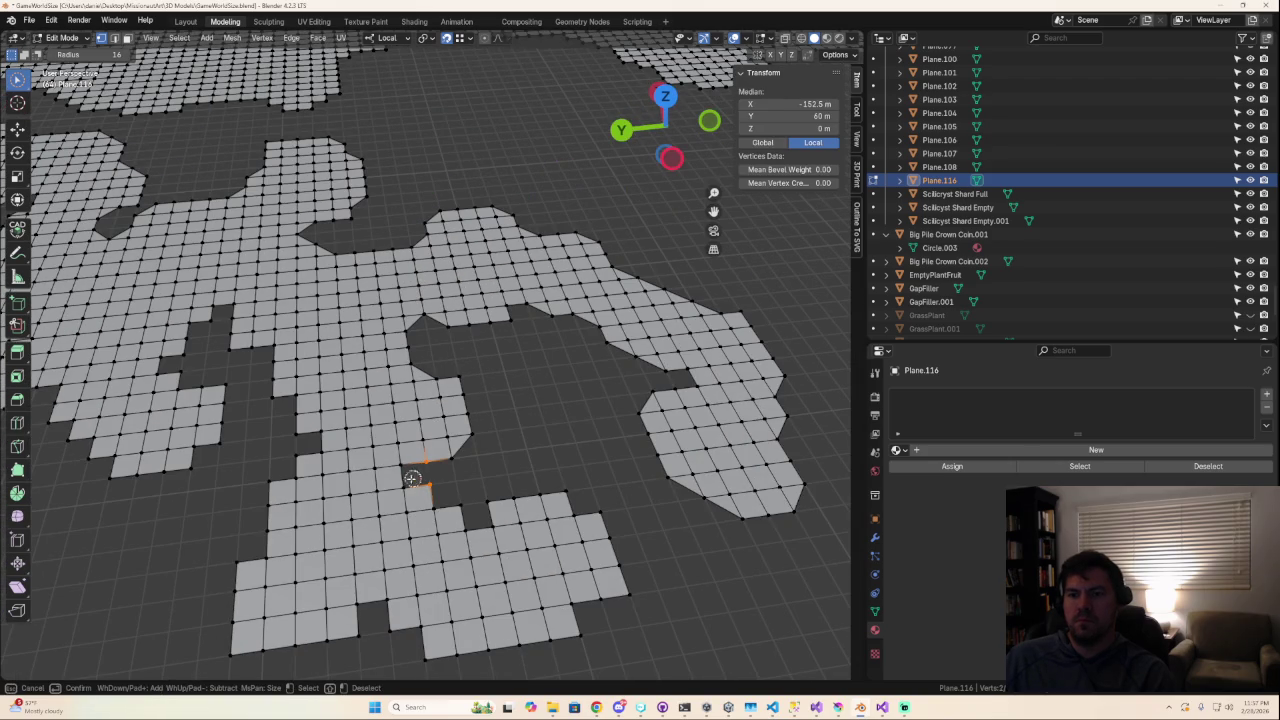
middle_drag(443, 491, 440, 498)
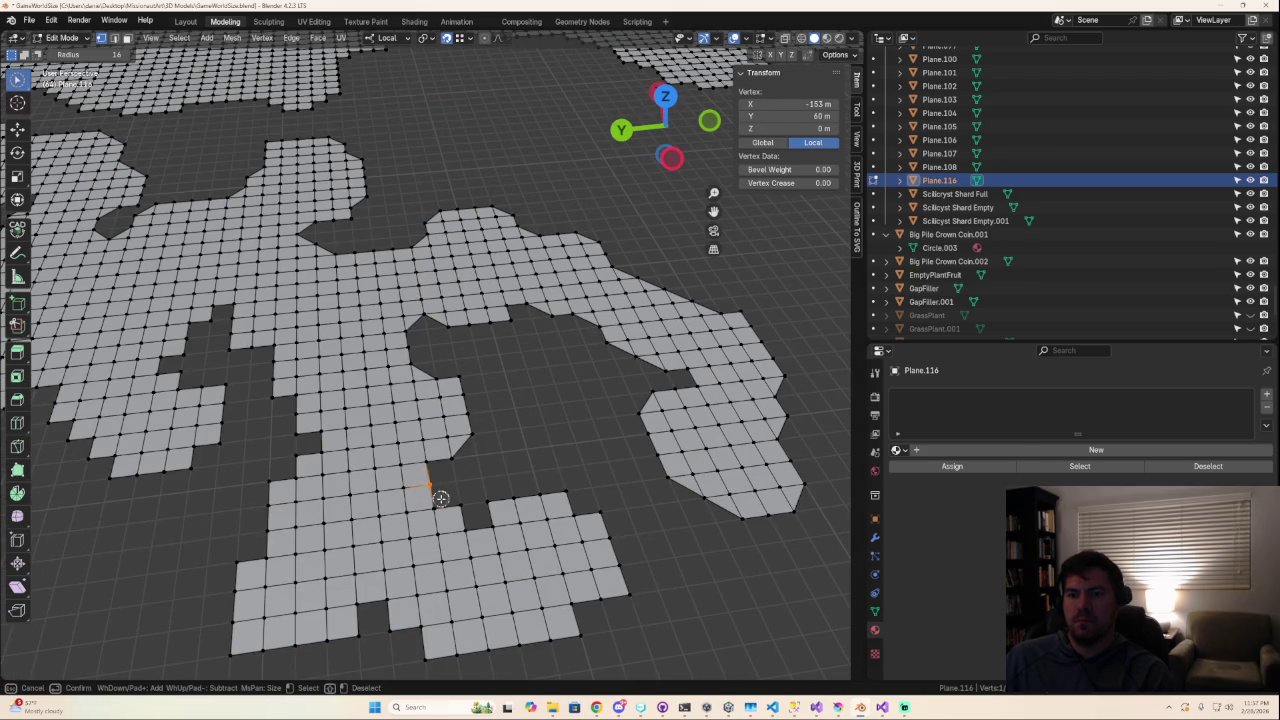
drag(440, 498, 464, 514)
middle_drag(444, 483, 452, 500)
drag(440, 478, 448, 458)
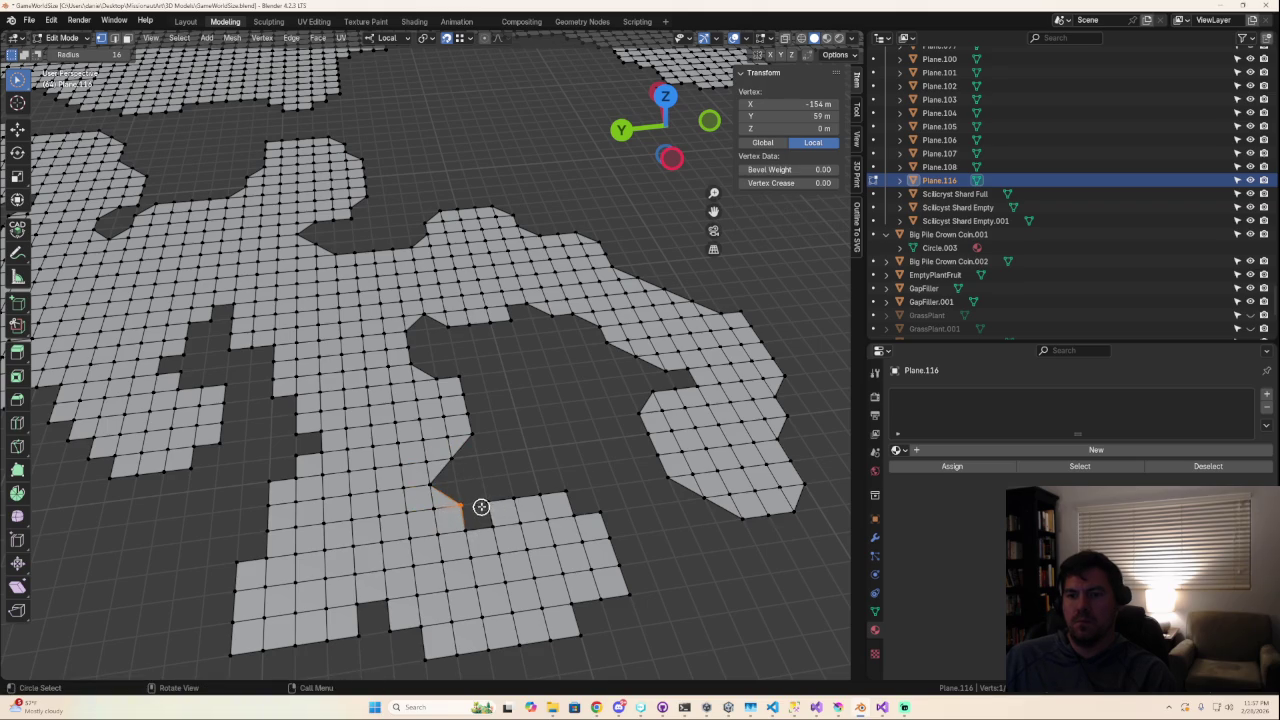
Reshape the bottom-right and left corners of the lower island into diagonal chamfers.
drag(561, 493, 599, 520)
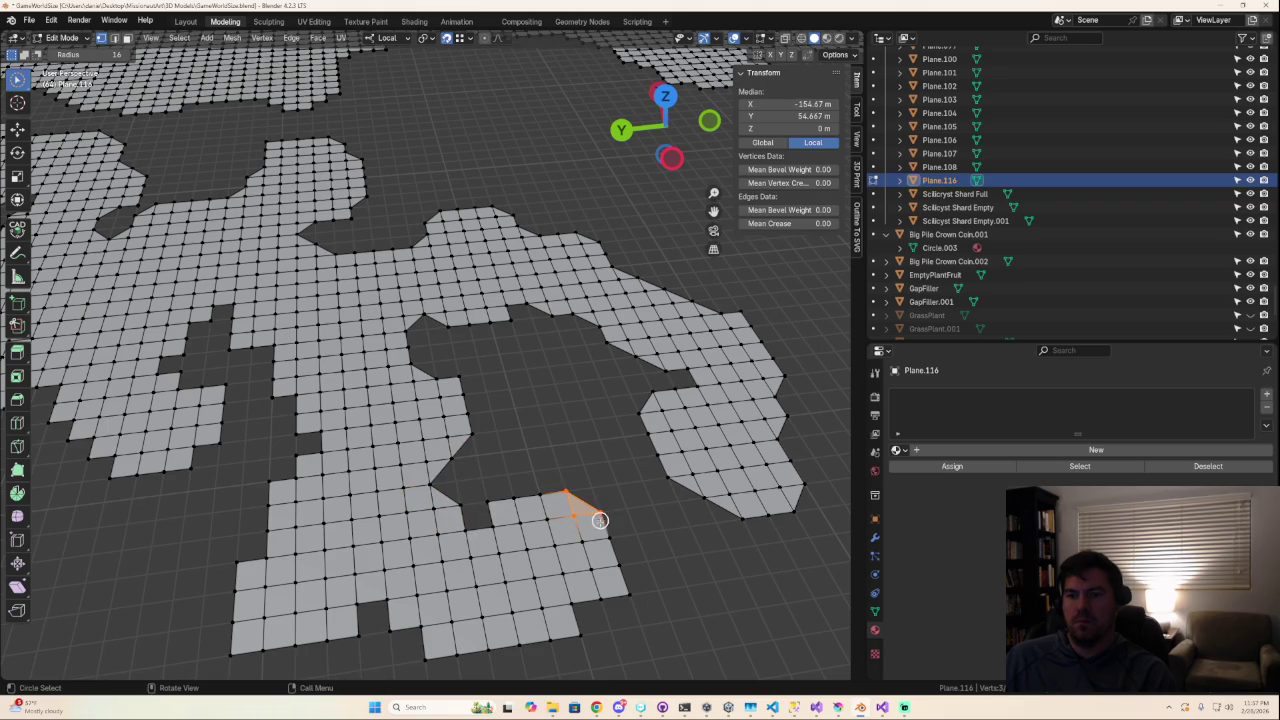
drag(617, 580, 566, 614)
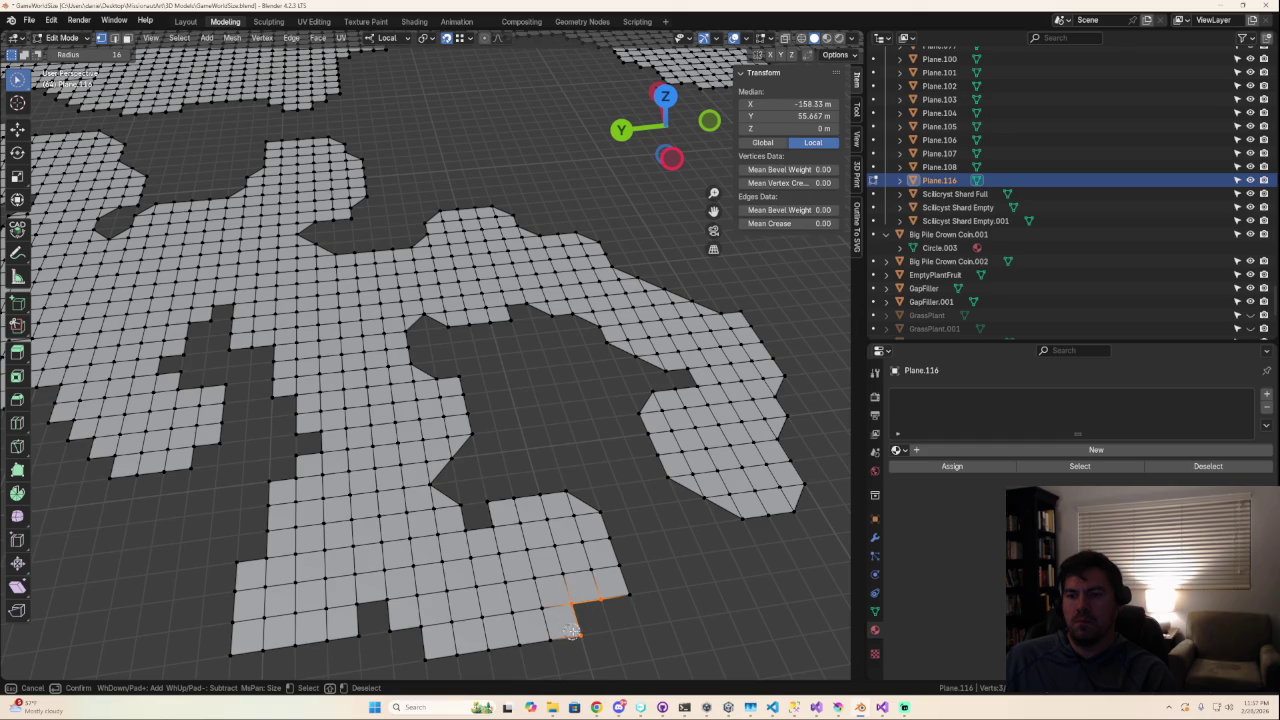
mouse_move(579, 634)
shift+middle_down()
mouse_move(657, 586)
mouse_move(654, 531)
shift+middle_up()
drag(612, 472, 572, 428)
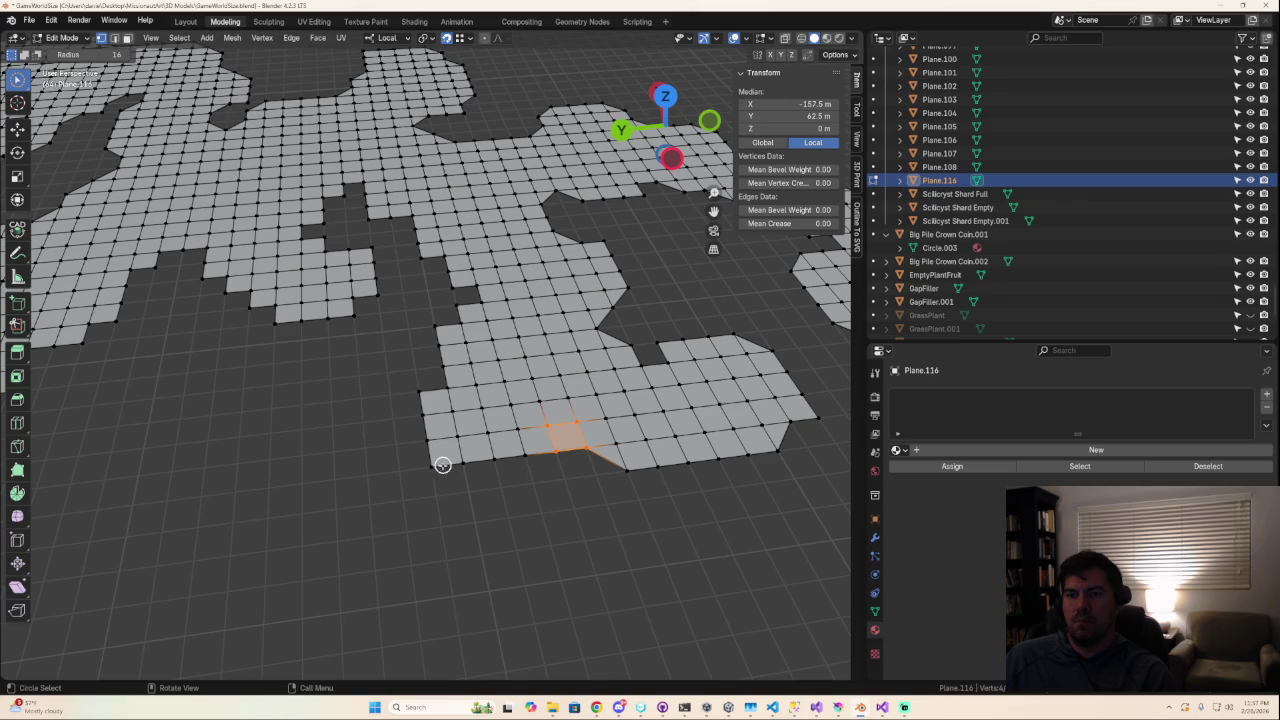
drag(435, 390, 446, 380)
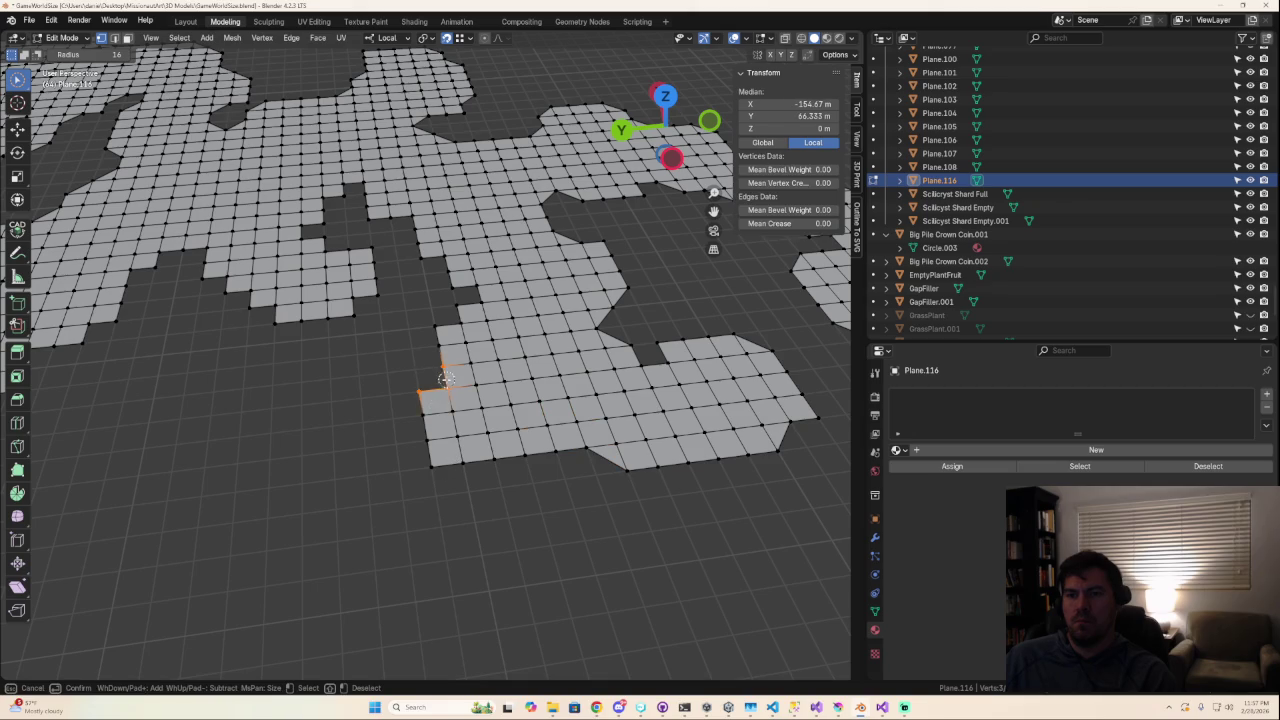
click(442, 310)
mouse_move(476, 340)
middle_down()
mouse_move(632, 397)
mouse_move(629, 429)
middle_up()
scroll(529, 468, up, 4)
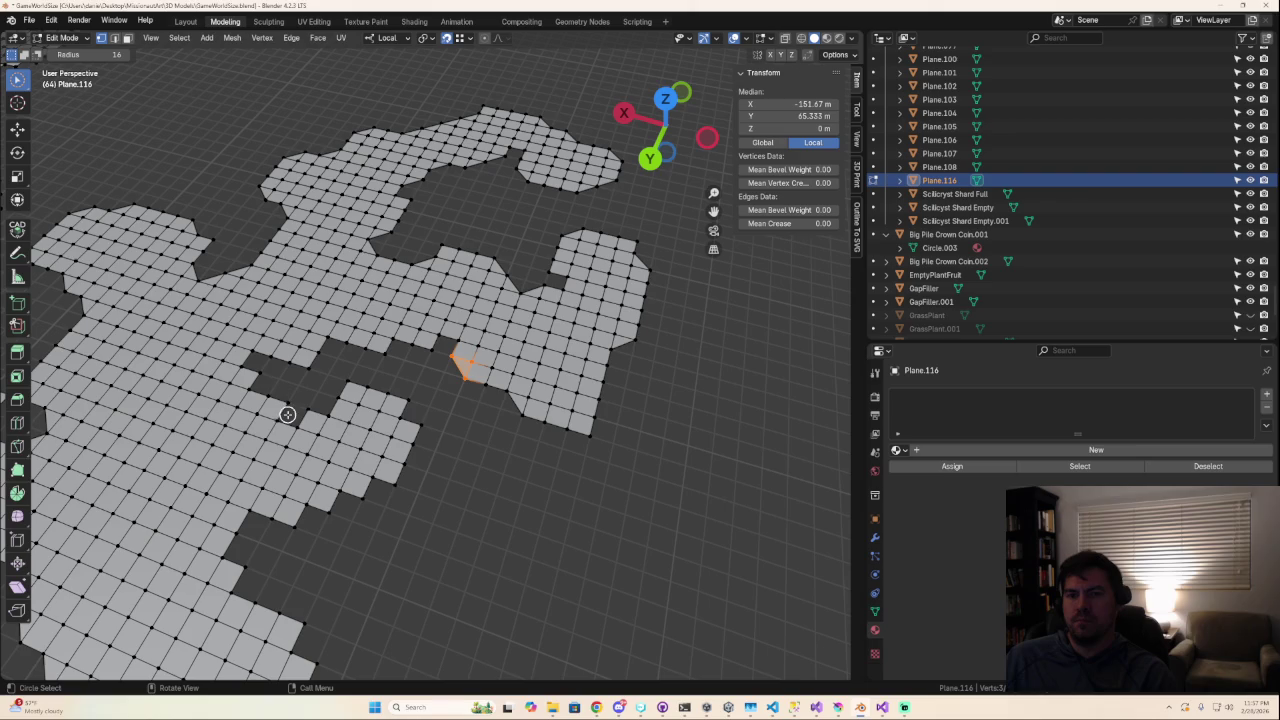
Delete the faces at a jagged corner of the upper island.
mouse_move(284, 403)
middle_down()
mouse_move(357, 423)
mouse_move(433, 469)
middle_up()
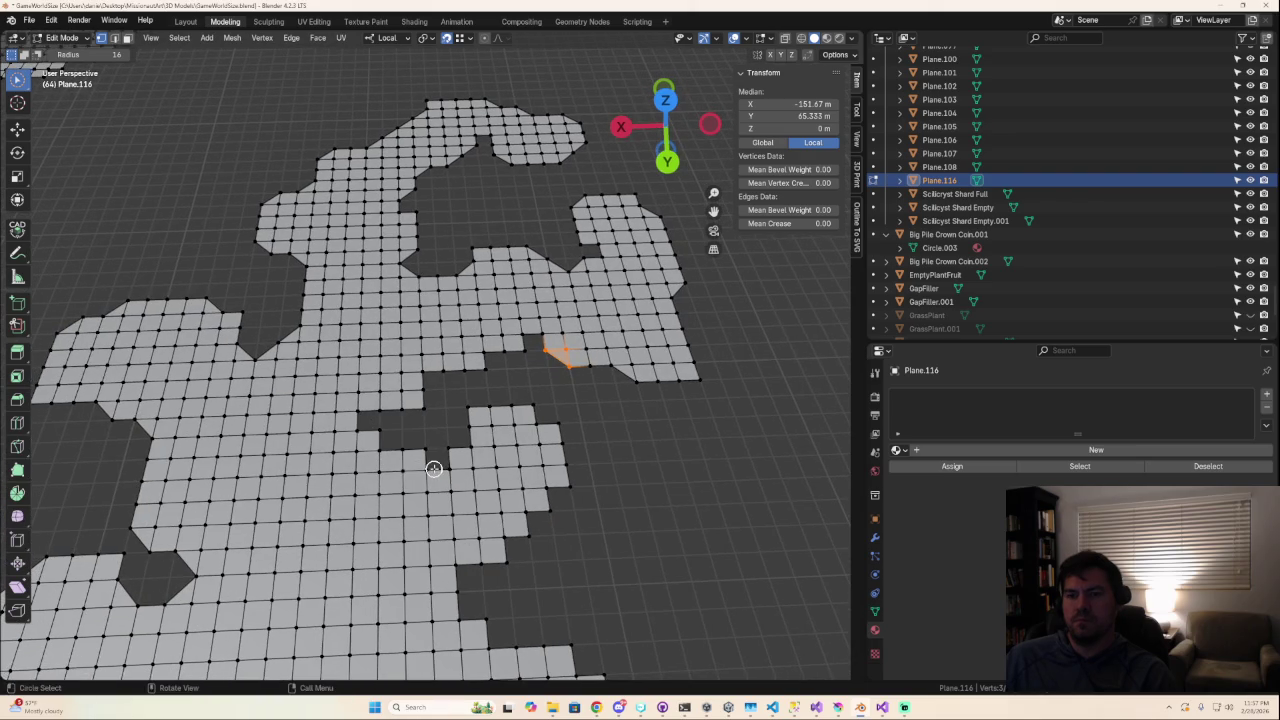
click(424, 454)
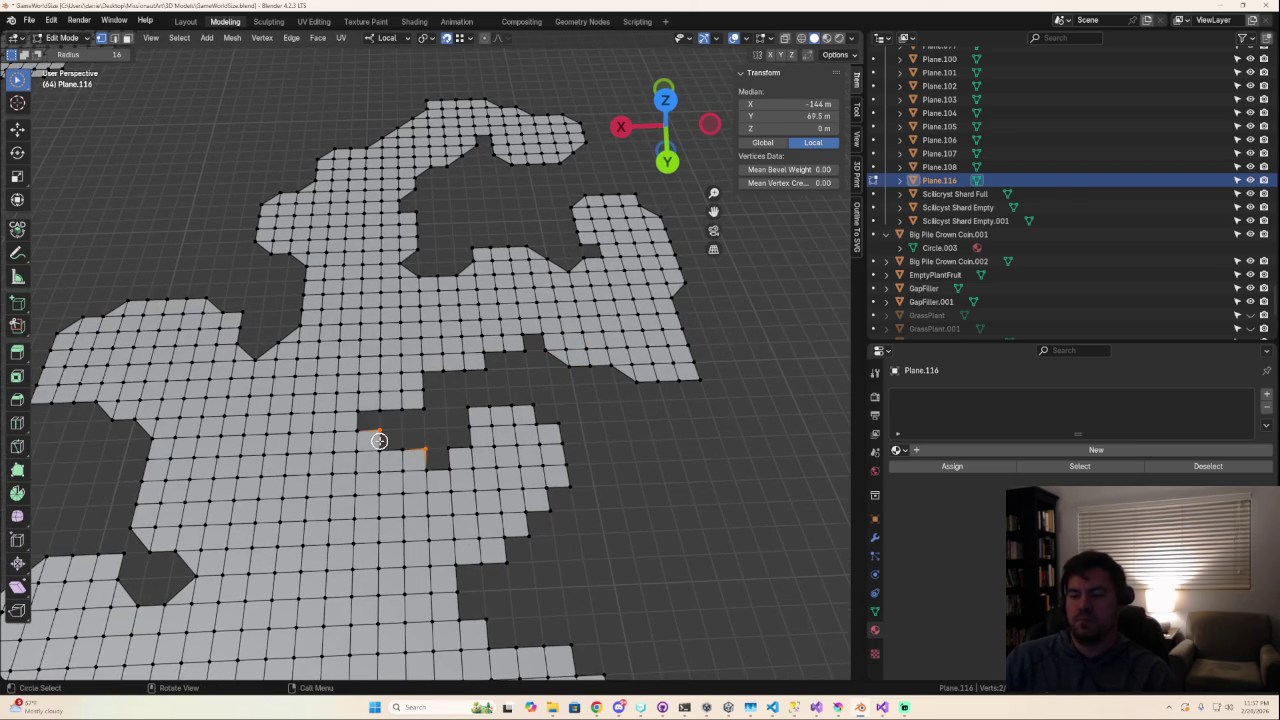
key(x)
click(375, 443)
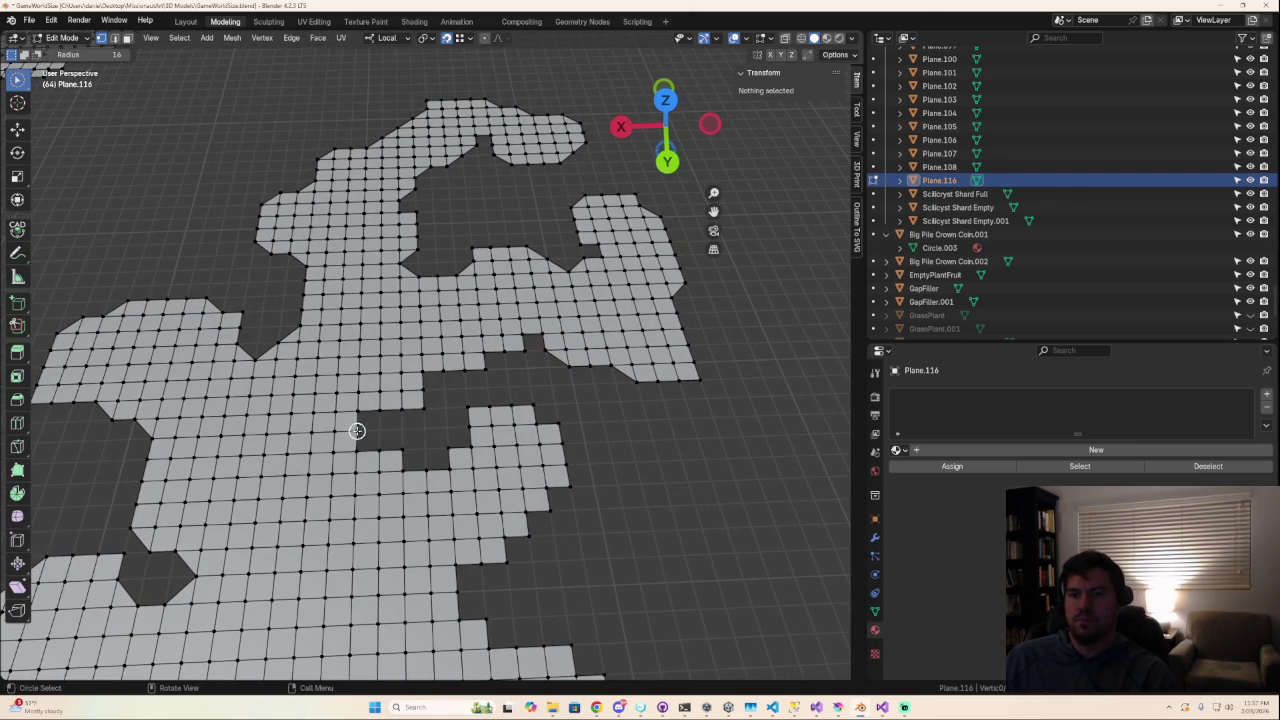
Move and snap the notch's edge vertices into a clean diagonal chamfer.
drag(357, 431, 391, 461)
key(g)
click(458, 479)
key(g)
click(470, 437)
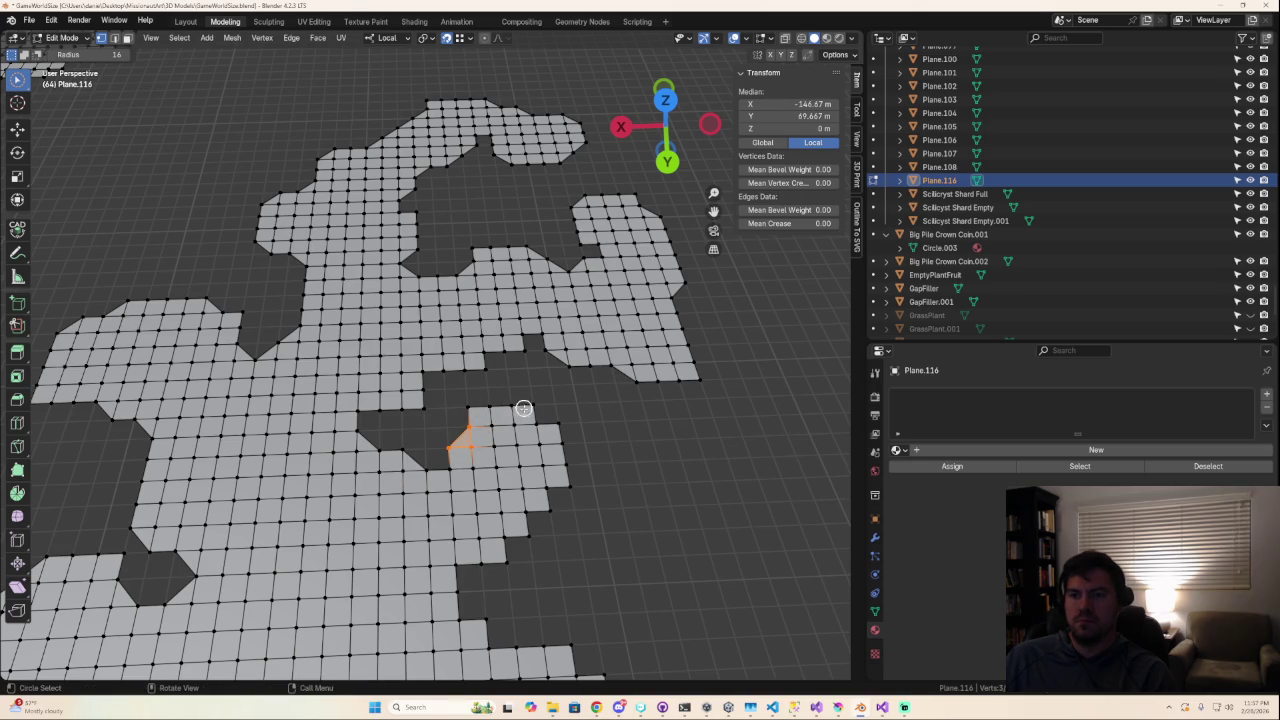
Chamfer the lobe's top-right corner and lower edge corners into diagonals.
drag(525, 410, 555, 432)
drag(565, 485, 543, 512)
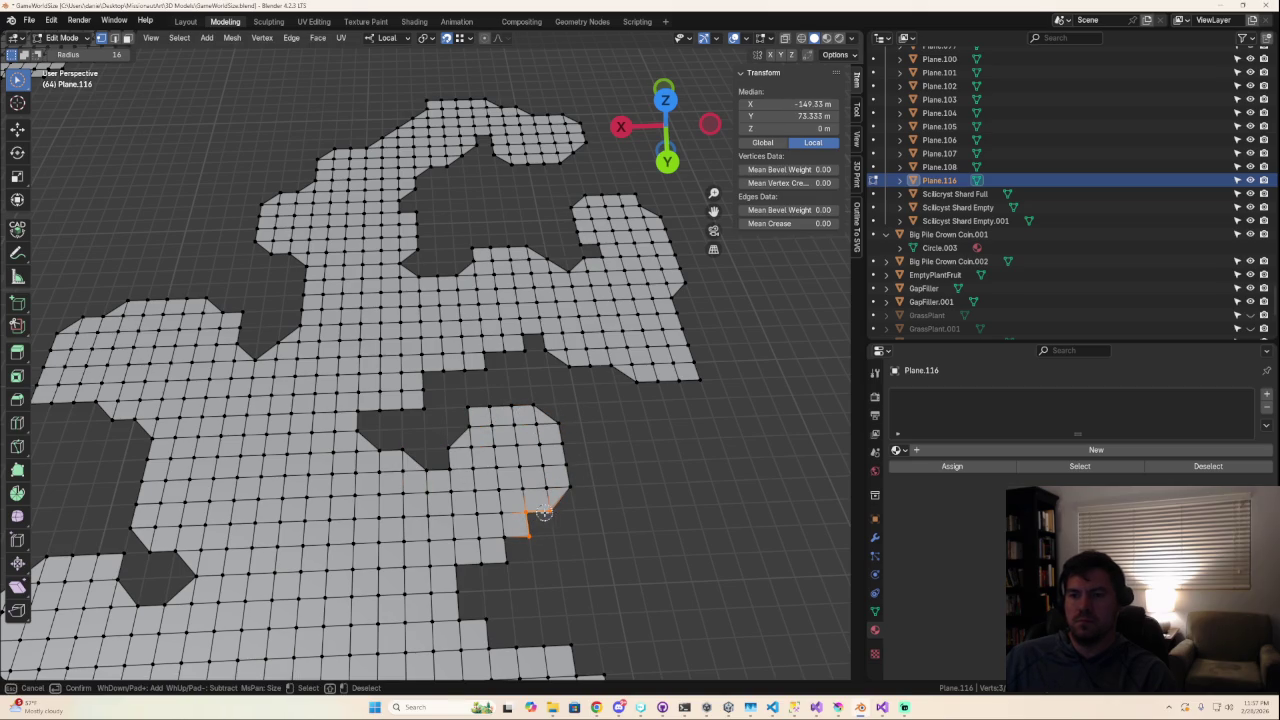
right_click(543, 512)
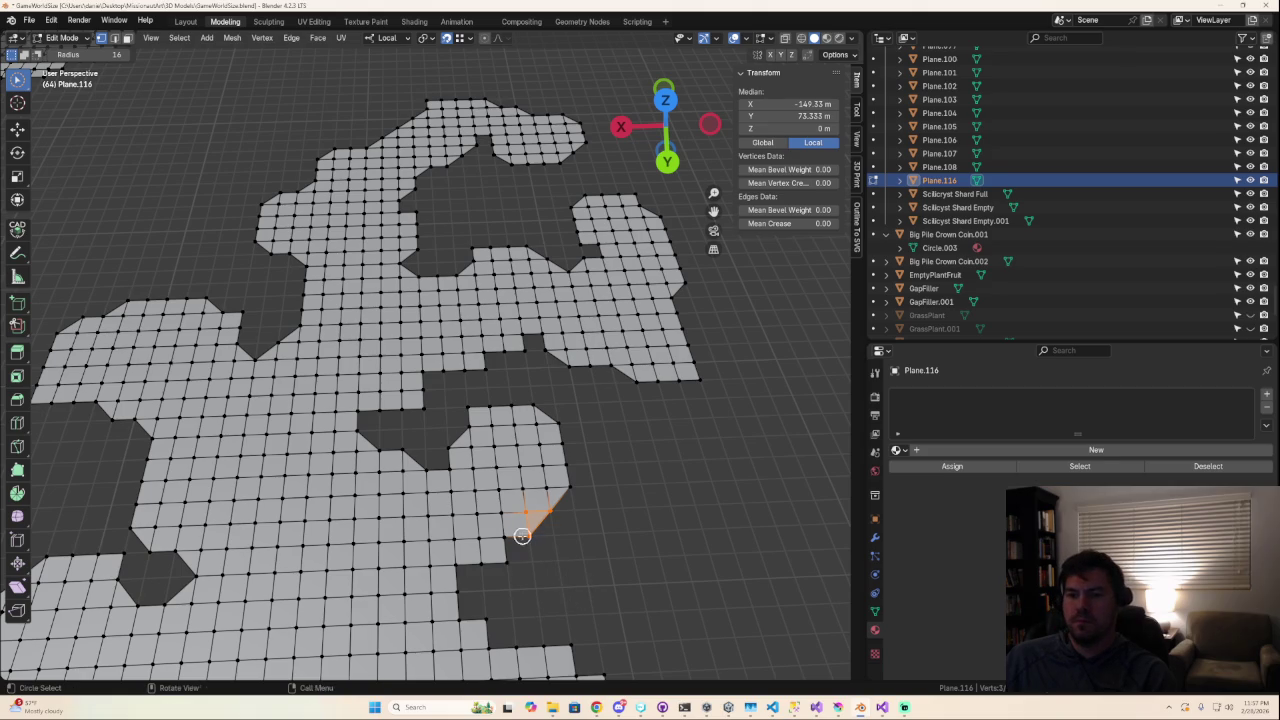
shift+middle_drag(566, 583, 549, 506)
mouse_move(513, 484)
mouse_down()
mouse_move(505, 519)
mouse_move(550, 552)
mouse_up()
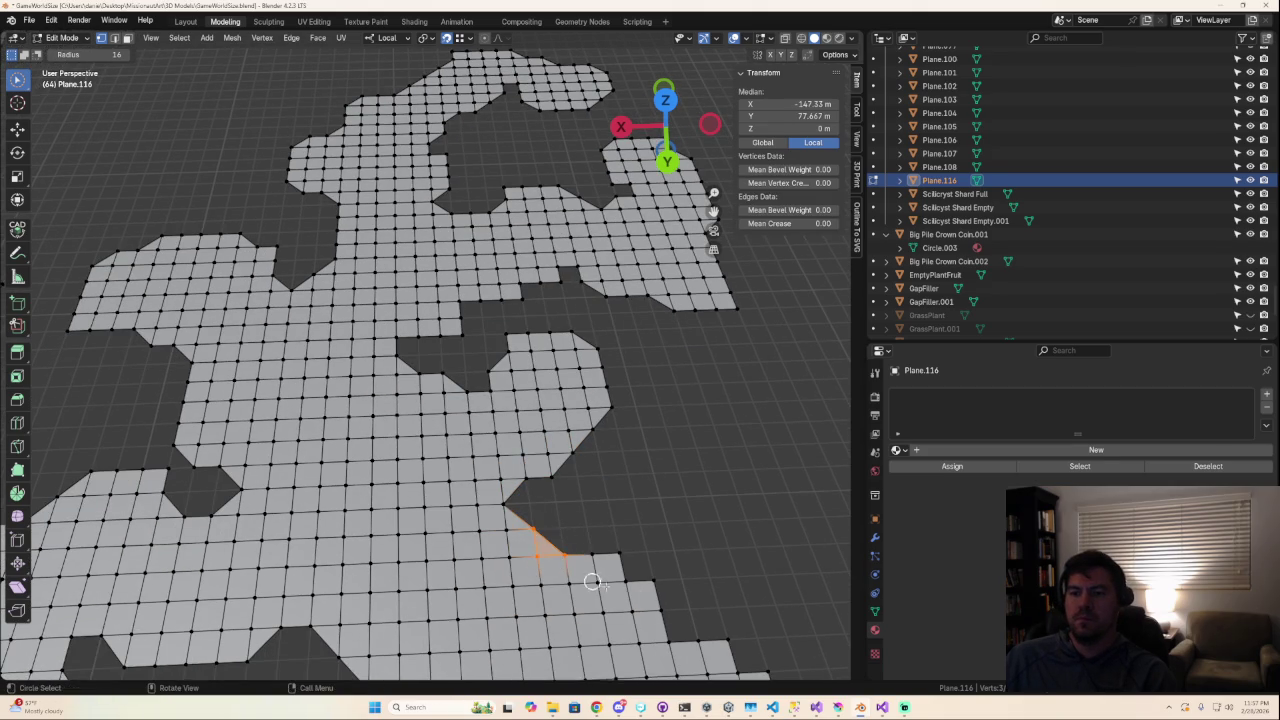
Chamfer the first stepped corners along the arm's right edge into diagonals.
scroll(576, 575, up, 2)
scroll(516, 428, up, 2)
drag(524, 437, 645, 560)
shift+middle_drag(734, 580, 546, 526)
drag(428, 478, 537, 580)
Chamfer the arm's end corner and the lower bottom corners diagonally.
scroll(572, 606, down, 5)
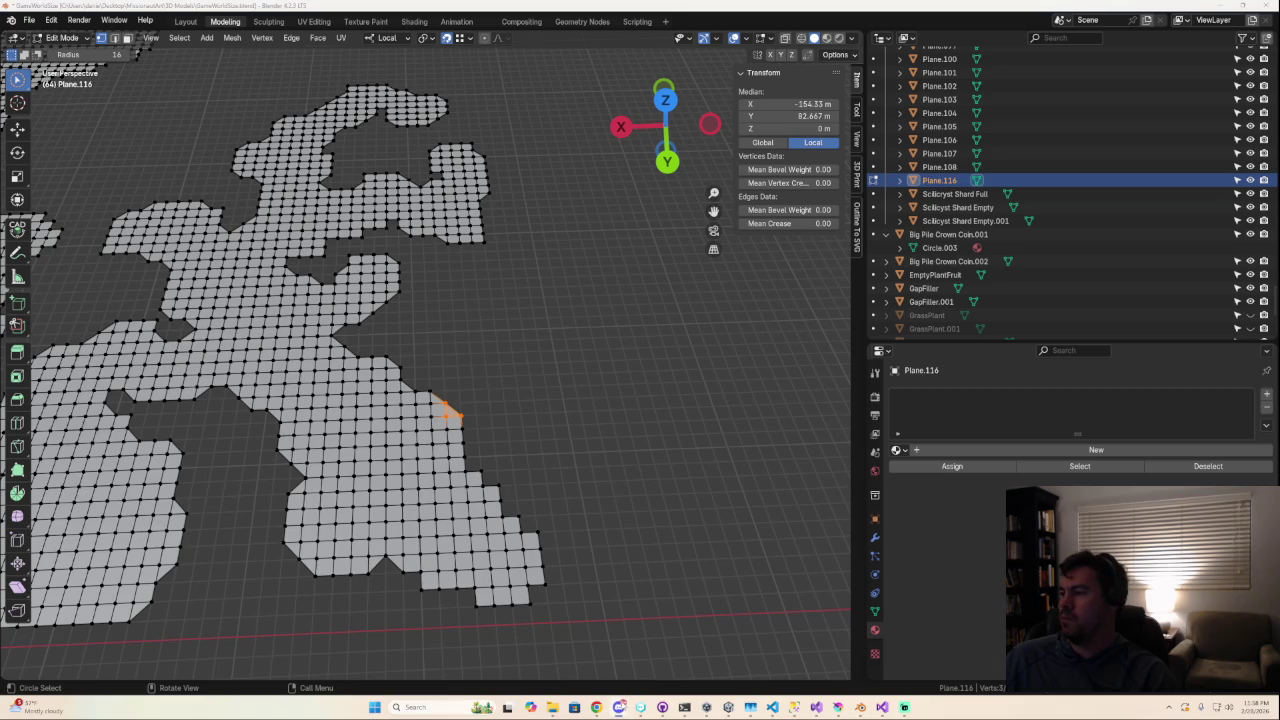
scroll(538, 607, up, 5)
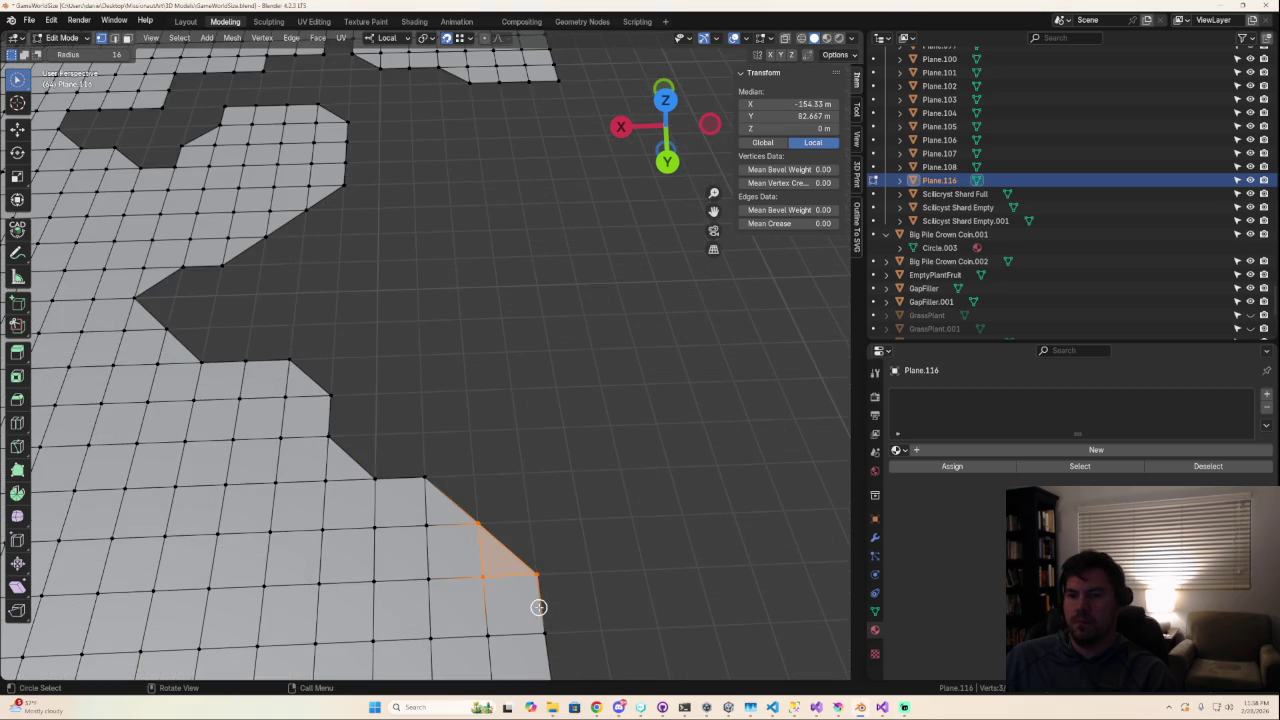
scroll(543, 619, down, 4)
shift+middle_drag(594, 621, 558, 537)
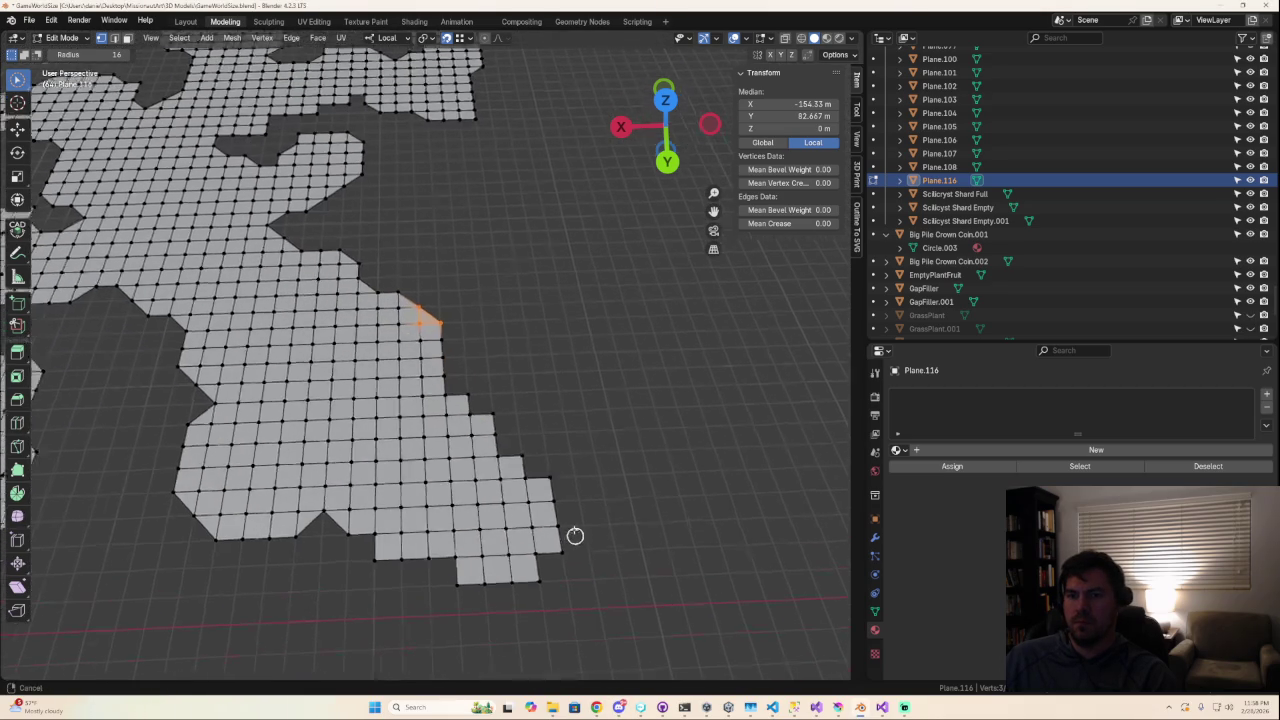
mouse_move(433, 335)
mouse_down()
mouse_move(481, 360)
mouse_move(531, 423)
mouse_up()
drag(532, 494, 545, 504)
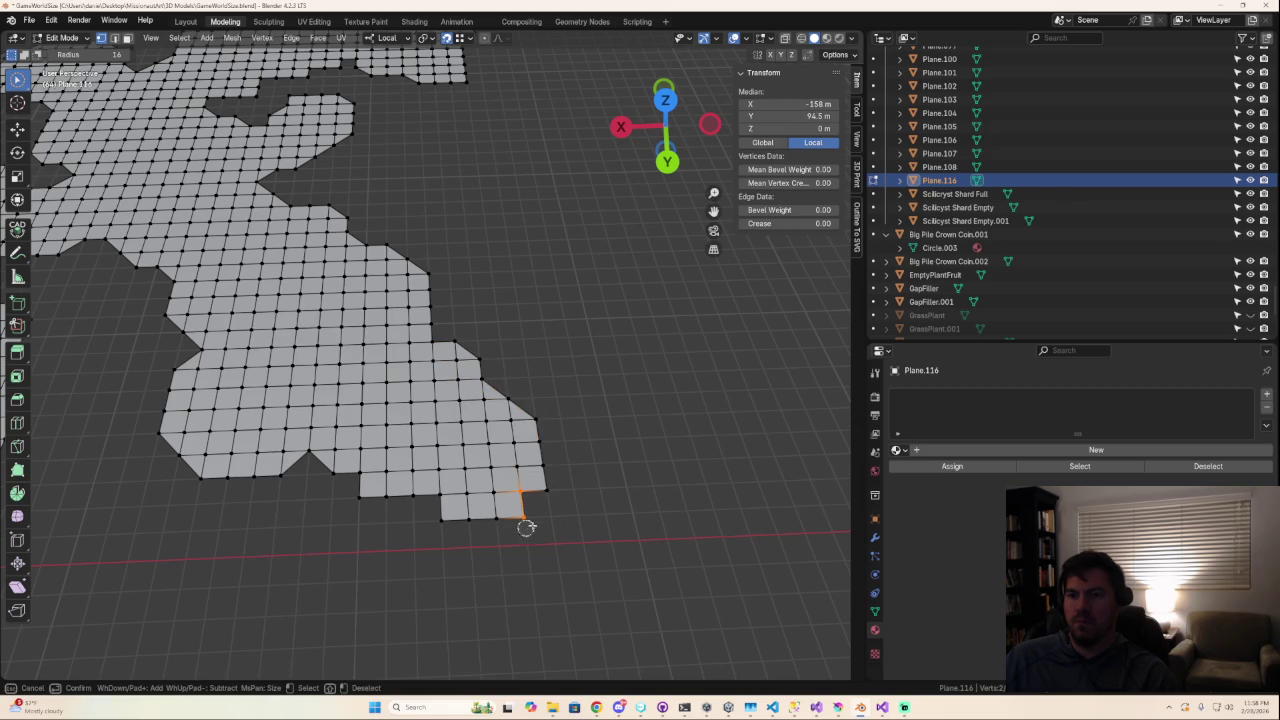
mouse_move(445, 510)
mouse_down()
mouse_move(432, 516)
mouse_move(340, 468)
mouse_up()
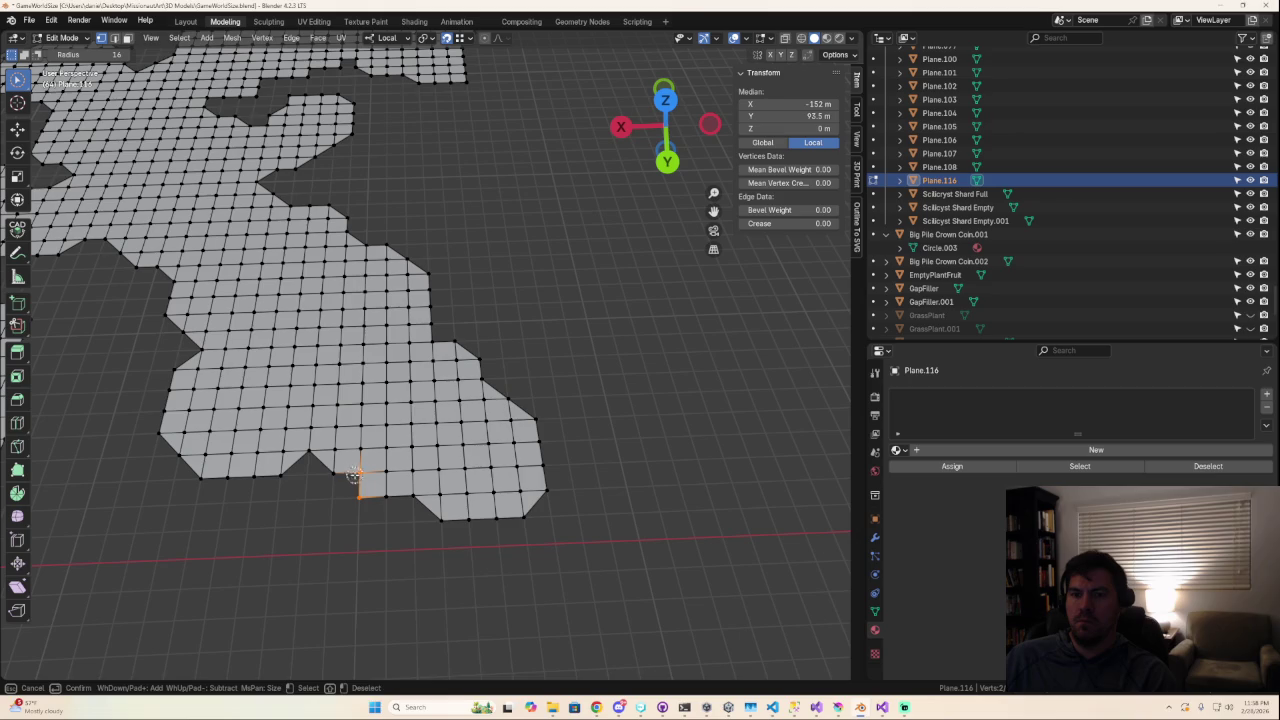
Deselect everything and orbit around the floor mesh to review the smoothed outline.
scroll(385, 520, down, 2)
scroll(437, 560, down, 2)
click(434, 545)
mouse_move(434, 545)
middle_down()
mouse_move(788, 548)
mouse_move(608, 454)
middle_up()
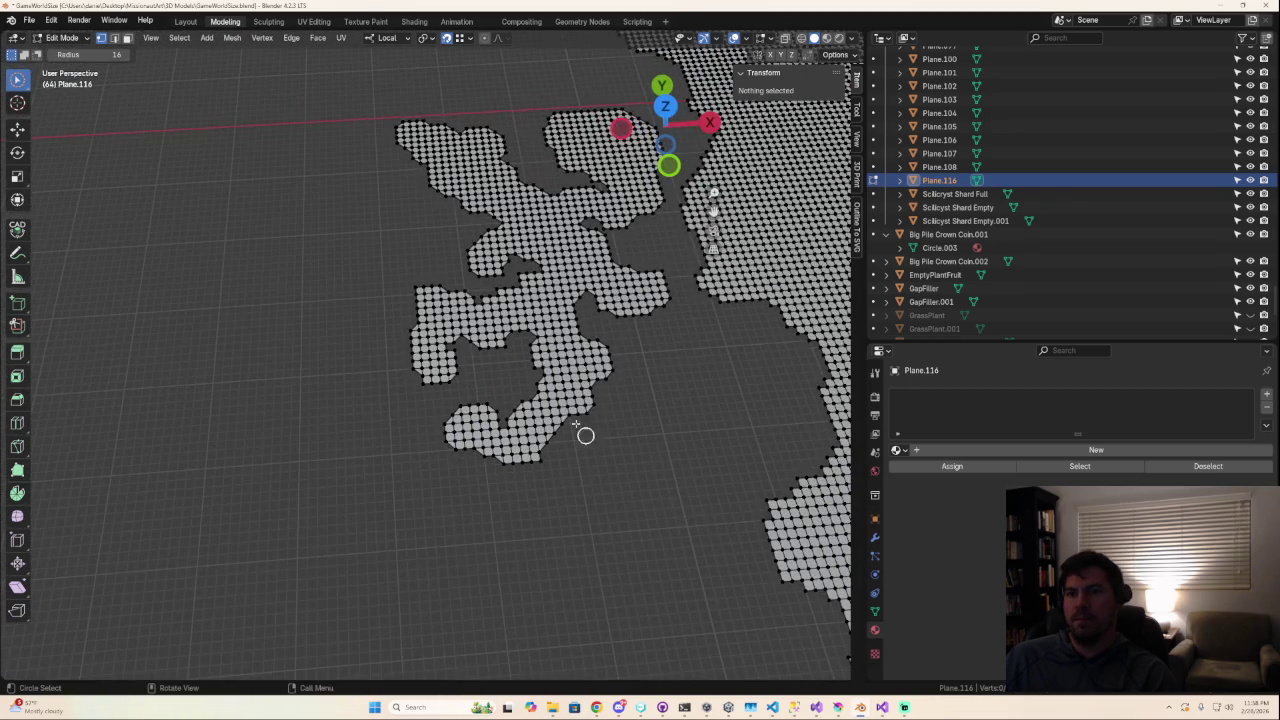
scroll(585, 386, up, 2)
scroll(423, 586, up, 2)
scroll(480, 489, up, 2)
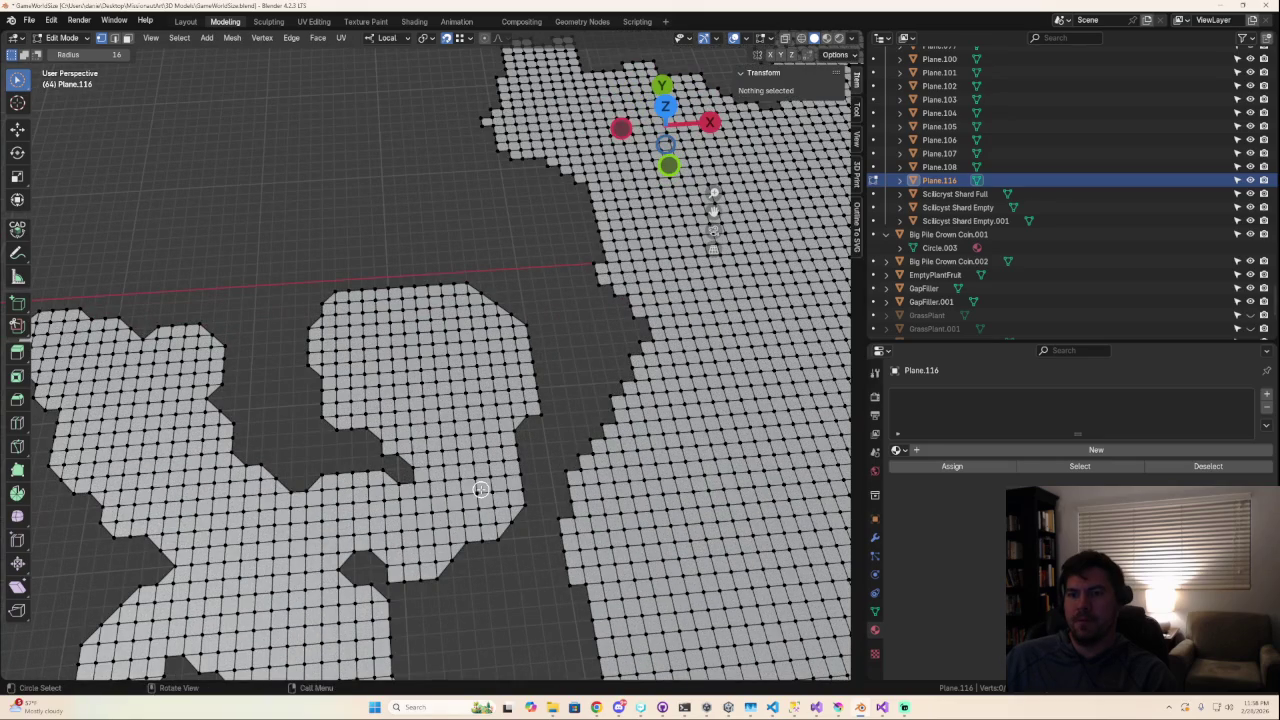
scroll(481, 489, down, 3)
mouse_move(491, 486)
middle_down()
mouse_move(566, 429)
mouse_move(586, 531)
middle_up()
scroll(586, 531, up, 3)
scroll(714, 167, up, 2)
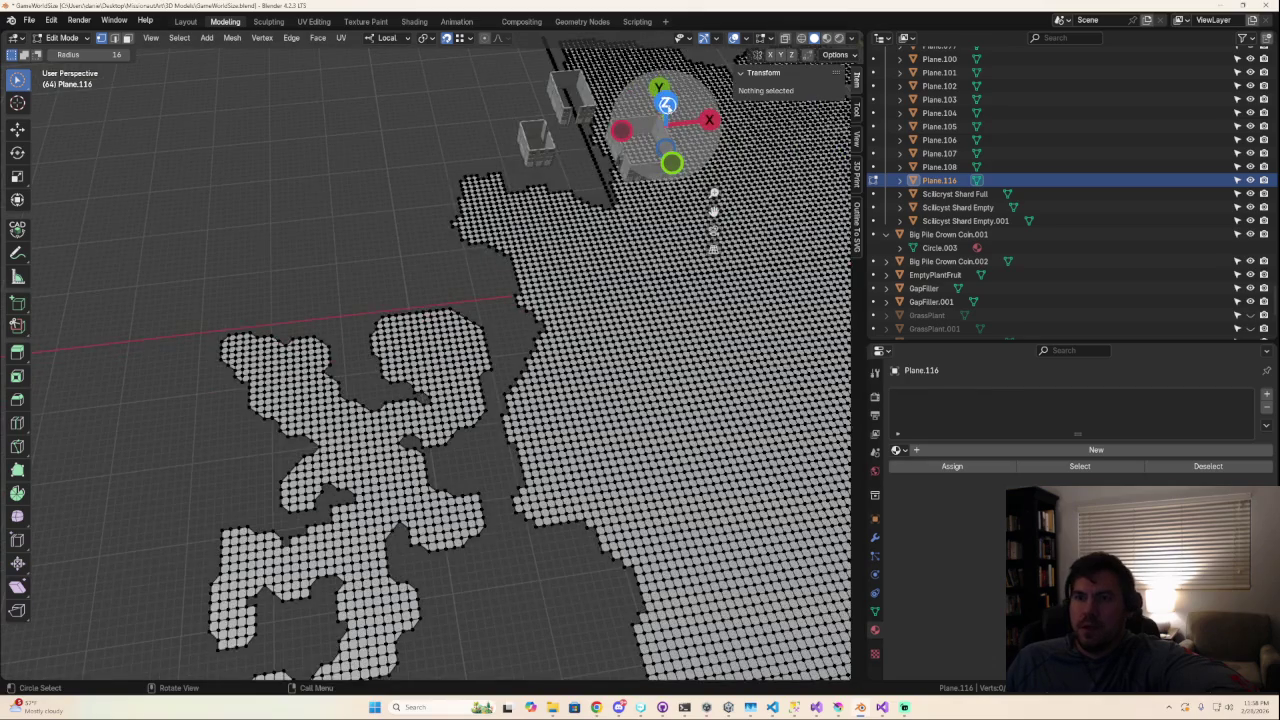
click(665, 103)
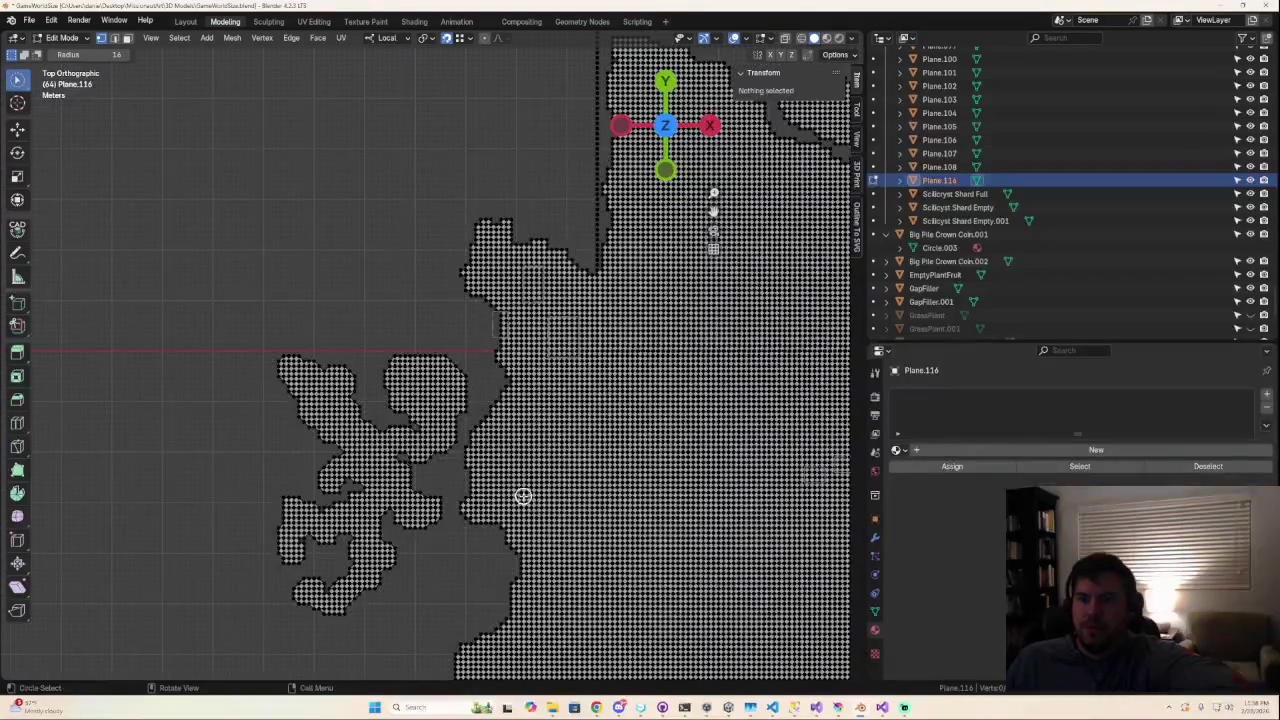